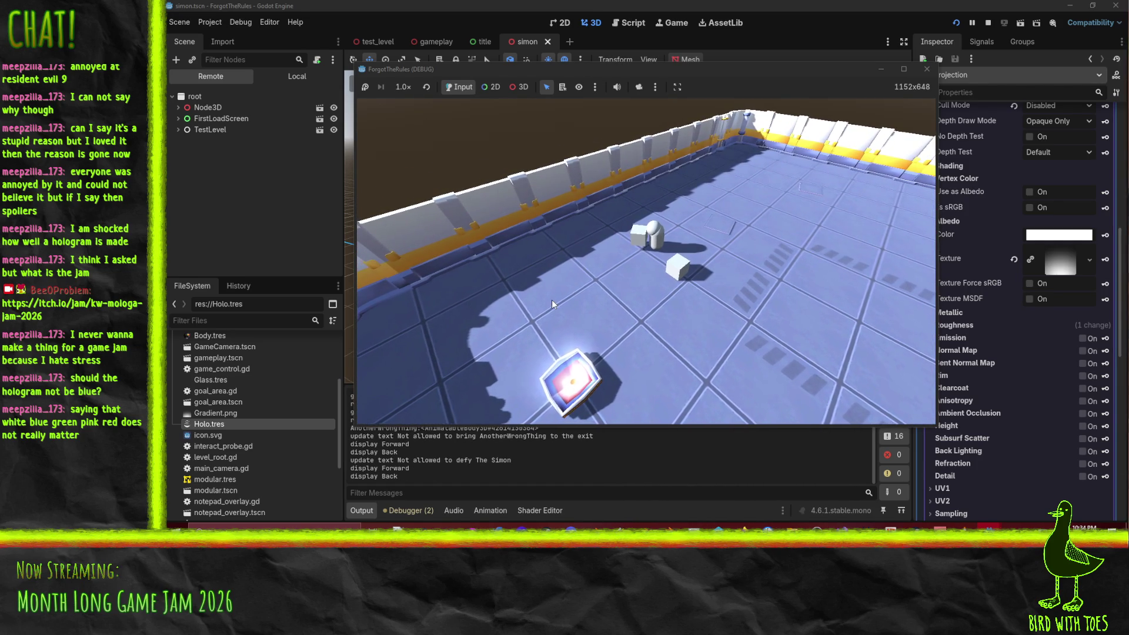
# Step: Close the running test game and orbit the view around the hologram pad
pyautogui.press('w')
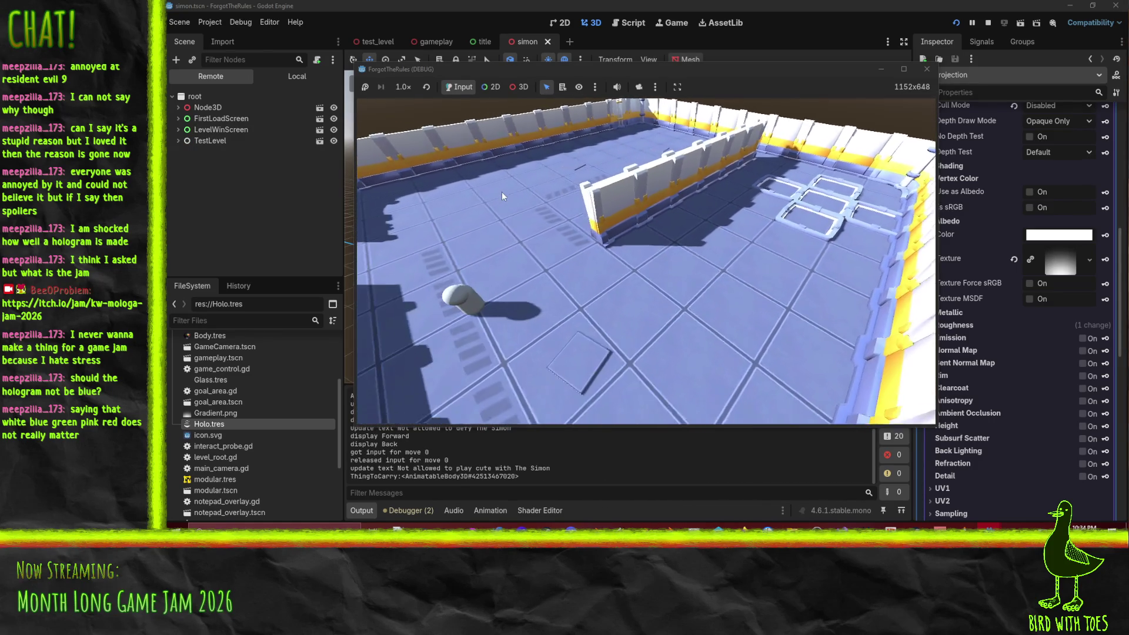
pyautogui.click(926, 70)
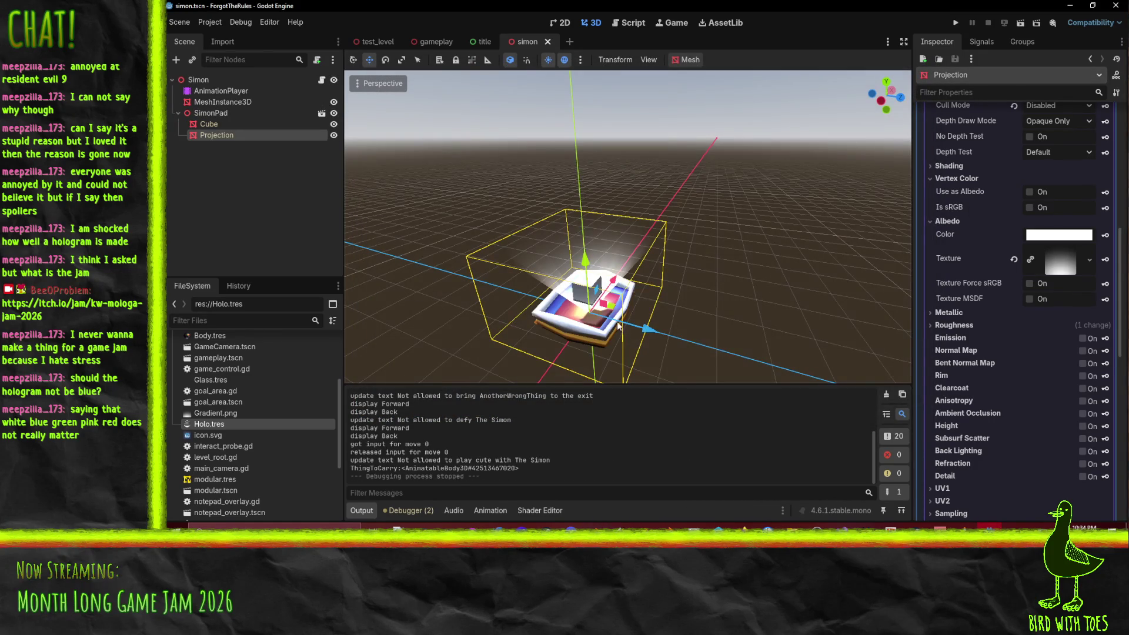
pyautogui.moveTo(646, 283); pyautogui.dragTo(611, 274)
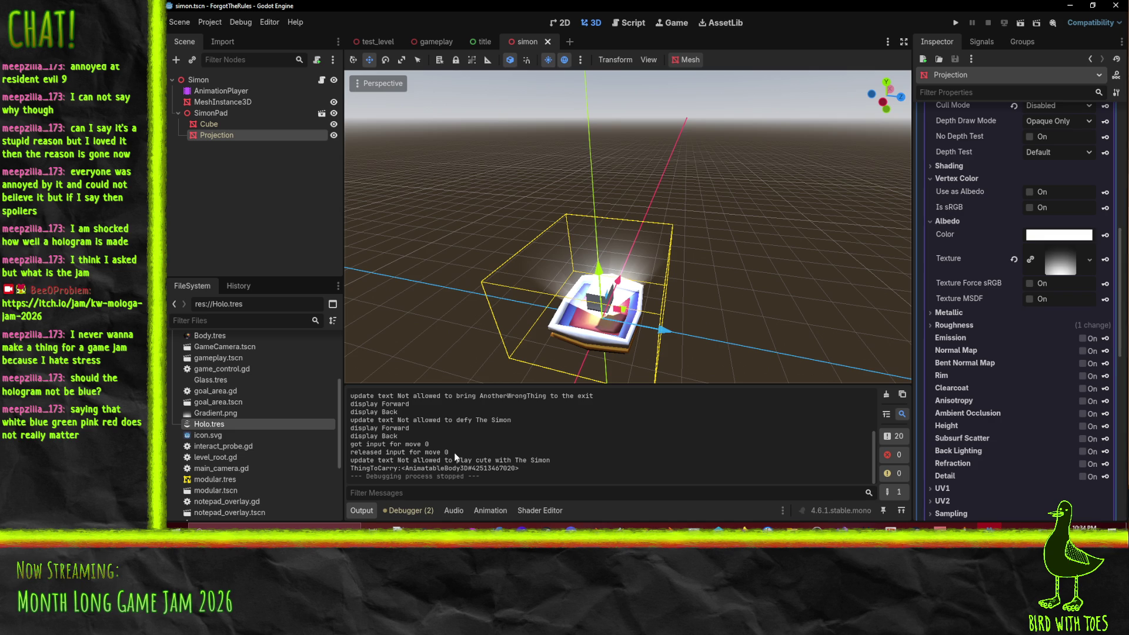
# Step: Delete the Projection mesh:surface_0 track from the nothing animation, save the scene, and relaunch the game
pyautogui.click(221, 91)
pyautogui.click(552, 391)
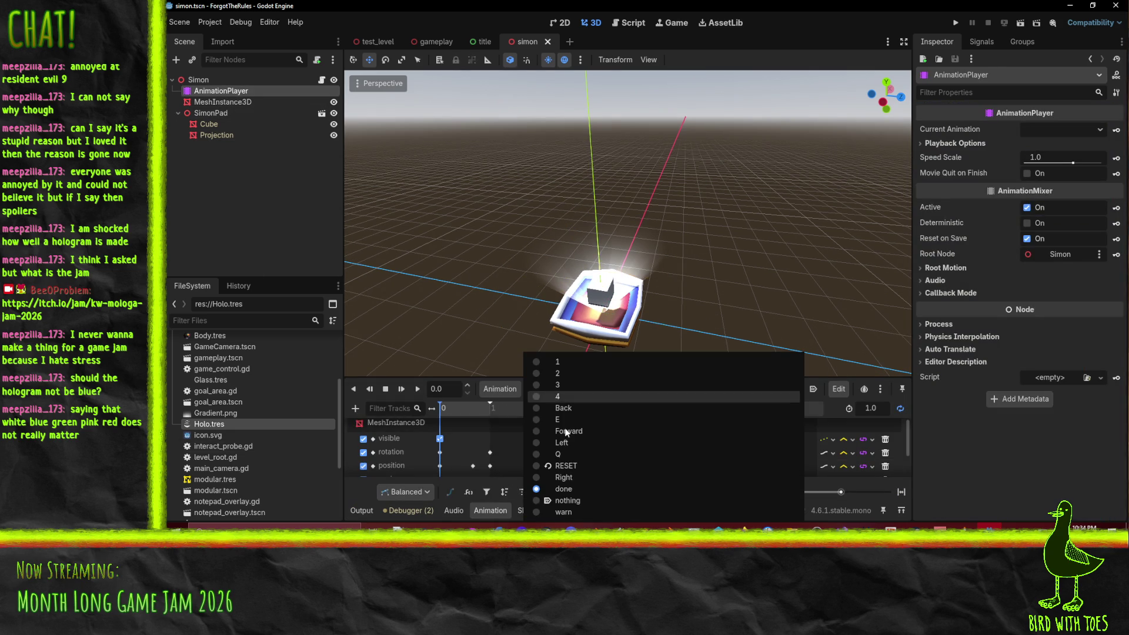
pyautogui.click(576, 504)
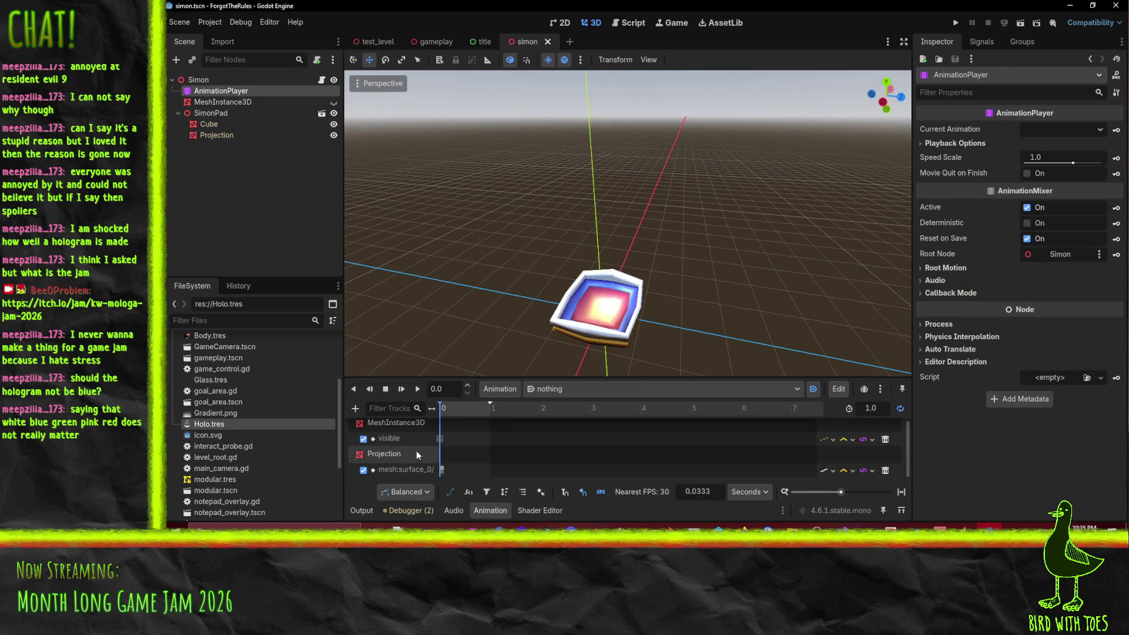
pyautogui.click(885, 471)
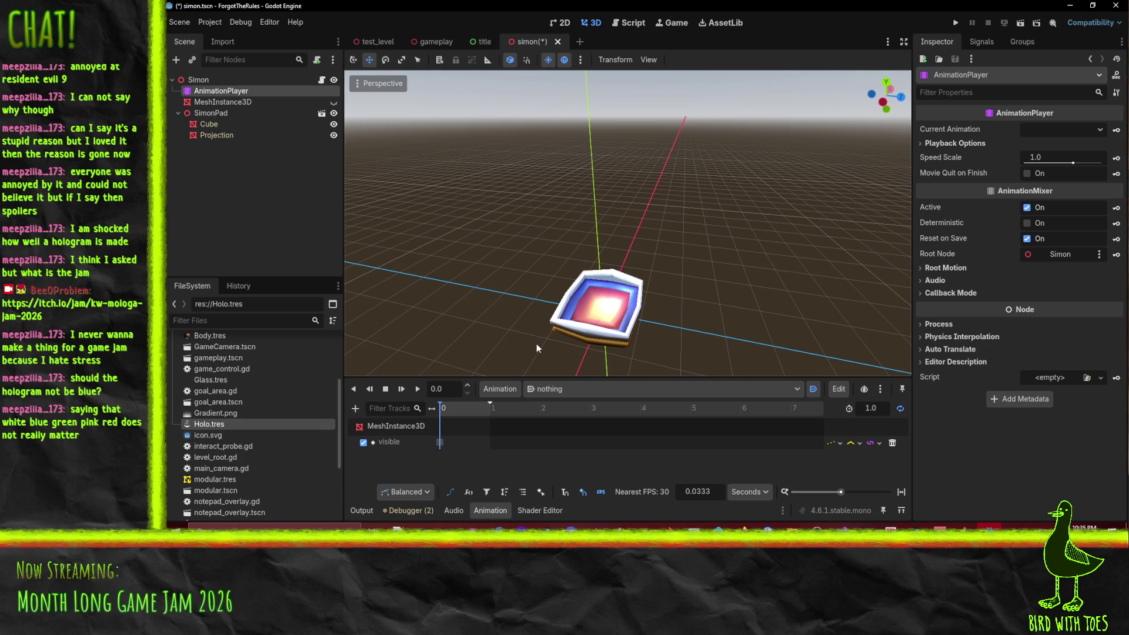
pyautogui.hotkey('ctrl', 's')
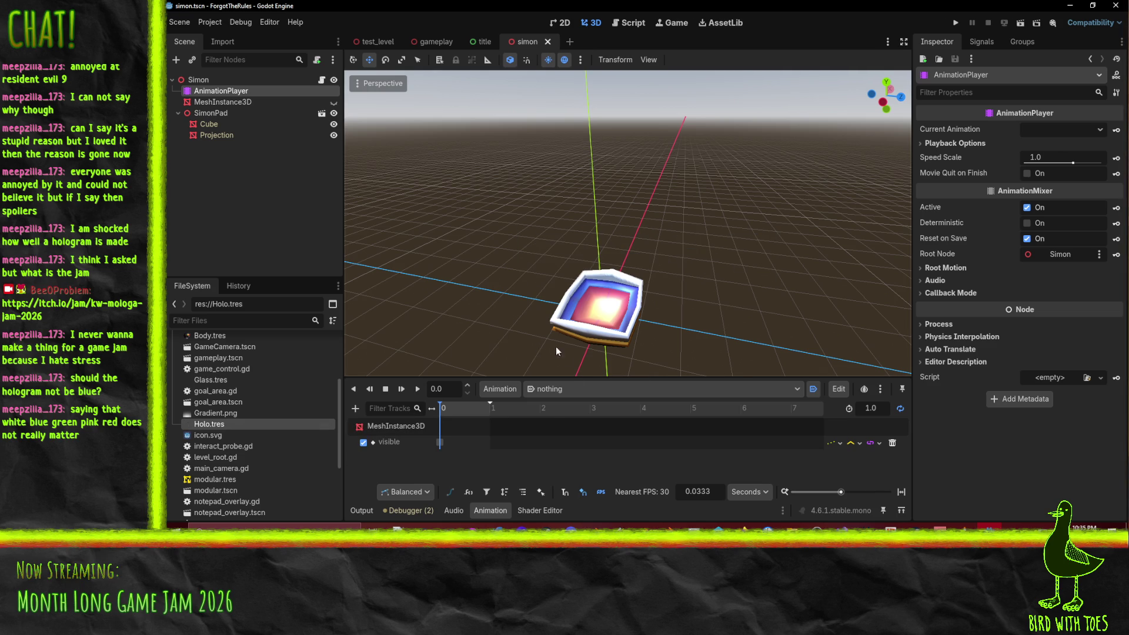
pyautogui.click(587, 390)
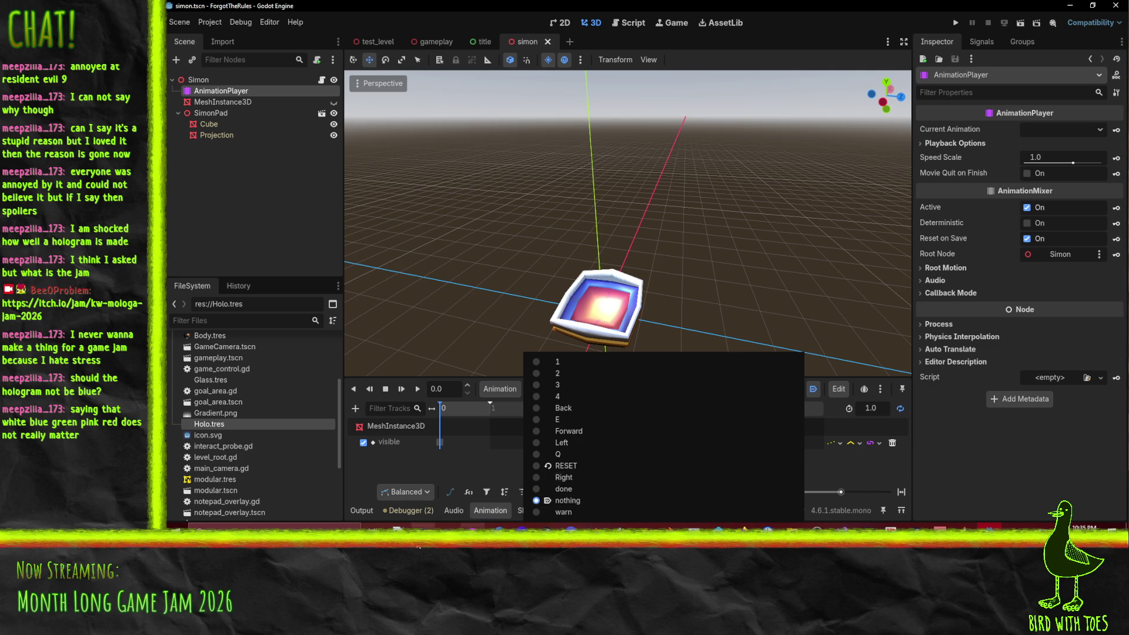
pyautogui.click(955, 23)
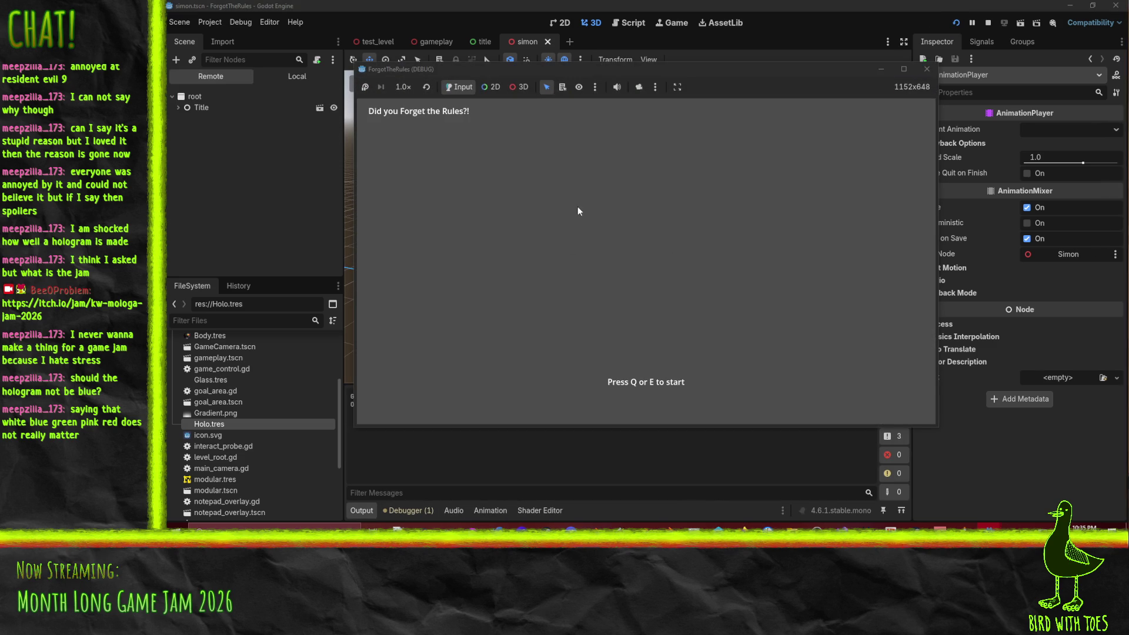
# Step: Start the game with Q from the title screen, play the level, then stop it with F8
pyautogui.press('q')
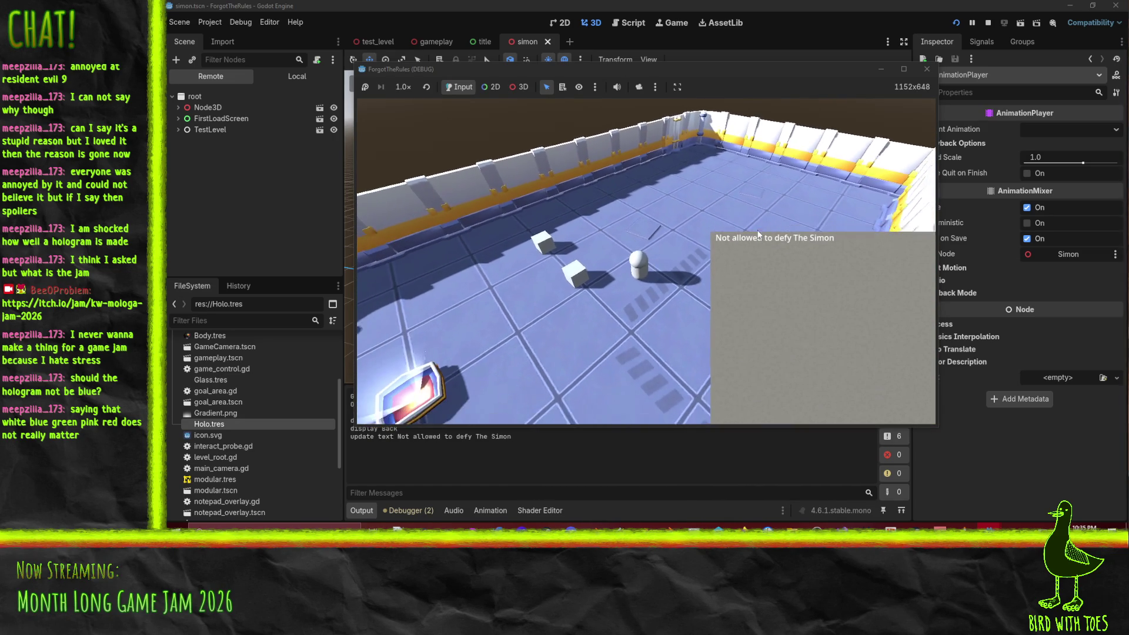
pyautogui.press('F8')
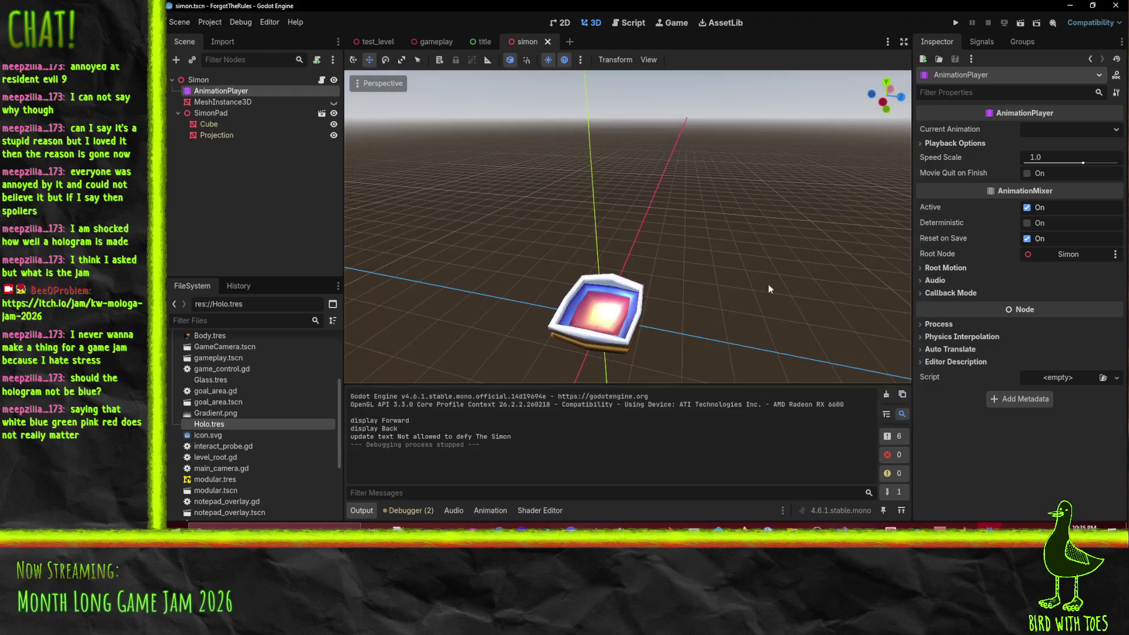
# Step: Select the Simon root node and open its simon.gd script to look over reset()
pyautogui.click(200, 80)
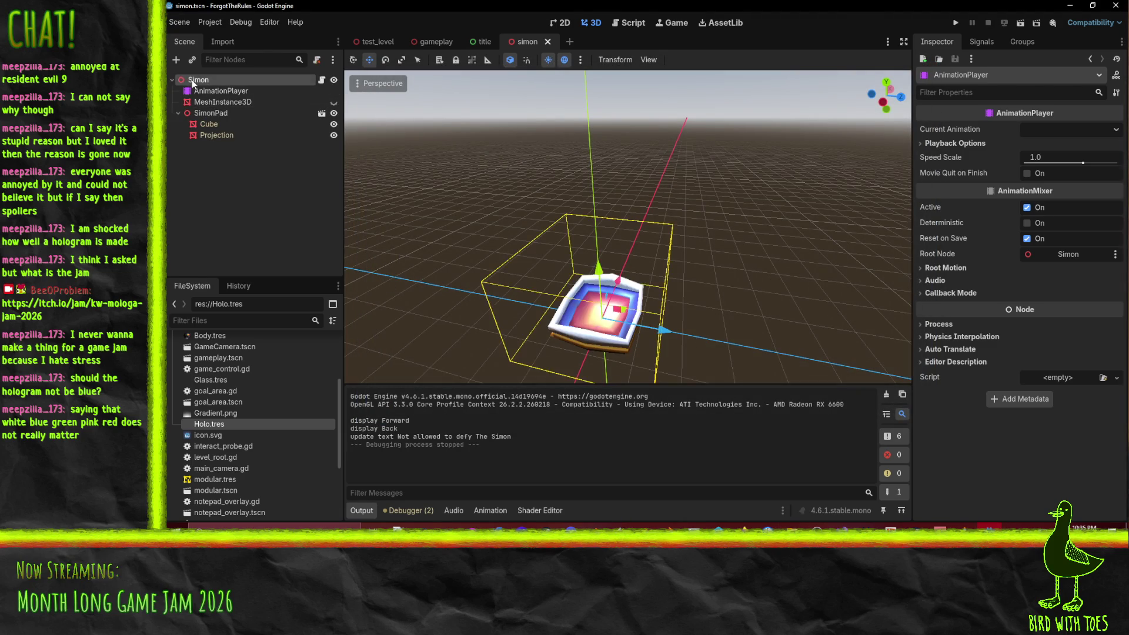
pyautogui.click(1067, 326)
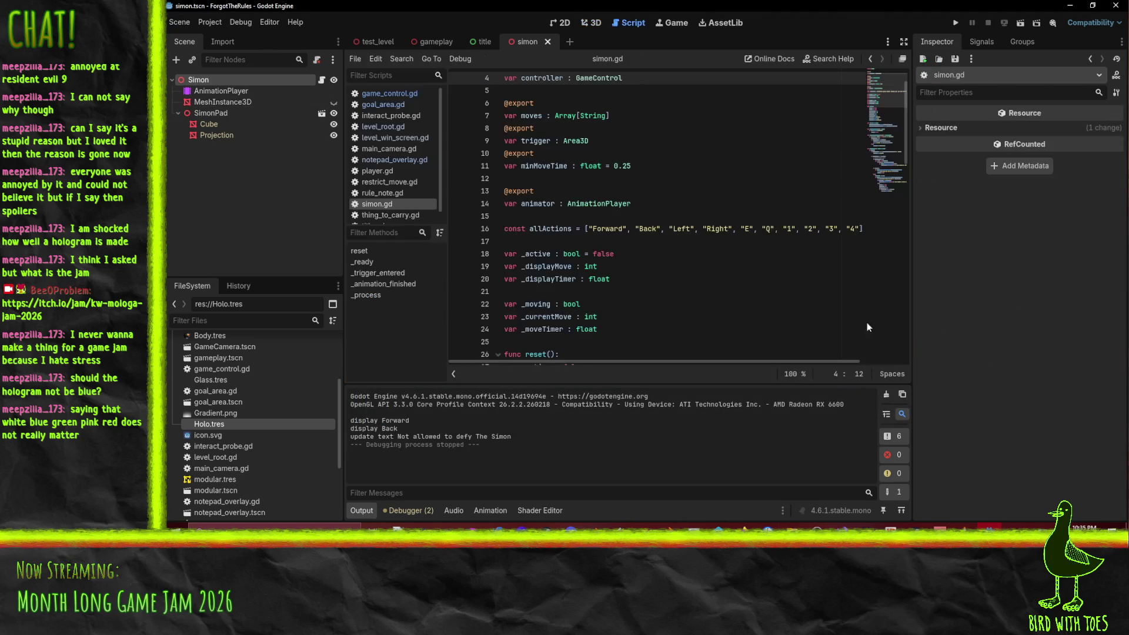
pyautogui.scroll(-11, 651, 180)
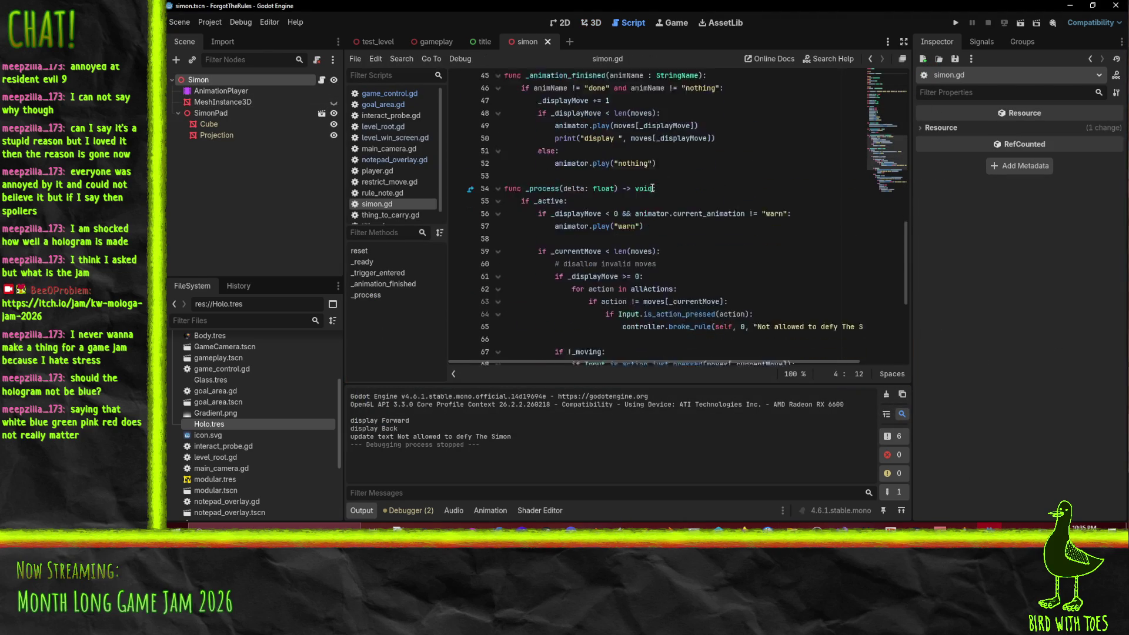
pyautogui.scroll(13, 652, 187)
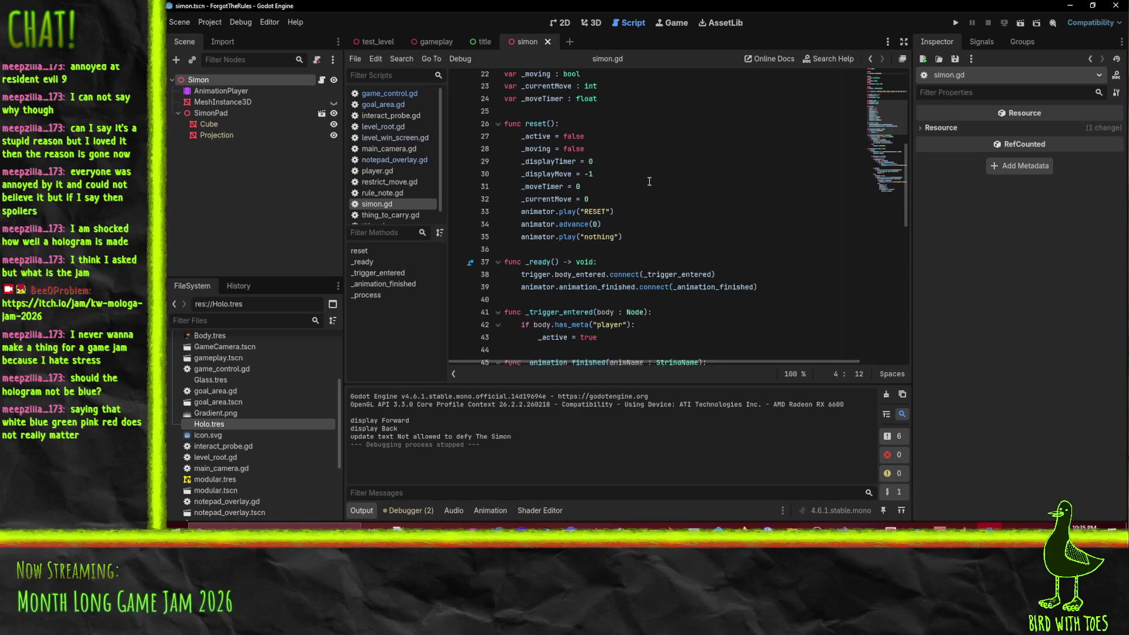
pyautogui.doubleClick(1060, 7)
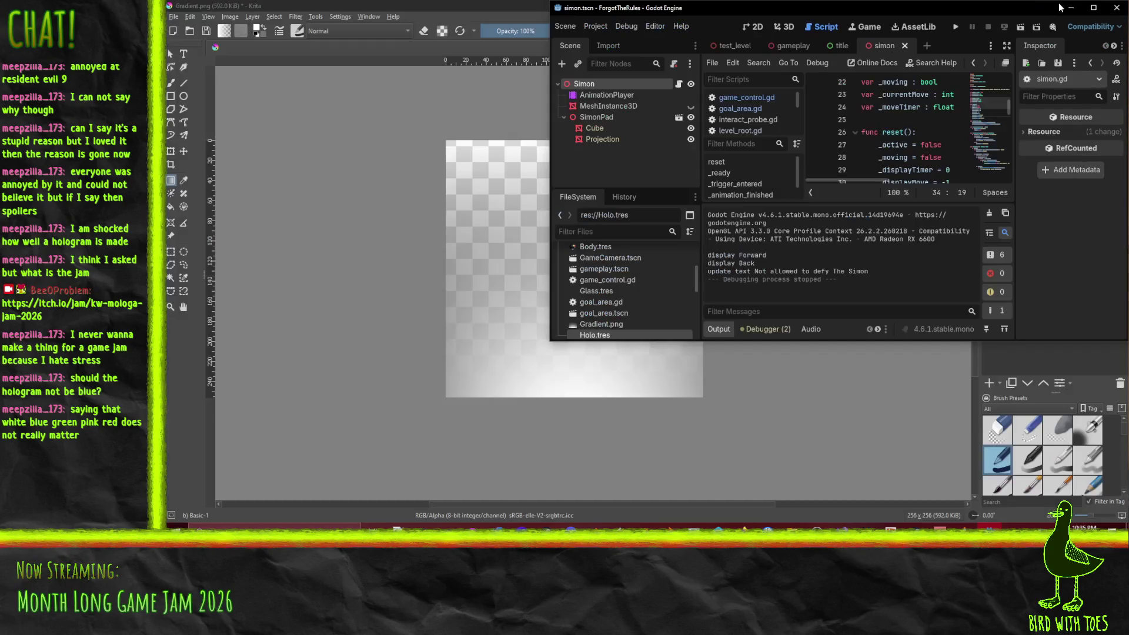
pyautogui.doubleClick(1032, 10)
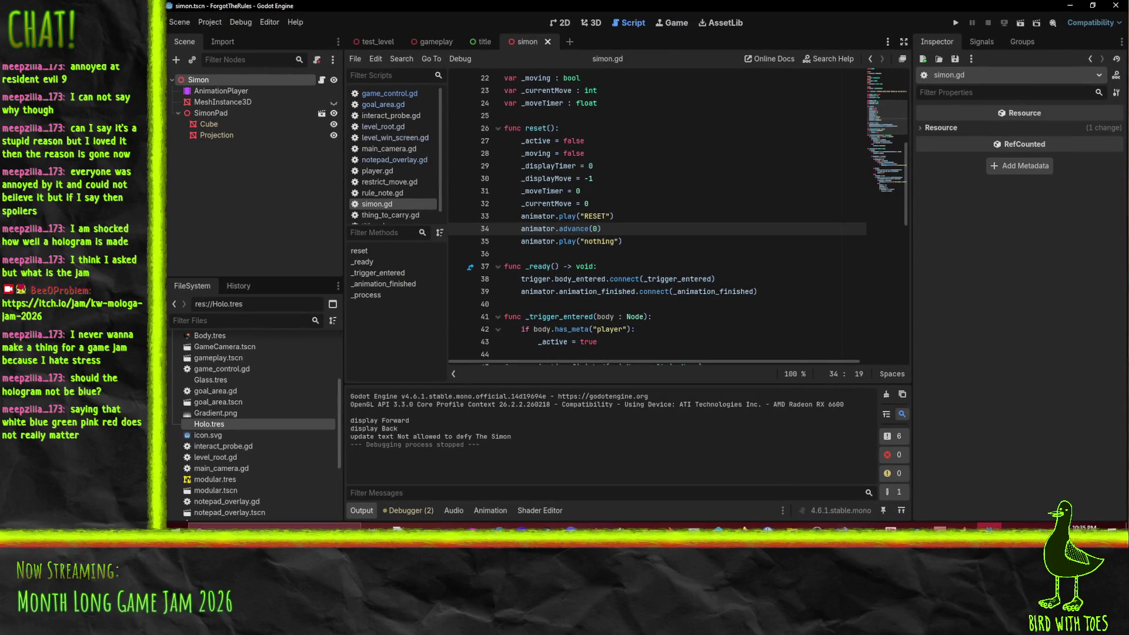
pyautogui.hotkey('alt', 'Tab')
pyautogui.hotkey('alt', 'Tab')
# Step: Show the RESET animation in the AnimationPlayer and find the Projection albedo_color track
pyautogui.click(224, 91)
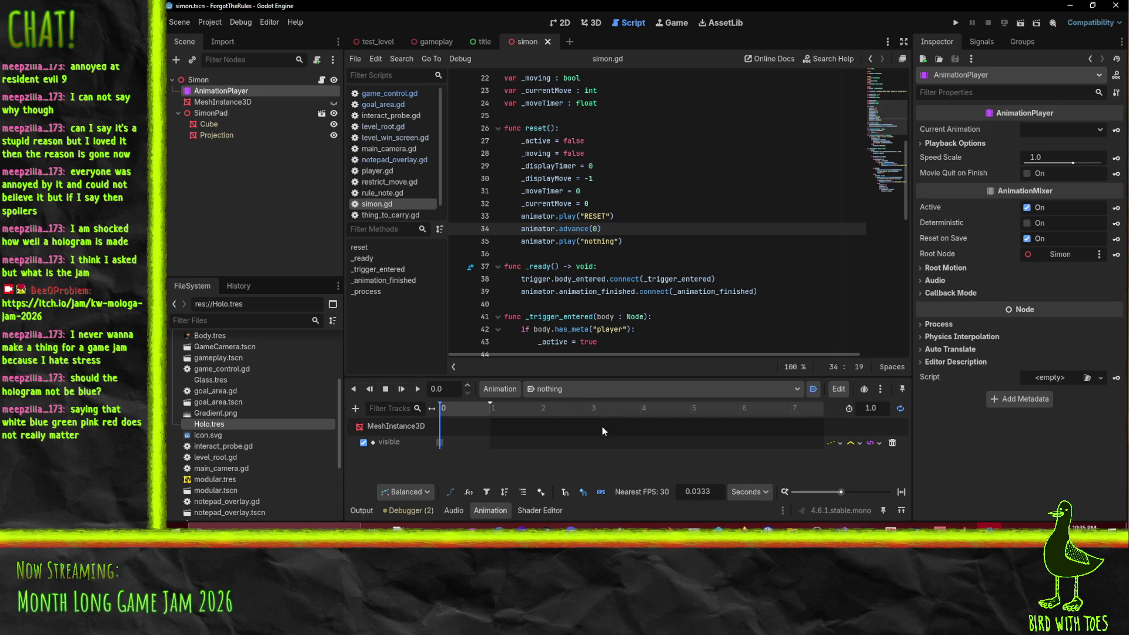
pyautogui.click(591, 390)
pyautogui.click(588, 466)
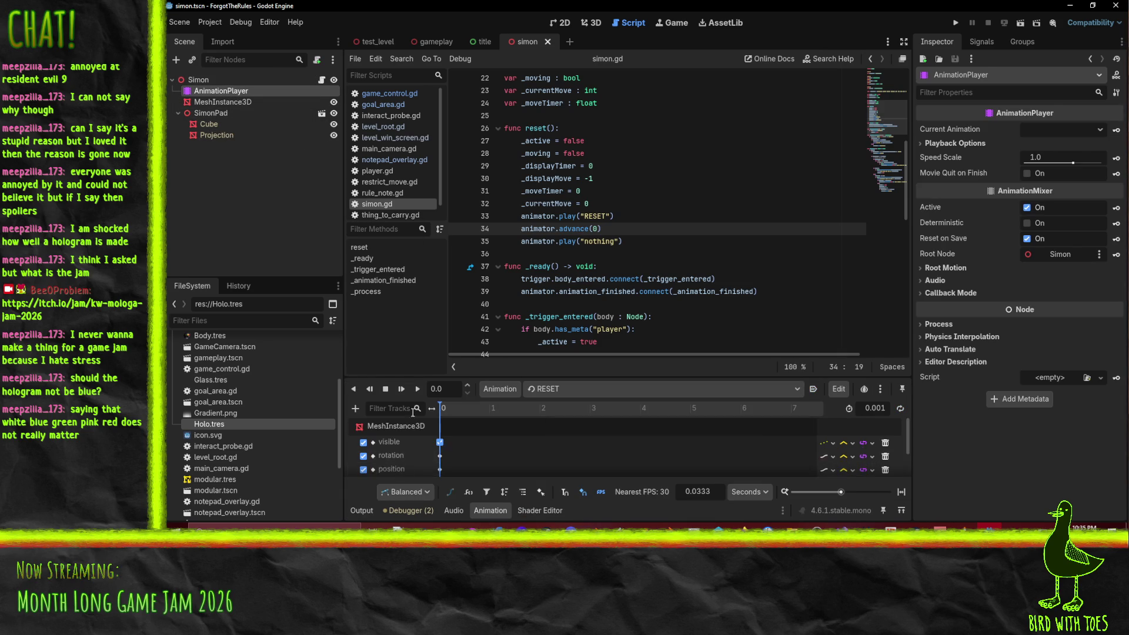
pyautogui.scroll(-3, 405, 468)
pyautogui.doubleClick(407, 470)
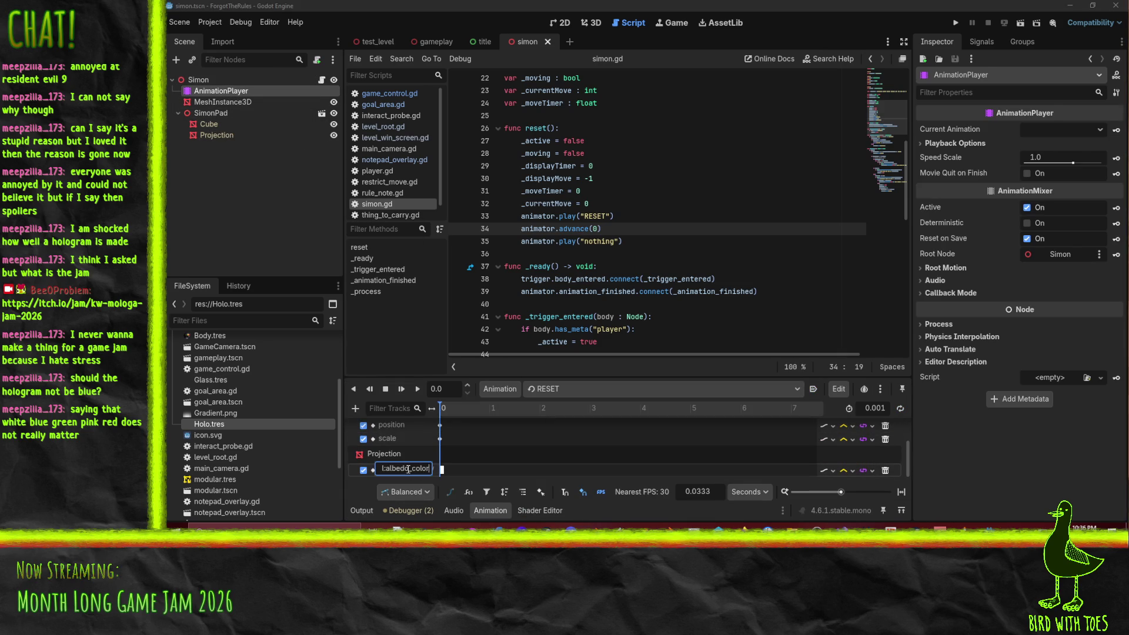
# Step: Set the Projection albedo_color key's alpha to 0 and relaunch the game
pyautogui.click(442, 469)
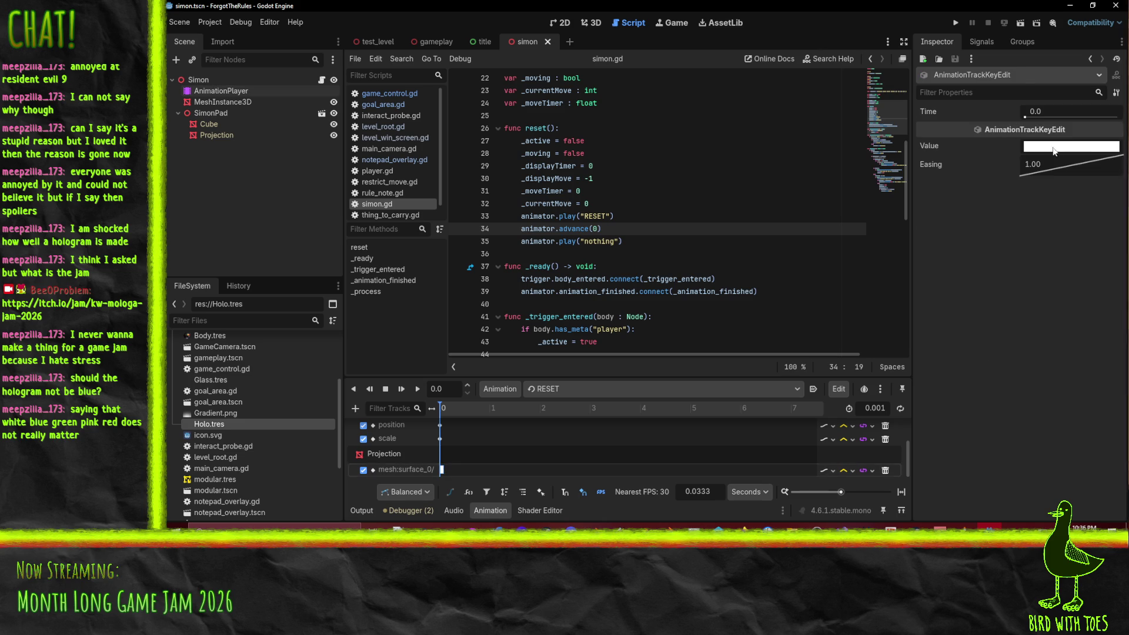
pyautogui.click(1055, 149)
pyautogui.moveTo(1071, 402); pyautogui.dragTo(994, 400)
pyautogui.click(741, 5)
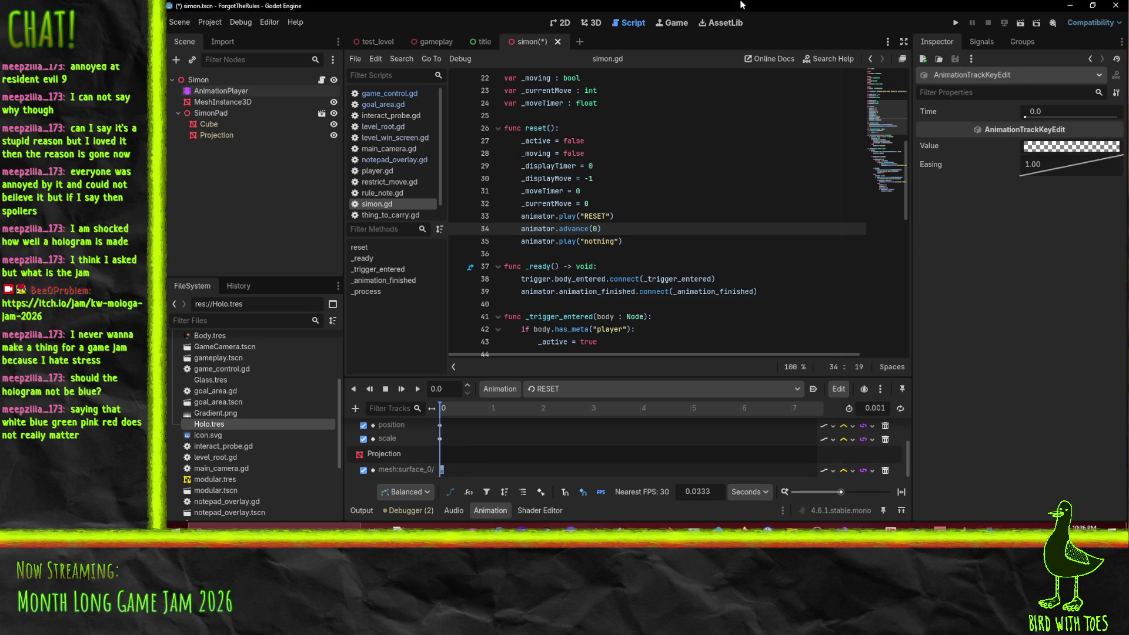
pyautogui.click(955, 23)
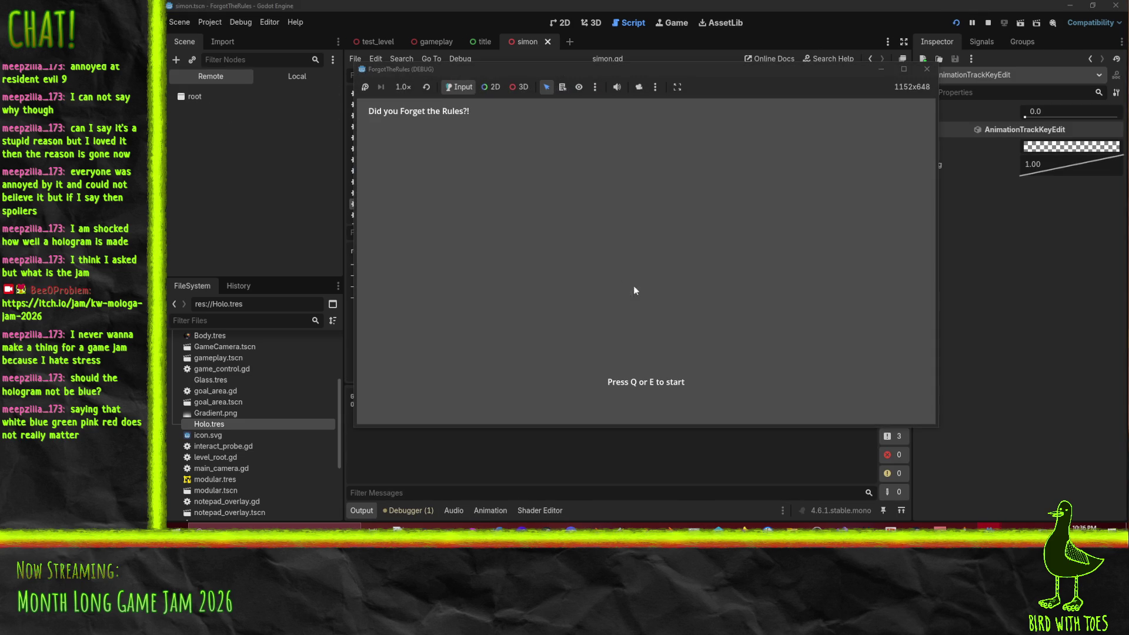
# Step: Start the game with E, play the level, close the game window, and bring Firefox forward
pyautogui.press('e')
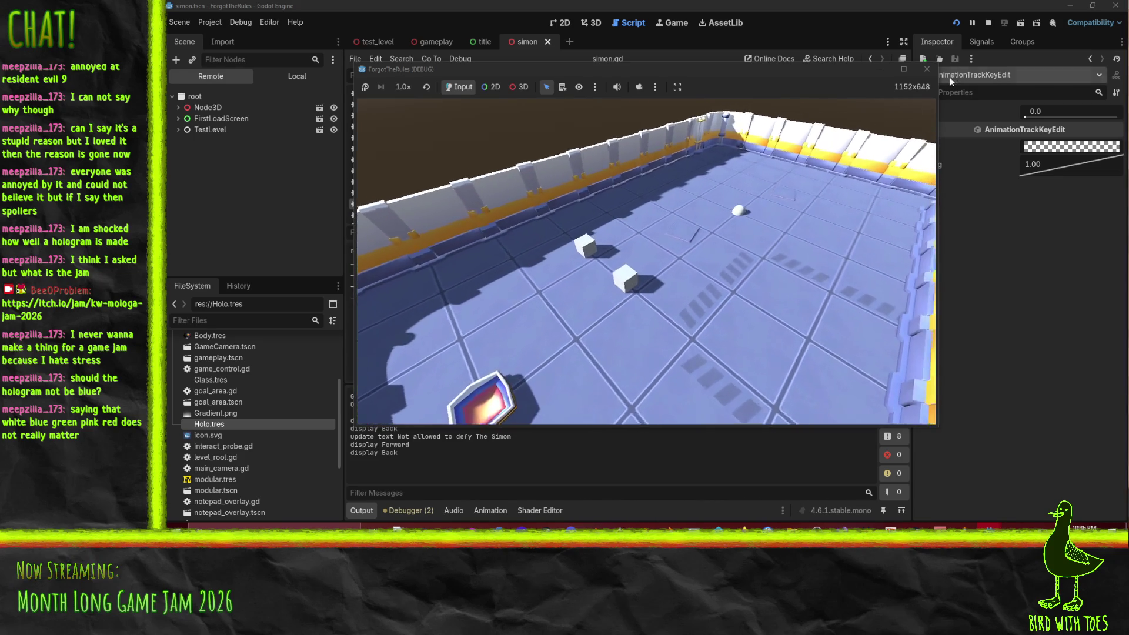
pyautogui.click(923, 73)
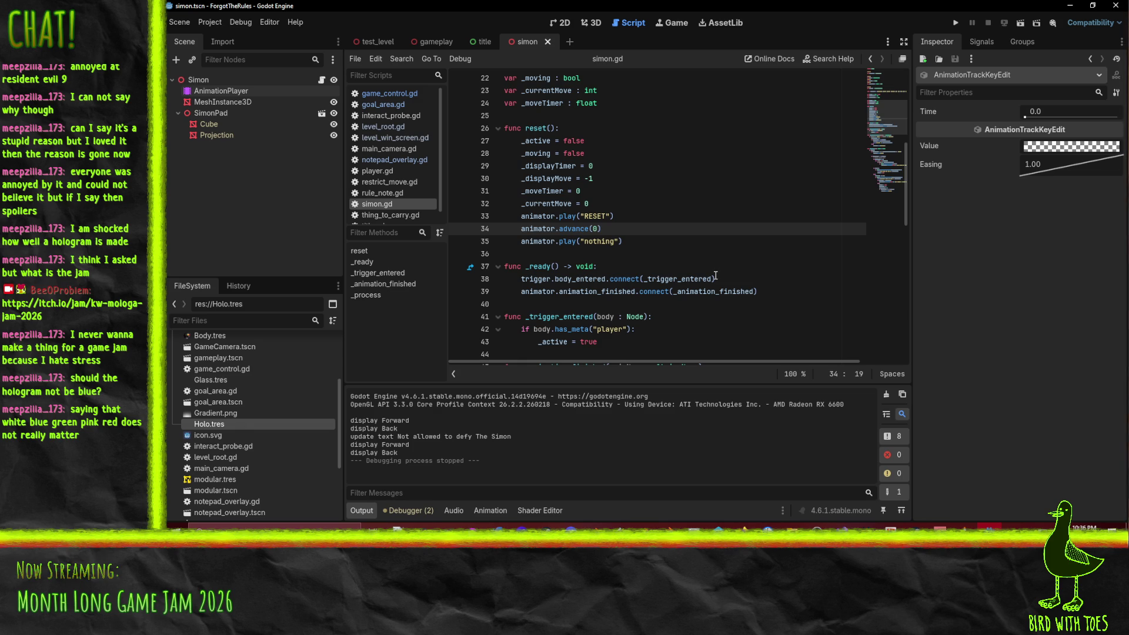
pyautogui.moveTo(735, 526)
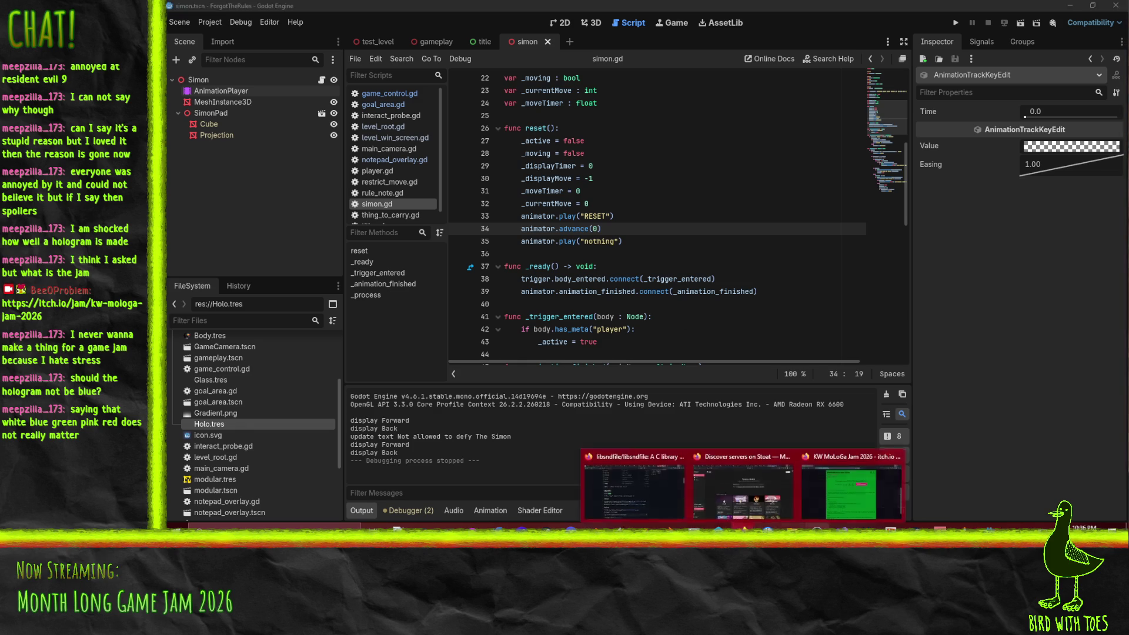
pyautogui.click(665, 489)
# Step: Search DuckDuckGo for 'chinese symbol spine' in a new tab
pyautogui.click(1008, 12)
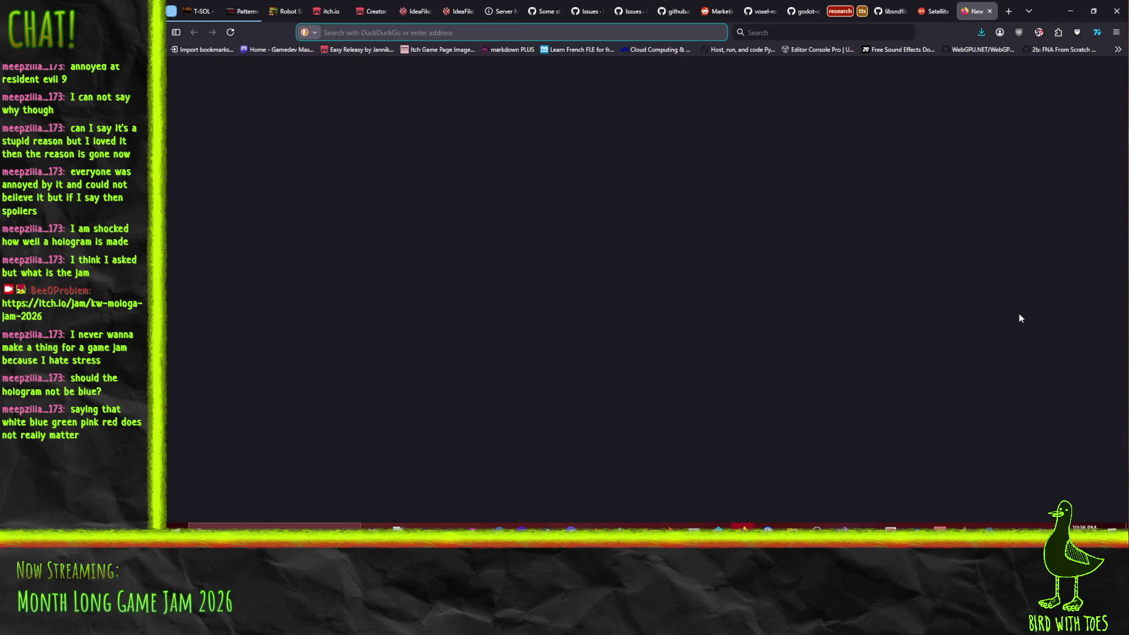
pyautogui.write('chinese ')
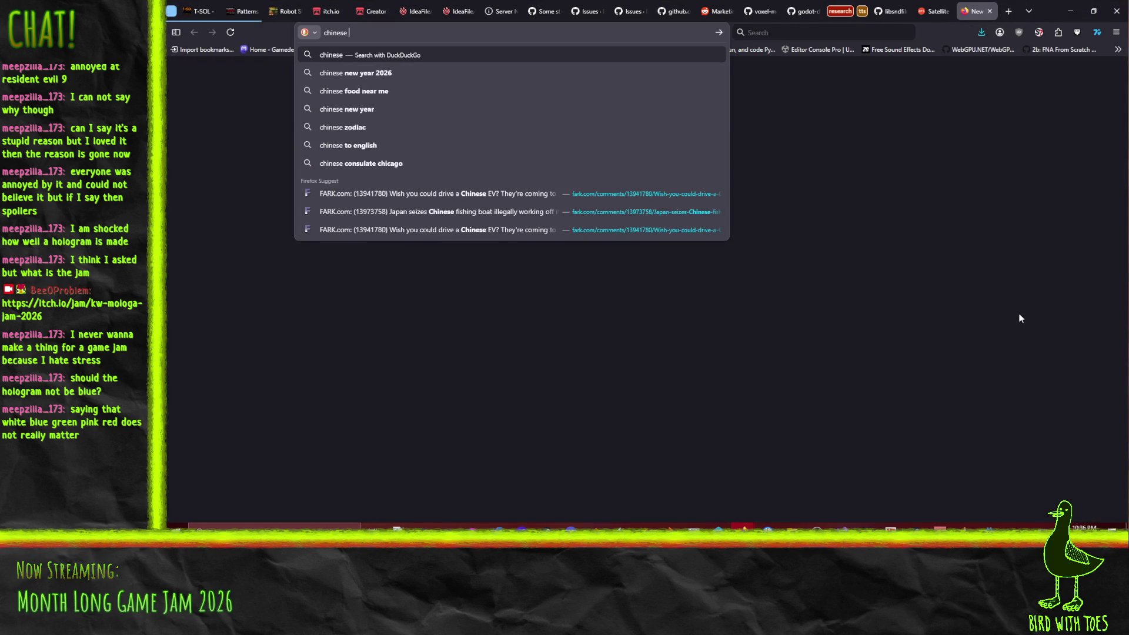
pyautogui.write('symbol spine')
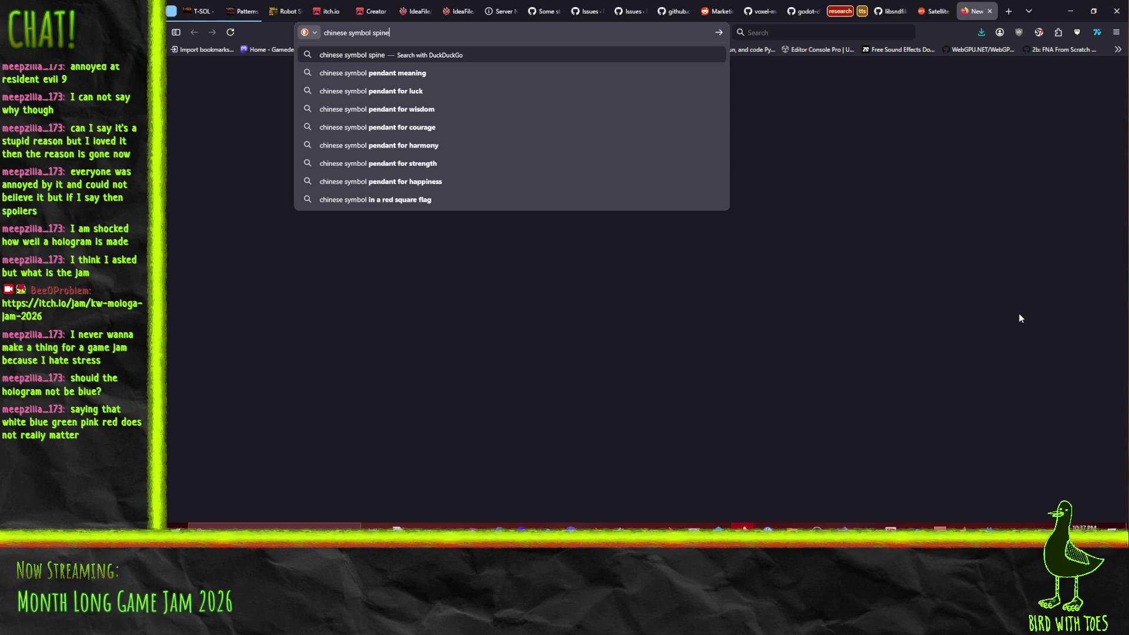
pyautogui.press('Return')
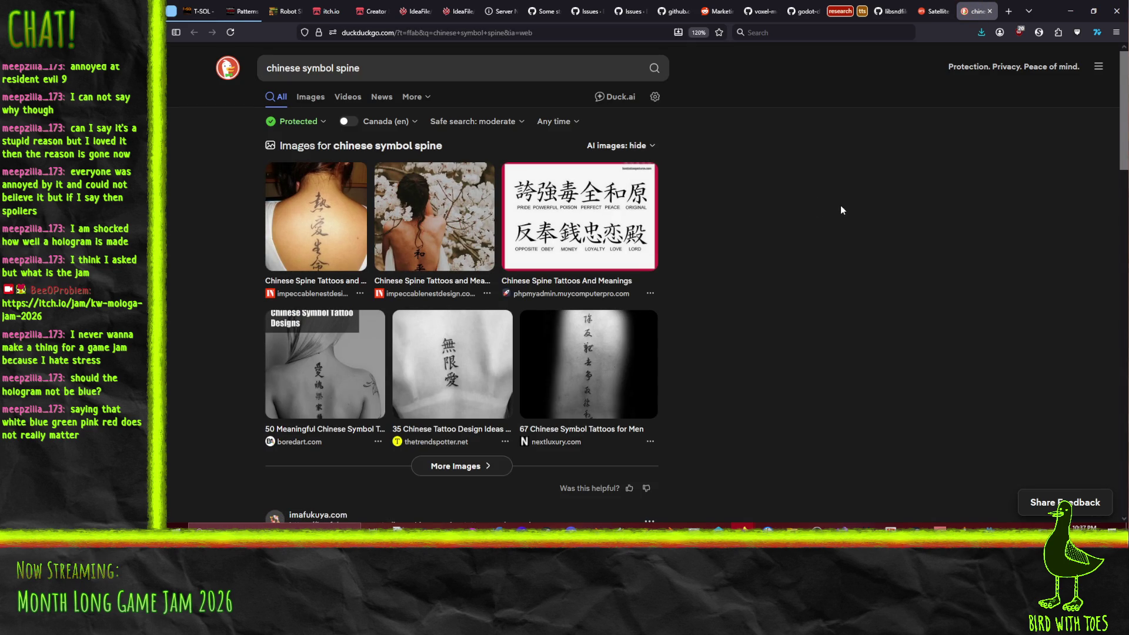
# Step: Go to the Google Translate site from the address bar
pyautogui.click(356, 71)
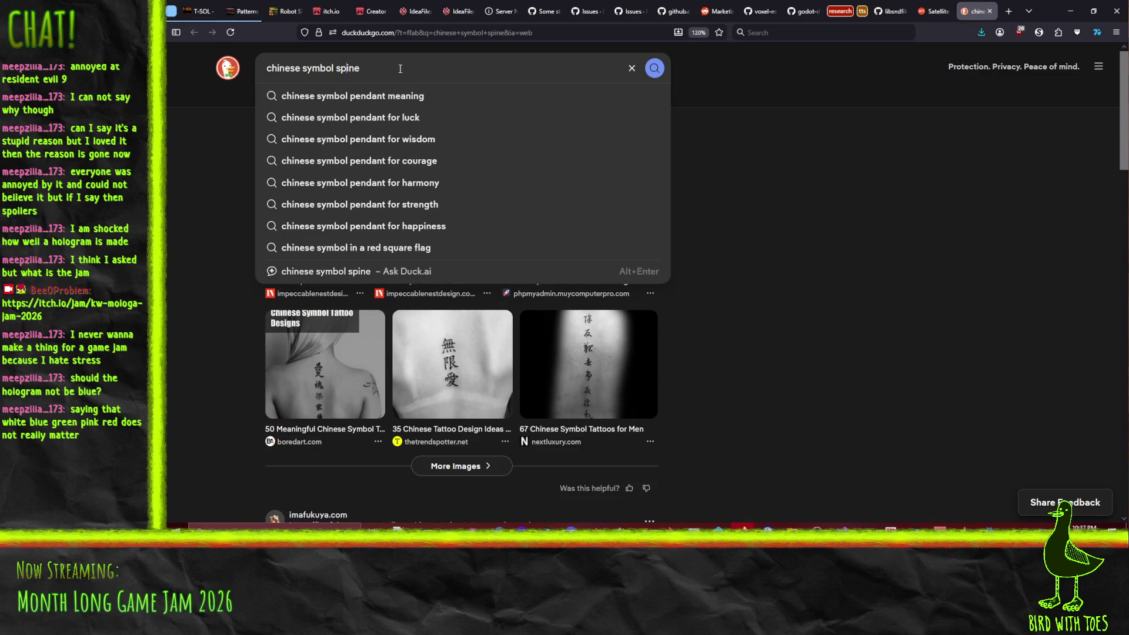
pyautogui.click(457, 33)
pyautogui.write('translate.google.com/')
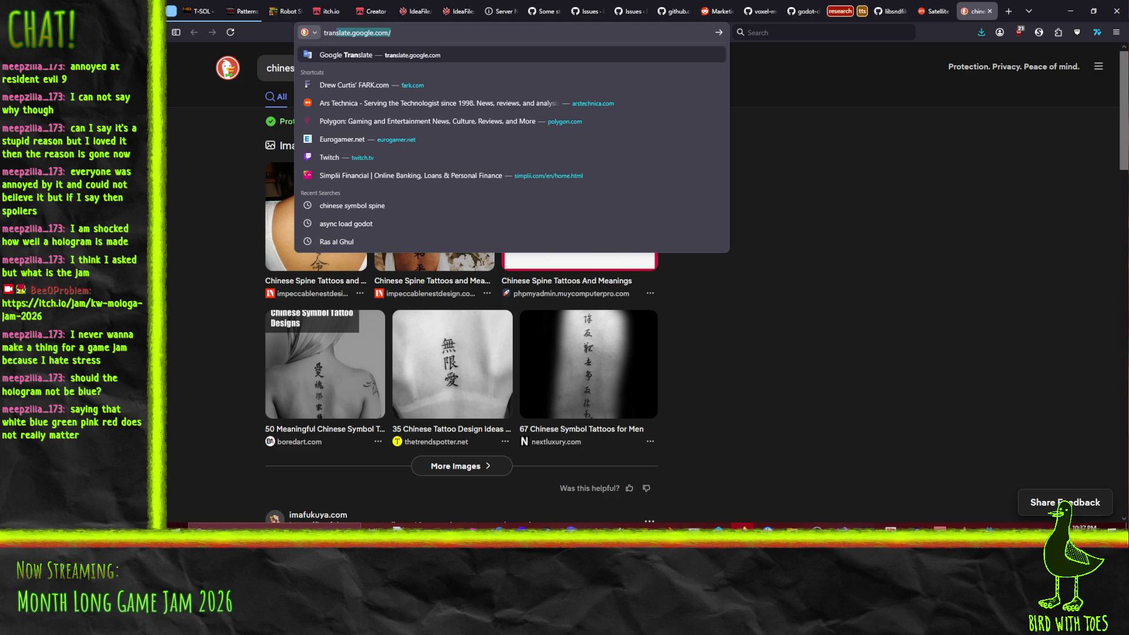
pyautogui.press('Return')
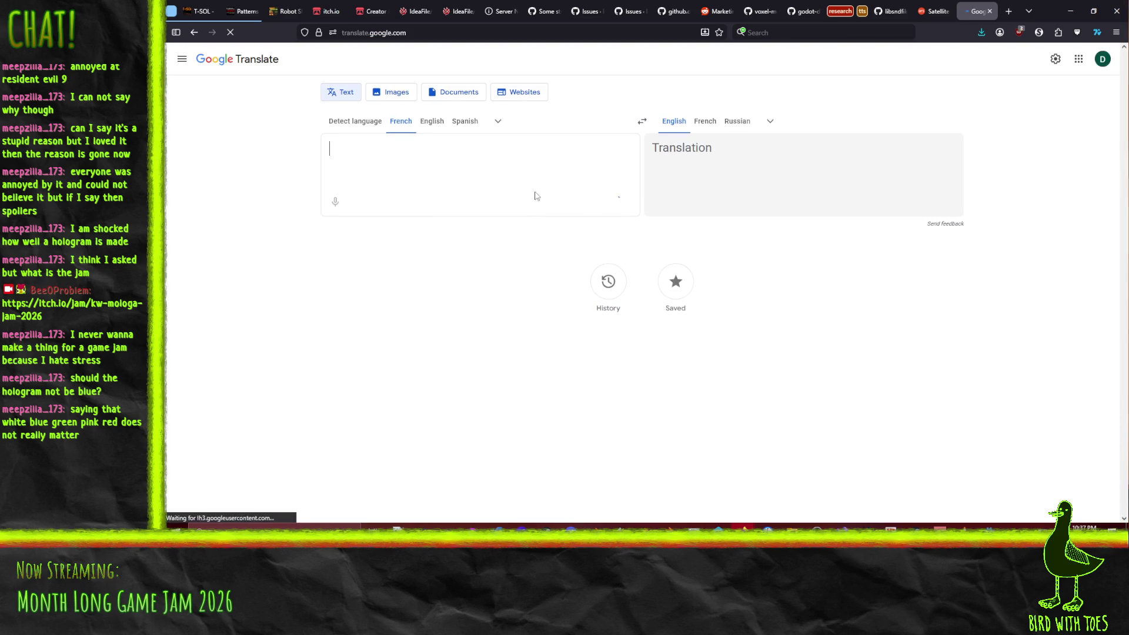
# Step: Translate 'spine' from a detected source language into Chinese (Traditional)
pyautogui.click(770, 123)
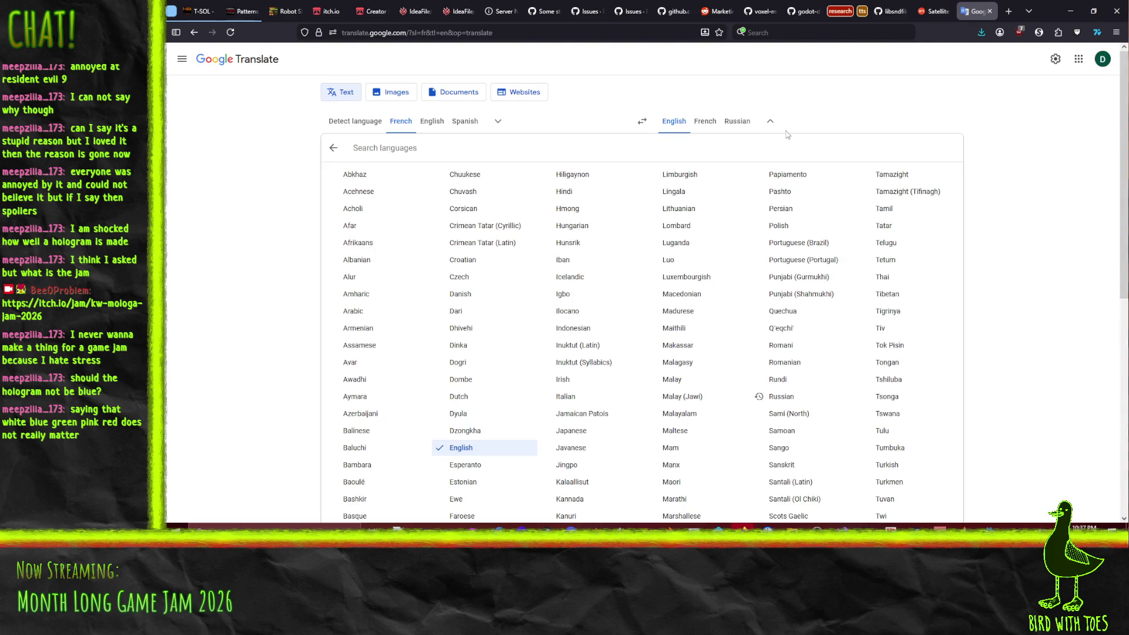
pyautogui.write('spine')
pyautogui.press('BackSpace')
pyautogui.press('BackSpace')
pyautogui.press('BackSpace')
pyautogui.write('chin')
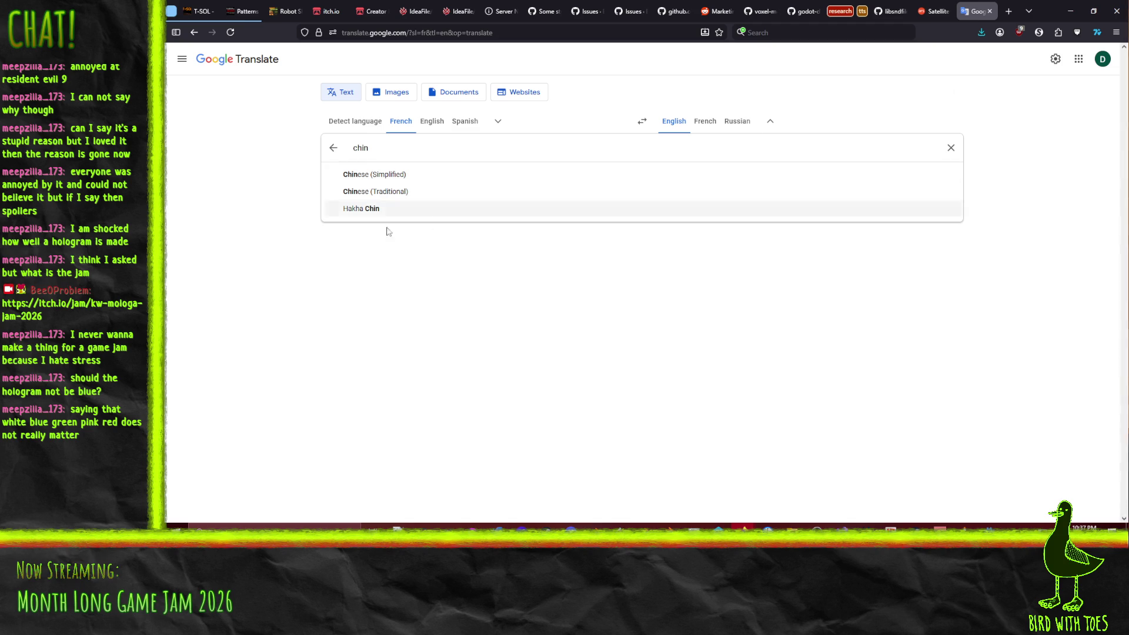
pyautogui.click(391, 191)
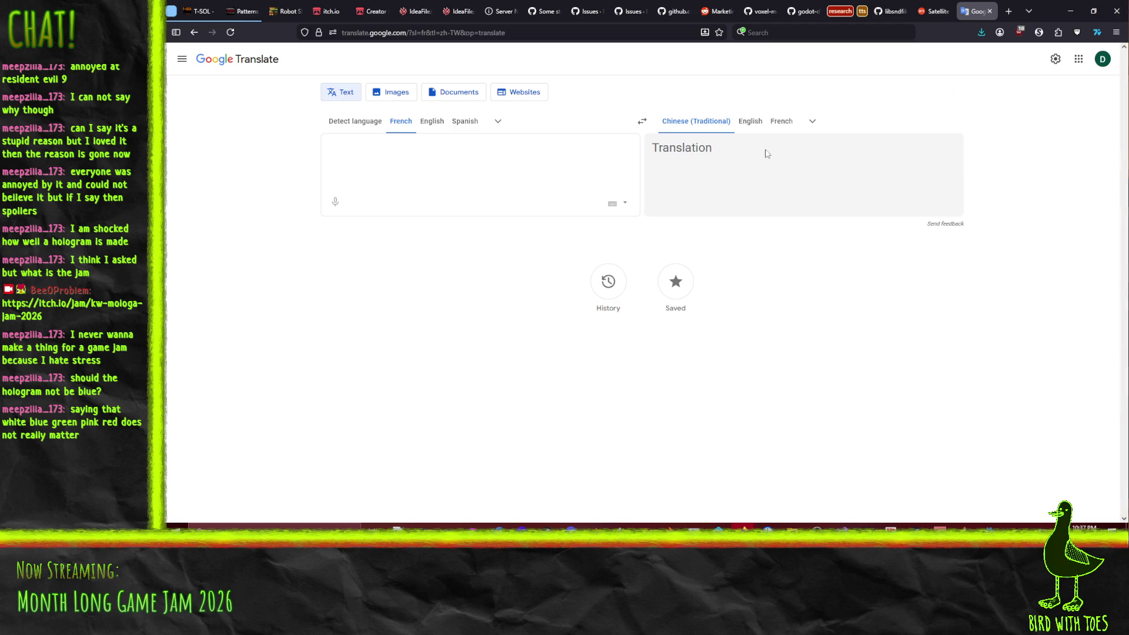
pyautogui.click(355, 121)
pyautogui.write('spine')
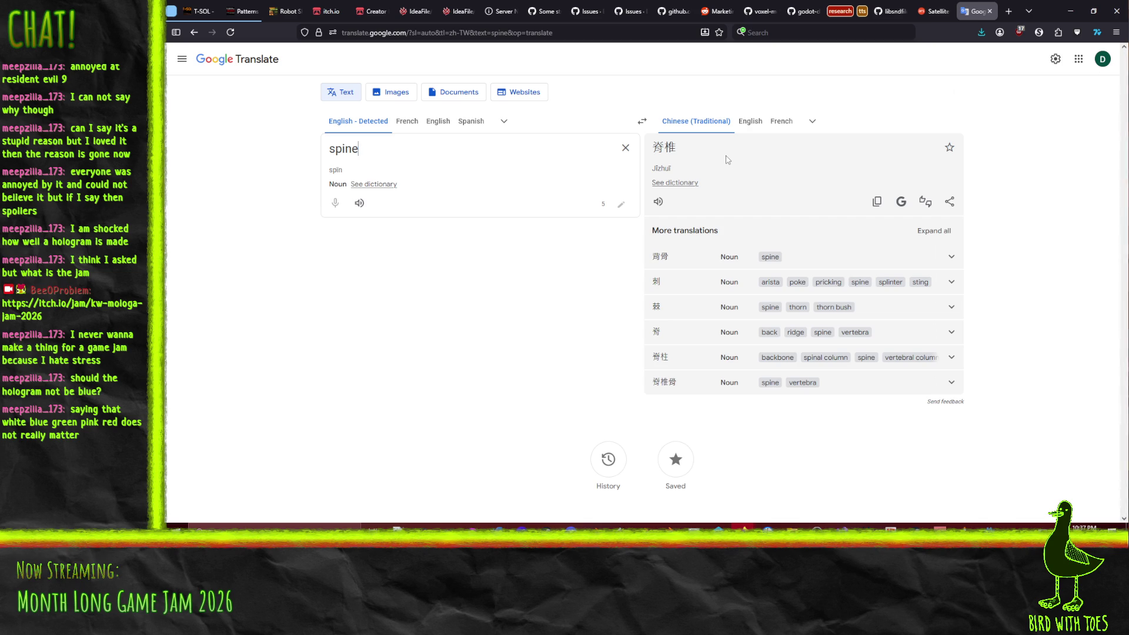
# Step: Select the 脊椎 result and expand the details for the 脊 alternative
pyautogui.doubleClick(654, 144)
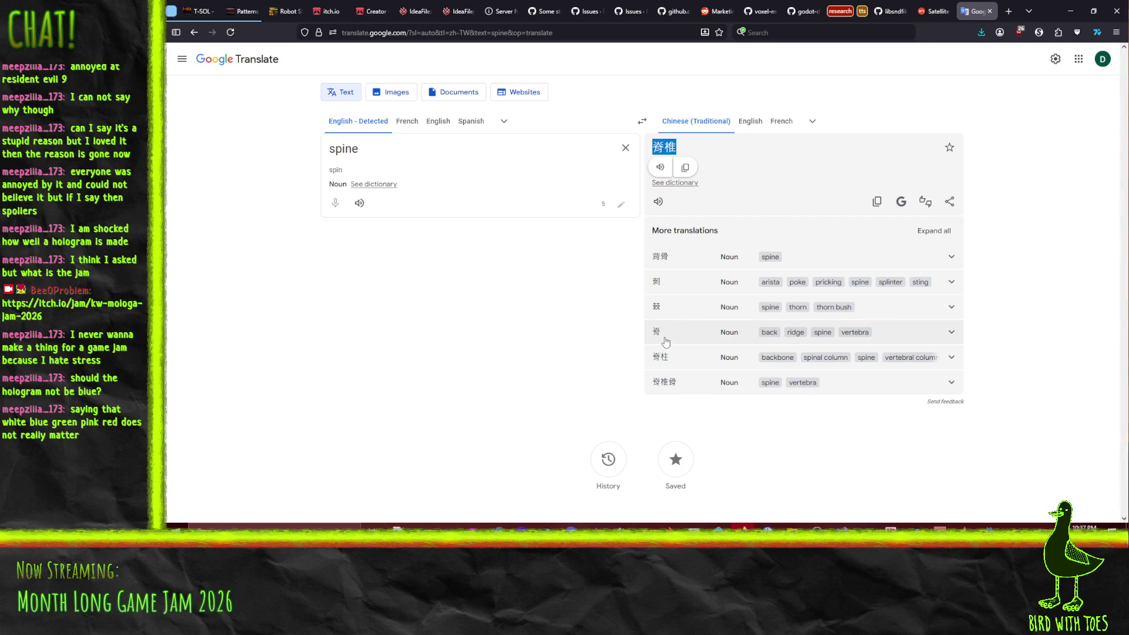
pyautogui.moveTo(665, 341); pyautogui.dragTo(653, 336)
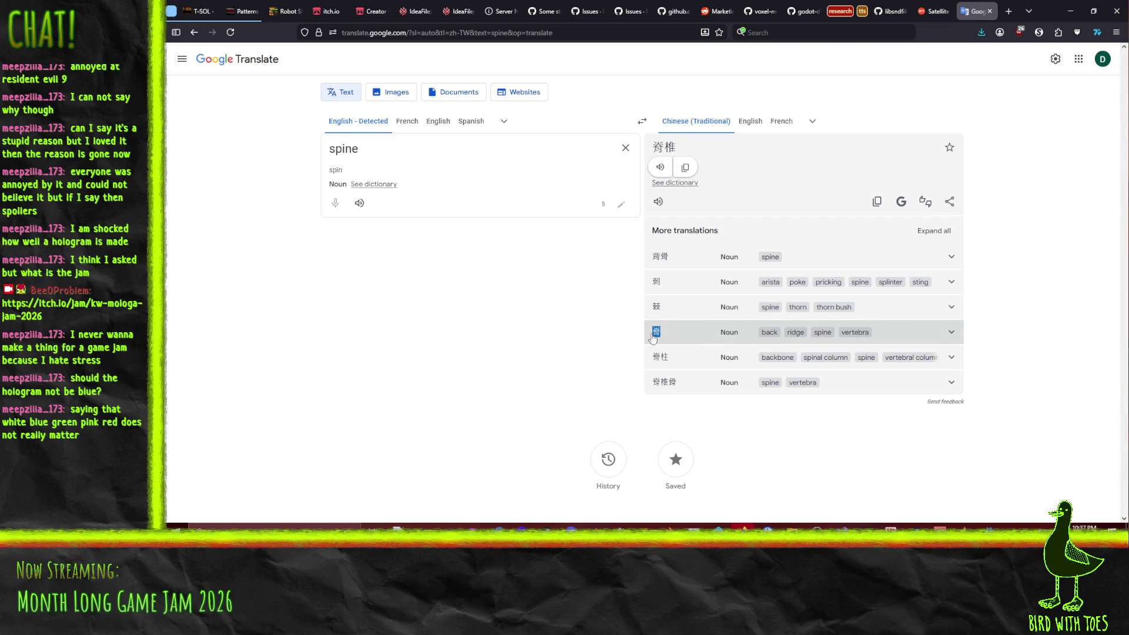
pyautogui.click(653, 338)
pyautogui.click(676, 149)
pyautogui.click(689, 152)
pyautogui.moveTo(676, 340); pyautogui.dragTo(654, 340)
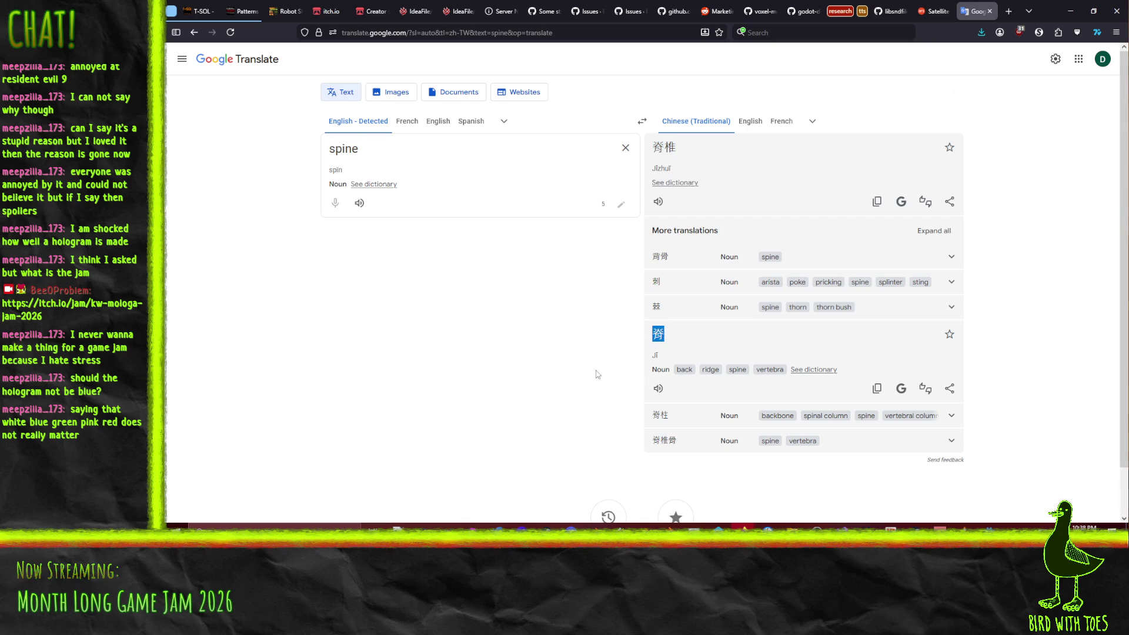
# Step: Select and expand the 脊柱 alternative translation, then clear the selection
pyautogui.moveTo(676, 419); pyautogui.dragTo(654, 424)
pyautogui.click(650, 423)
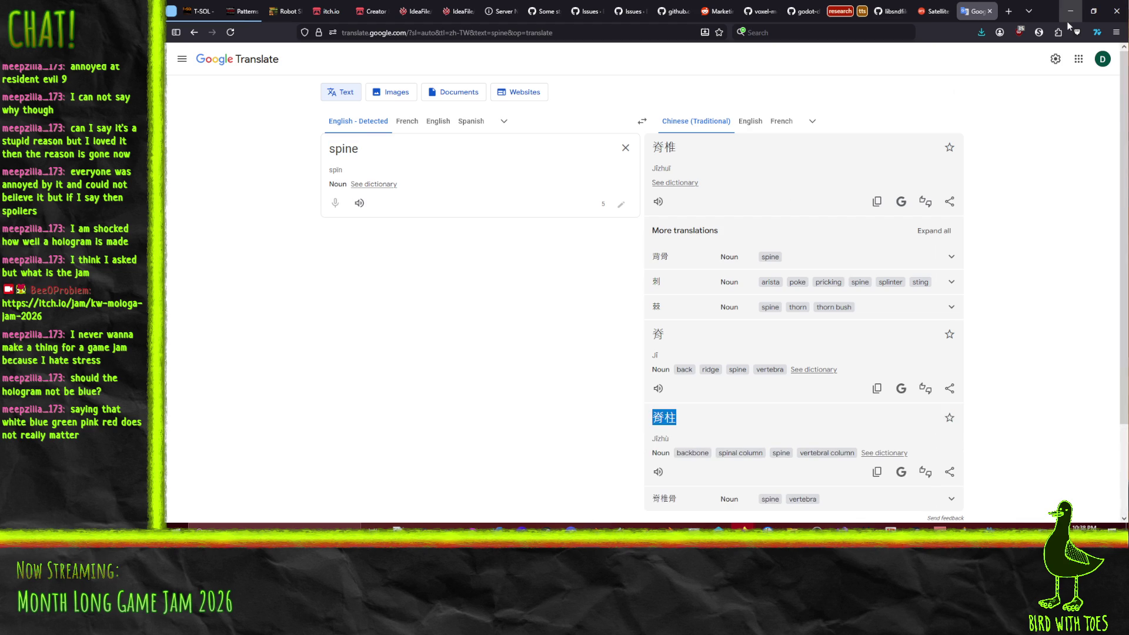
pyautogui.click(418, 400)
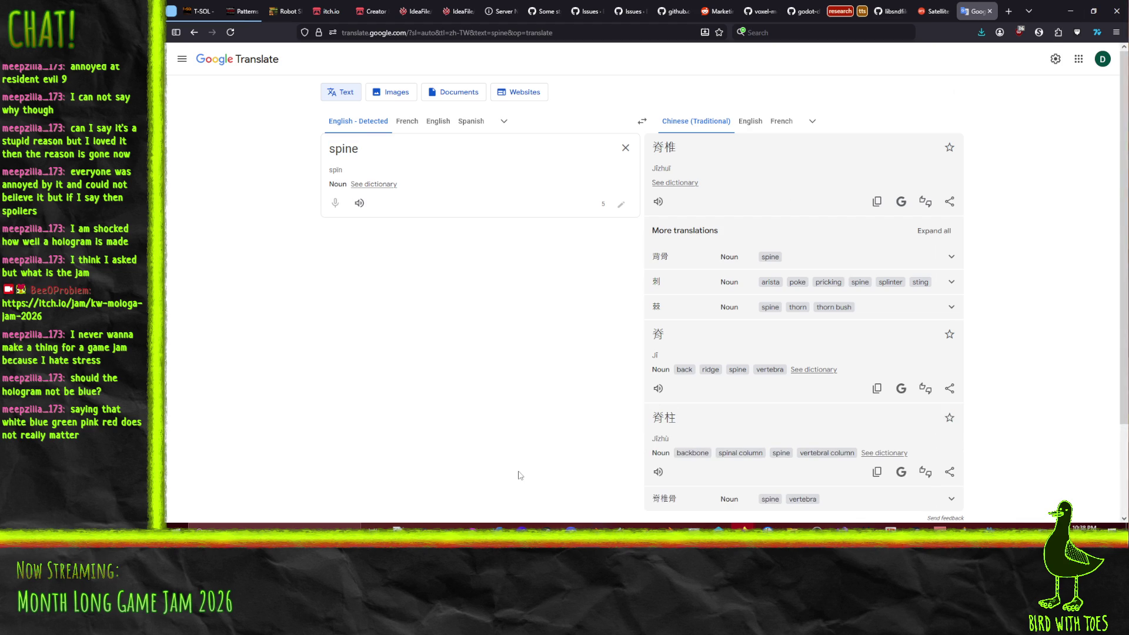
pyautogui.click(465, 527)
# Step: Create a new 128 × 128 pixel document via File > New
pyautogui.click(174, 17)
pyautogui.click(200, 36)
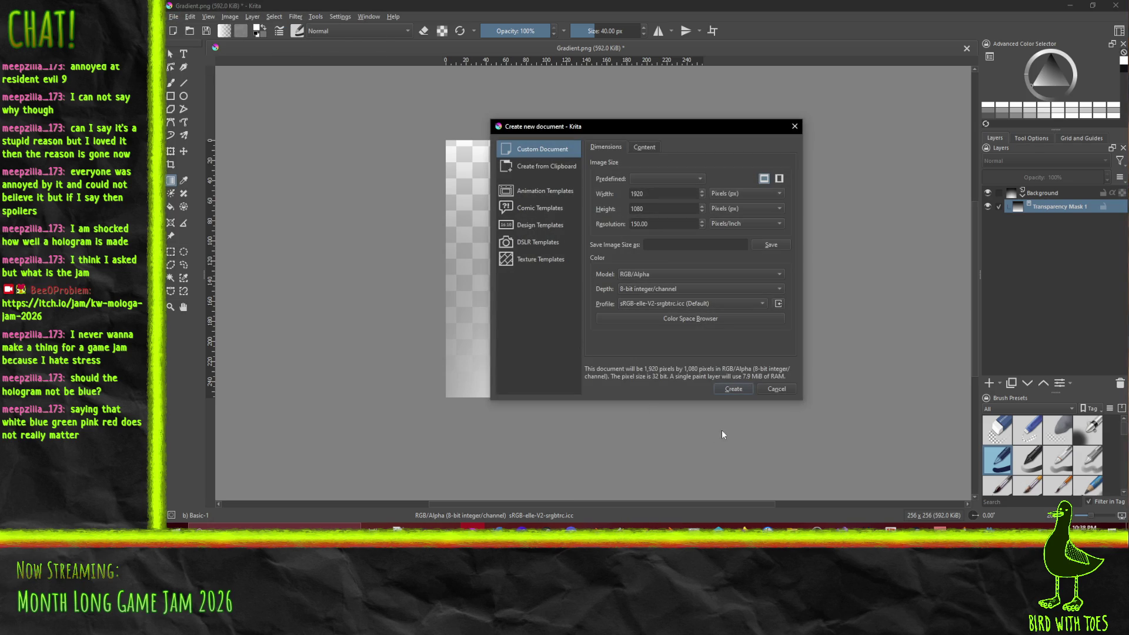
pyautogui.click(658, 194)
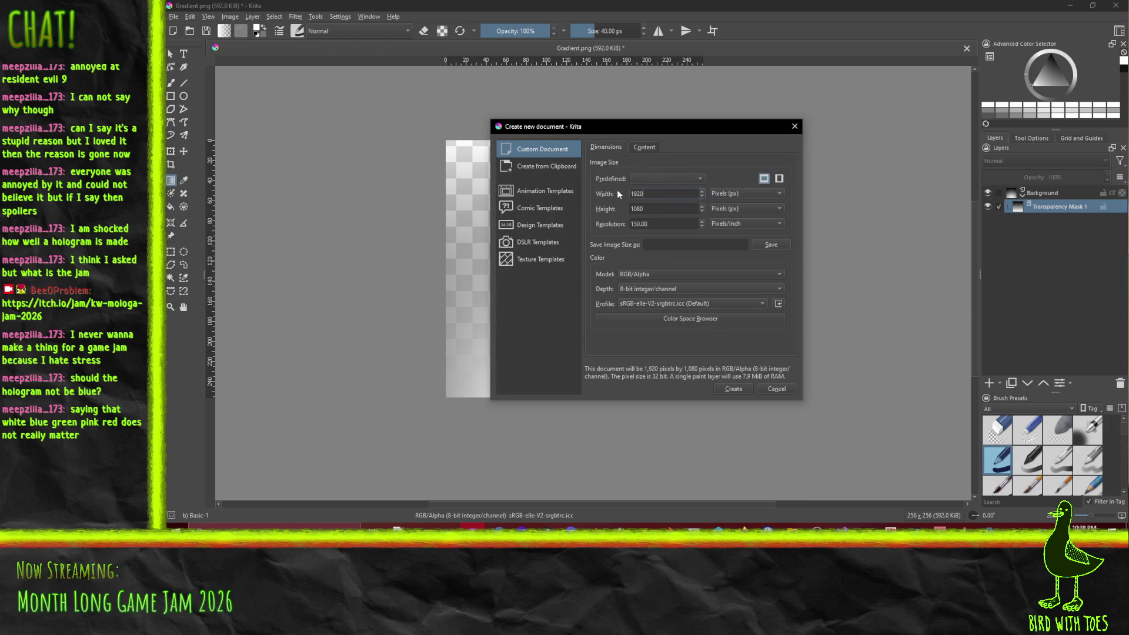
pyautogui.moveTo(670, 194); pyautogui.dragTo(631, 195)
pyautogui.write('128')
pyautogui.press('Tab')
pyautogui.write('128')
pyautogui.click(734, 389)
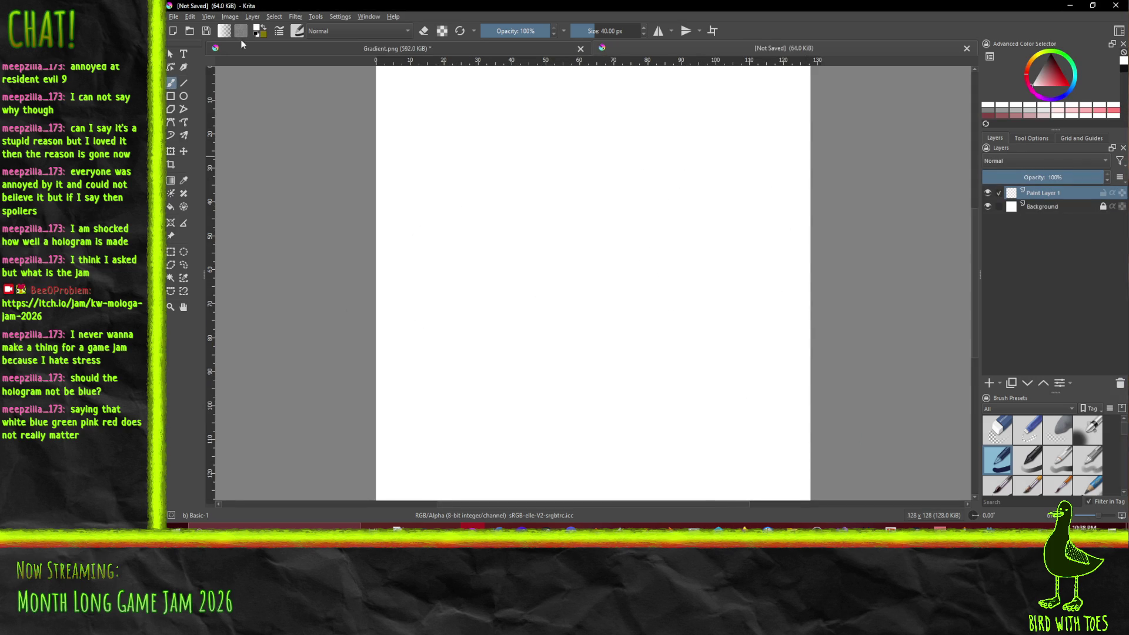
# Step: Delete the empty paint layer, add a fresh layer, and ready the Text tool
pyautogui.click(183, 54)
pyautogui.scroll(-4, 476, 324)
pyautogui.scroll(2, 484, 312)
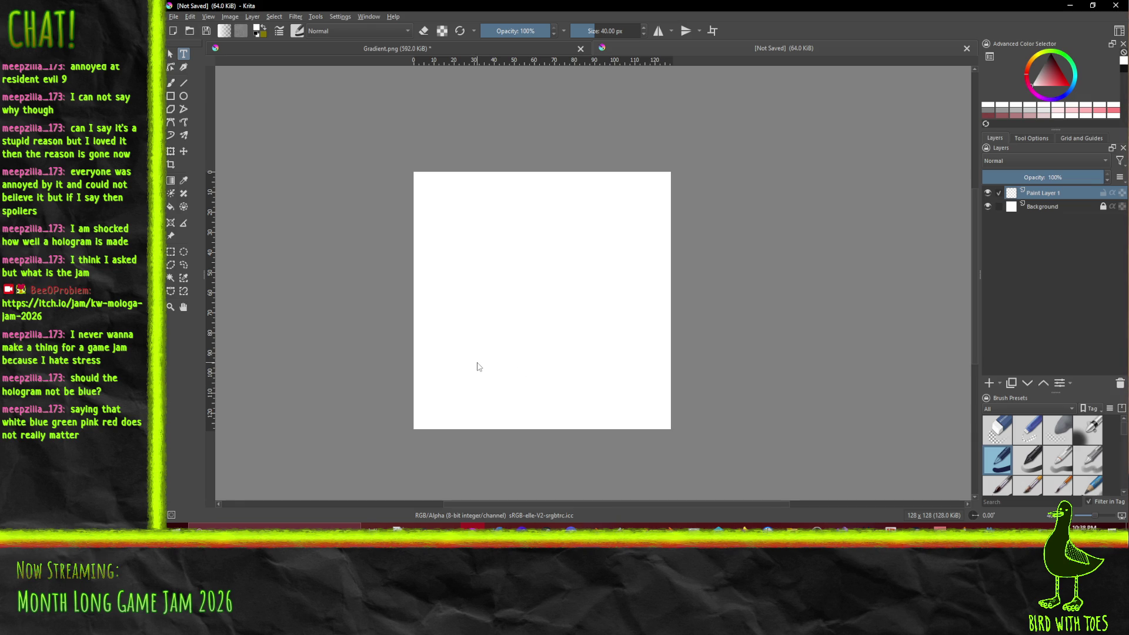
pyautogui.hotkey('shift', 'Delete')
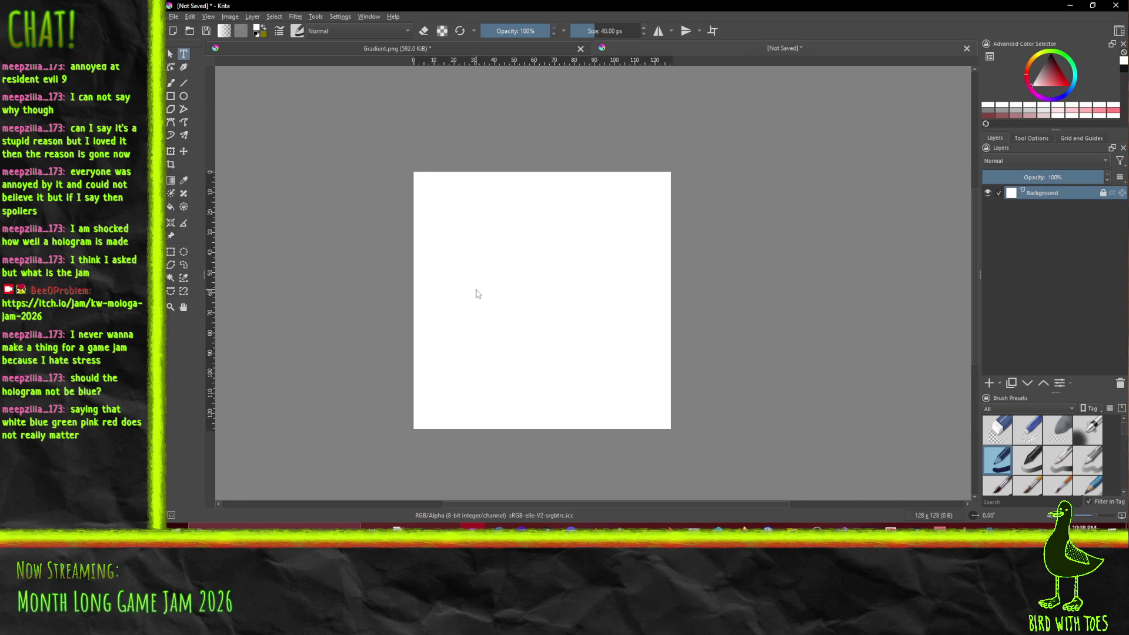
pyautogui.click(1030, 139)
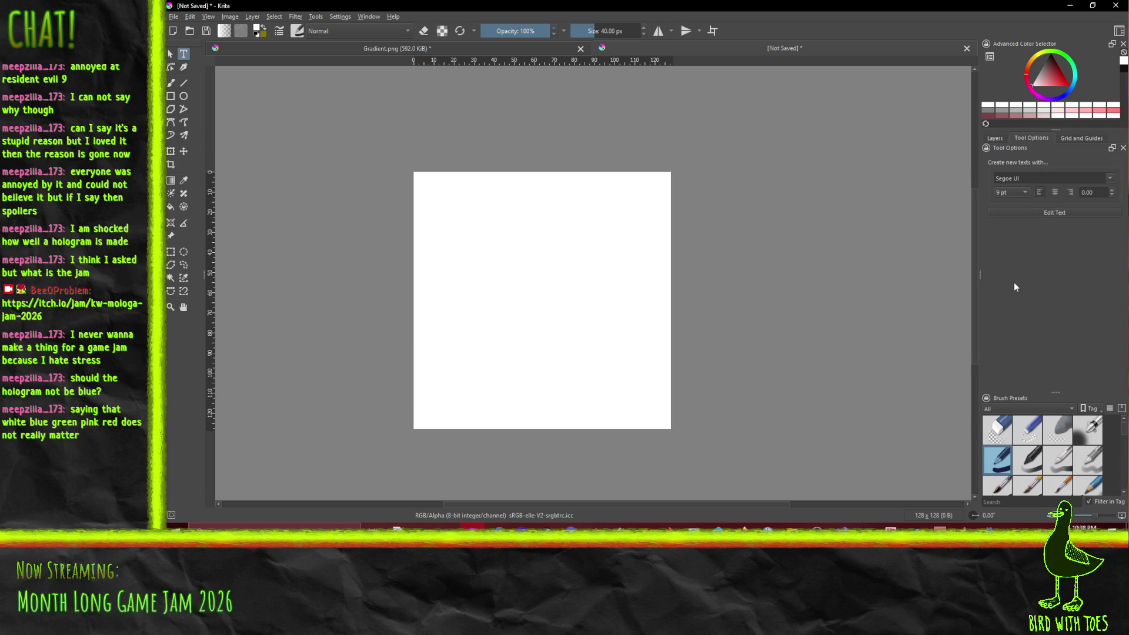
pyautogui.click(1058, 216)
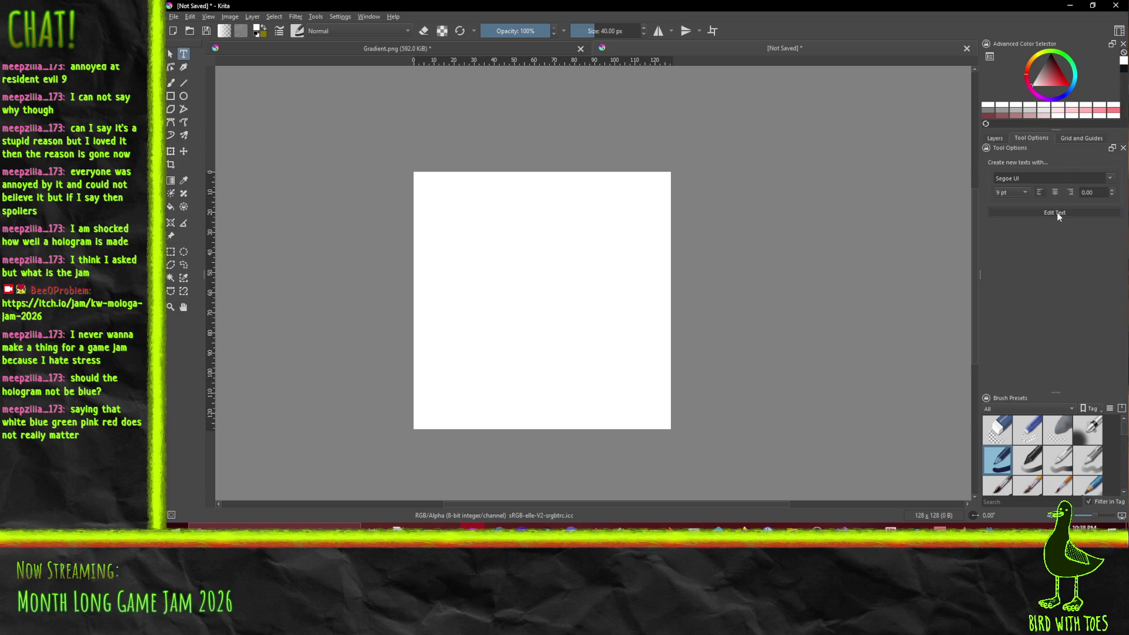
pyautogui.click(995, 138)
pyautogui.click(989, 383)
pyautogui.click(1033, 139)
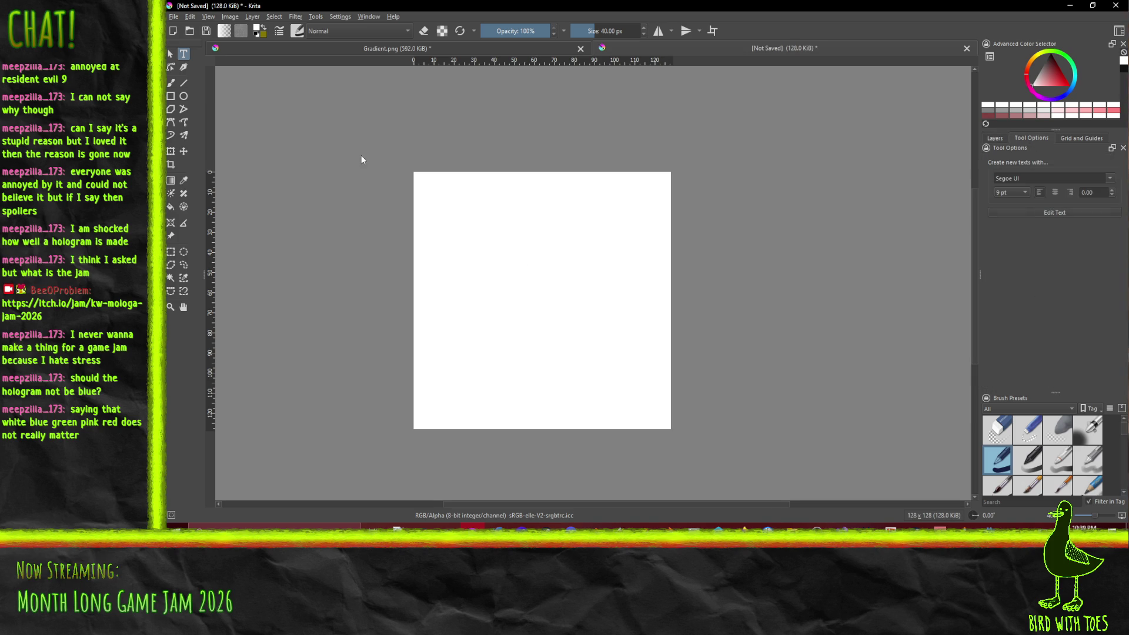
pyautogui.click(170, 82)
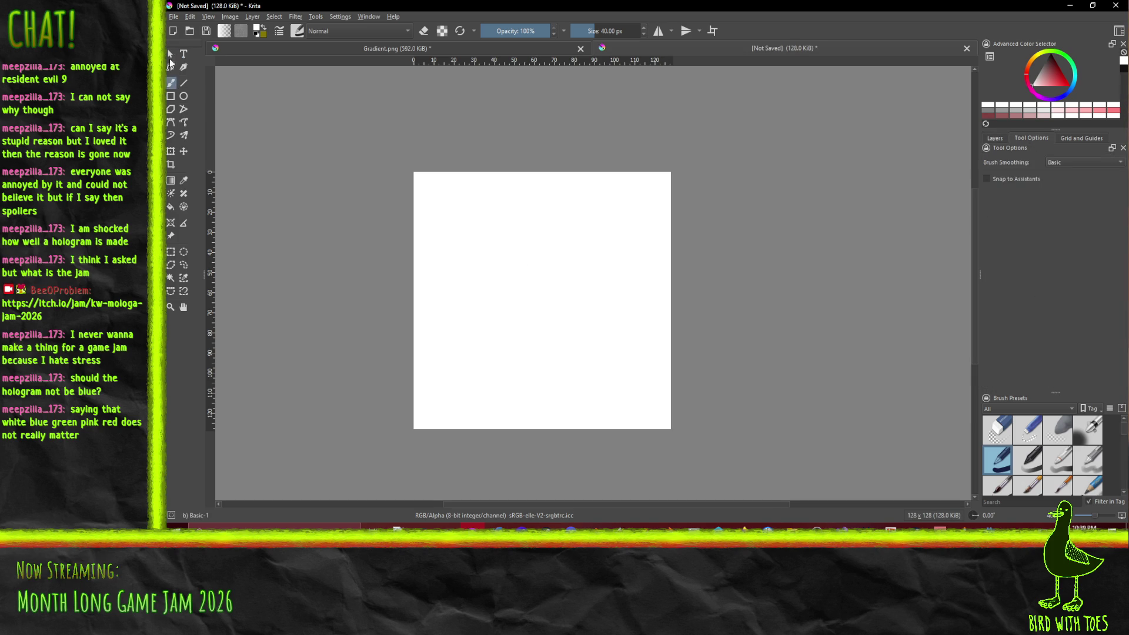
pyautogui.click(183, 53)
# Step: Draw a text box holding 脊柱 in 12 pt Semibold, then save and close the editor
pyautogui.moveTo(432, 257)
pyautogui.mouseDown()
pyautogui.moveTo(504, 307)
pyautogui.moveTo(582, 327)
pyautogui.moveTo(573, 325)
pyautogui.mouseUp()
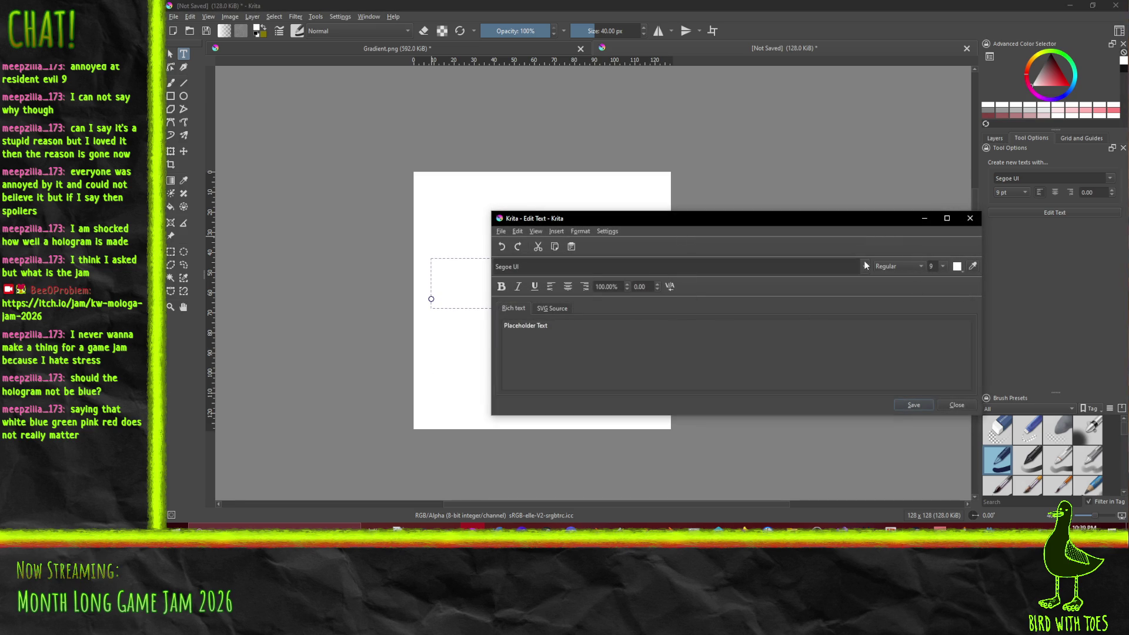
pyautogui.hotkey('ctrl', 'a')
pyautogui.write('举柱')
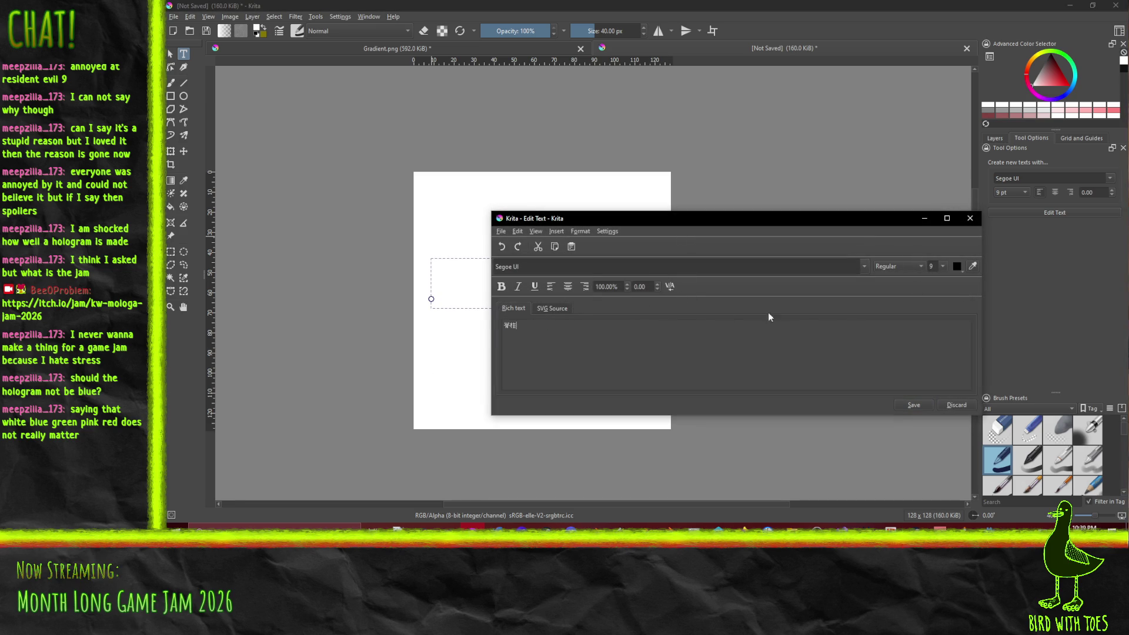
pyautogui.click(941, 264)
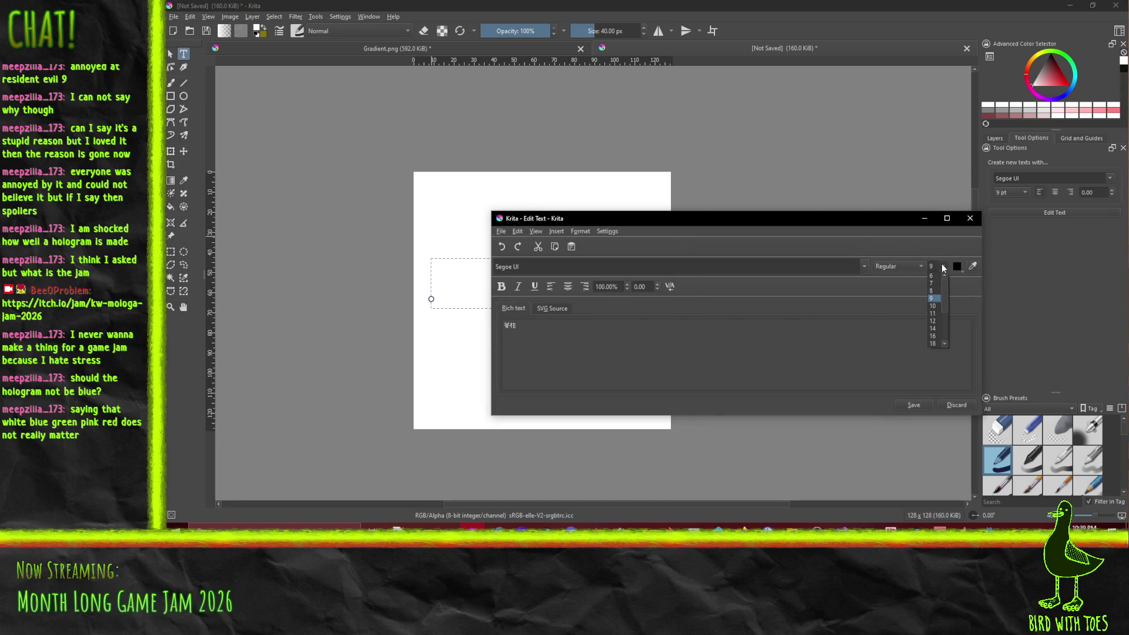
pyautogui.click(935, 329)
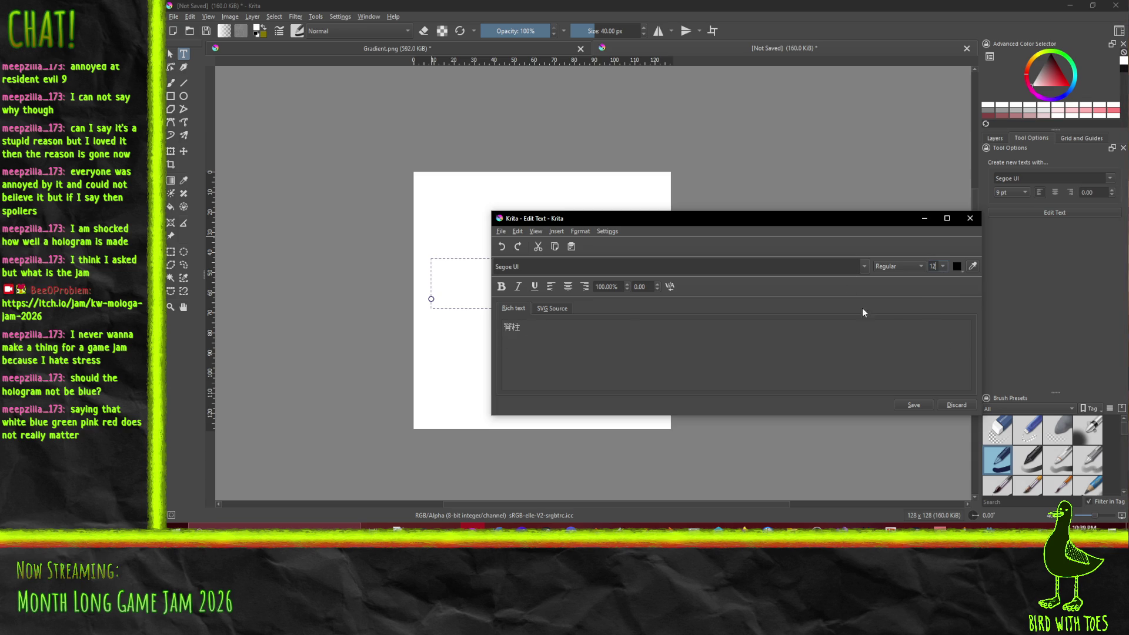
pyautogui.click(890, 269)
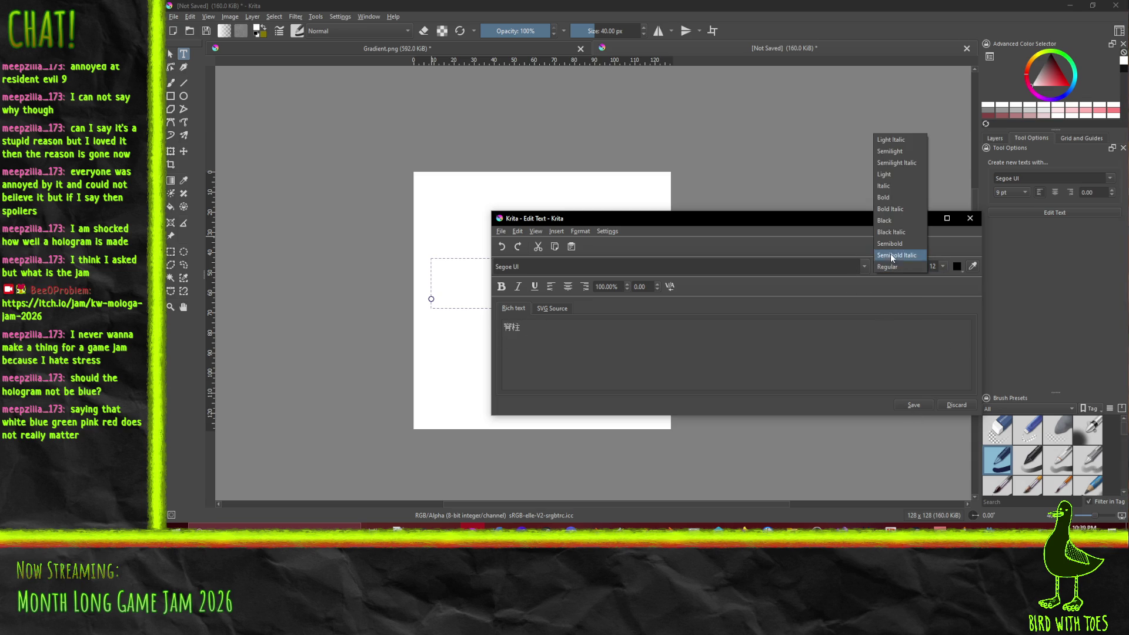
pyautogui.click(909, 248)
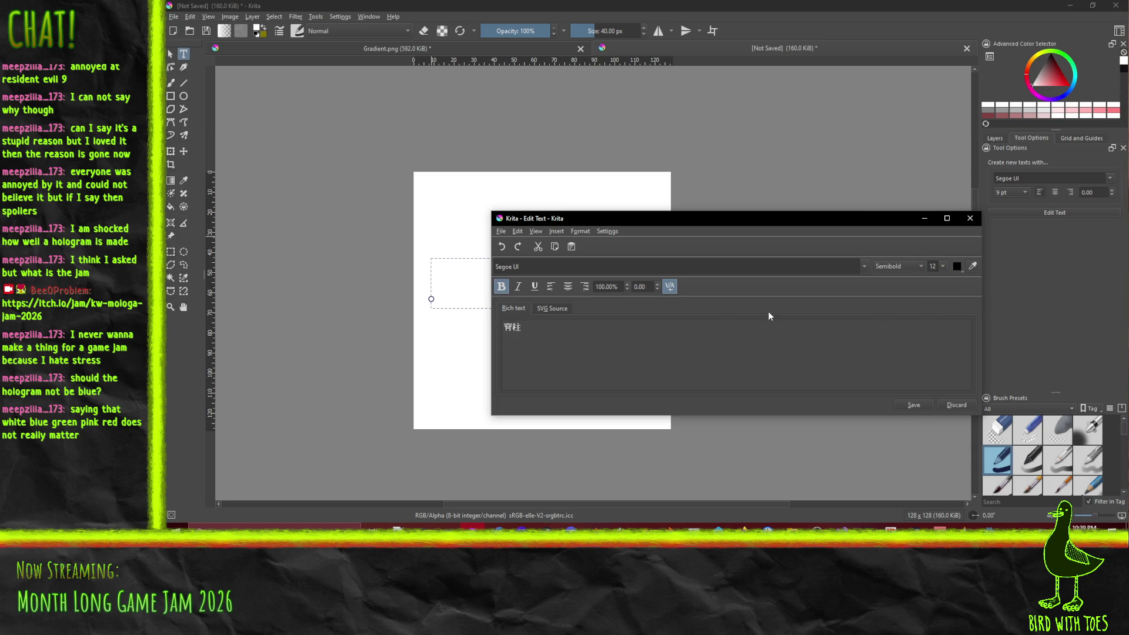
pyautogui.click(902, 404)
pyautogui.click(955, 404)
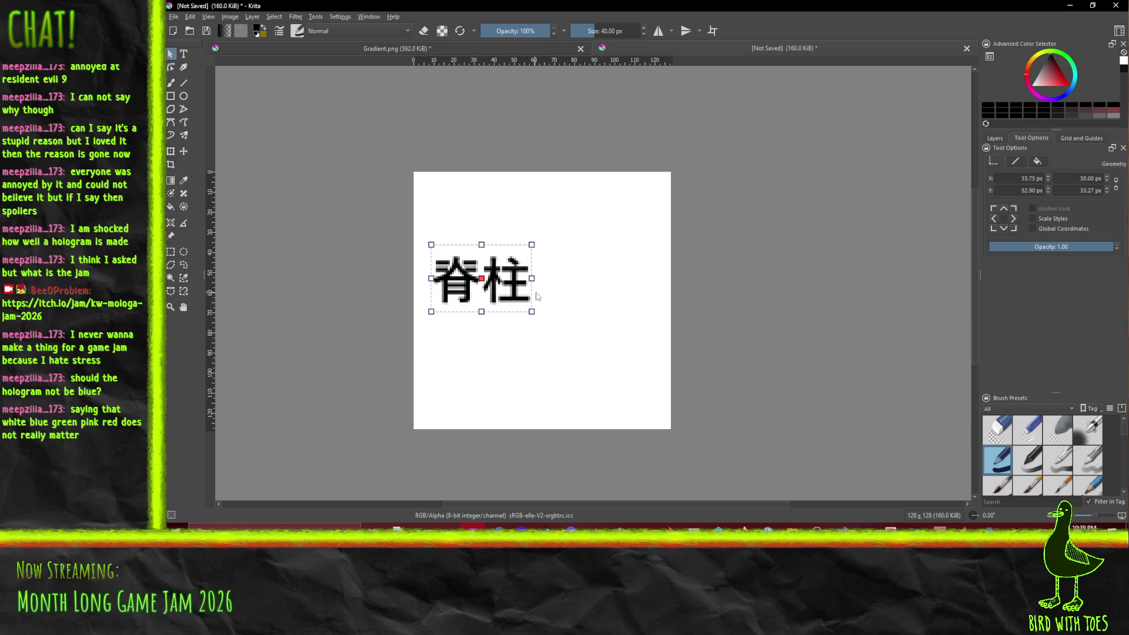
# Step: Delete Vector Layer 1 in the Layers docker and dismiss the save prompt
pyautogui.click(272, 17)
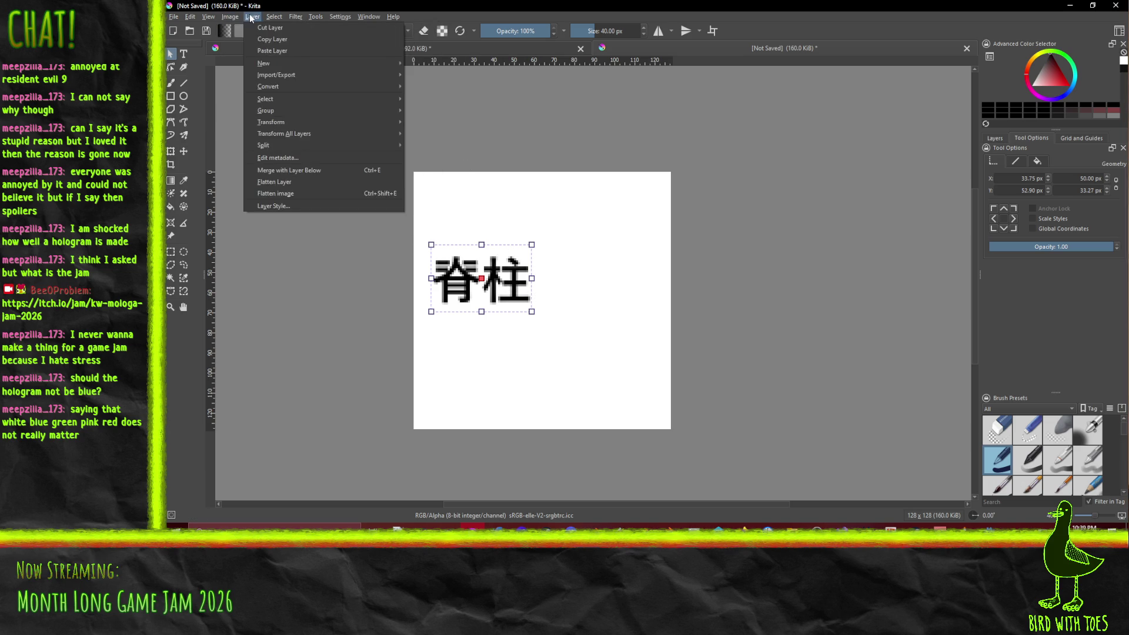
pyautogui.moveTo(307, 98)
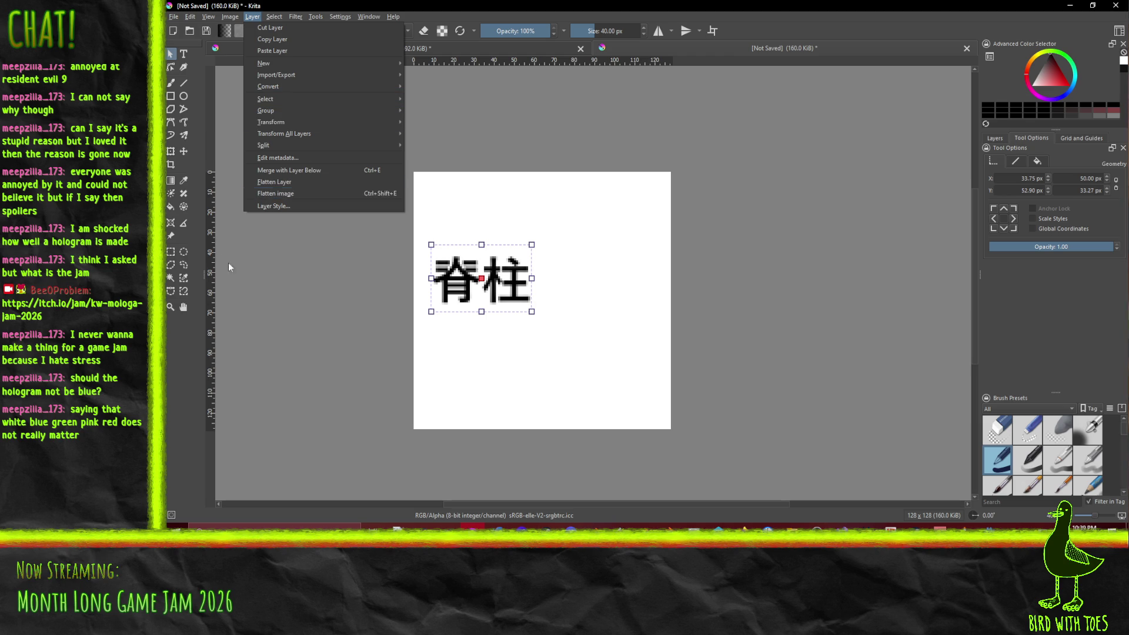
pyautogui.click(266, 302)
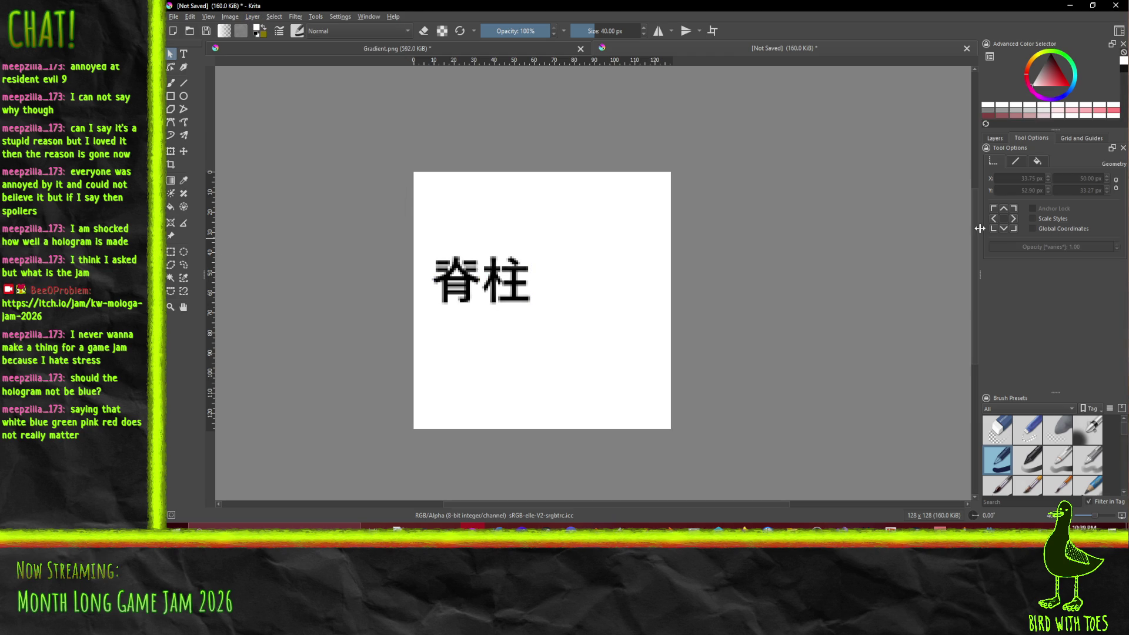
pyautogui.click(995, 138)
pyautogui.rightClick(1030, 193)
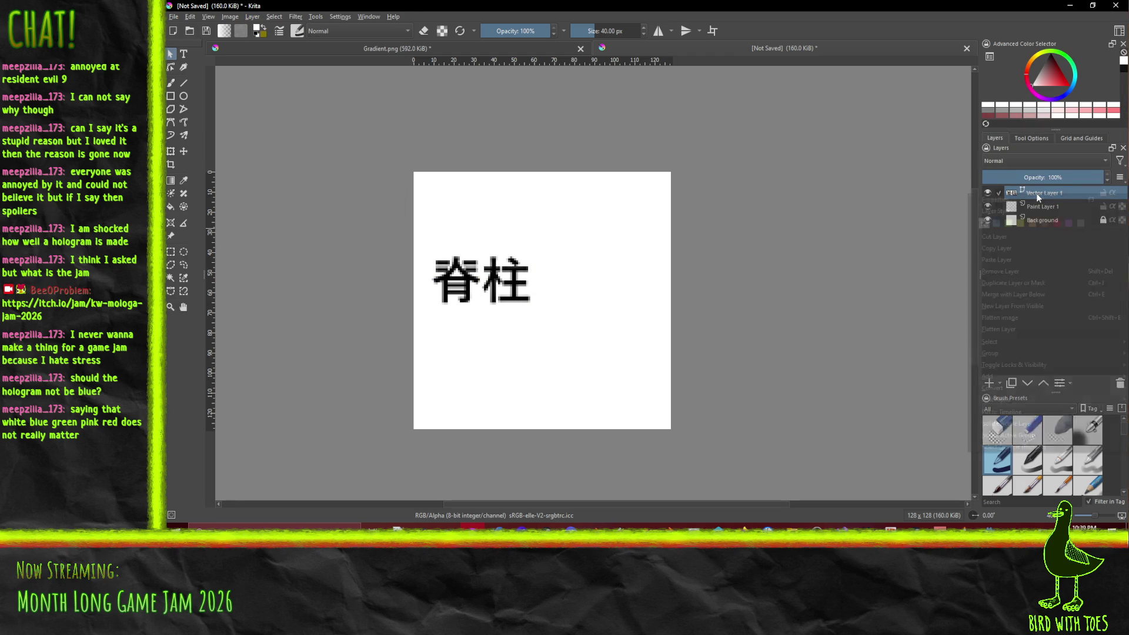
pyautogui.press('Escape')
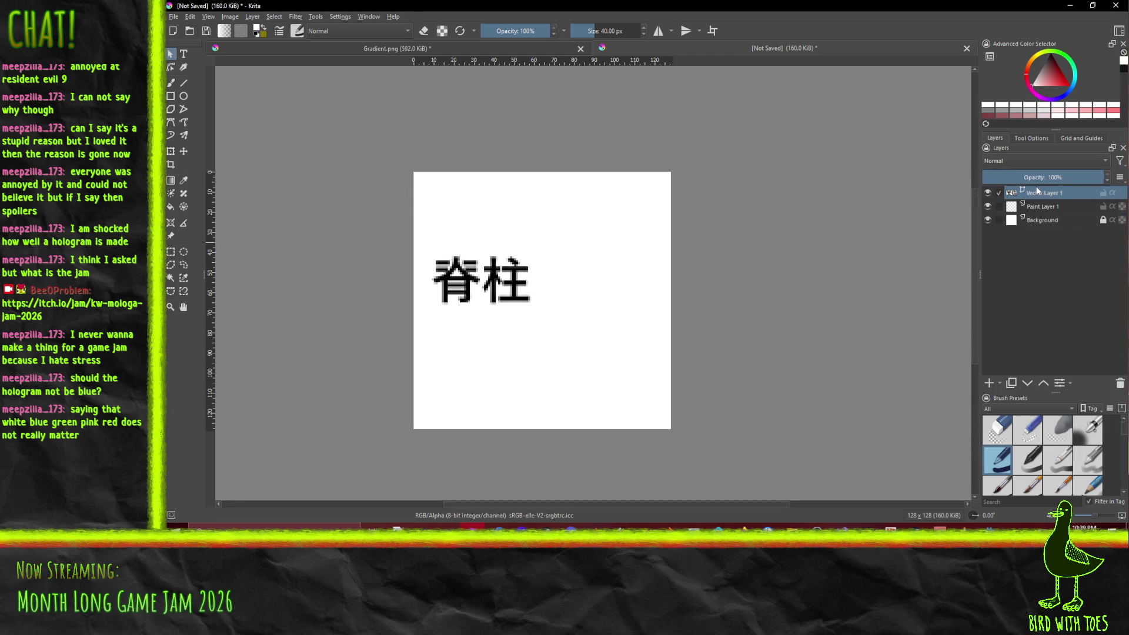
pyautogui.hotkey('ctrl', 'w')
pyautogui.click(700, 281)
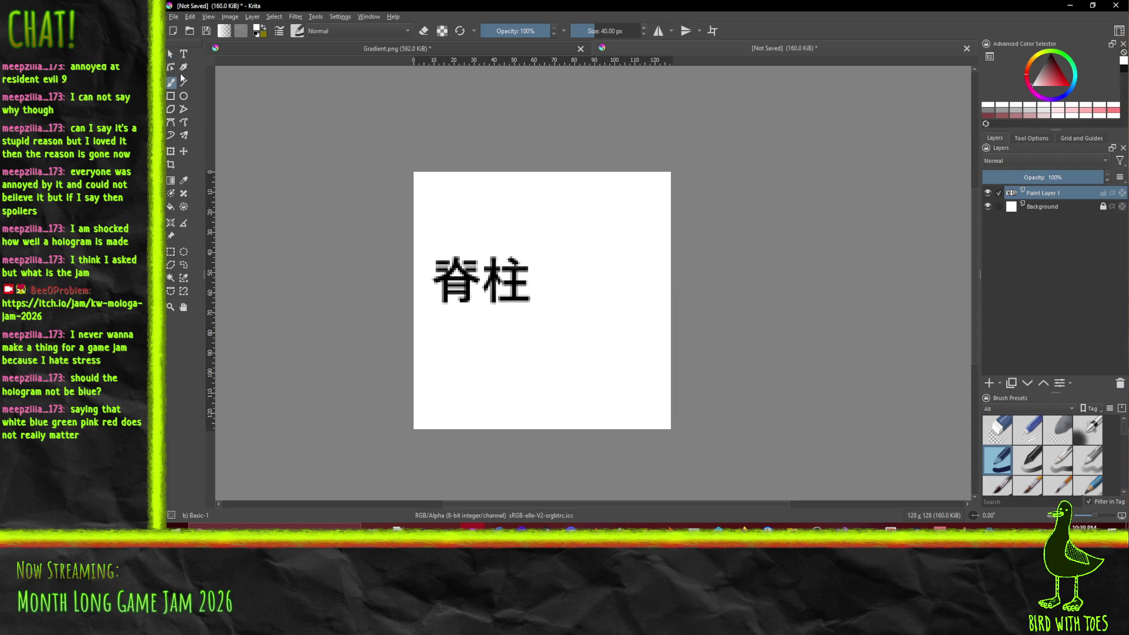
# Step: Select the two 脊柱 characters, scale them up, and move them toward the top of the canvas
pyautogui.click(170, 252)
pyautogui.moveTo(428, 249); pyautogui.dragTo(538, 311)
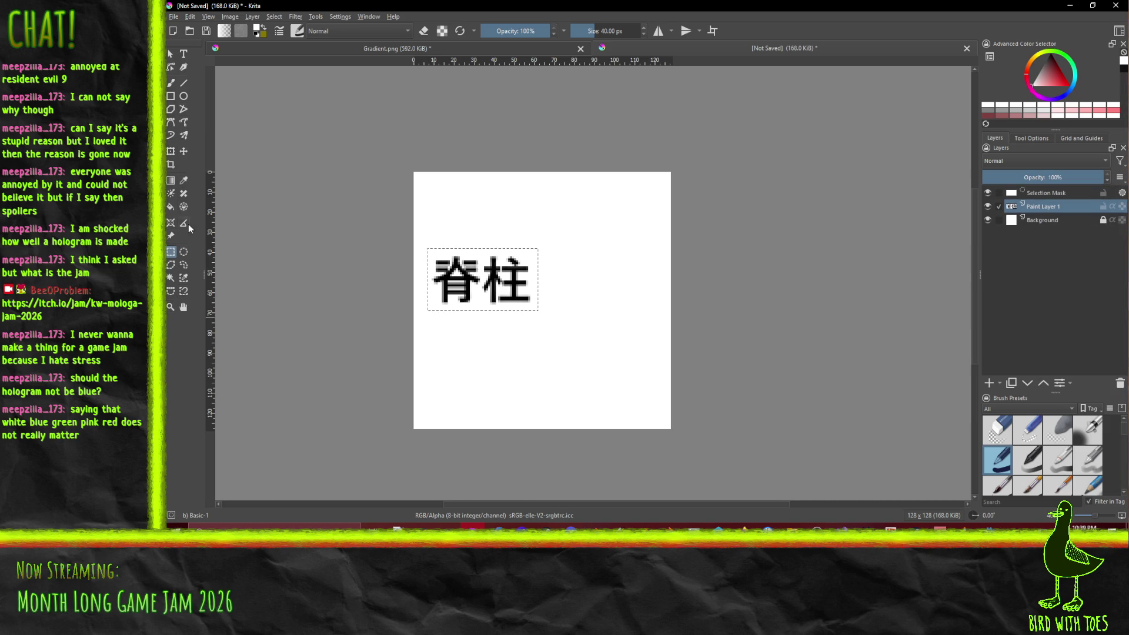
pyautogui.click(170, 152)
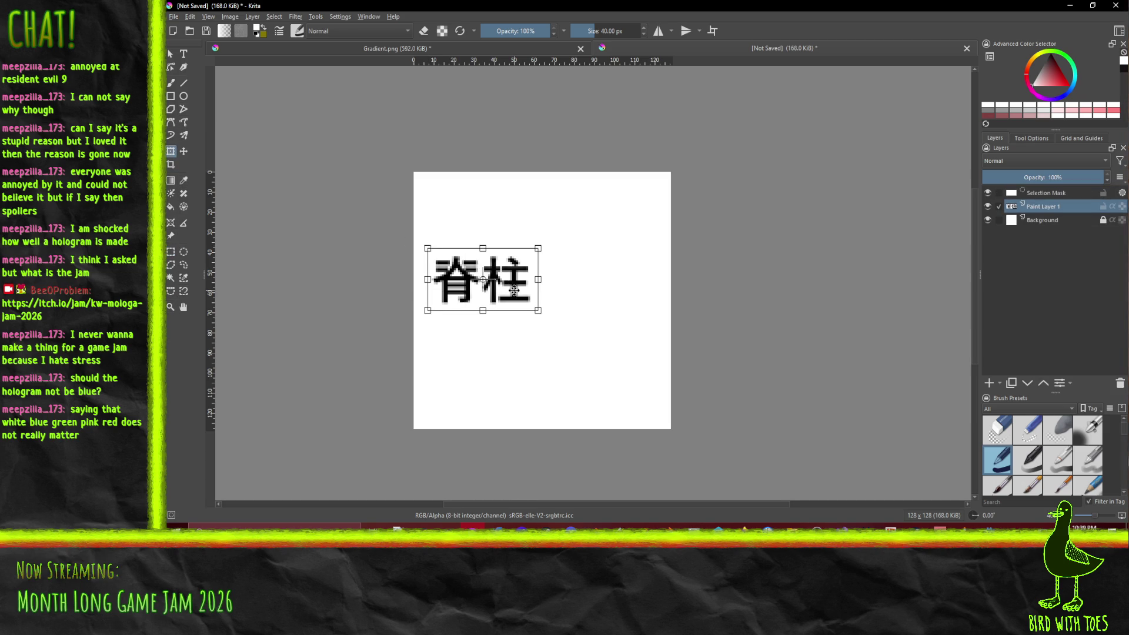
pyautogui.moveTo(540, 312); pyautogui.dragTo(650, 388)
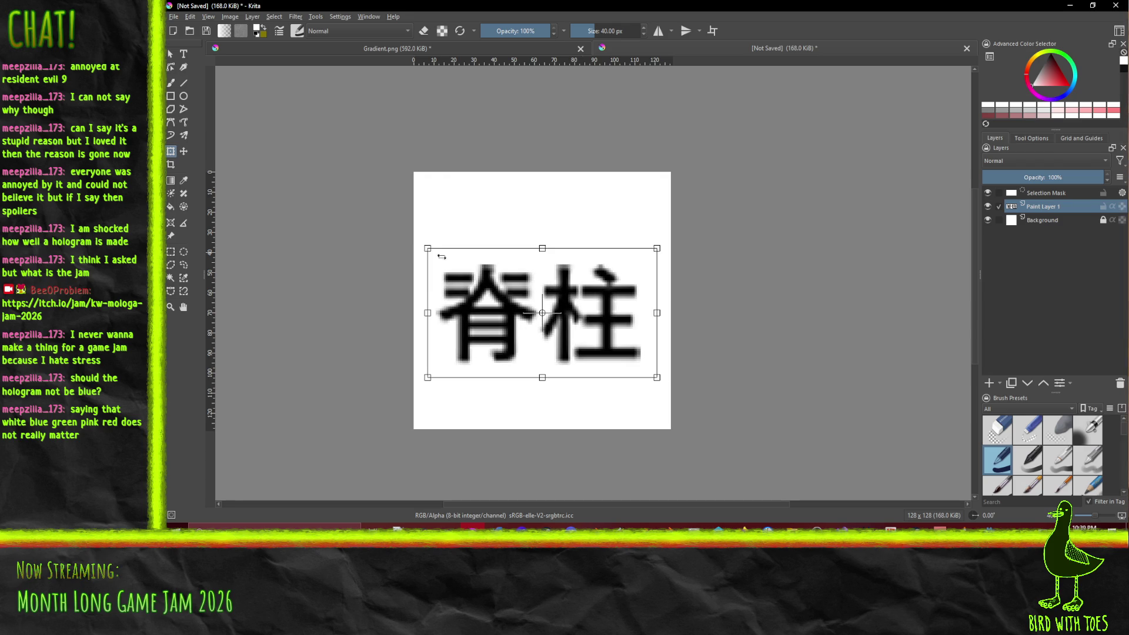
pyautogui.moveTo(497, 299); pyautogui.dragTo(494, 245)
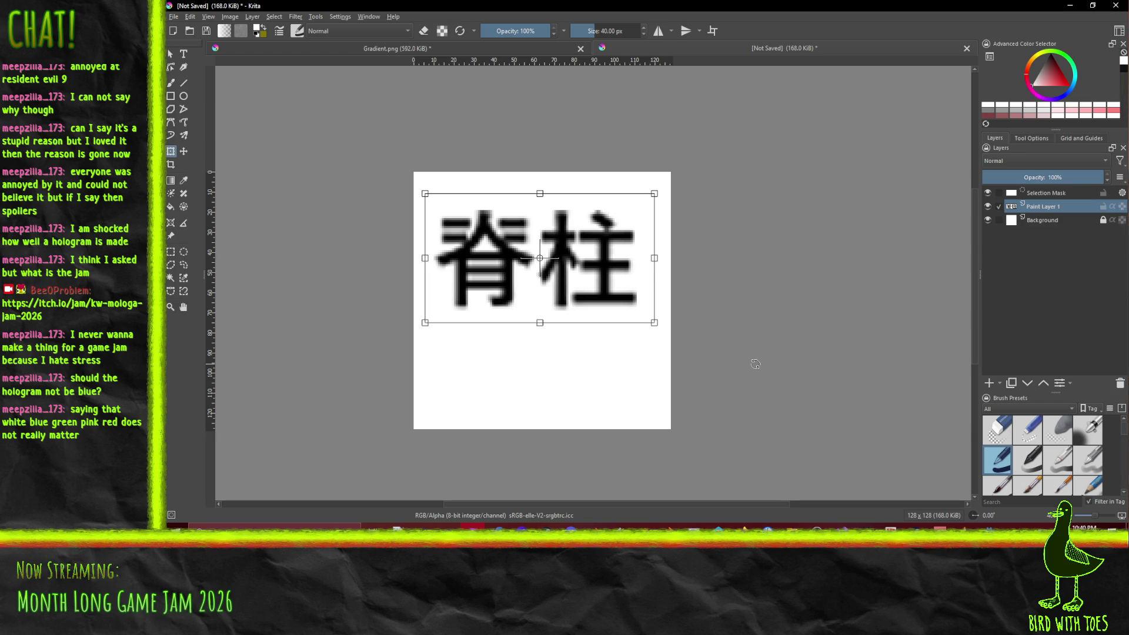
# Step: Delete the Selection Mask and Background layers so the canvas is transparent
pyautogui.click(1051, 193)
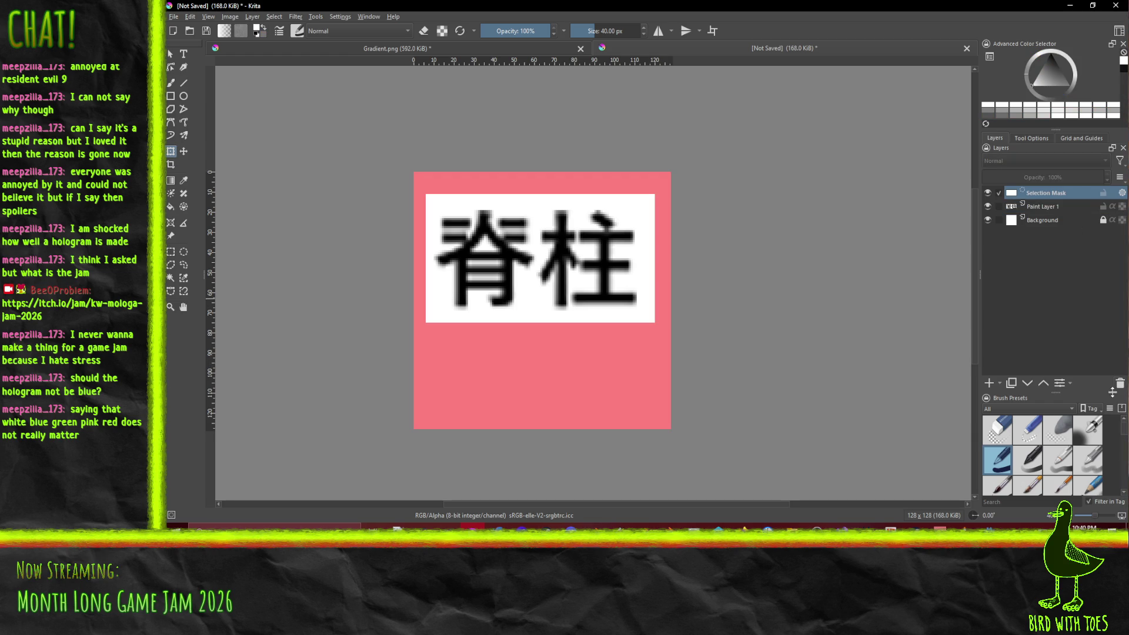
pyautogui.click(1120, 384)
pyautogui.click(1051, 209)
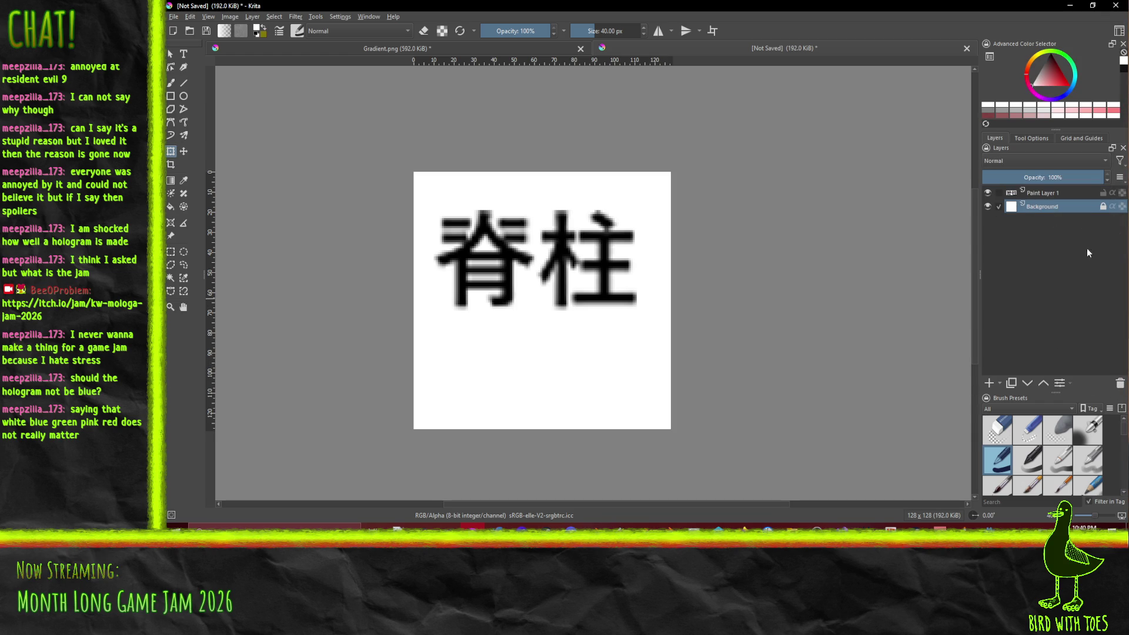
pyautogui.click(1121, 383)
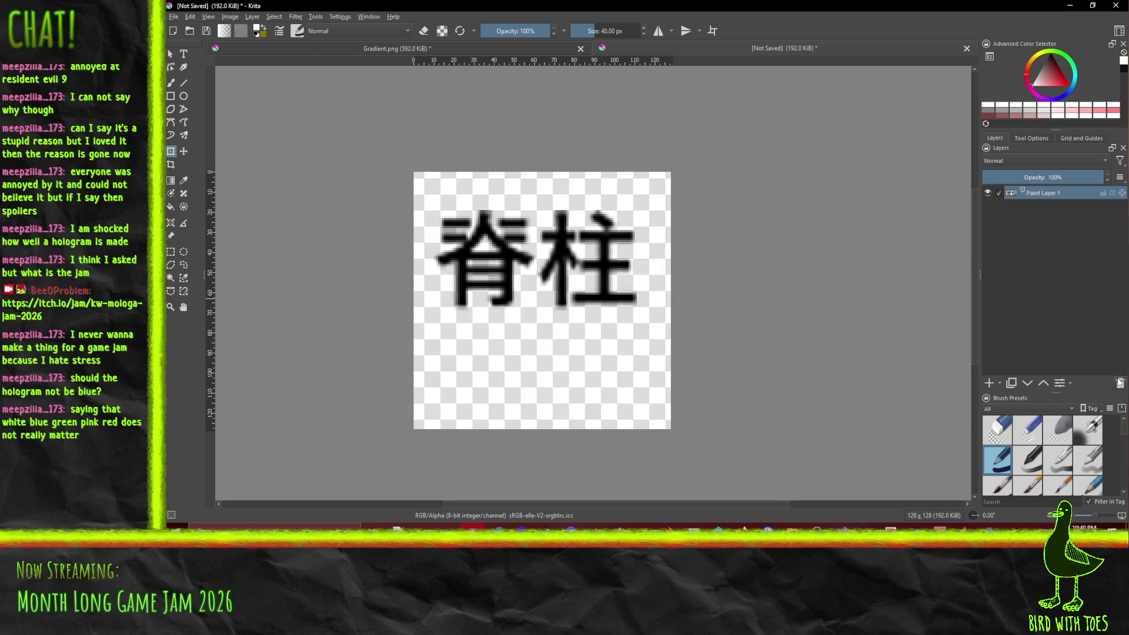
# Step: Apply Transform All Layers, then invert Paint Layer 1 with Ctrl+I so the 脊柱 characters turn white
pyautogui.click(284, 18)
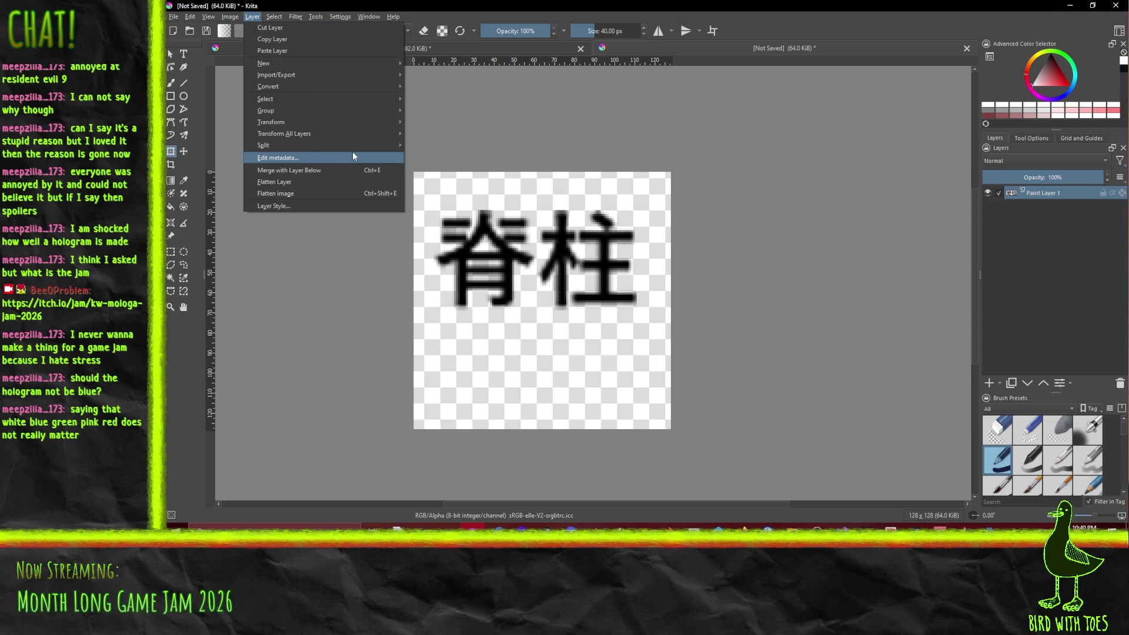
pyautogui.moveTo(341, 133)
pyautogui.click(247, 332)
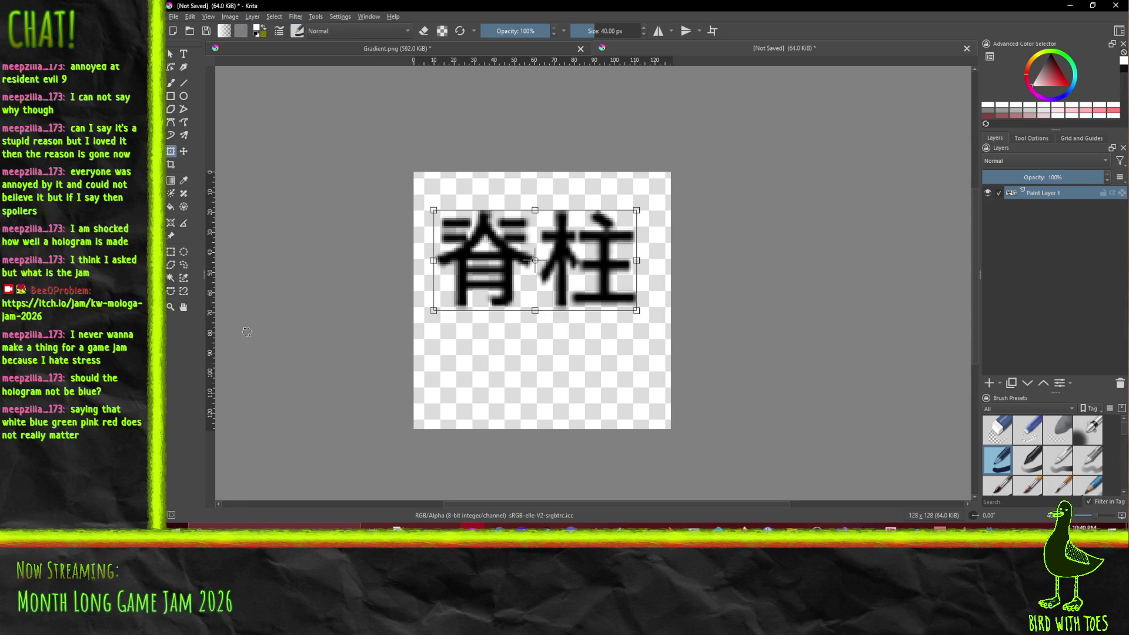
pyautogui.click(171, 83)
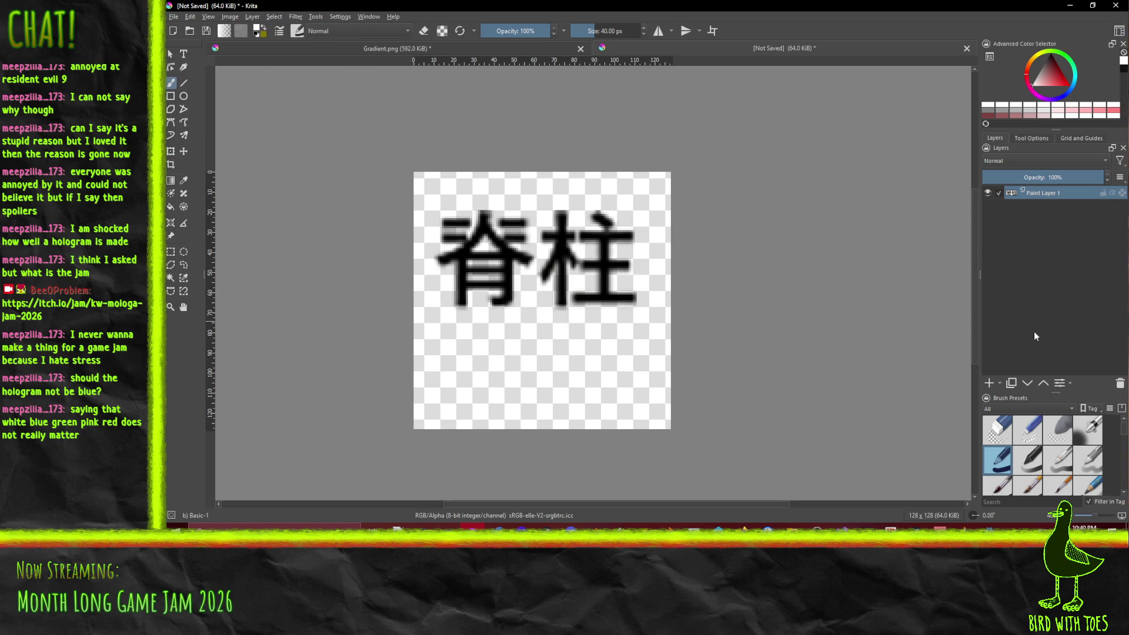
pyautogui.hotkey('ctrl', 'i')
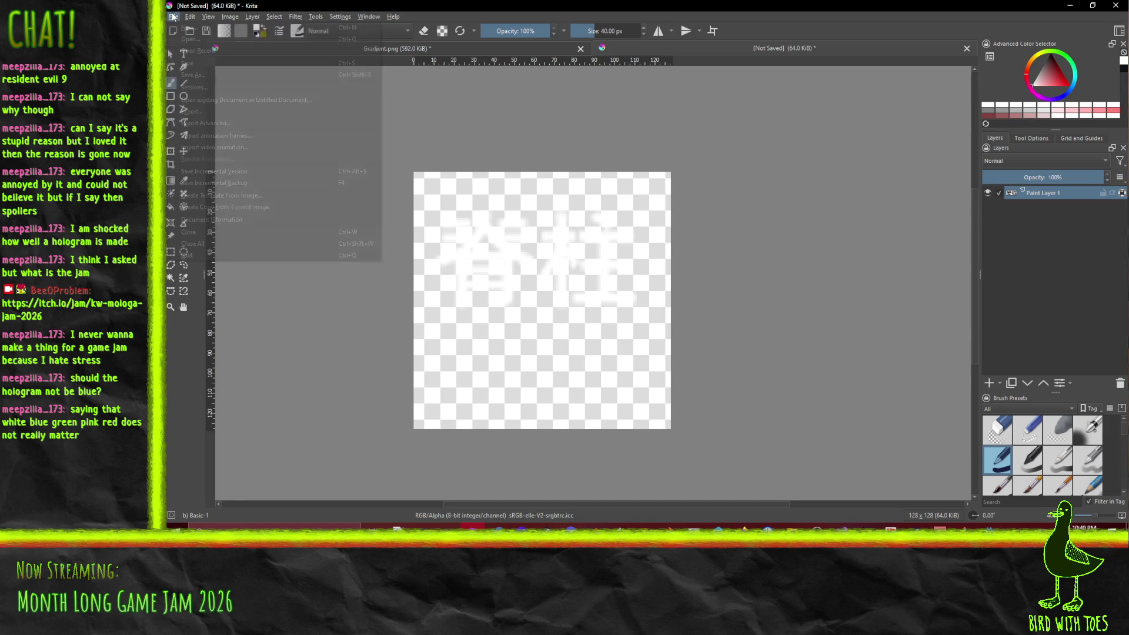
# Step: In the Export dialog, create a new Gfx folder inside ForgotTheRules
pyautogui.click(853, 476)
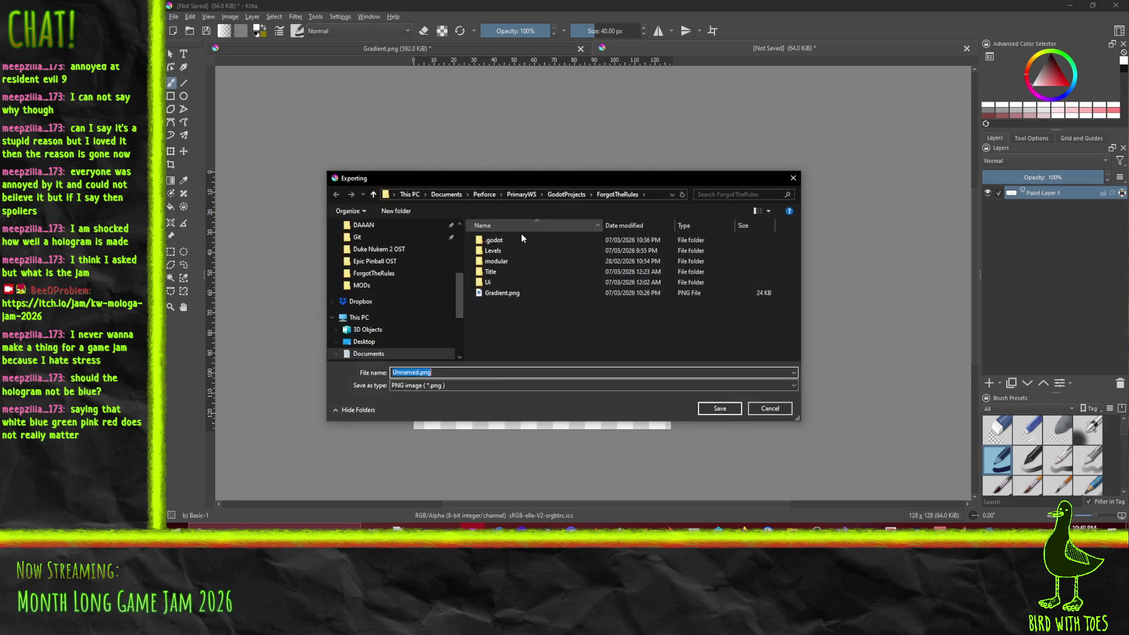
pyautogui.rightClick(519, 332)
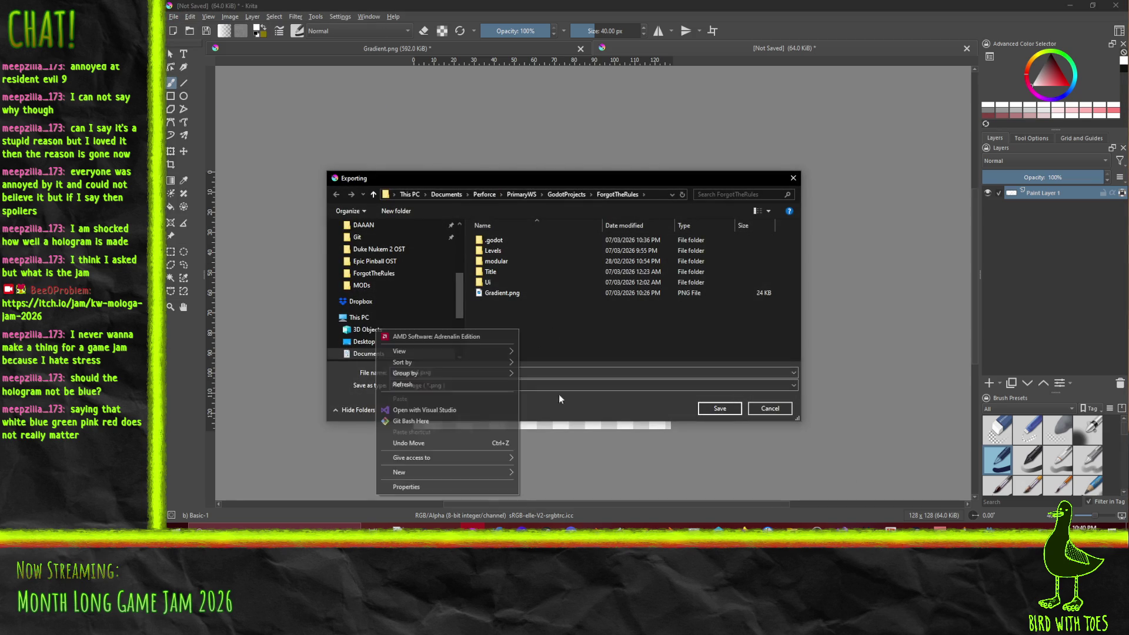
pyautogui.moveTo(482, 472)
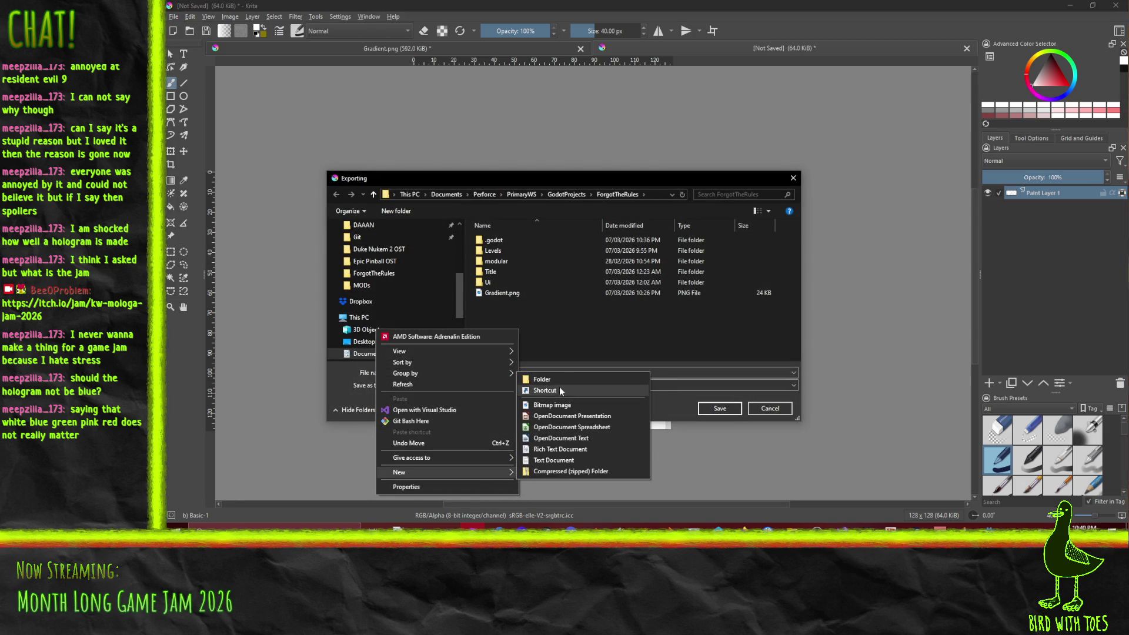
pyautogui.click(542, 380)
pyautogui.write('Gr')
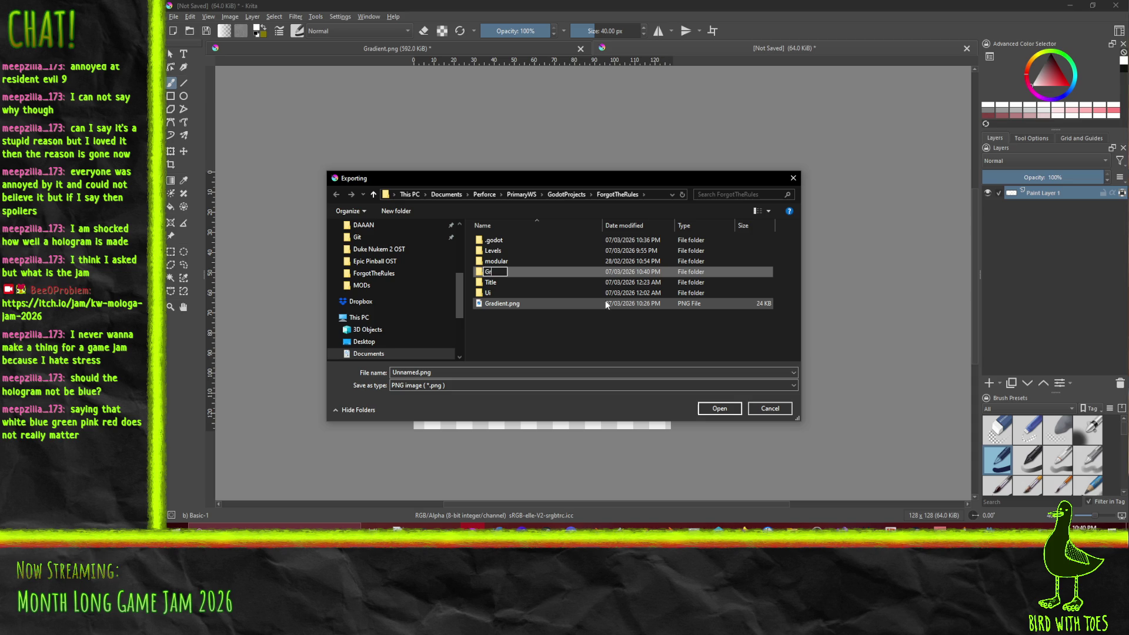
pyautogui.write('fx')
pyautogui.press('Return')
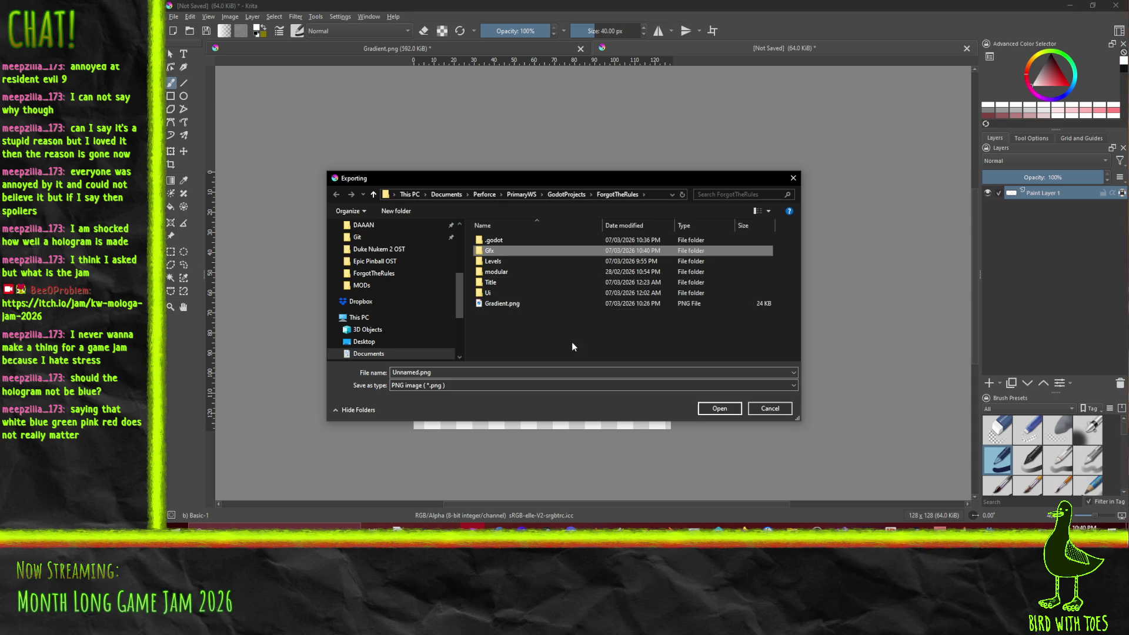
# Step: Save the image as BackSymbol.png in Gfx, accepting the default PNG settings
pyautogui.doubleClick(501, 249)
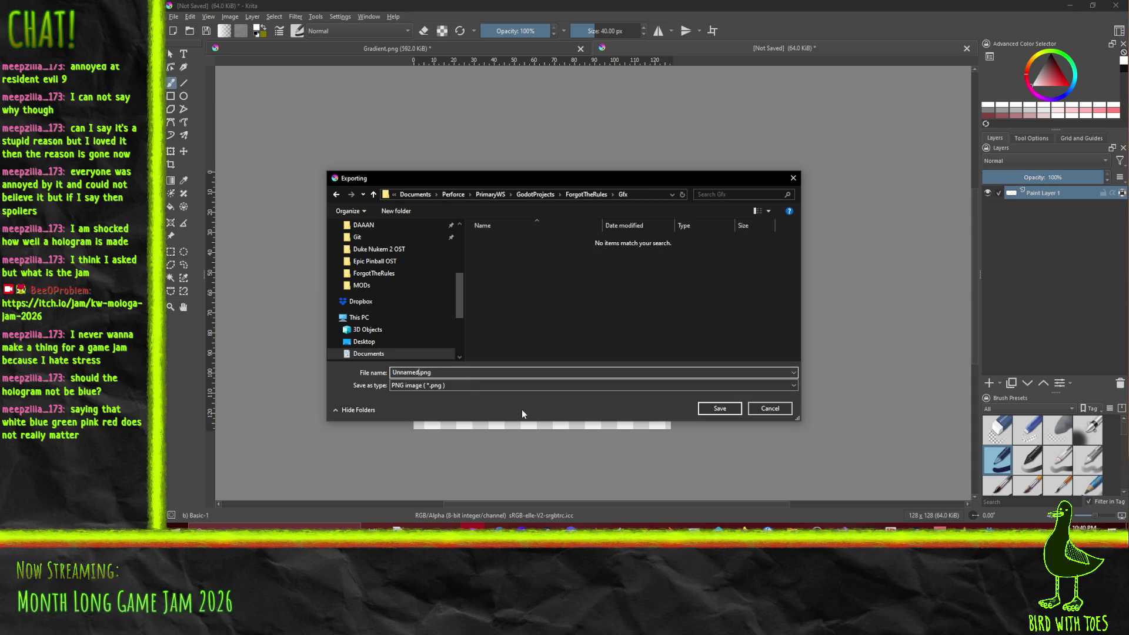
pyautogui.write('BackSy')
pyautogui.write('l')
pyautogui.press('Return')
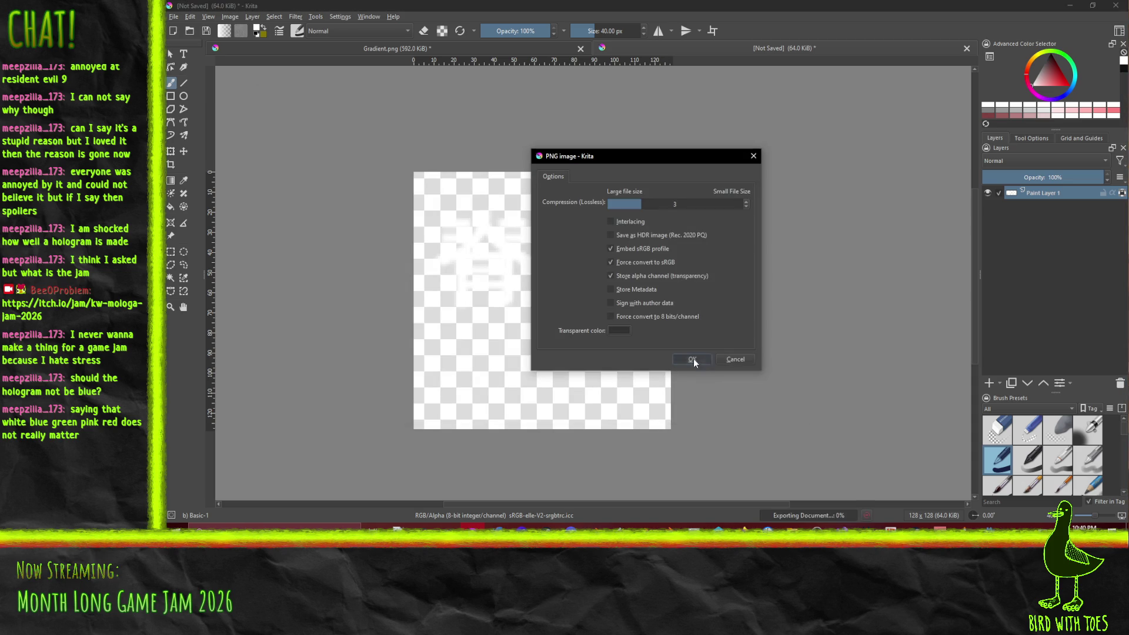
pyautogui.click(693, 360)
pyautogui.hotkey('ctrl', 'n')
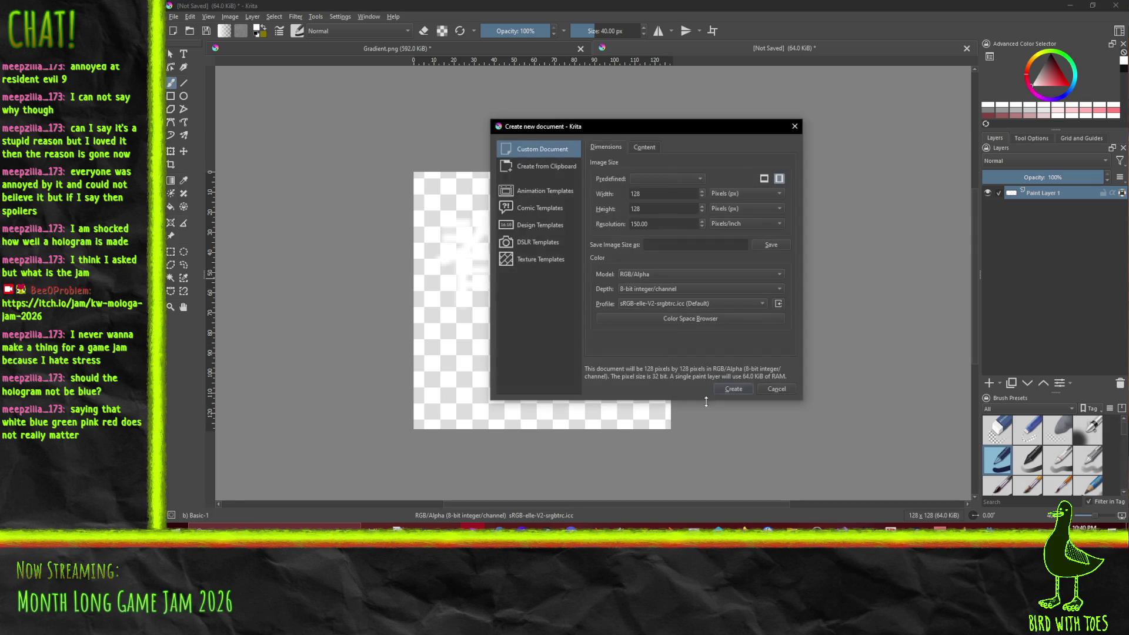
# Step: Create the blank 128 × 128 px document with a white Background and Paint Layer 1
pyautogui.click(732, 388)
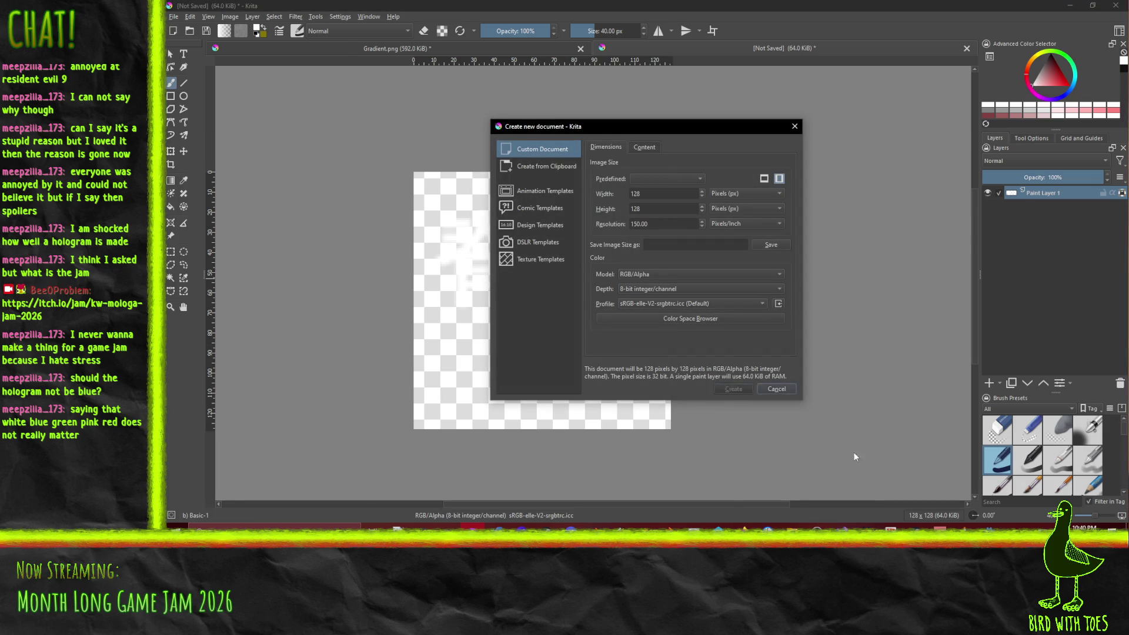
pyautogui.scroll(-4, 742, 306)
pyautogui.scroll(1, 741, 307)
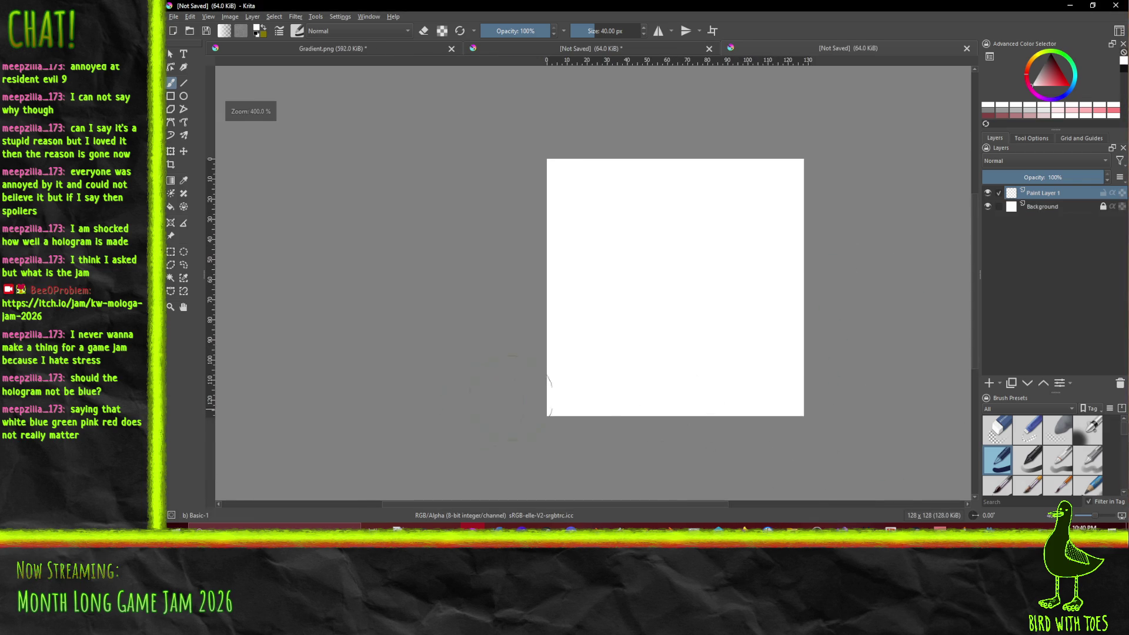
pyautogui.moveTo(742, 529)
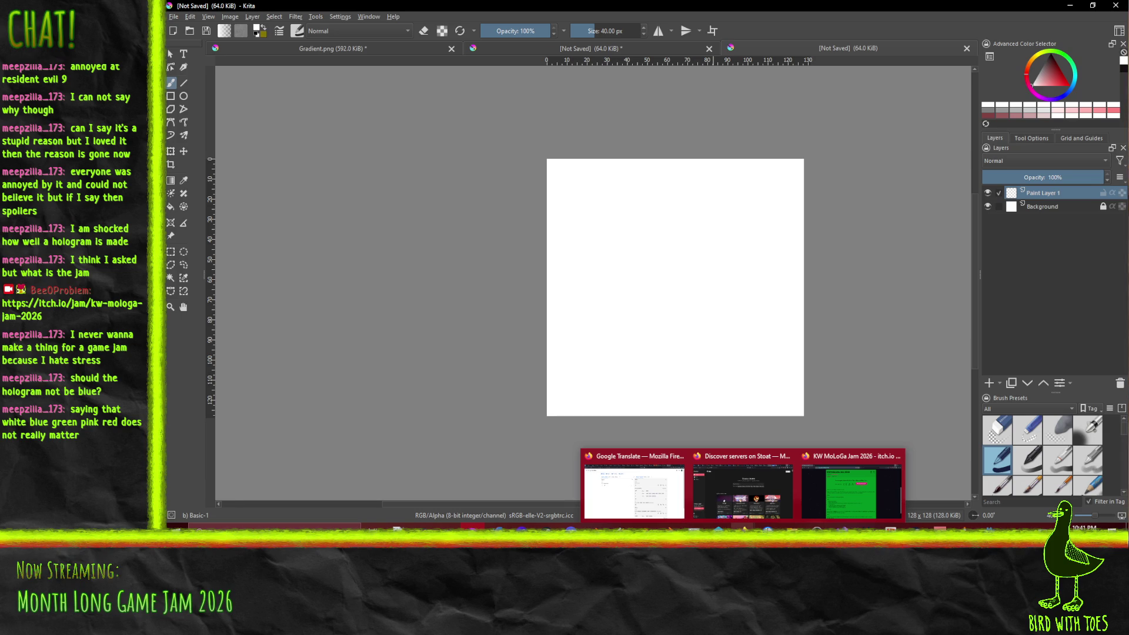
# Step: Close the Google Translate tab and switch to the Firefox window showing game-icons.net
pyautogui.click(611, 483)
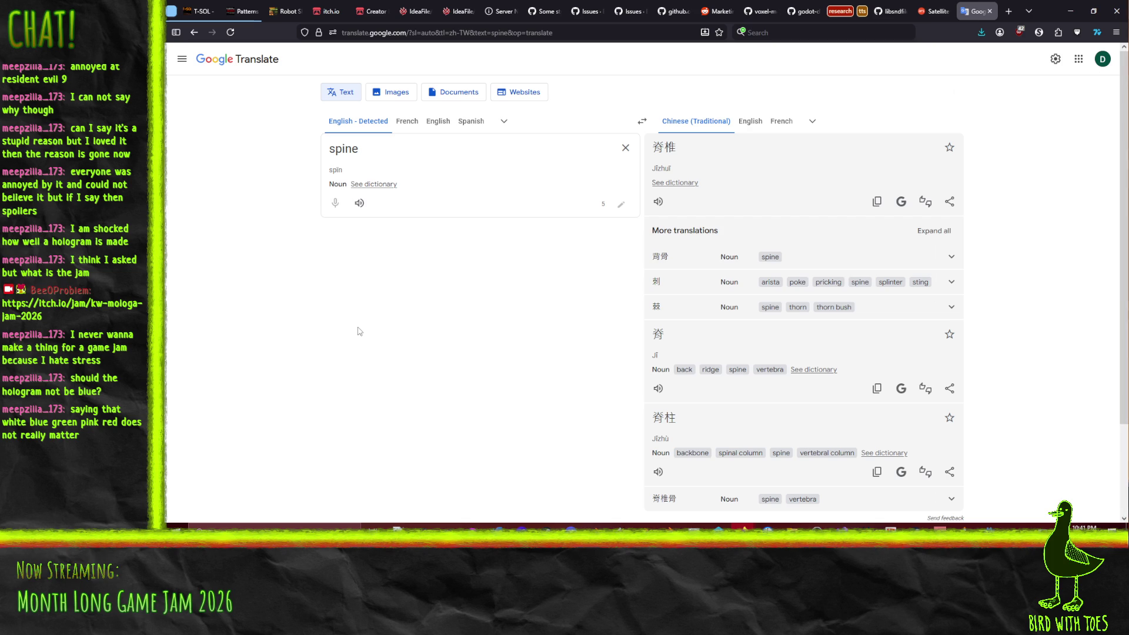
pyautogui.click(477, 29)
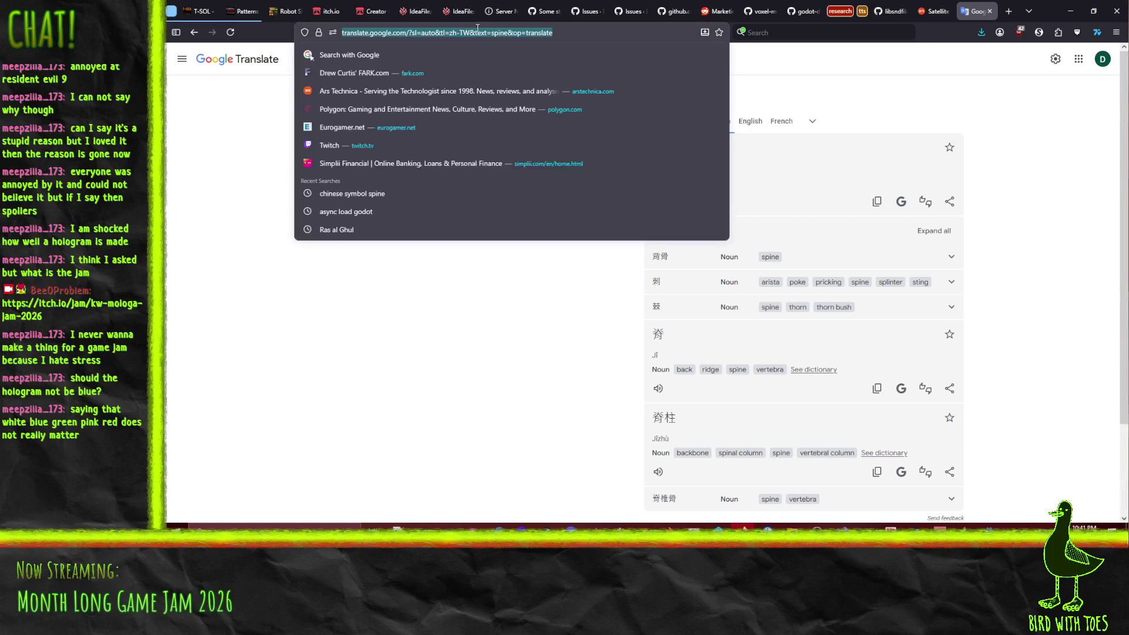
pyautogui.write('gameicon')
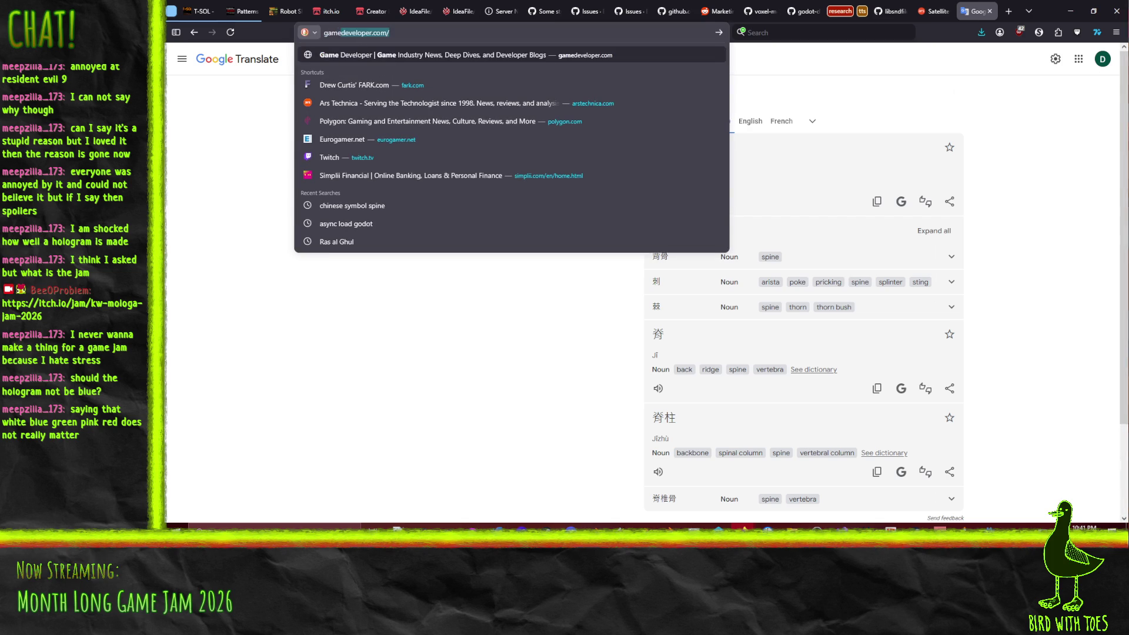
pyautogui.press('BackSpace')
pyautogui.press('BackSpace')
pyautogui.press('BackSpace')
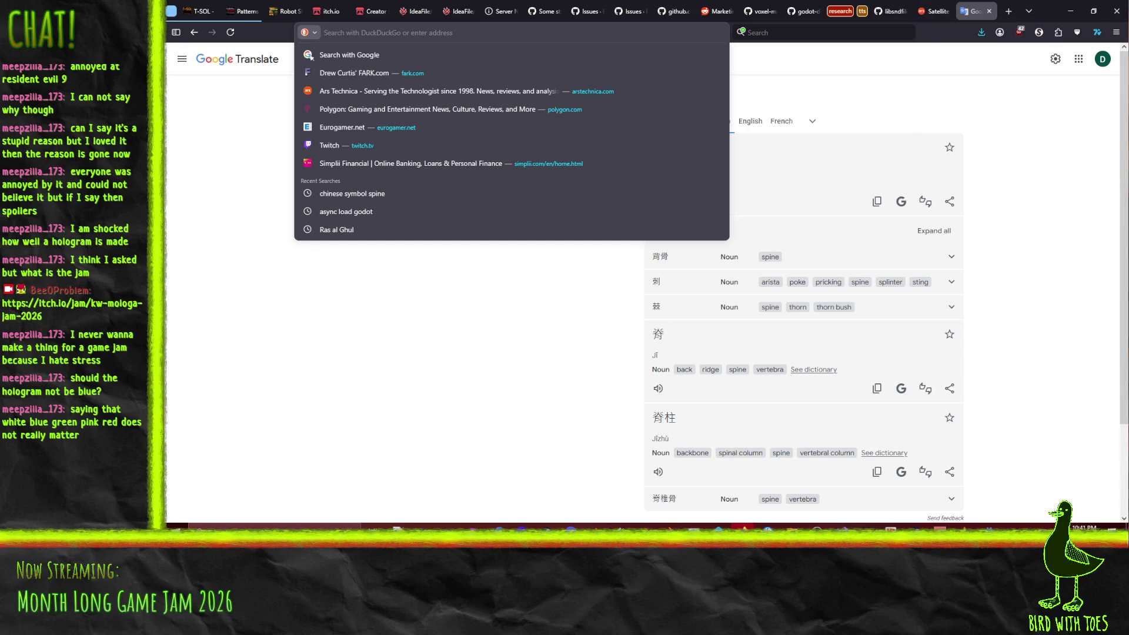
pyautogui.click(989, 11)
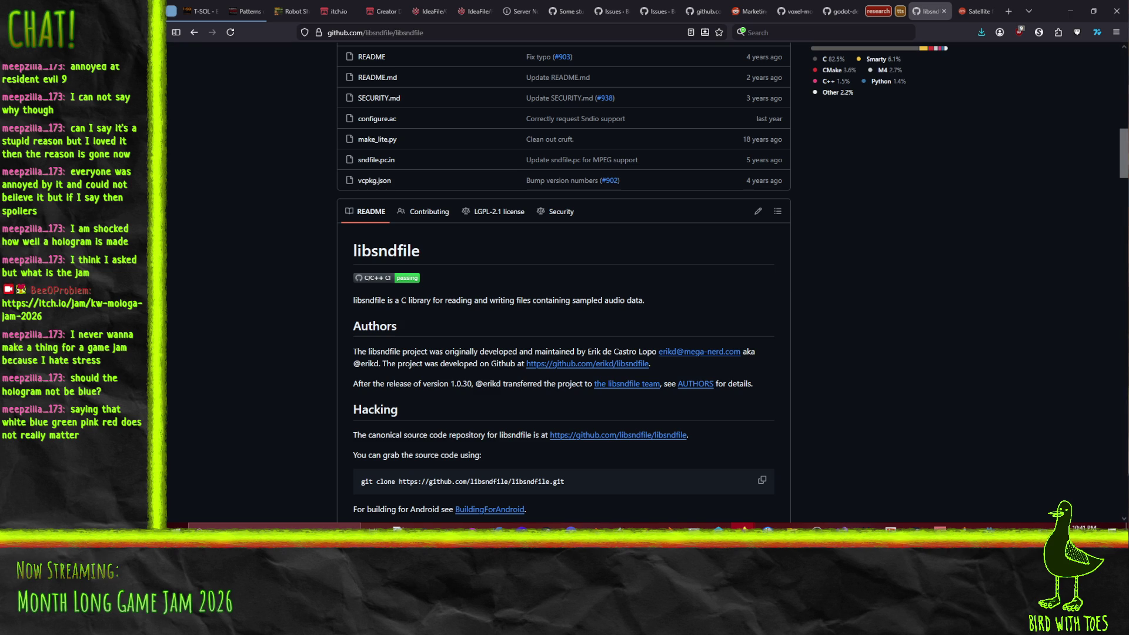
pyautogui.hotkey('alt', 'Tab')
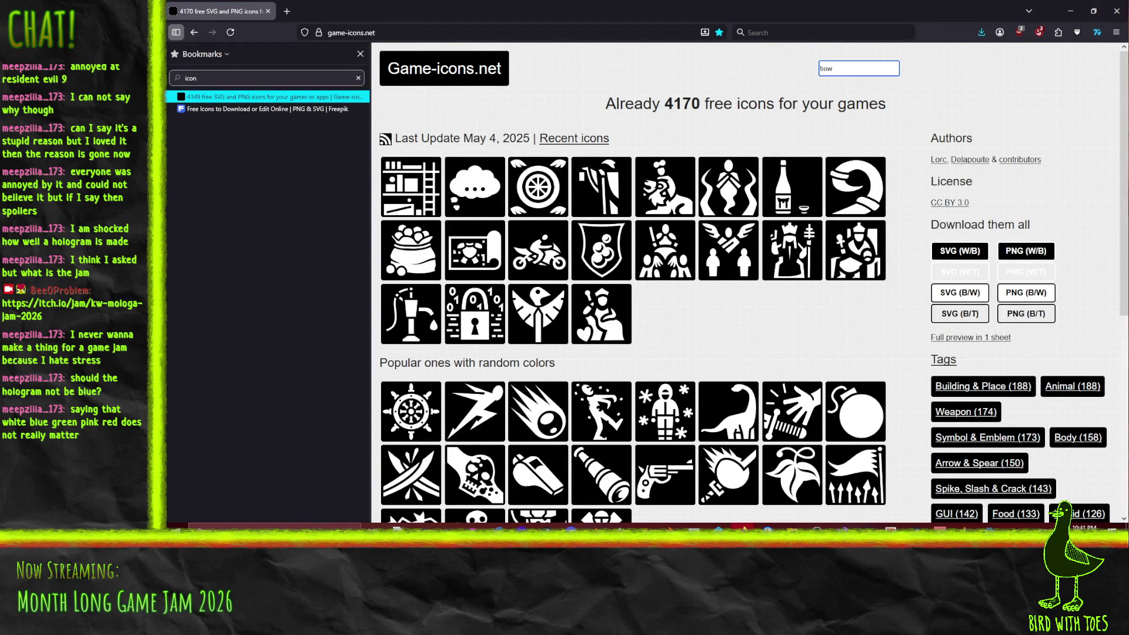
# Step: Close the Bookmarks sidebar, trust game-icons.net in NoScript, and search for 'bow'
pyautogui.click(360, 53)
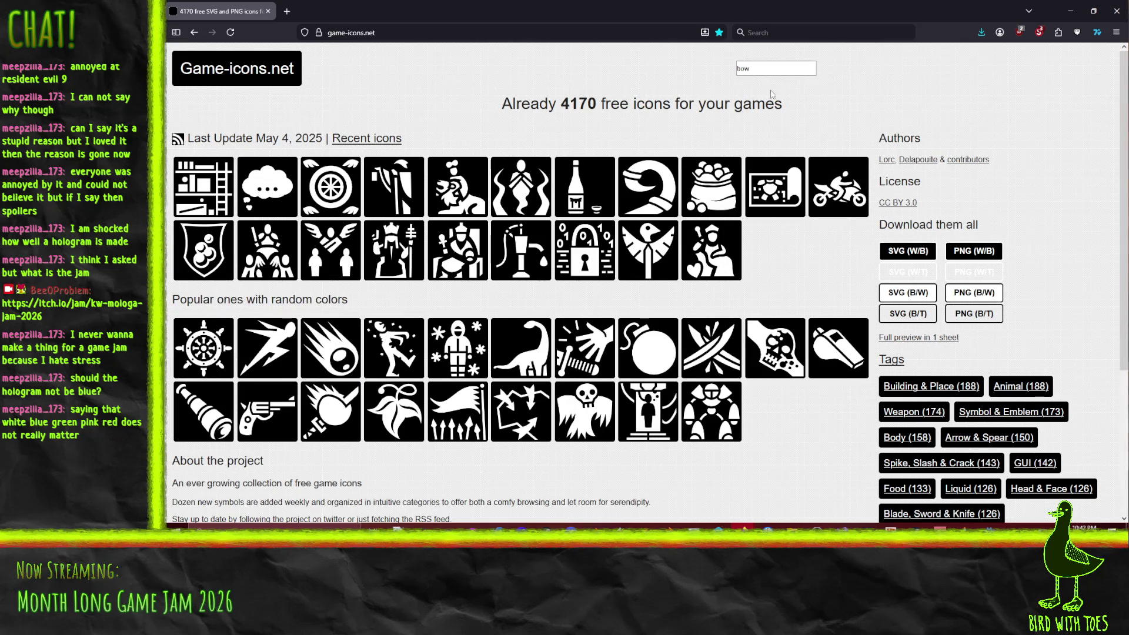
pyautogui.click(1039, 33)
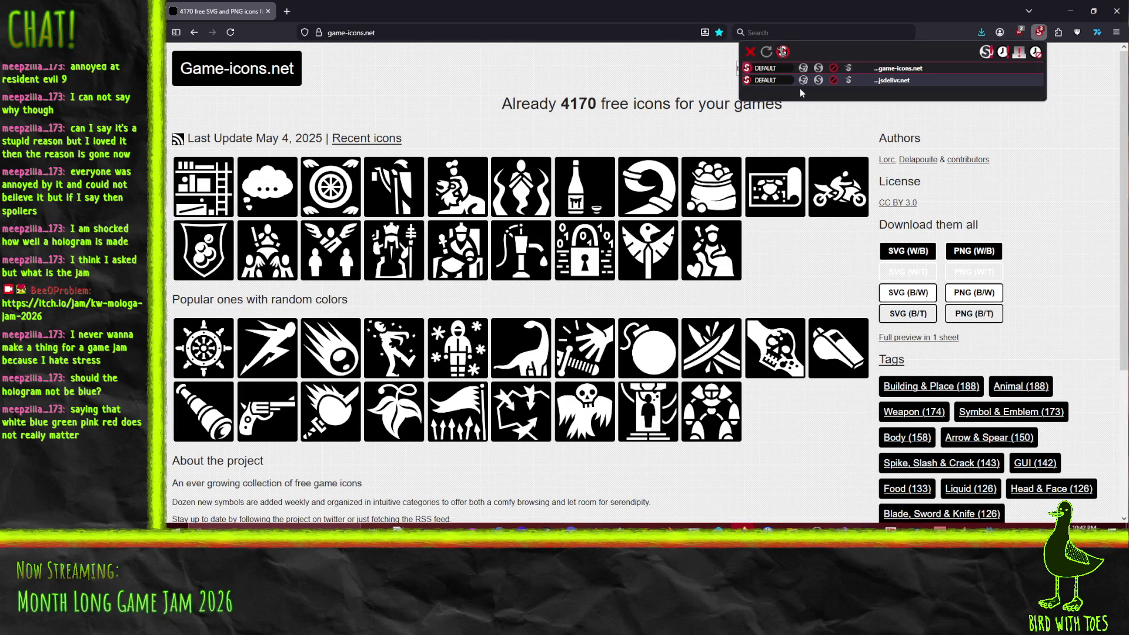
pyautogui.click(818, 69)
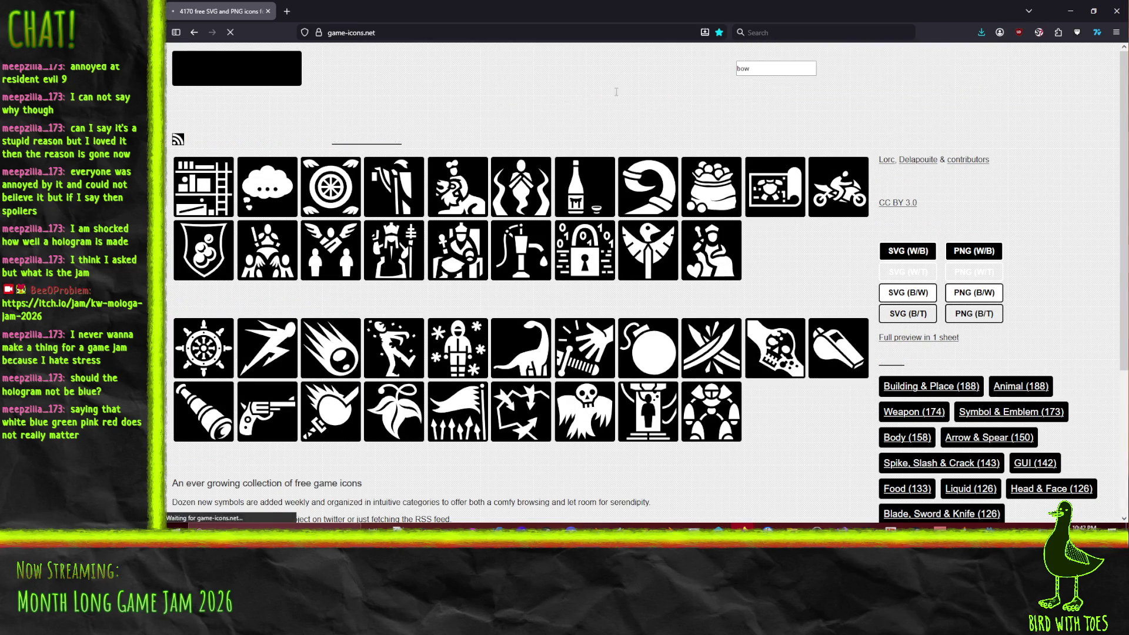
pyautogui.click(794, 68)
pyautogui.write('bow')
pyautogui.press('BackSpace')
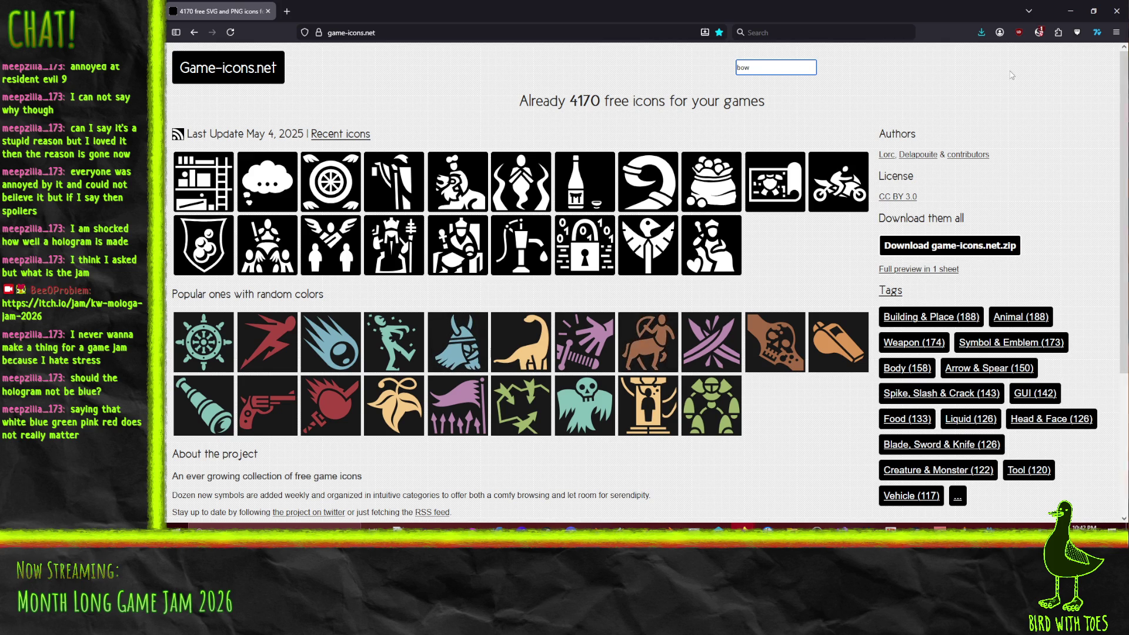
# Step: Also trust jsdelivr.net scripts, then drag the game-icons.net window out of the way
pyautogui.click(1039, 32)
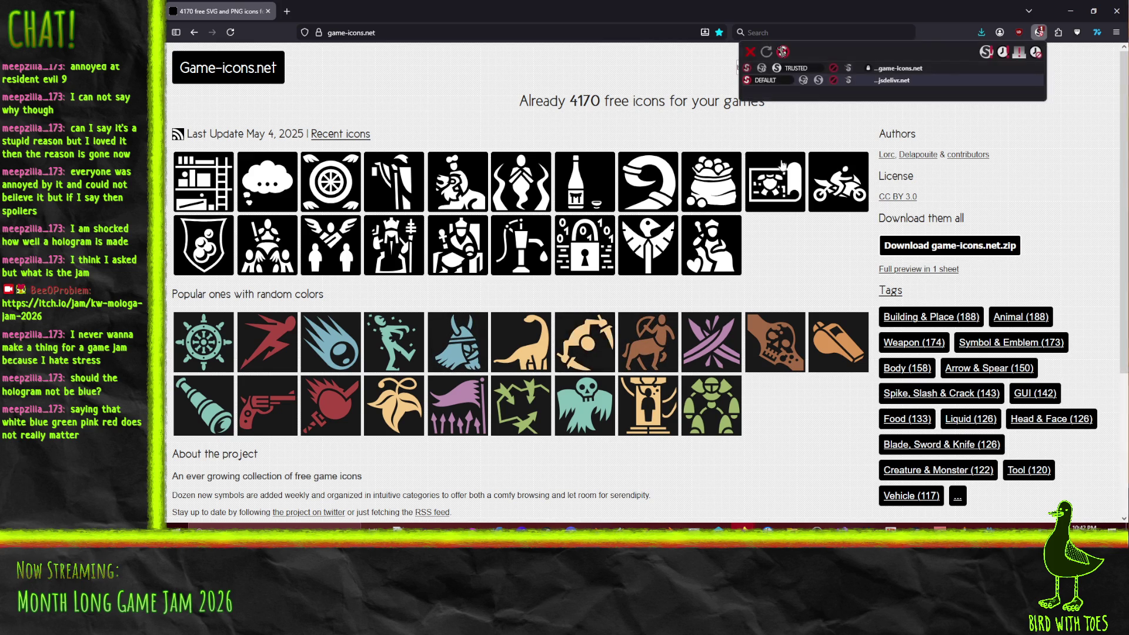
pyautogui.click(803, 80)
pyautogui.write('bow')
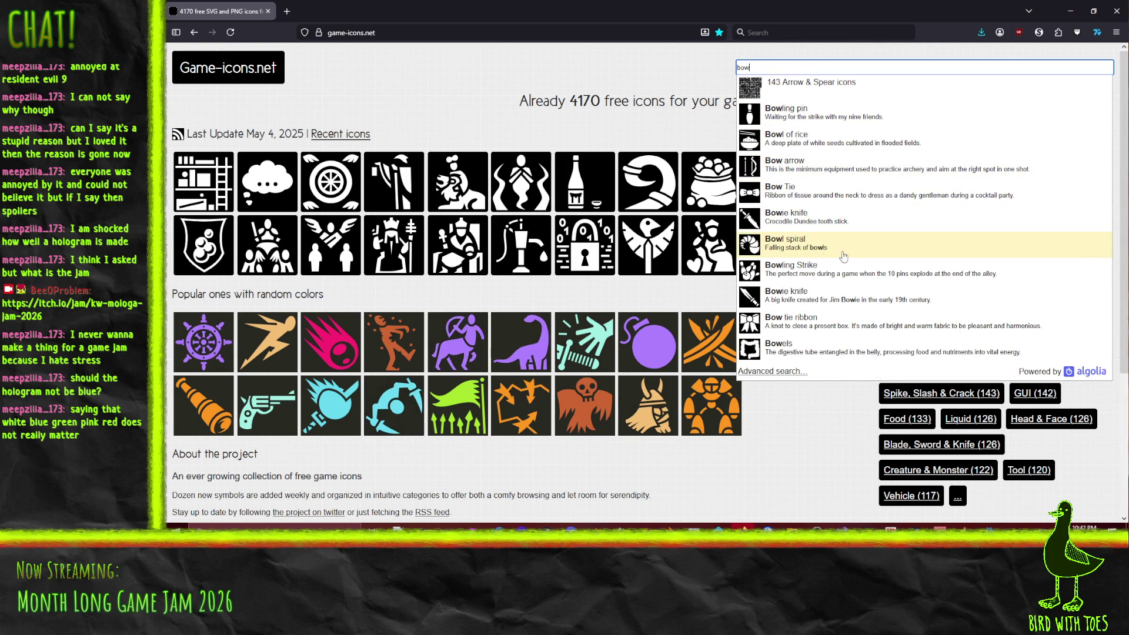
pyautogui.scroll(-1, 841, 264)
pyautogui.scroll(1, 829, 271)
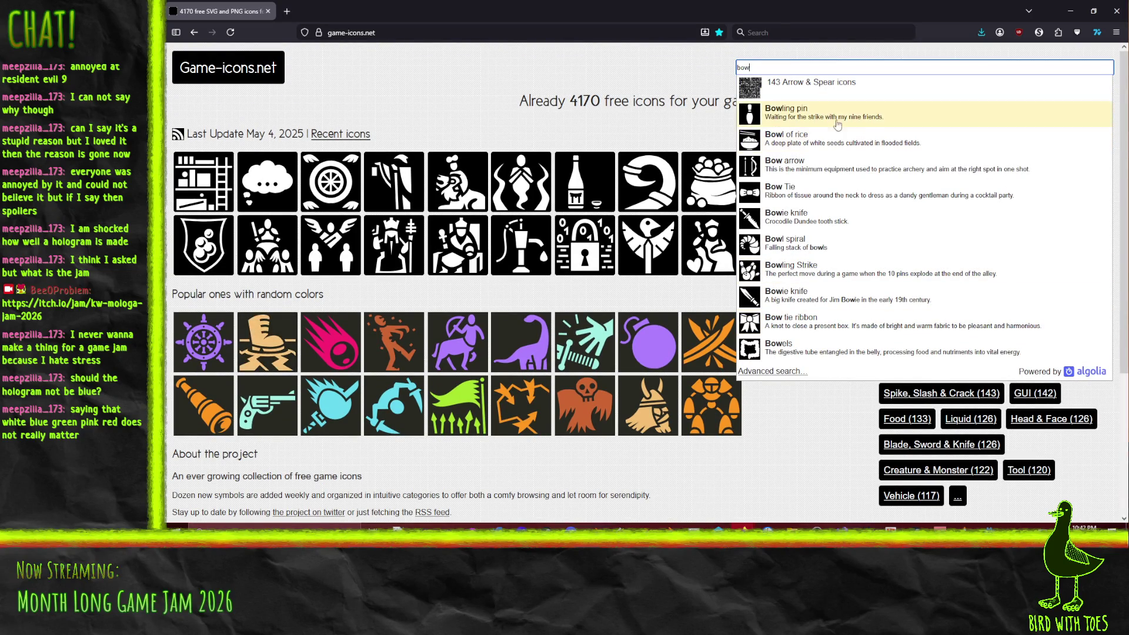
pyautogui.click(813, 459)
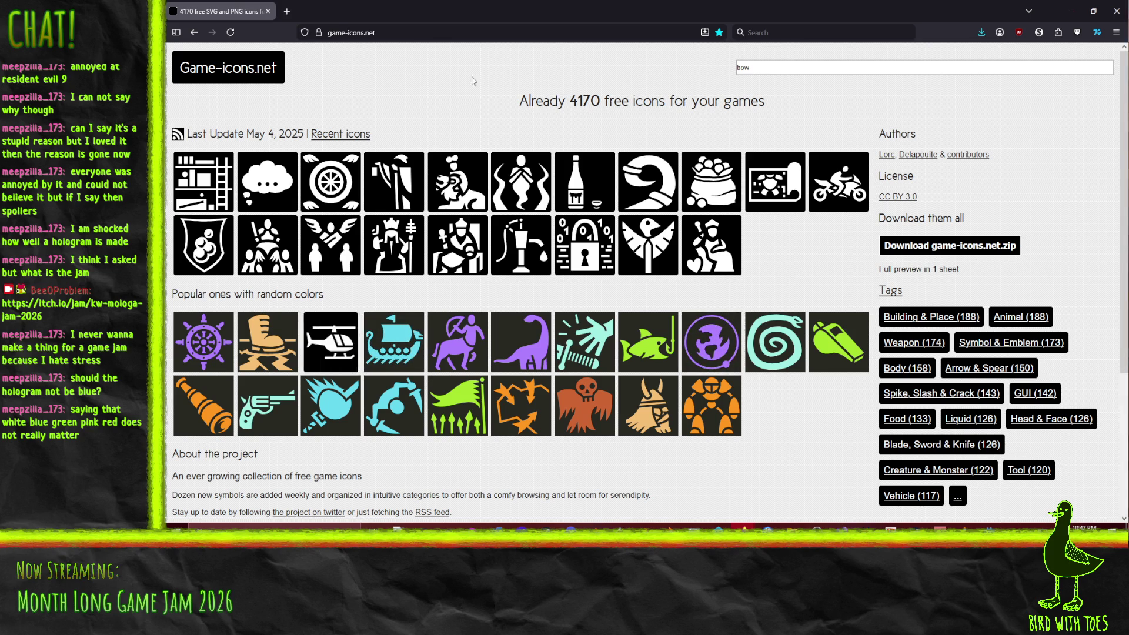
pyautogui.moveTo(460, 15)
pyautogui.mouseDown()
pyautogui.moveTo(458, 26)
pyautogui.moveTo(1128, 235)
pyautogui.mouseUp()
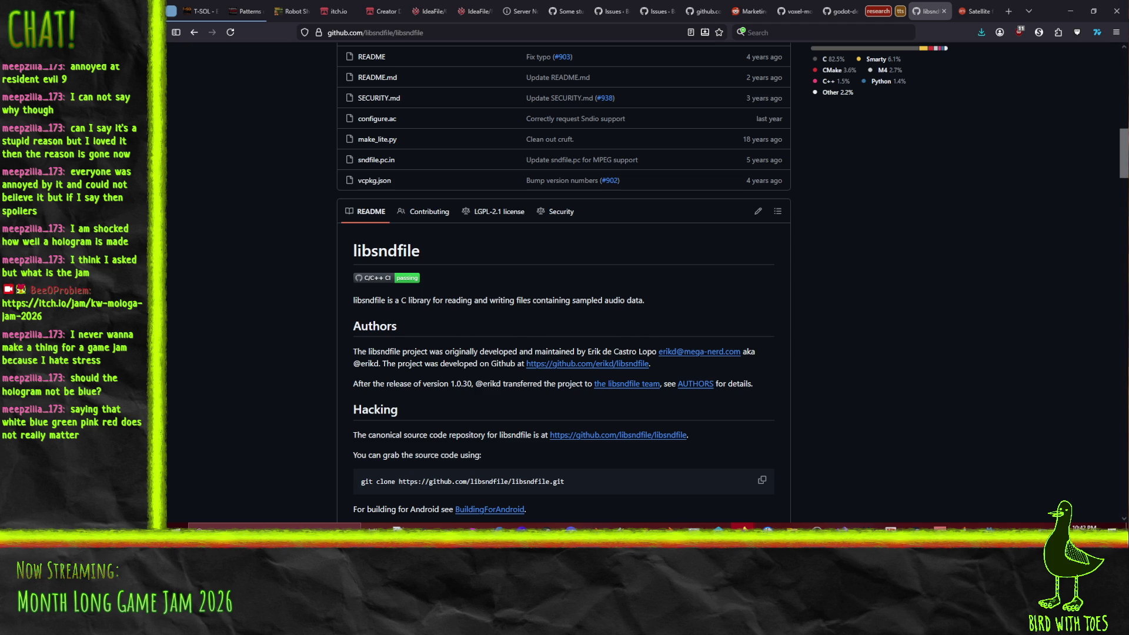
# Step: Switch to the Freepik window and search its icons for 'bow'
pyautogui.hotkey('alt', 'Tab')
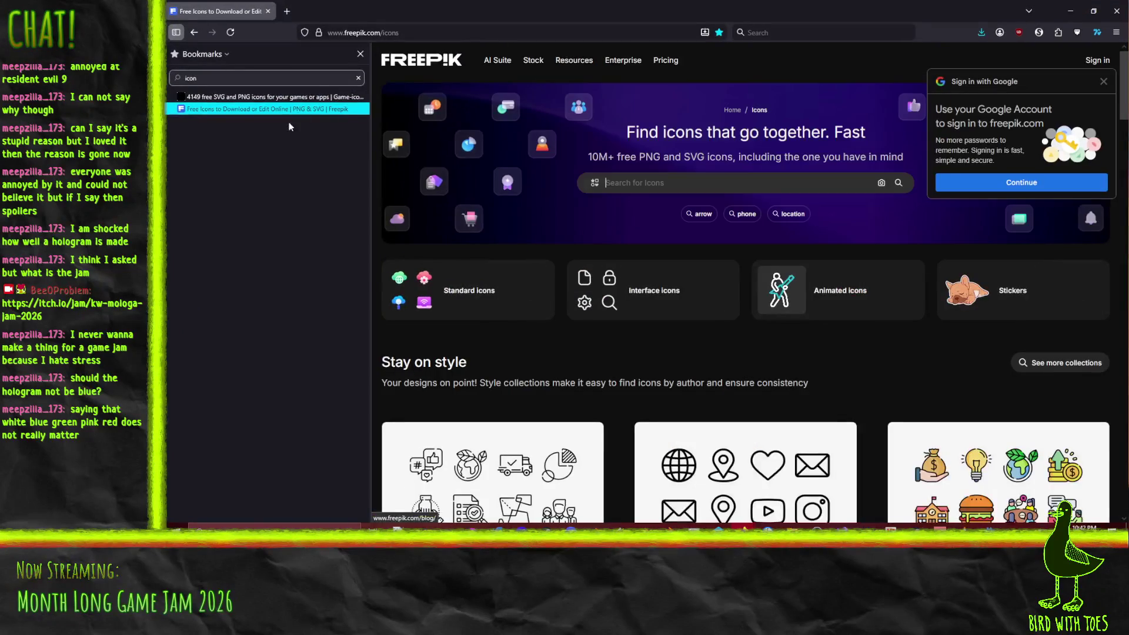
pyautogui.hotkey('ctrl', 'b')
pyautogui.click(1007, 60)
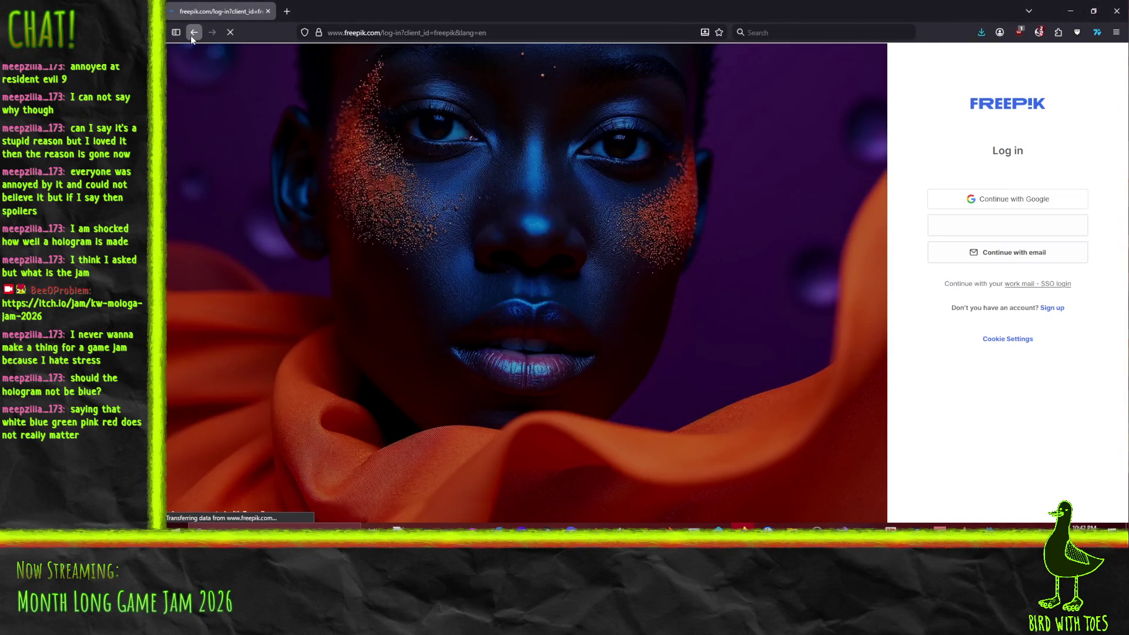
pyautogui.click(193, 36)
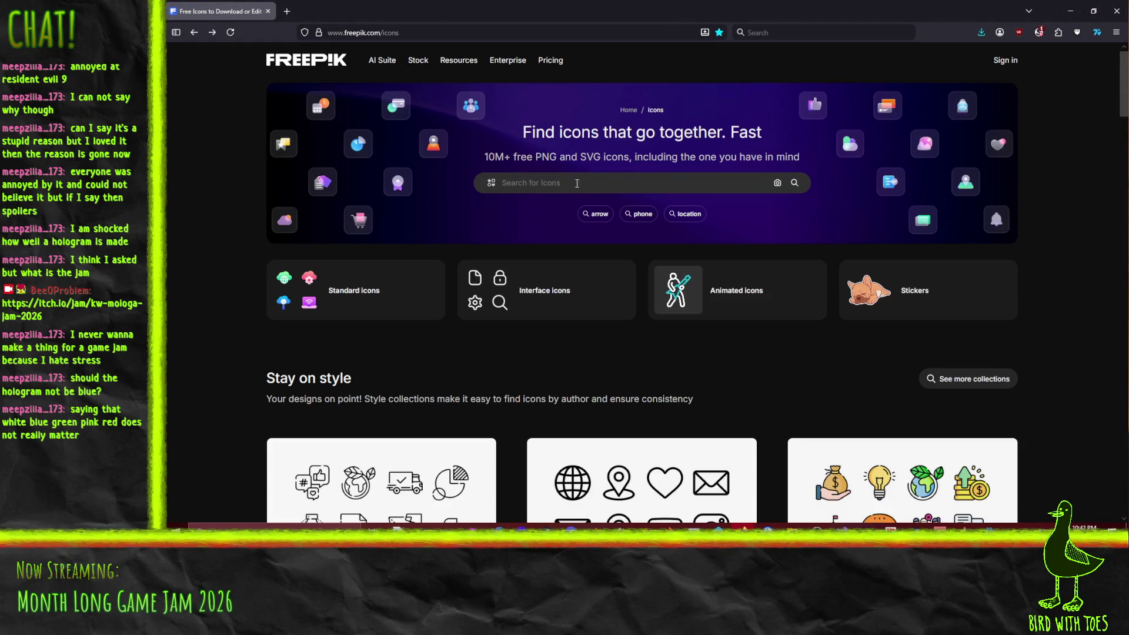
pyautogui.click(576, 185)
pyautogui.write('bow')
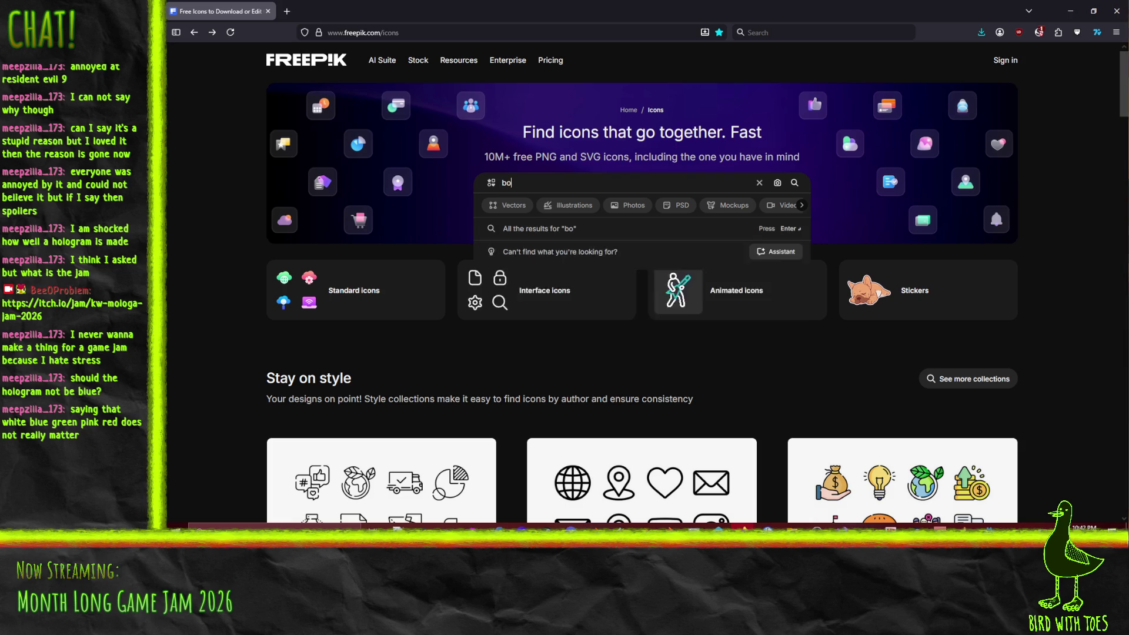
pyautogui.press('Escape')
pyautogui.press('Return')
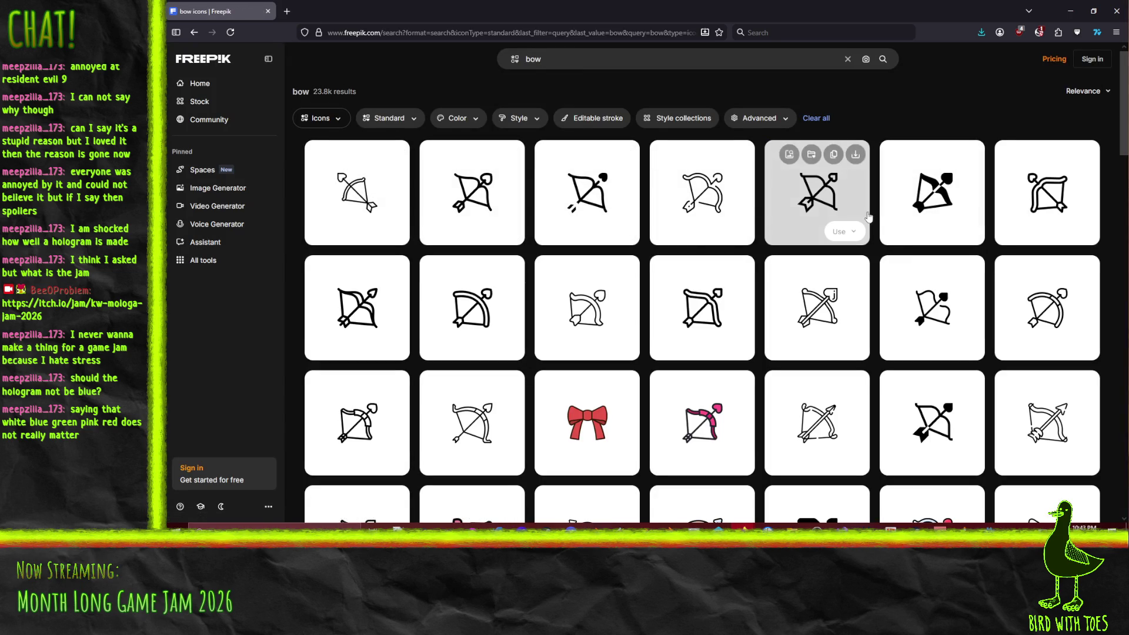
# Step: Scroll through the whole first page of bow icon results
pyautogui.scroll(-8, 823, 229)
pyautogui.scroll(-4, 823, 229)
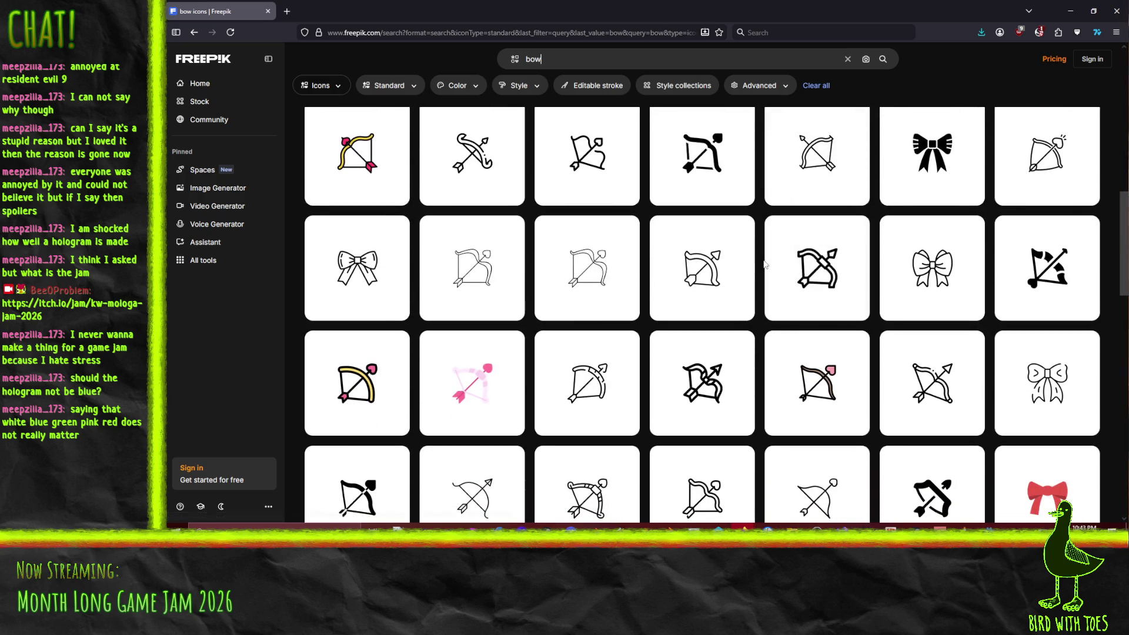
pyautogui.scroll(-10, 752, 257)
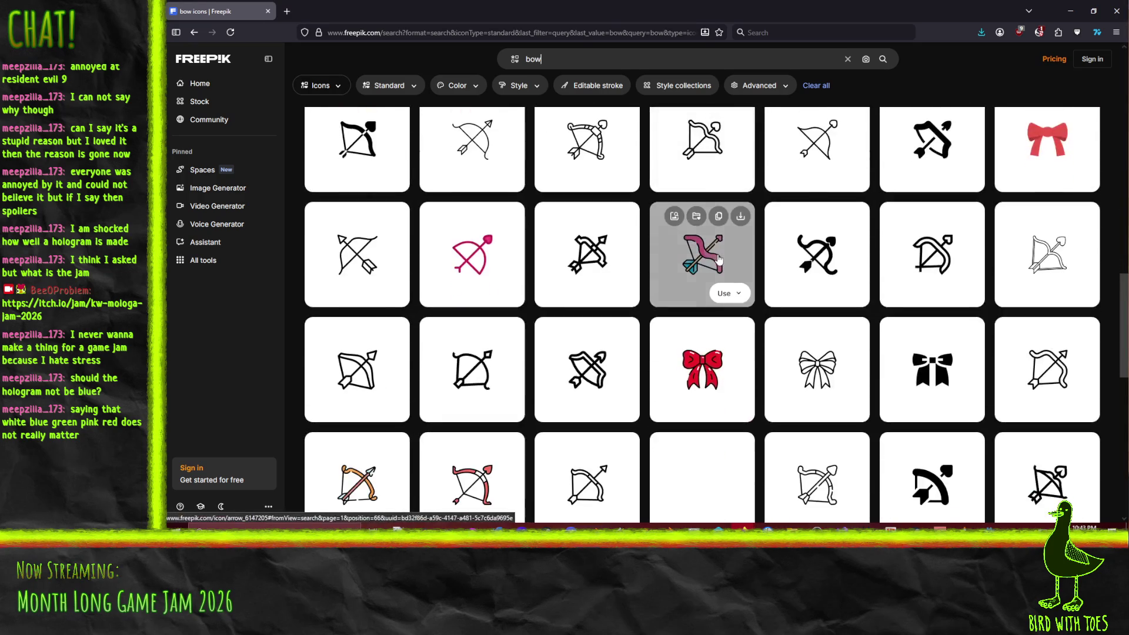
pyautogui.scroll(-8, 718, 263)
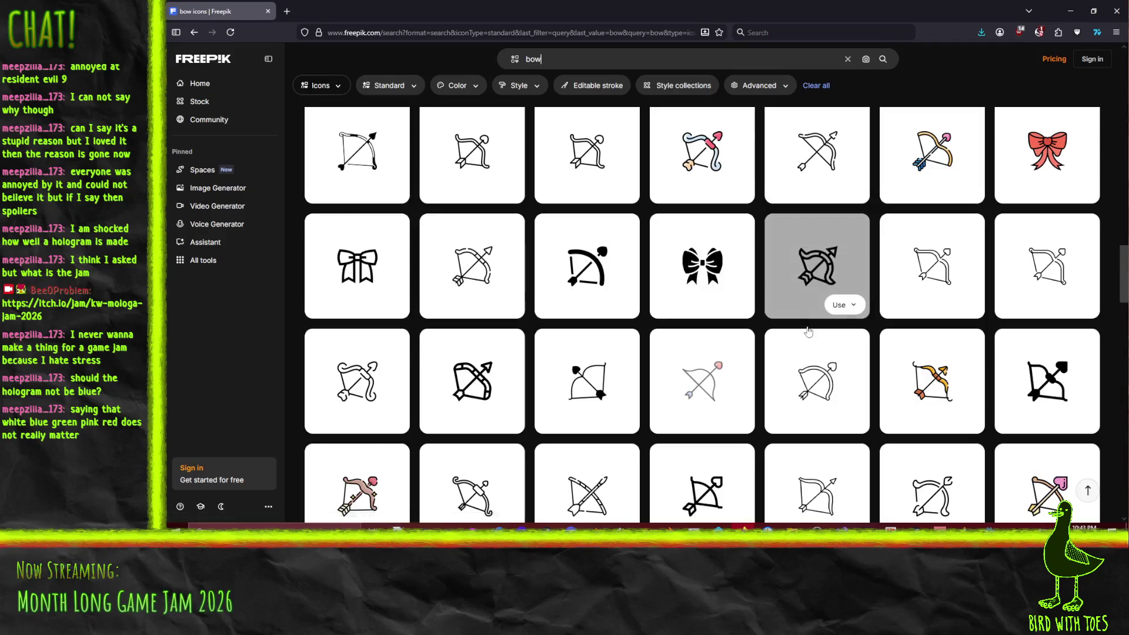
pyautogui.scroll(-10, 787, 328)
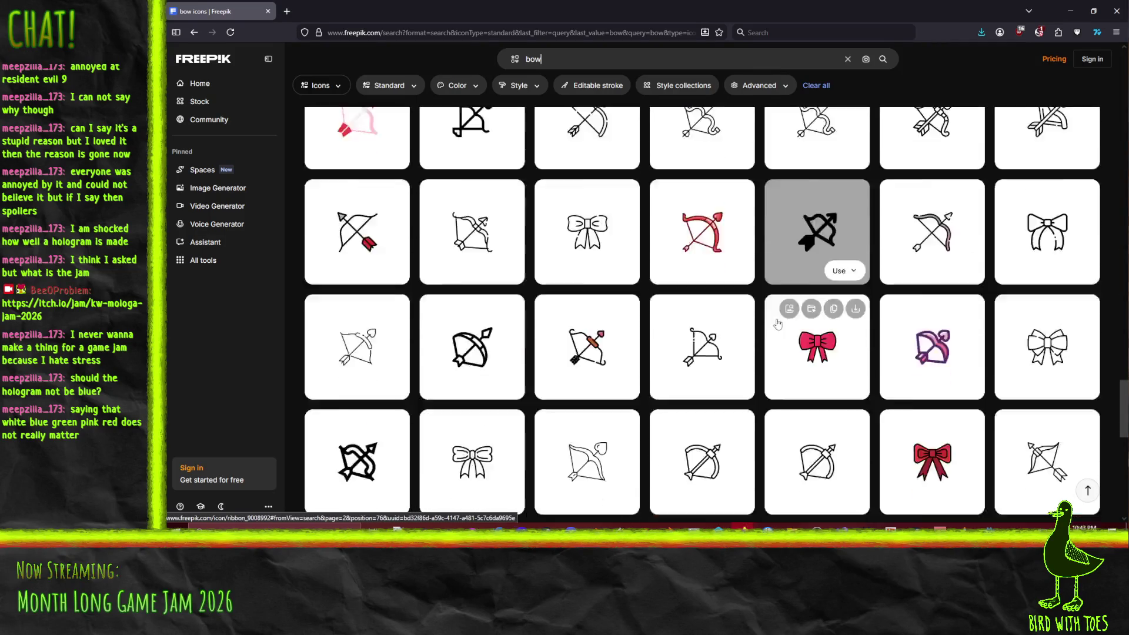
pyautogui.scroll(-10, 673, 307)
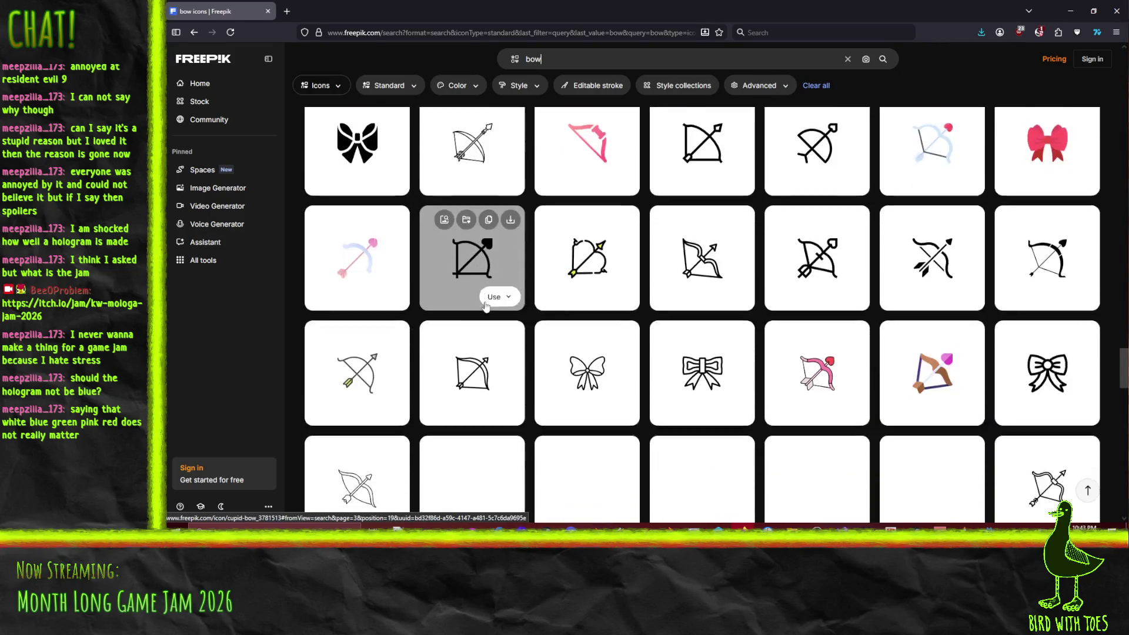
pyautogui.scroll(-10, 646, 316)
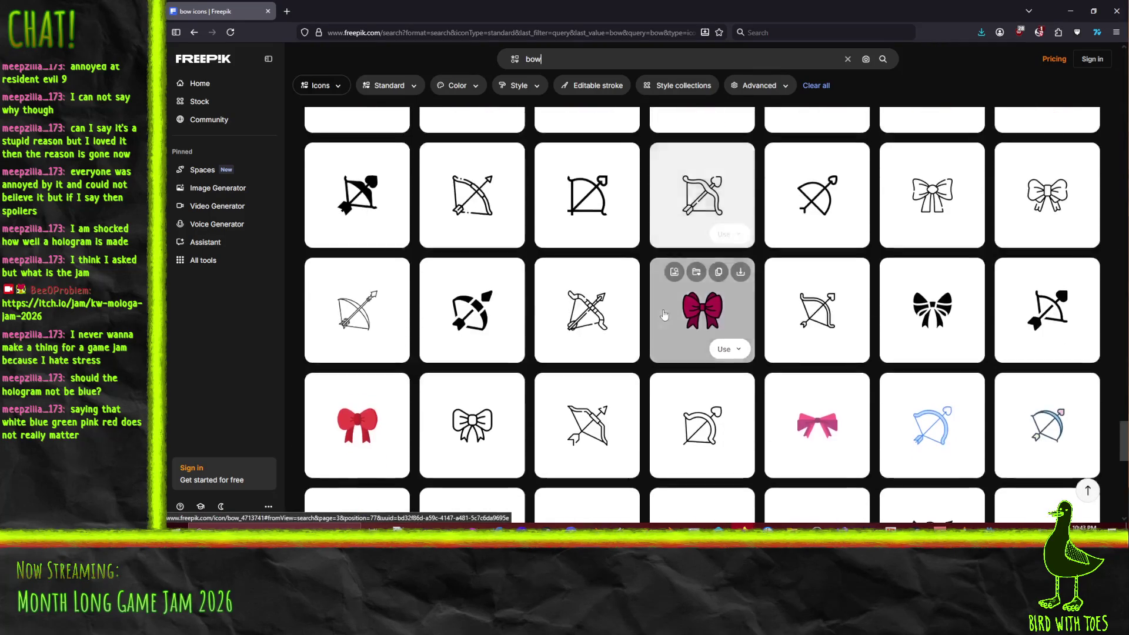
pyautogui.scroll(-10, 776, 320)
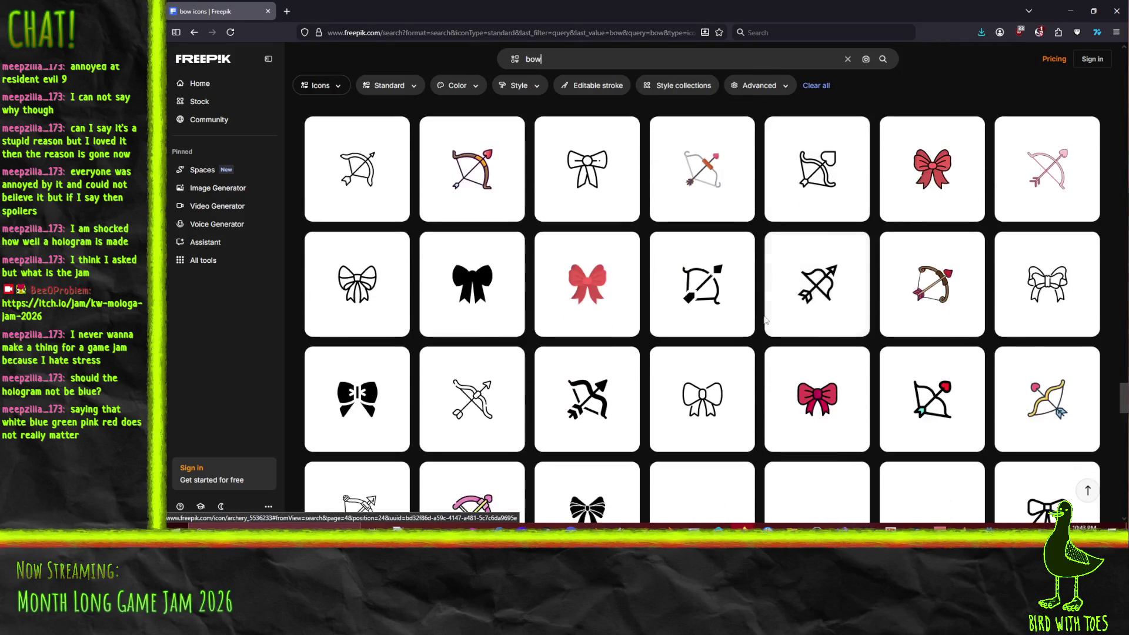
pyautogui.scroll(-10, 761, 319)
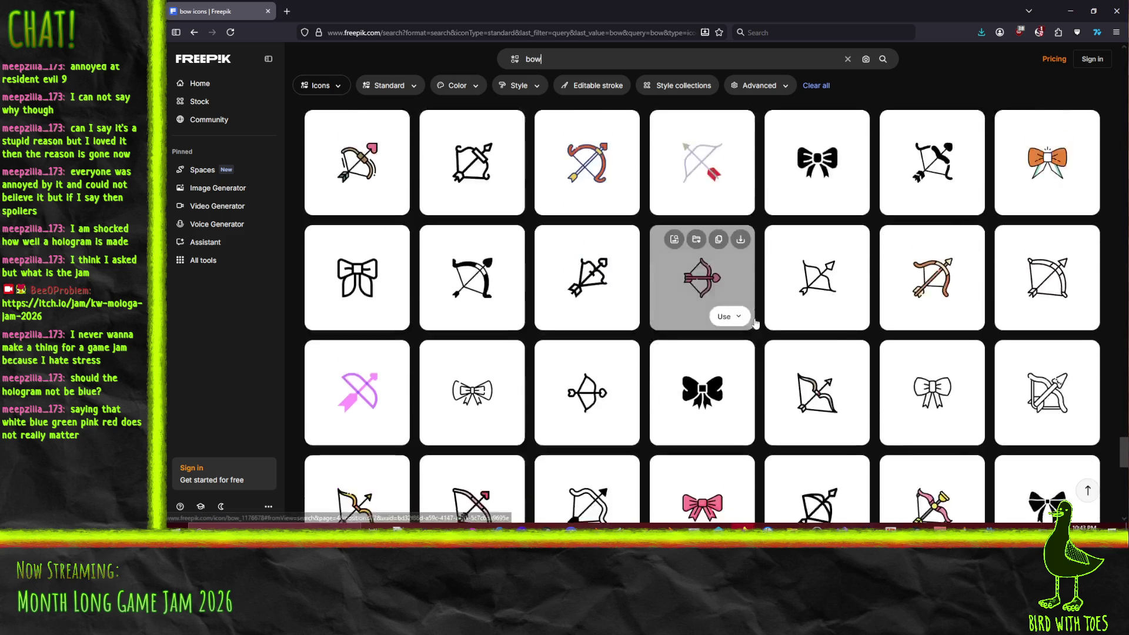
pyautogui.scroll(-10, 765, 322)
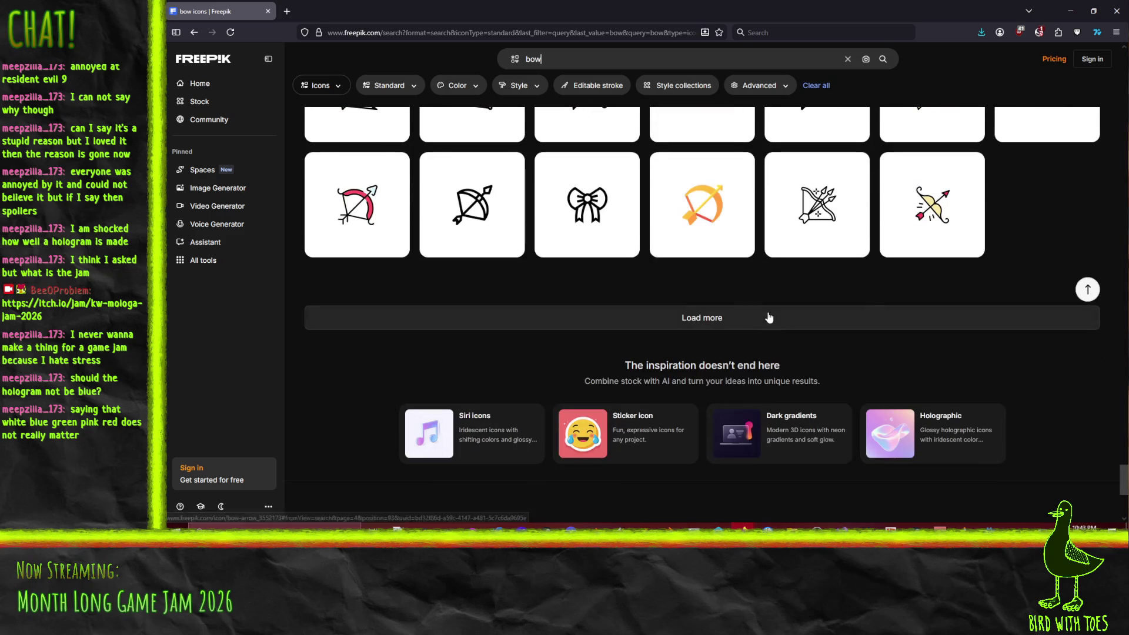
pyautogui.click(536, 59)
# Step: Replace the search term and search Freepik icons for 'nodding'
pyautogui.hotkey('ctrl', 'a')
pyautogui.write('nod')
pyautogui.press('Return')
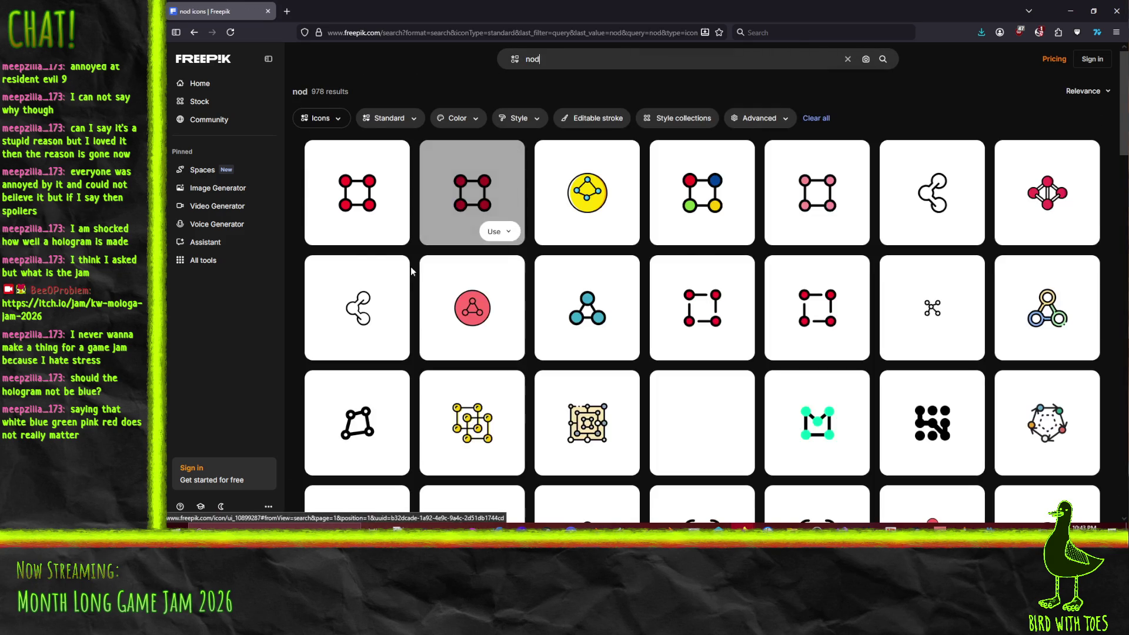
pyautogui.click(567, 55)
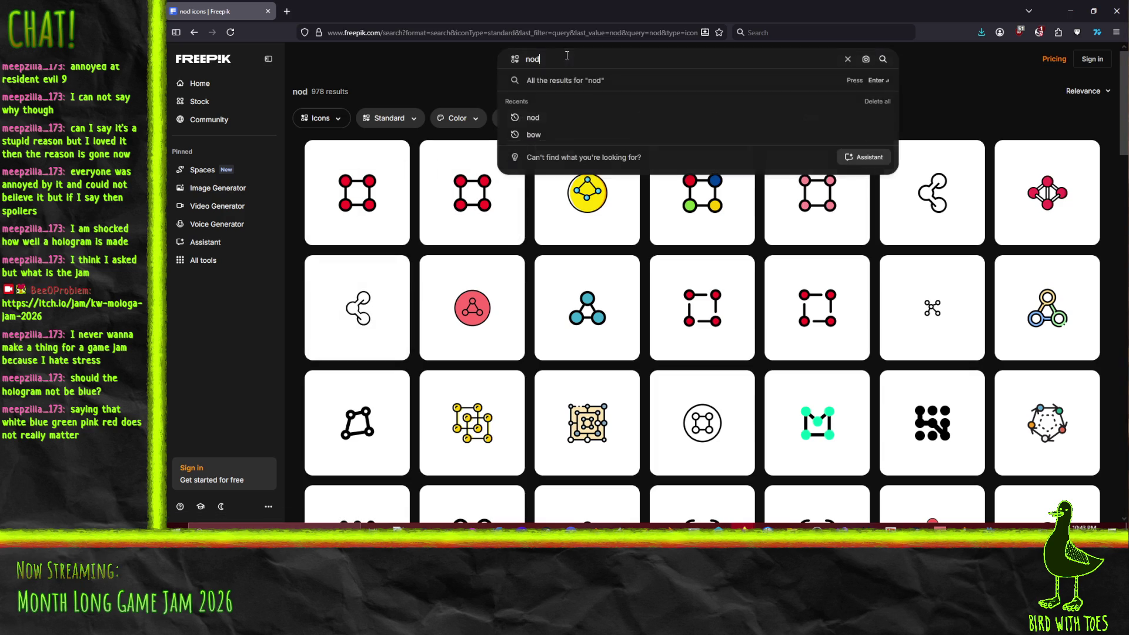
pyautogui.write('ding')
pyautogui.press('Return')
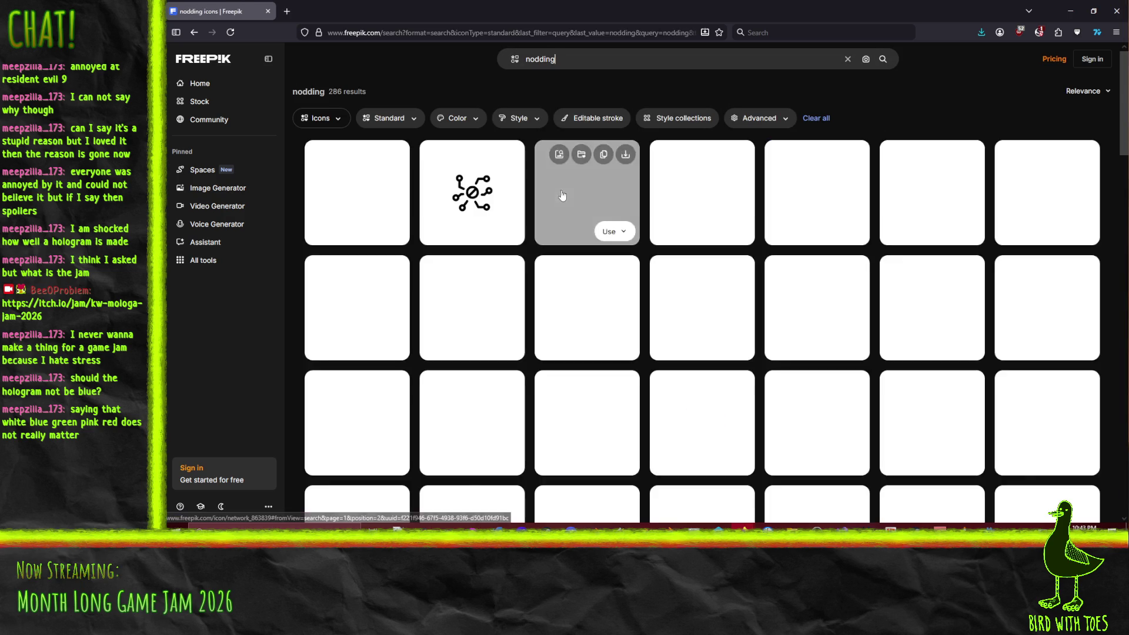
# Step: Scroll up and down through the nodding icon results
pyautogui.scroll(-5, 640, 291)
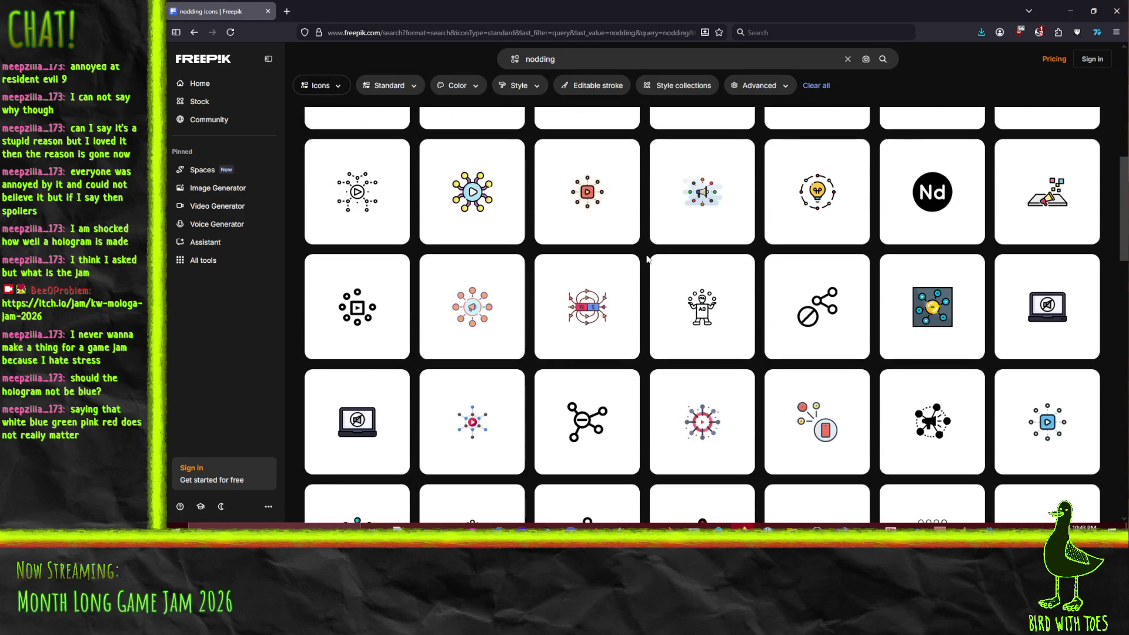
pyautogui.scroll(-10, 647, 291)
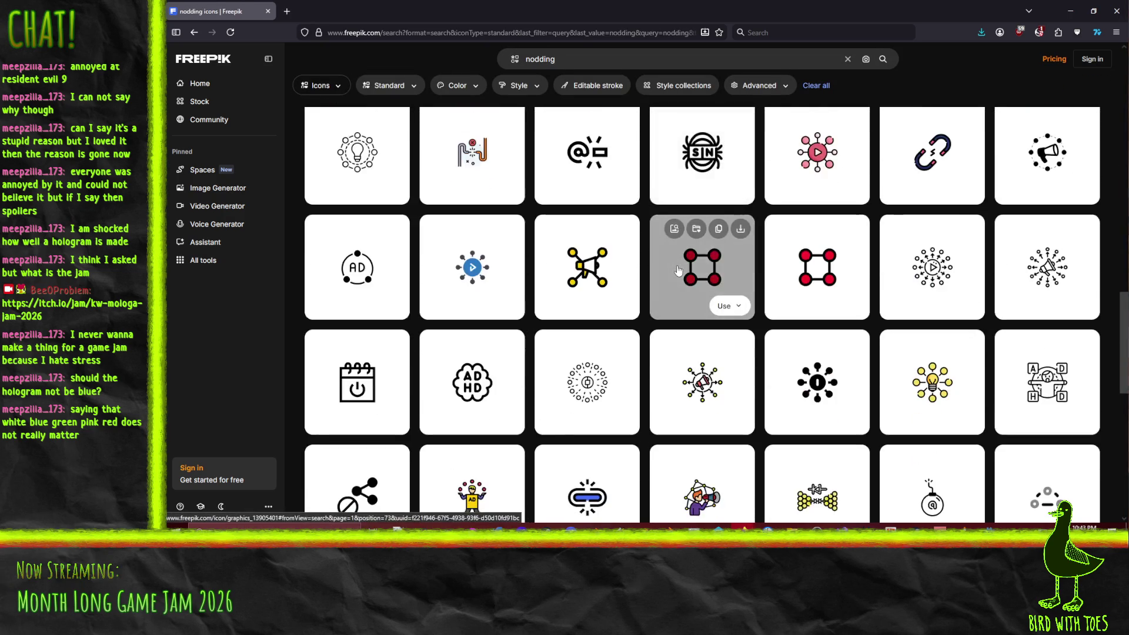
pyautogui.scroll(-15, 675, 289)
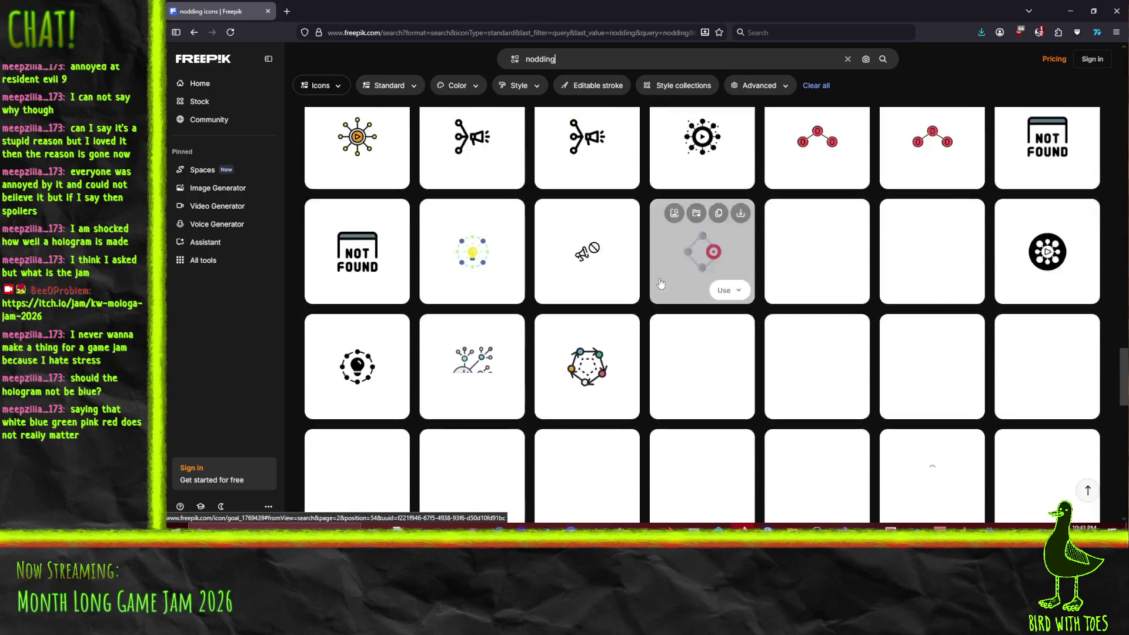
pyautogui.scroll(-5, 653, 283)
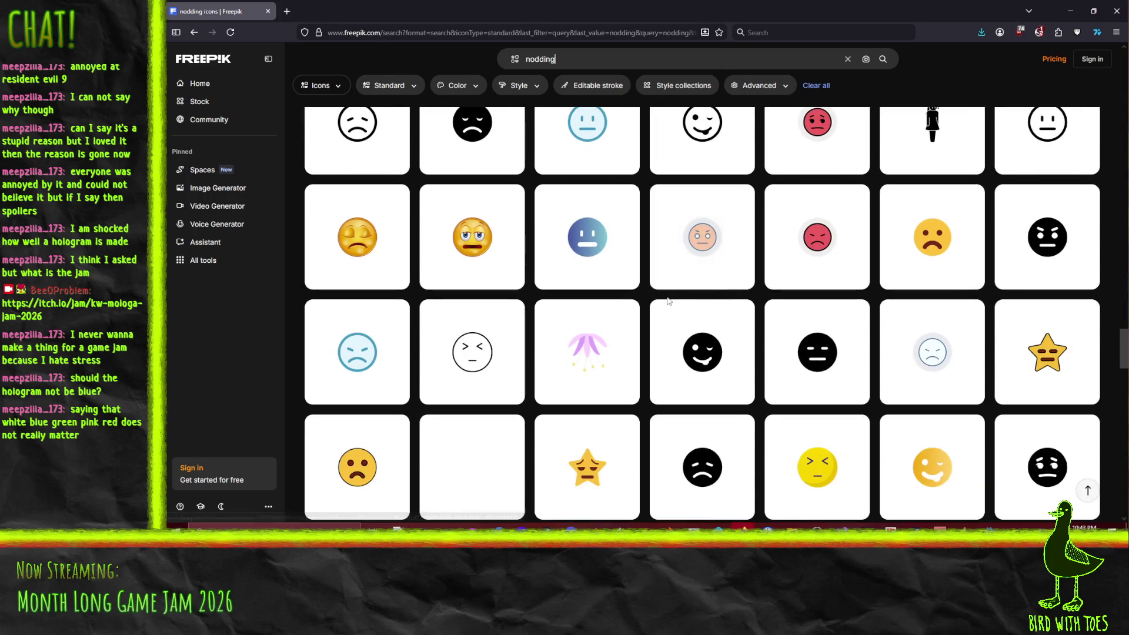
pyautogui.scroll(4, 643, 281)
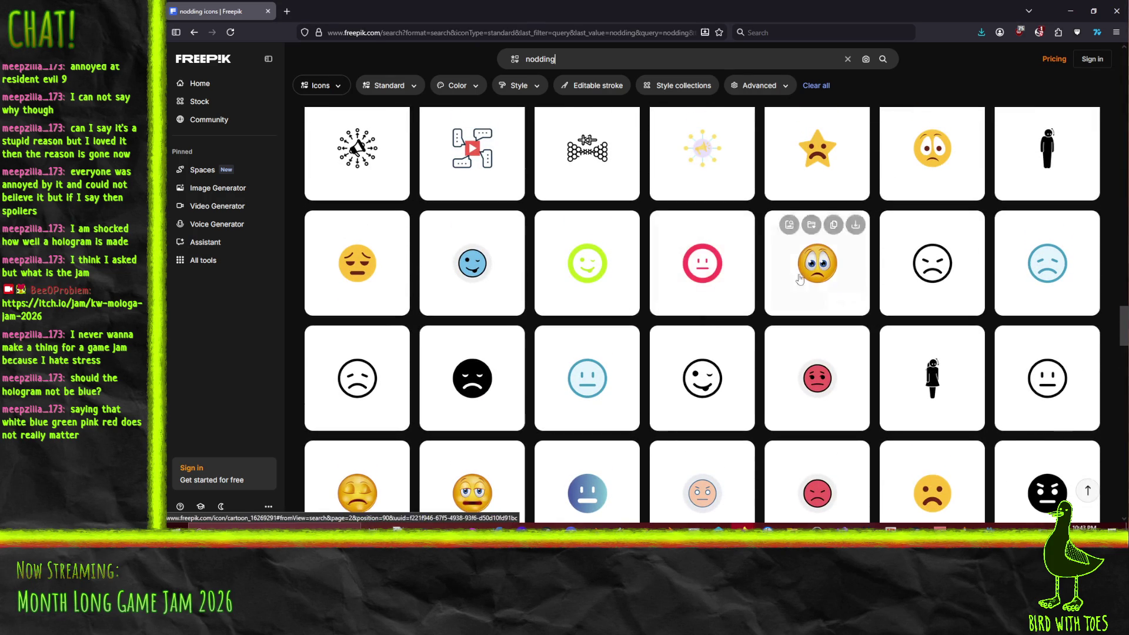
pyautogui.scroll(3, 827, 273)
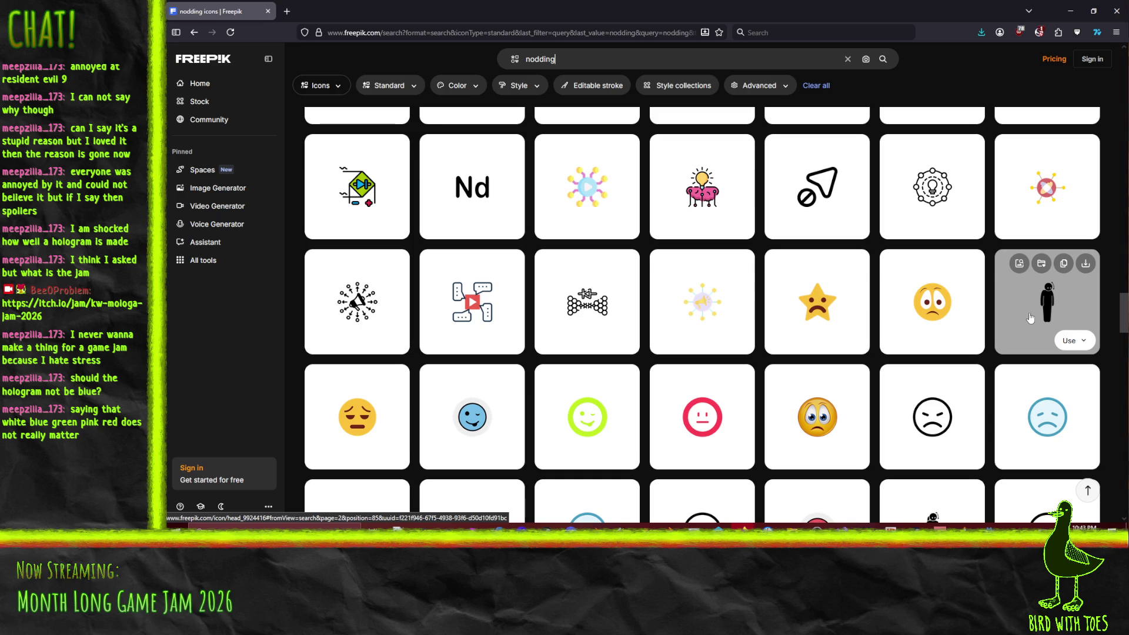
pyautogui.scroll(-5, 1030, 318)
pyautogui.scroll(3, 1026, 265)
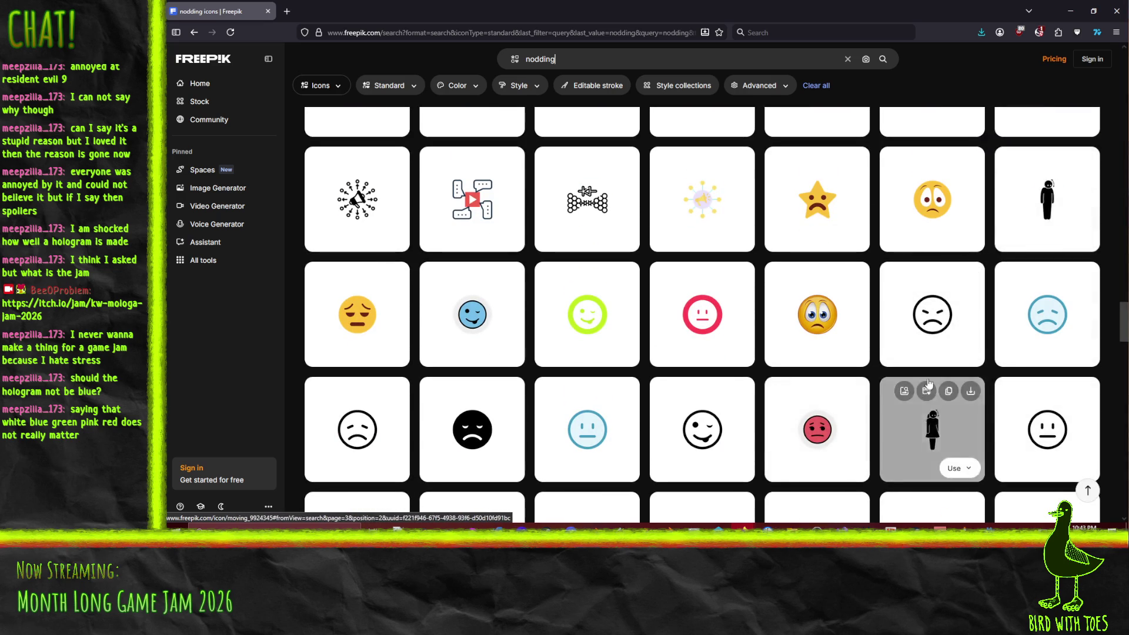
pyautogui.scroll(-5, 929, 384)
pyautogui.scroll(8, 818, 247)
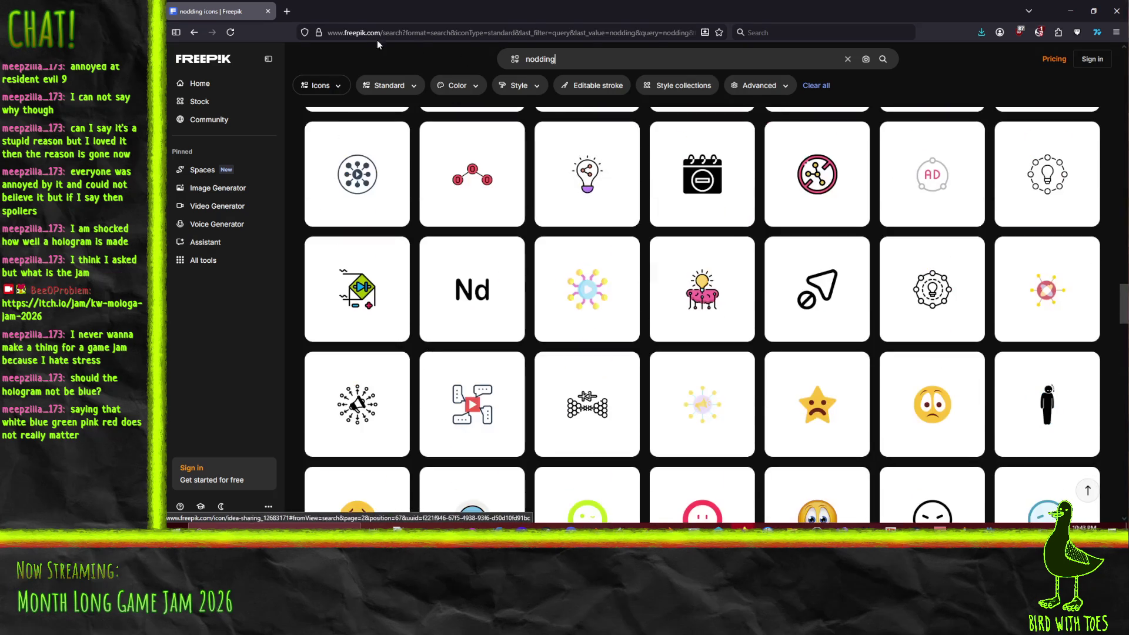
# Step: Open the Freepik icons landing page from the bookmarks
pyautogui.doubleClick(379, 13)
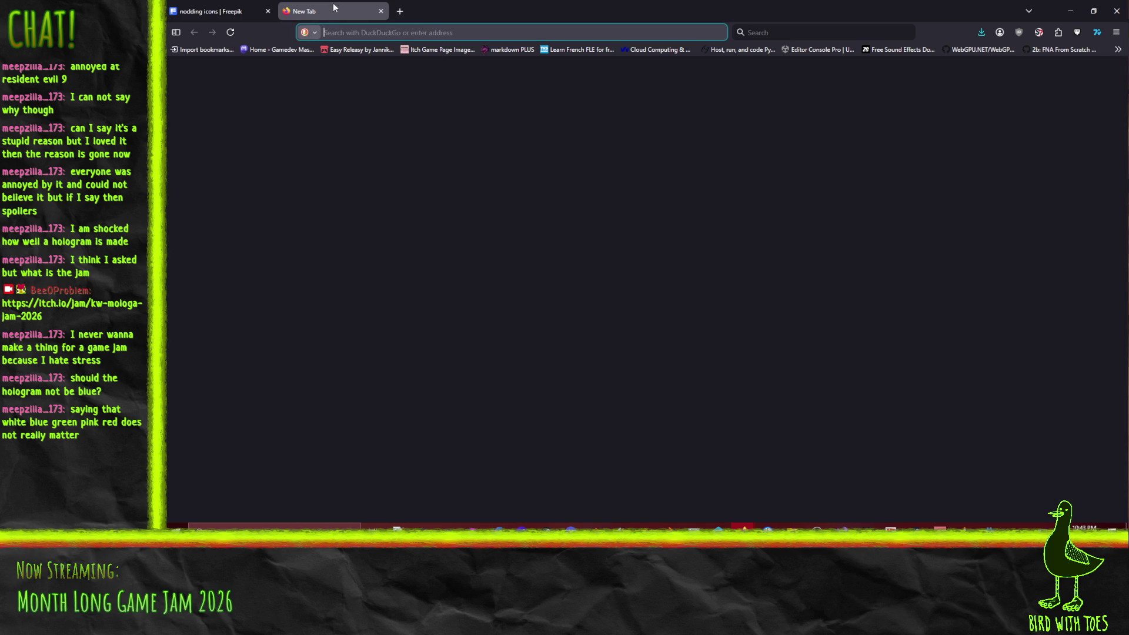
pyautogui.hotkey('ctrl', 'w')
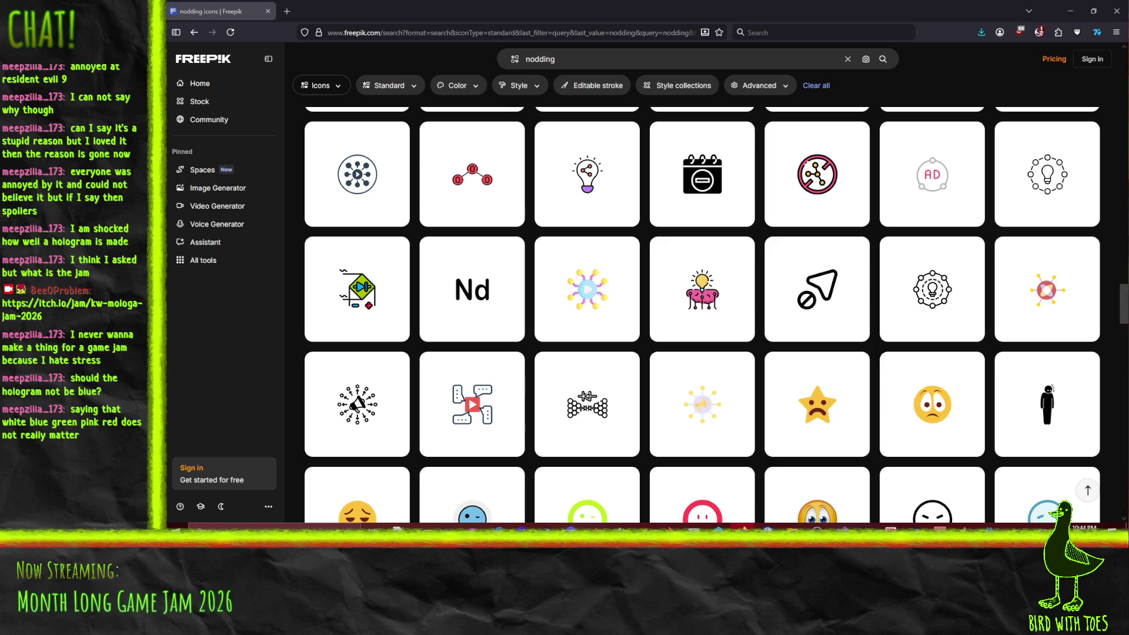
pyautogui.hotkey('ctrl', 'b')
pyautogui.press('Return')
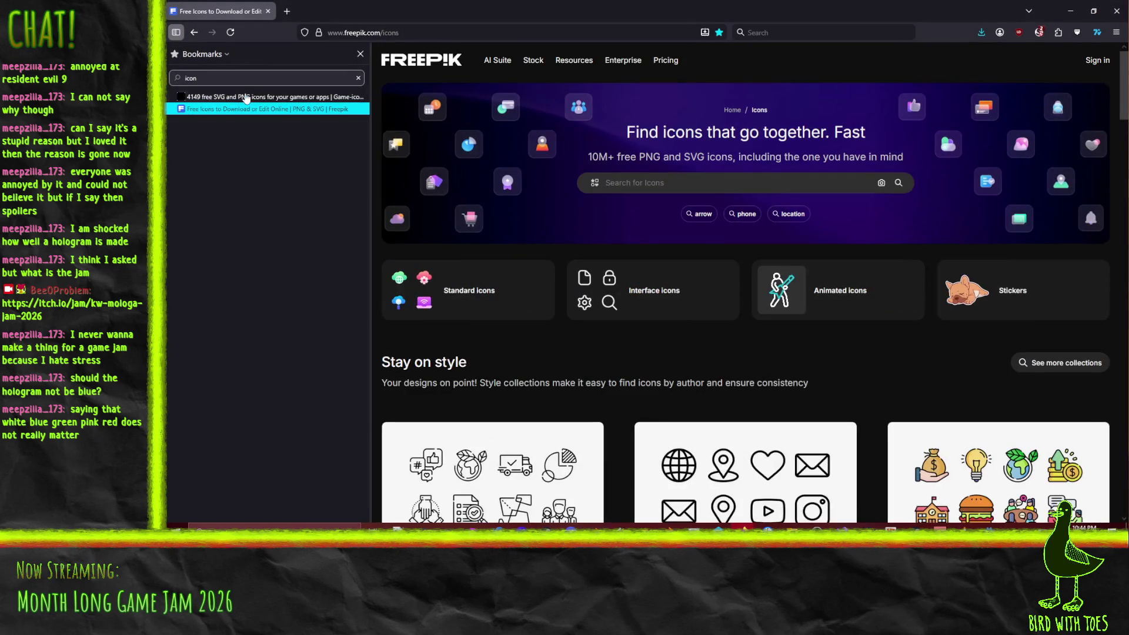
# Step: Open game-icons.net from bookmarks and search it for 'nodding'
pyautogui.click(246, 99)
pyautogui.click(941, 70)
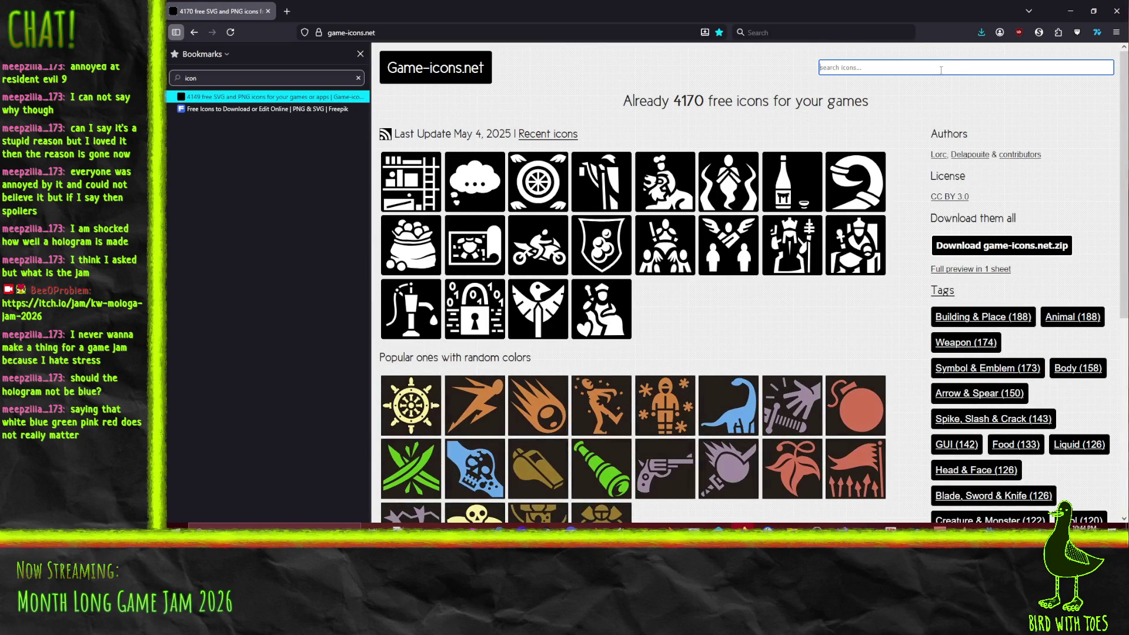
pyautogui.write('nod')
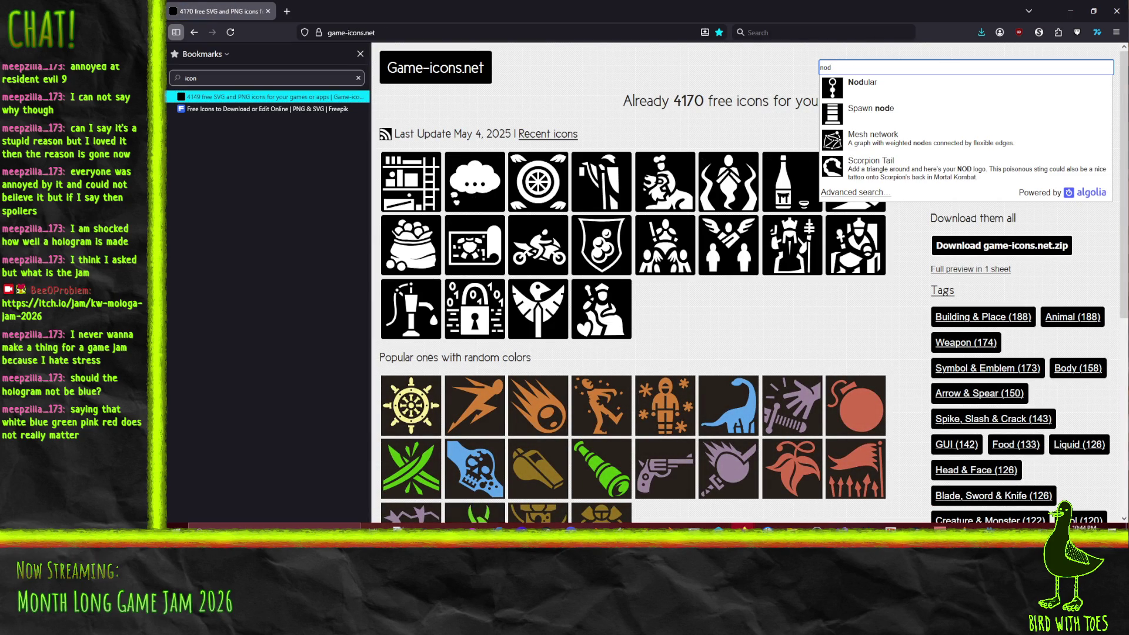
pyautogui.scroll(-2, 884, 122)
pyautogui.scroll(2, 884, 122)
pyautogui.write('ding')
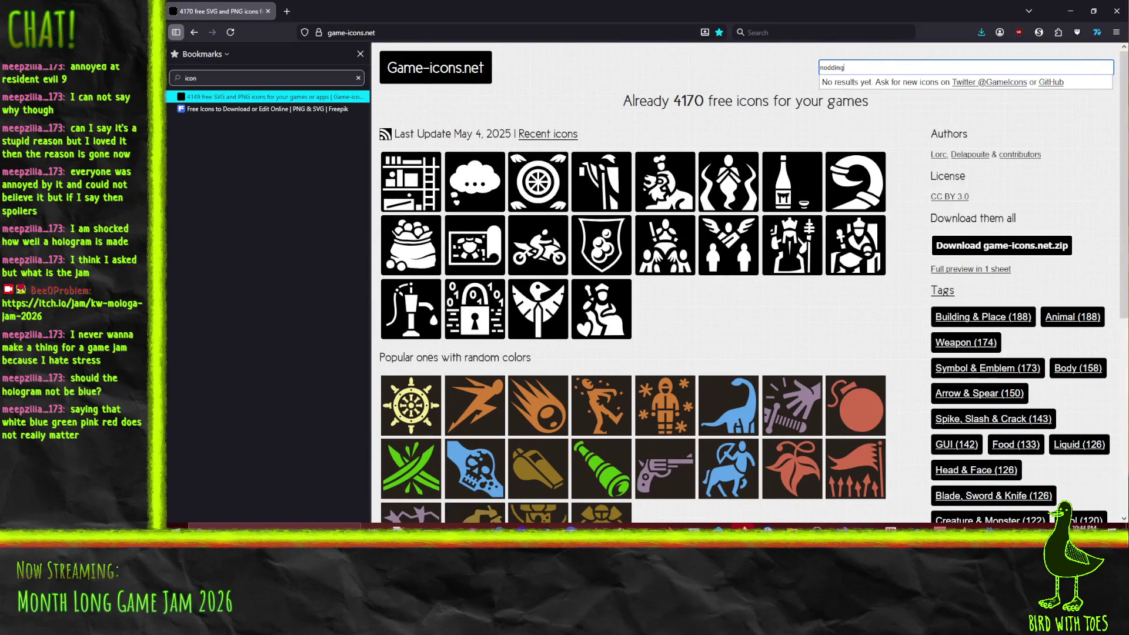
# Step: Retry the search with 'ye' and 'no', find nothing, and return to Freepik's nodding results
pyautogui.press('BackSpace')
pyautogui.press('BackSpace')
pyautogui.press('BackSpace')
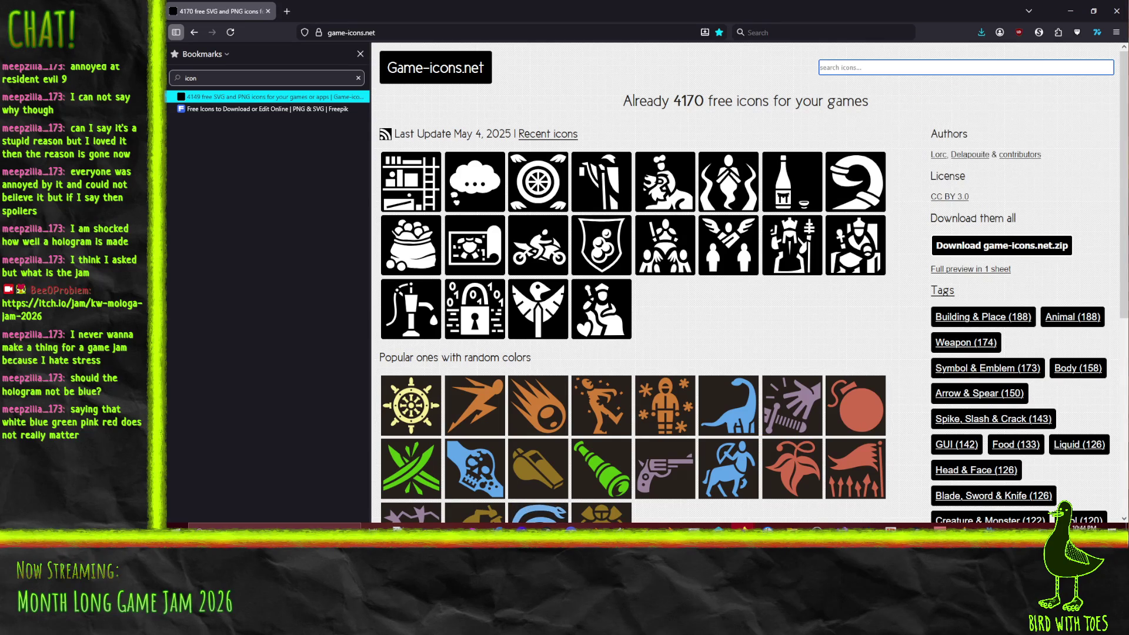
pyautogui.write('ye')
pyautogui.press('BackSpace')
pyautogui.press('BackSpace')
pyautogui.write('no')
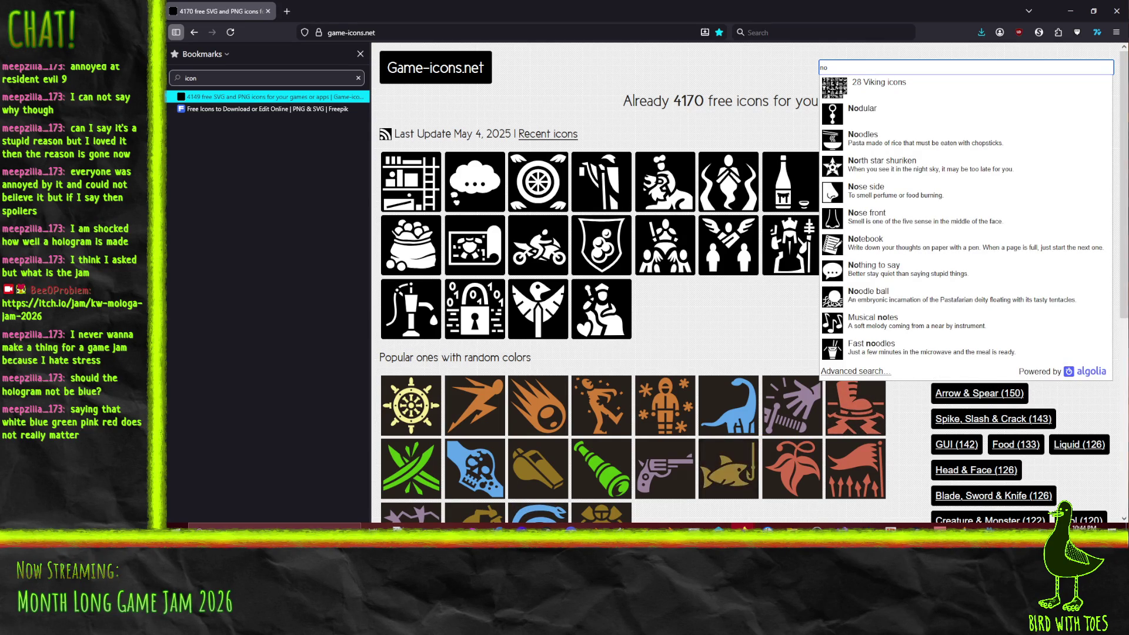
pyautogui.scroll(-5, 895, 168)
pyautogui.scroll(5, 895, 168)
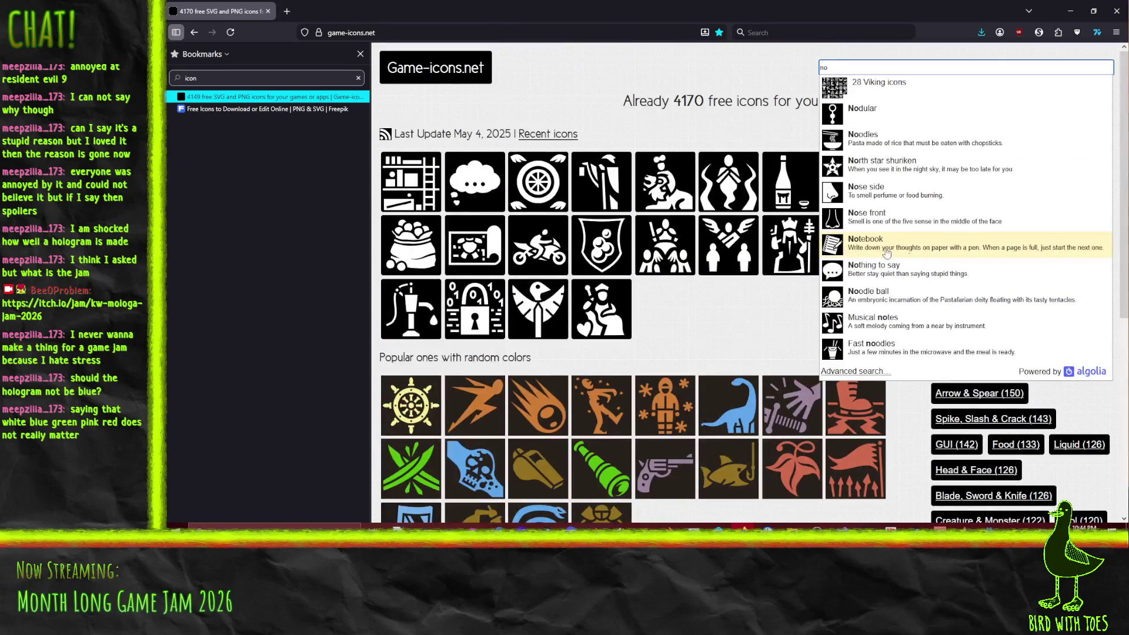
pyautogui.click(194, 32)
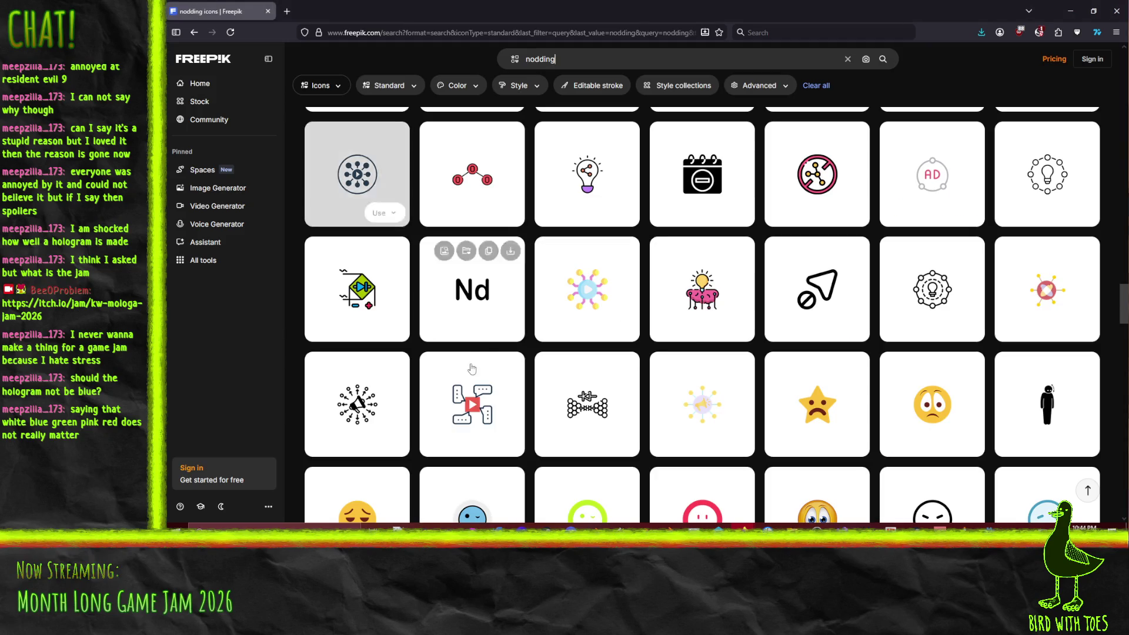
pyautogui.scroll(-10, 838, 231)
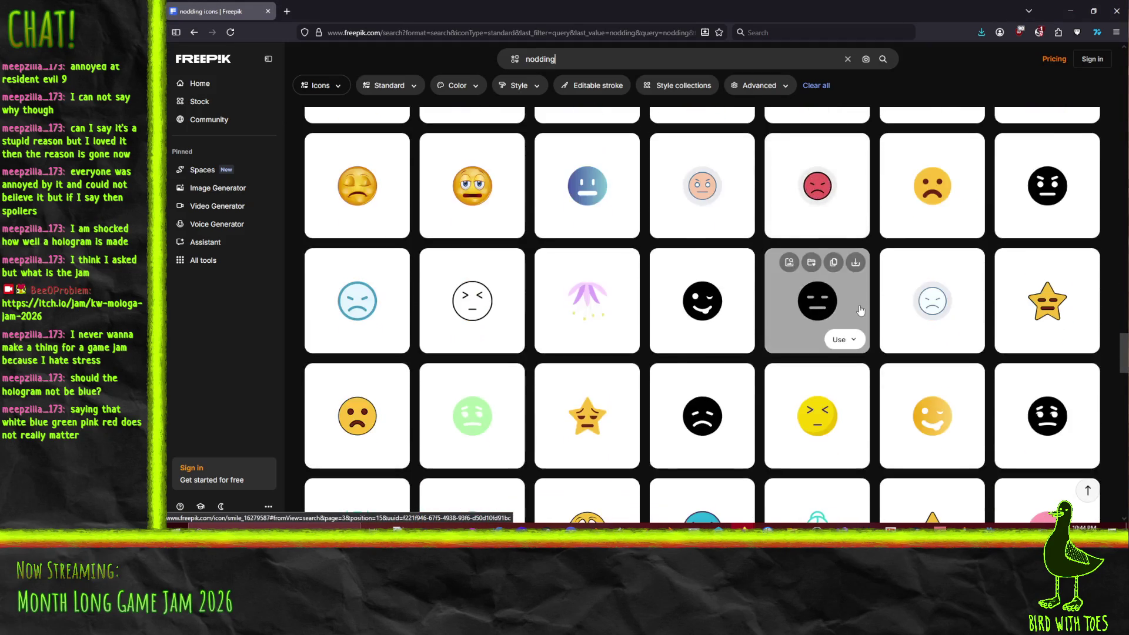
pyautogui.scroll(-10, 823, 300)
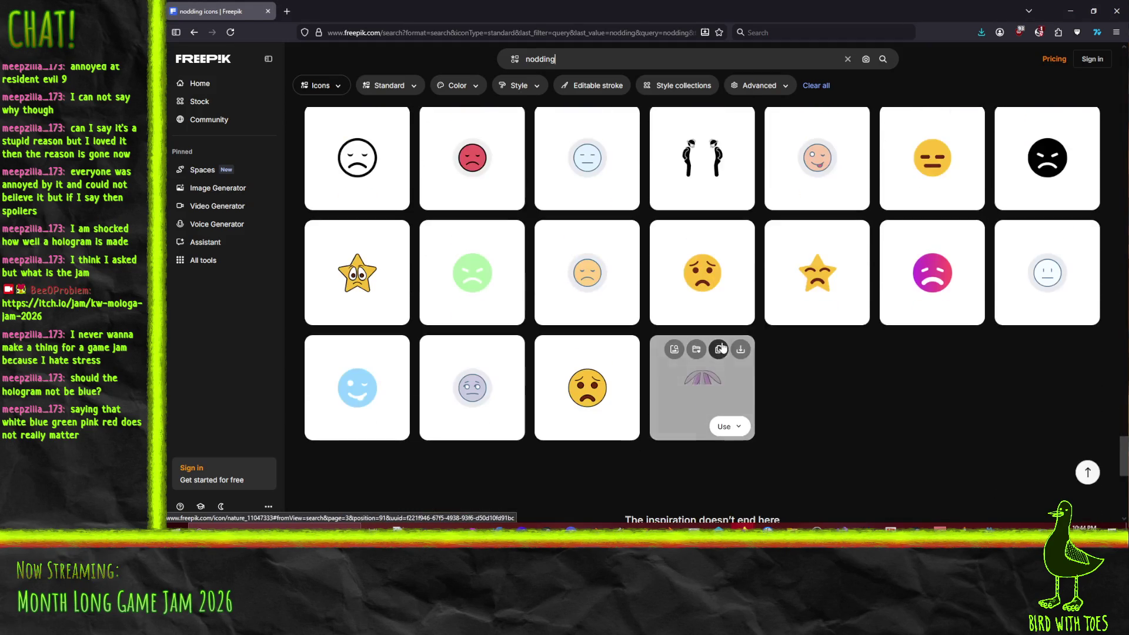
pyautogui.scroll(-5, 857, 401)
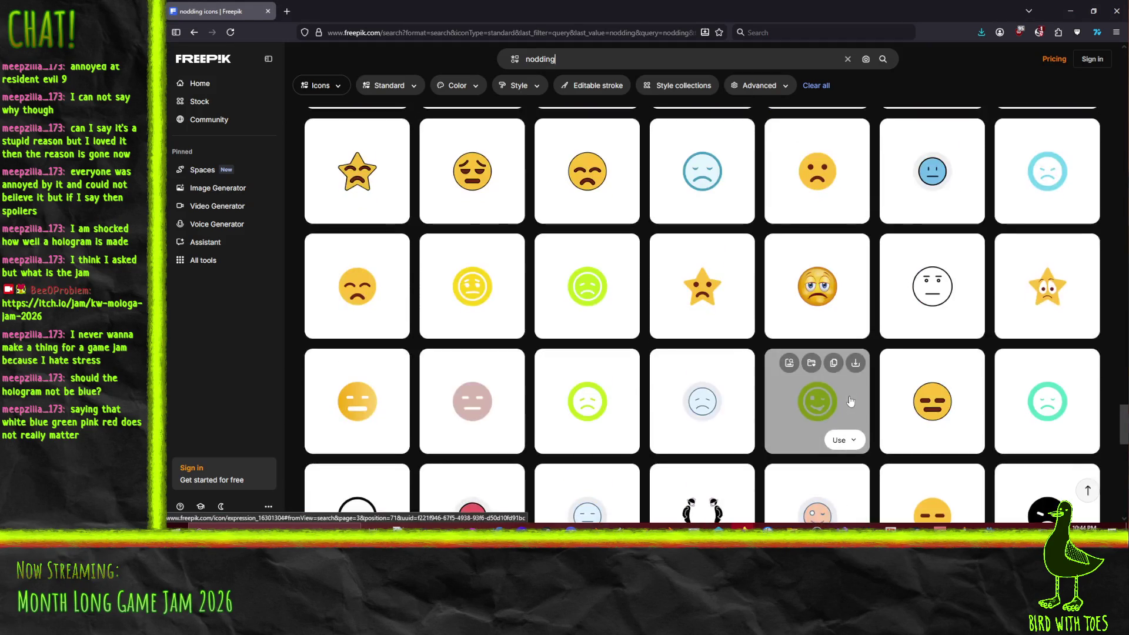
pyautogui.scroll(10, 850, 401)
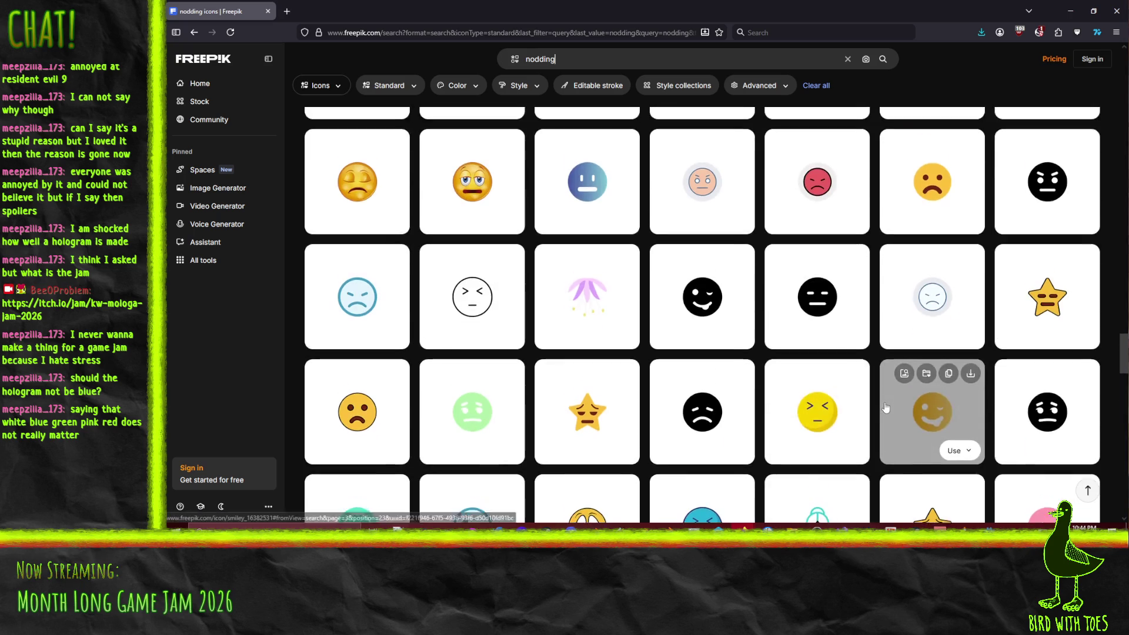
pyautogui.scroll(15, 886, 407)
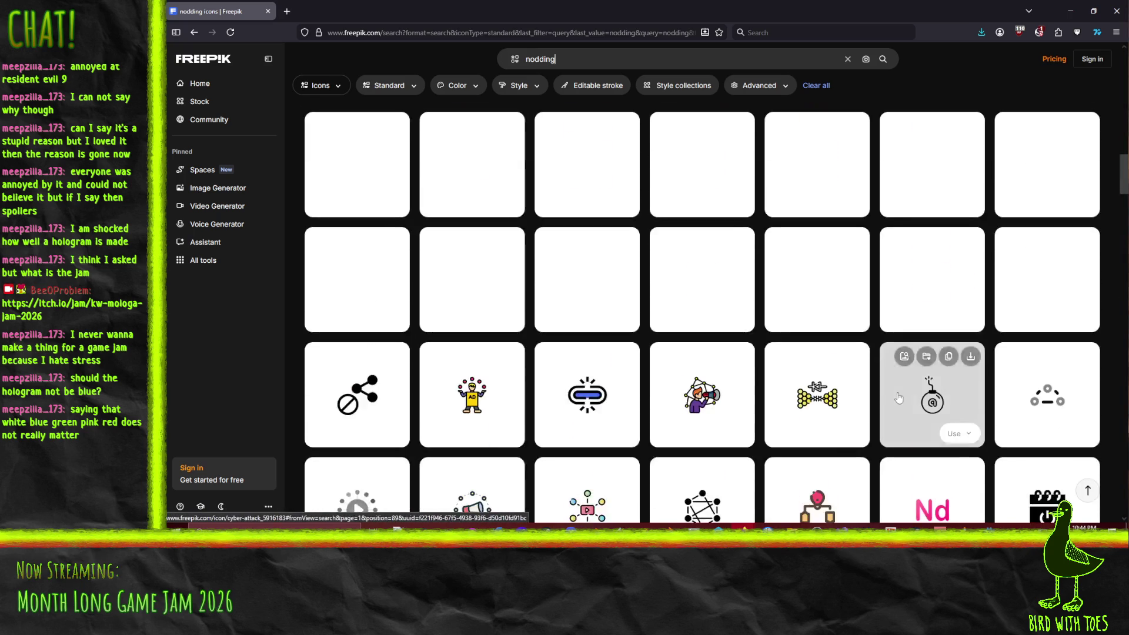
pyautogui.scroll(10, 898, 396)
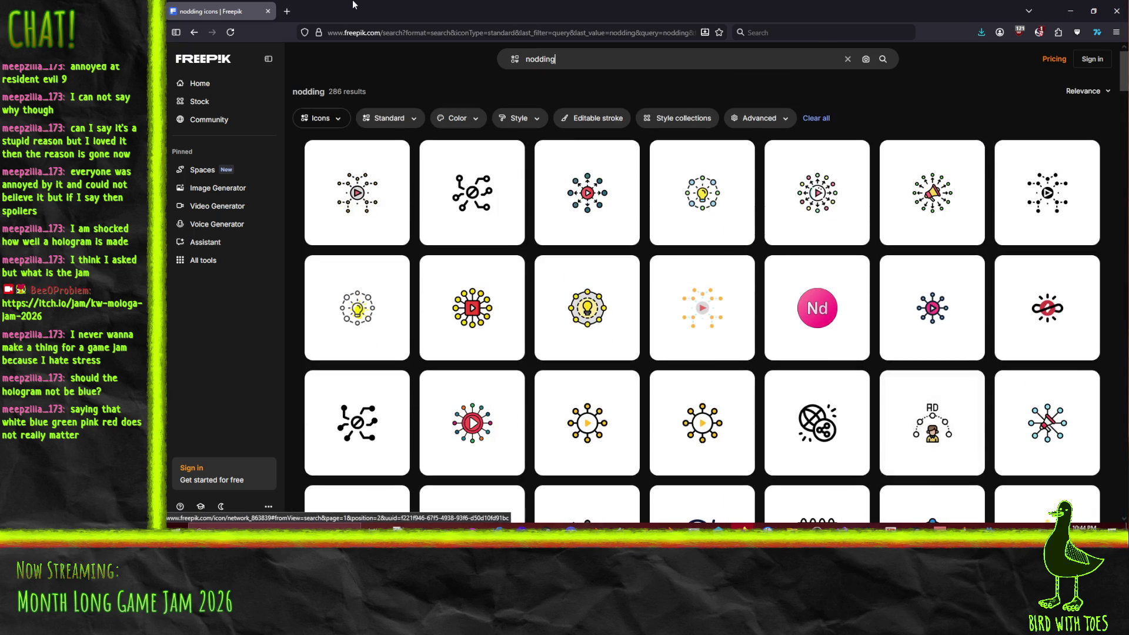
pyautogui.click(501, 63)
pyautogui.write('bow')
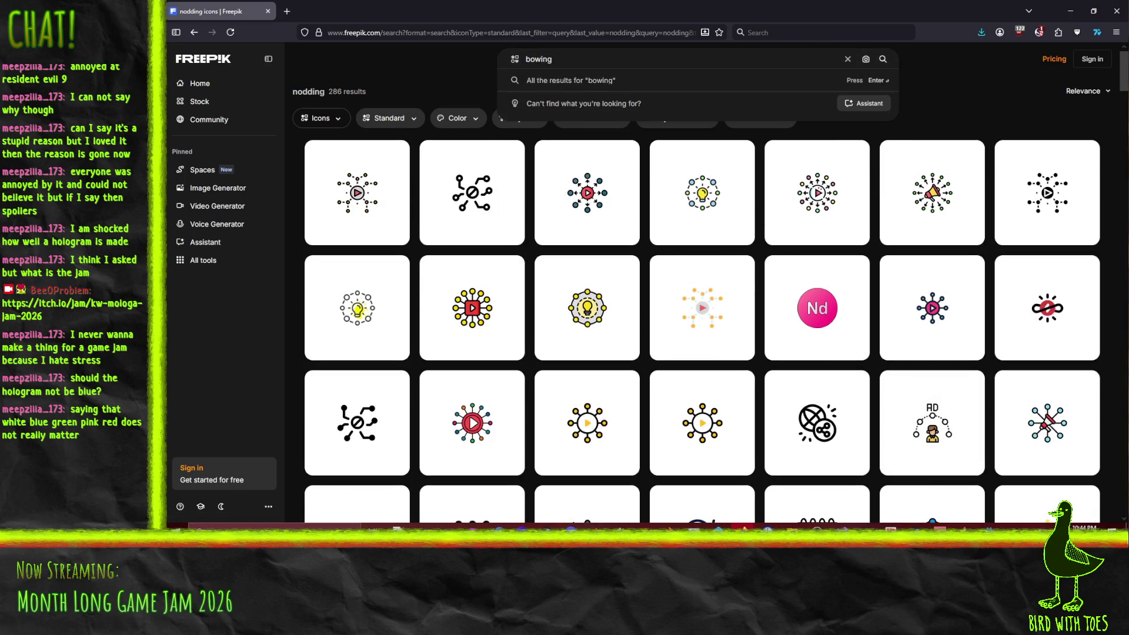
pyautogui.press('Return')
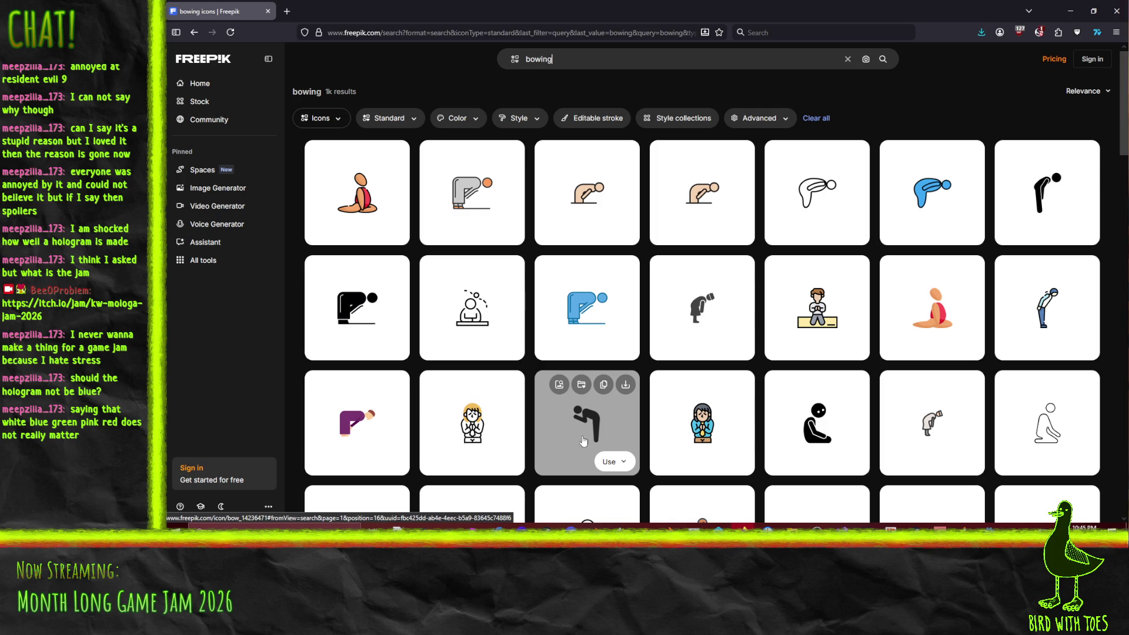
pyautogui.scroll(-2, 583, 441)
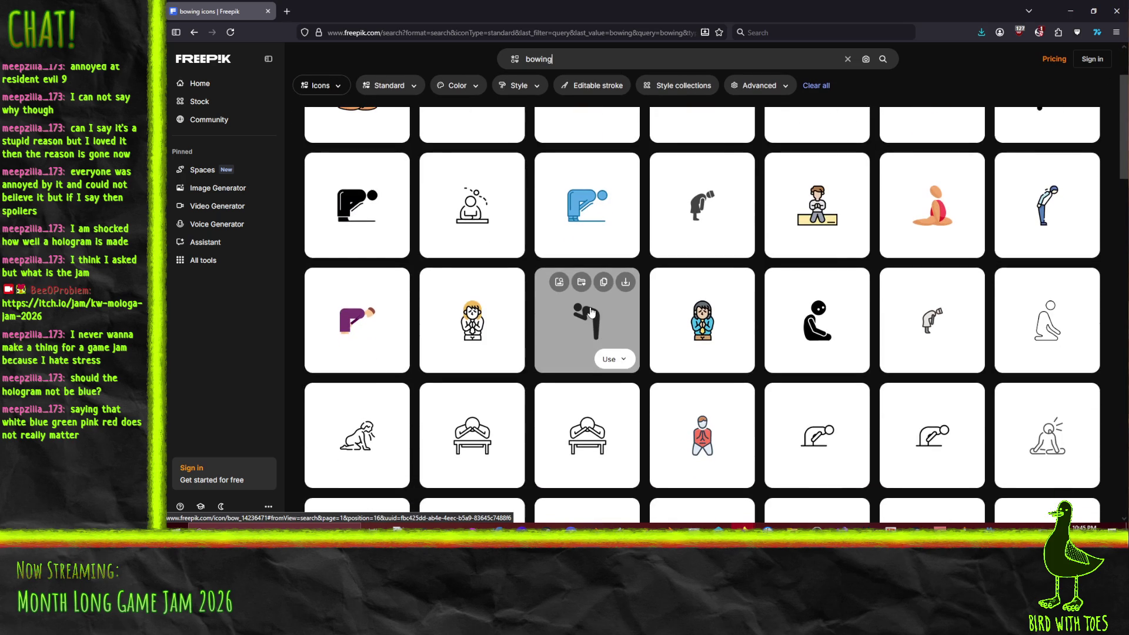
pyautogui.scroll(-2, 604, 322)
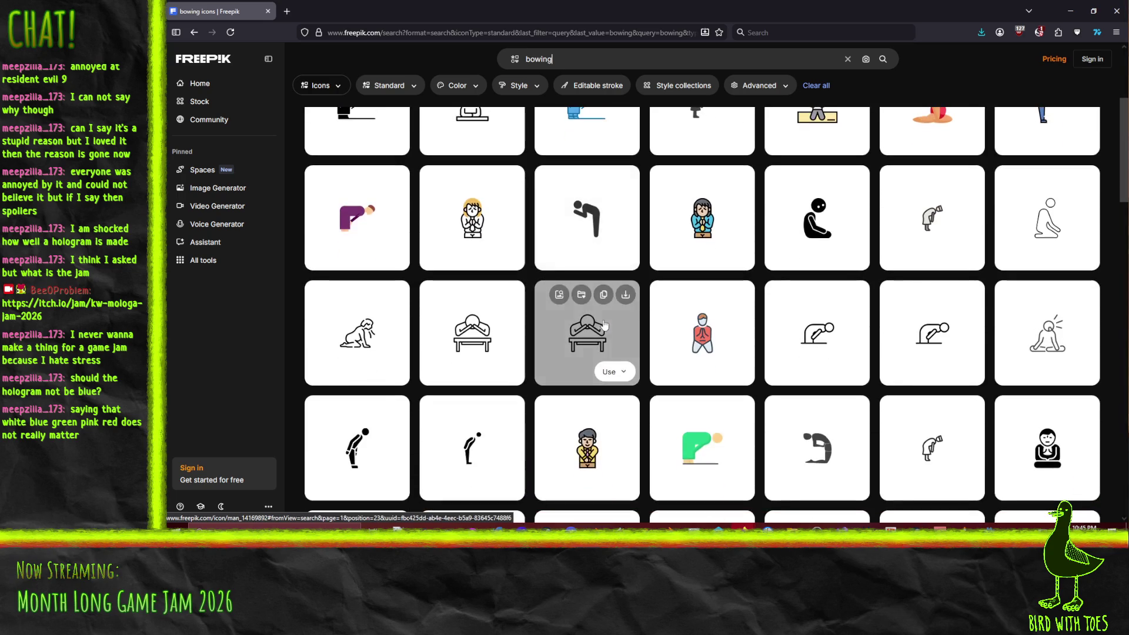
pyautogui.scroll(-4, 584, 242)
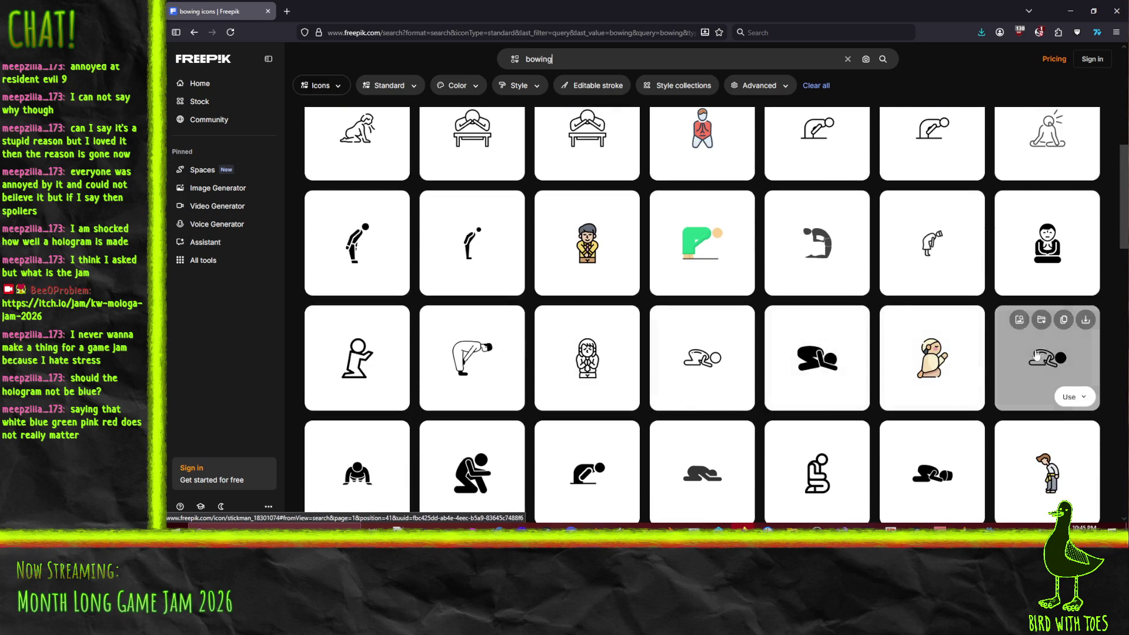
pyautogui.scroll(-2, 799, 353)
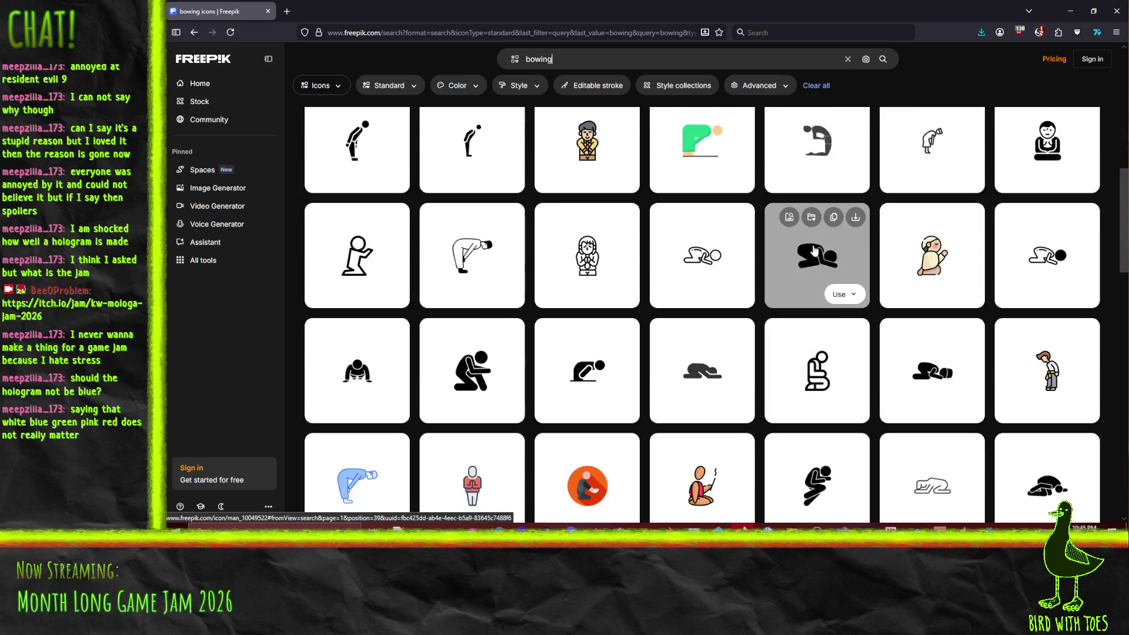
pyautogui.scroll(-2, 815, 250)
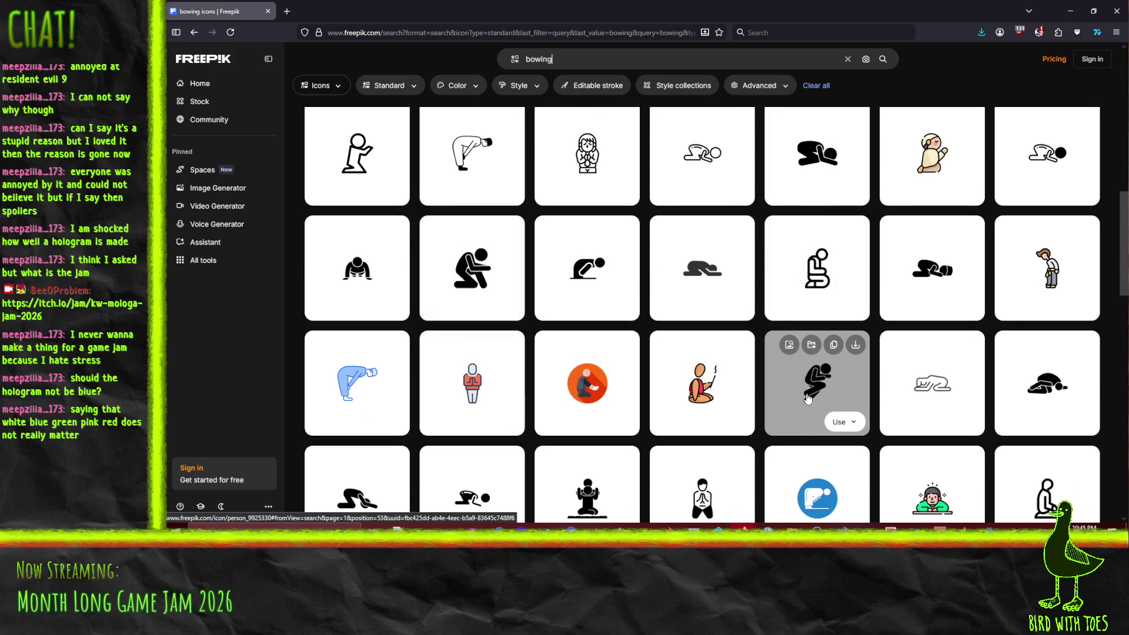
pyautogui.scroll(-2, 809, 388)
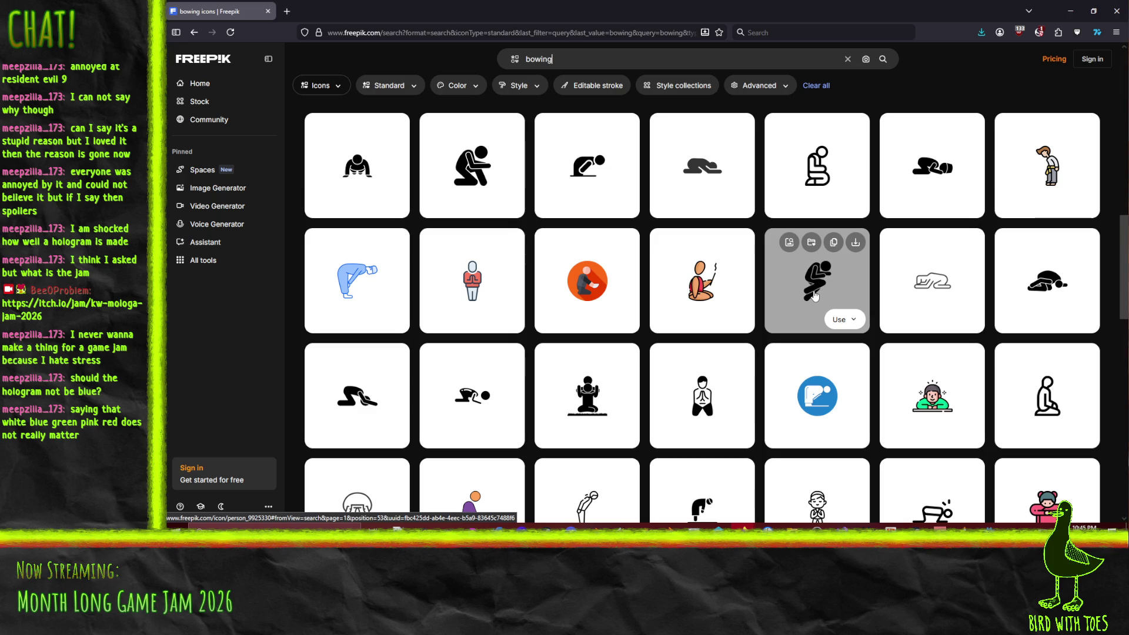
pyautogui.scroll(-3, 499, 302)
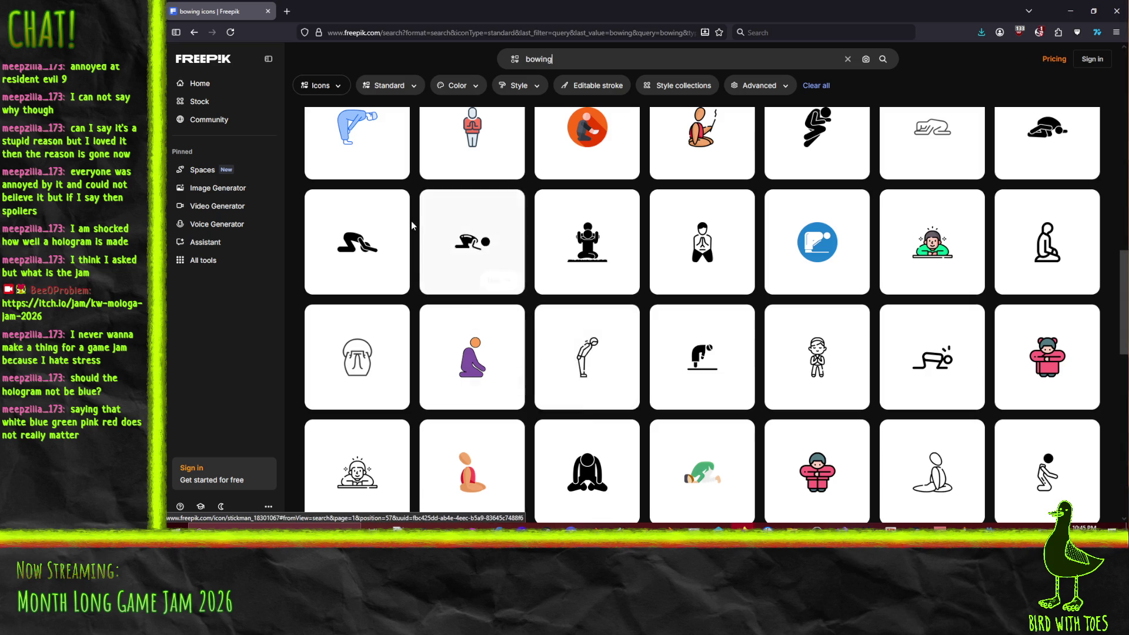
pyautogui.scroll(-5, 566, 252)
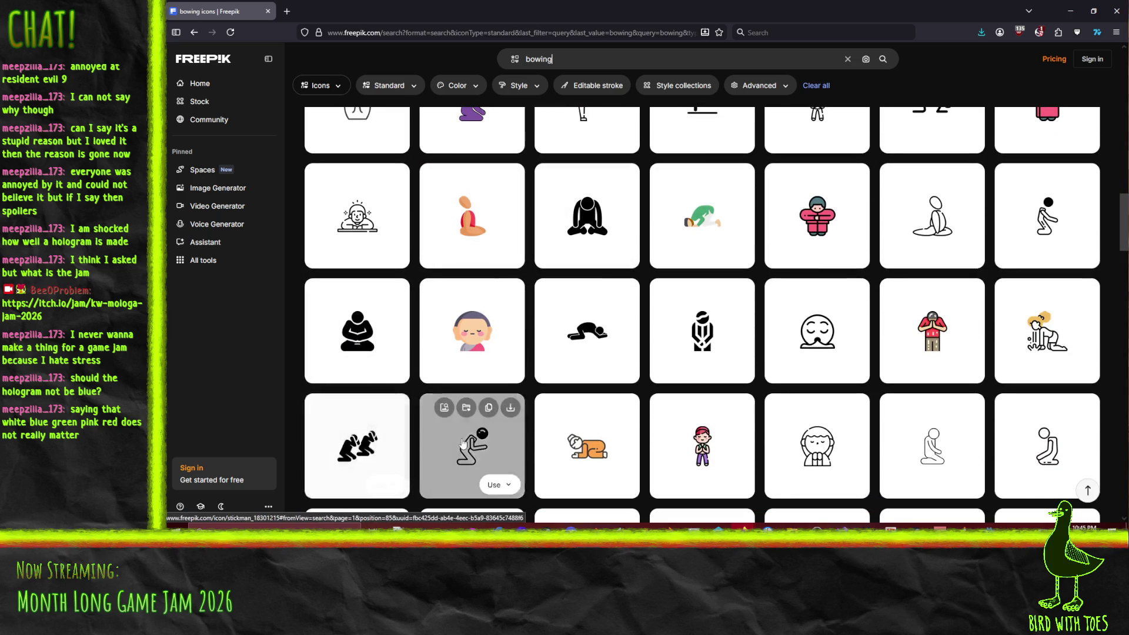
pyautogui.scroll(-2, 481, 353)
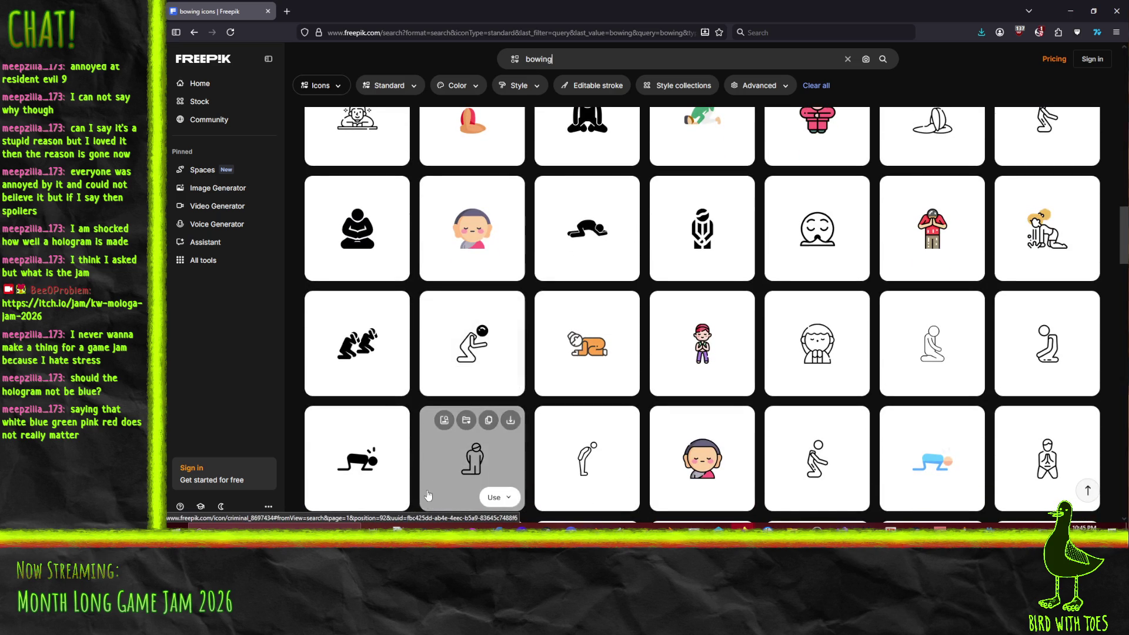
pyautogui.scroll(-4, 901, 421)
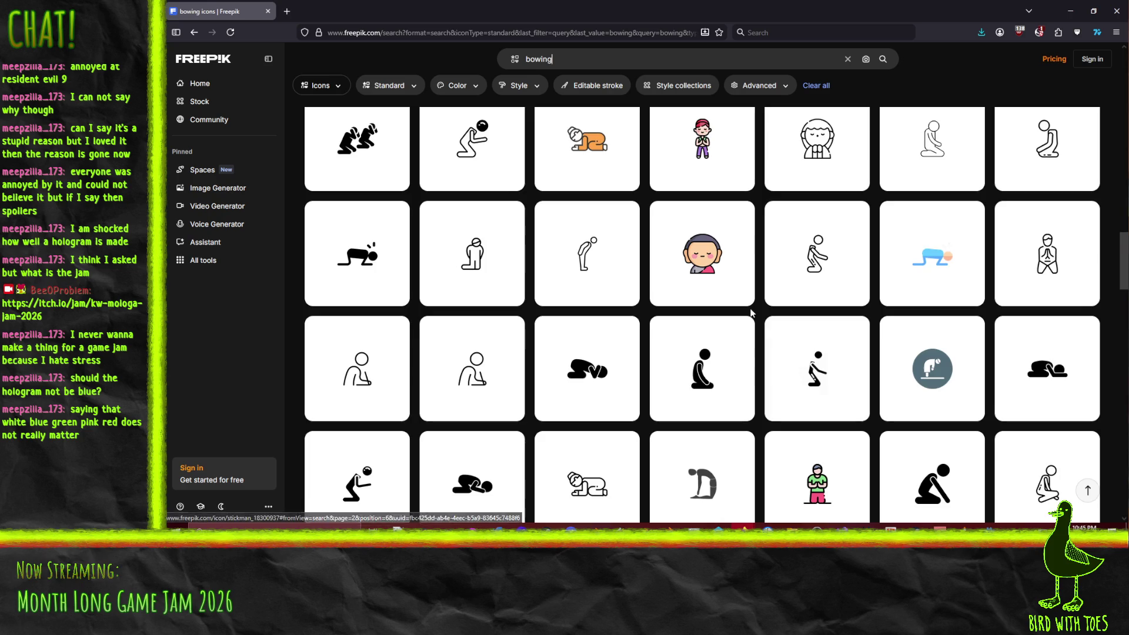
pyautogui.scroll(4, 856, 357)
pyautogui.scroll(4, 856, 357)
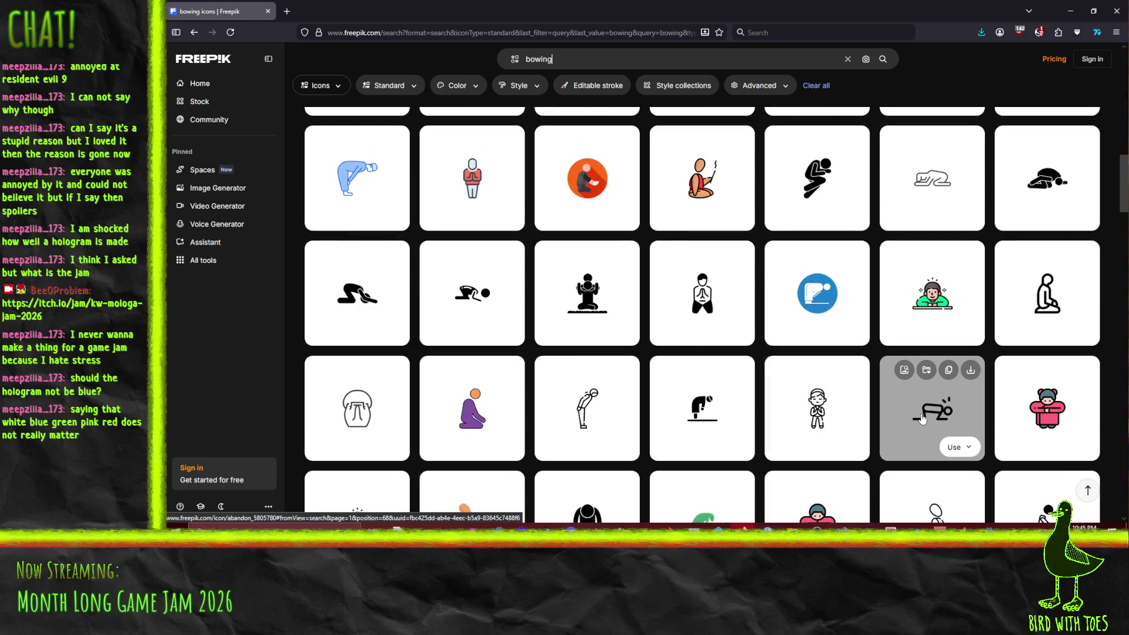
pyautogui.scroll(6, 924, 419)
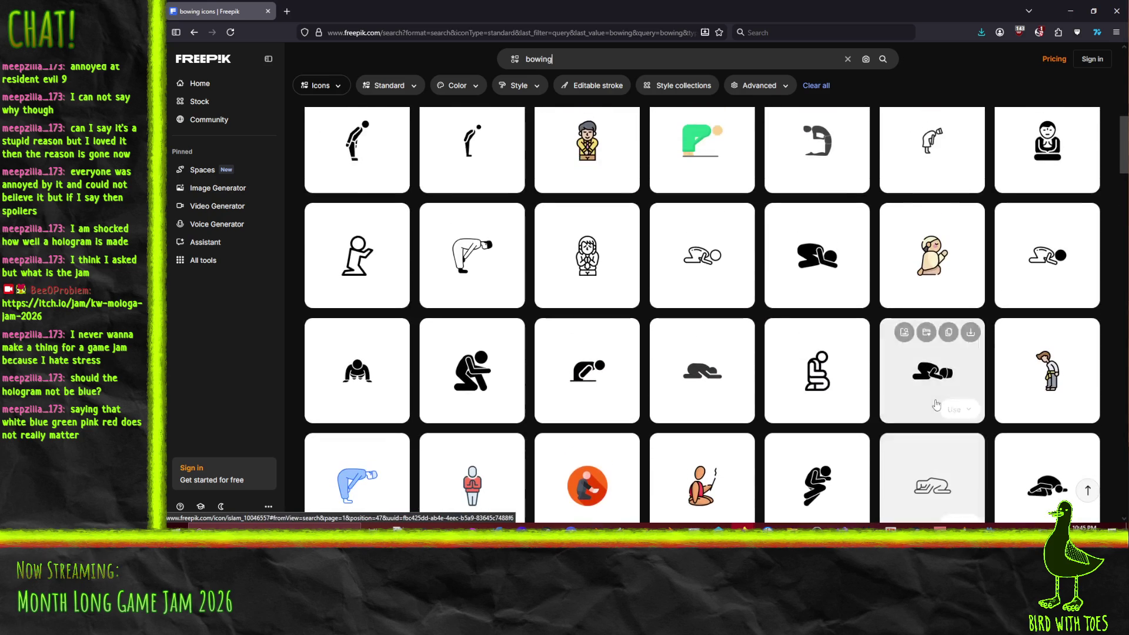
pyautogui.scroll(6, 798, 377)
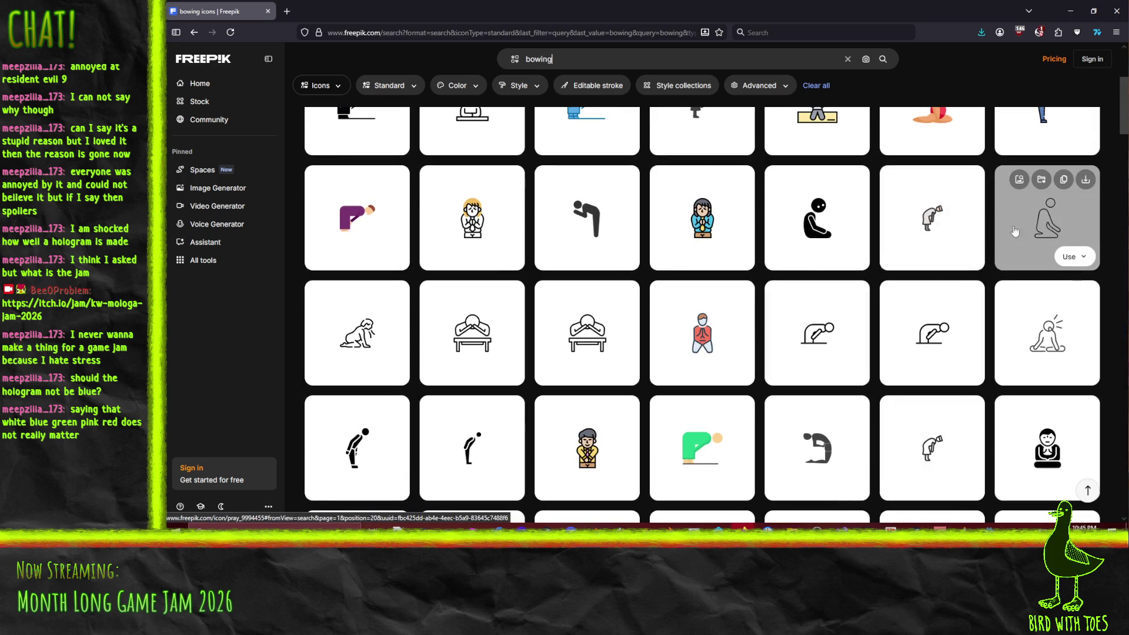
pyautogui.scroll(1, 922, 239)
pyautogui.scroll(2, 999, 253)
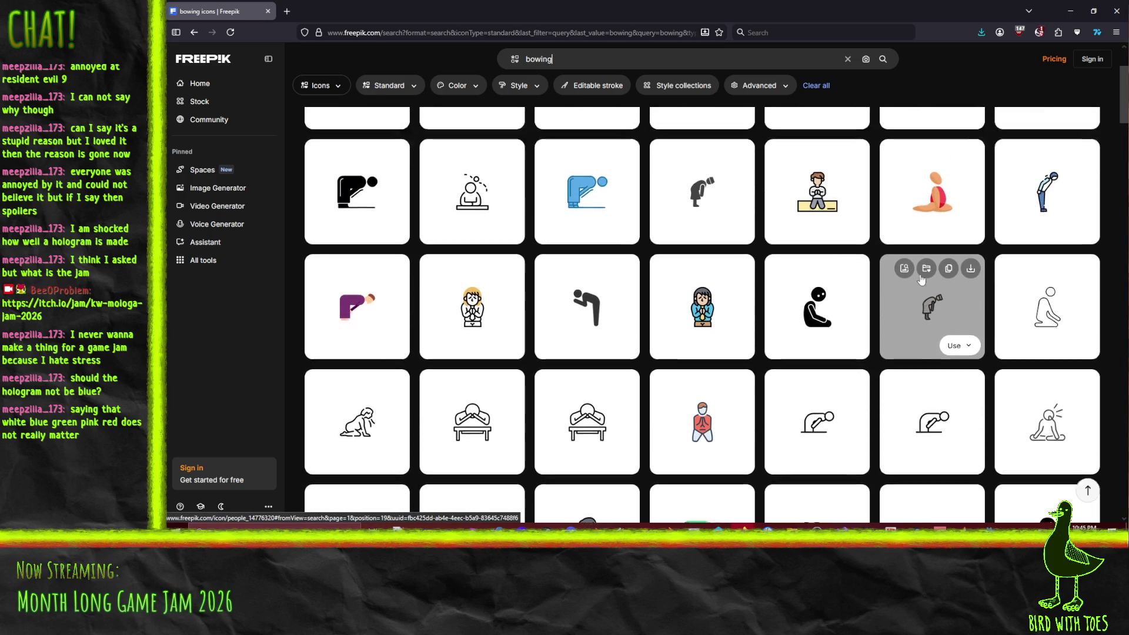
pyautogui.scroll(1, 1056, 265)
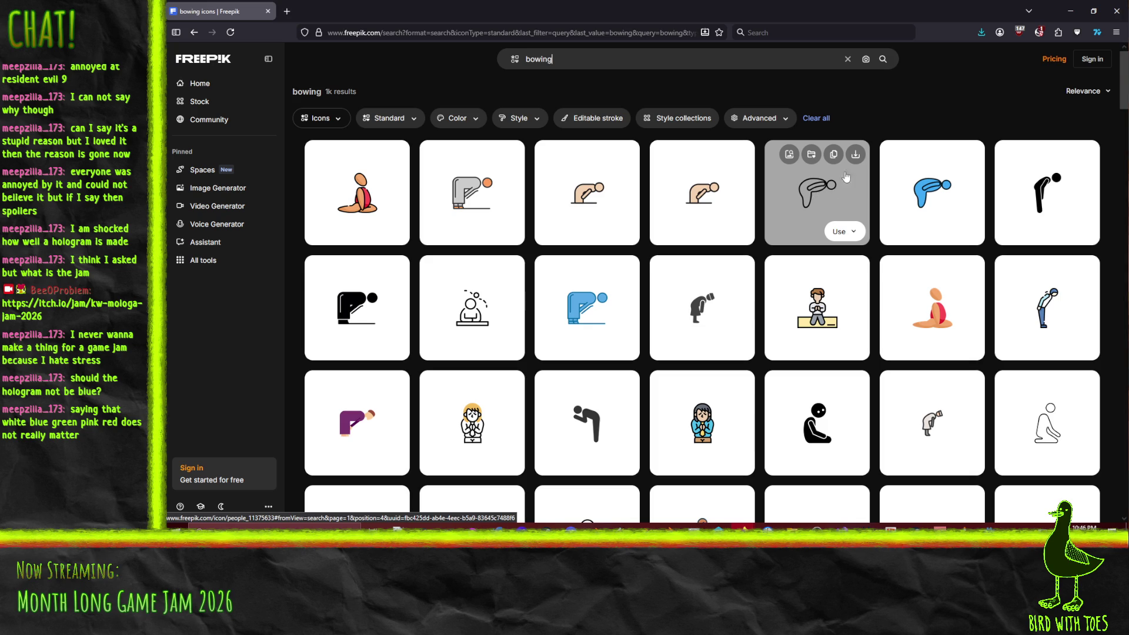
pyautogui.click(856, 154)
# Step: Download the bent-over figure icon as people_11375633.png and bring up Krita's Open Images dialog
pyautogui.click(828, 197)
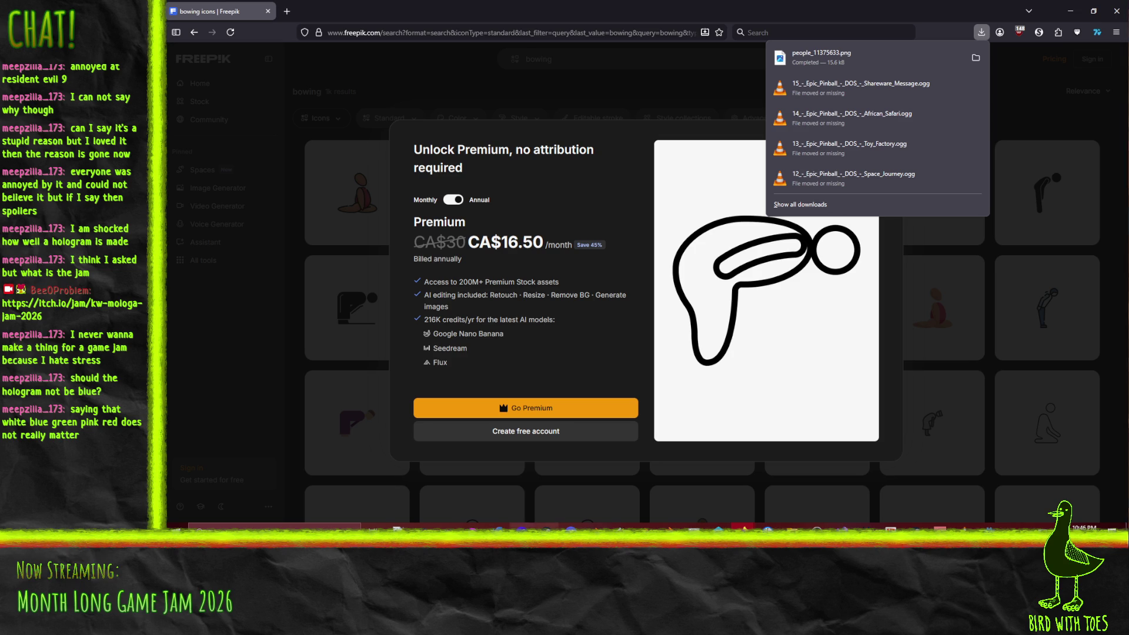
pyautogui.click(1071, 18)
pyautogui.click(173, 16)
pyautogui.click(200, 41)
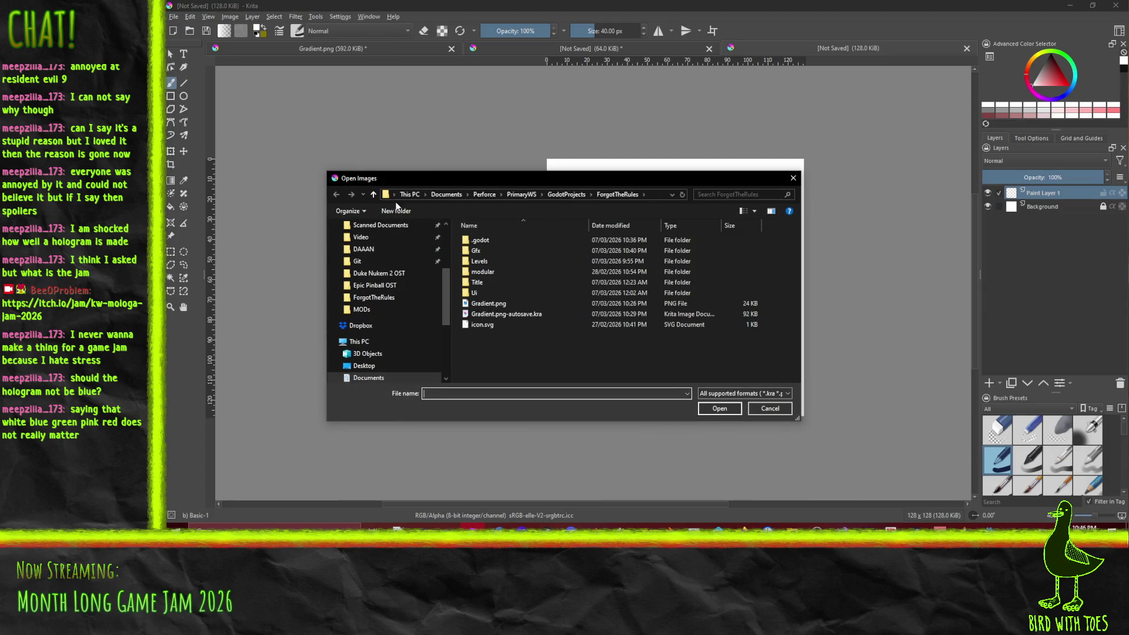
# Step: Select the entire 512×512 canvas of people_11375633.png and switch to the Transform tool
pyautogui.press('Escape')
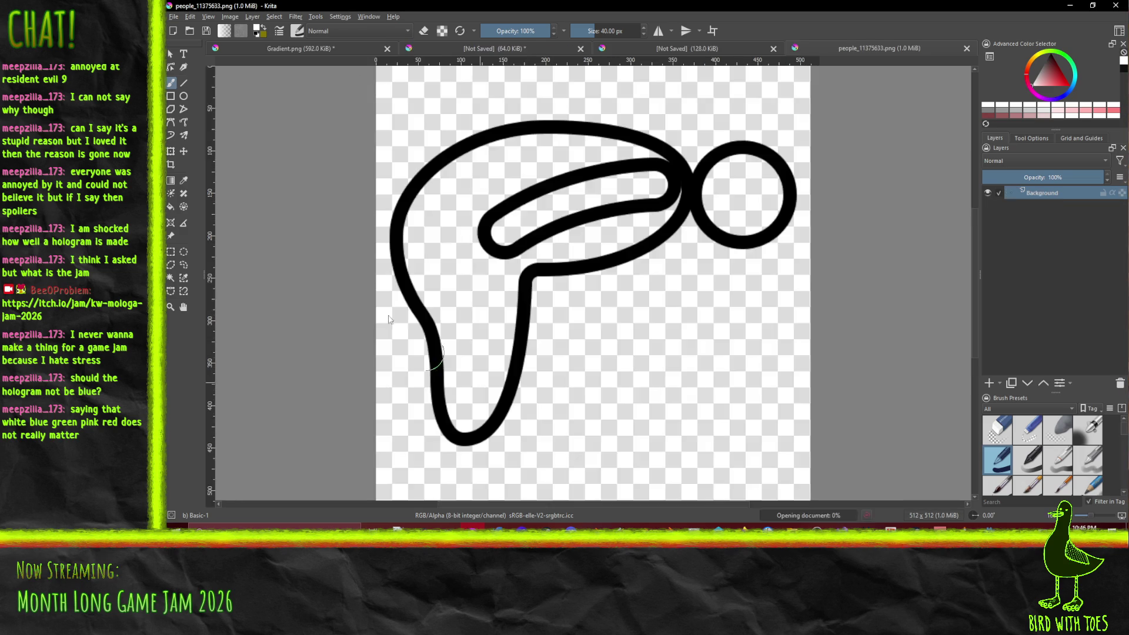
pyautogui.click(274, 17)
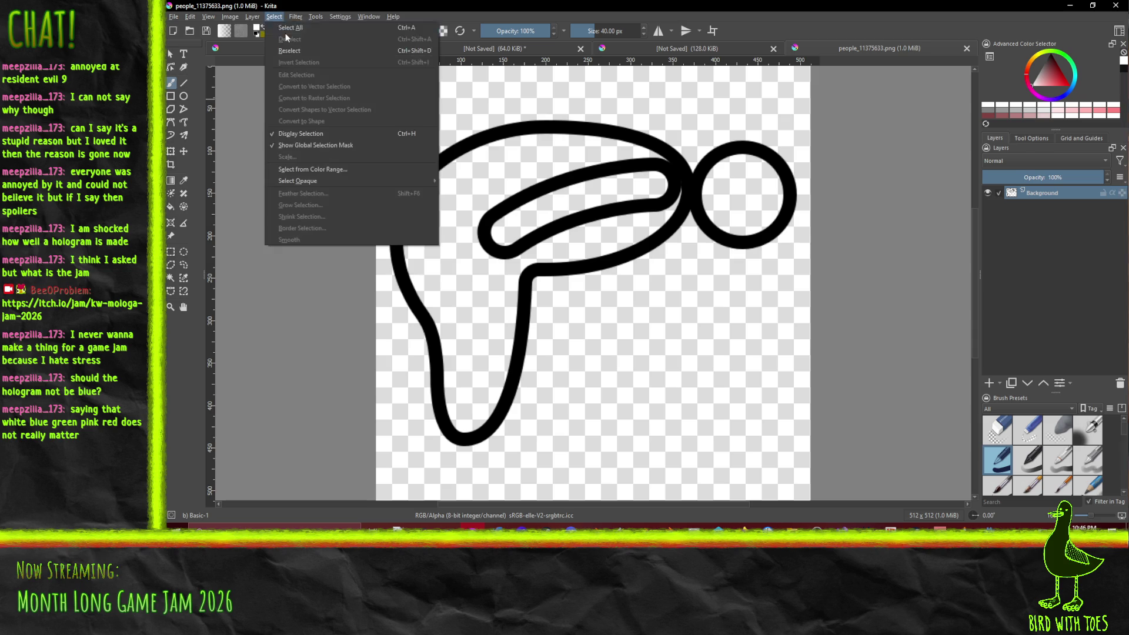
pyautogui.click(291, 29)
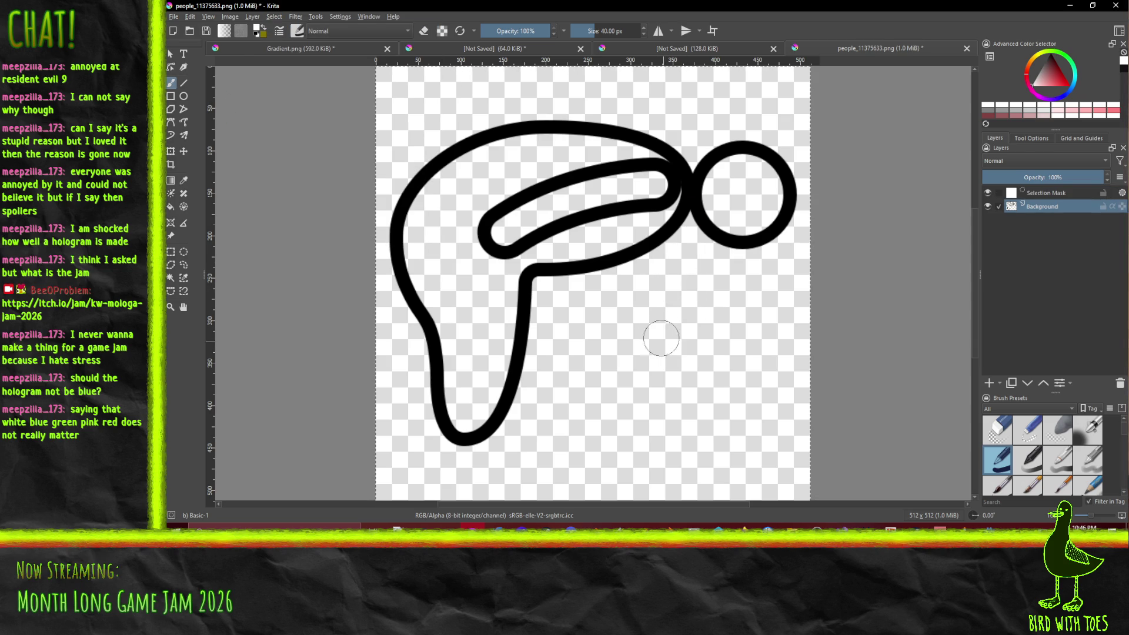
pyautogui.scroll(-2, 585, 207)
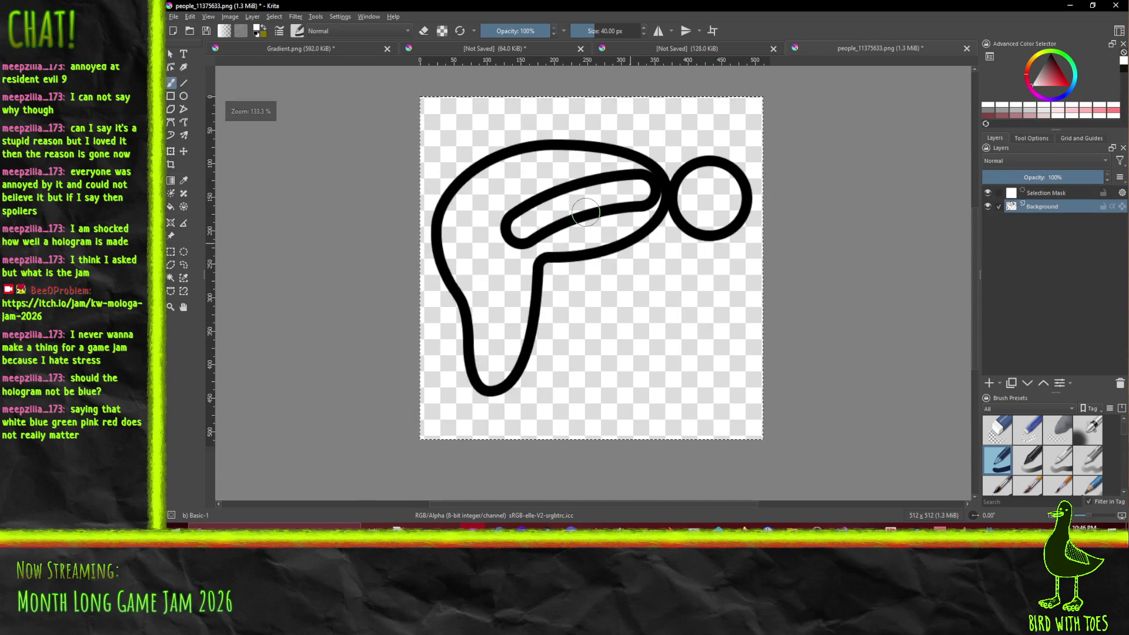
pyautogui.scroll(3, 588, 223)
pyautogui.scroll(-3, 624, 261)
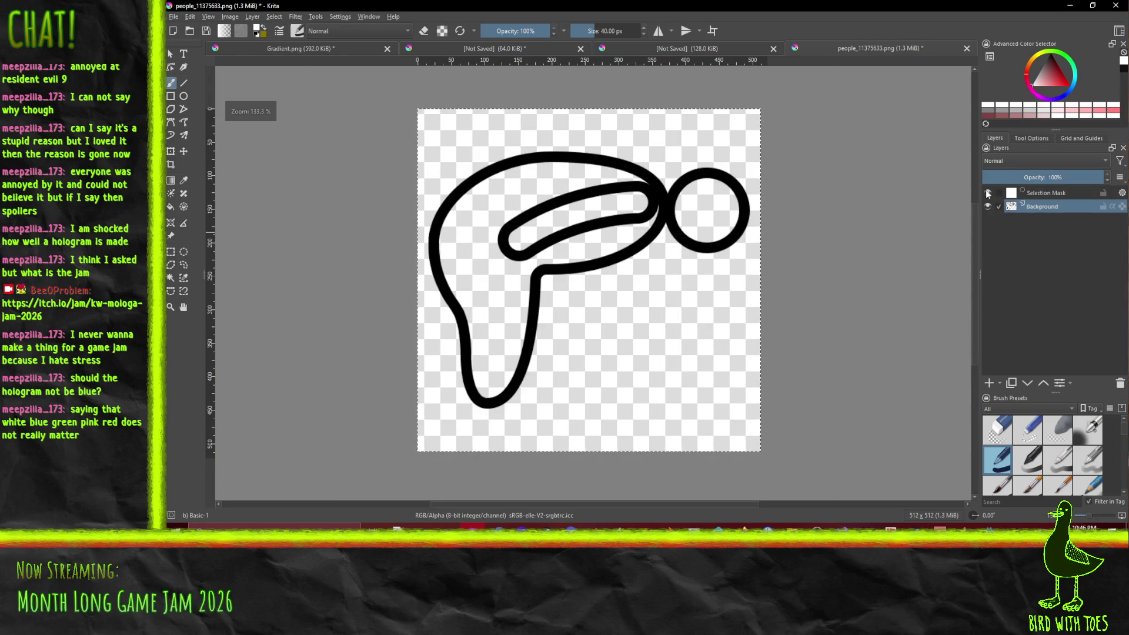
pyautogui.hotkey('ctrl', 'z')
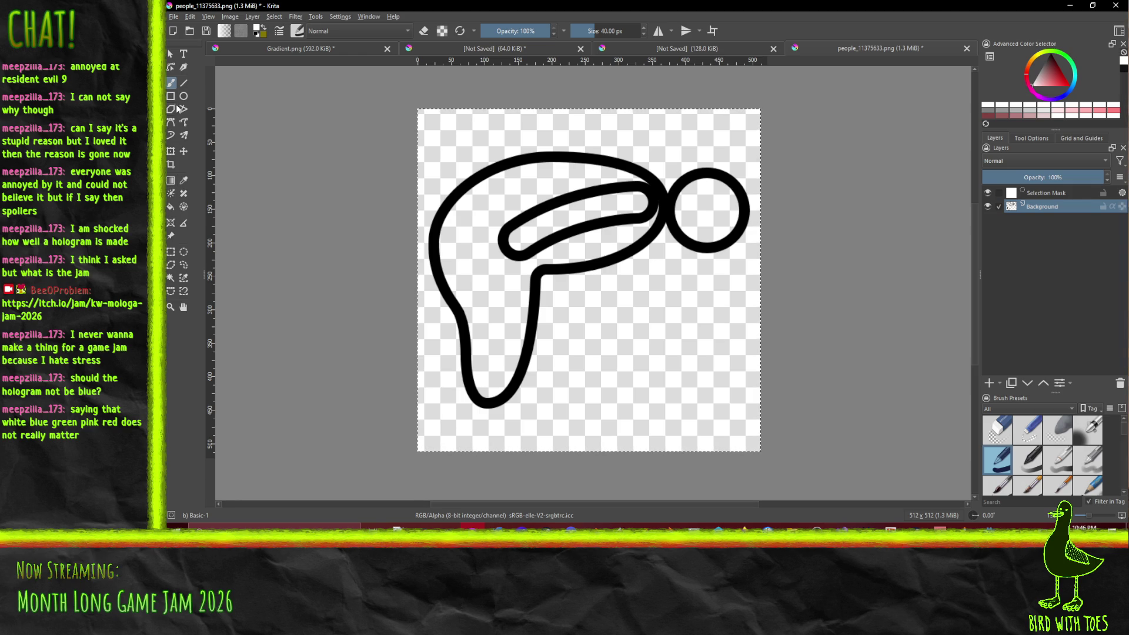
pyautogui.click(176, 152)
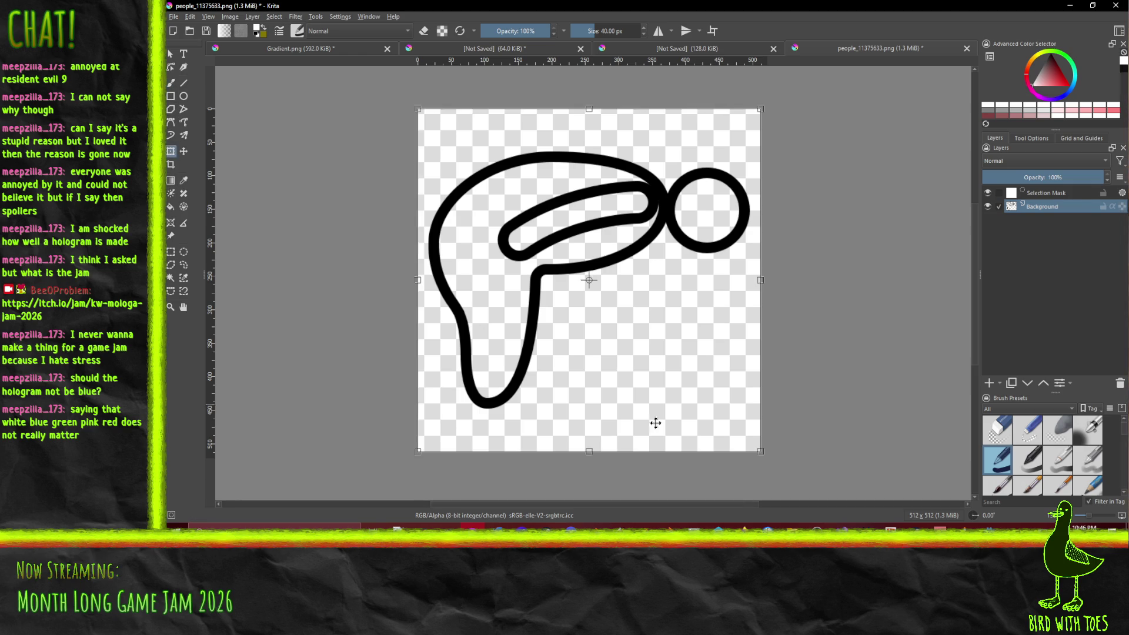
# Step: Undo shrinking the figure into the top-left corner, then reselect the whole canvas
pyautogui.moveTo(760, 453)
pyautogui.mouseDown()
pyautogui.moveTo(600, 303)
pyautogui.moveTo(476, 224)
pyautogui.mouseUp()
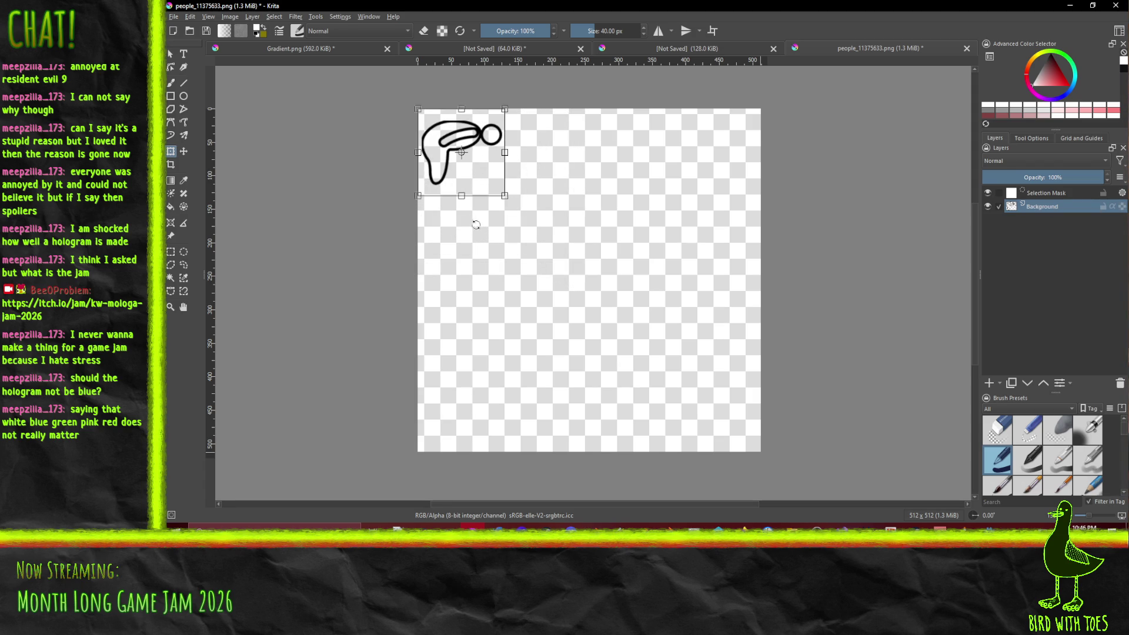
pyautogui.hotkey('ctrl', 'z')
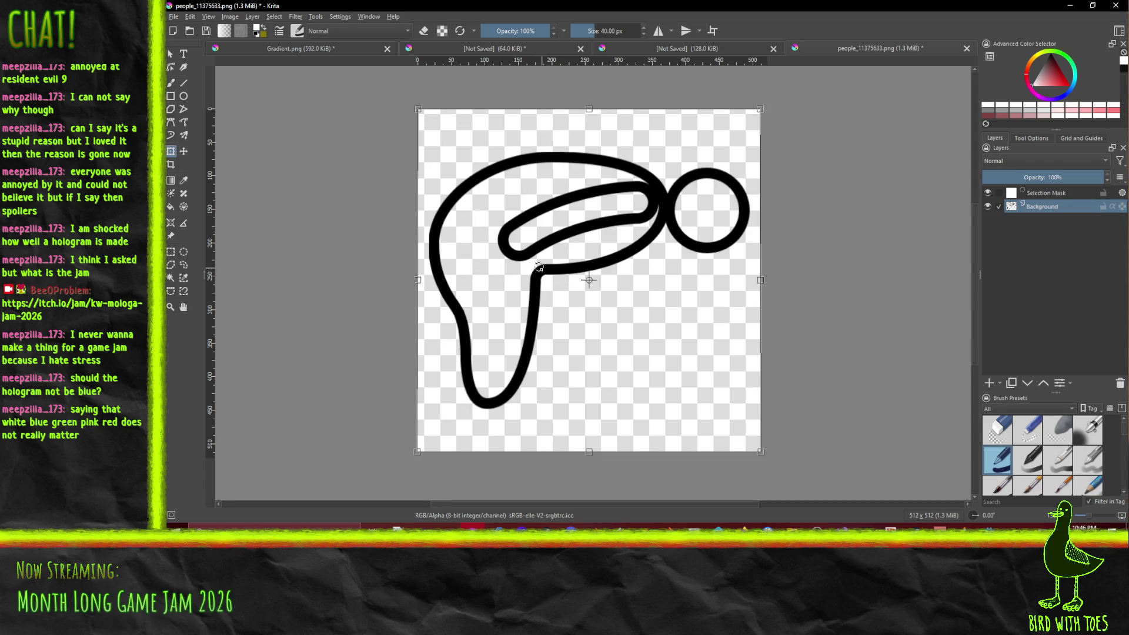
pyautogui.click(253, 16)
pyautogui.click(190, 16)
pyautogui.click(274, 16)
pyautogui.click(284, 28)
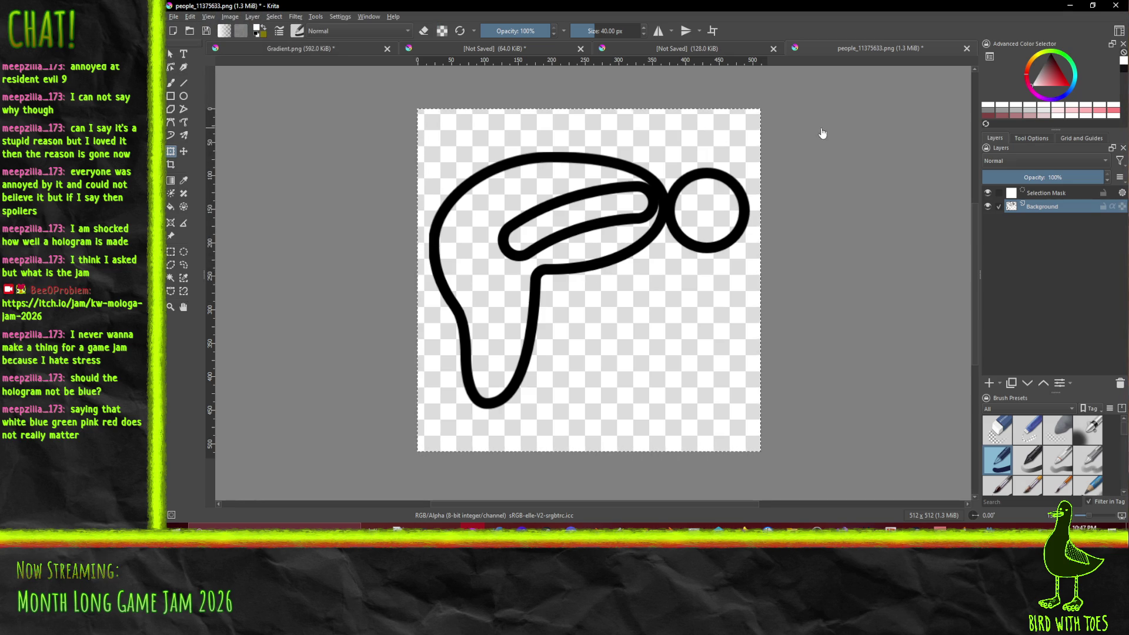
pyautogui.click(230, 17)
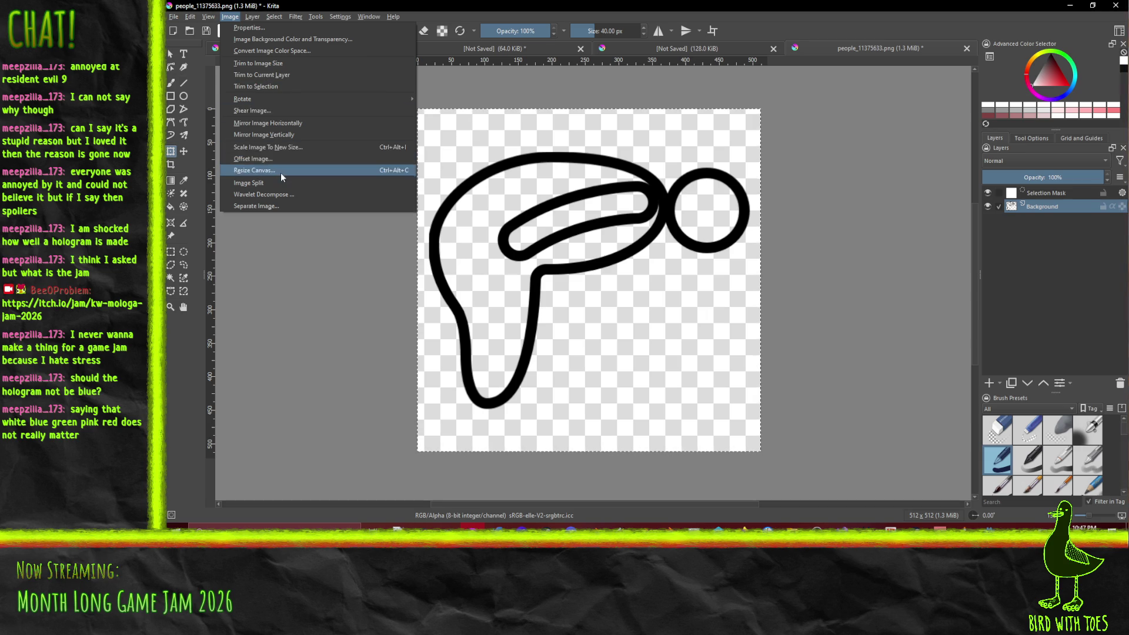
# Step: Scale the icon image to 256×256 pixels using Nearest Neighbor filtering
pyautogui.click(275, 147)
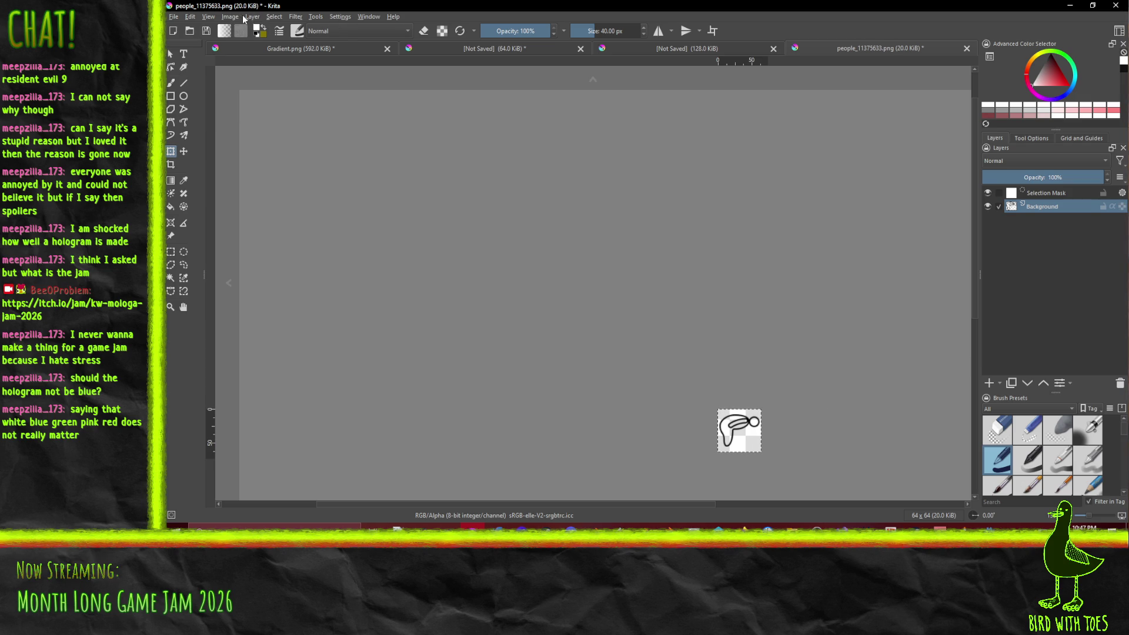
pyautogui.click(235, 16)
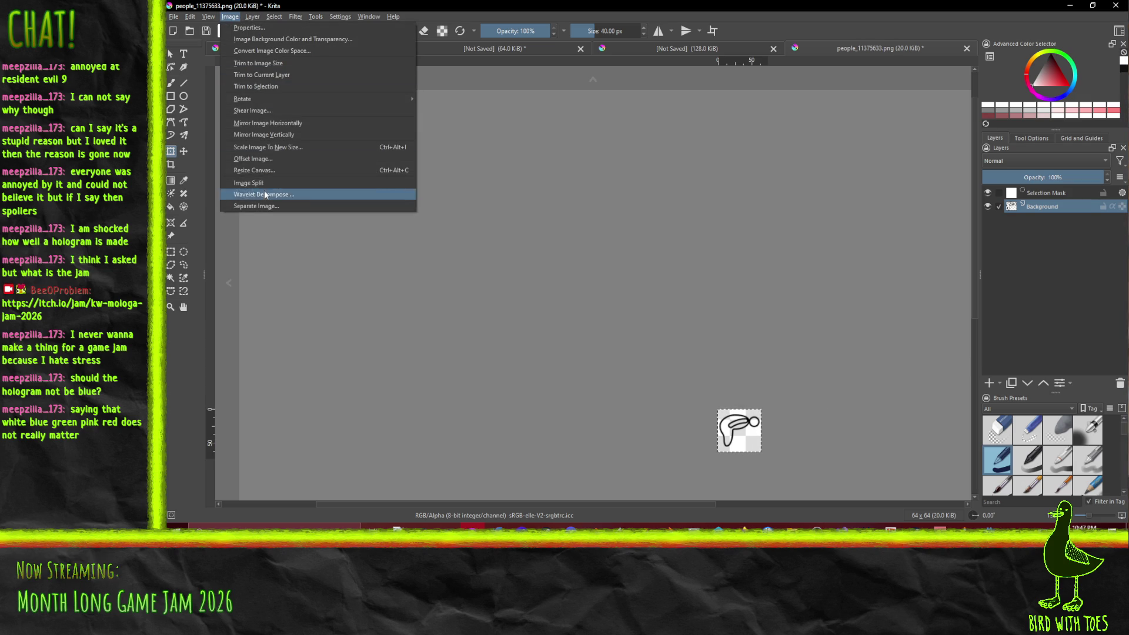
pyautogui.click(265, 147)
pyautogui.write('256')
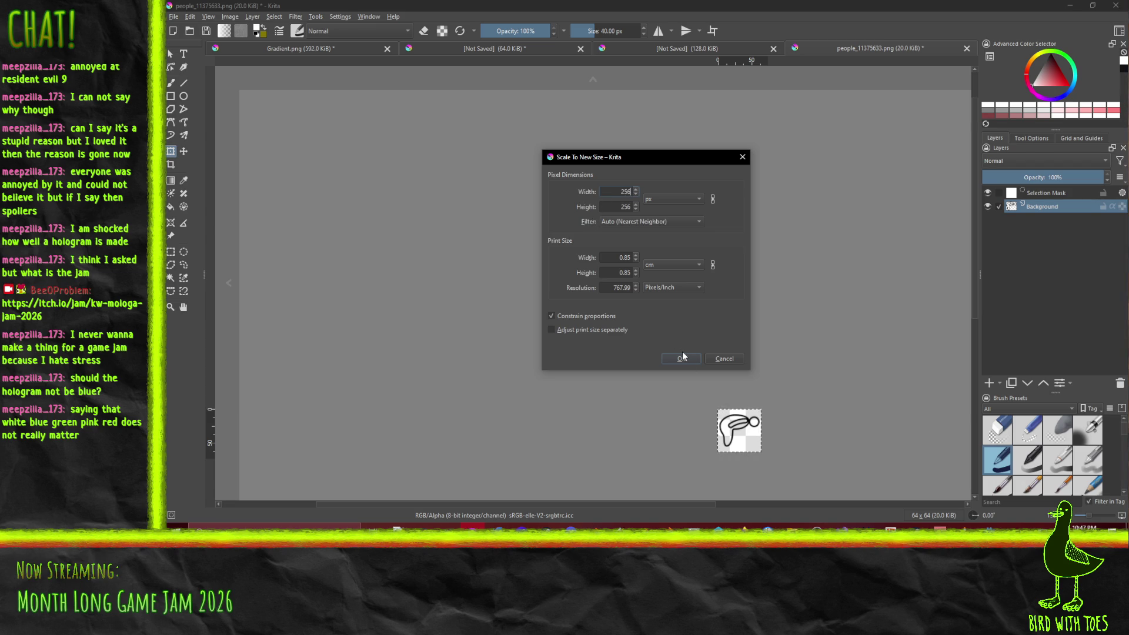
pyautogui.click(682, 358)
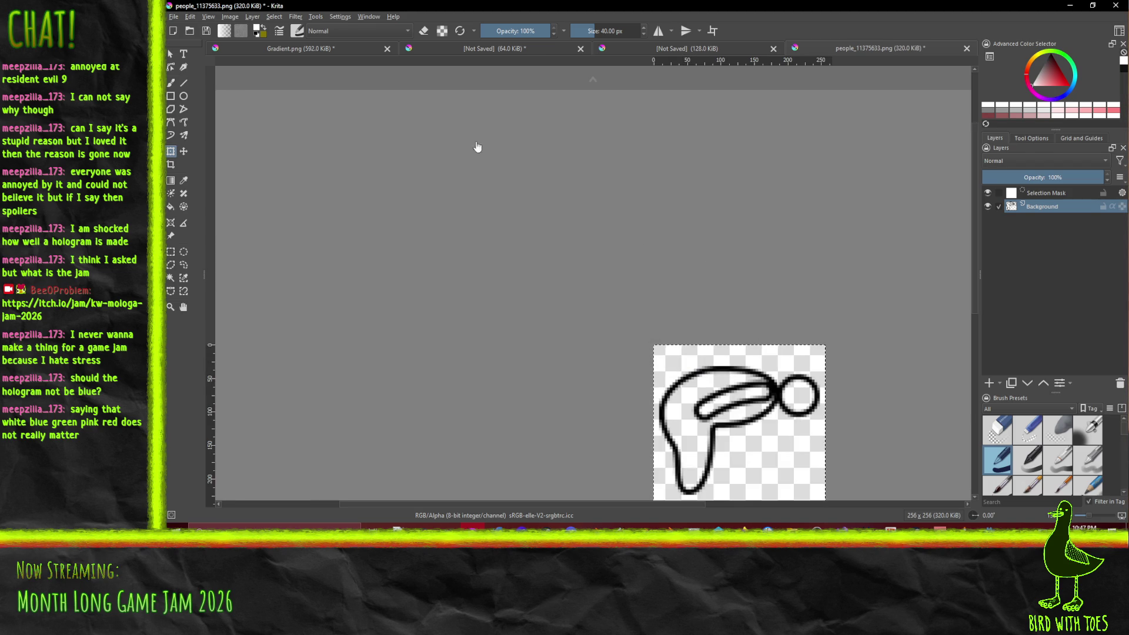
pyautogui.click(173, 16)
pyautogui.click(206, 111)
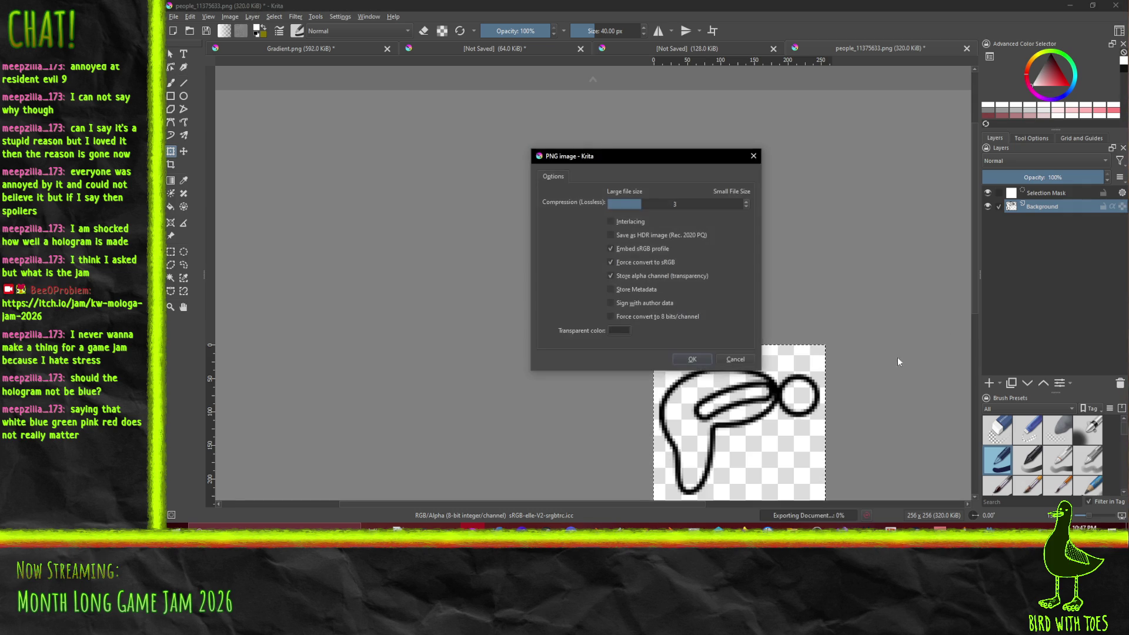
# Step: Export the 256×256 icon as PNG with 'Store alpha channel (transparency)' kept on
pyautogui.click(742, 358)
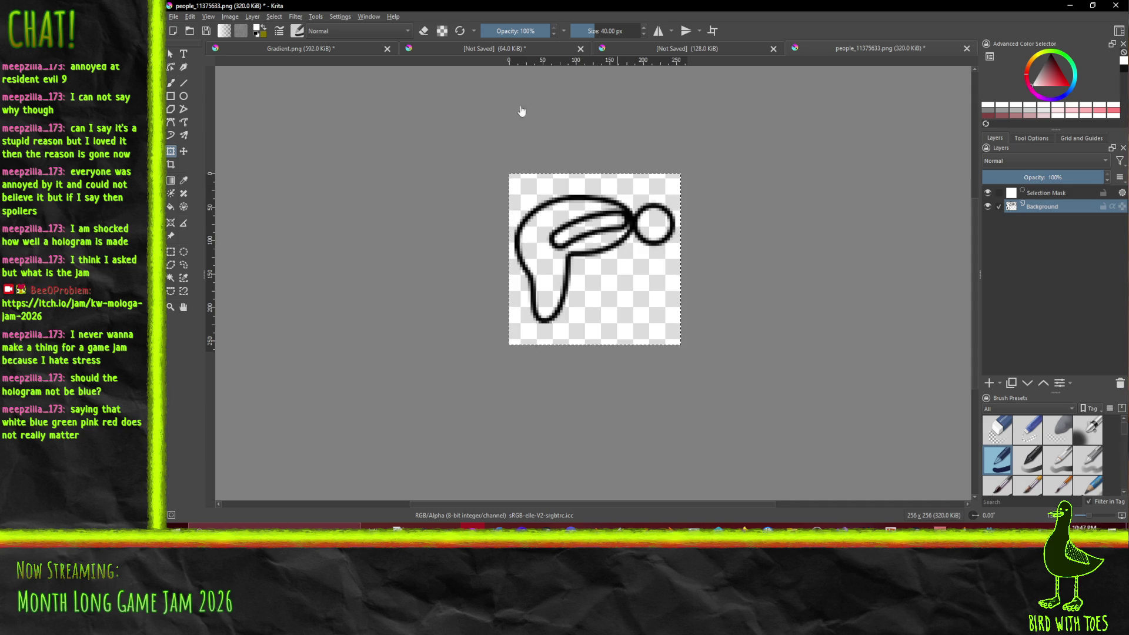
pyautogui.click(171, 19)
pyautogui.click(190, 40)
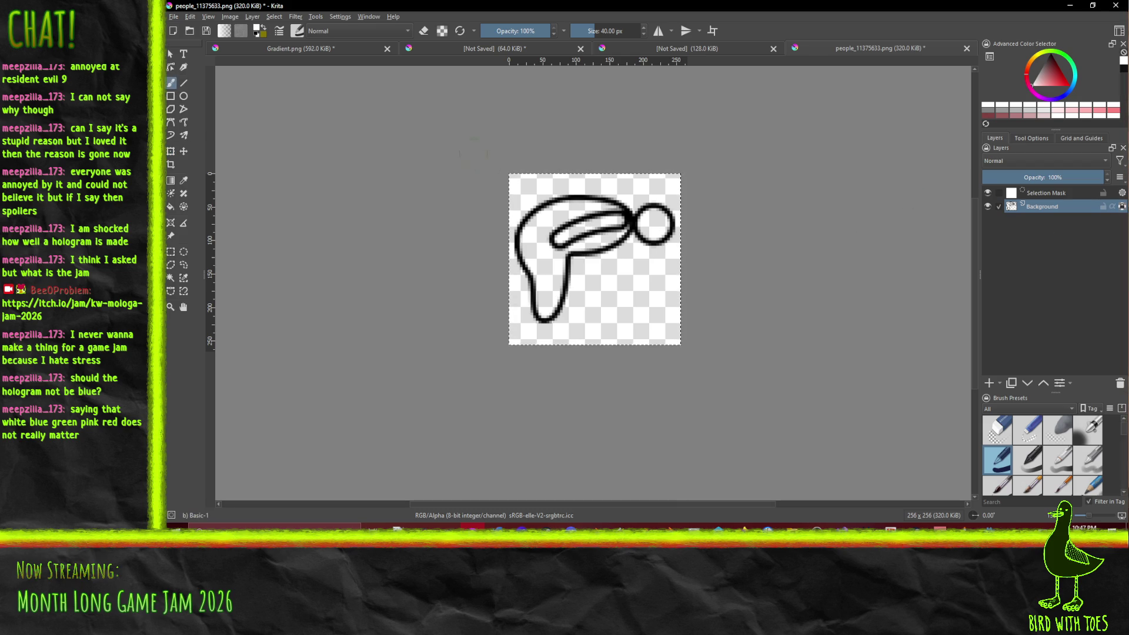
# Step: Paint over the figure's black outline strokes in white
pyautogui.moveTo(504, 211)
pyautogui.mouseDown()
pyautogui.moveTo(623, 203)
pyautogui.moveTo(565, 235)
pyautogui.moveTo(592, 252)
pyautogui.mouseUp()
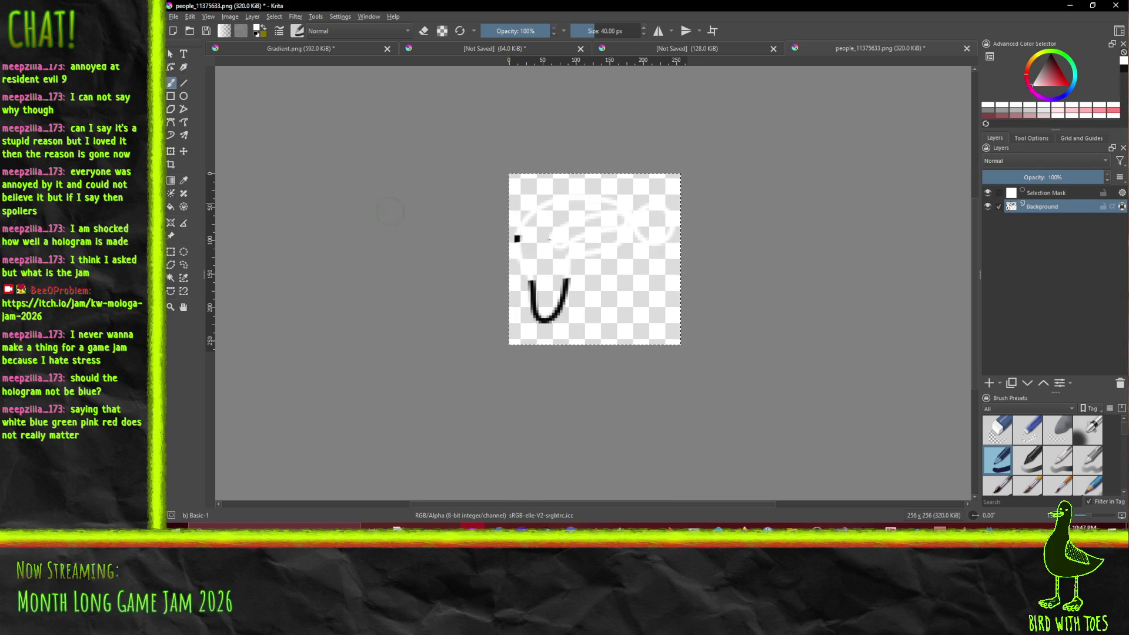
pyautogui.moveTo(532, 288)
pyautogui.mouseDown()
pyautogui.moveTo(552, 311)
pyautogui.moveTo(565, 294)
pyautogui.moveTo(521, 324)
pyautogui.mouseUp()
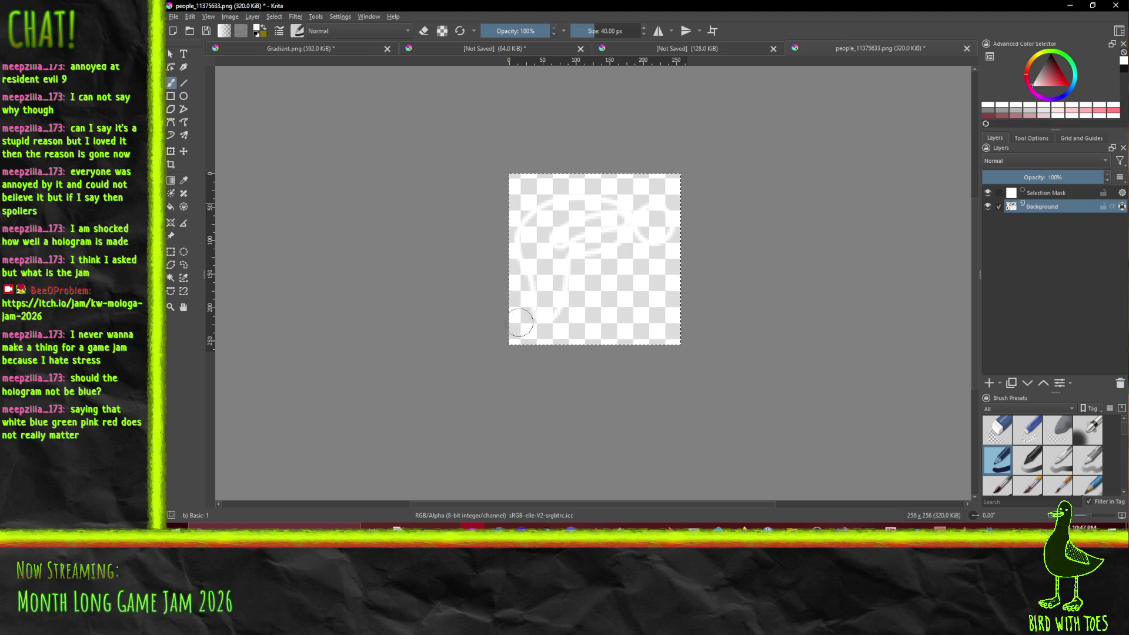
pyautogui.moveTo(614, 243); pyautogui.dragTo(627, 222)
# Step: Re-export the recoloured people_11375633.png as PNG
pyautogui.click(173, 17)
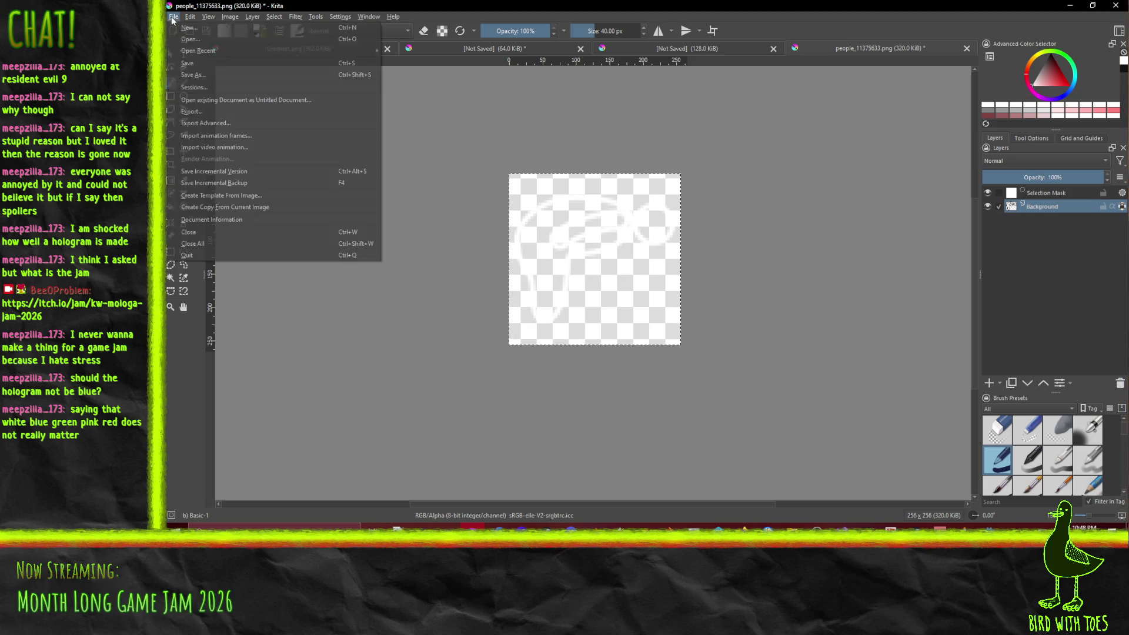
pyautogui.click(218, 115)
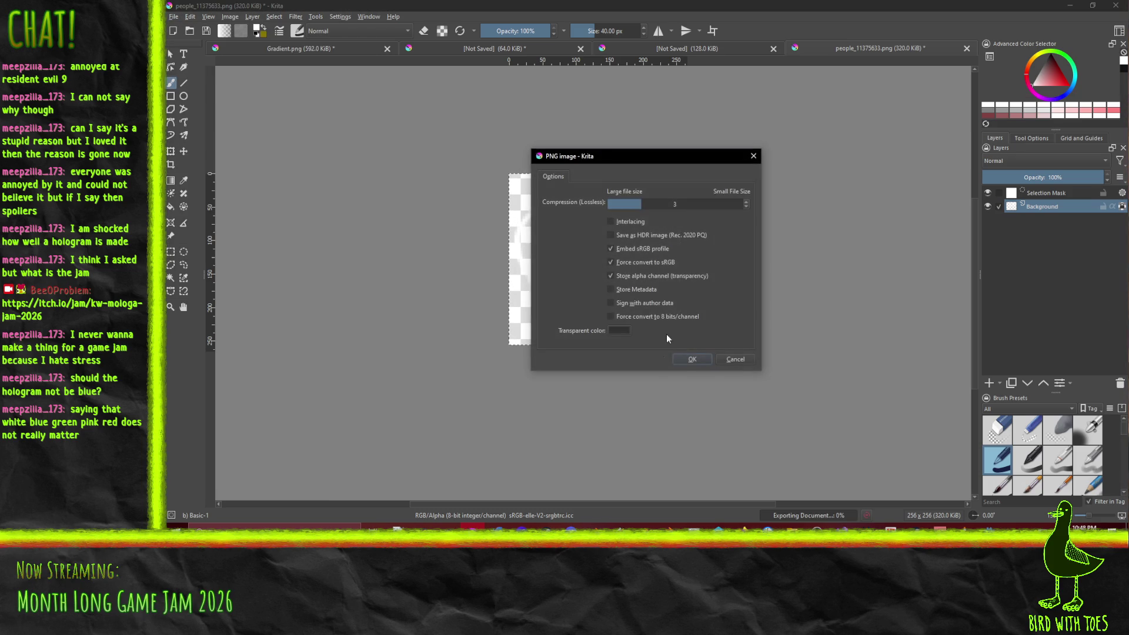
pyautogui.click(692, 359)
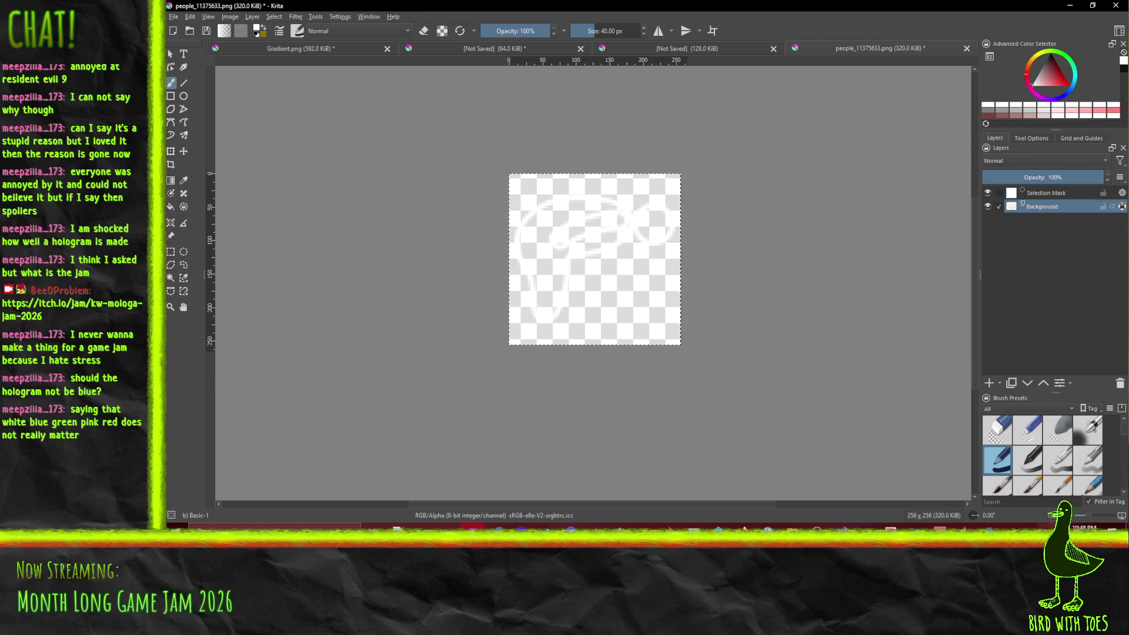
# Step: Bring the Godot editor back and show its 3D view
pyautogui.moveTo(997, 527)
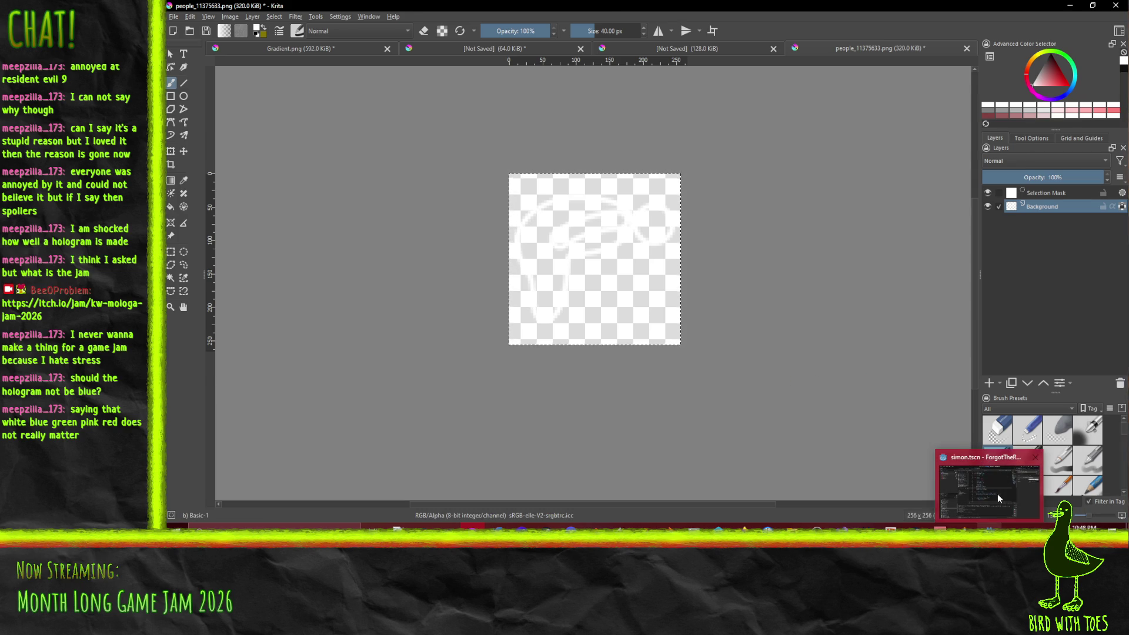
pyautogui.click(997, 493)
pyautogui.click(588, 25)
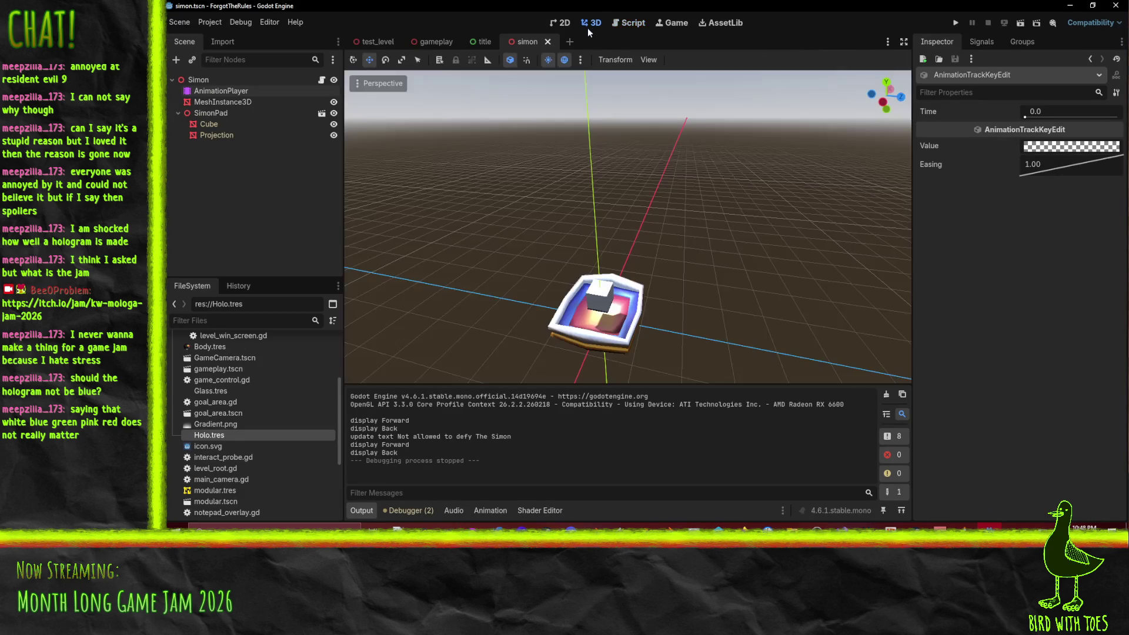
# Step: Start adding child nodes under SimonPad and Simon, cancel both, and inspect the existing MeshInstance3D
pyautogui.click(206, 114)
pyautogui.rightClick(203, 116)
pyautogui.click(251, 126)
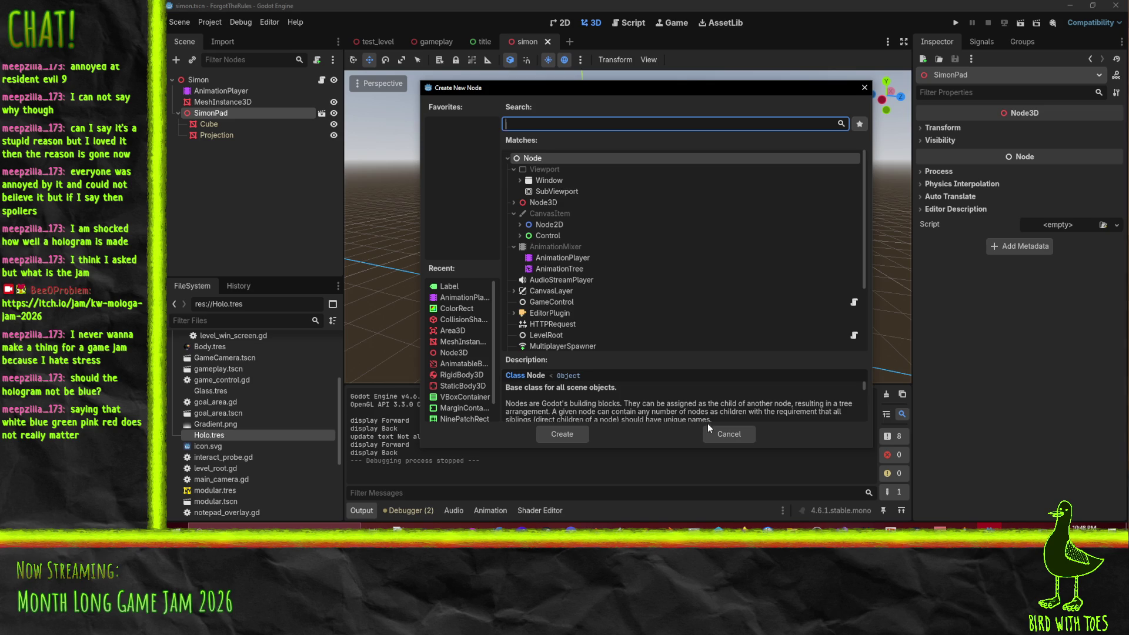
pyautogui.click(712, 435)
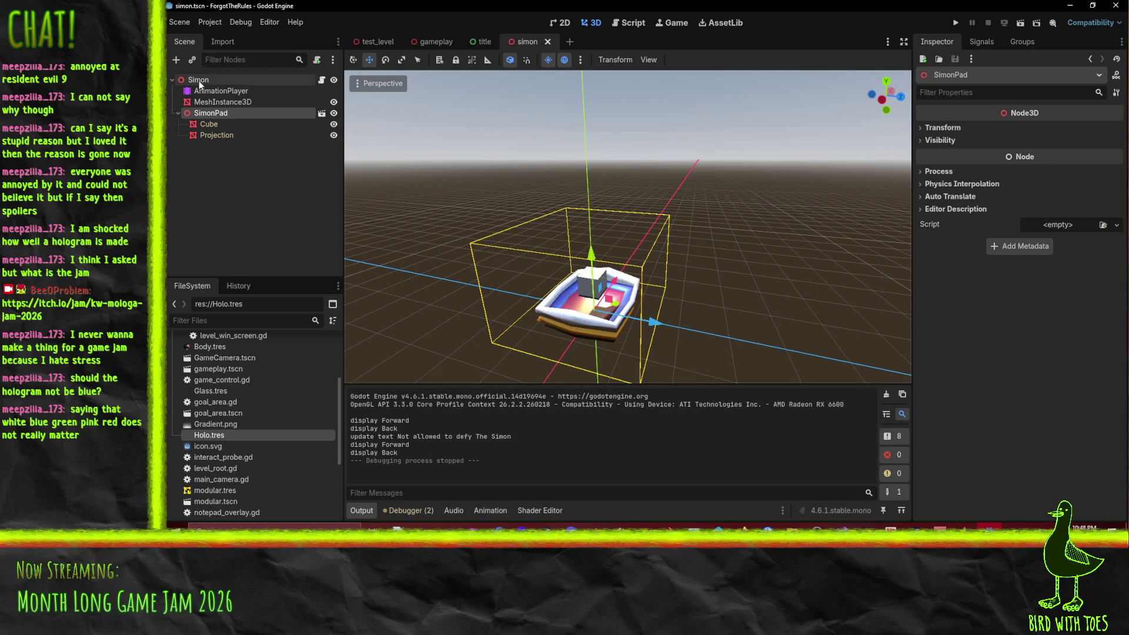
pyautogui.rightClick(199, 80)
pyautogui.click(227, 105)
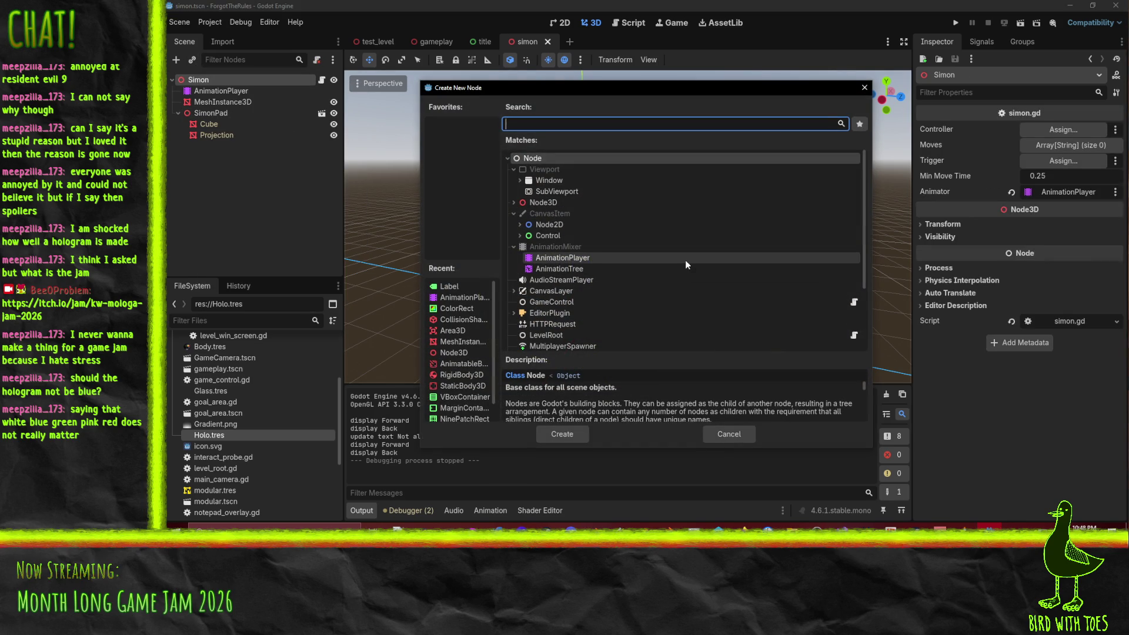
pyautogui.click(727, 434)
pyautogui.click(209, 103)
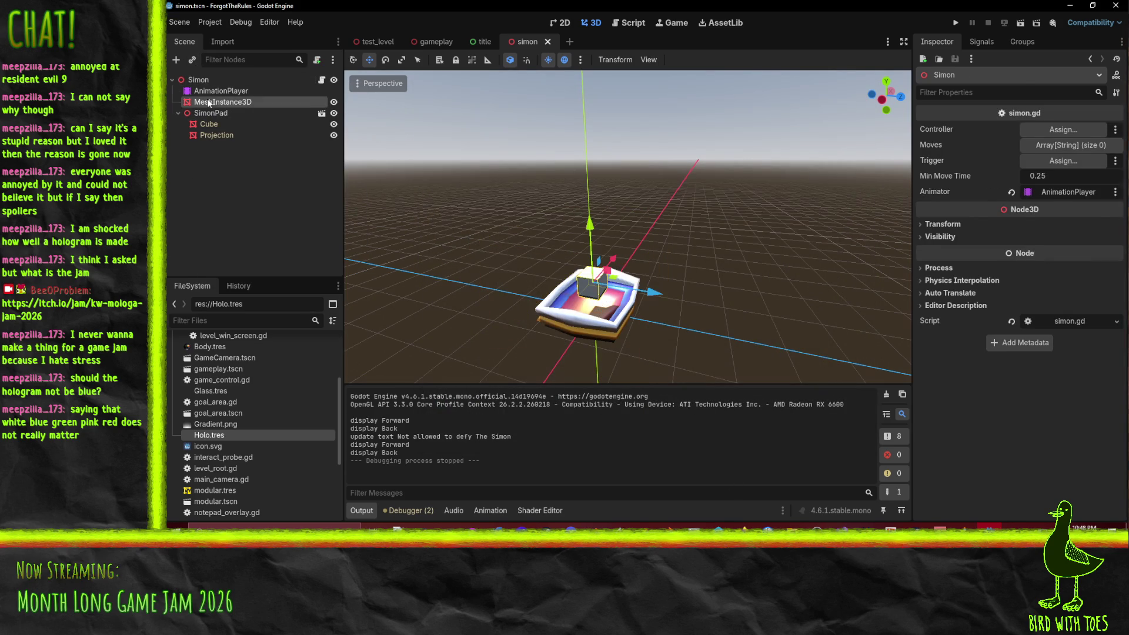
# Step: Add a MeshInstance3D child under the Simon root by searching 'mesh'
pyautogui.click(198, 79)
pyautogui.rightClick(201, 80)
pyautogui.click(235, 90)
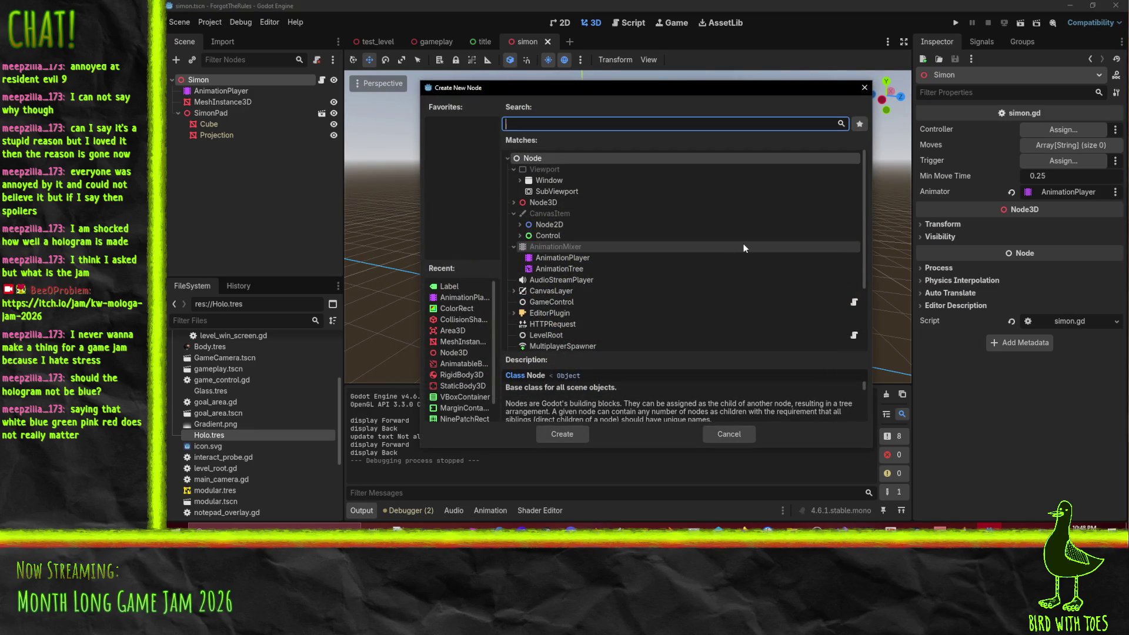
pyautogui.write('mesh')
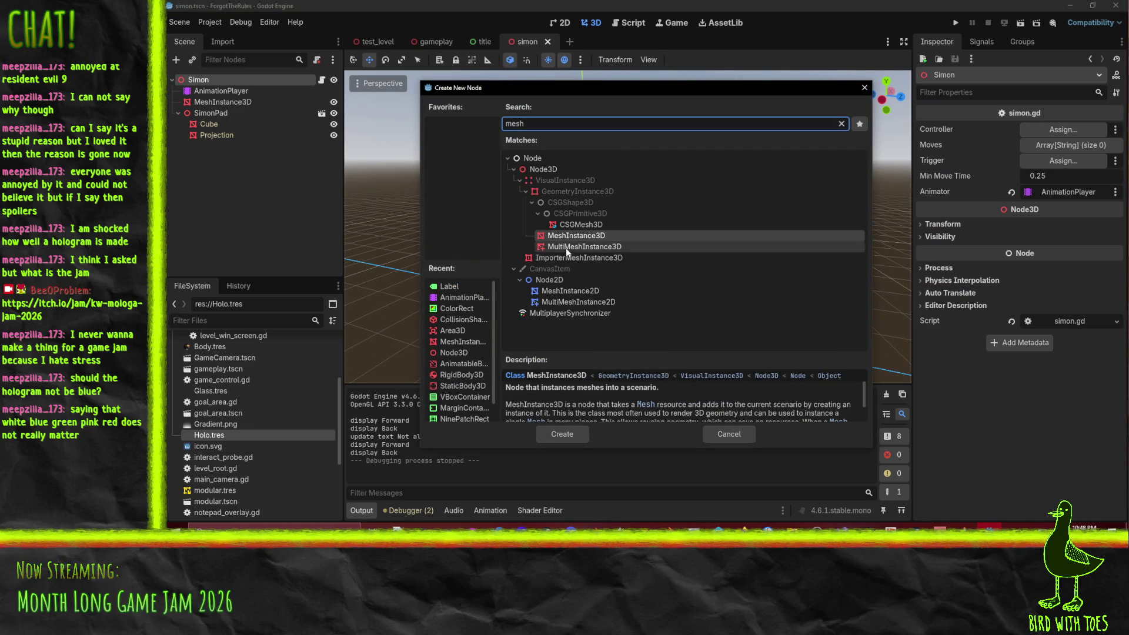
pyautogui.click(572, 433)
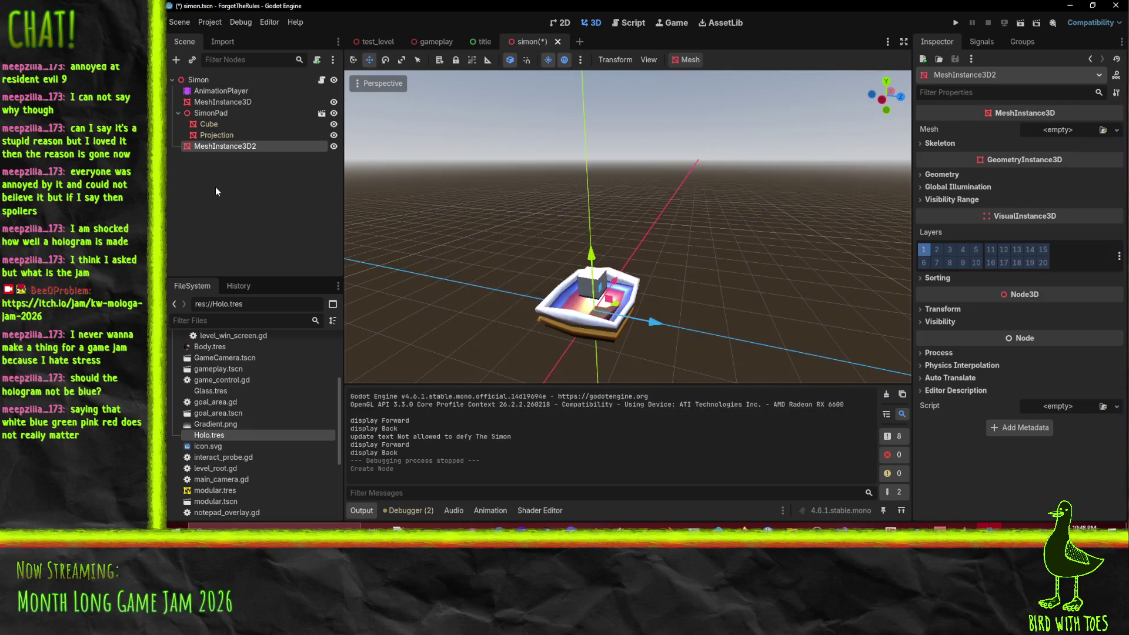
# Step: Give the node a new QuadMesh and raise it to (0, 2, 0) above the pad
pyautogui.click(1116, 131)
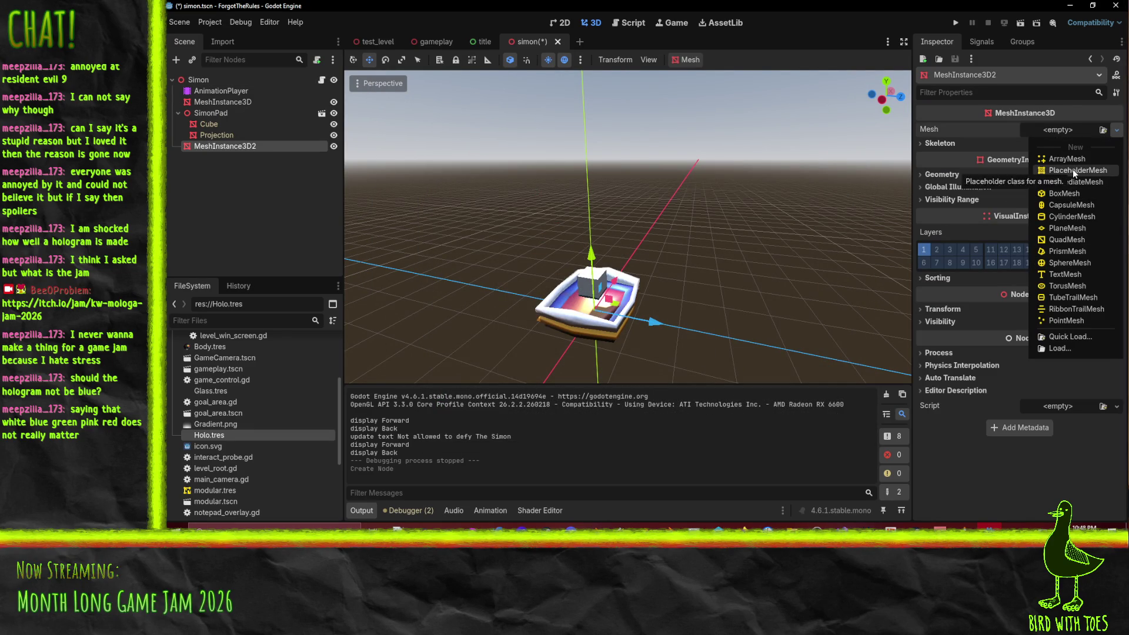
pyautogui.click(1068, 239)
pyautogui.moveTo(482, 222)
pyautogui.mouseDown()
pyautogui.moveTo(524, 265)
pyautogui.moveTo(485, 256)
pyautogui.moveTo(576, 288)
pyautogui.moveTo(597, 277)
pyautogui.mouseUp()
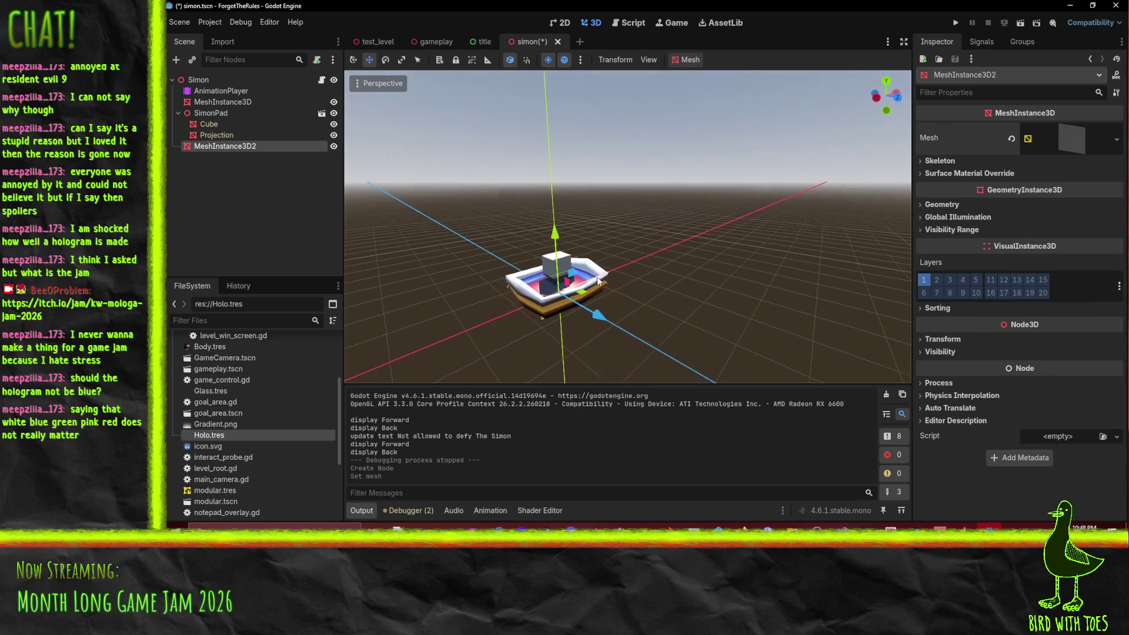
pyautogui.moveTo(555, 235); pyautogui.dragTo(554, 161)
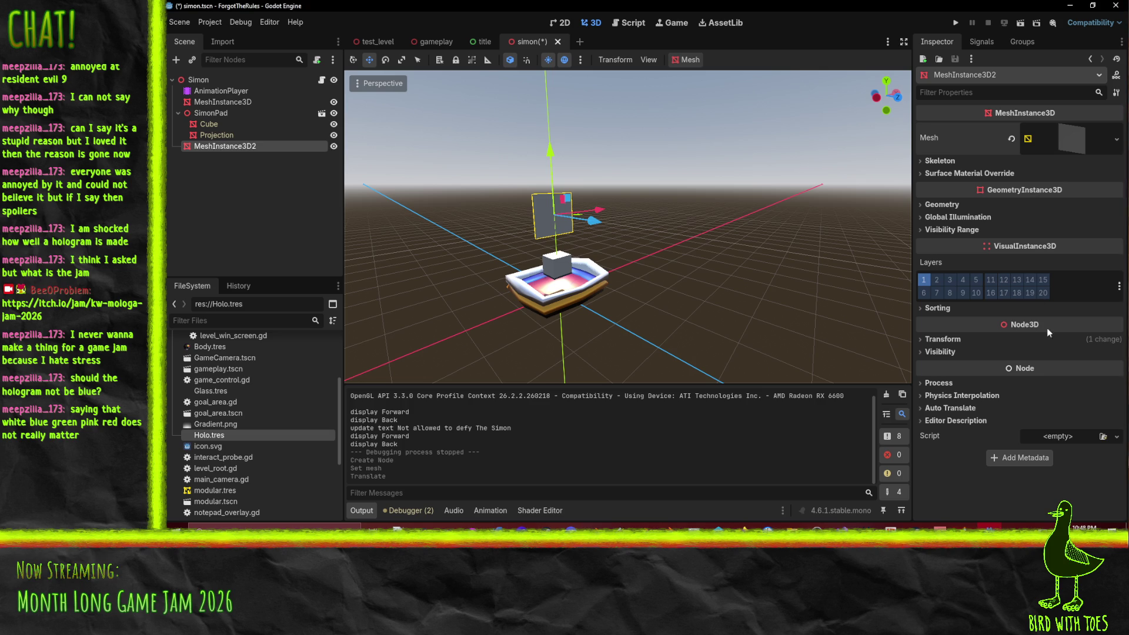
# Step: Create a StandardMaterial3D as the quad's surface material override
pyautogui.click(1077, 132)
pyautogui.scroll(-5, 982, 232)
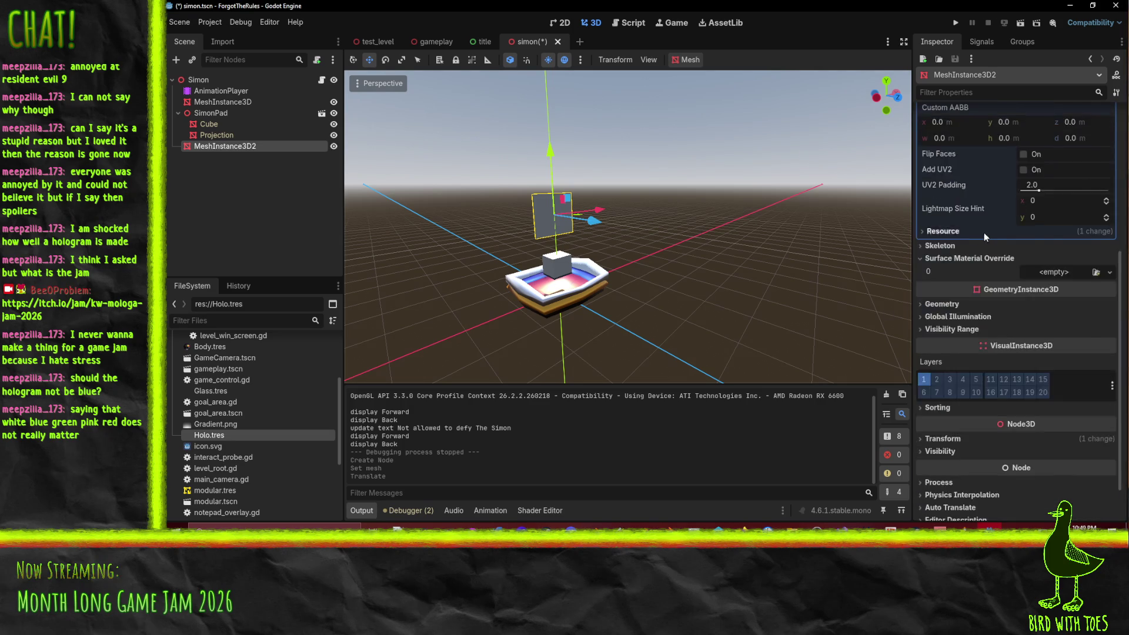
pyautogui.scroll(5, 988, 239)
pyautogui.scroll(-3, 998, 330)
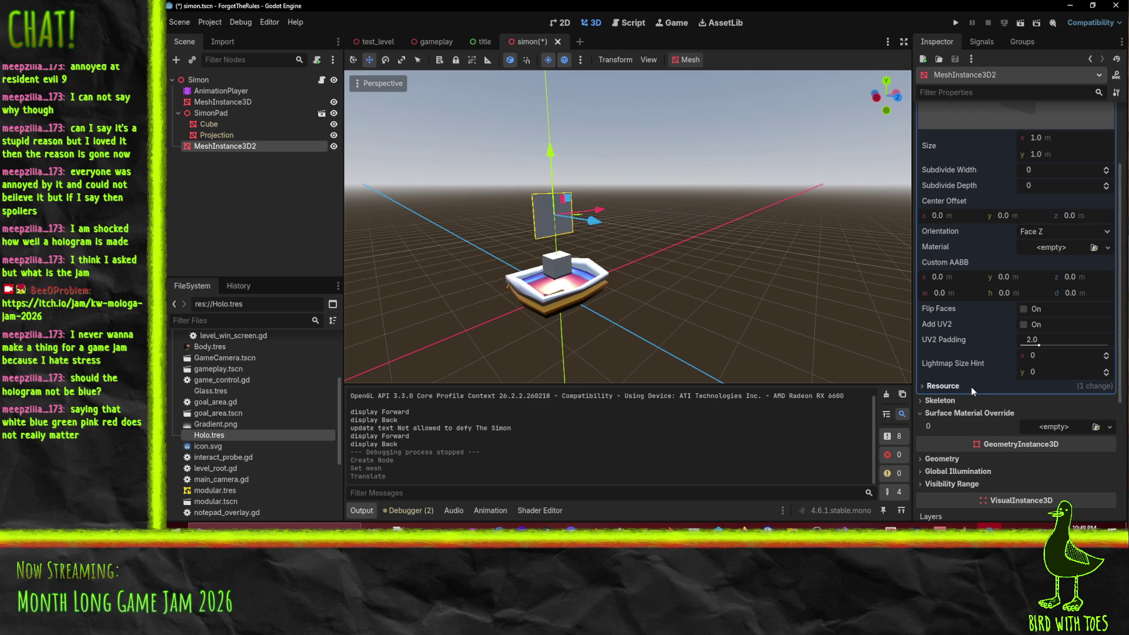
pyautogui.click(1113, 426)
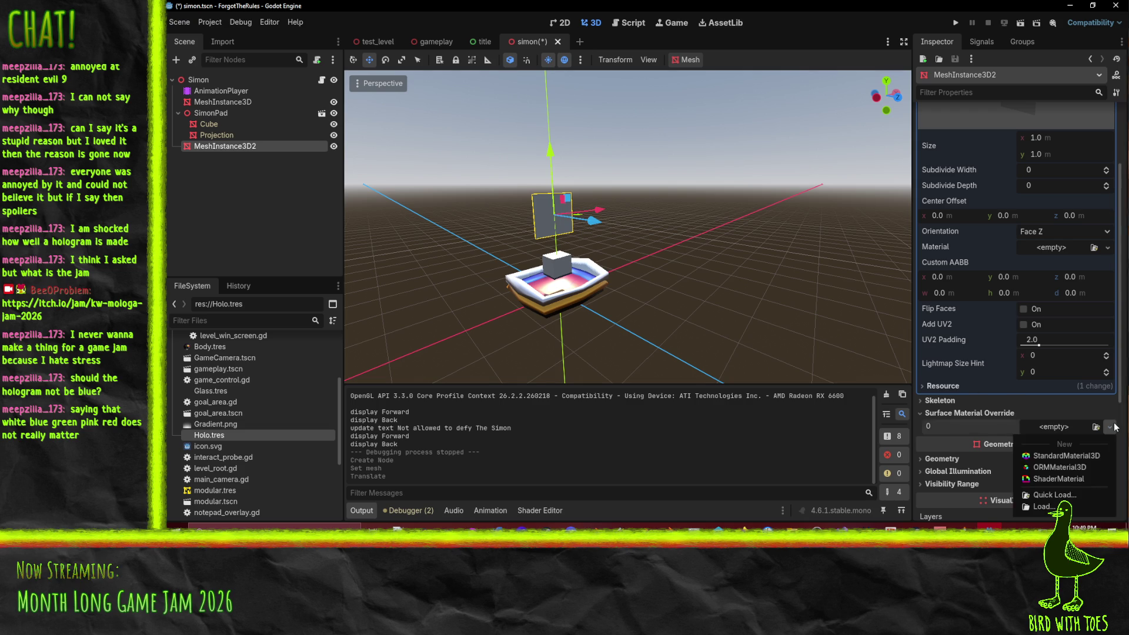
pyautogui.click(1113, 427)
pyautogui.click(1113, 427)
pyautogui.click(1081, 457)
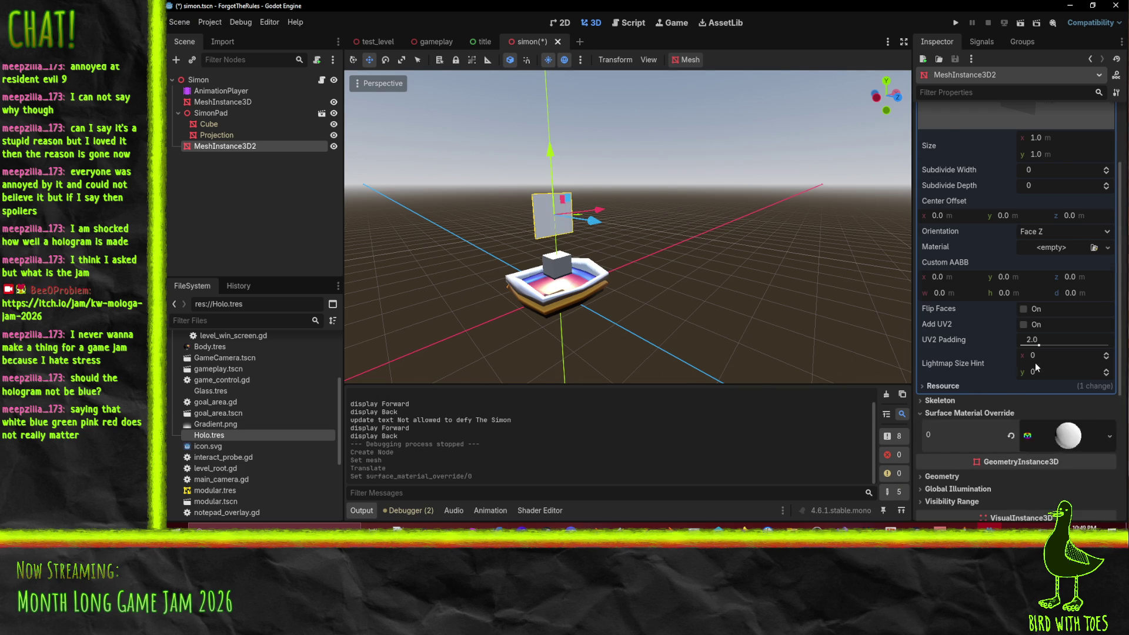
# Step: Set the material's transparency mode to Alpha Scissor
pyautogui.scroll(-2, 1035, 363)
pyautogui.click(1069, 328)
pyautogui.scroll(-3, 1032, 326)
pyautogui.click(948, 278)
pyautogui.click(1074, 290)
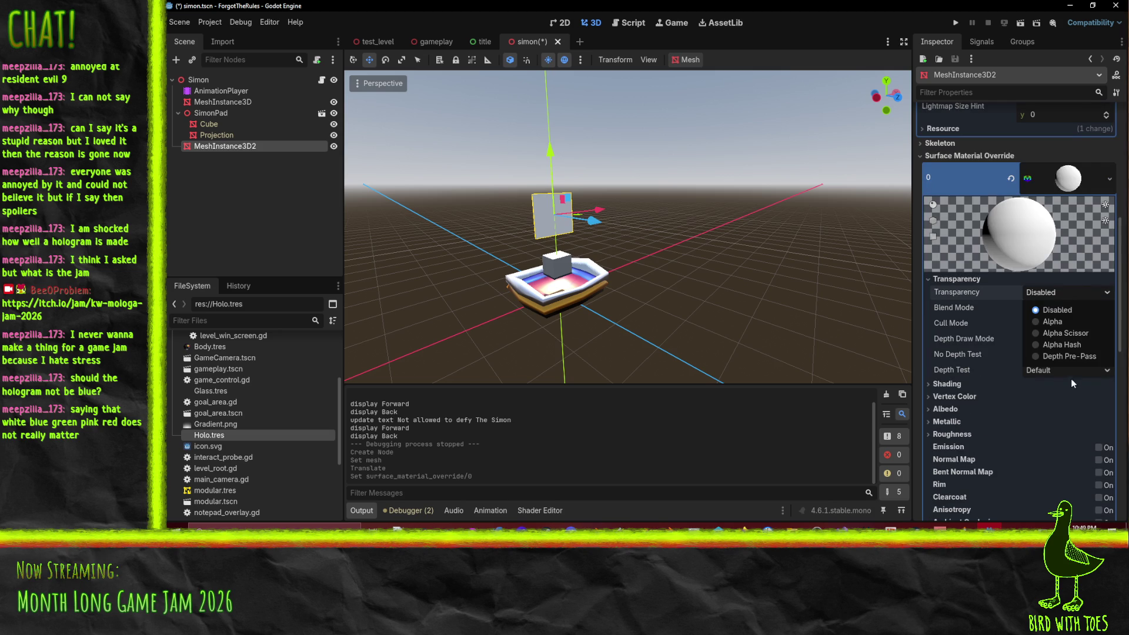
pyautogui.click(997, 322)
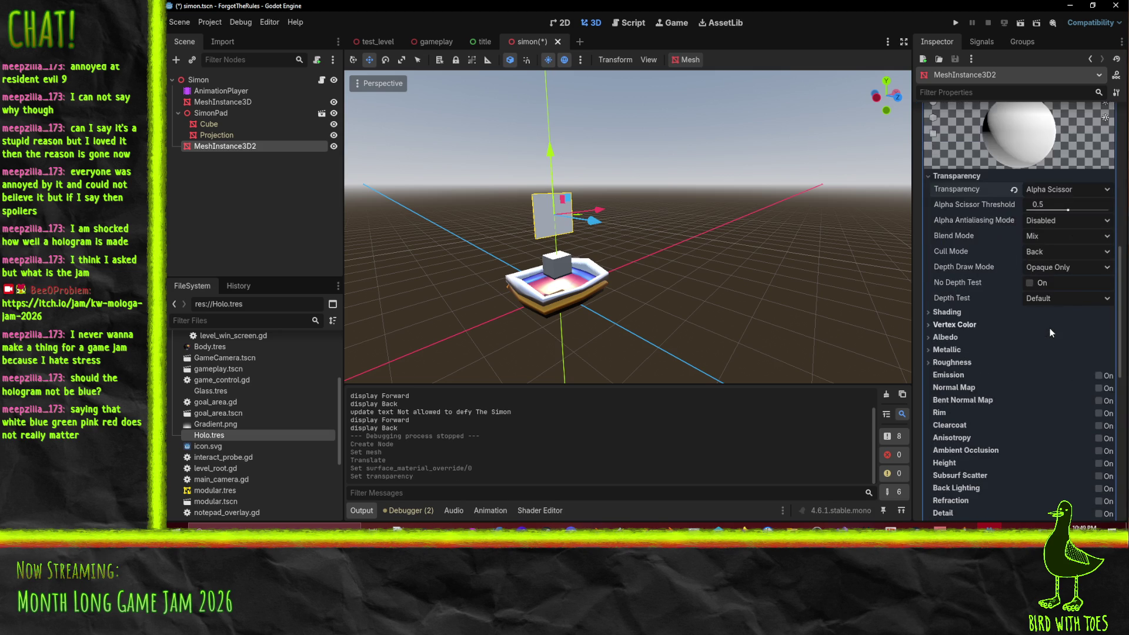
# Step: Quick Load BackSymbol.png as the material's albedo texture
pyautogui.scroll(-4, 1053, 245)
pyautogui.click(939, 234)
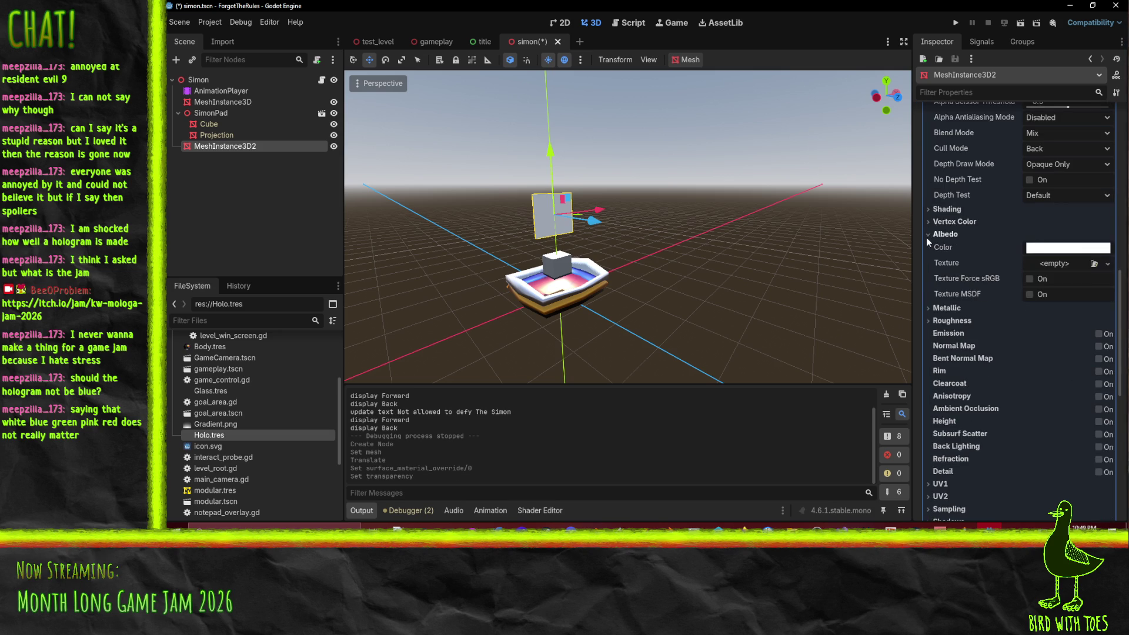
pyautogui.click(1107, 264)
pyautogui.click(1008, 497)
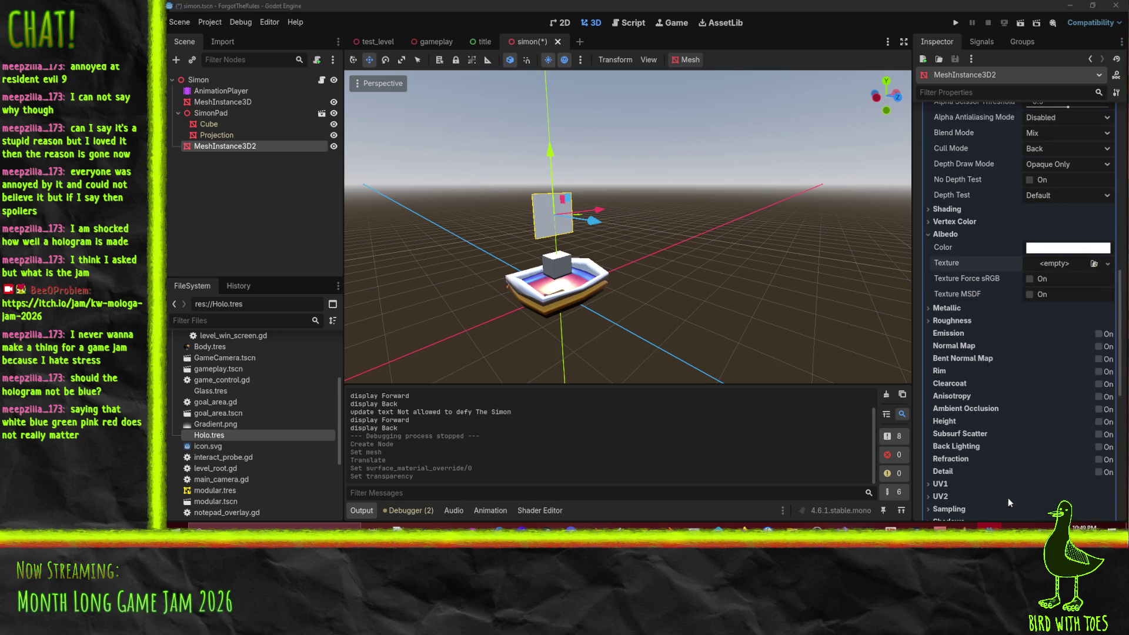
pyautogui.doubleClick(683, 164)
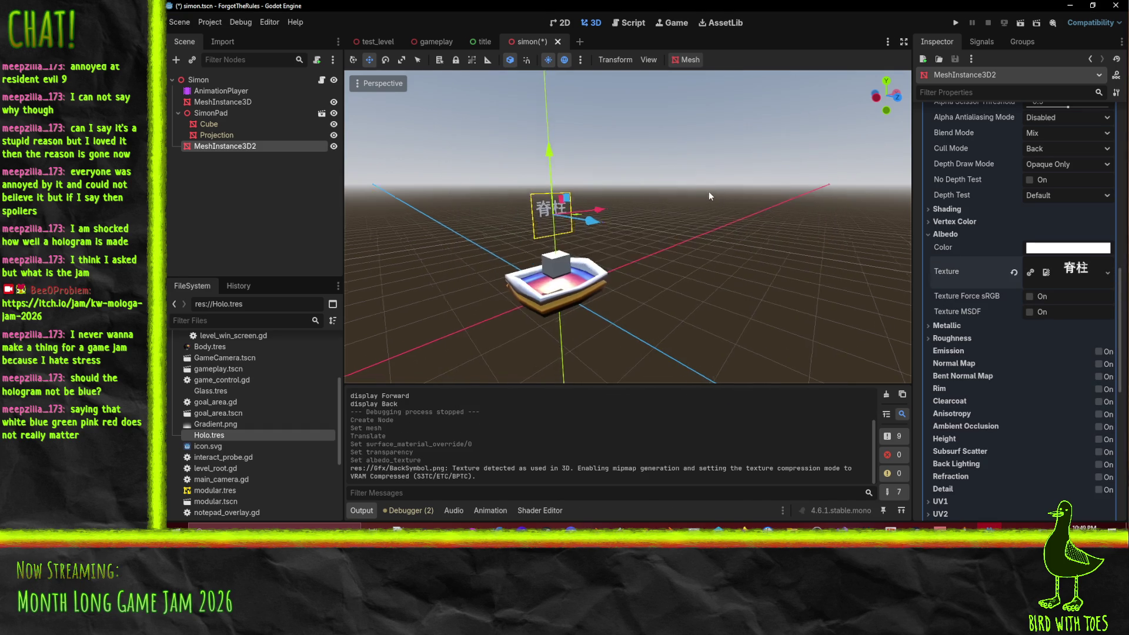
# Step: Set the material's Billboard Mode to Y-Billboard
pyautogui.moveTo(616, 202)
pyautogui.mouseDown()
pyautogui.moveTo(732, 231)
pyautogui.moveTo(669, 243)
pyautogui.mouseUp()
pyautogui.scroll(3, 669, 243)
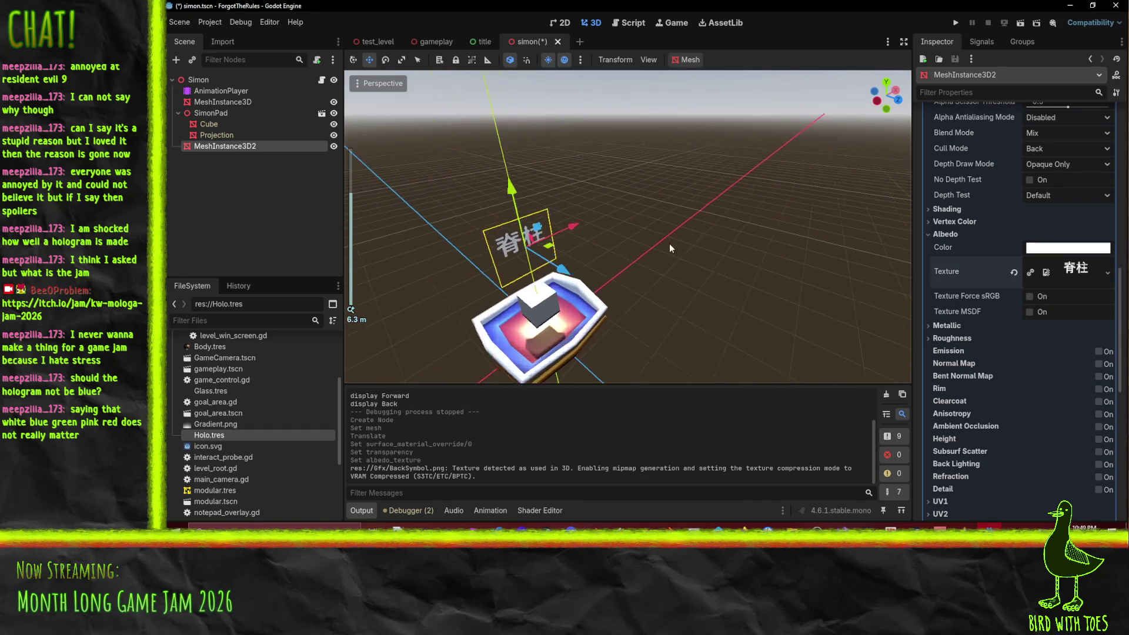
pyautogui.scroll(-2, 975, 382)
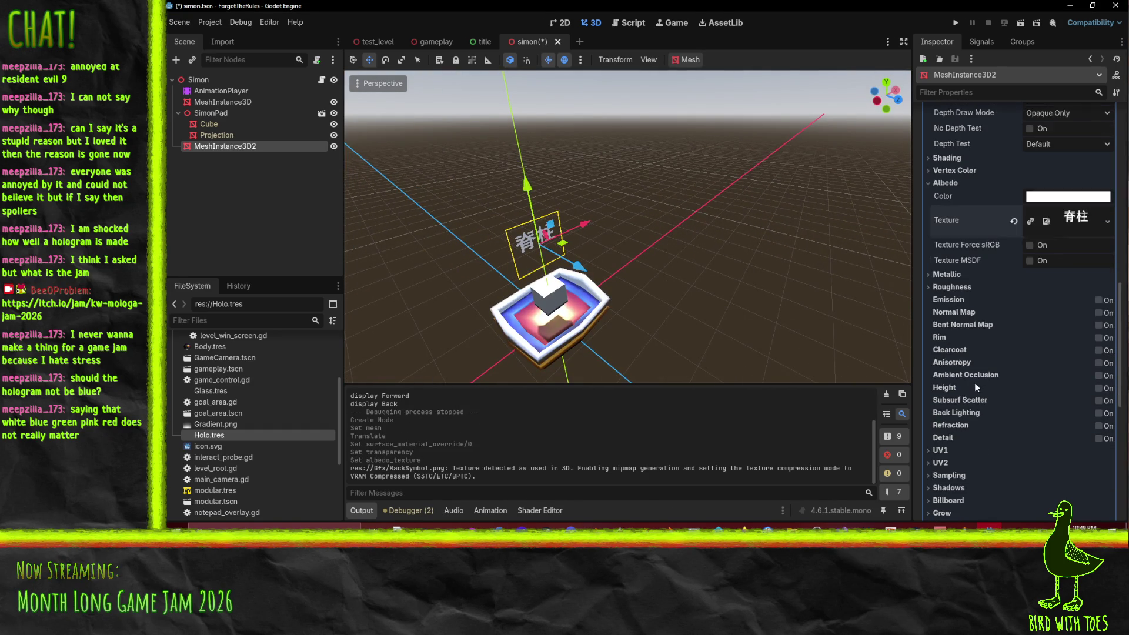
pyautogui.scroll(-4, 957, 264)
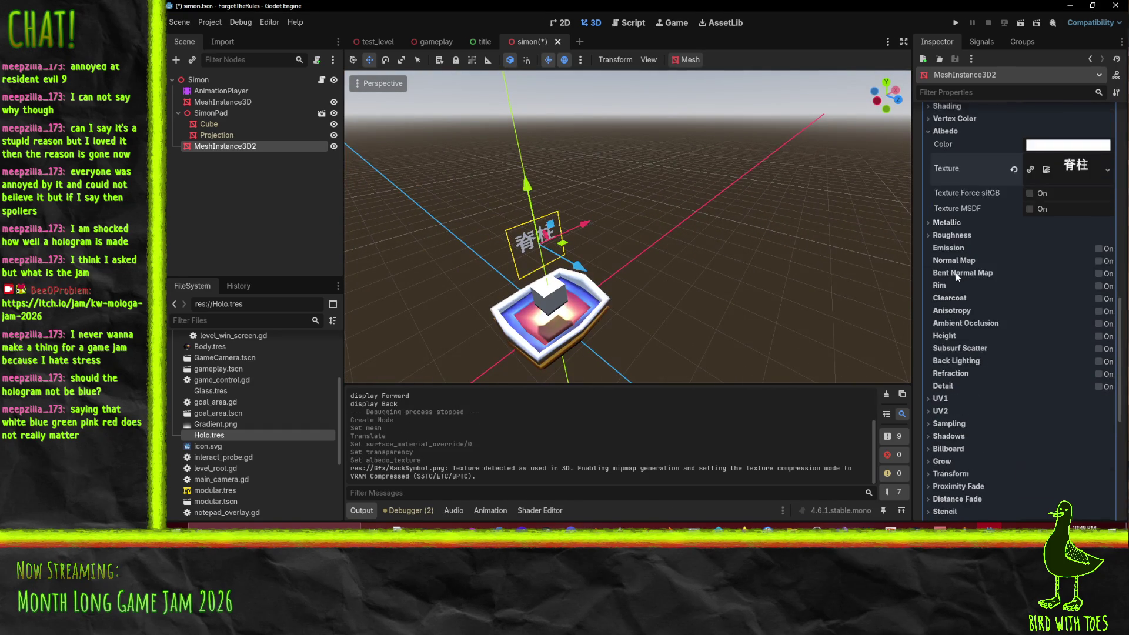
pyautogui.click(950, 385)
pyautogui.click(943, 385)
pyautogui.click(946, 397)
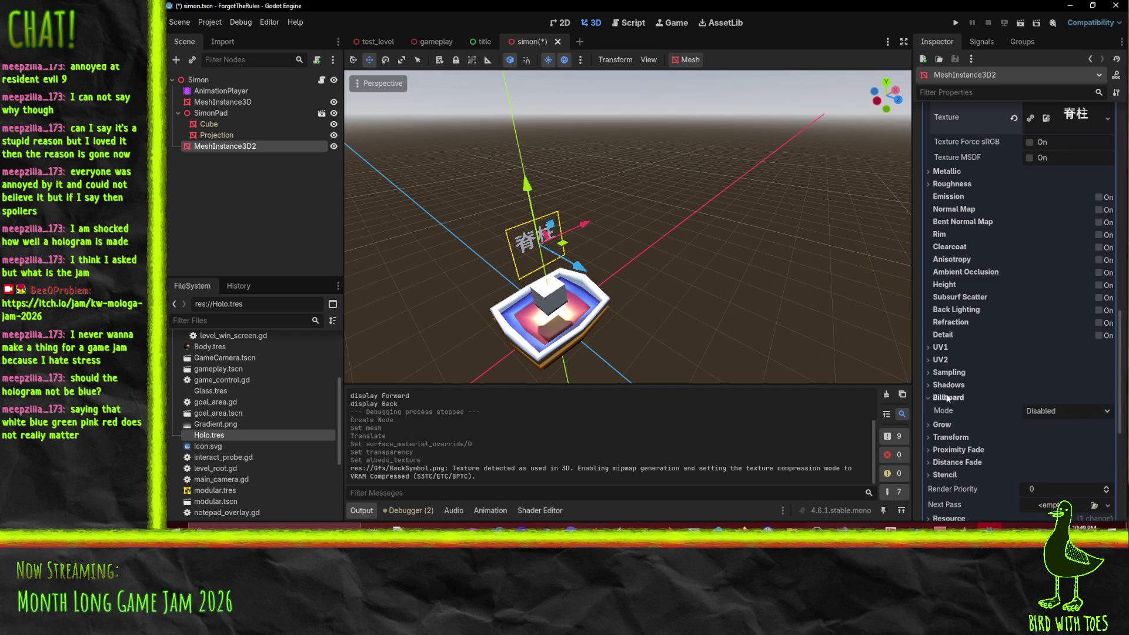
pyautogui.click(1042, 410)
pyautogui.press('Escape')
# Step: Save the simon scene and view the quad above the pad in test_level
pyautogui.moveTo(471, 239)
pyautogui.mouseDown()
pyautogui.moveTo(769, 284)
pyautogui.moveTo(587, 259)
pyautogui.moveTo(596, 243)
pyautogui.moveTo(634, 234)
pyautogui.moveTo(712, 265)
pyautogui.mouseUp()
pyautogui.scroll(2, 603, 246)
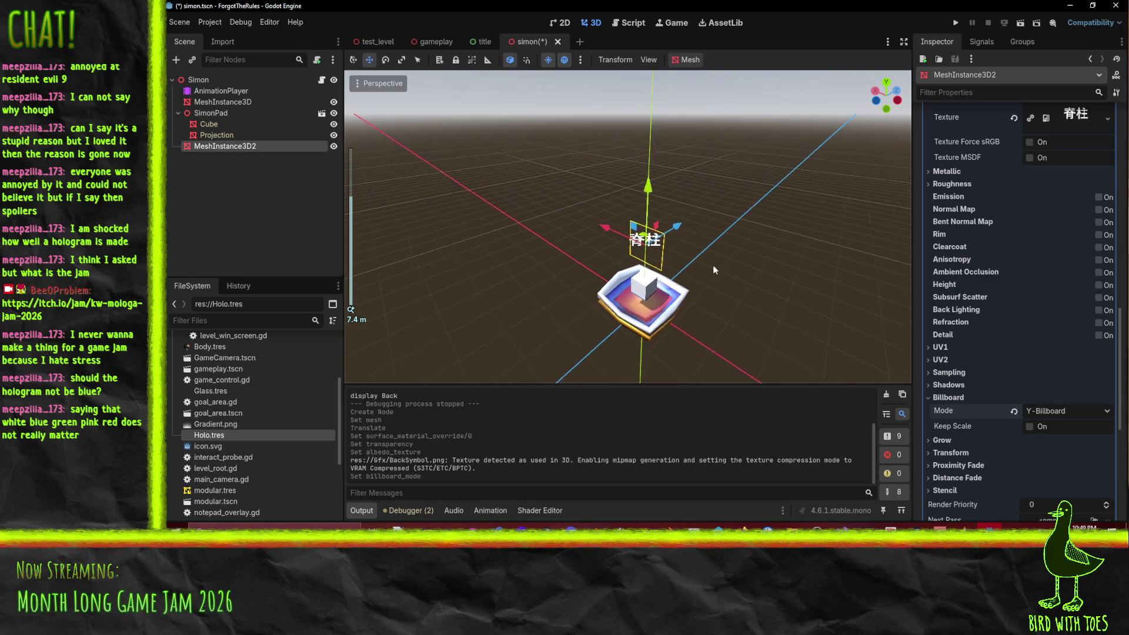
pyautogui.hotkey('ctrl', 's')
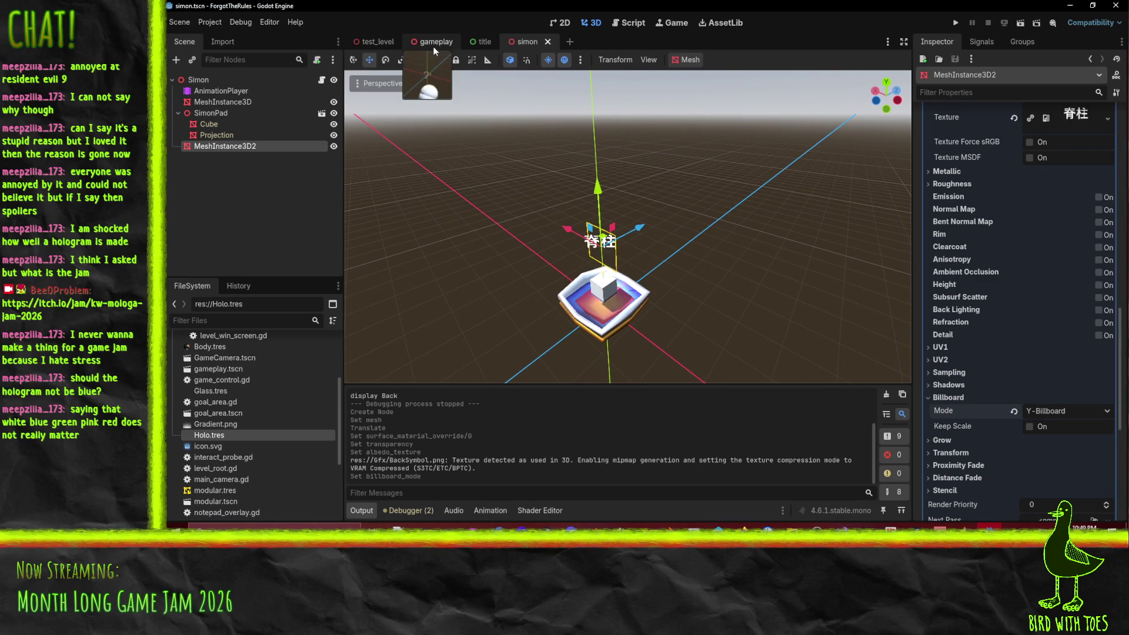
pyautogui.click(376, 41)
pyautogui.moveTo(591, 272)
pyautogui.mouseDown()
pyautogui.moveTo(672, 252)
pyautogui.moveTo(616, 231)
pyautogui.moveTo(668, 242)
pyautogui.mouseUp()
pyautogui.scroll(3, 670, 245)
pyautogui.scroll(-2, 670, 245)
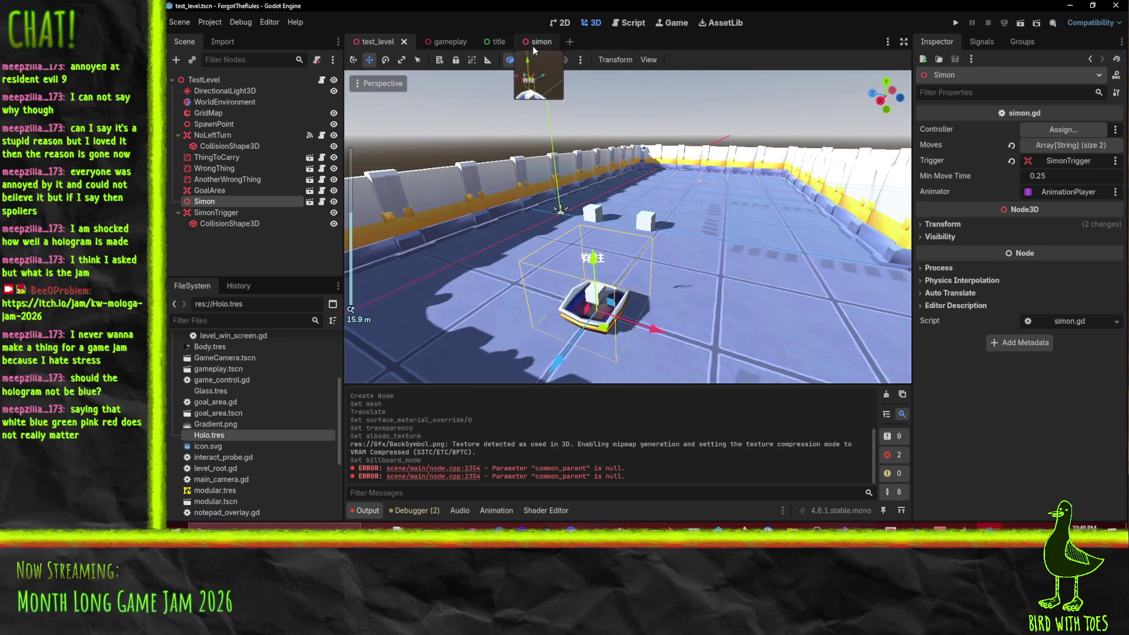
# Step: Back in the simon scene, set the QuadMesh size to 2 × 2 m
pyautogui.click(532, 42)
pyautogui.moveTo(612, 165)
pyautogui.mouseDown()
pyautogui.moveTo(675, 234)
pyautogui.moveTo(666, 175)
pyautogui.mouseUp()
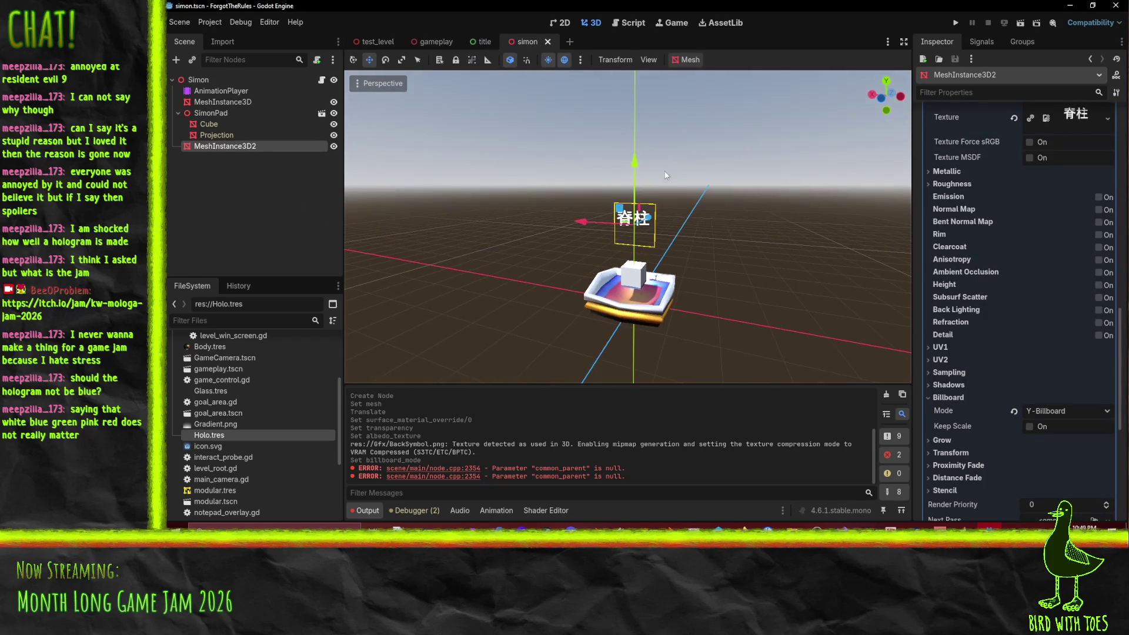
pyautogui.scroll(15, 1047, 265)
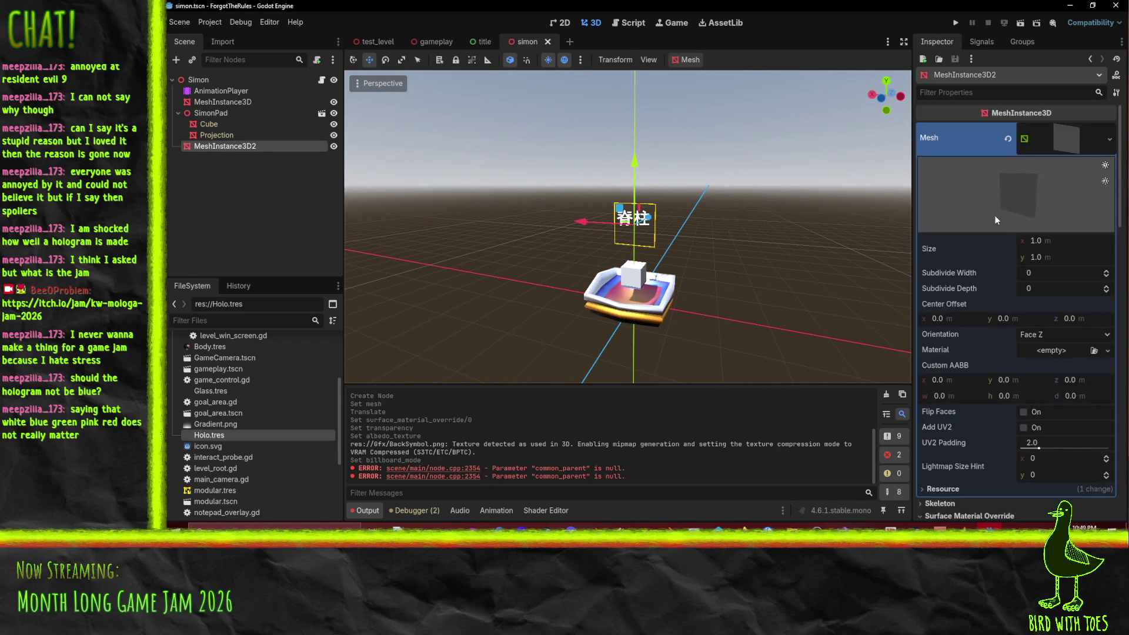
pyautogui.click(1046, 239)
pyautogui.write('2')
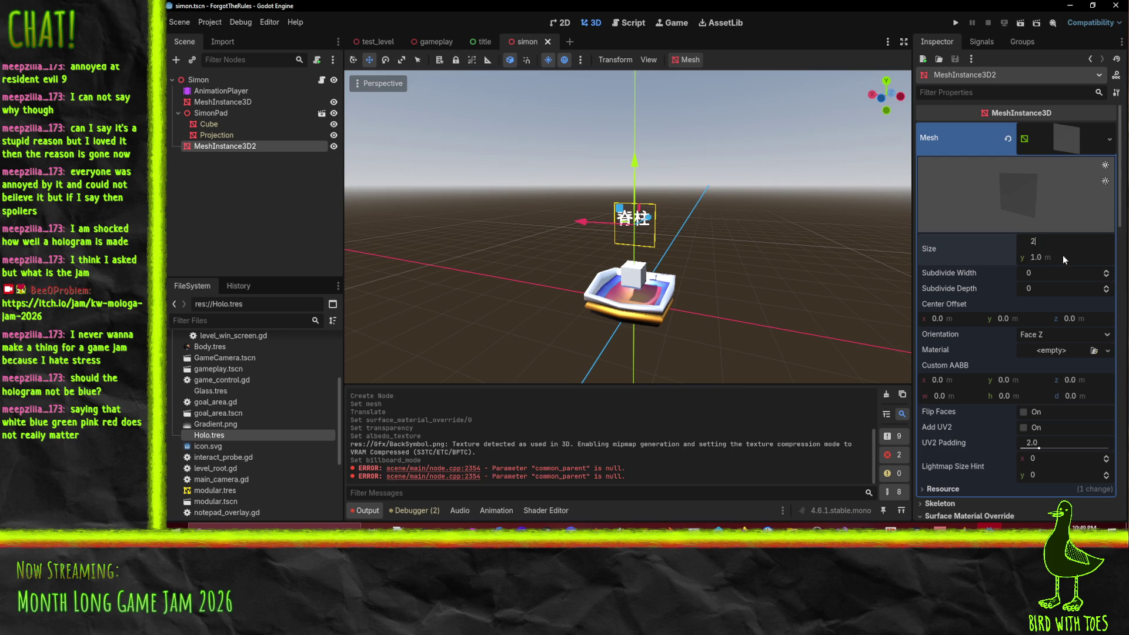
pyautogui.click(1063, 255)
pyautogui.write('2')
pyautogui.press('Return')
# Step: Lower the quad closer to the pad, save the scene, and run the game
pyautogui.scroll(3, 718, 236)
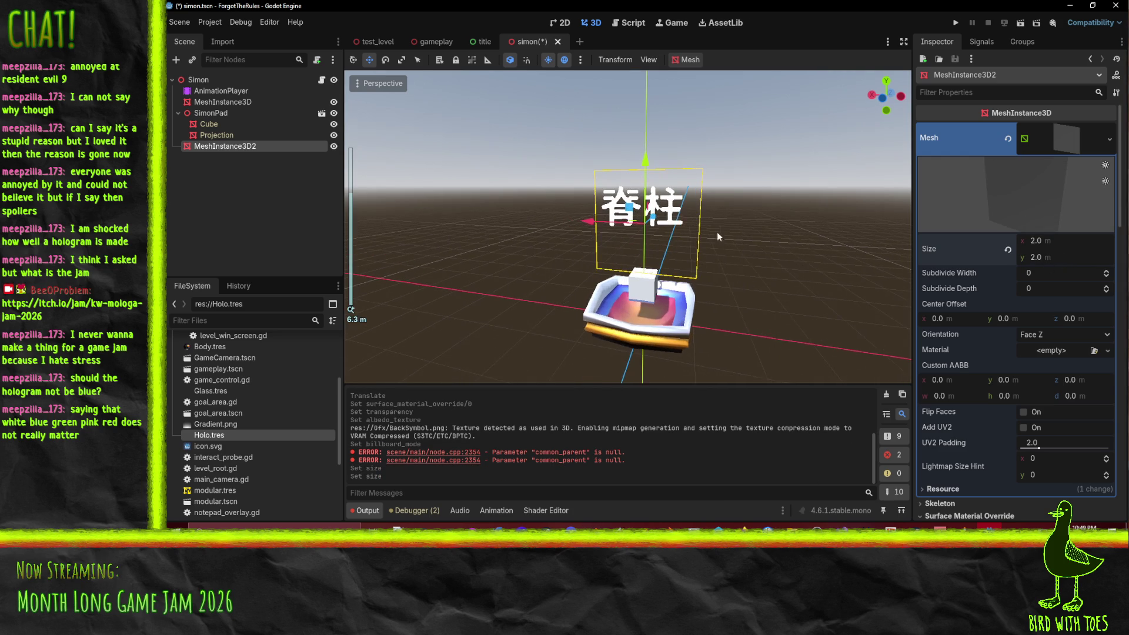
pyautogui.moveTo(643, 164)
pyautogui.mouseDown()
pyautogui.moveTo(642, 184)
pyautogui.moveTo(678, 162)
pyautogui.moveTo(814, 231)
pyautogui.moveTo(742, 280)
pyautogui.moveTo(786, 265)
pyautogui.mouseUp()
pyautogui.hotkey('ctrl', 's')
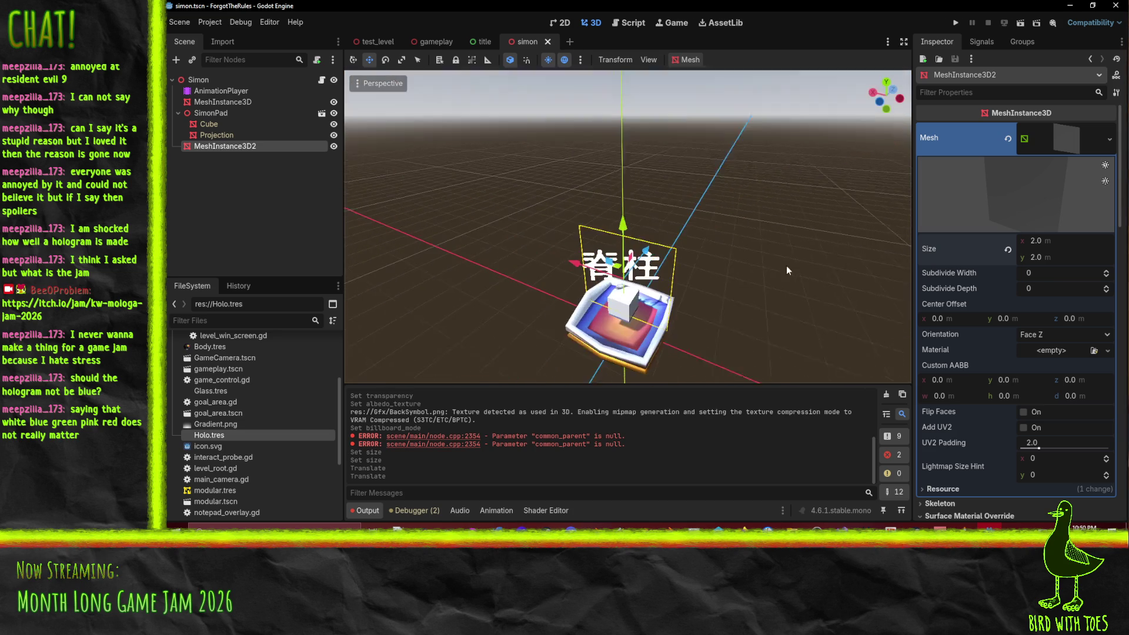
pyautogui.click(956, 22)
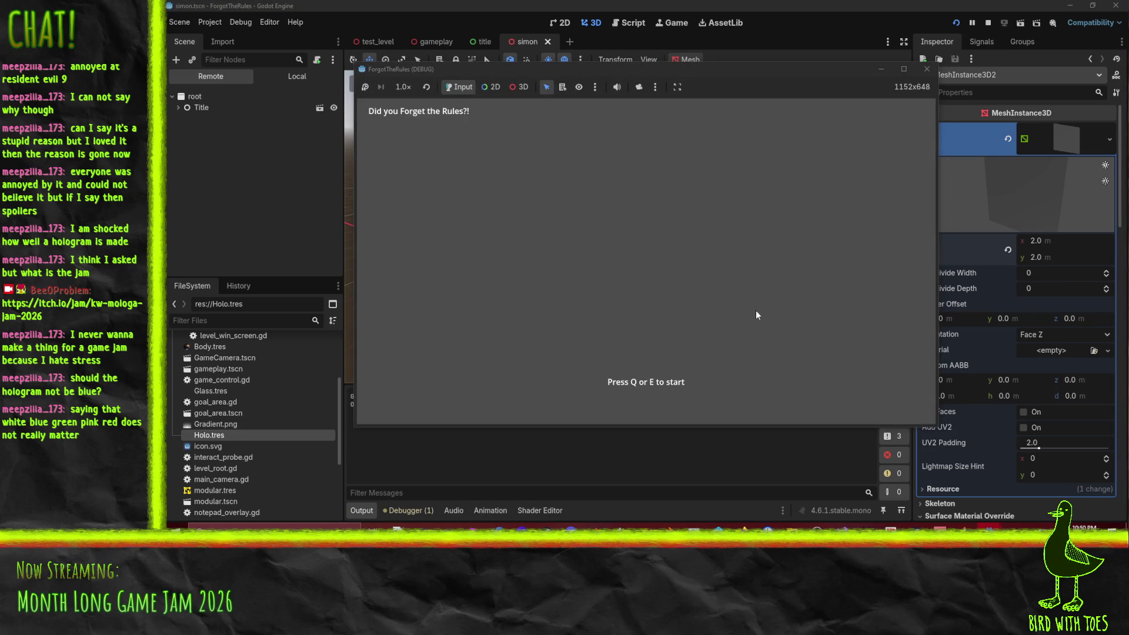
# Step: Start the game from the title screen with Q and walk the player toward the hologram pad
pyautogui.press('q')
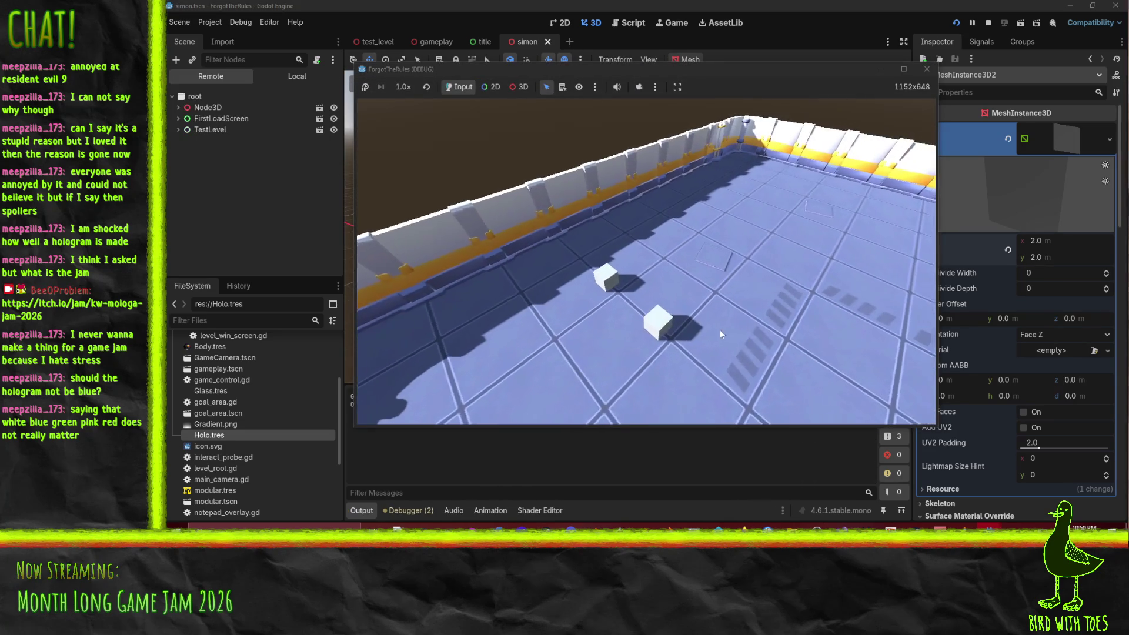
pyautogui.press('a')
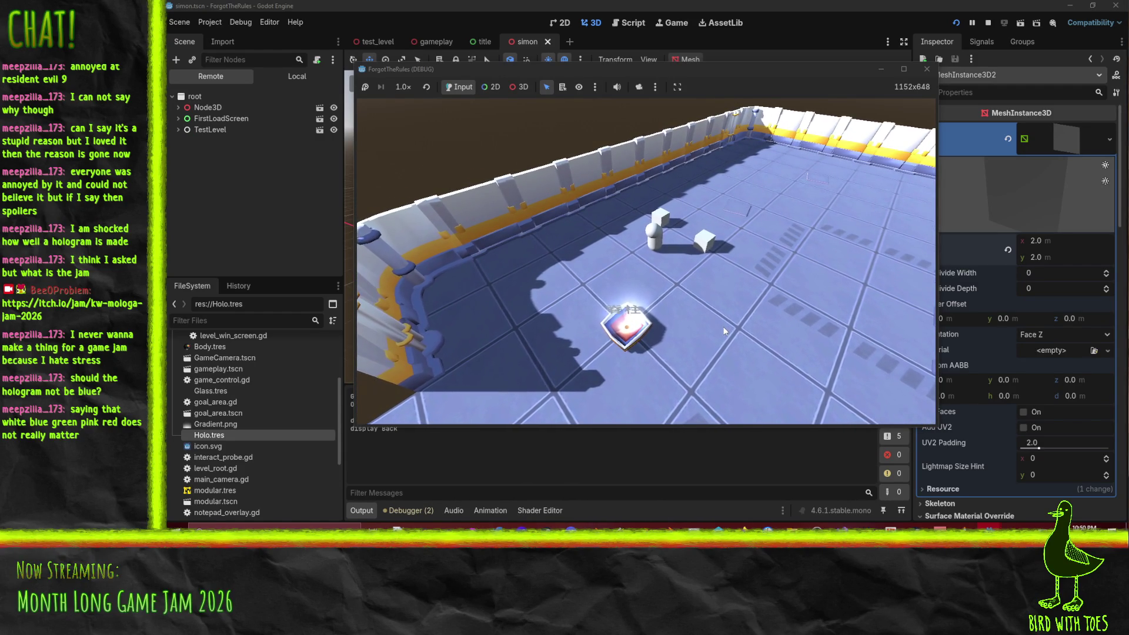
# Step: Stop the game, enable the quad material's Billboard Mode, then save and relaunch past the title screen
pyautogui.click(927, 69)
pyautogui.scroll(-10, 1035, 344)
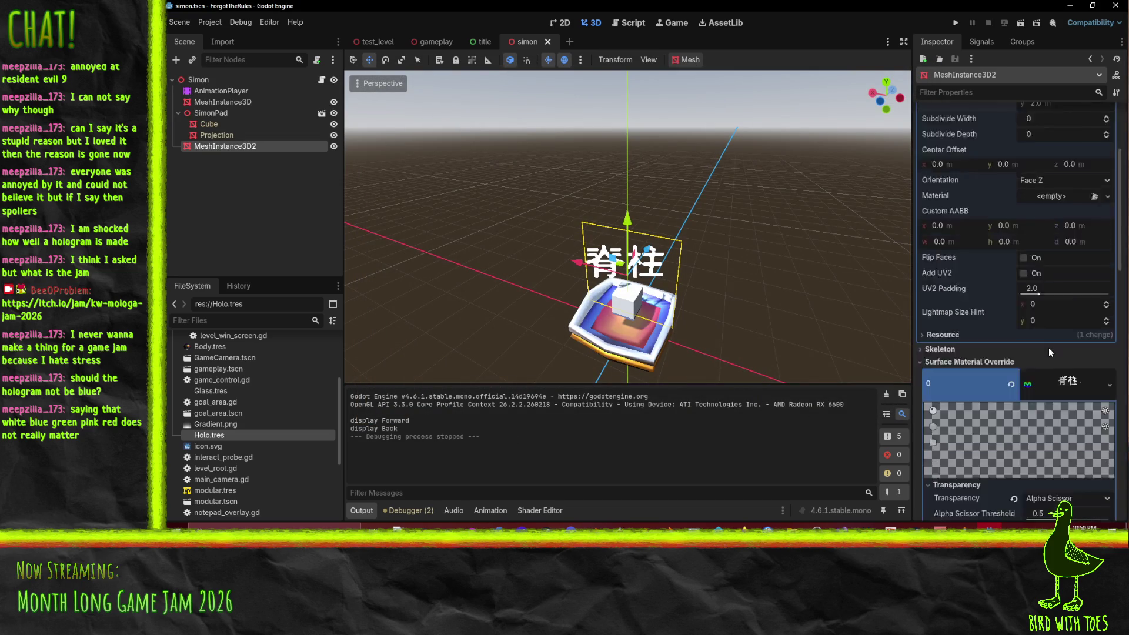
pyautogui.click(1106, 323)
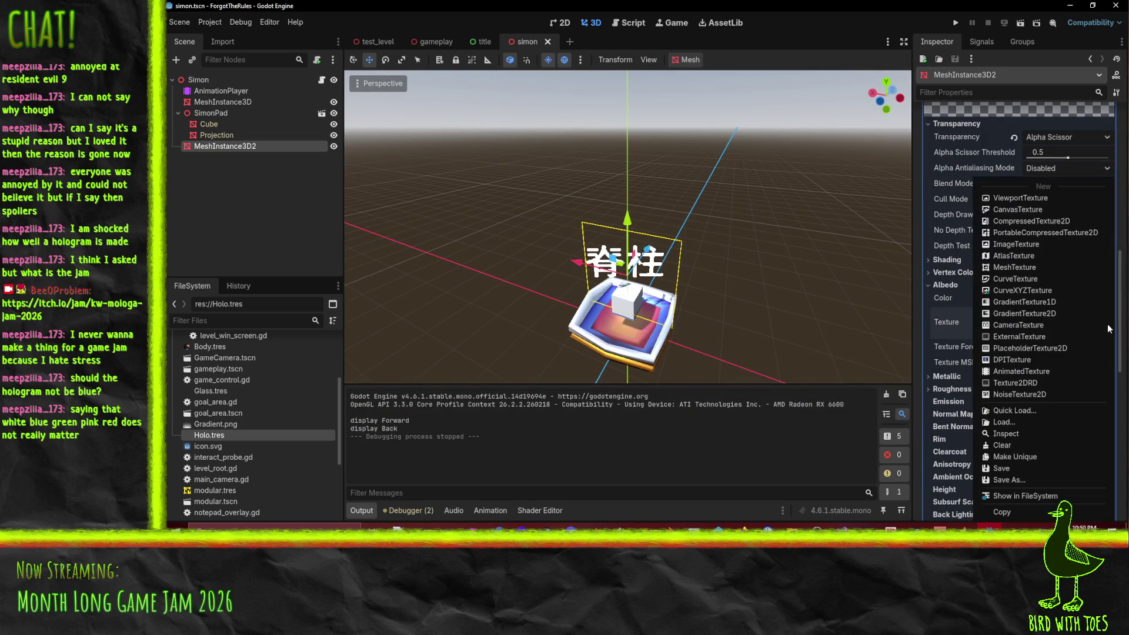
pyautogui.scroll(-8, 944, 343)
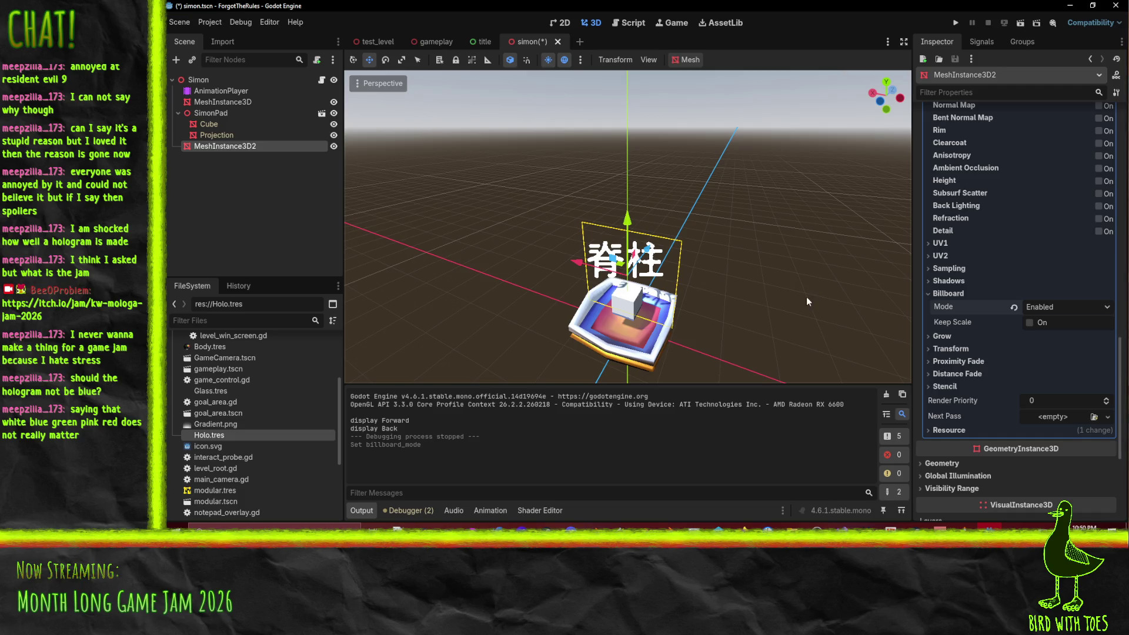
pyautogui.click(956, 22)
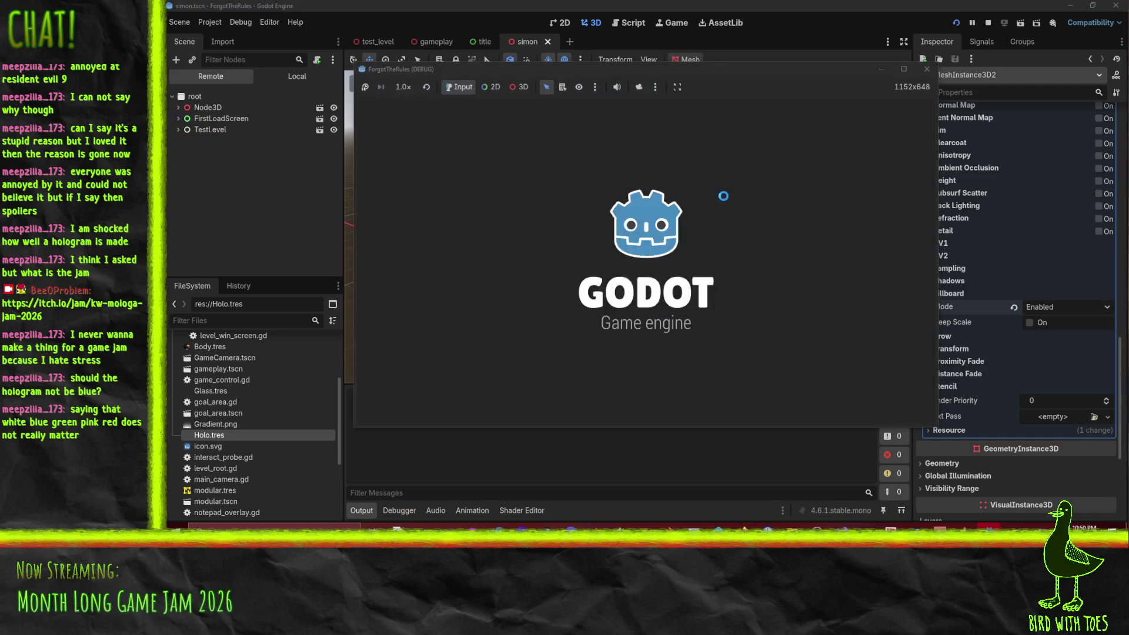
pyautogui.press('q')
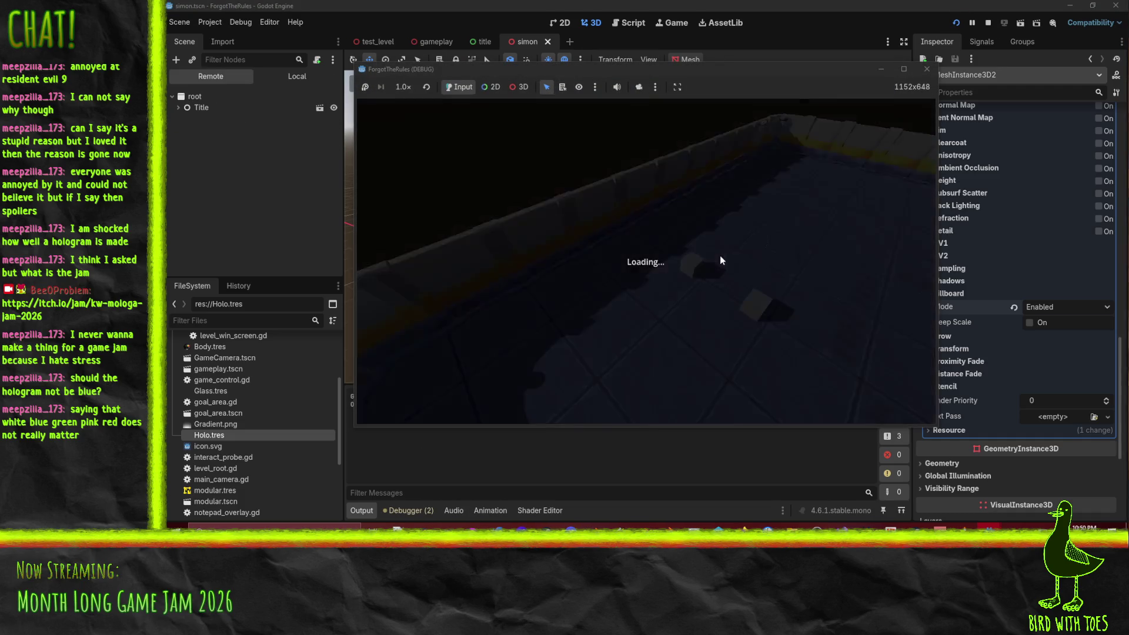
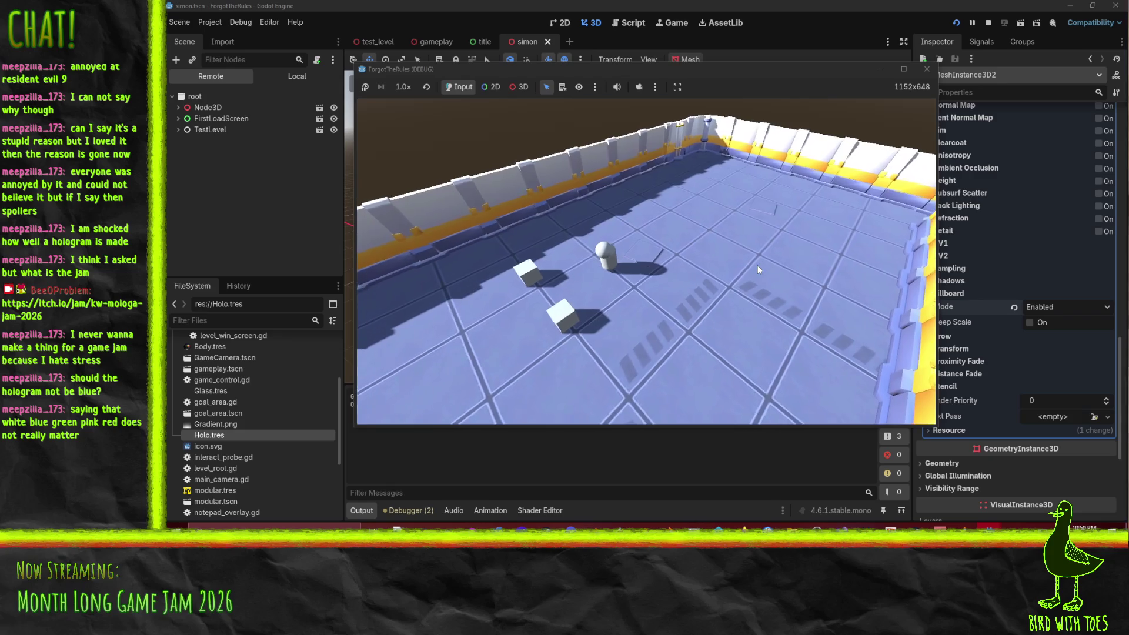
# Step: Stop the game test run and restore the symbol's Y-Billboard mode
pyautogui.press('w')
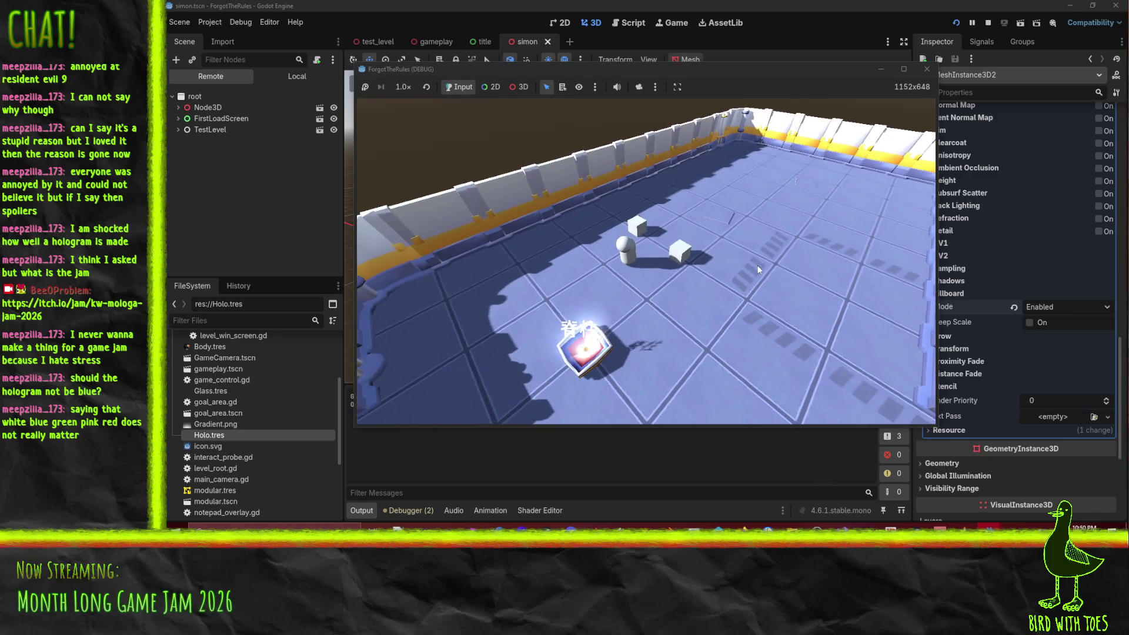
pyautogui.press('w')
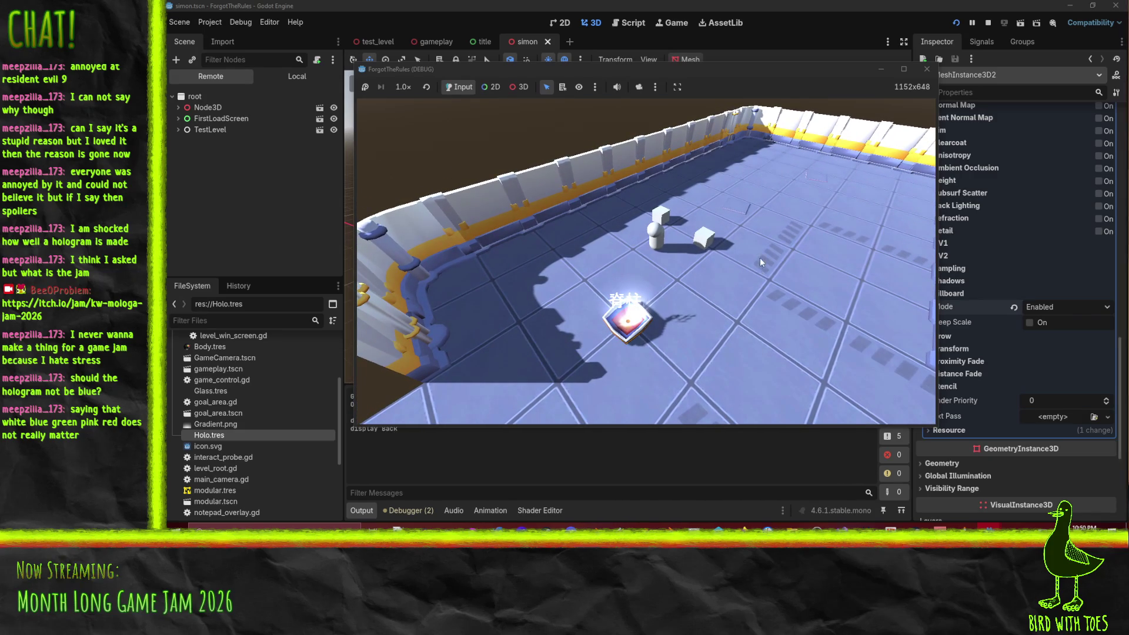
pyautogui.click(939, 61)
pyautogui.press('F8')
pyautogui.hotkey('ctrl', 'z')
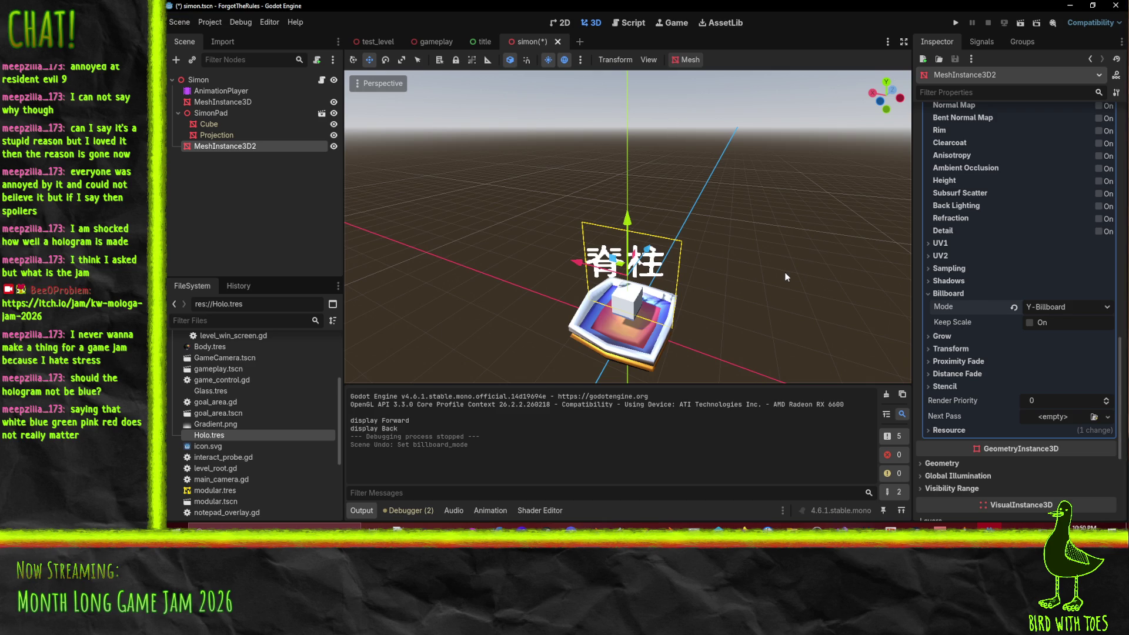
# Step: Rename the MeshInstance3D2 node to SymbolProjection
pyautogui.scroll(10, 993, 300)
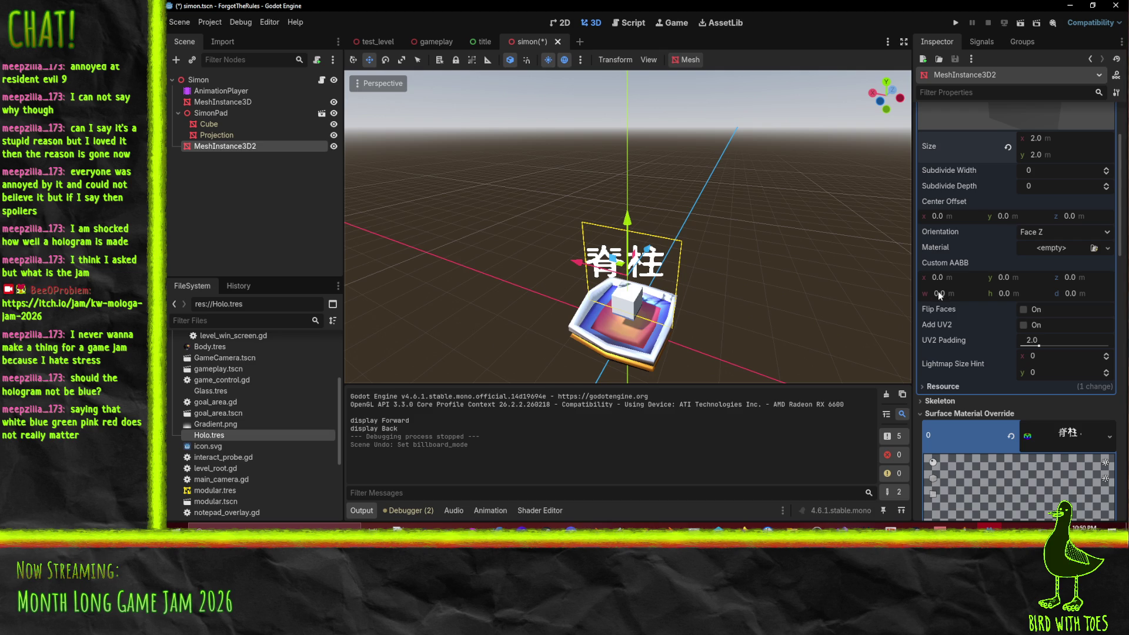
pyautogui.scroll(-5, 999, 306)
pyautogui.scroll(4, 1026, 321)
pyautogui.scroll(-3, 235, 348)
pyautogui.scroll(3, 235, 349)
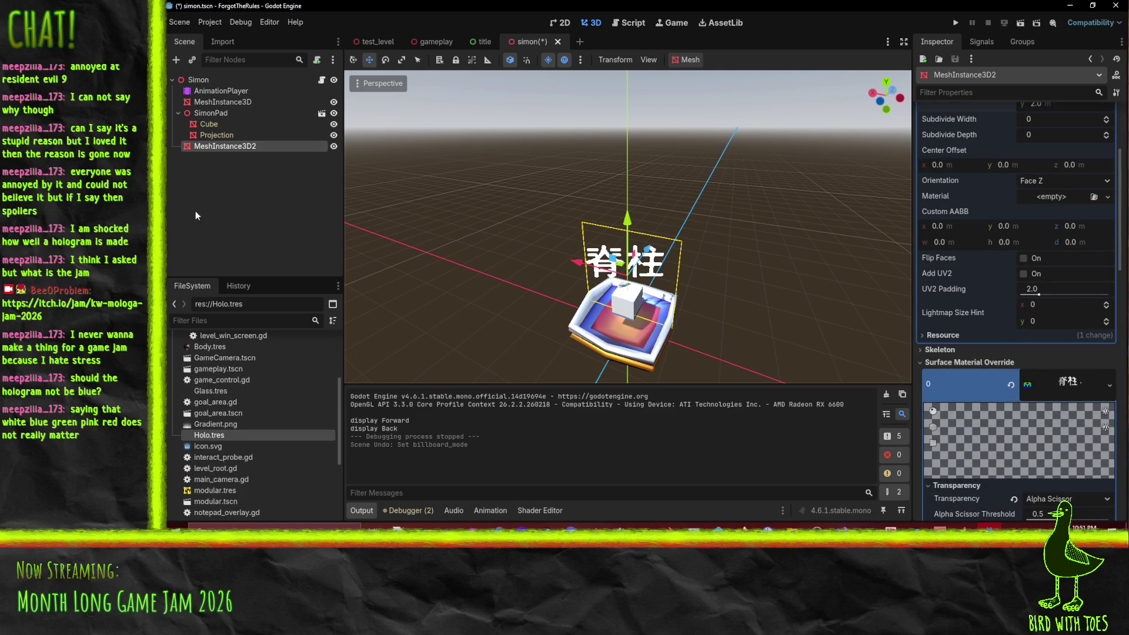
pyautogui.doubleClick(220, 152)
pyautogui.write('Symbol')
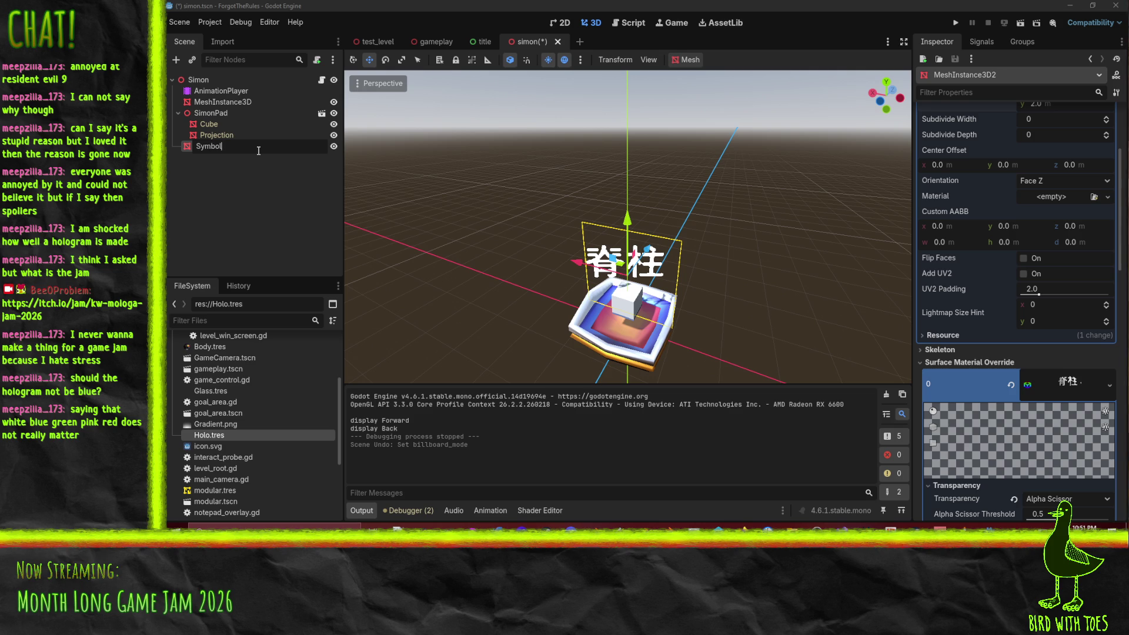
pyautogui.write('ction')
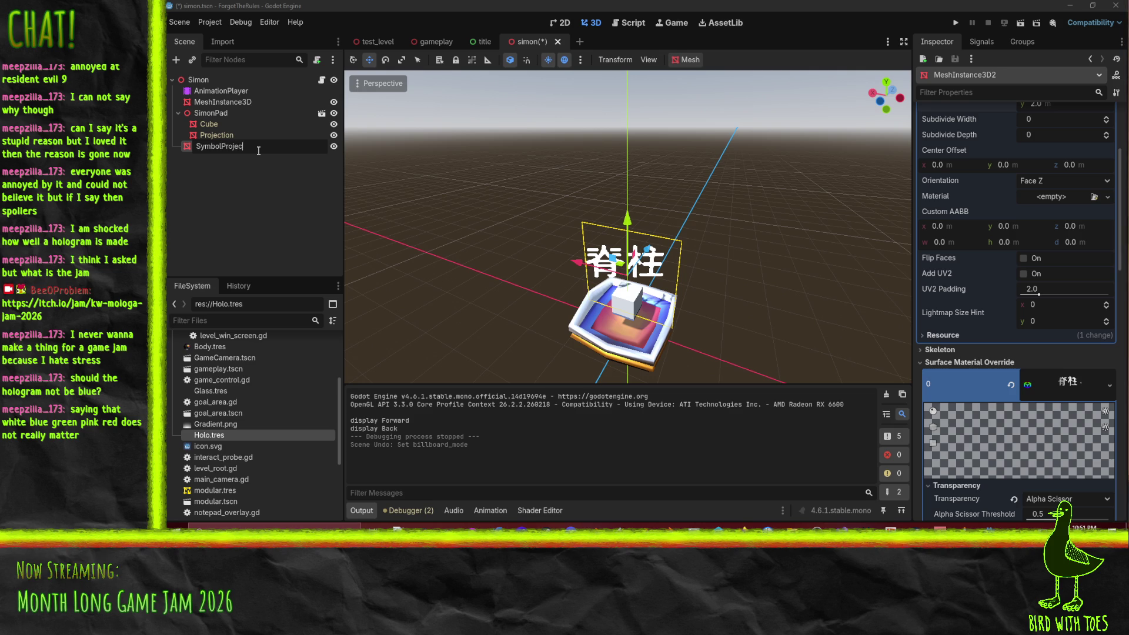
pyautogui.press('Return')
# Step: Move SymbolProjection directly under the Simon root and save the scene
pyautogui.moveTo(224, 152); pyautogui.dragTo(276, 111)
pyautogui.hotkey('ctrl', 's')
pyautogui.click(220, 91)
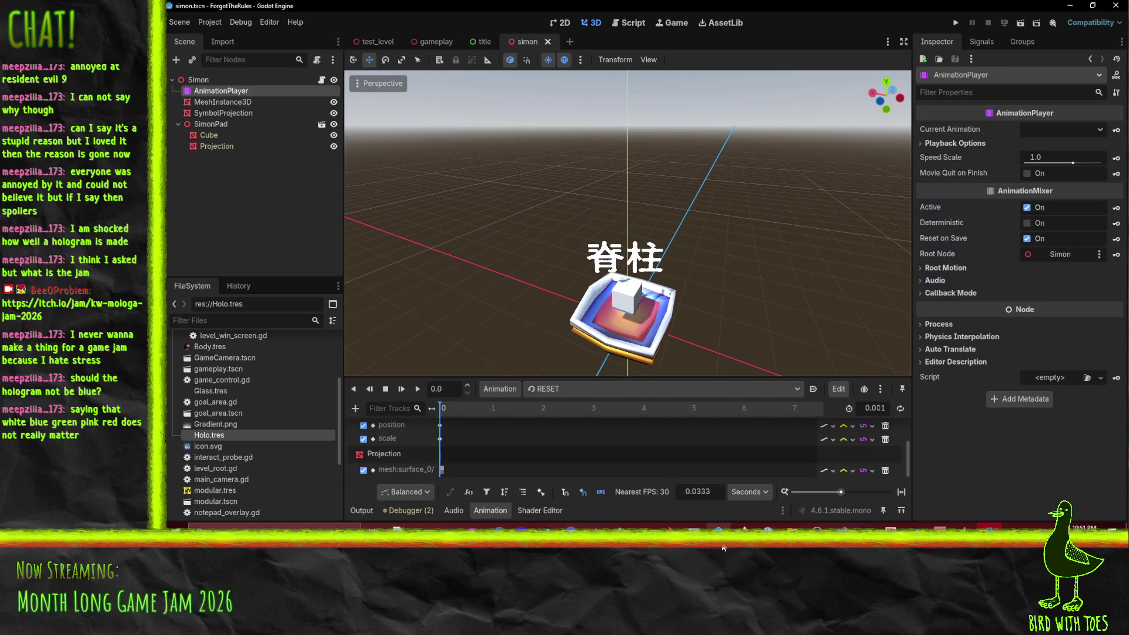
# Step: Set SymbolProjection's albedo colour to ffffff00 and key it as a new RESET track
pyautogui.click(237, 112)
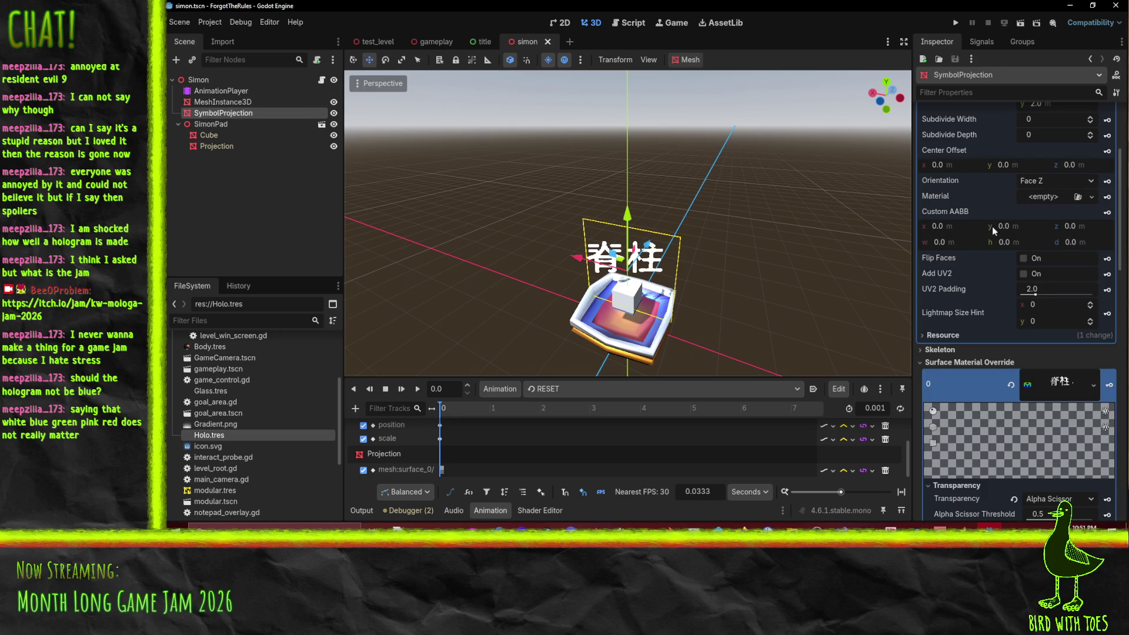
pyautogui.scroll(-6, 1053, 330)
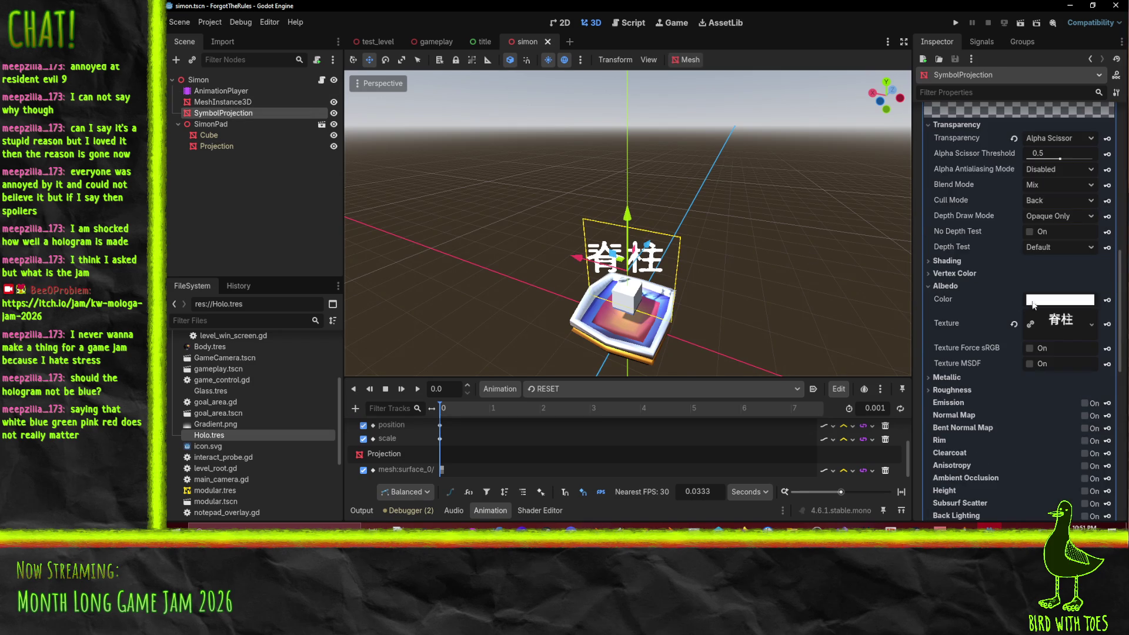
pyautogui.click(1053, 303)
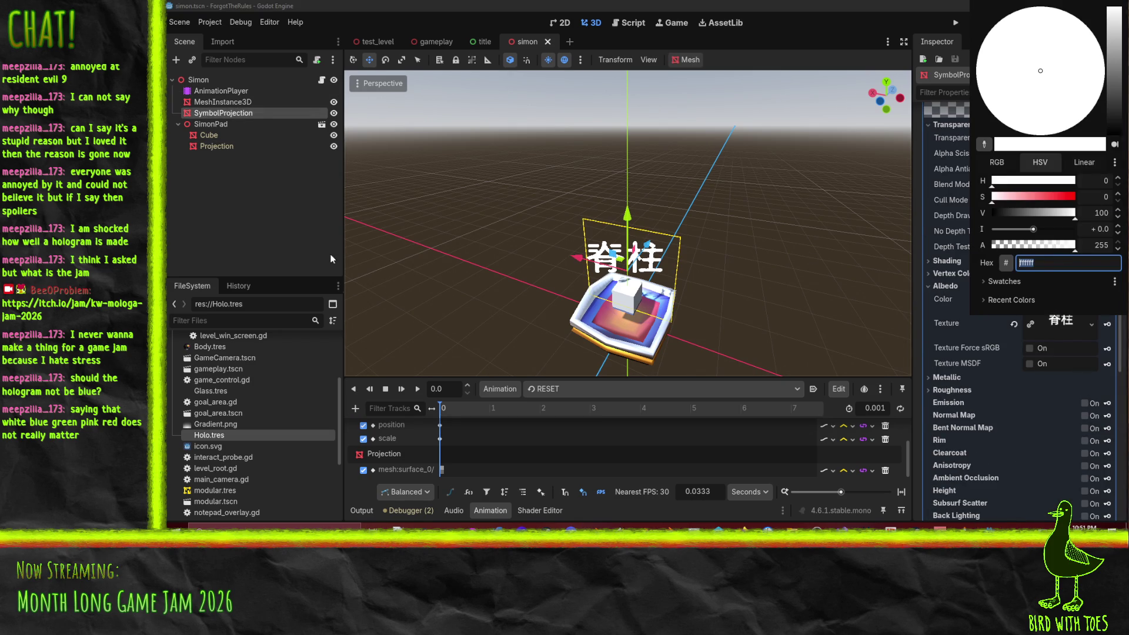
pyautogui.write('ffffff00')
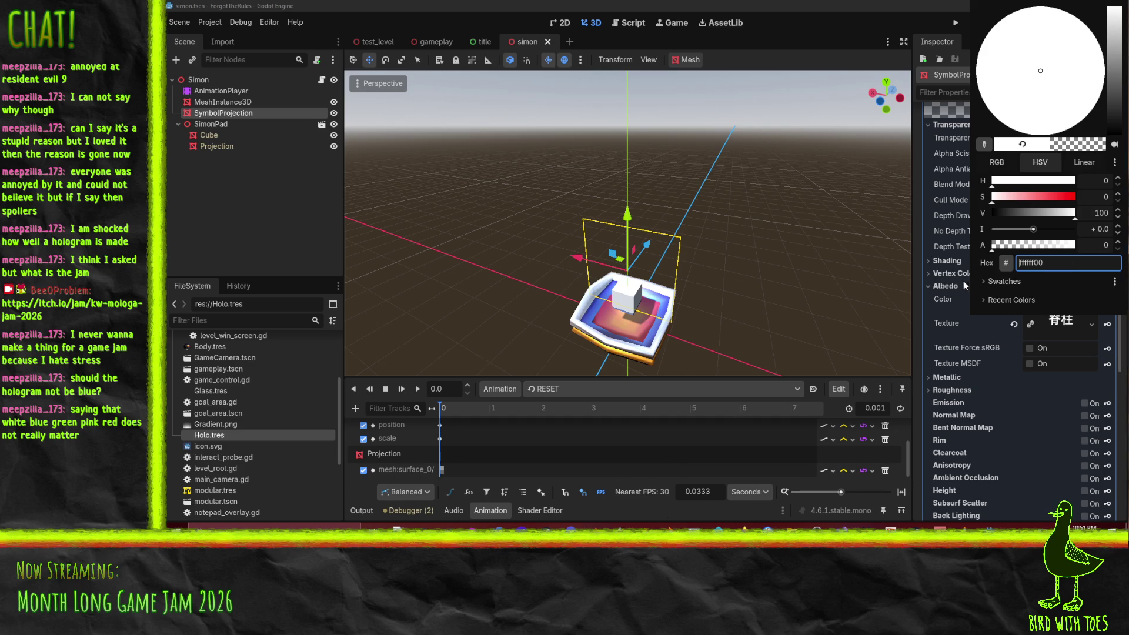
pyautogui.click(953, 299)
pyautogui.click(1107, 300)
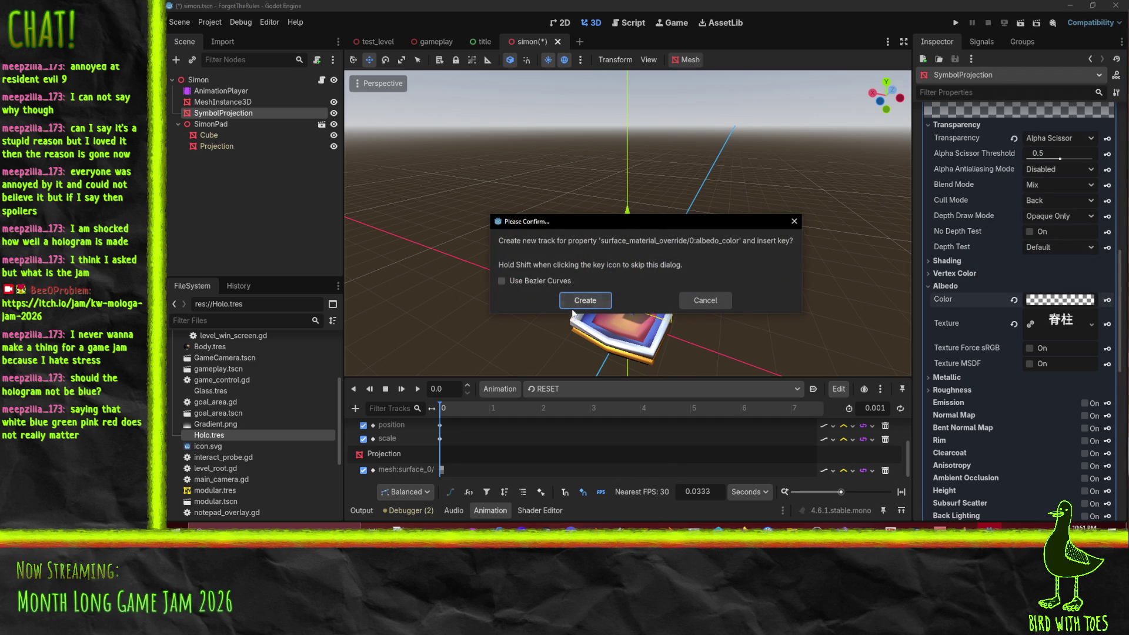
pyautogui.click(587, 300)
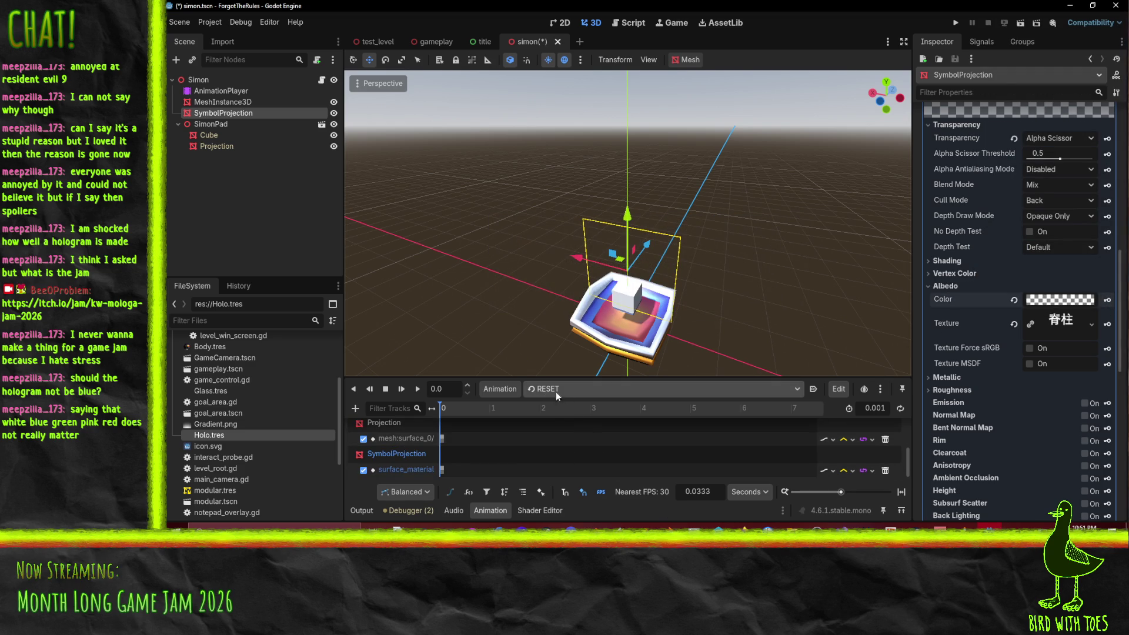
pyautogui.click(559, 389)
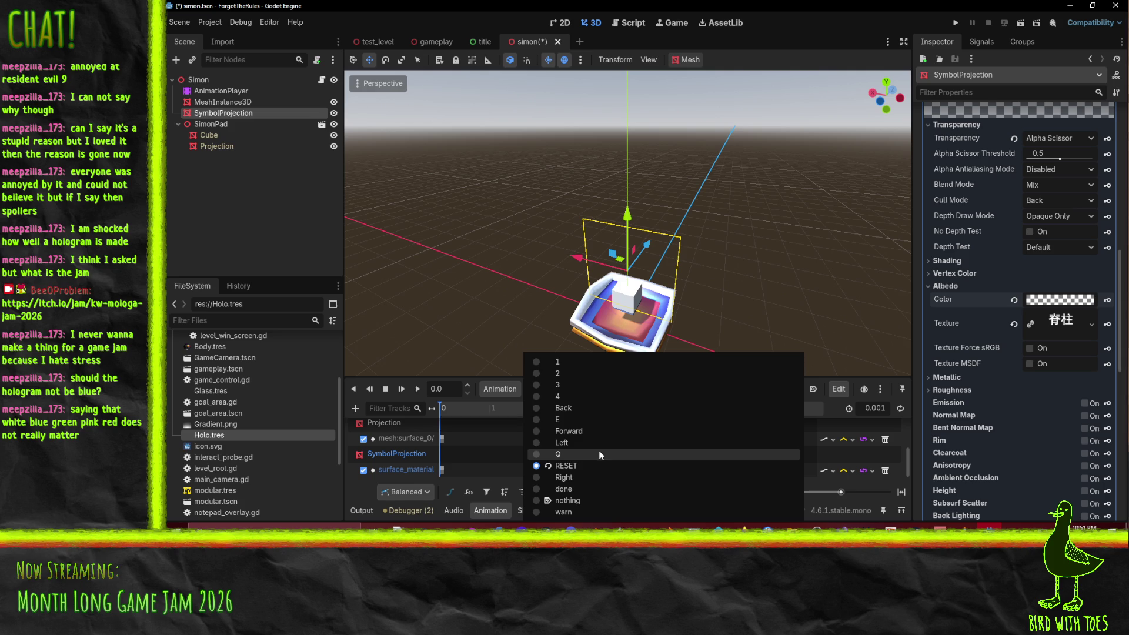
# Step: In the Forward animation, key the symbol's transparent albedo colour at 0 s
pyautogui.click(617, 431)
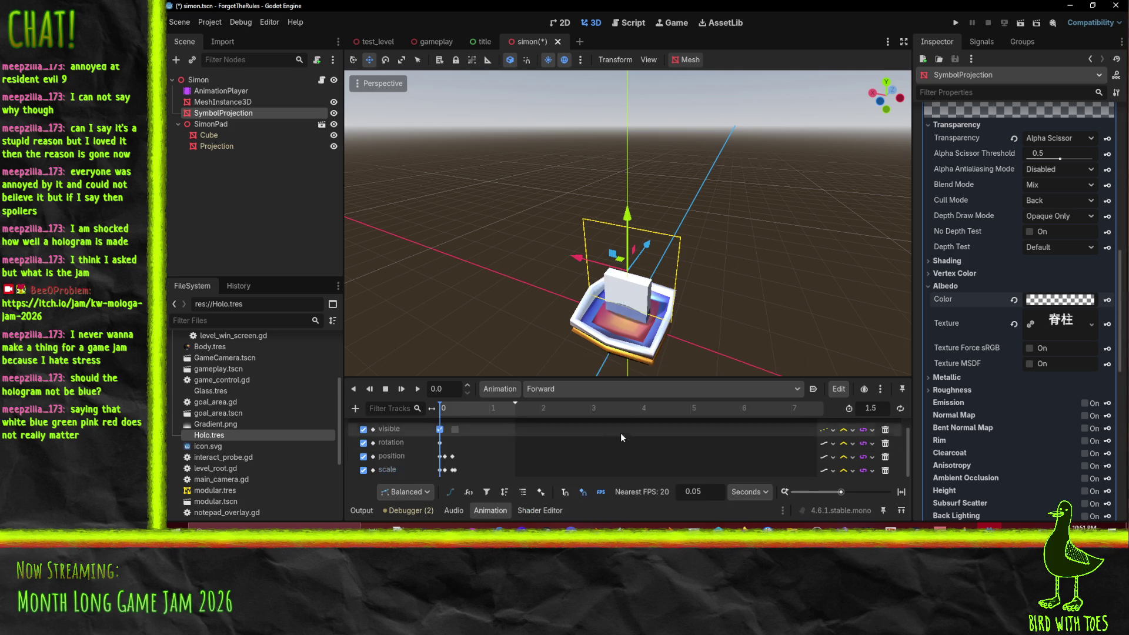
pyautogui.moveTo(454, 407); pyautogui.dragTo(434, 410)
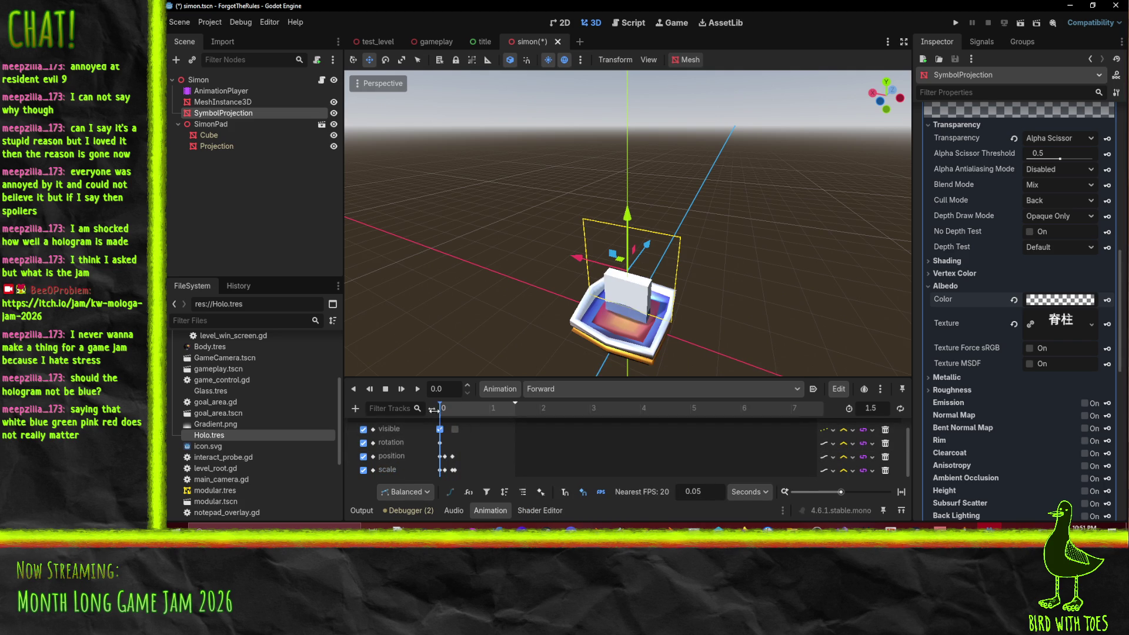
pyautogui.click(1085, 301)
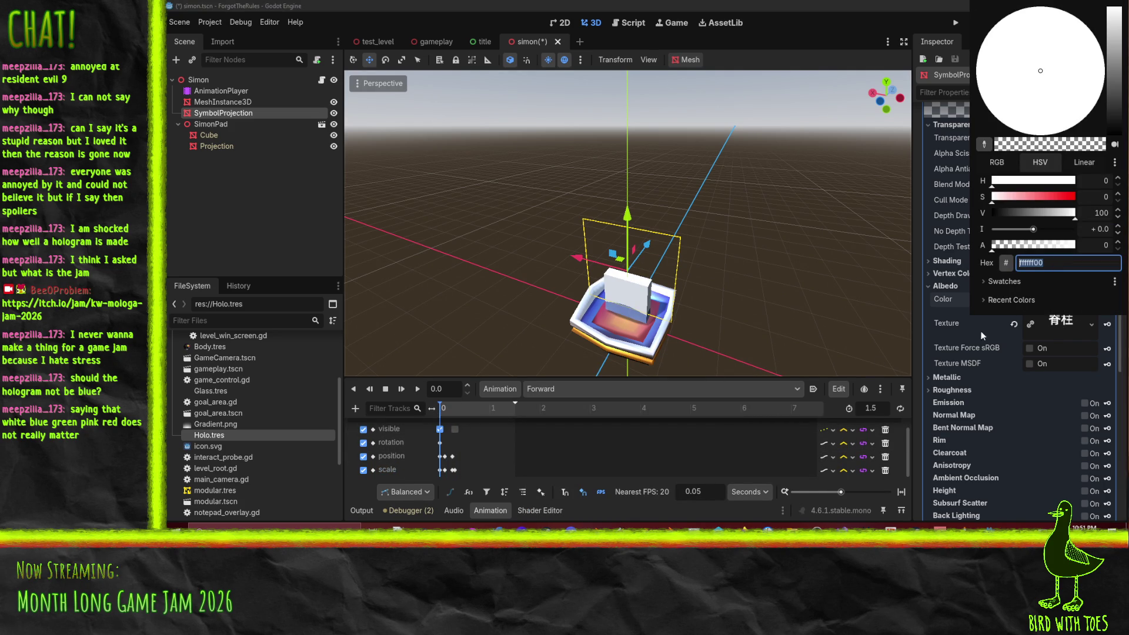
pyautogui.click(925, 348)
pyautogui.click(1107, 301)
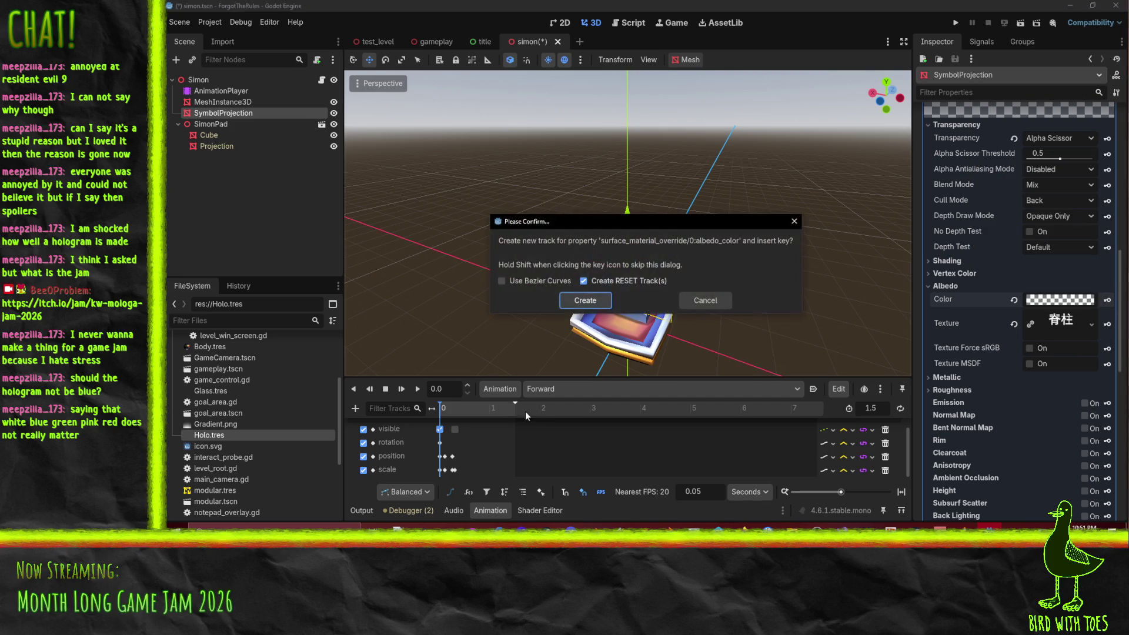
pyautogui.click(594, 308)
# Step: At 0.3 s, revert the symbol's colour to opaque white and preview playback
pyautogui.click(460, 419)
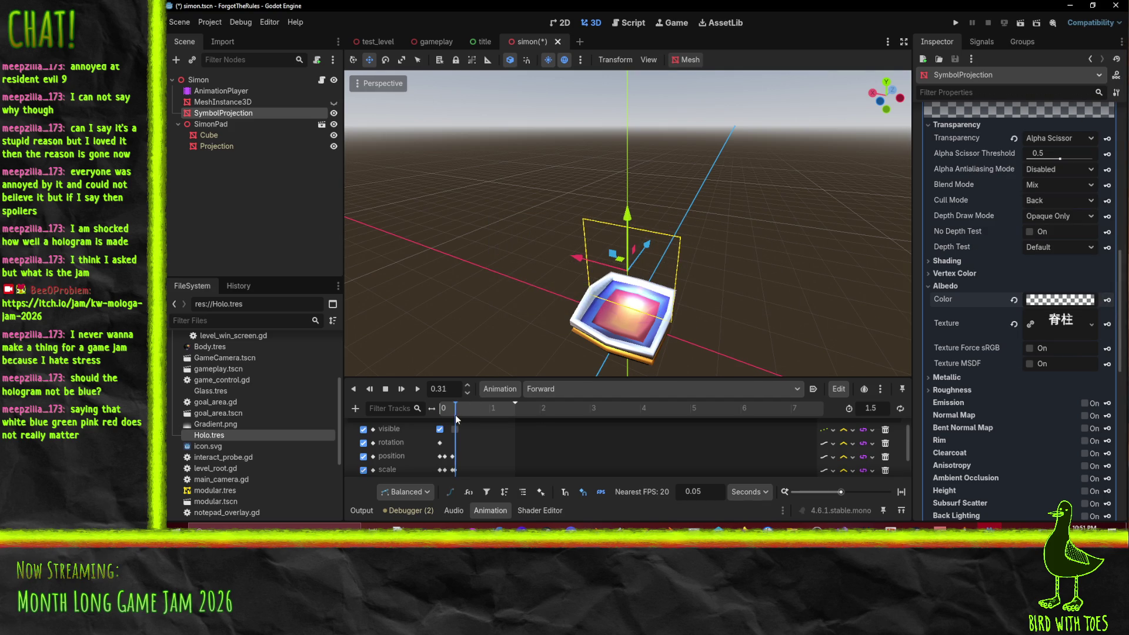
pyautogui.click(454, 414)
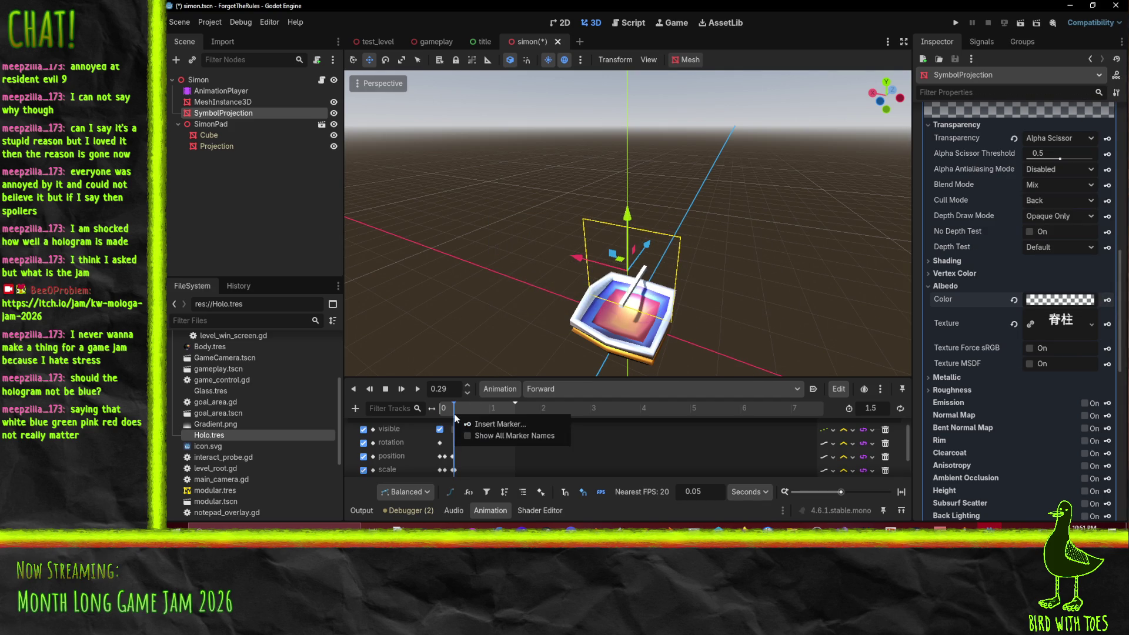
pyautogui.click(456, 411)
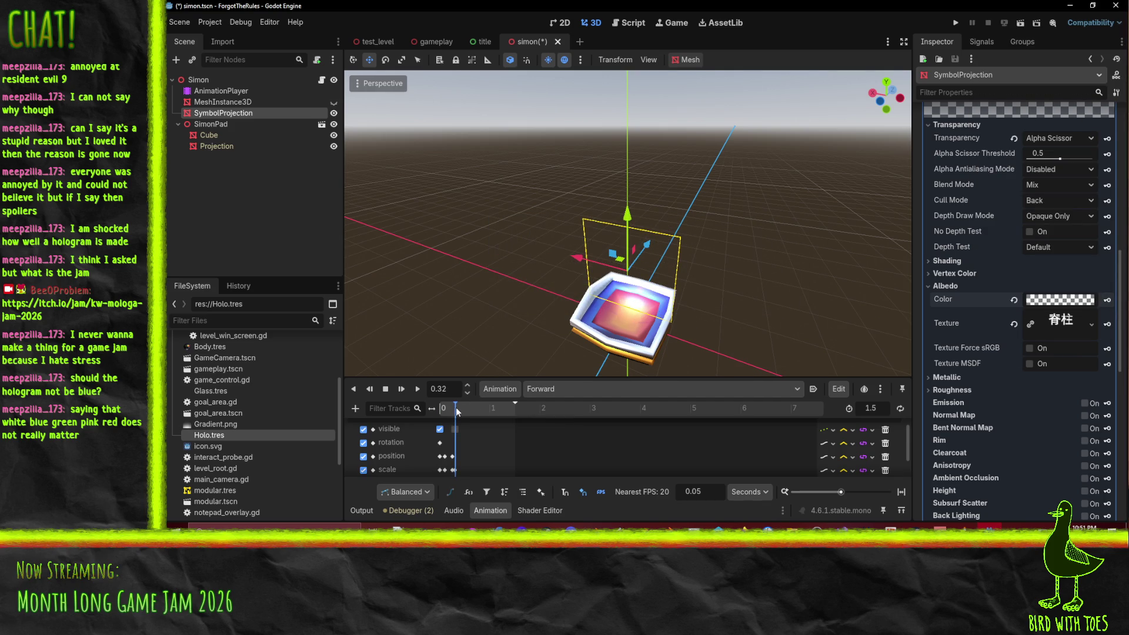
pyautogui.click(456, 411)
pyautogui.click(456, 410)
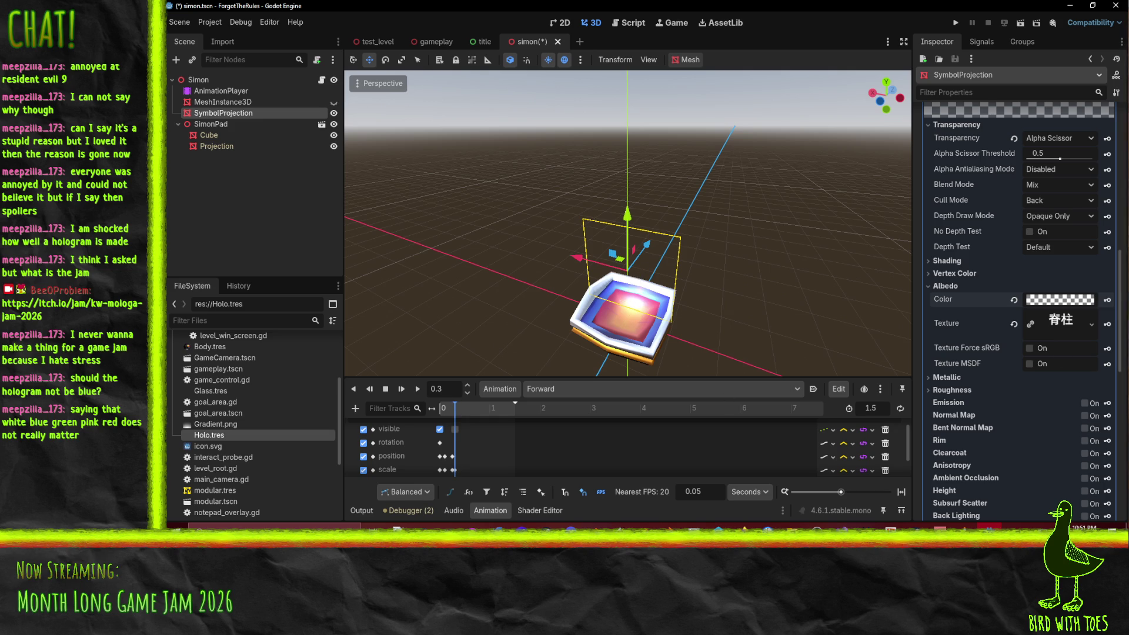
pyautogui.click(1014, 300)
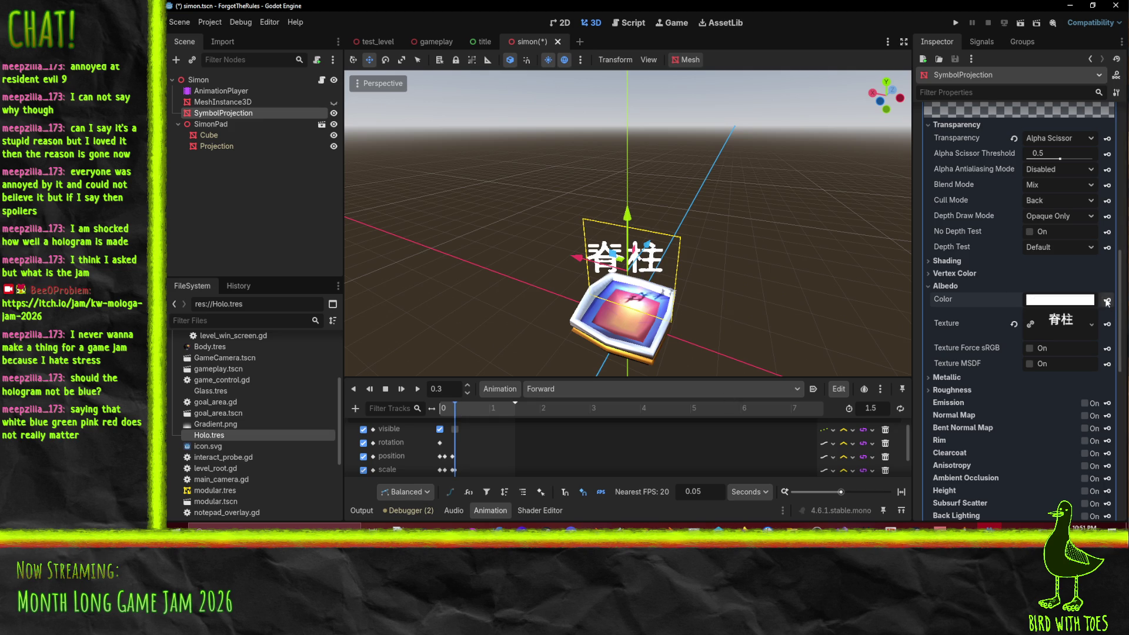
pyautogui.click(418, 388)
pyautogui.click(503, 410)
pyautogui.moveTo(483, 414); pyautogui.dragTo(460, 409)
pyautogui.scroll(4, 492, 443)
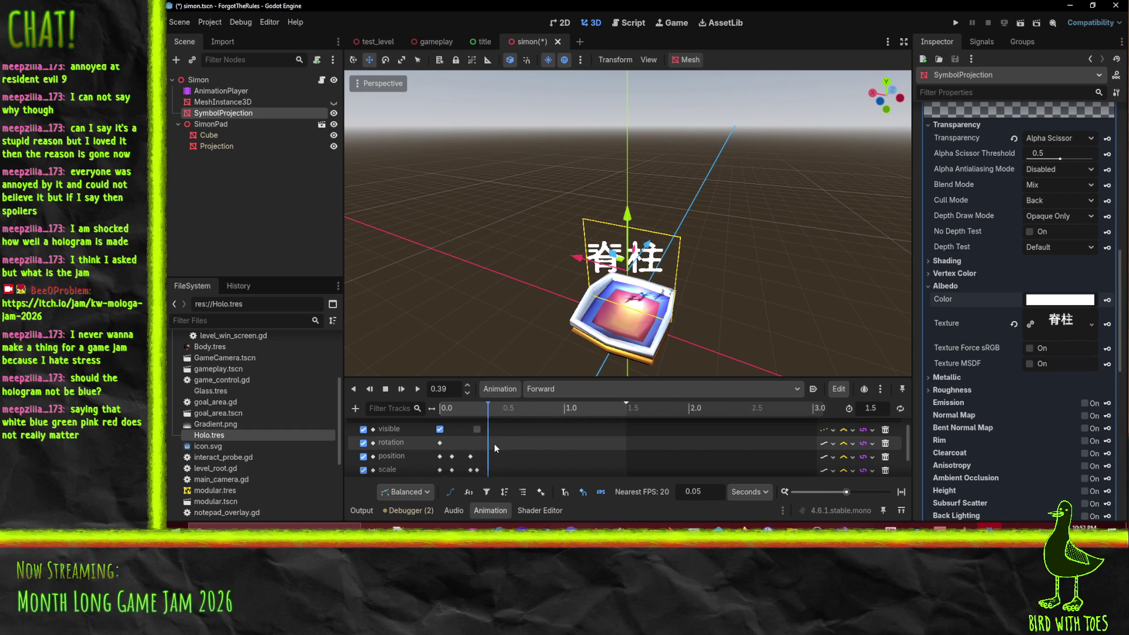
# Step: At 0.65 s in Forward, make the symbol colour fully transparent
pyautogui.moveTo(486, 418); pyautogui.dragTo(524, 415)
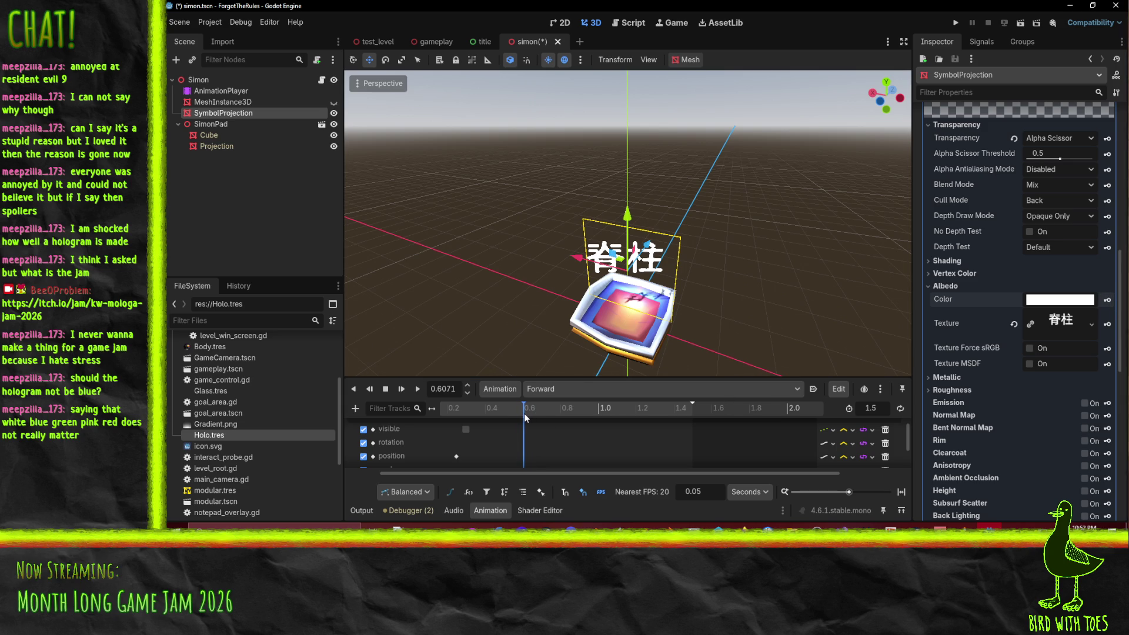
pyautogui.click(533, 414)
pyautogui.moveTo(534, 414); pyautogui.dragTo(534, 414)
pyautogui.write('5')
pyautogui.press('Return')
pyautogui.click(1060, 300)
pyautogui.moveTo(1036, 249); pyautogui.dragTo(926, 270)
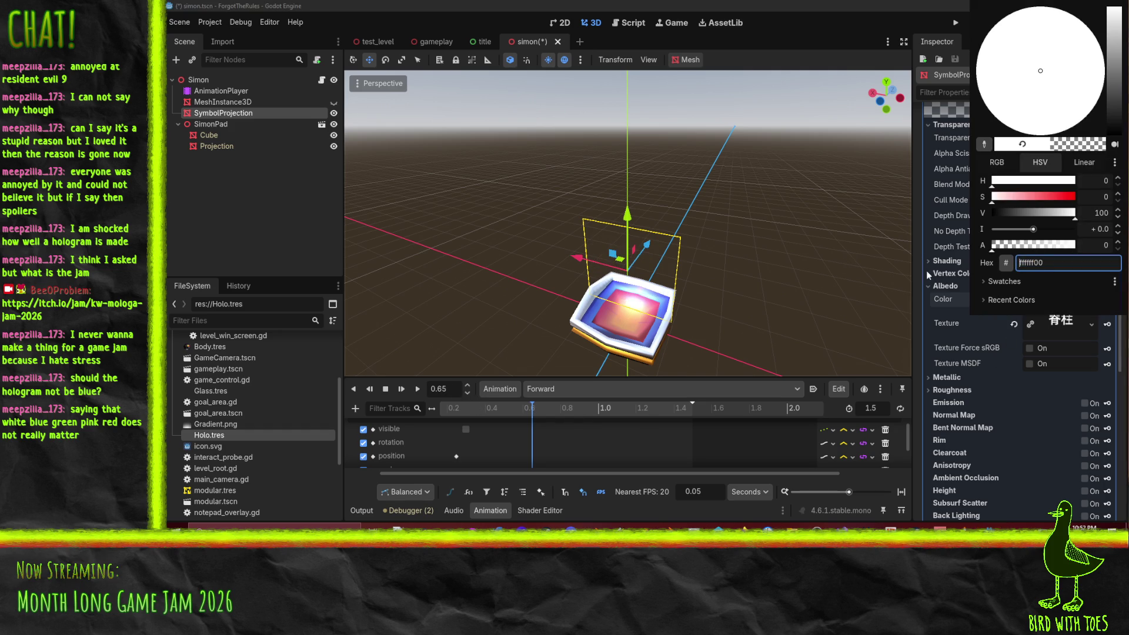
pyautogui.click(925, 321)
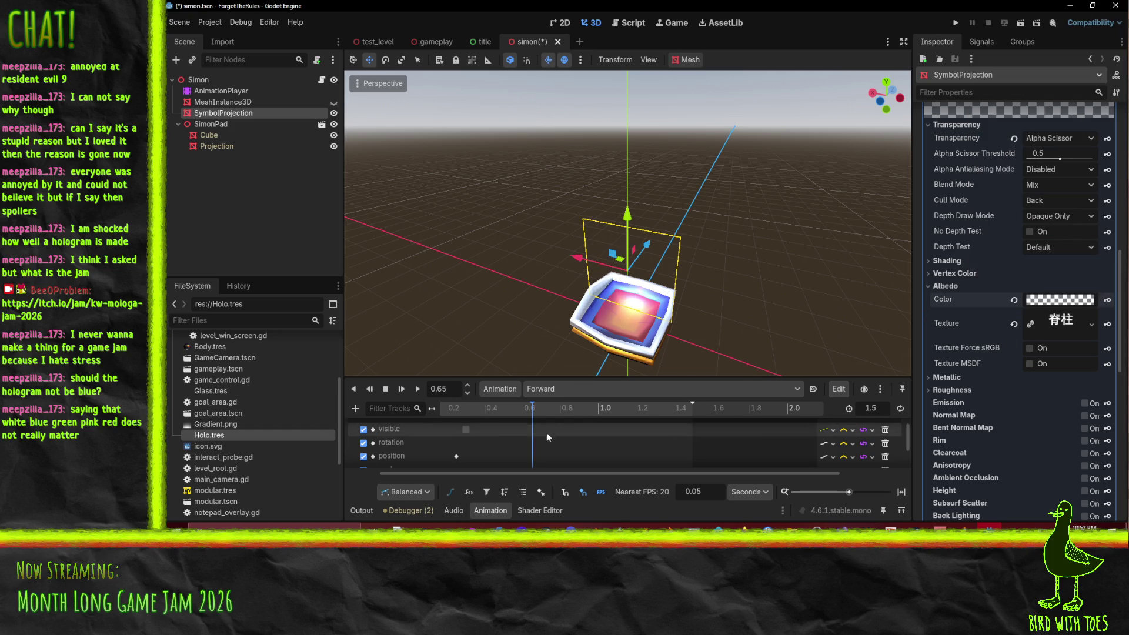
# Step: At 0.69 s, set the symbol colour to opaque white and play Forward to preview
pyautogui.click(540, 410)
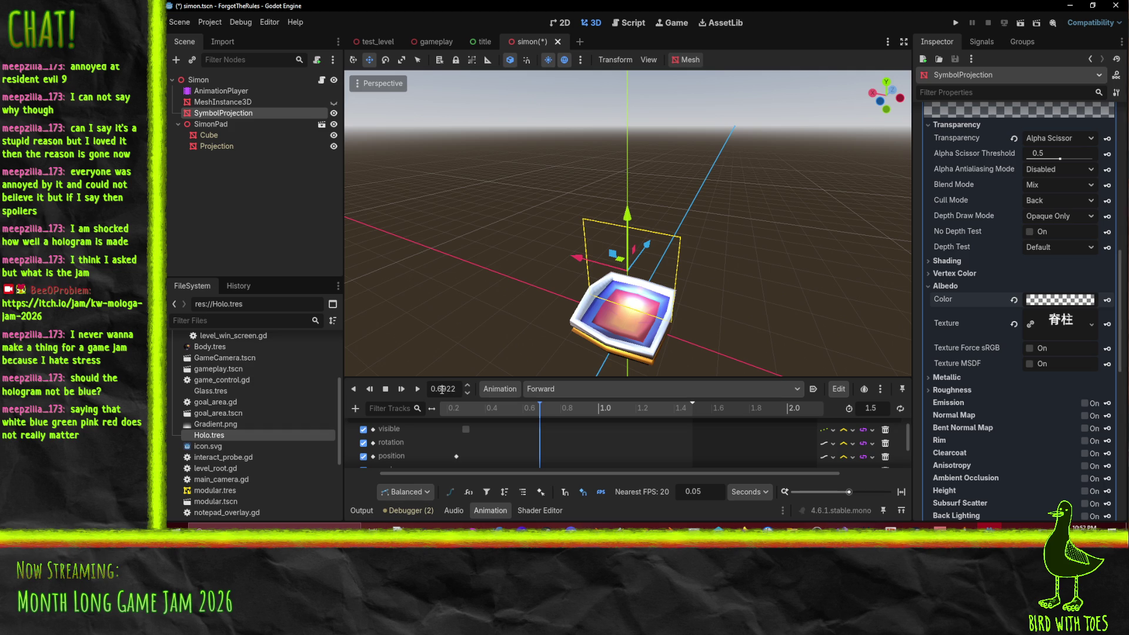
pyautogui.moveTo(442, 389); pyautogui.dragTo(462, 389)
pyautogui.press('BackSpace')
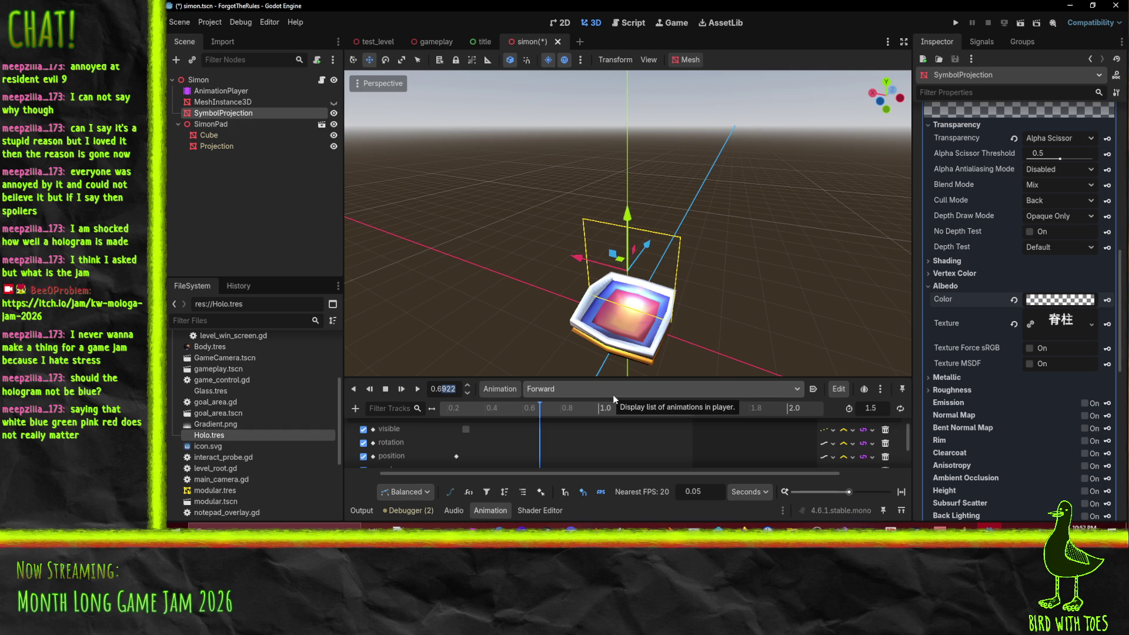
pyautogui.write('7')
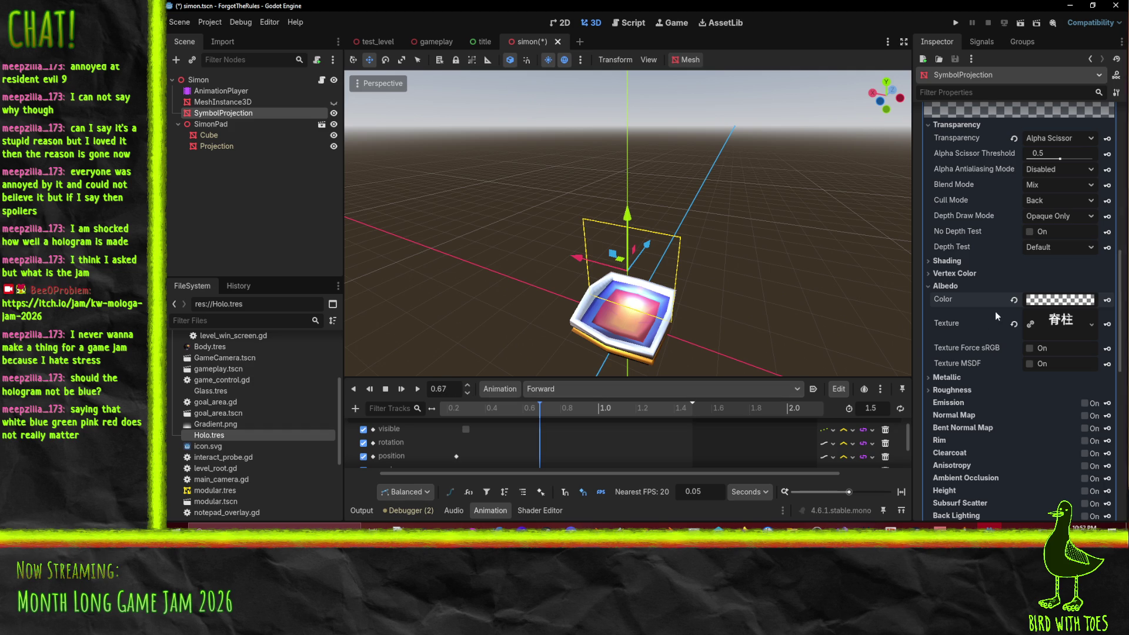
pyautogui.press('BackSpace')
pyautogui.write('9')
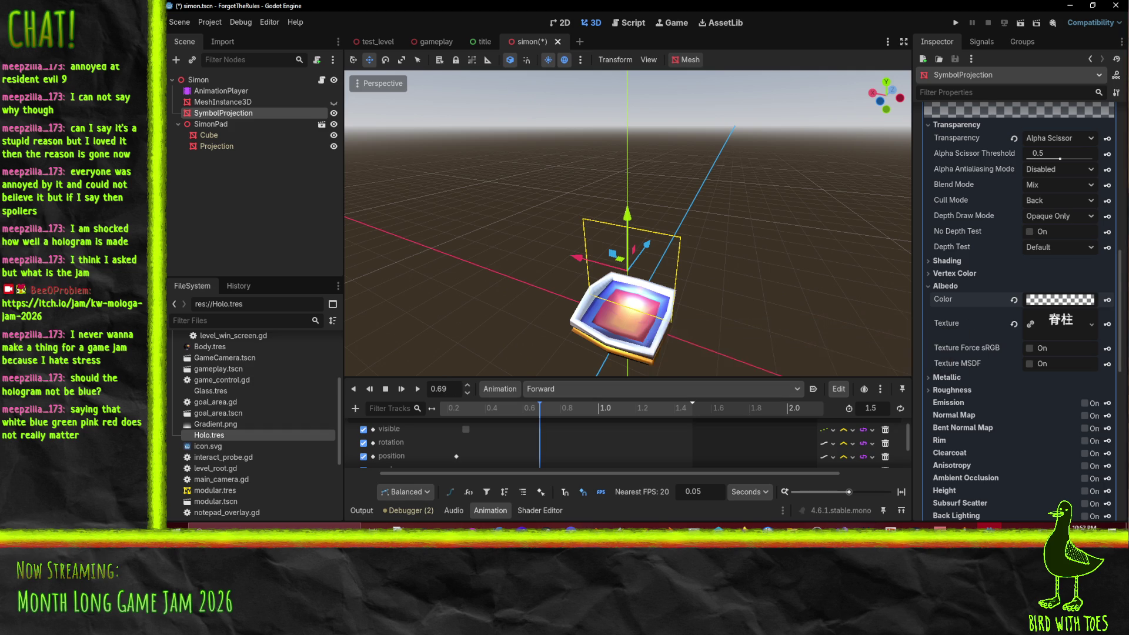
pyautogui.click(1014, 300)
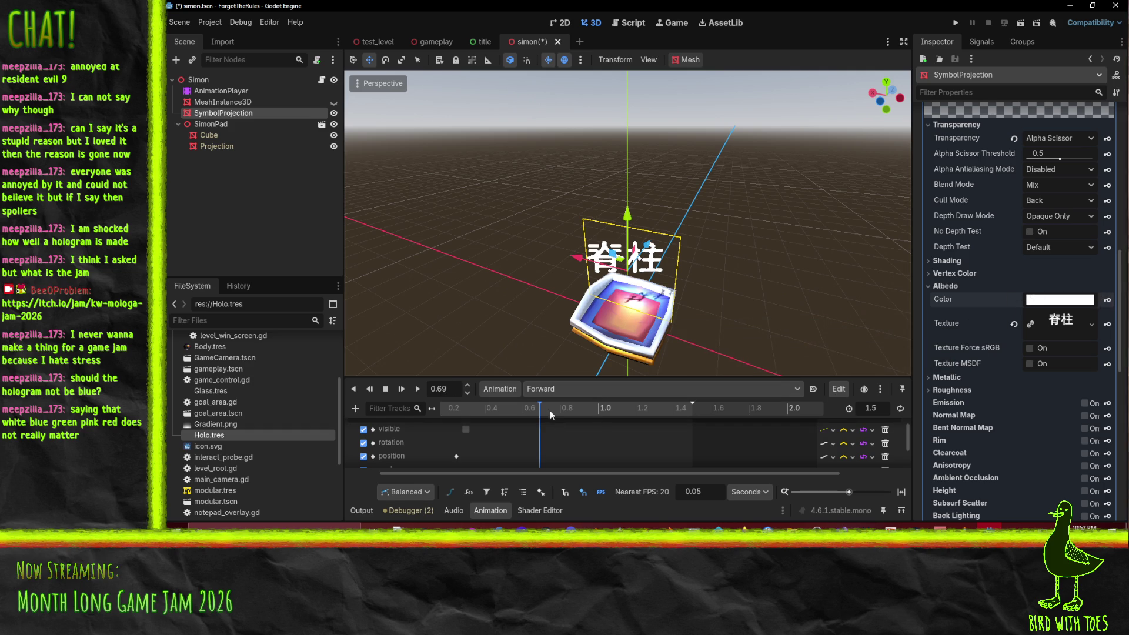
pyautogui.click(418, 389)
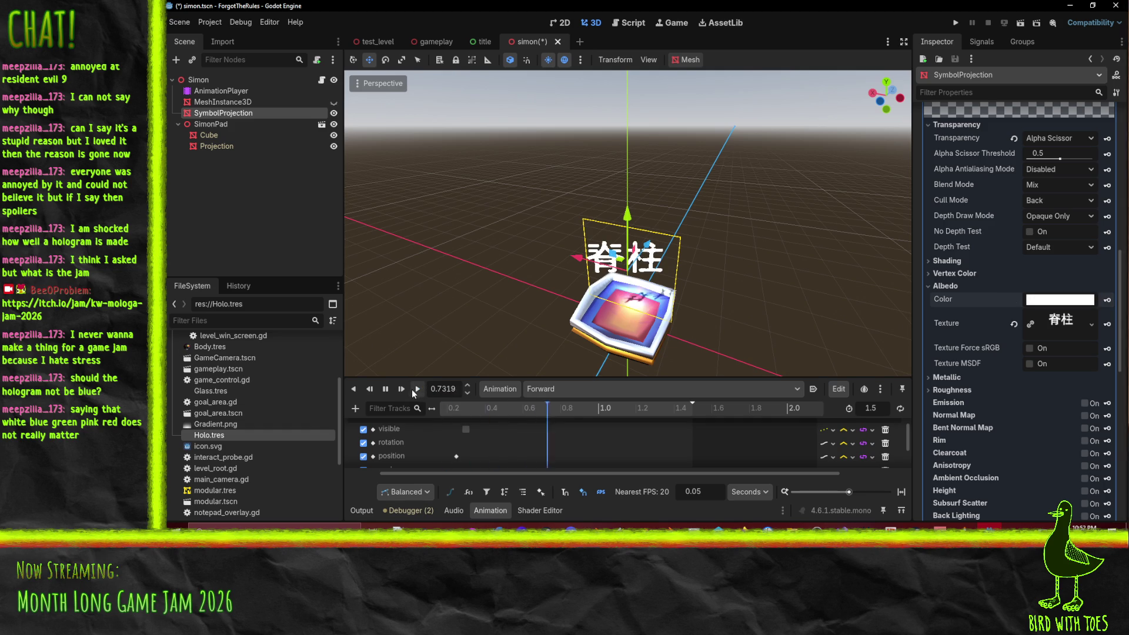
pyautogui.scroll(2, 611, 448)
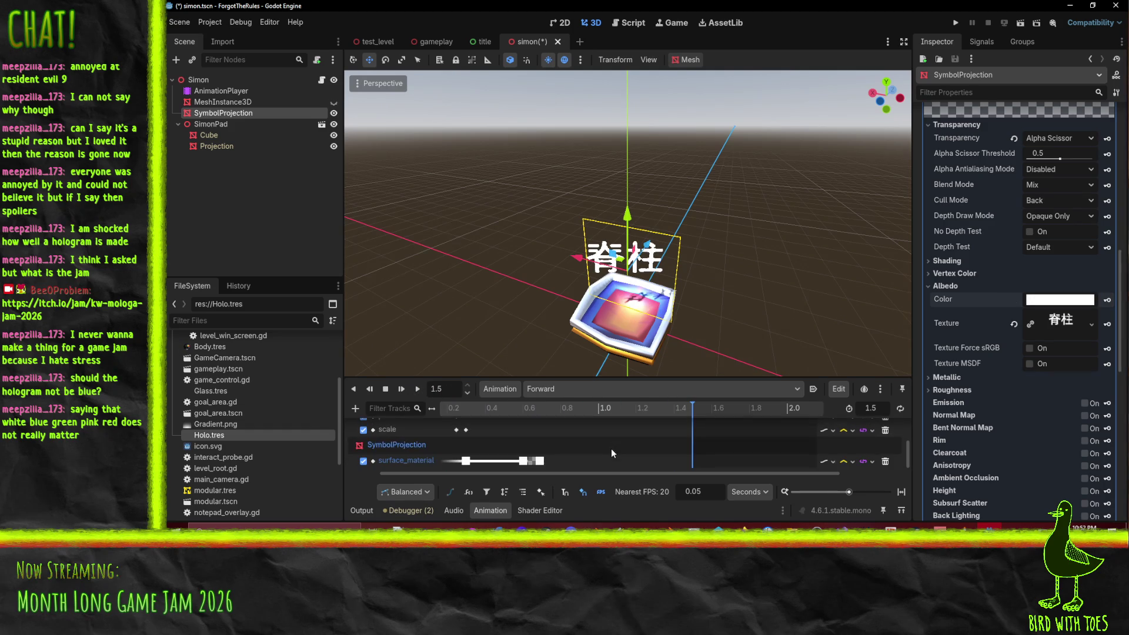
# Step: At 1.4 s, drag the symbol colour's alpha to fully transparent and replay the animation
pyautogui.click(674, 410)
pyautogui.moveTo(674, 410); pyautogui.dragTo(676, 411)
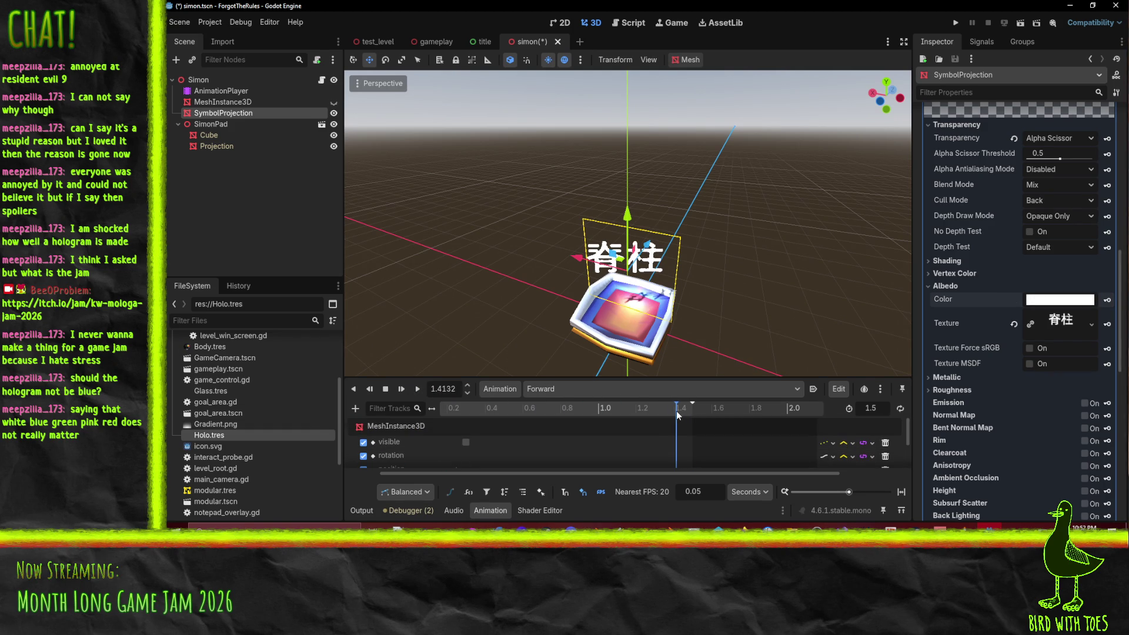
pyautogui.click(673, 407)
pyautogui.click(1052, 299)
pyautogui.moveTo(1028, 245); pyautogui.dragTo(760, 253)
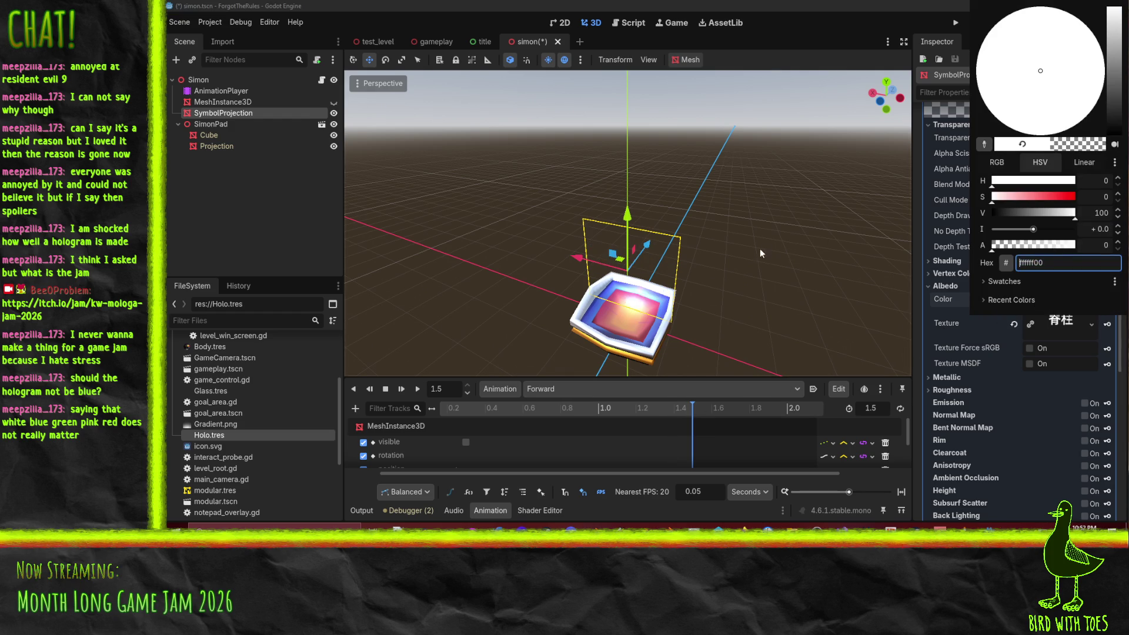
pyautogui.click(1067, 340)
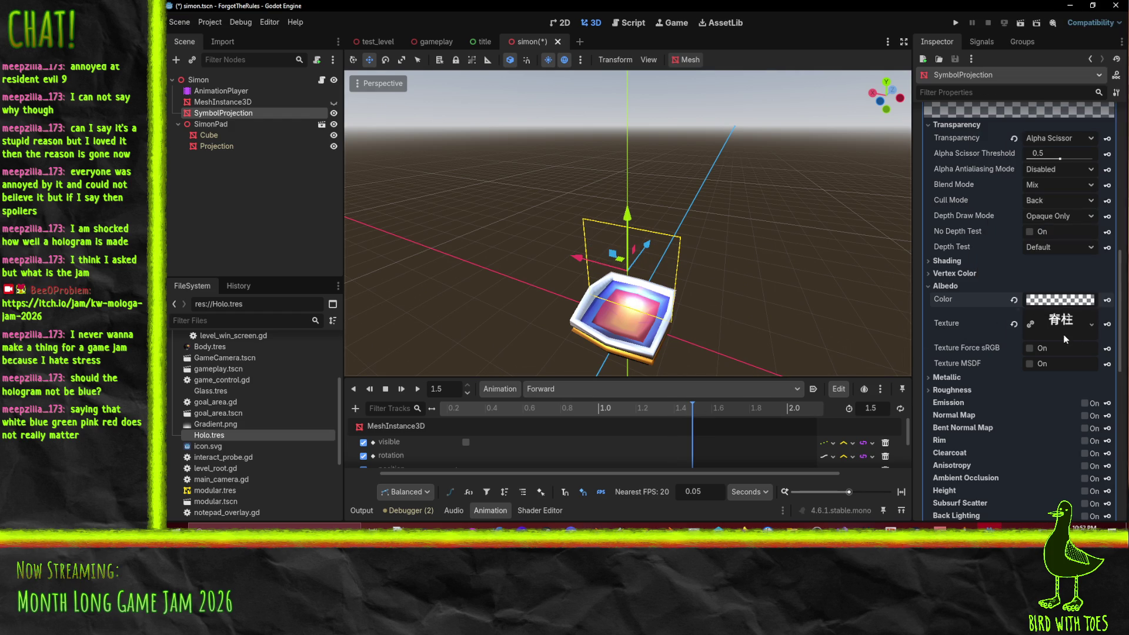
pyautogui.click(415, 390)
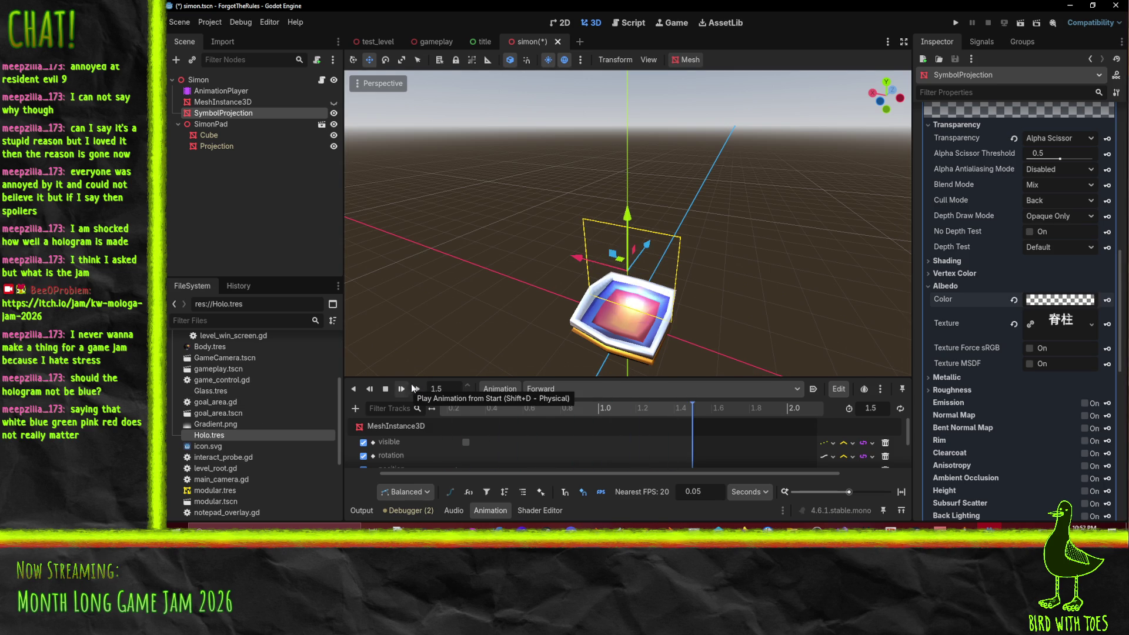
# Step: Save the simon scene, keeping Forward as the edited animation
pyautogui.scroll(-4, 585, 322)
pyautogui.moveTo(584, 322)
pyautogui.mouseDown()
pyautogui.moveTo(682, 295)
pyautogui.moveTo(649, 302)
pyautogui.mouseUp()
pyautogui.scroll(2, 650, 302)
pyautogui.hotkey('ctrl', 's')
pyautogui.click(569, 389)
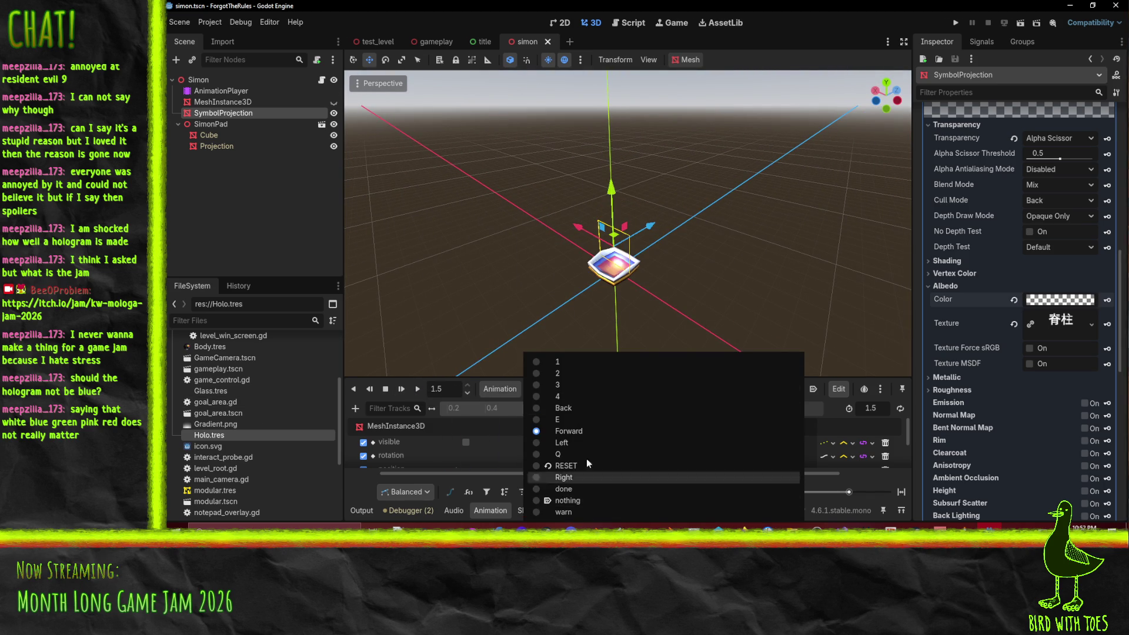
pyautogui.click(486, 410)
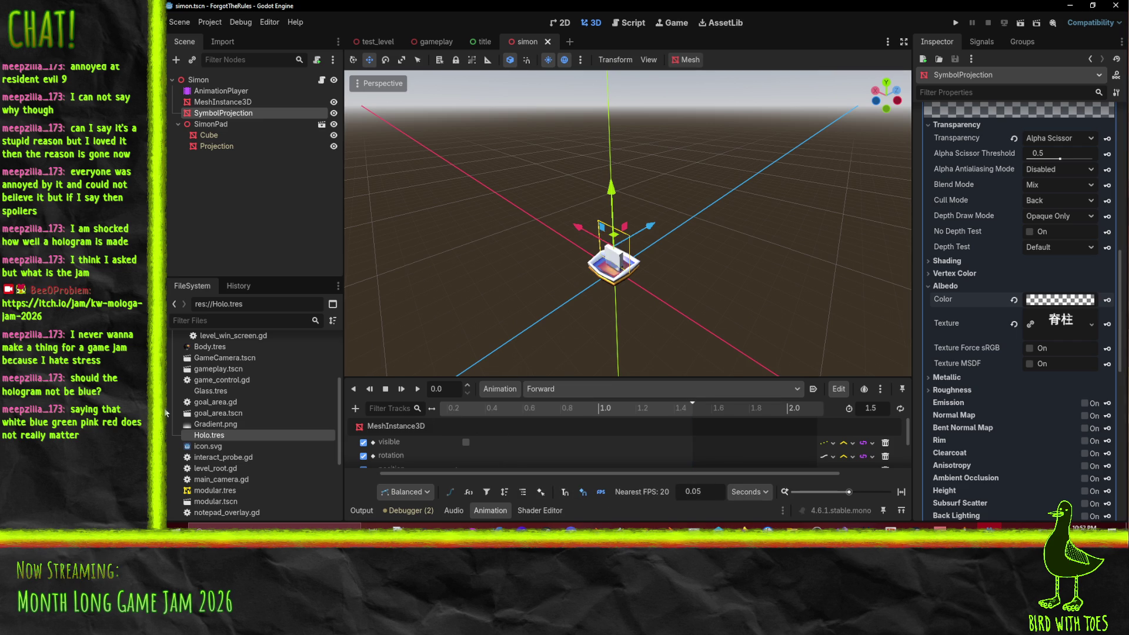
# Step: Create a texture key track for SymbolProjection in the Forward animation
pyautogui.click(226, 154)
pyautogui.click(235, 117)
pyautogui.scroll(-1, 1059, 283)
pyautogui.scroll(1, 1058, 282)
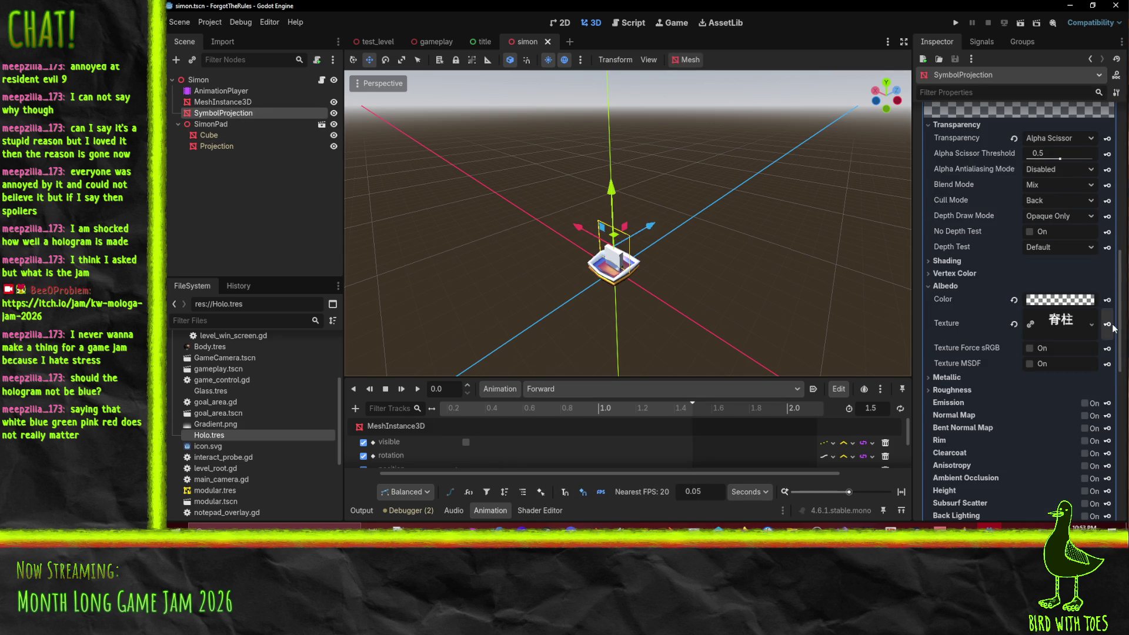
pyautogui.click(1107, 324)
pyautogui.click(602, 301)
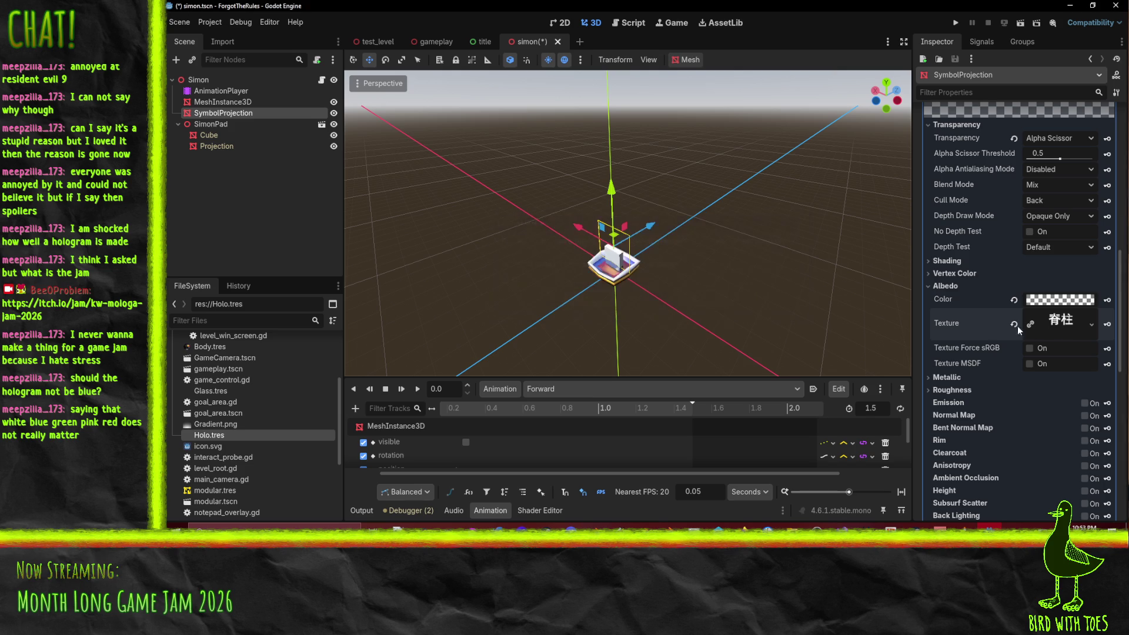
# Step: Quick-load people_1137 as the Forward symbol texture and play the animation
pyautogui.click(1091, 324)
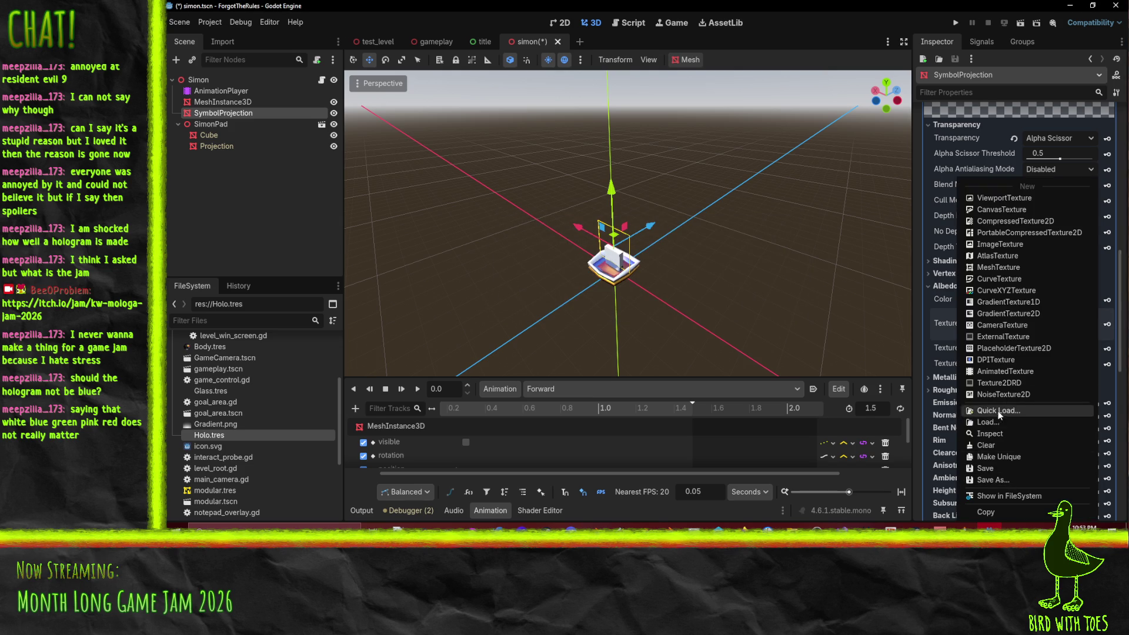
pyautogui.click(993, 410)
pyautogui.click(737, 169)
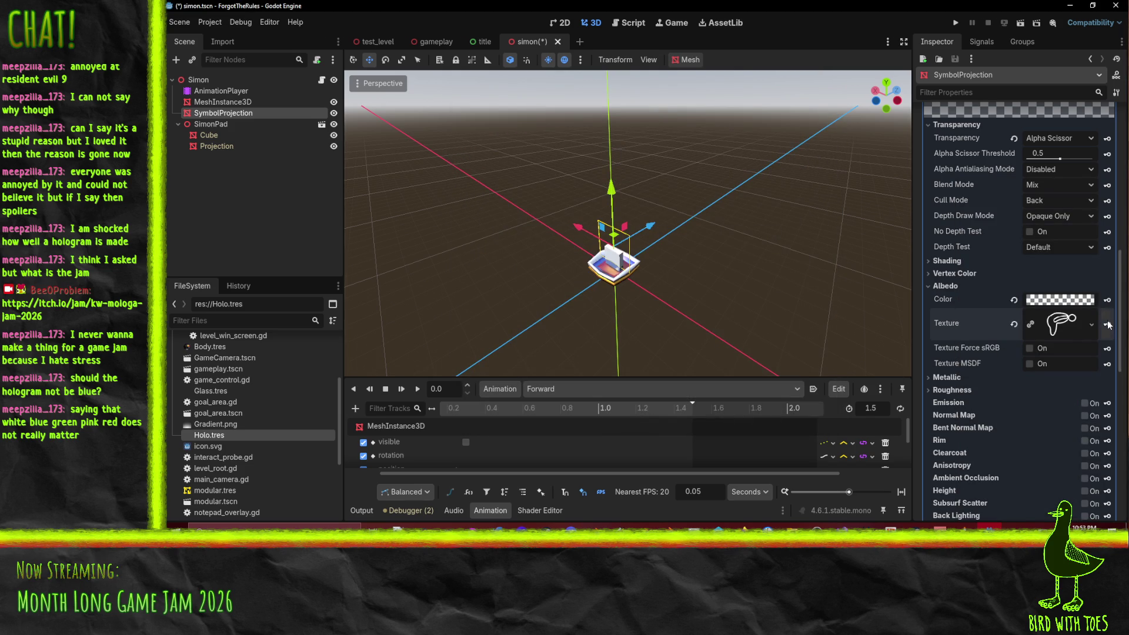
pyautogui.click(418, 390)
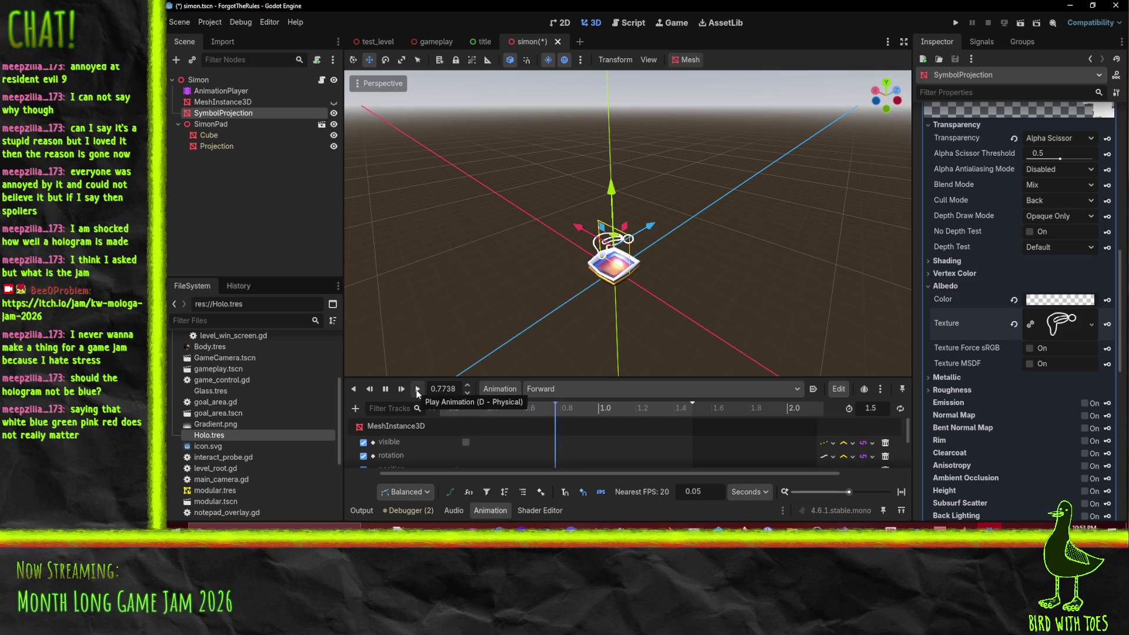
# Step: Switch to the Back animation and quick-load a different symbol texture
pyautogui.click(590, 388)
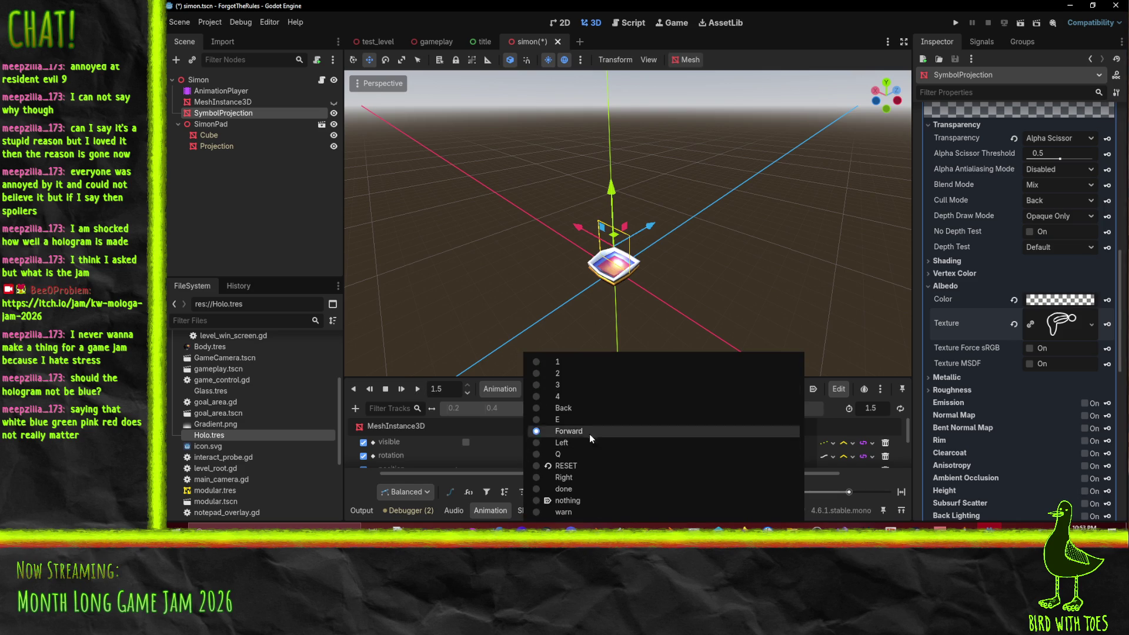
pyautogui.click(581, 405)
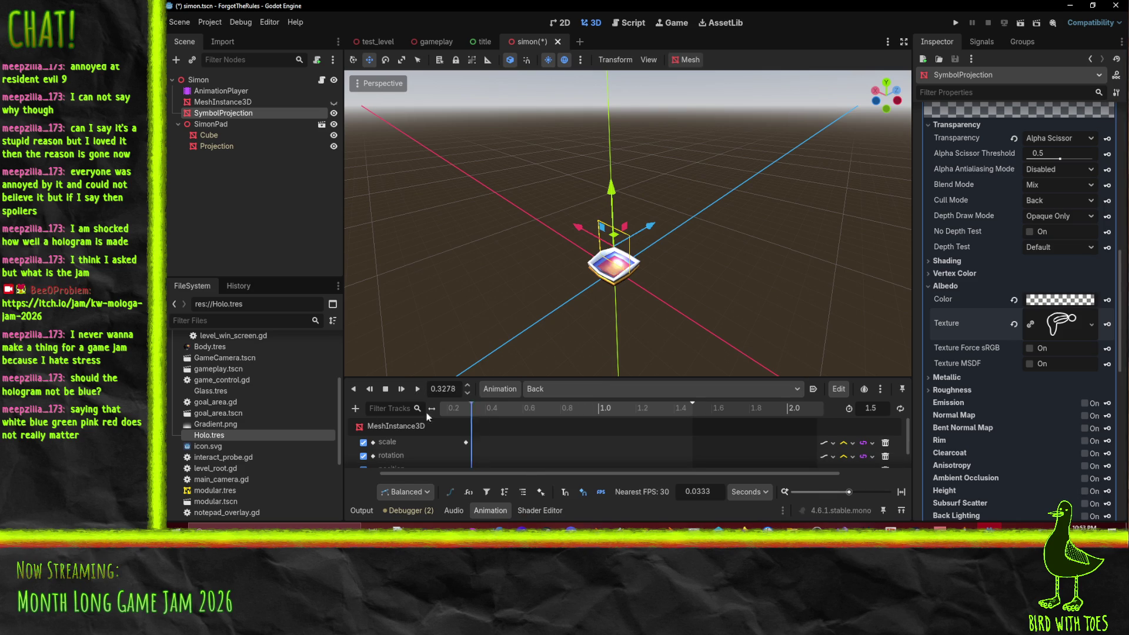
pyautogui.scroll(-2, 559, 428)
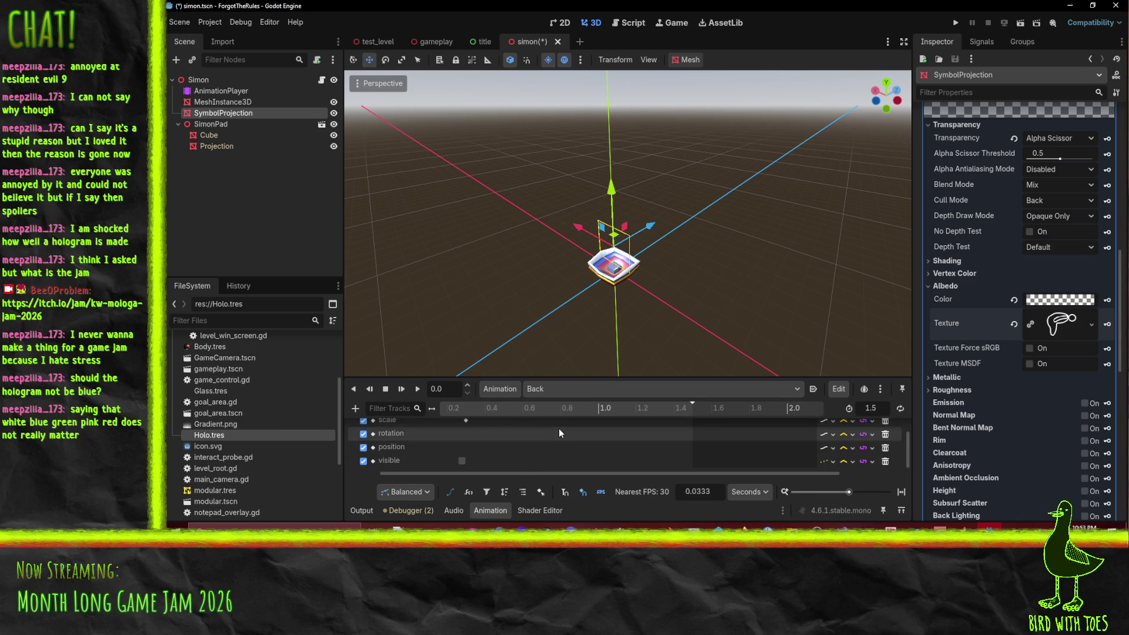
pyautogui.click(1092, 326)
pyautogui.click(1031, 412)
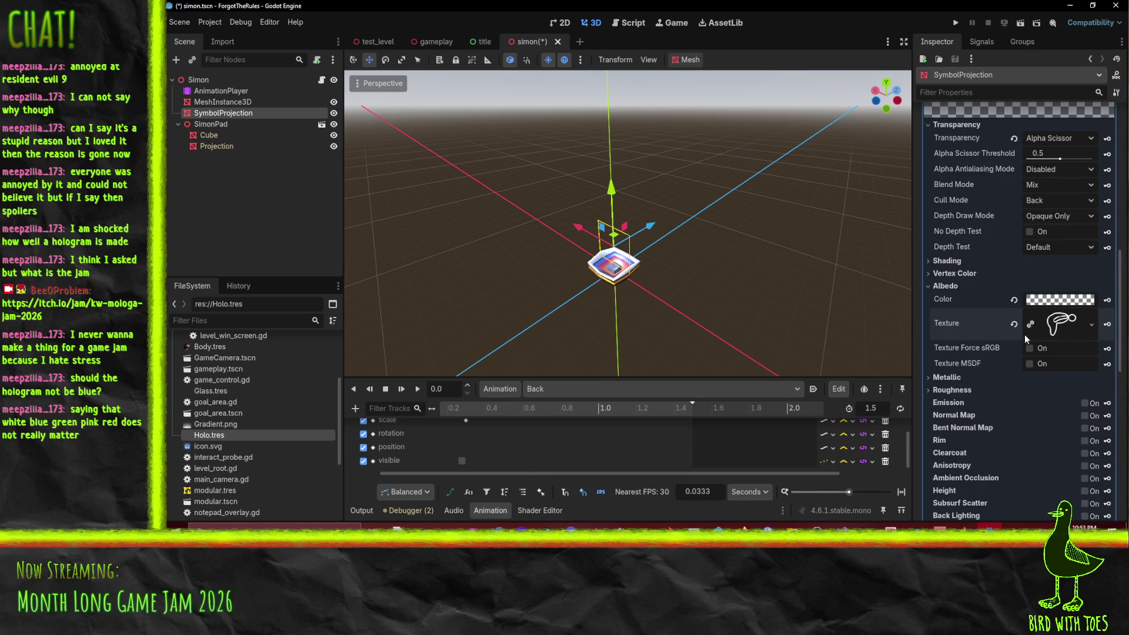
pyautogui.scroll(-1, 1053, 330)
pyautogui.click(1093, 316)
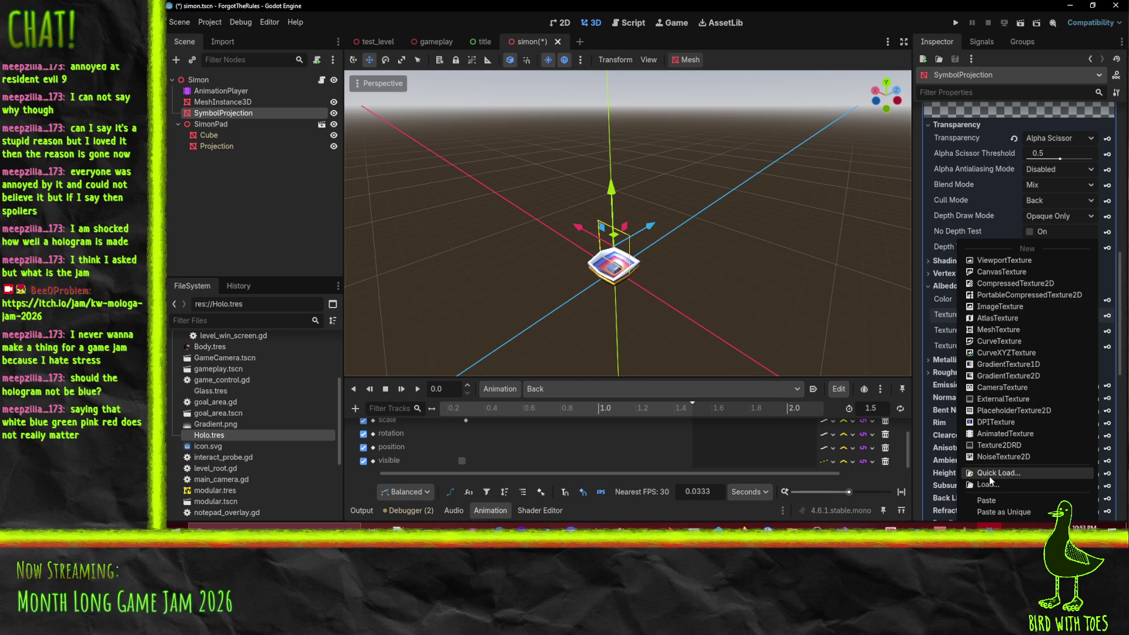
pyautogui.click(989, 476)
pyautogui.doubleClick(535, 167)
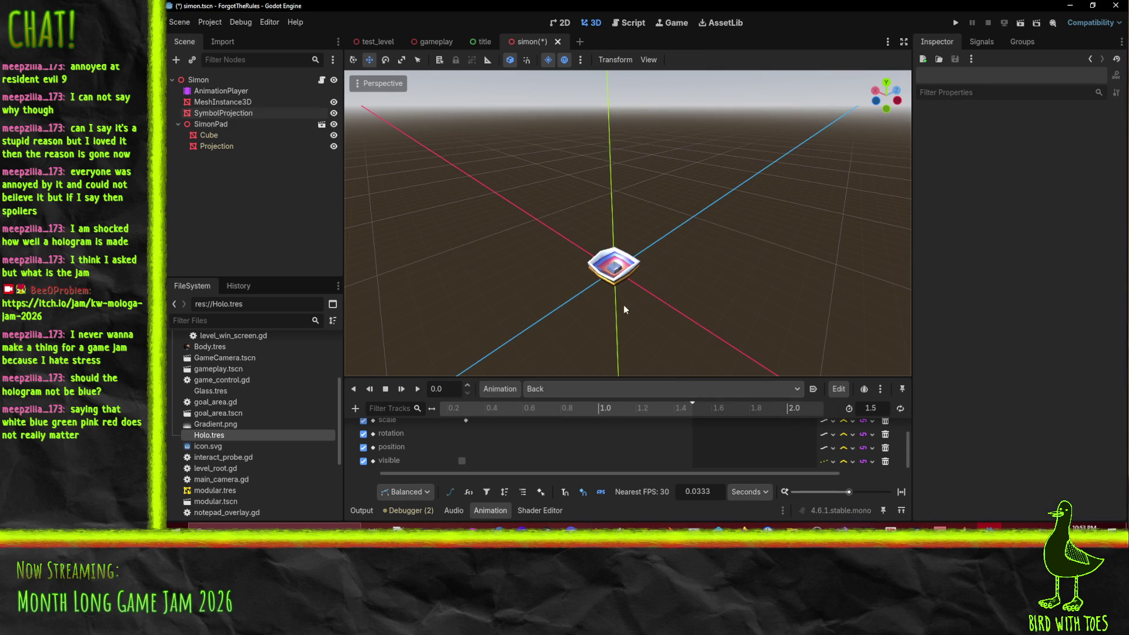
# Step: Create a SymbolProjection texture track in the Back animation
pyautogui.click(219, 113)
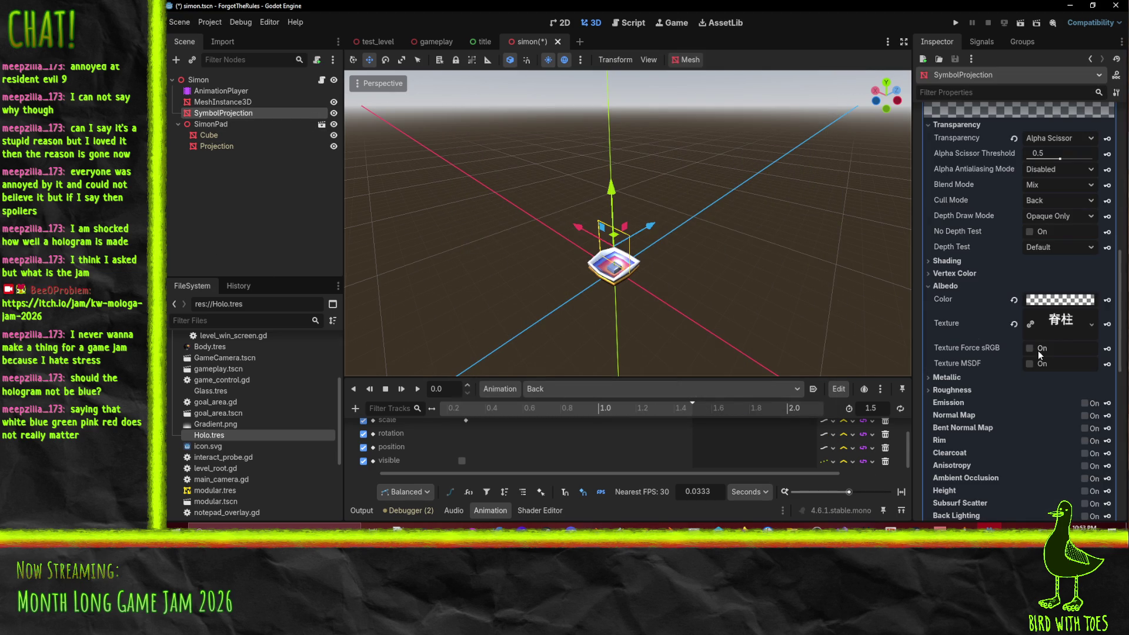
pyautogui.click(1107, 324)
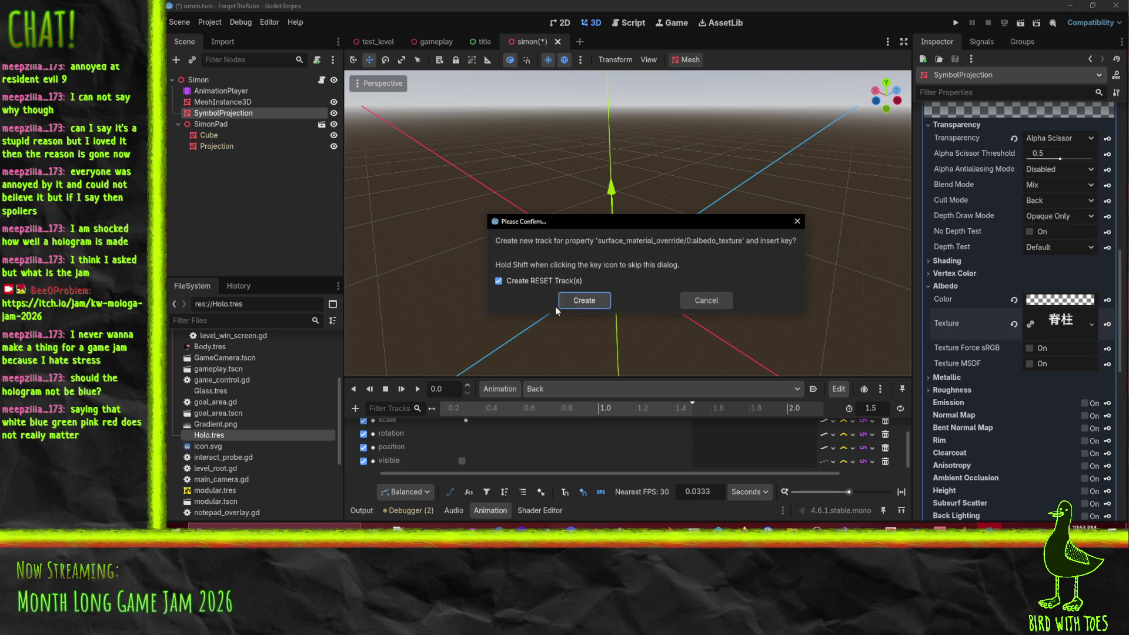
pyautogui.click(575, 299)
pyautogui.scroll(2, 559, 434)
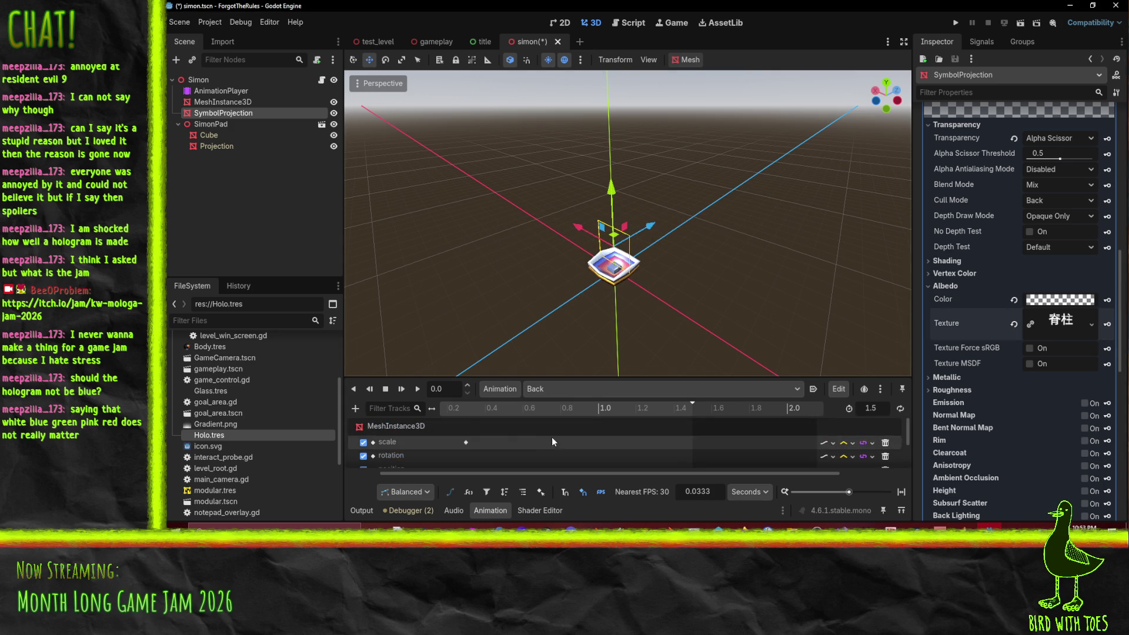
pyautogui.hscroll(-2, 530, 436)
pyautogui.scroll(-1, 570, 447)
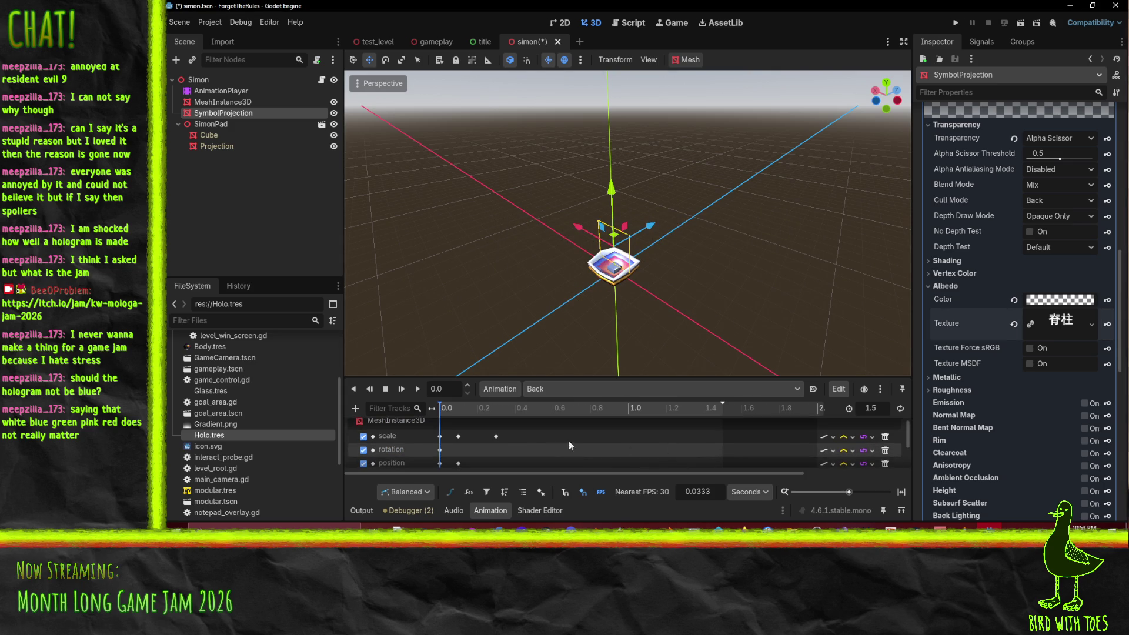
# Step: At 0.2 s, key the symbol colour as ffffff in a new colour track
pyautogui.click(479, 415)
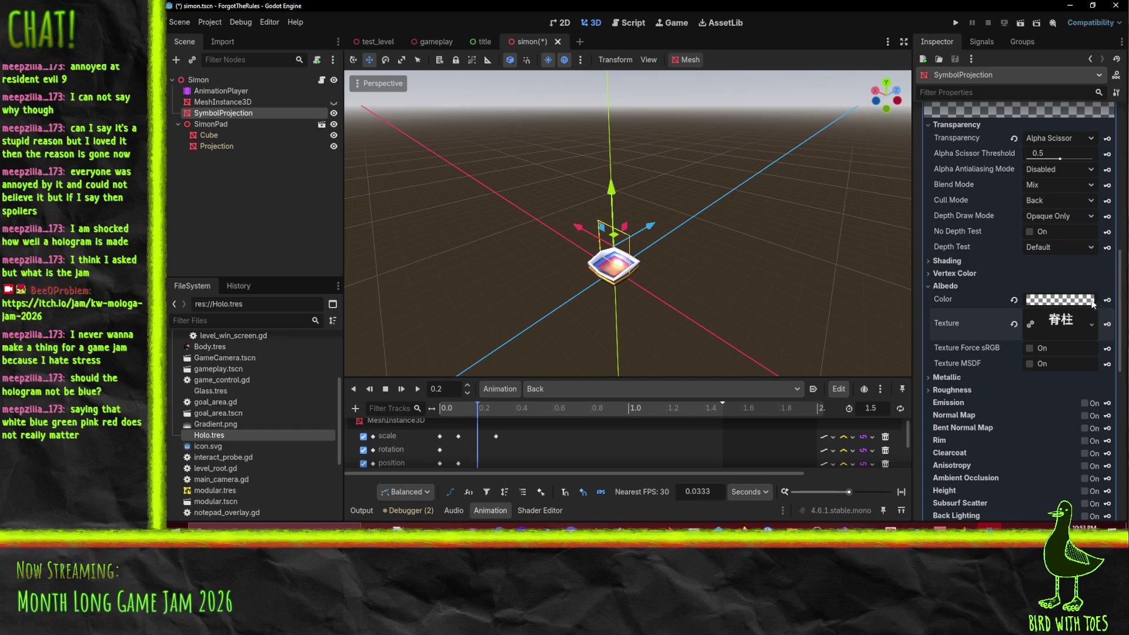
pyautogui.click(1059, 300)
pyautogui.write('ffffff')
pyautogui.press('Return')
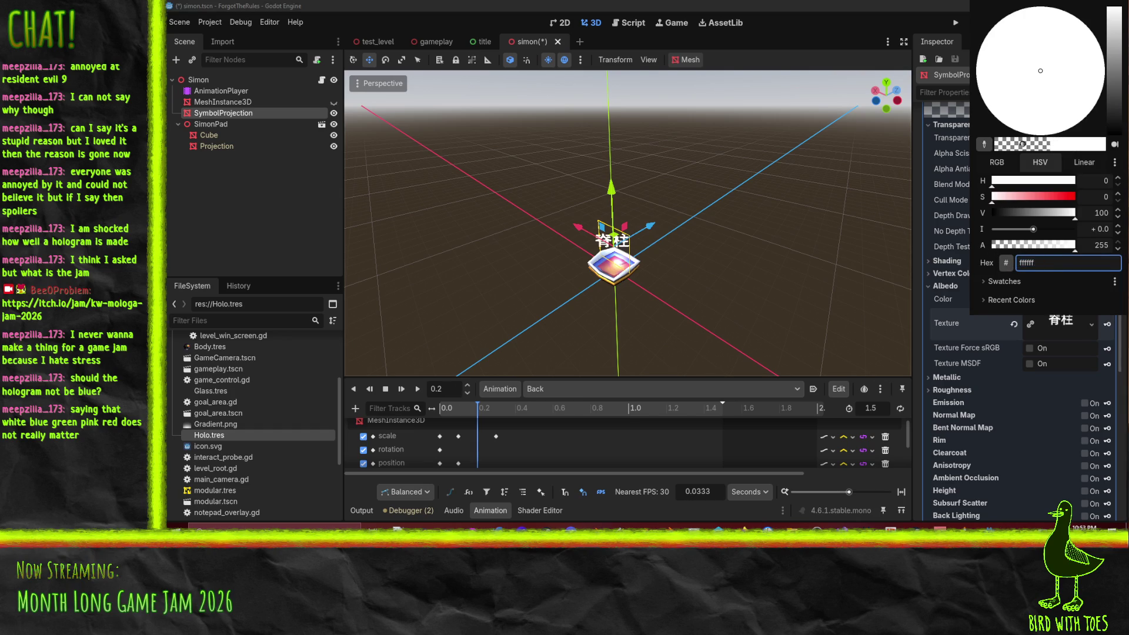
pyautogui.click(942, 317)
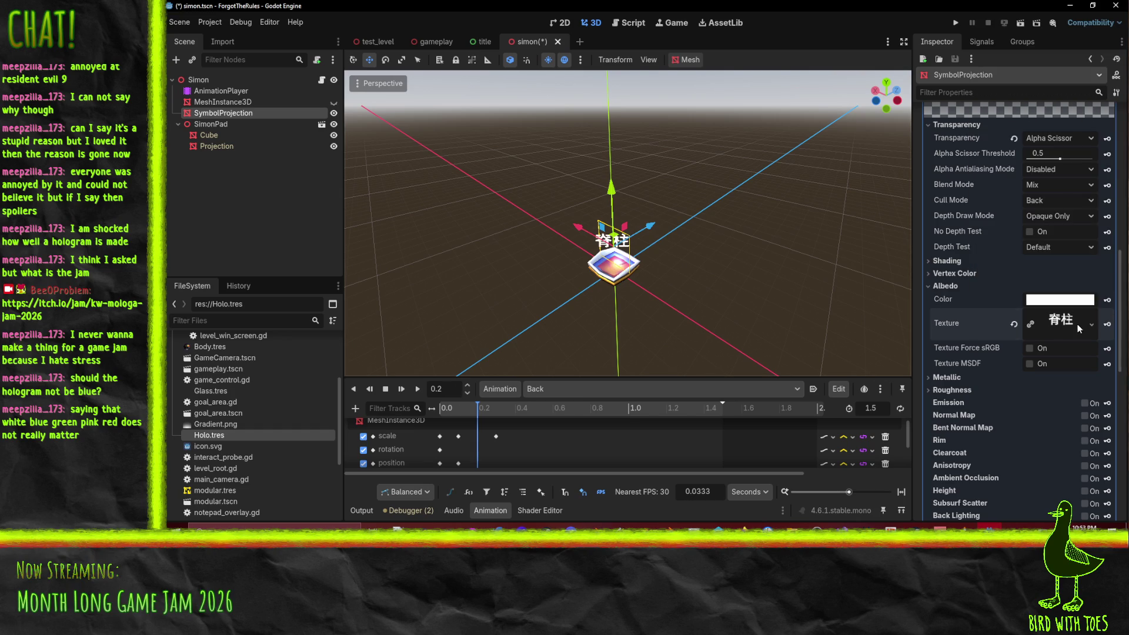
pyautogui.click(1108, 300)
pyautogui.click(588, 301)
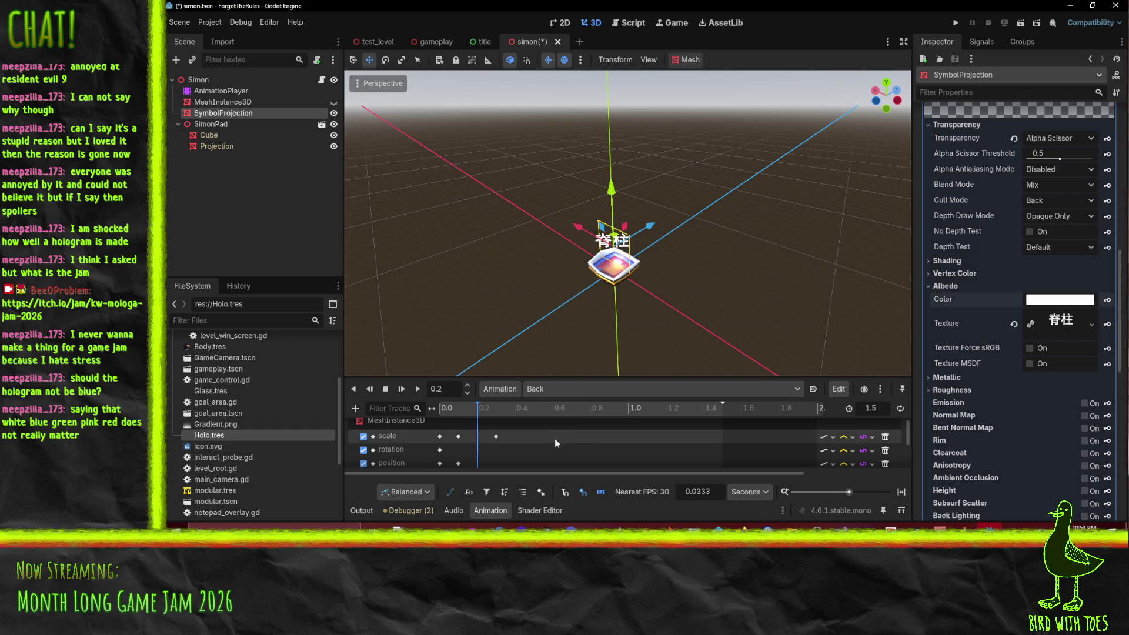
# Step: At just under 0.3 s, raise the symbol colour's saturation toward red
pyautogui.click(497, 410)
pyautogui.moveTo(497, 407); pyautogui.dragTo(496, 407)
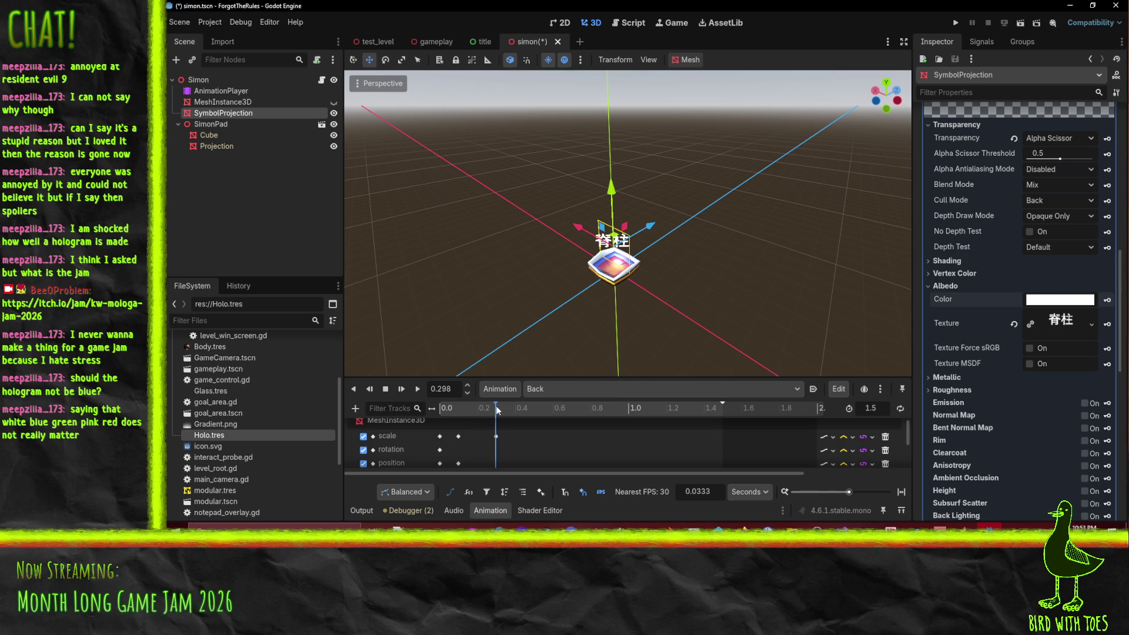
pyautogui.click(1052, 299)
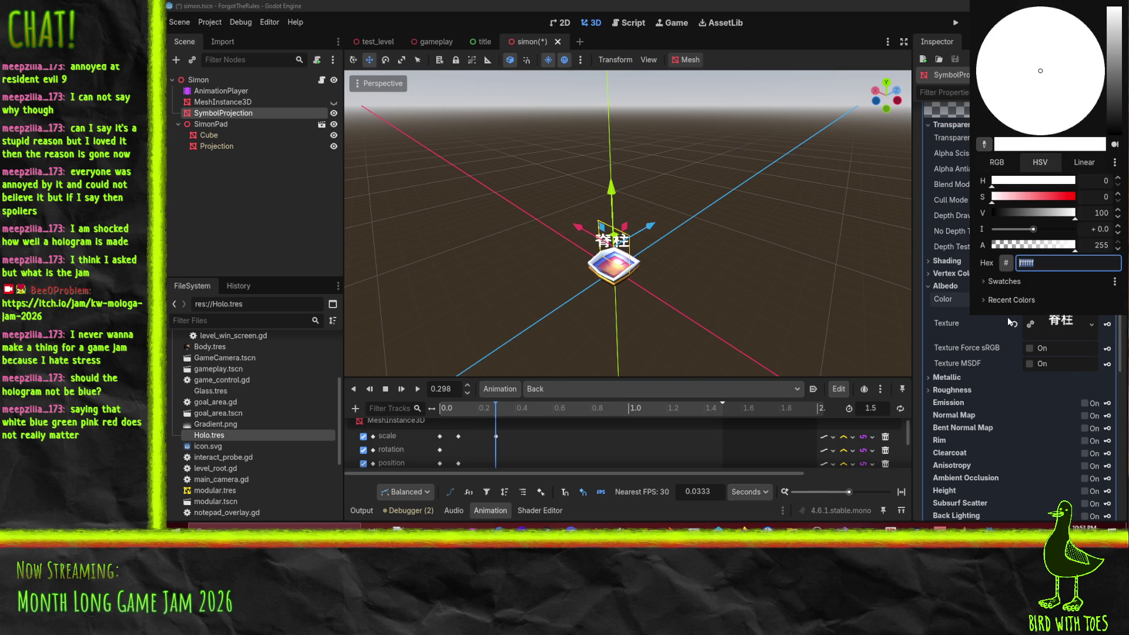
pyautogui.click(1081, 195)
pyautogui.click(925, 319)
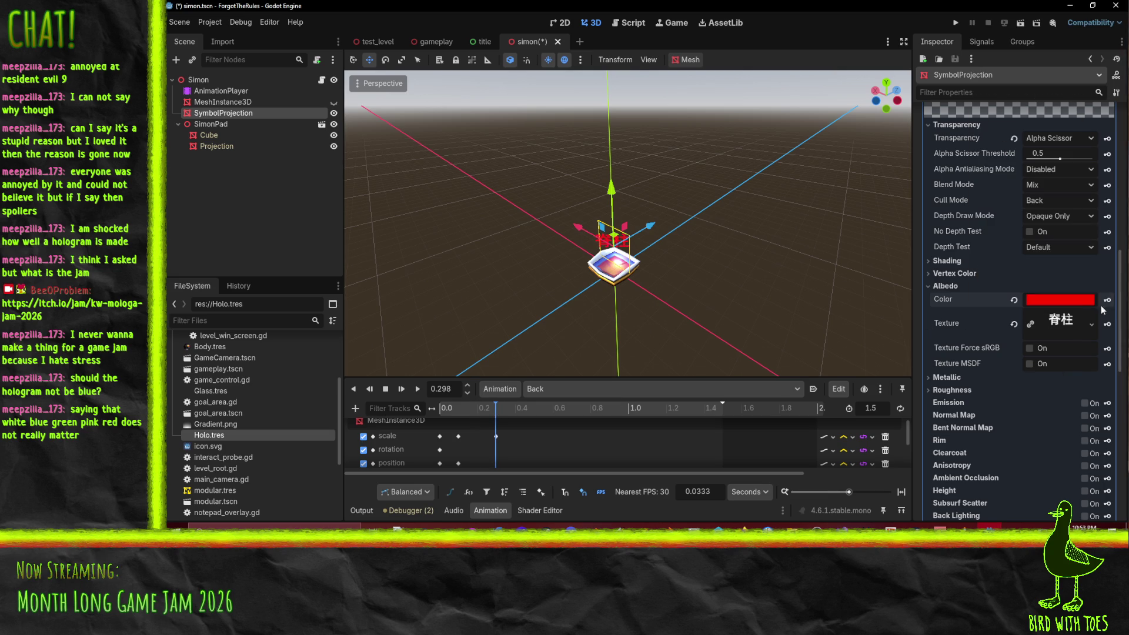
# Step: Set the symbol to ffffff00 at about 0.35 s and back to white at 0.4 s
pyautogui.click(506, 411)
pyautogui.moveTo(507, 412); pyautogui.dragTo(509, 412)
pyautogui.click(1068, 297)
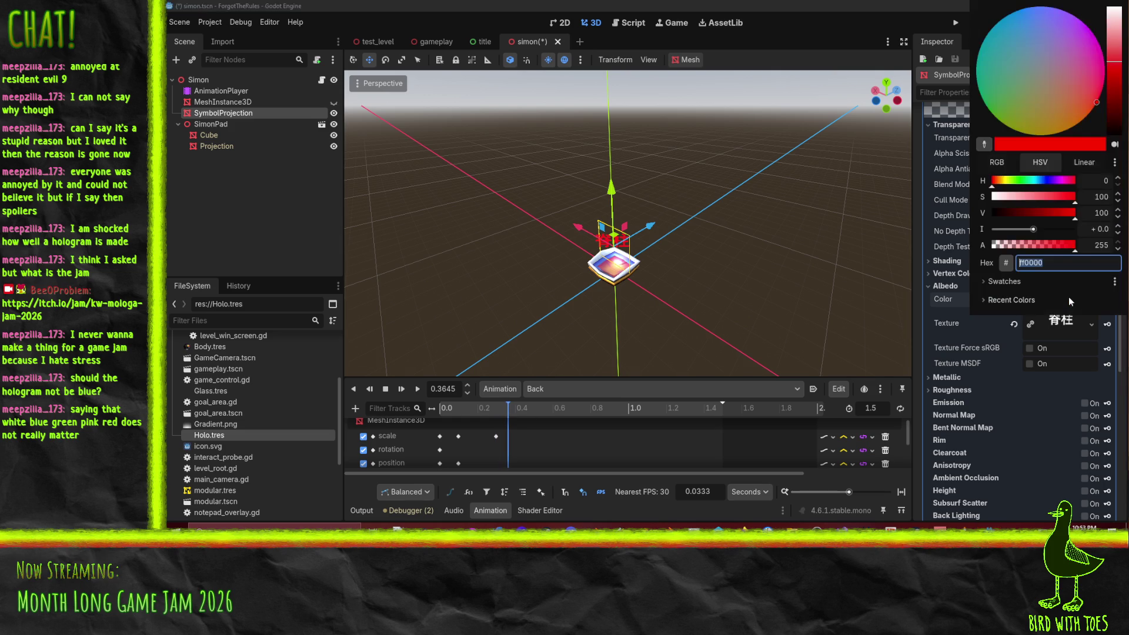
pyautogui.write('ffffff00')
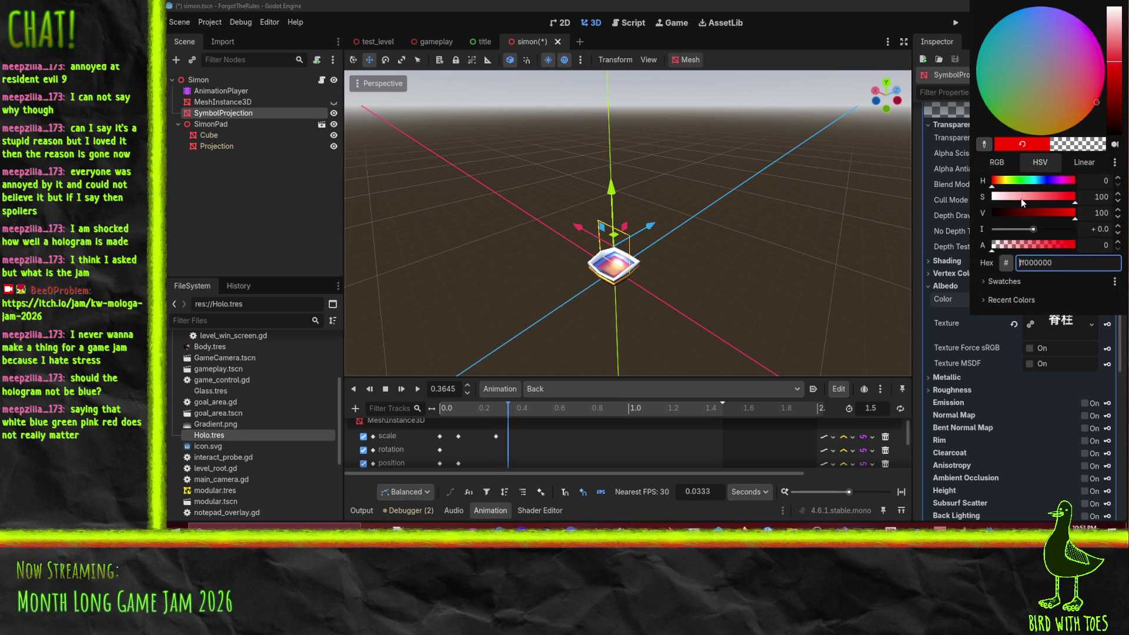
pyautogui.press('Return')
pyautogui.click(936, 341)
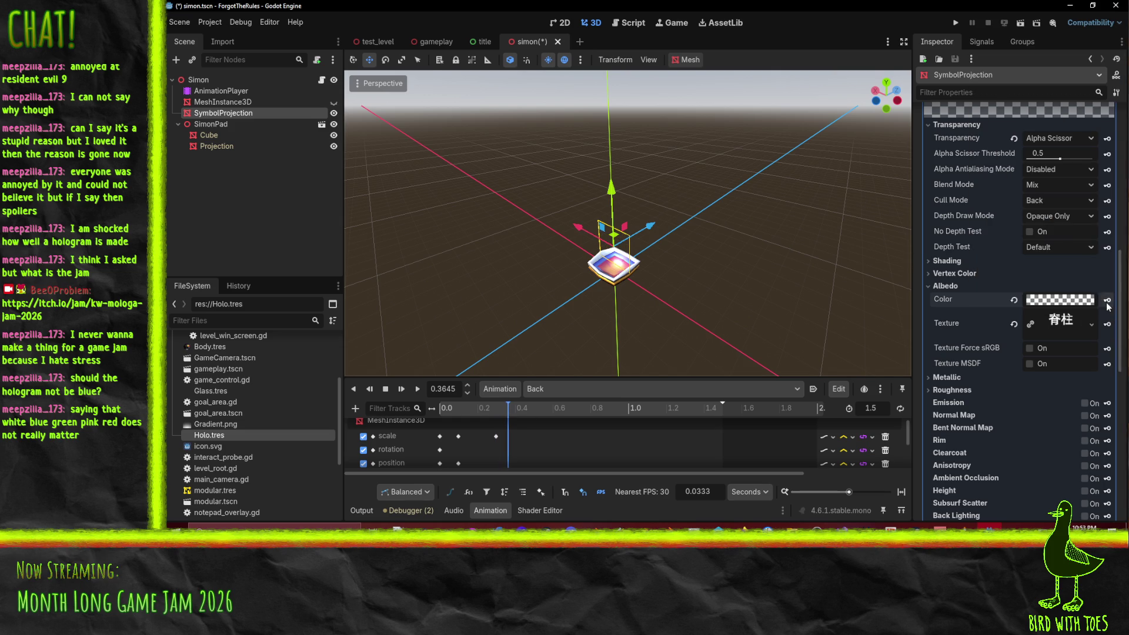
pyautogui.click(515, 410)
pyautogui.click(513, 410)
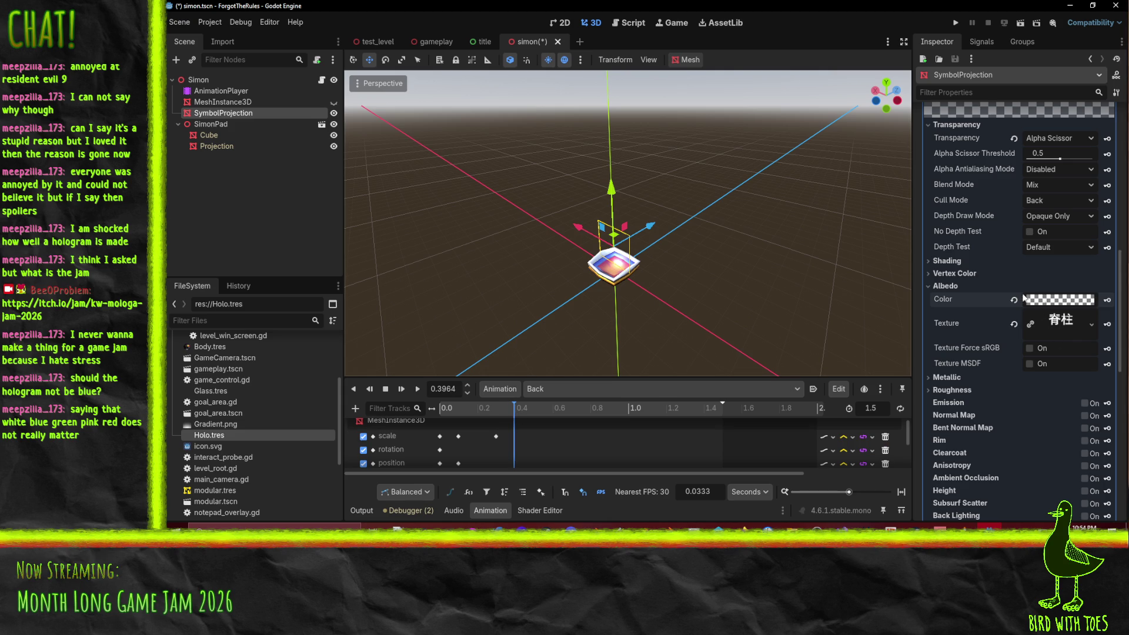
pyautogui.click(1015, 301)
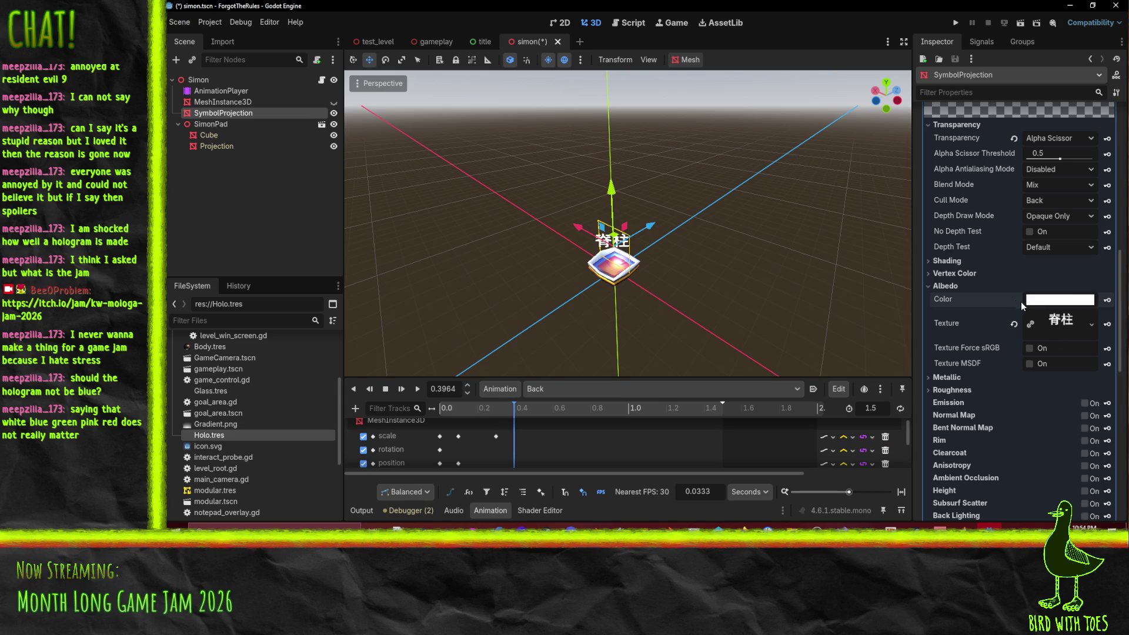
# Step: Make the symbol transparent at 0.45 s and opaque white again at 0.53 s
pyautogui.click(523, 411)
pyautogui.click(1043, 300)
pyautogui.moveTo(1073, 245); pyautogui.dragTo(992, 248)
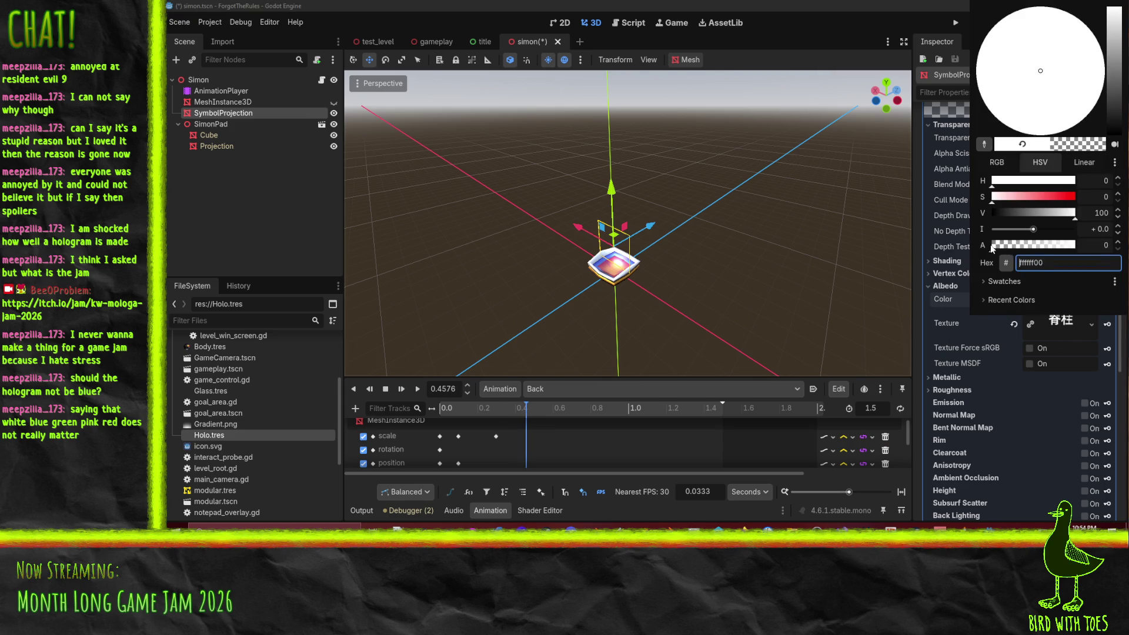
pyautogui.click(947, 305)
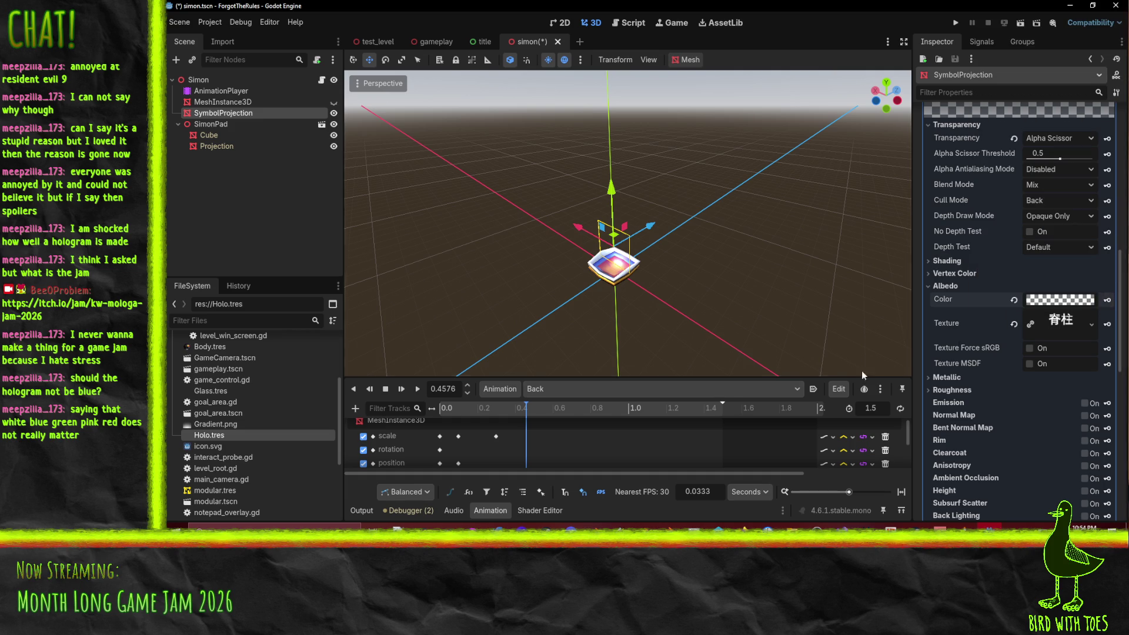
pyautogui.click(540, 412)
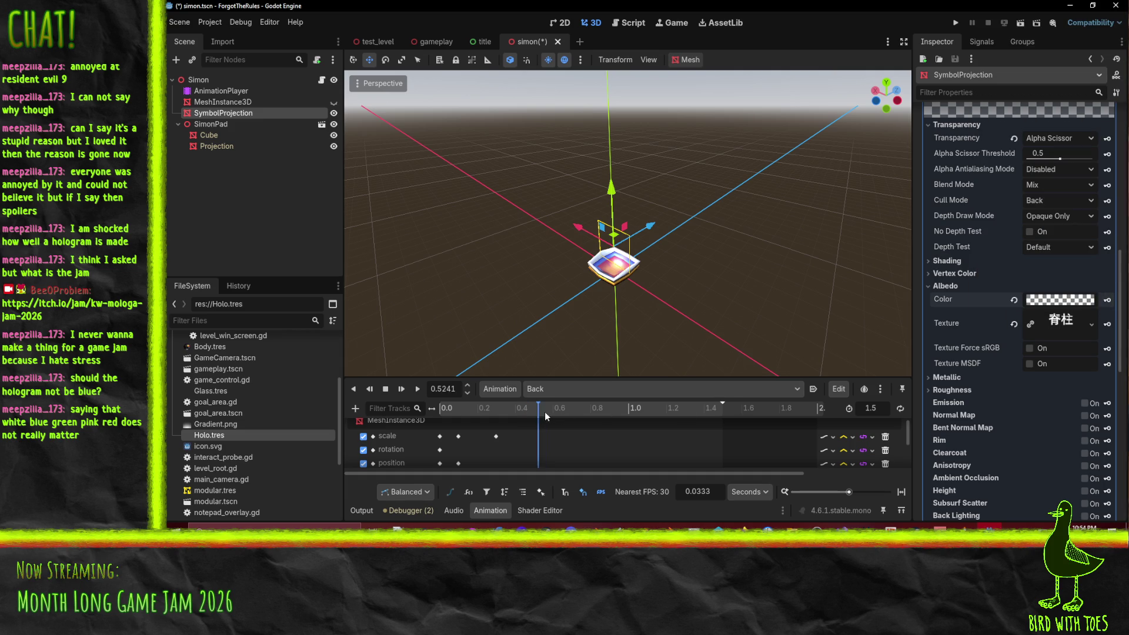
pyautogui.click(1015, 302)
# Step: Set the symbol to ffffff00 at 0.82 s and revert it to white at 0.87 s
pyautogui.moveTo(598, 410); pyautogui.dragTo(590, 410)
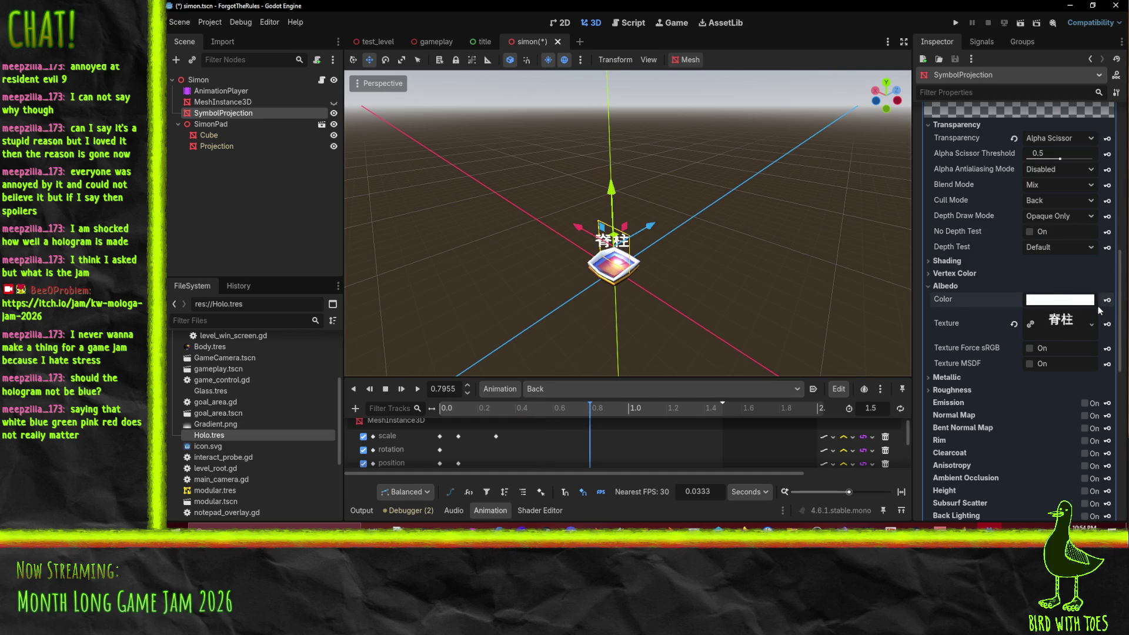
pyautogui.moveTo(595, 419); pyautogui.dragTo(596, 419)
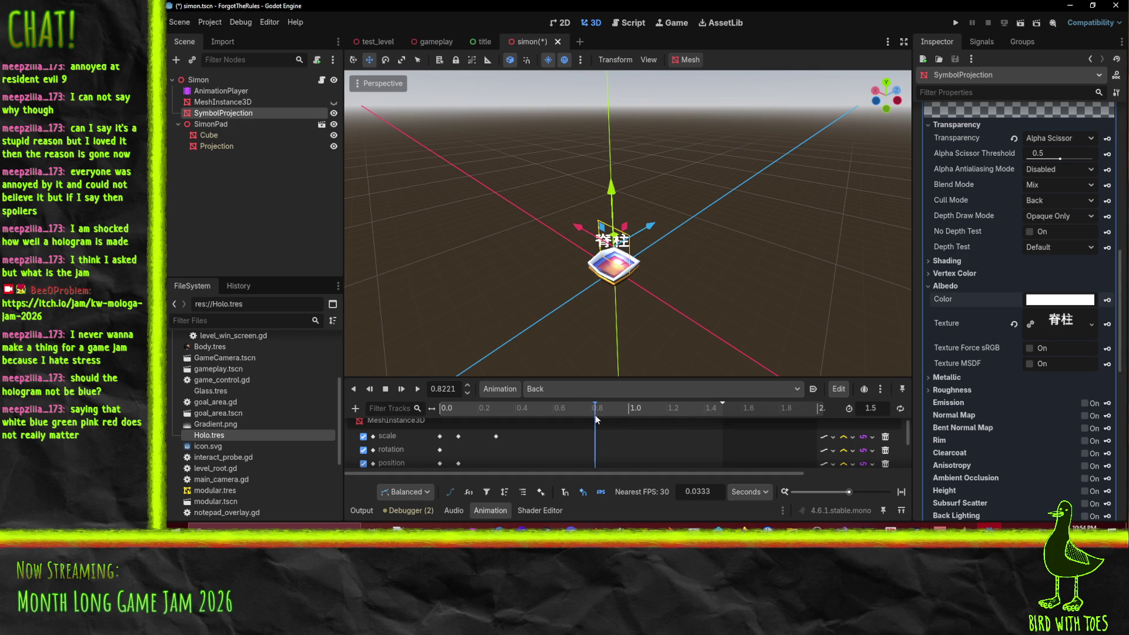
pyautogui.click(1053, 301)
pyautogui.write('ffffff00')
pyautogui.press('Return')
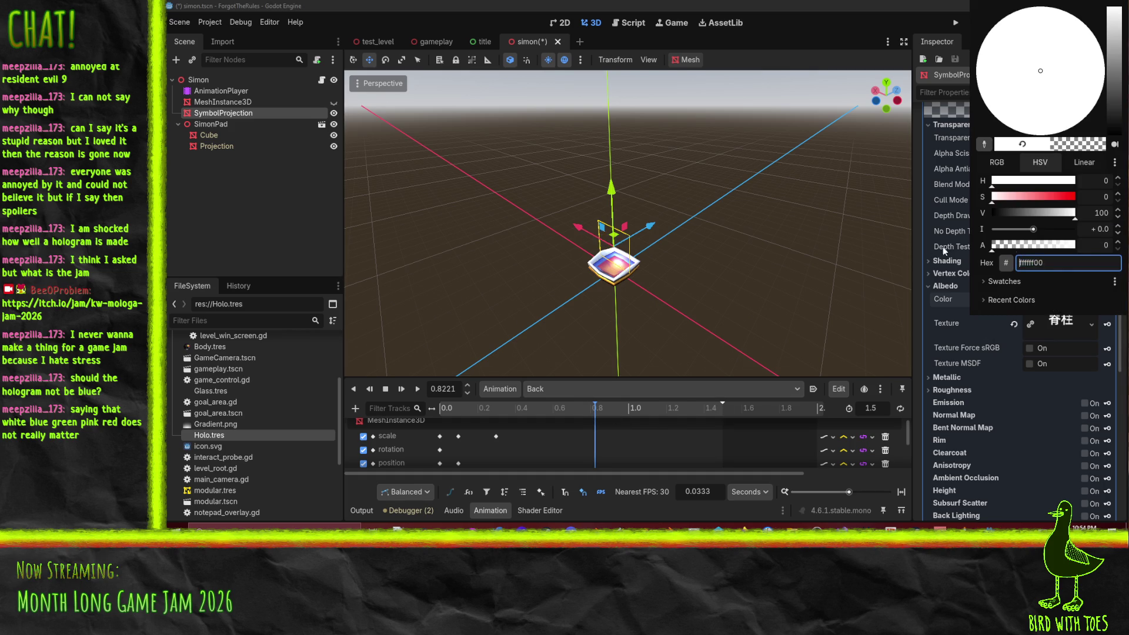
pyautogui.click(922, 308)
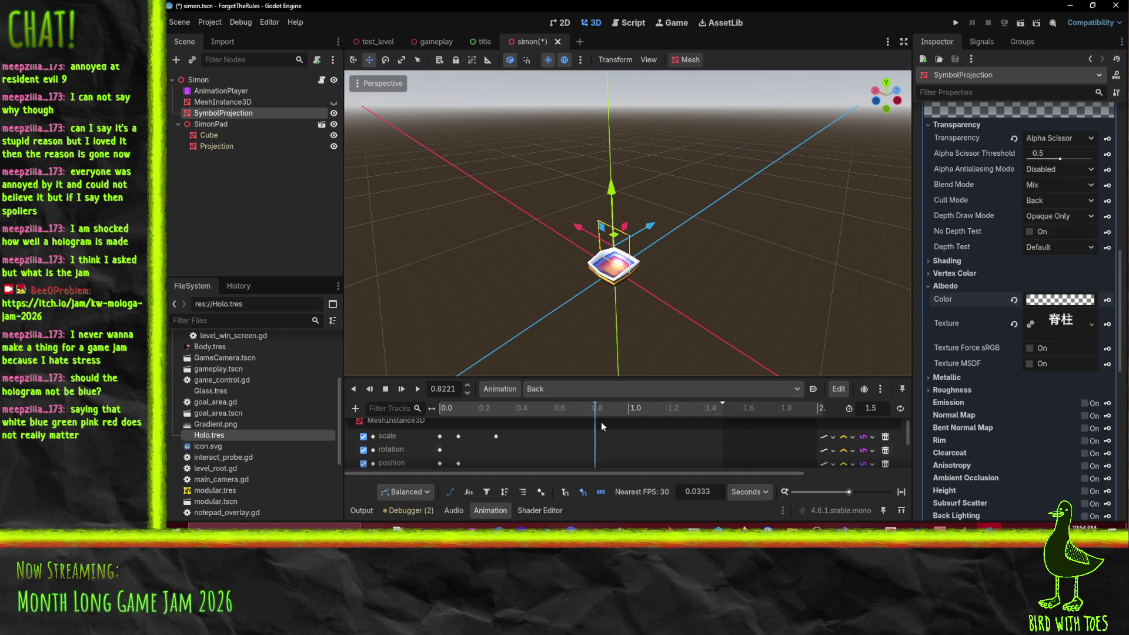
pyautogui.moveTo(602, 413); pyautogui.dragTo(604, 413)
pyautogui.click(1014, 300)
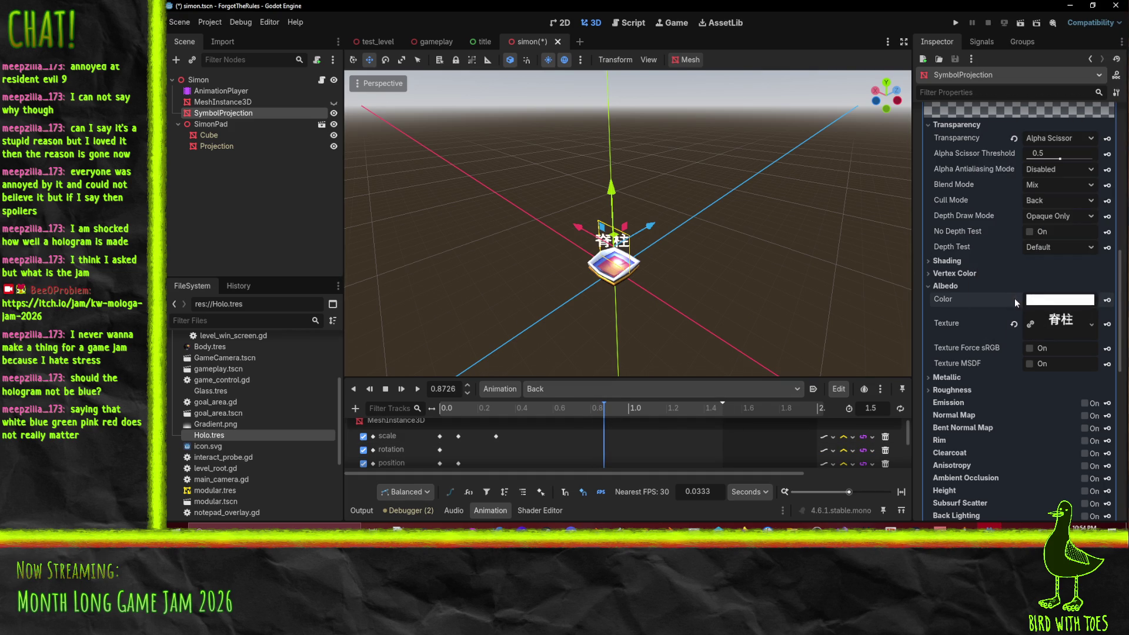
# Step: Make the symbol transparent at the 1.5 s end, then replay Back to preview the flicker
pyautogui.click(667, 413)
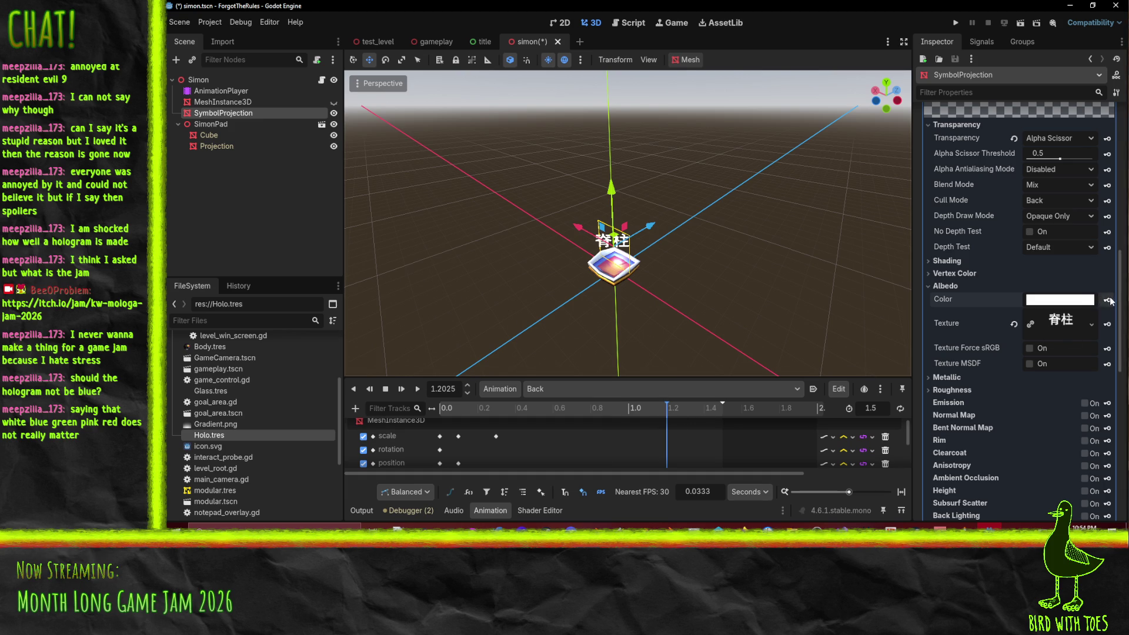
pyautogui.moveTo(715, 407); pyautogui.dragTo(735, 407)
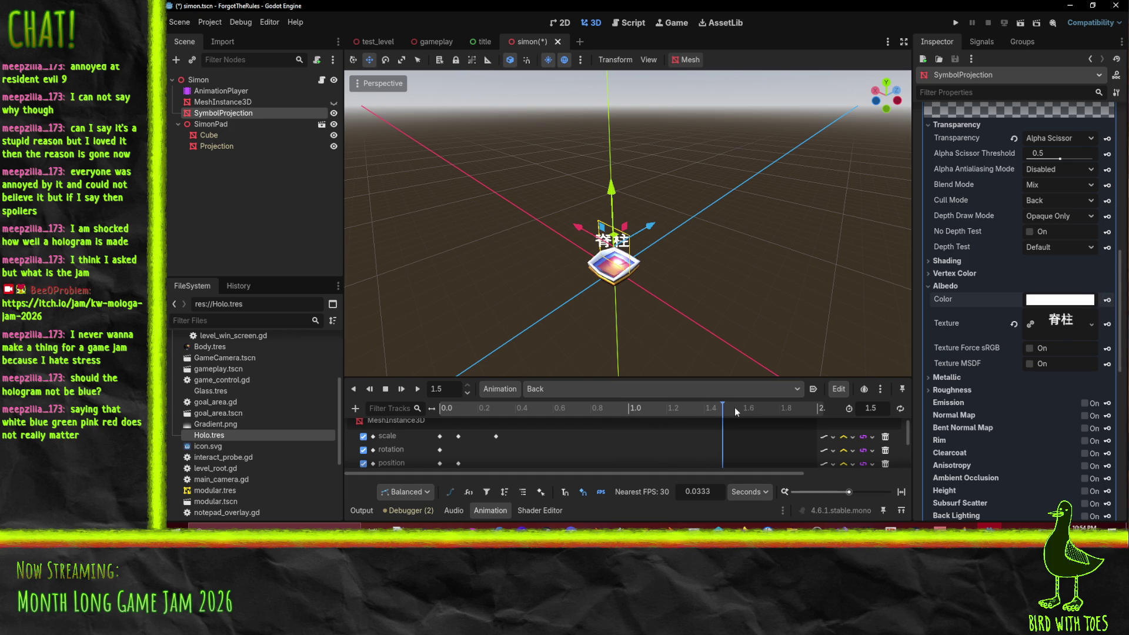
pyautogui.click(1050, 300)
pyautogui.write('00')
pyautogui.press('Return')
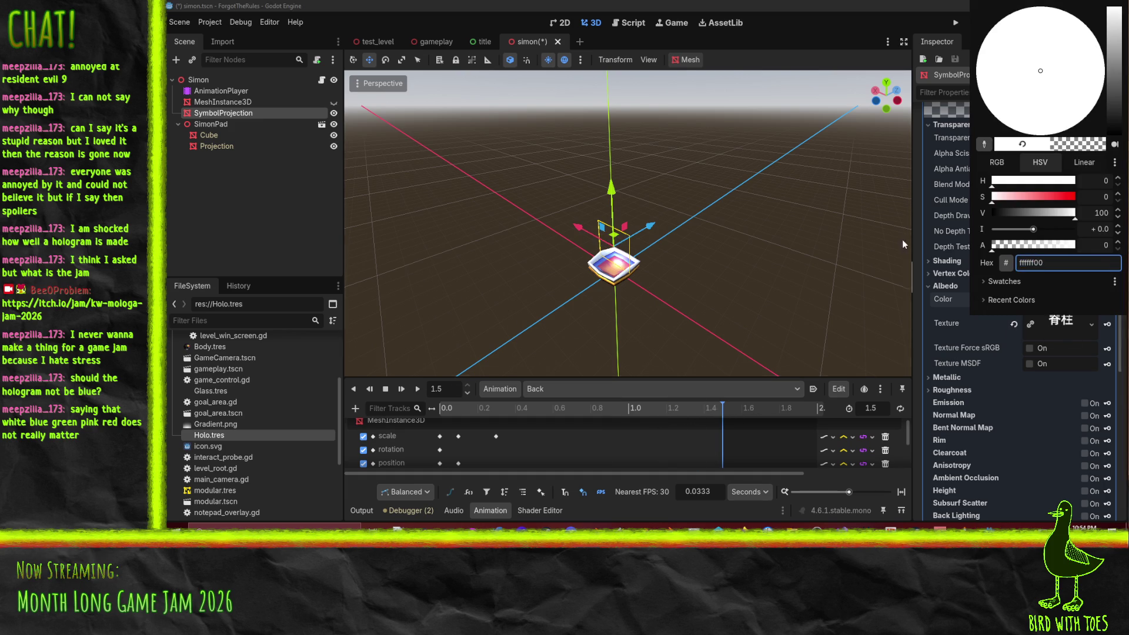
pyautogui.click(1109, 312)
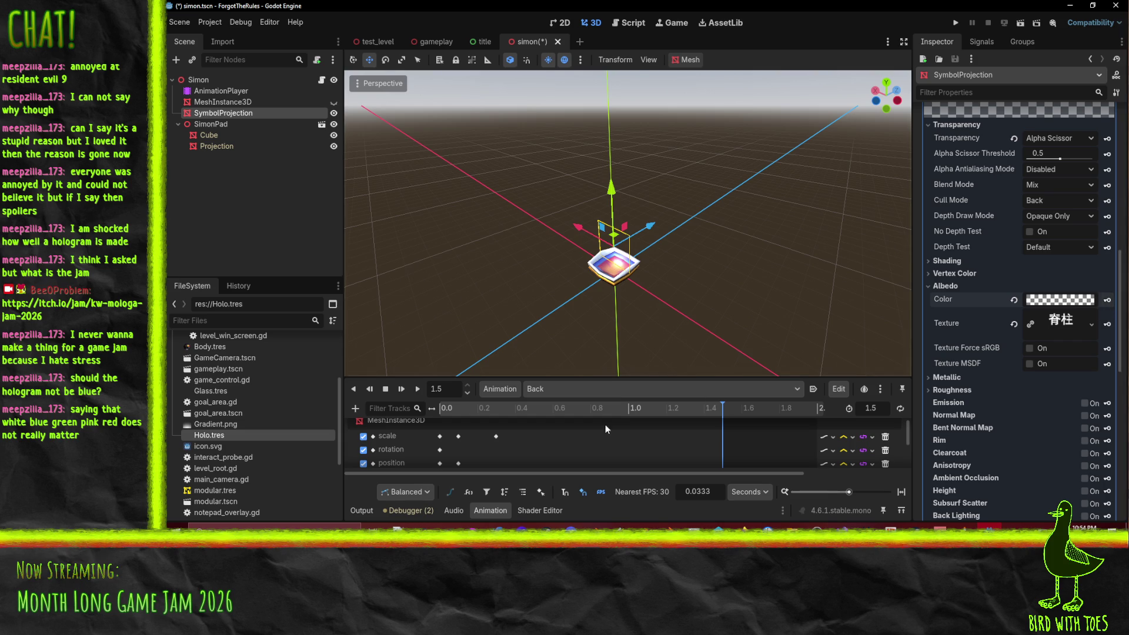
pyautogui.hotkey('ctrl', 'z')
pyautogui.click(416, 390)
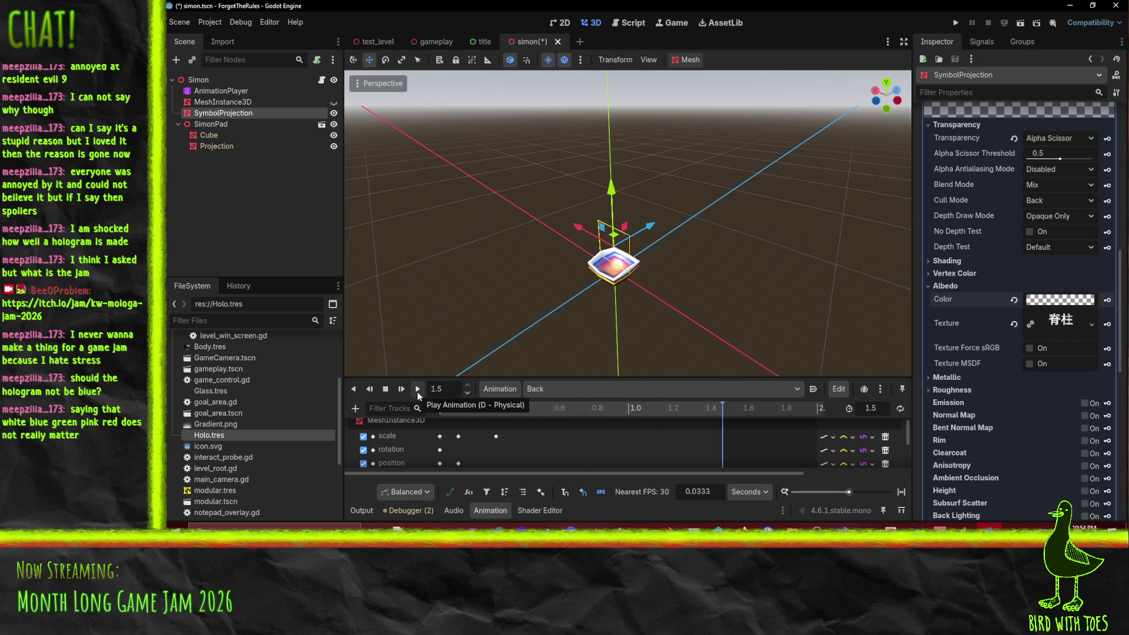
pyautogui.scroll(-3, 563, 447)
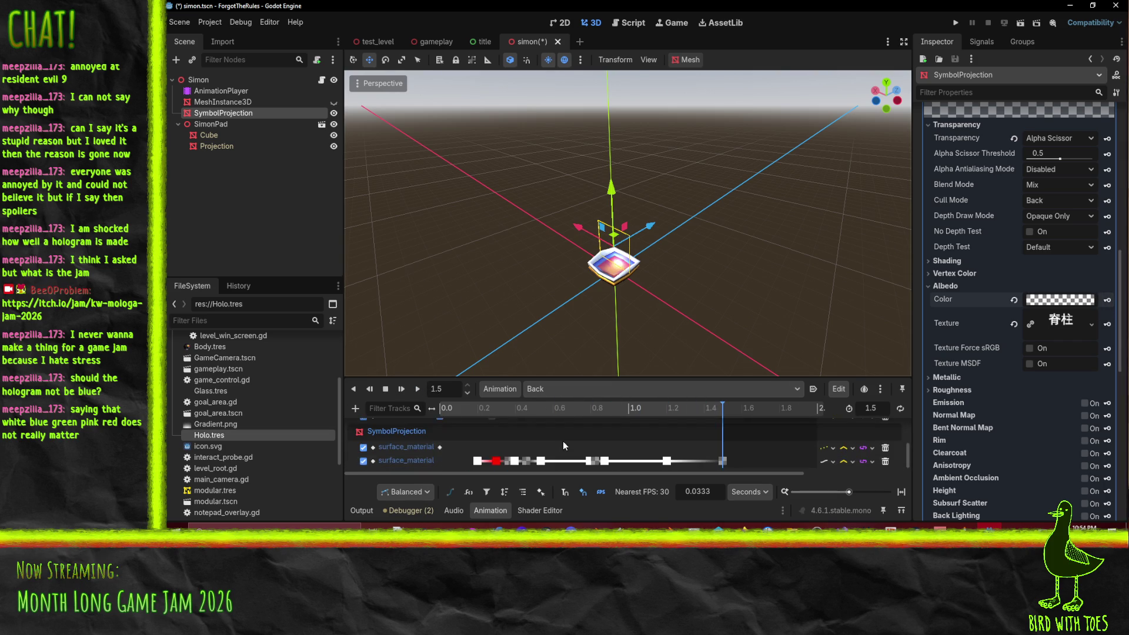
# Step: Preview the Back animation, then make its symbol colour key at 0.7955 s pale pink ffc2c2
pyautogui.click(385, 389)
pyautogui.click(418, 391)
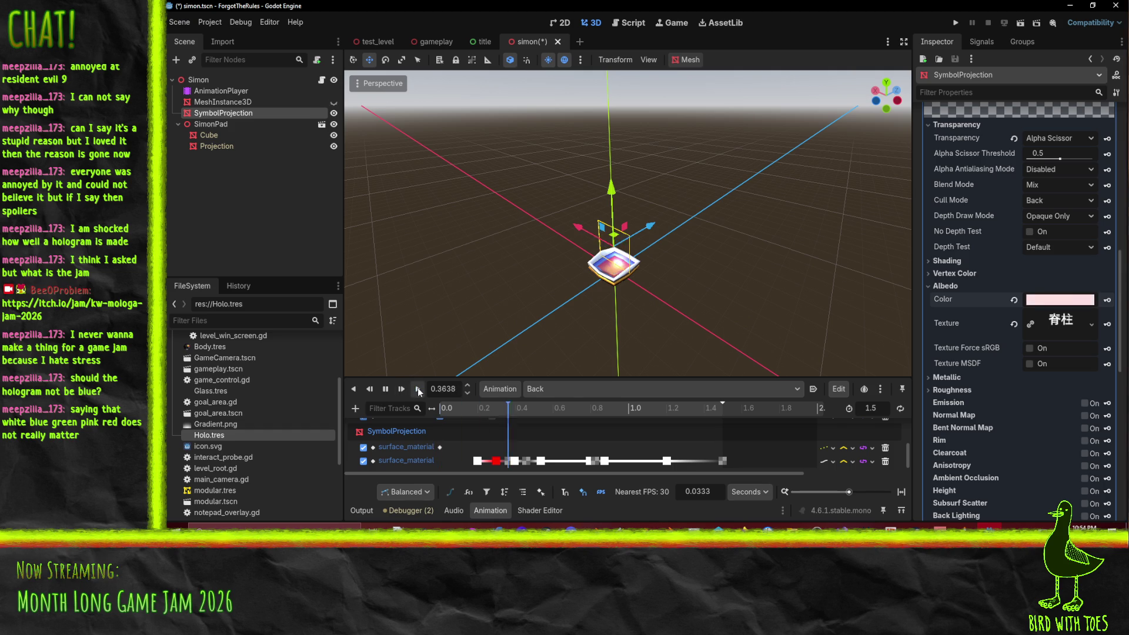
pyautogui.click(588, 462)
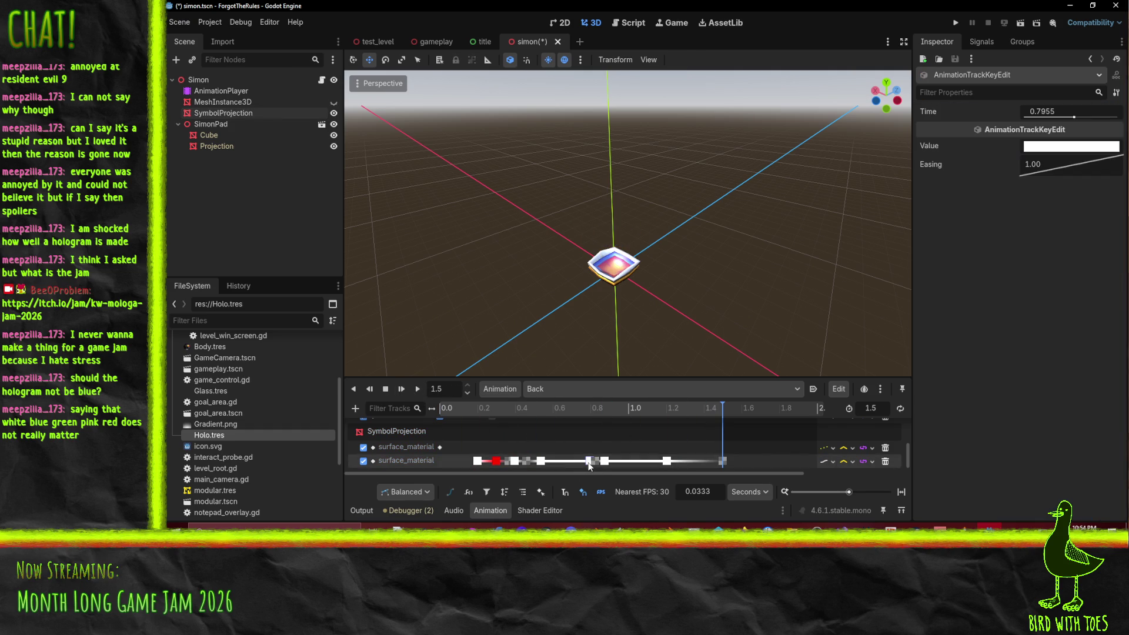
pyautogui.click(1060, 147)
pyautogui.click(1013, 351)
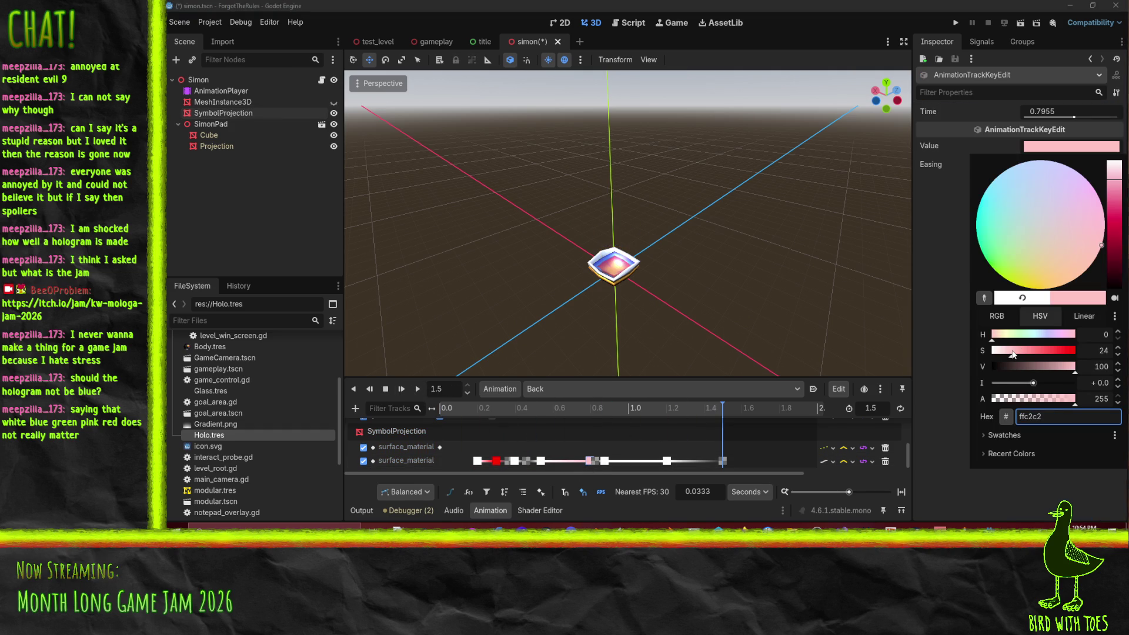
pyautogui.click(1042, 474)
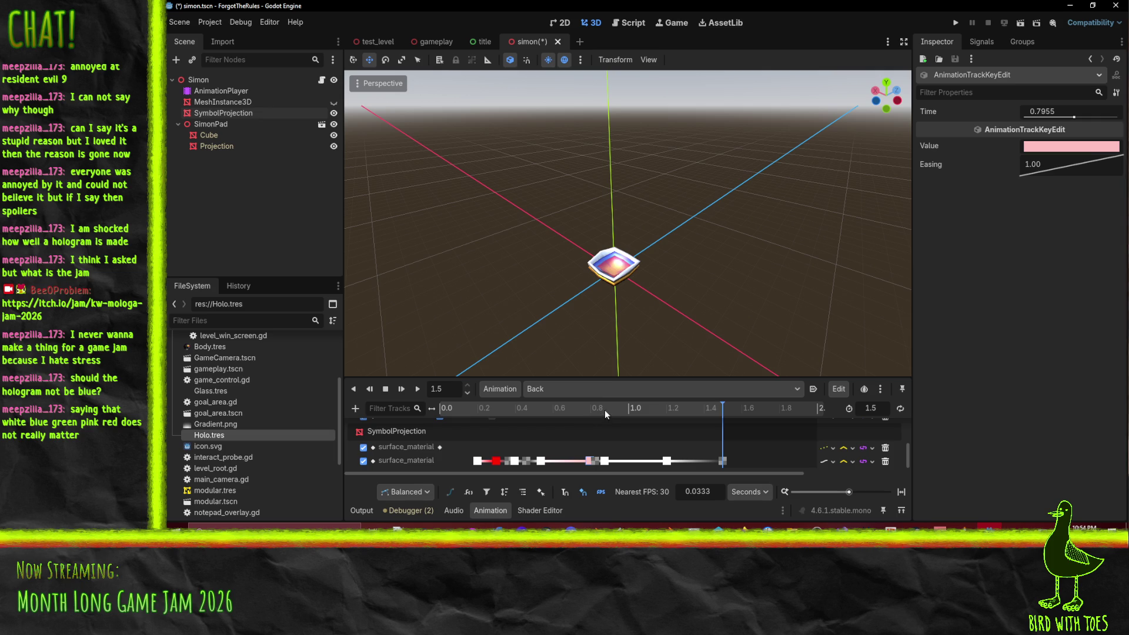
# Step: Replay the pink flash, then save the scene and launch the game with F5
pyautogui.click(417, 389)
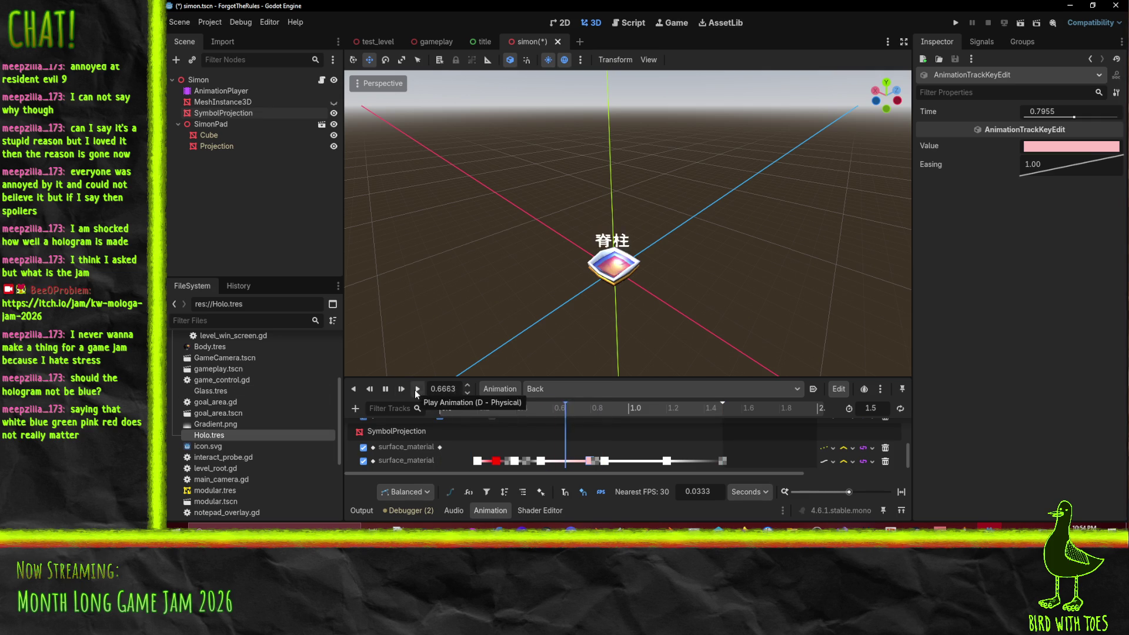
pyautogui.scroll(3, 610, 287)
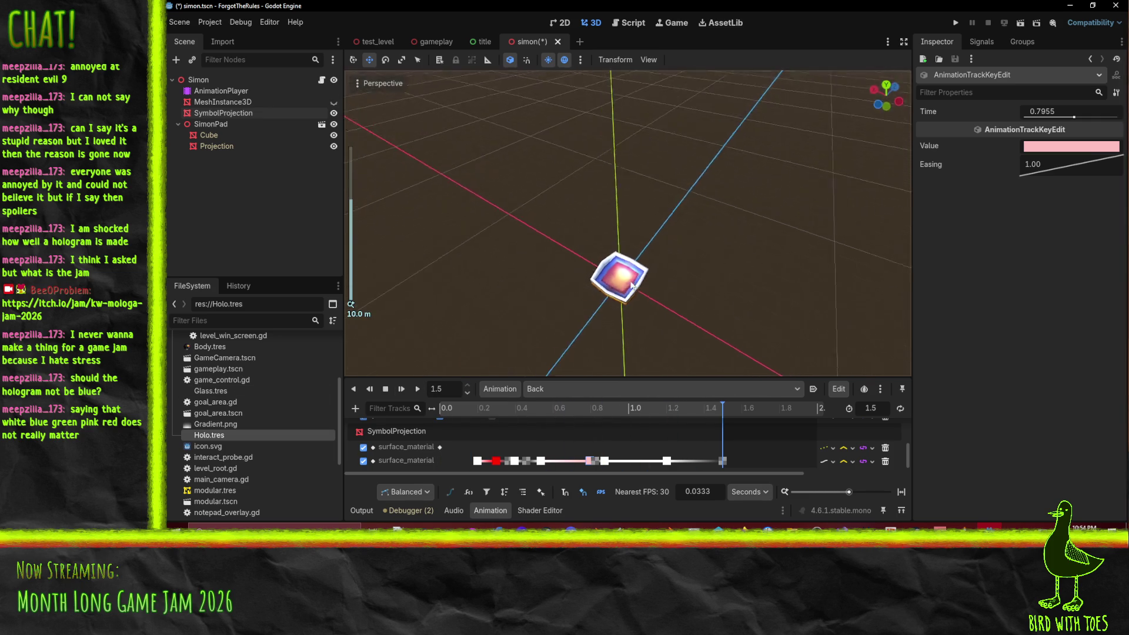
pyautogui.press('F5')
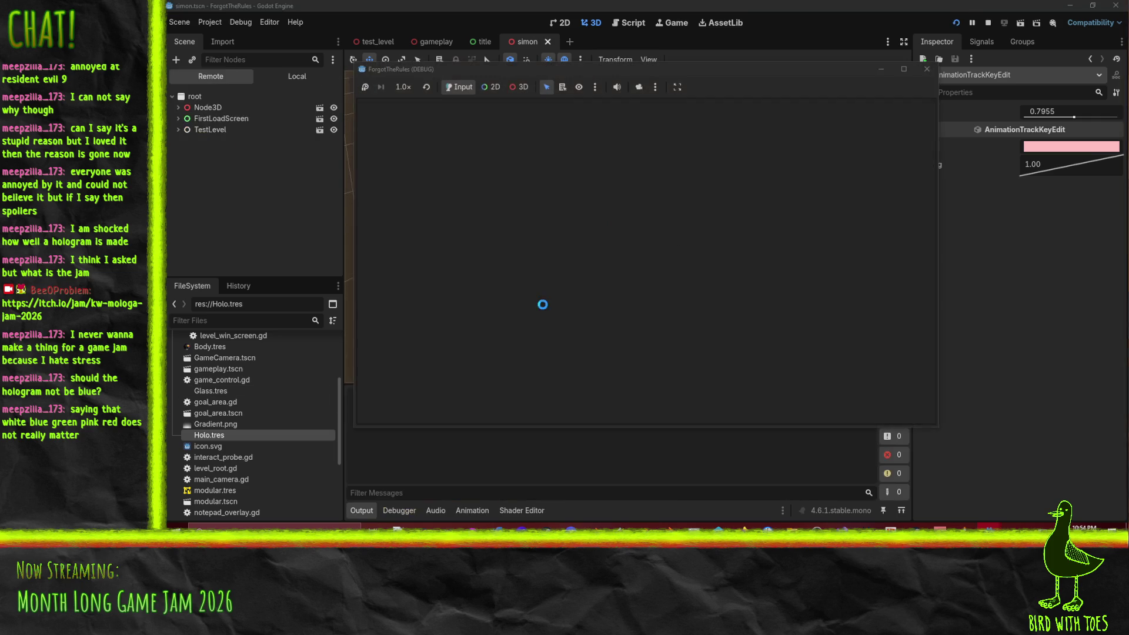
# Step: Start the game, turn left and move forward toward the cubes, then stop it with F8
pyautogui.press('e')
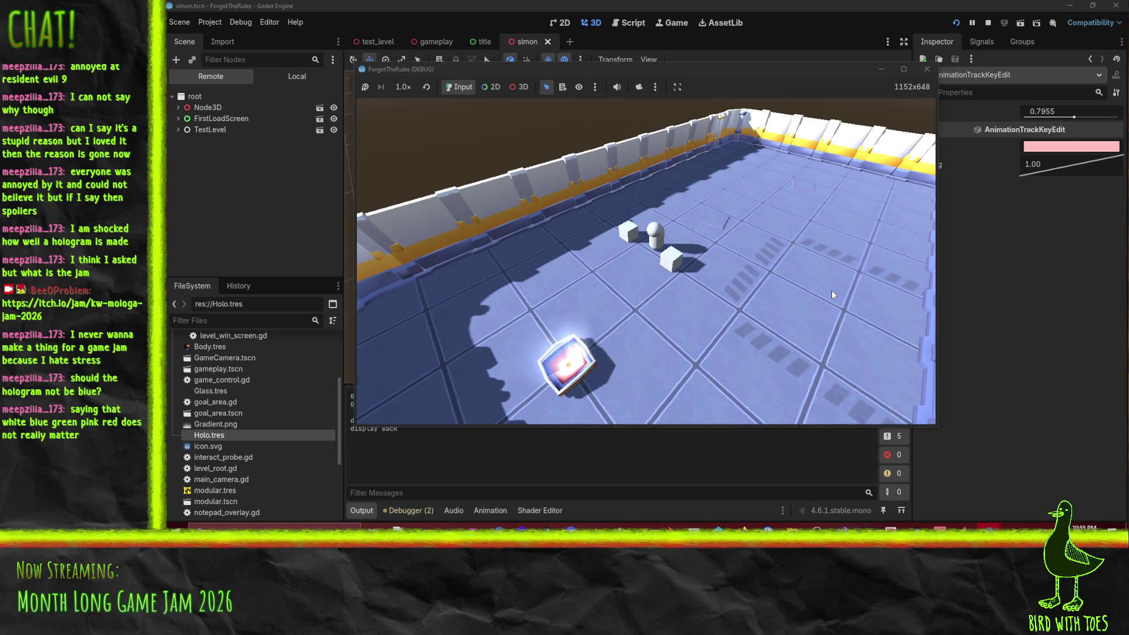
pyautogui.press('Left')
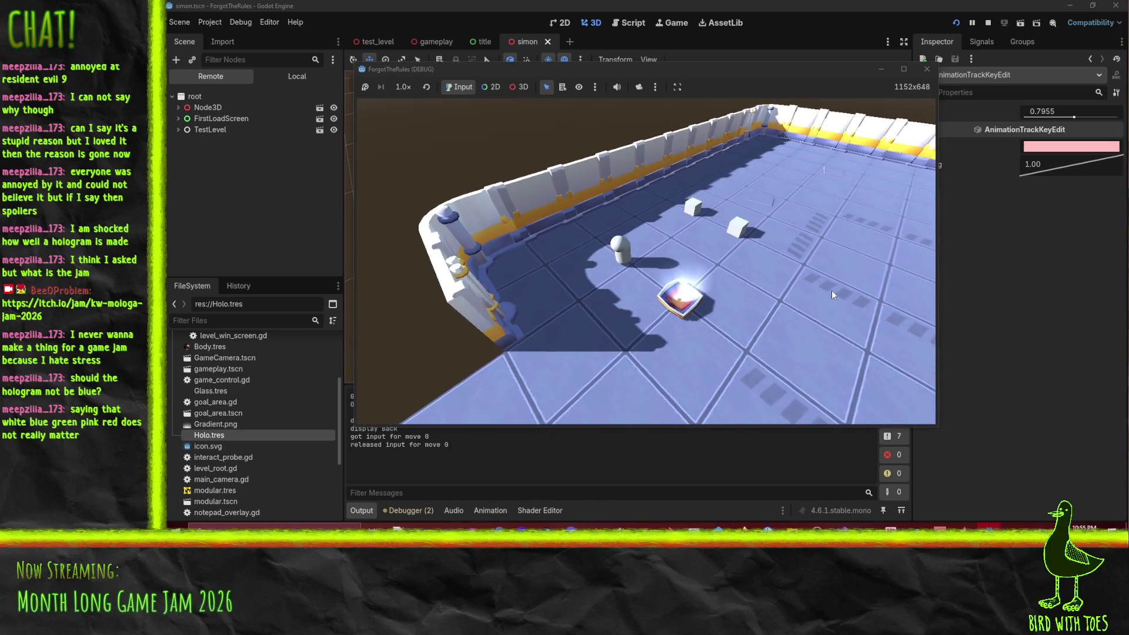
pyautogui.press('Up')
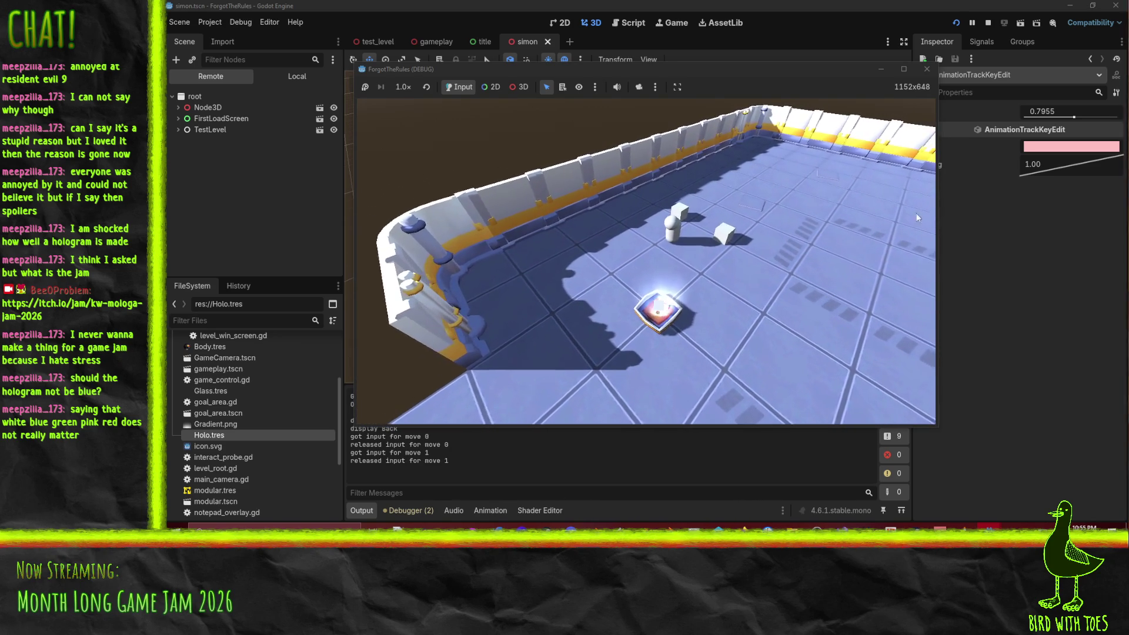
pyautogui.press('F8')
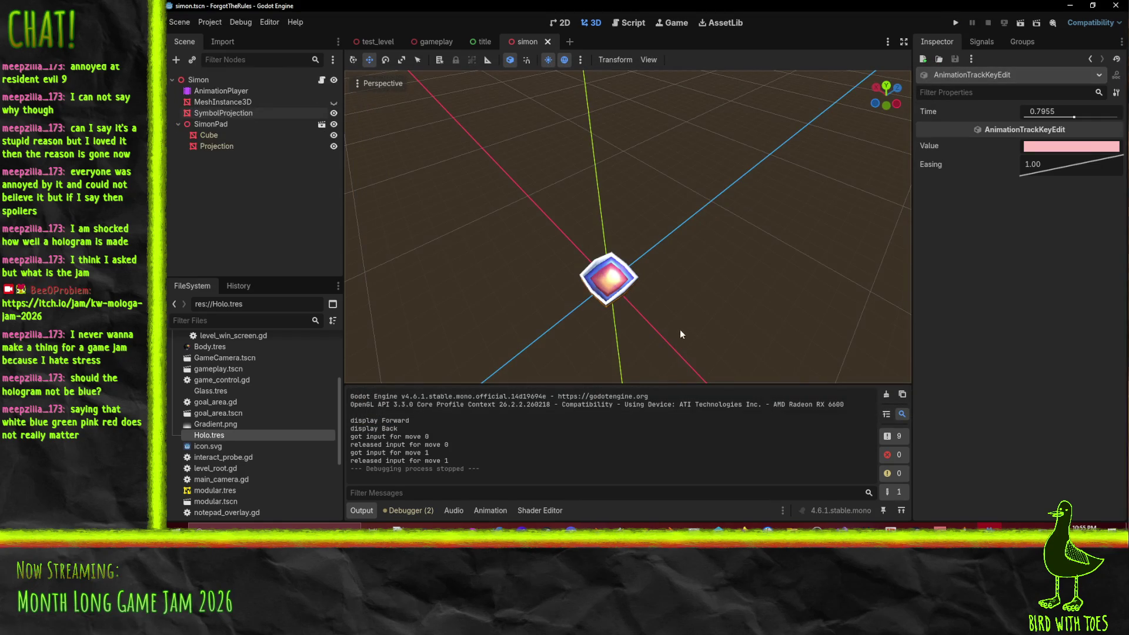
# Step: Set the SymbolProjection material's Billboard Mode to Enabled, save the scene, and run the project
pyautogui.click(230, 146)
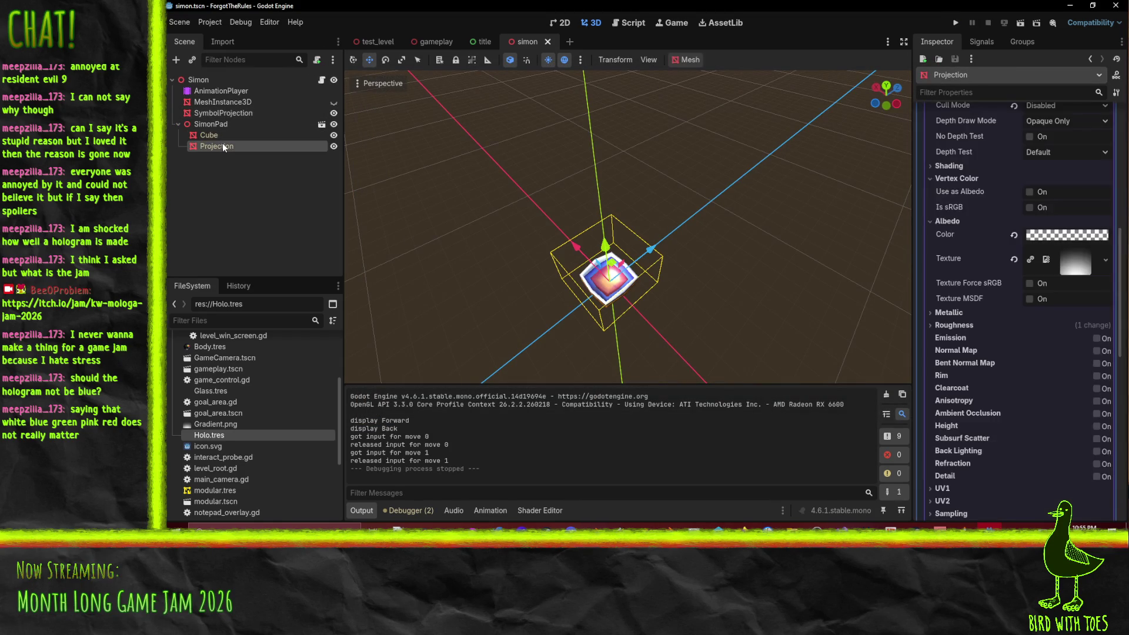
pyautogui.click(226, 112)
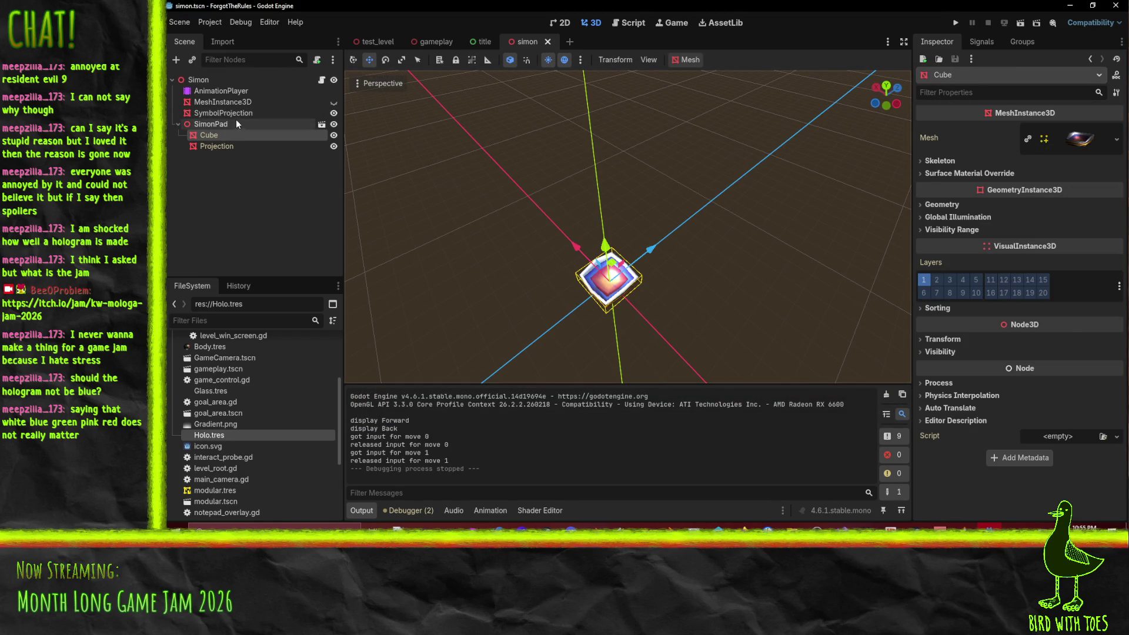
pyautogui.scroll(-3, 1019, 288)
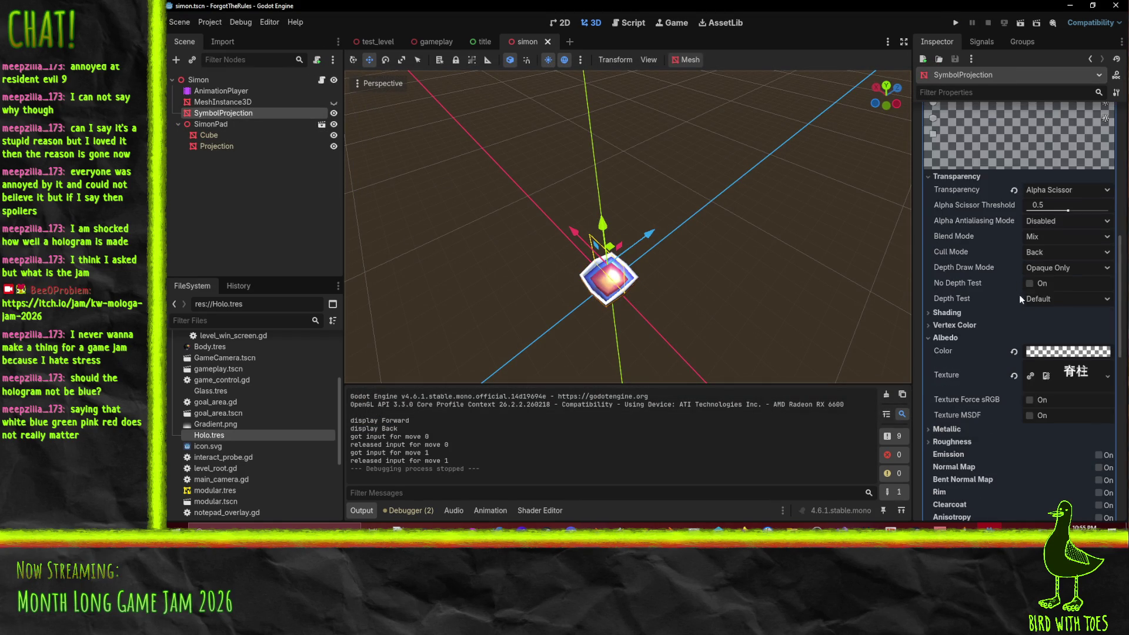
pyautogui.scroll(-8, 1046, 289)
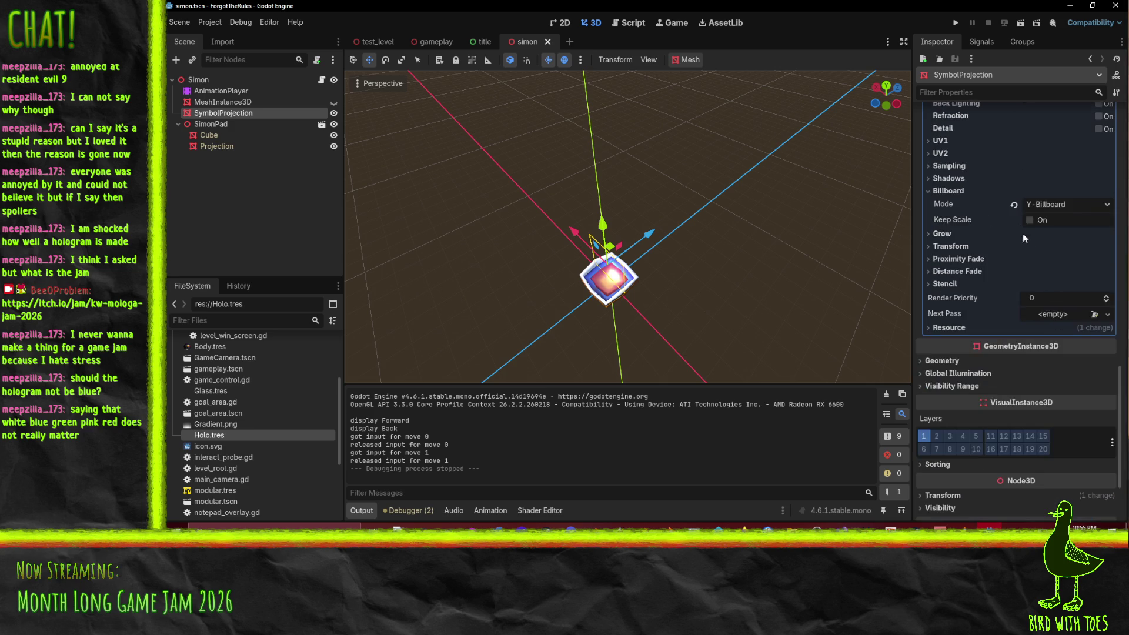
pyautogui.click(1052, 203)
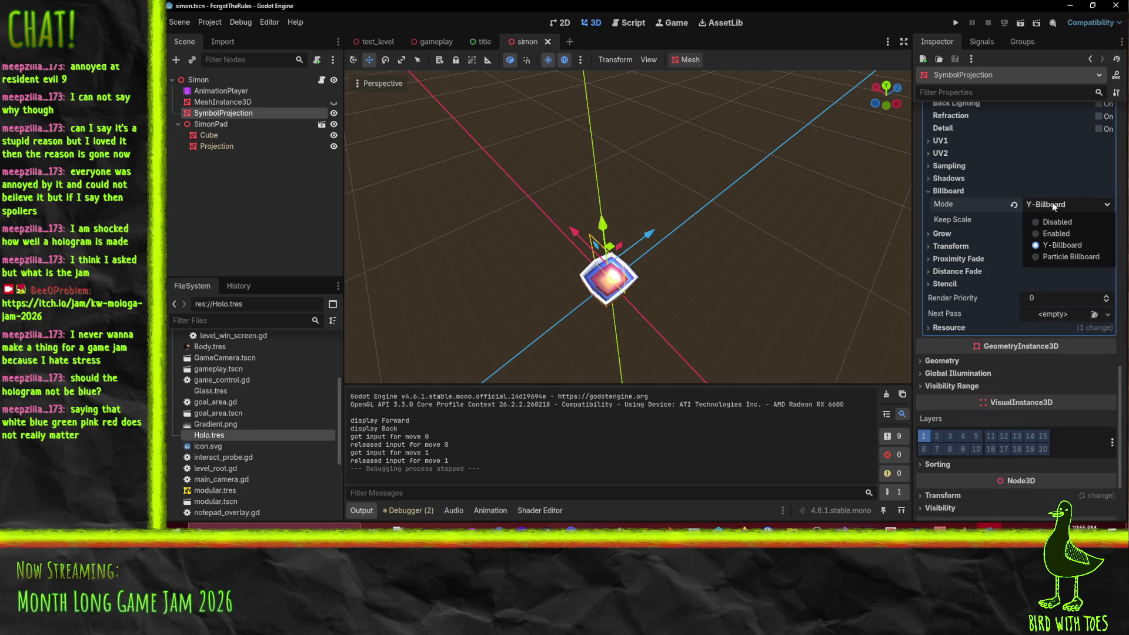
pyautogui.click(1071, 233)
pyautogui.hotkey('ctrl', 's')
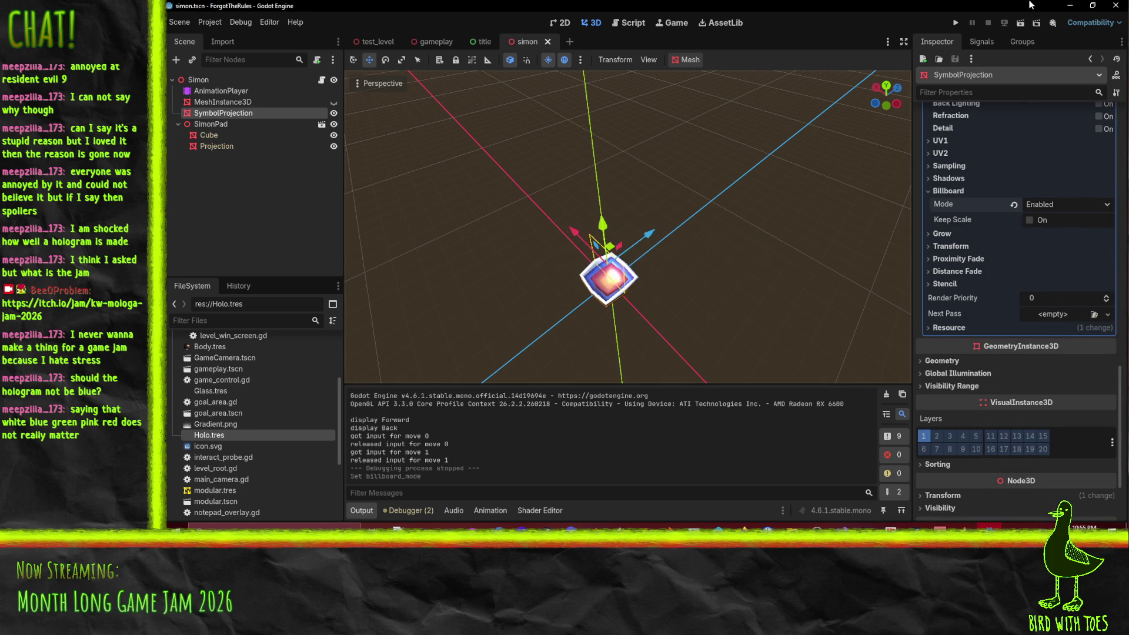
pyautogui.click(961, 23)
pyautogui.press('q')
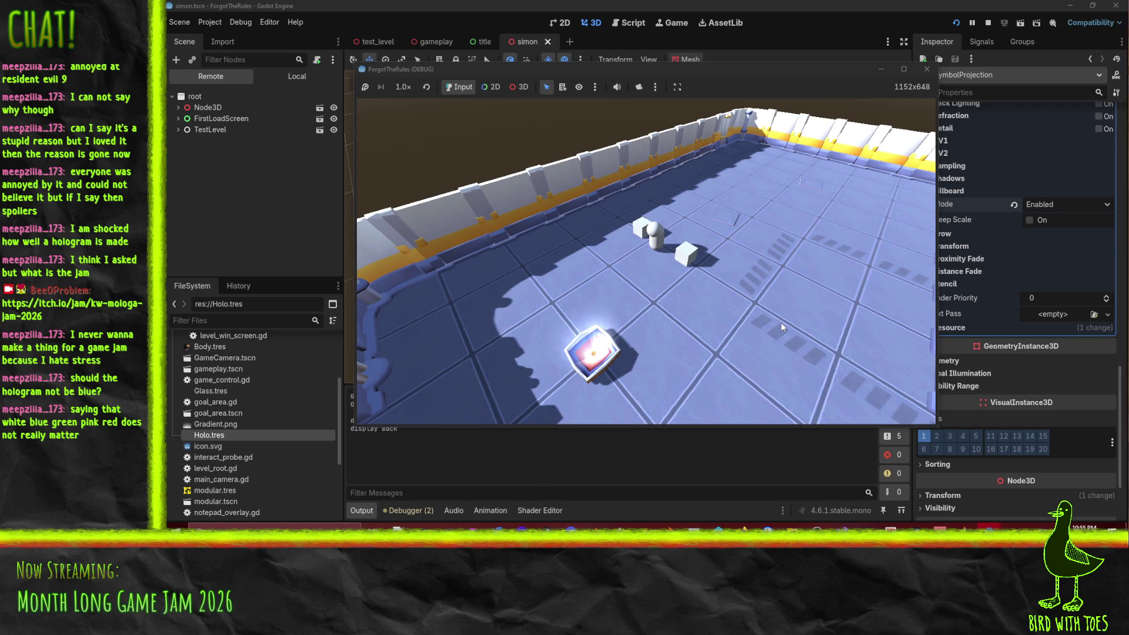
pyautogui.press('Up')
pyautogui.press('Right')
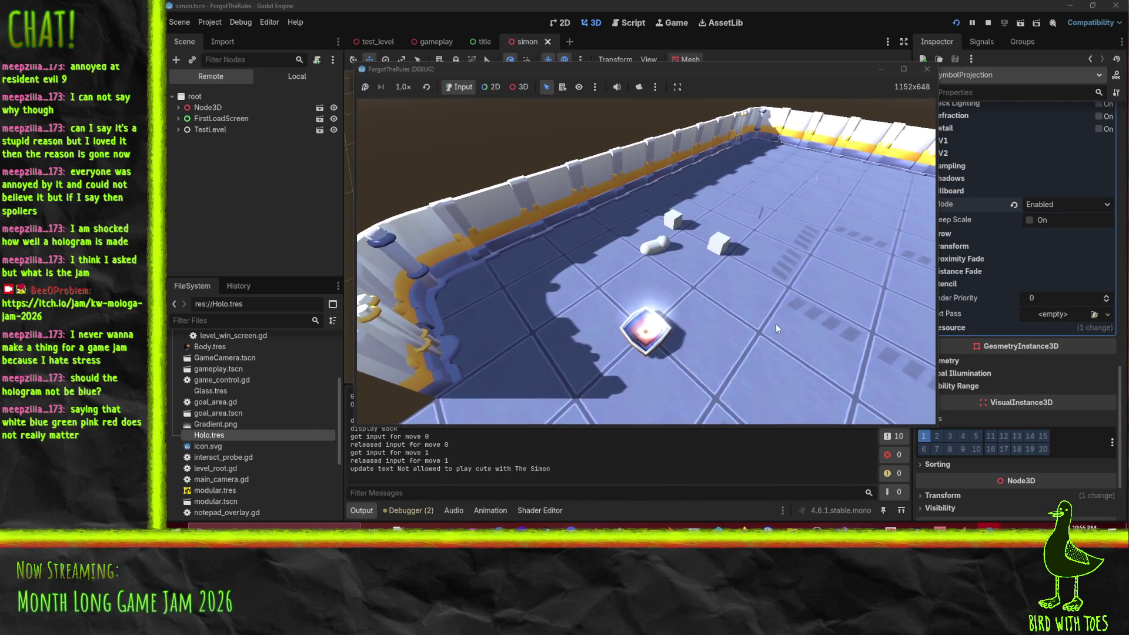
pyautogui.press('F8')
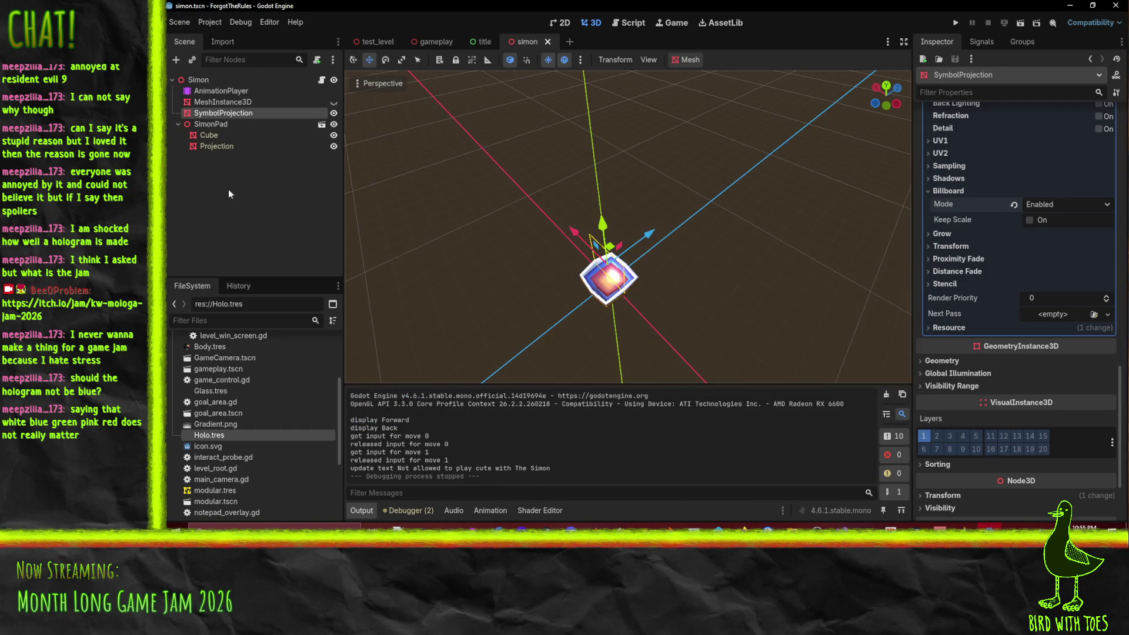
# Step: Open the Back animation on AnimationPlayer and delete its three MeshInstance3D tracks
pyautogui.click(238, 102)
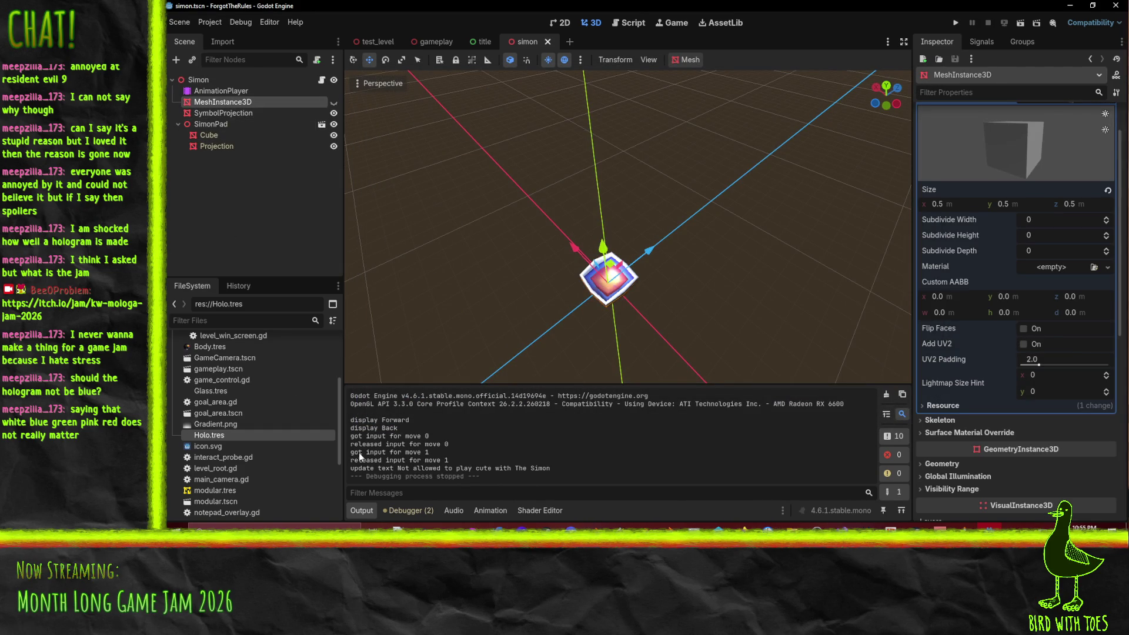
pyautogui.click(235, 113)
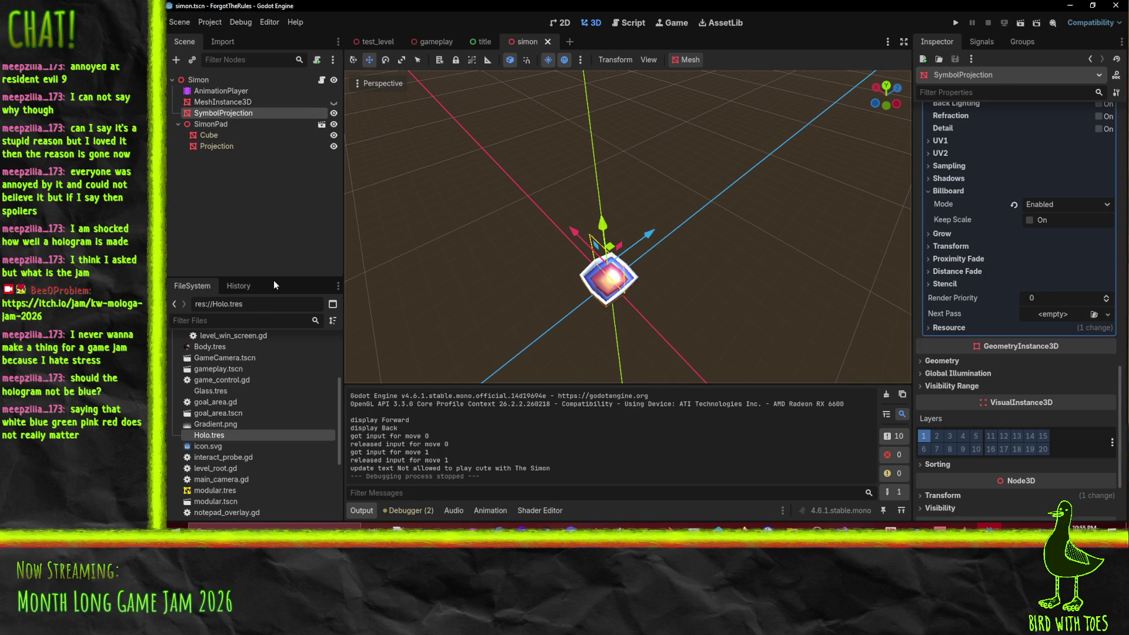
pyautogui.click(223, 90)
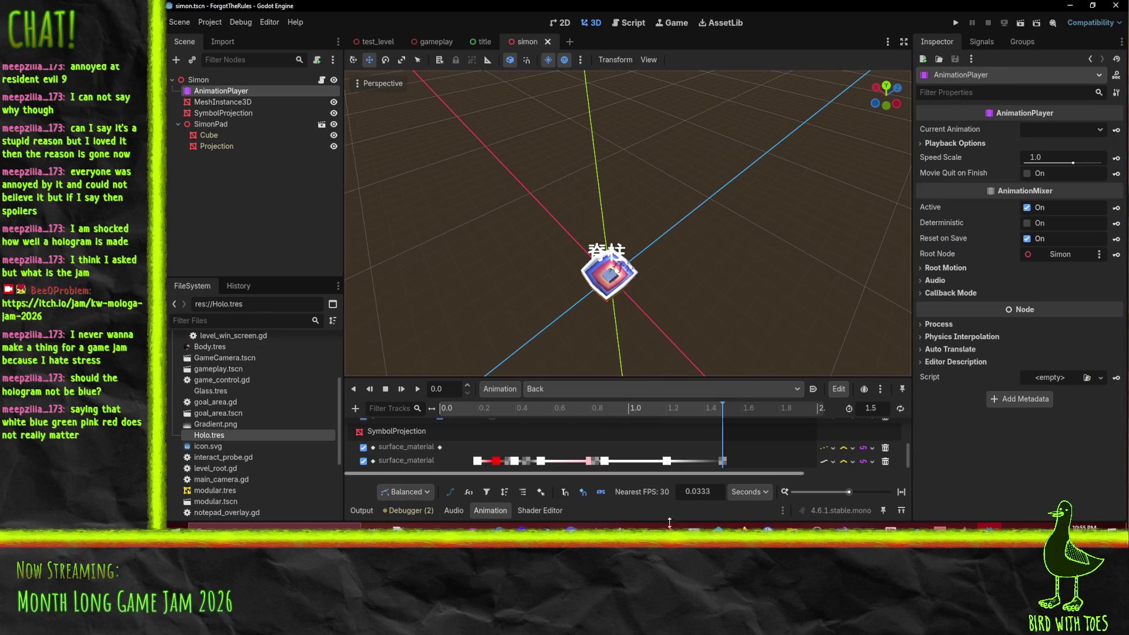
pyautogui.click(563, 389)
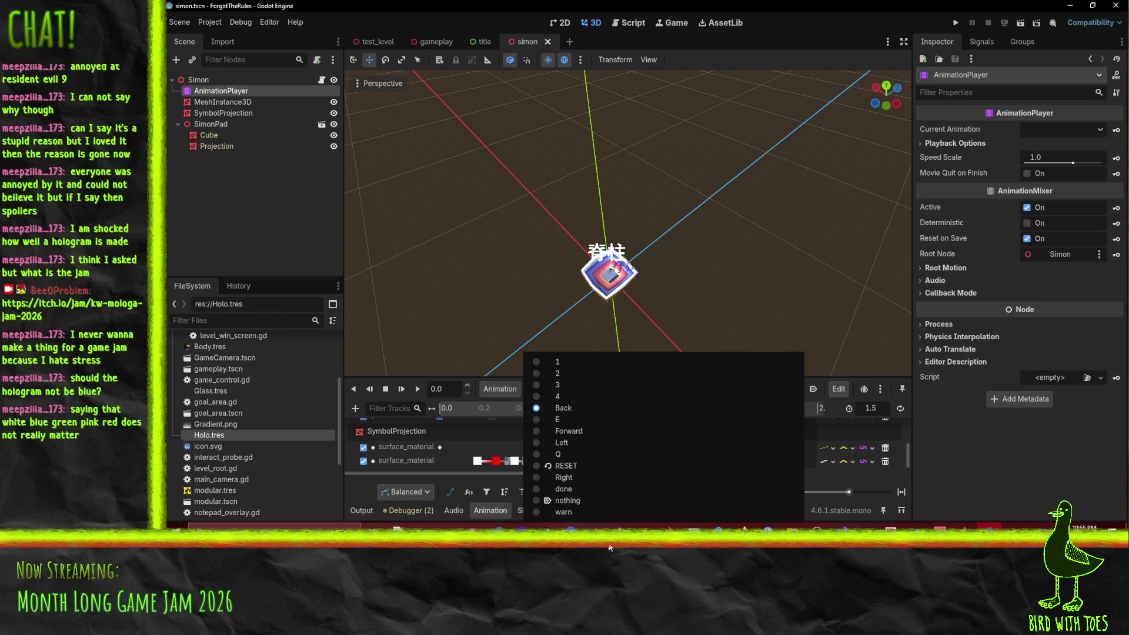
pyautogui.click(580, 407)
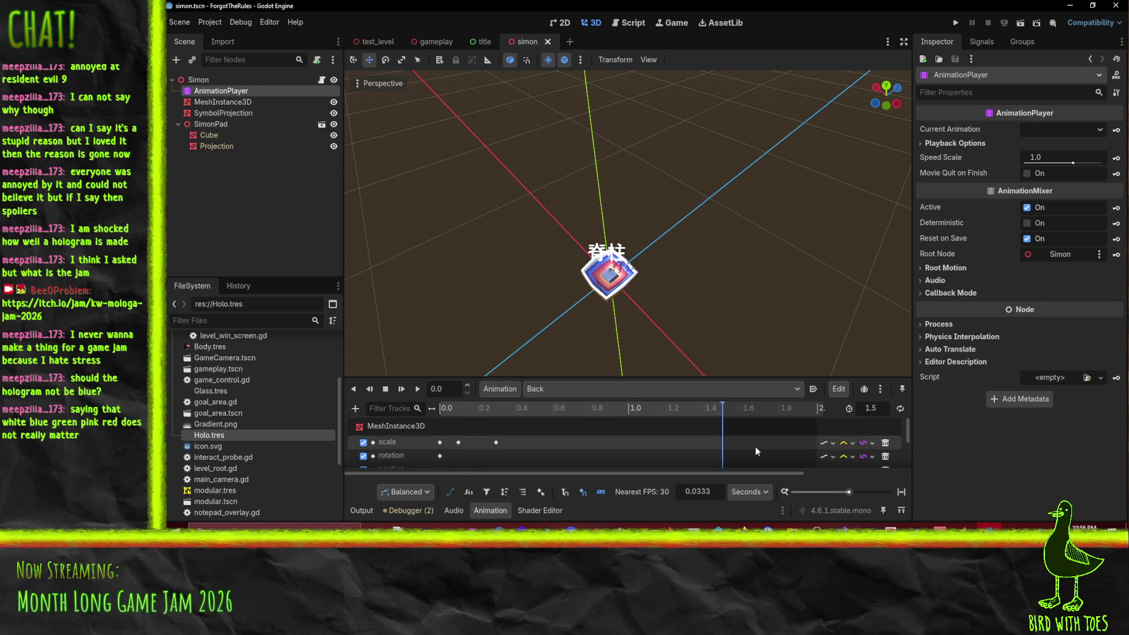
pyautogui.click(886, 443)
pyautogui.click(885, 444)
pyautogui.click(885, 443)
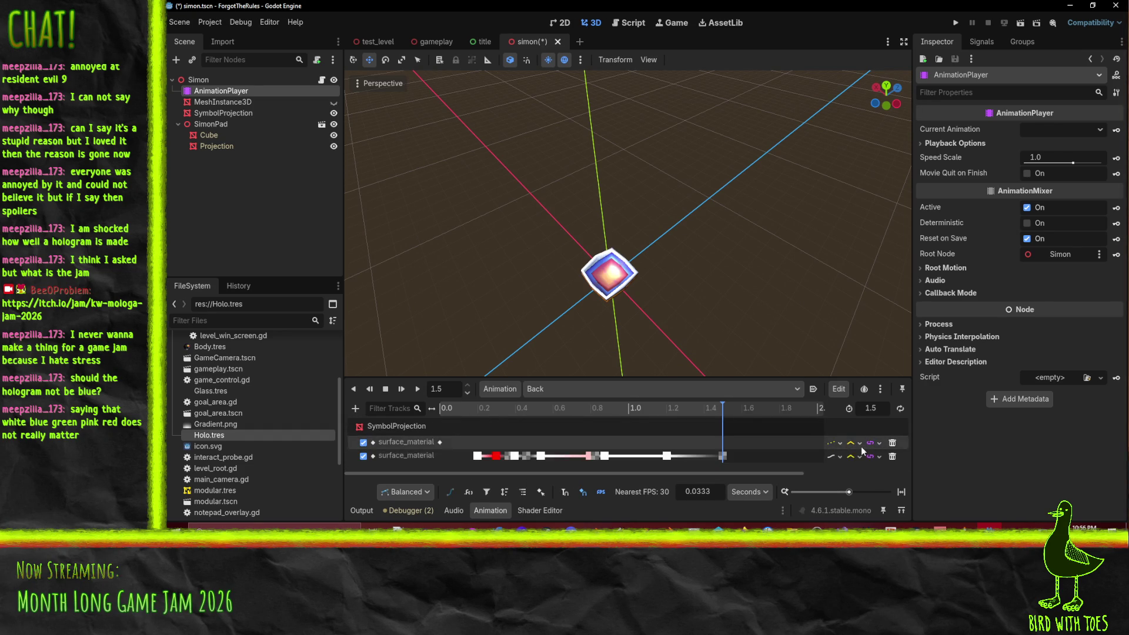
# Step: Delete the three MeshInstance3D tracks from the Forward animation and save the scene
pyautogui.click(566, 386)
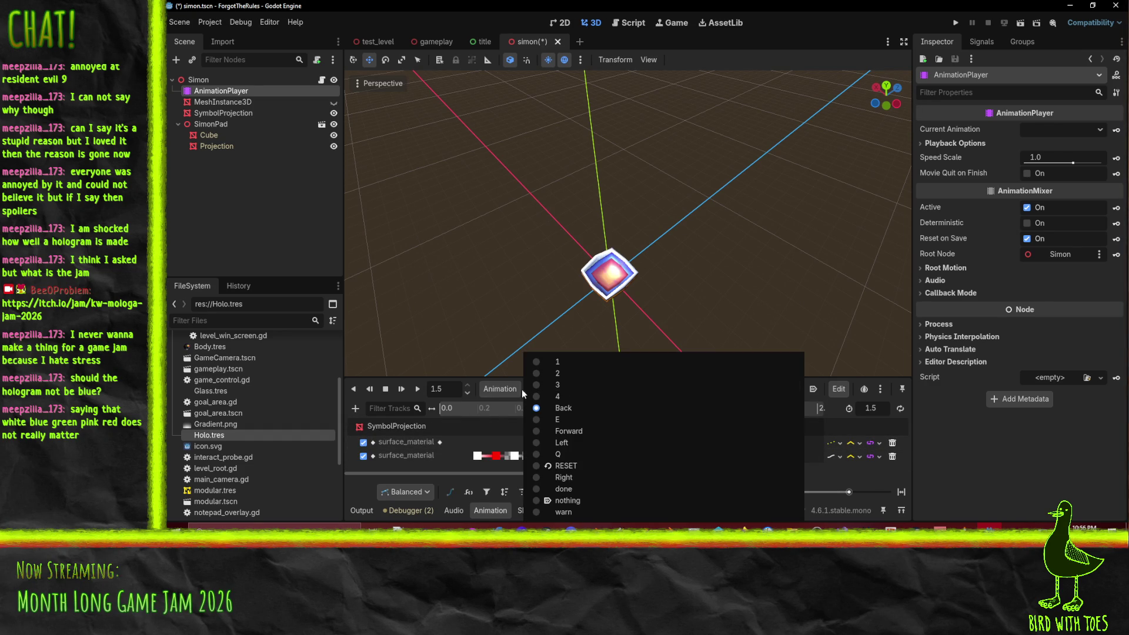
pyautogui.click(562, 431)
pyautogui.click(886, 444)
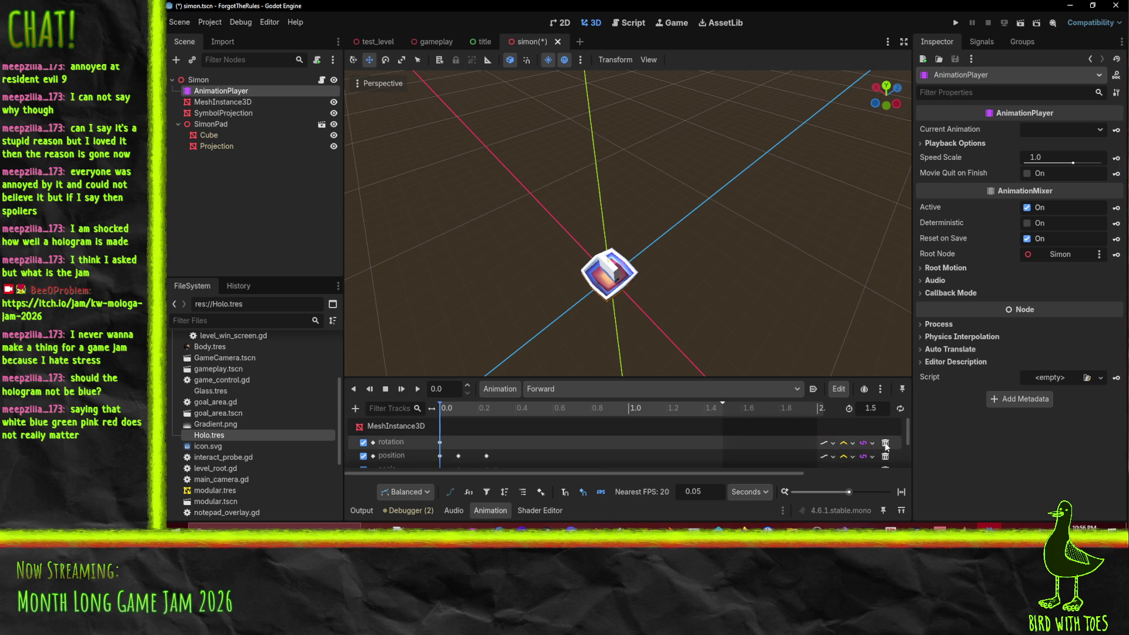
pyautogui.click(886, 443)
pyautogui.click(886, 443)
pyautogui.hotkey('ctrl', 's')
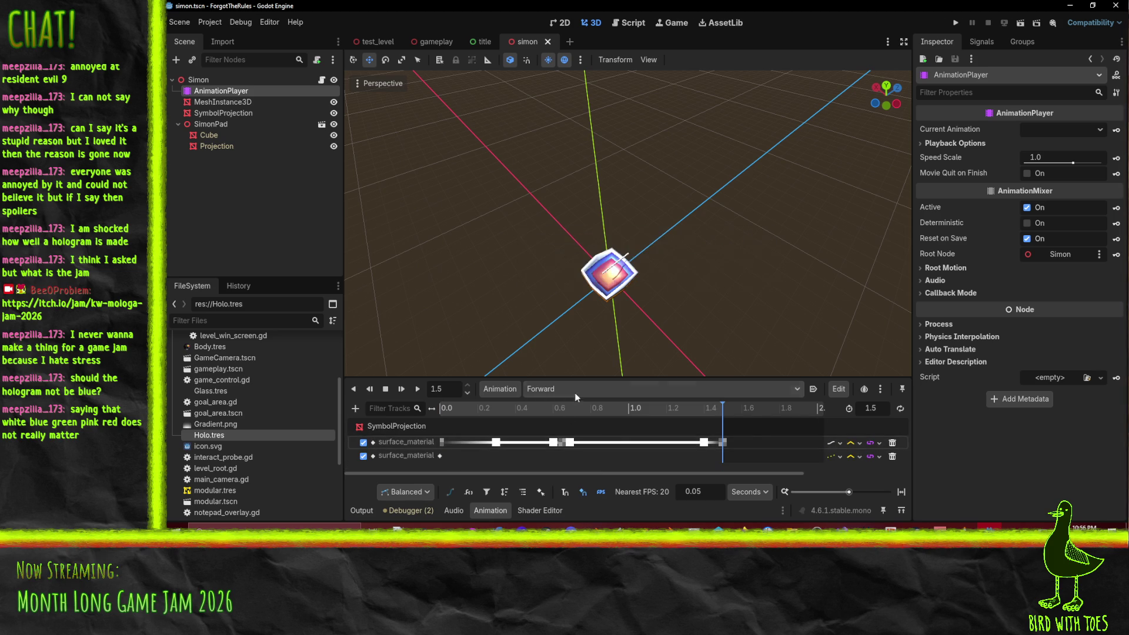
# Step: Open the Left animation and orbit the view to see the pad side-on
pyautogui.click(604, 388)
pyautogui.click(600, 442)
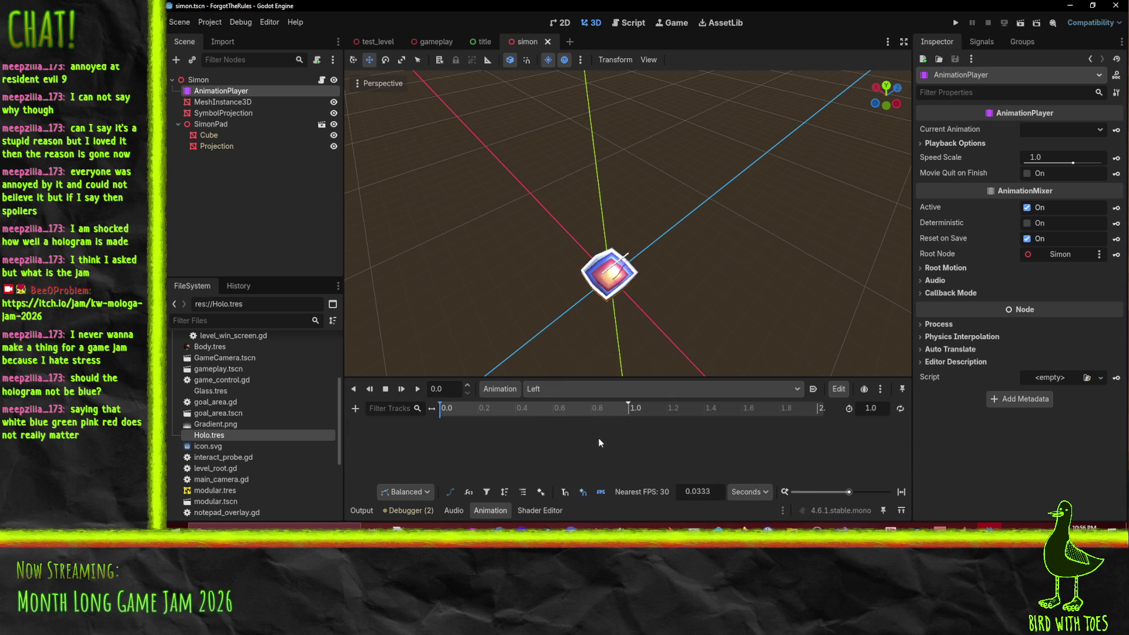
pyautogui.moveTo(566, 322); pyautogui.dragTo(670, 286)
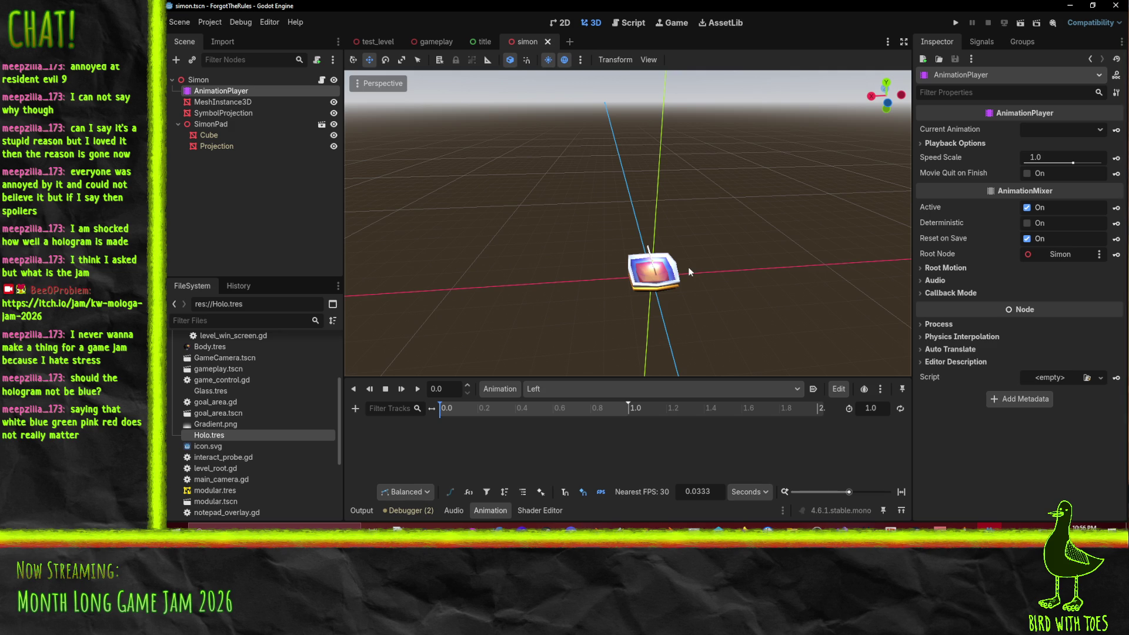
# Step: Bring up the Firefox NoScript XSS Warning window over the Godot editor
pyautogui.moveTo(743, 529)
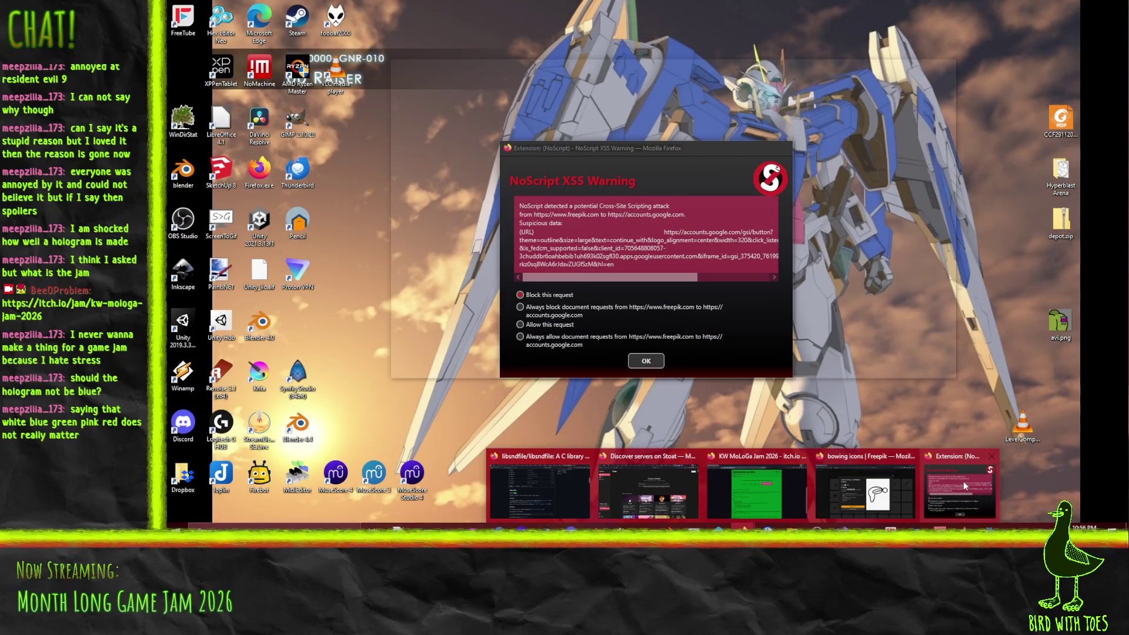
# Step: Close the Firefox NoScript XSS warning window
pyautogui.click(963, 481)
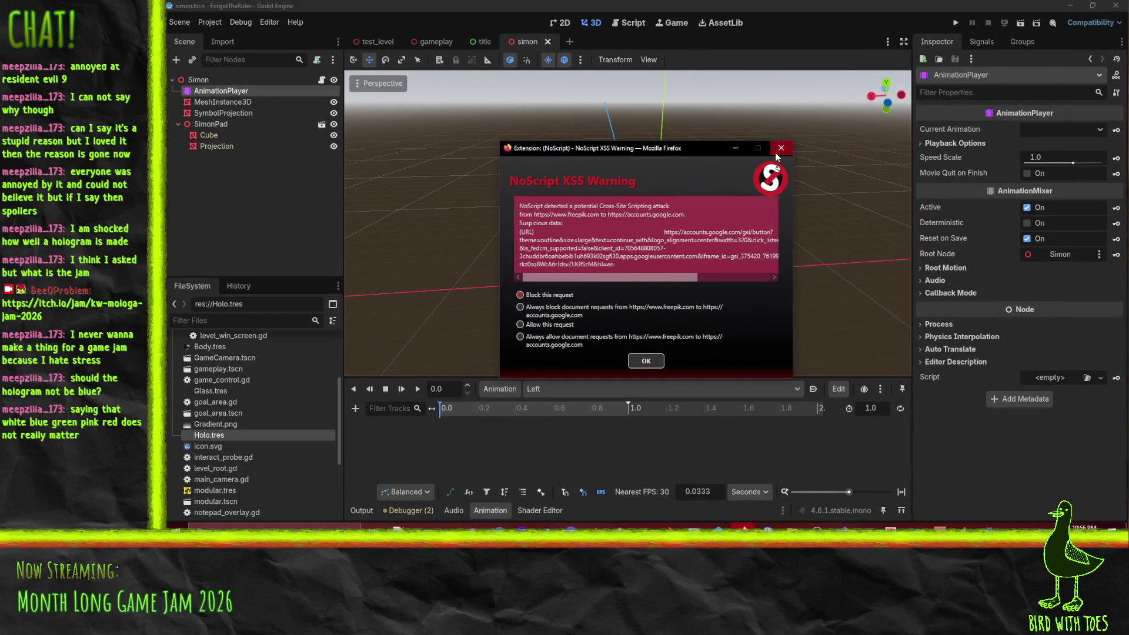
pyautogui.click(775, 153)
pyautogui.click(964, 526)
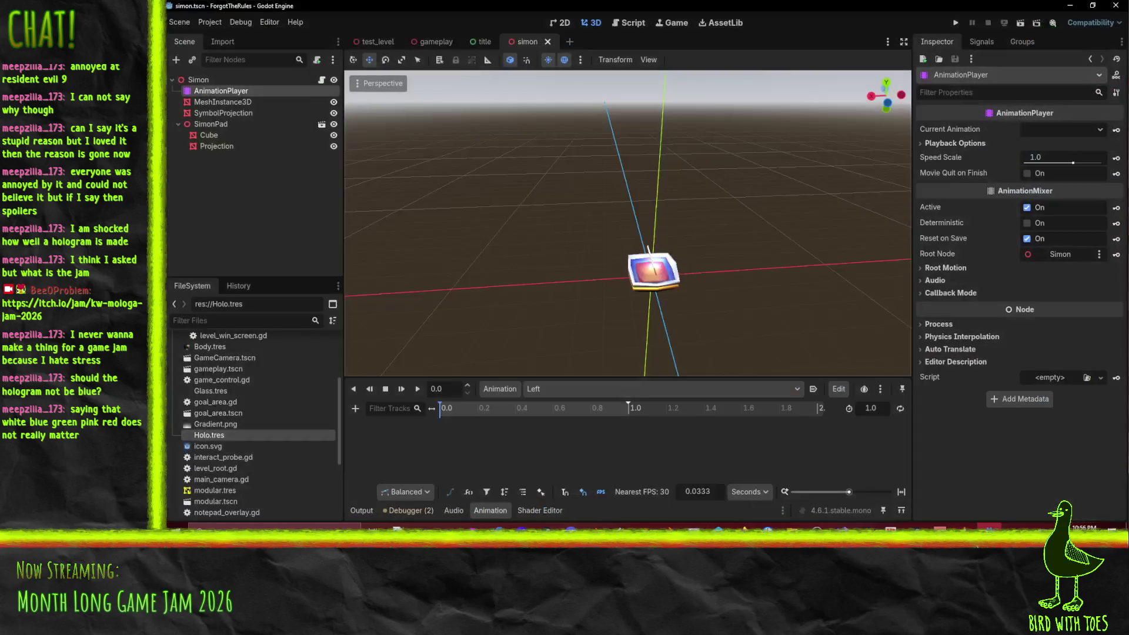
pyautogui.moveTo(744, 527)
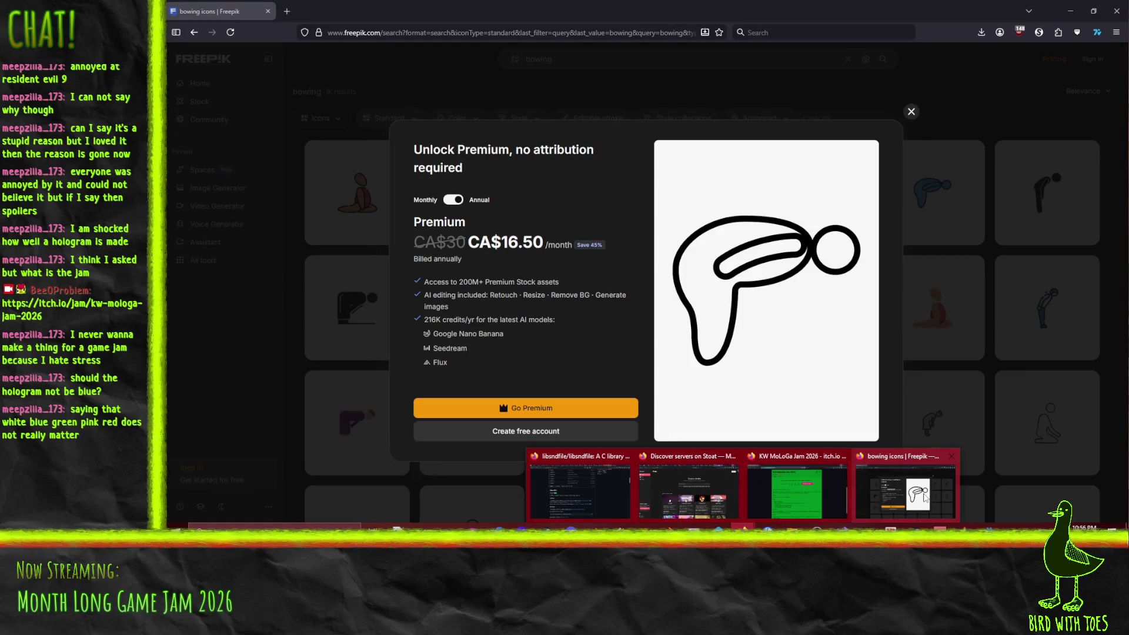
# Step: Dismiss Freepik's Premium upsell over the bowing icons, then hide Firefox to return to Godot
pyautogui.click(924, 498)
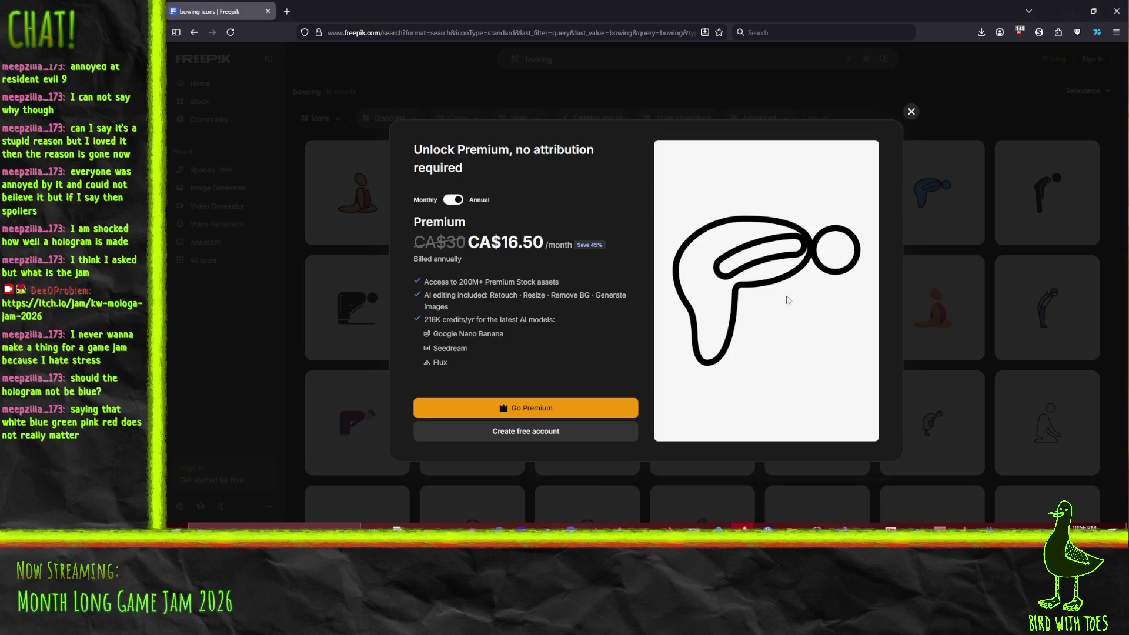
pyautogui.click(911, 113)
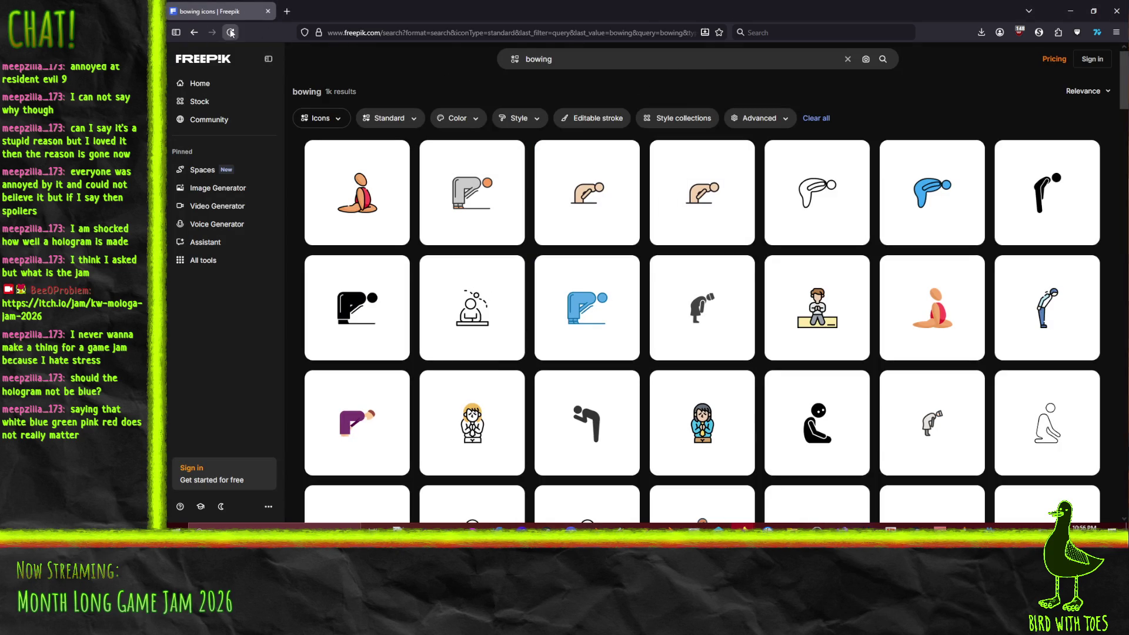
pyautogui.click(1070, 10)
pyautogui.click(985, 525)
pyautogui.click(985, 525)
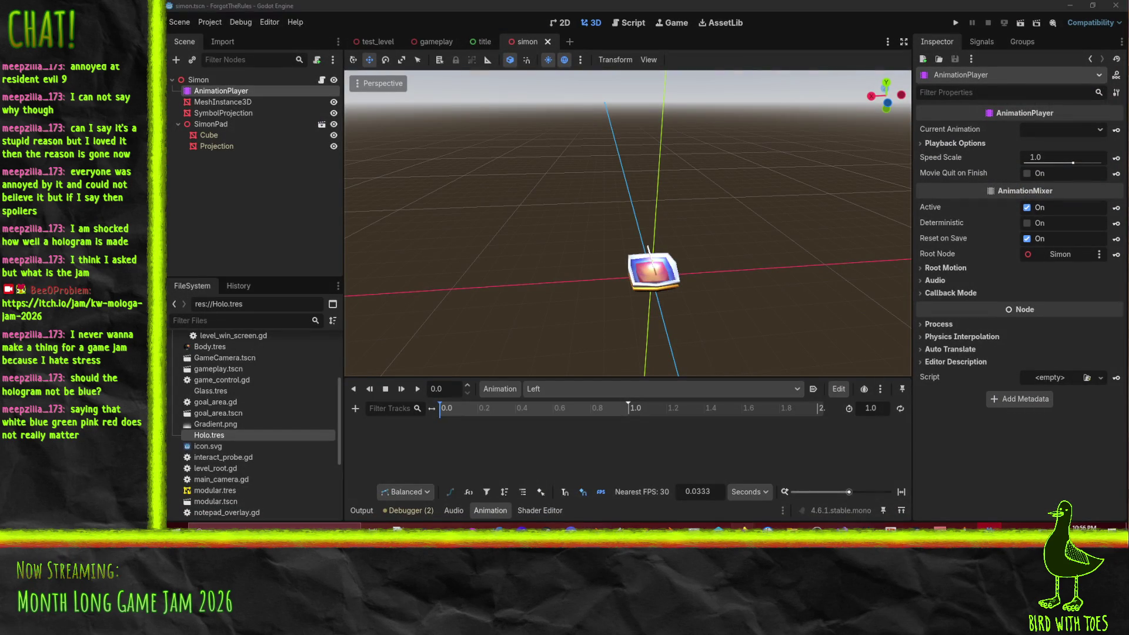
pyautogui.moveTo(743, 528)
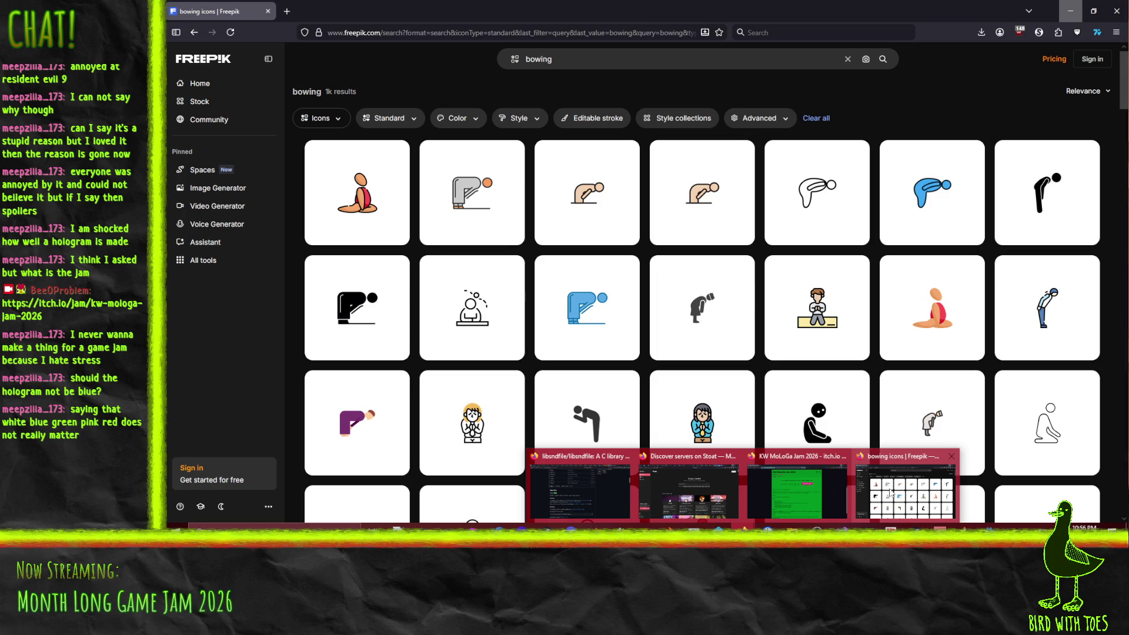
pyautogui.click(891, 493)
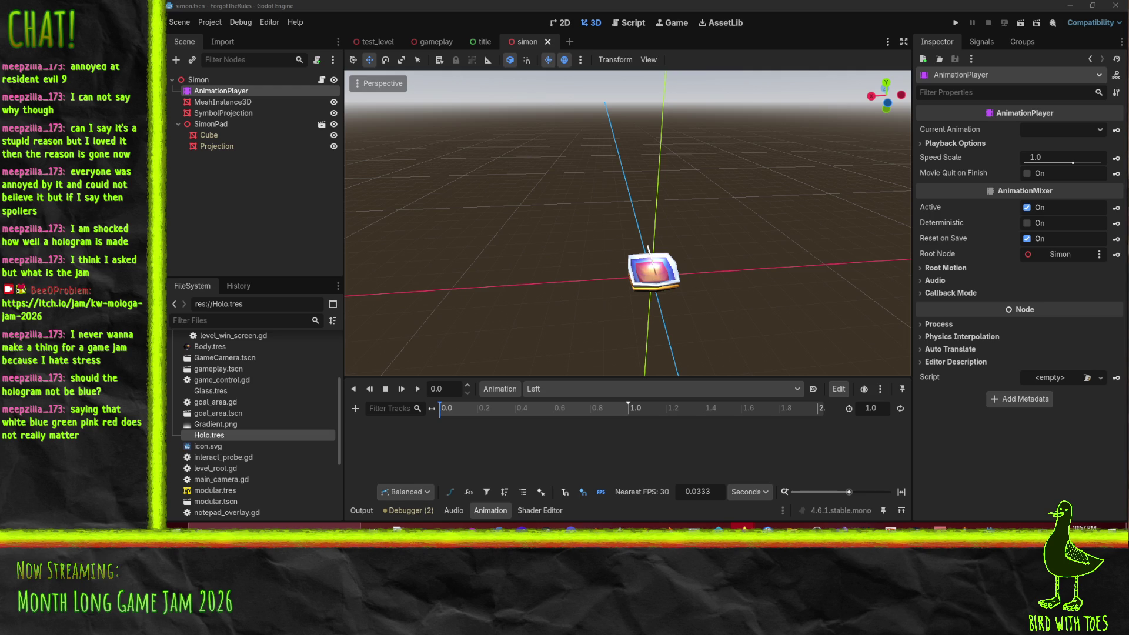
# Step: Search game-icons.net for 'hand' and open the Skeletal hand icon page
pyautogui.hotkey('alt', 'Tab')
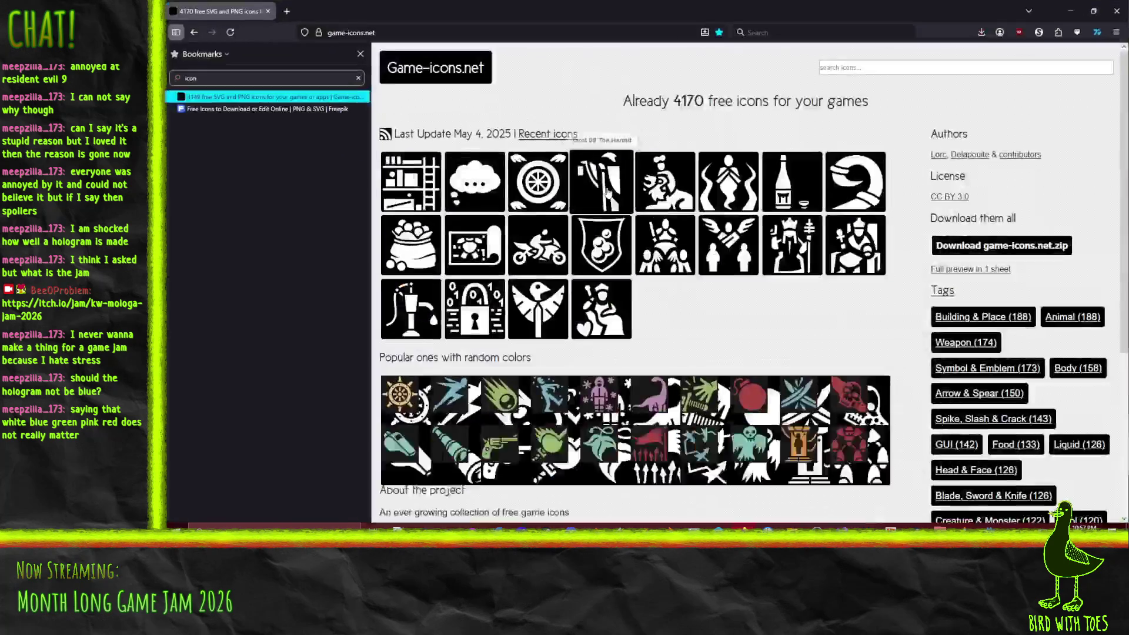
pyautogui.click(897, 69)
pyautogui.write('t hand')
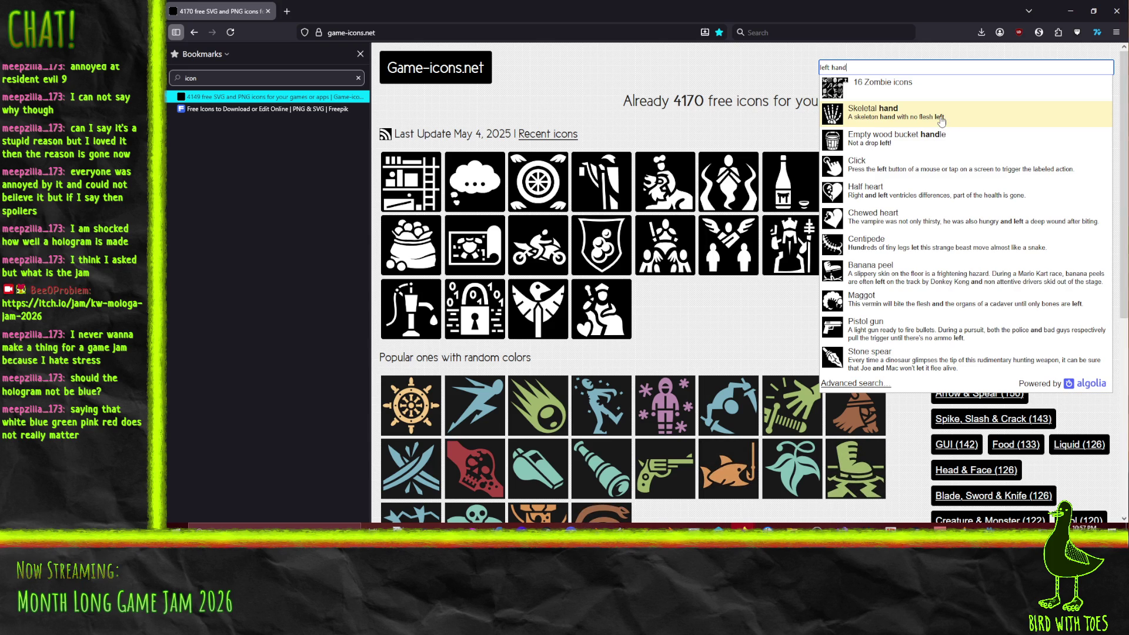
pyautogui.scroll(-3, 941, 120)
pyautogui.scroll(3, 929, 130)
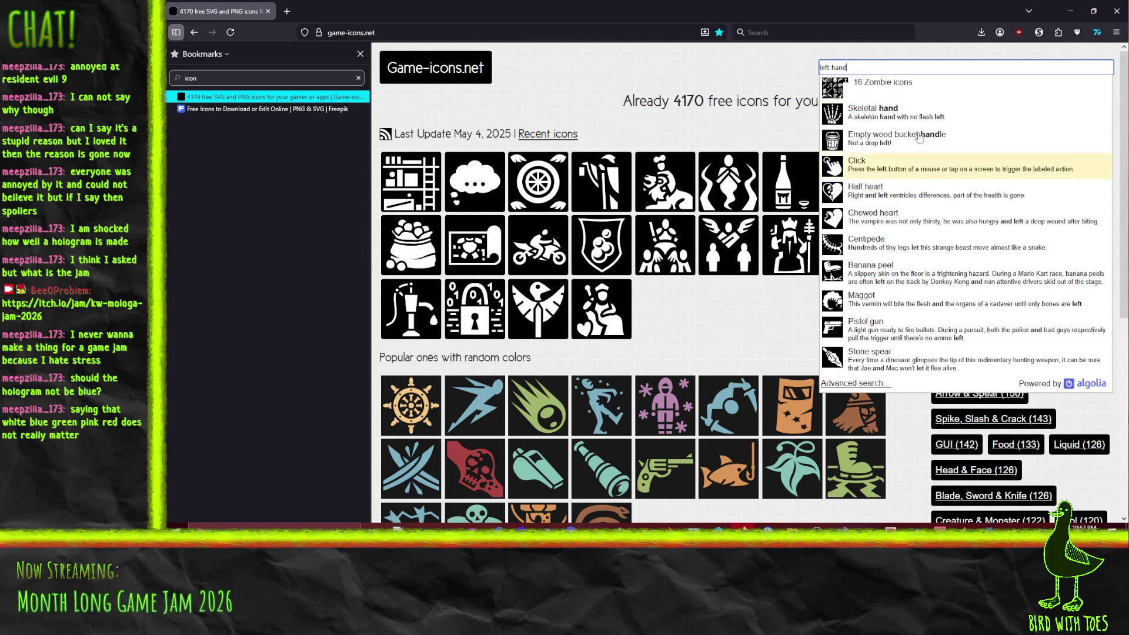
pyautogui.click(904, 121)
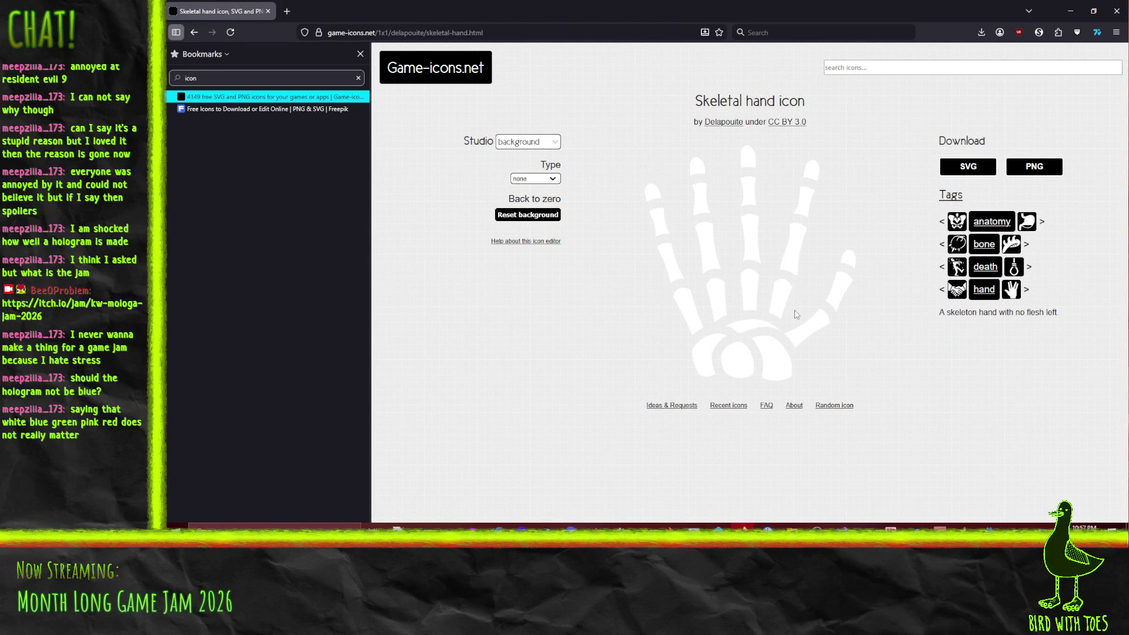
# Step: Browse all icons tagged hand to find the plain Hand icon
pyautogui.click(984, 290)
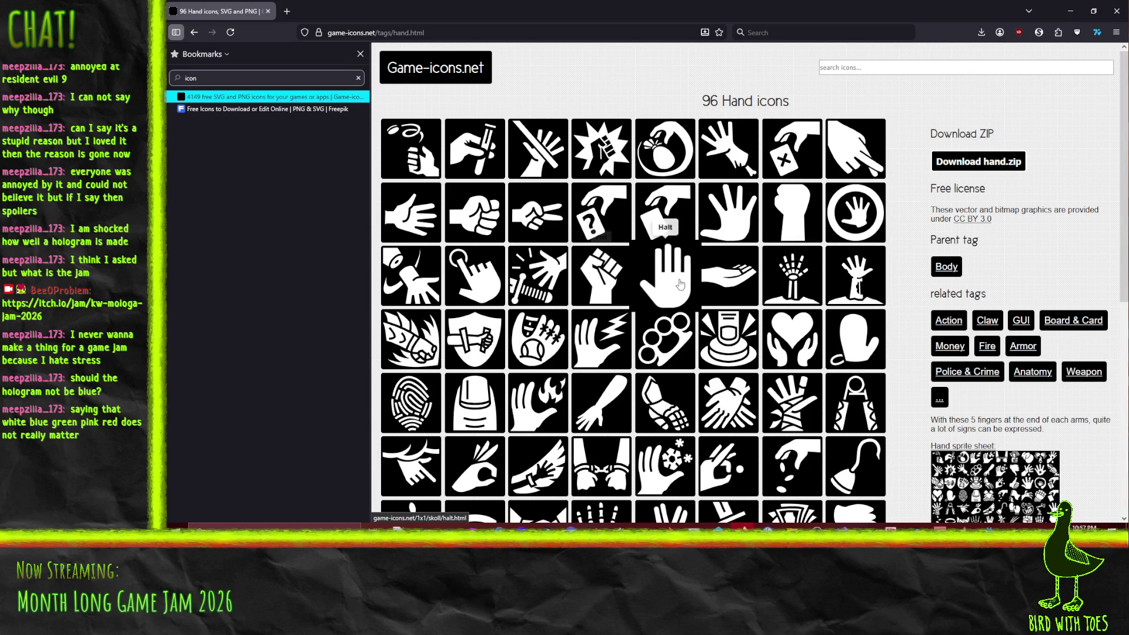
pyautogui.scroll(-1, 679, 276)
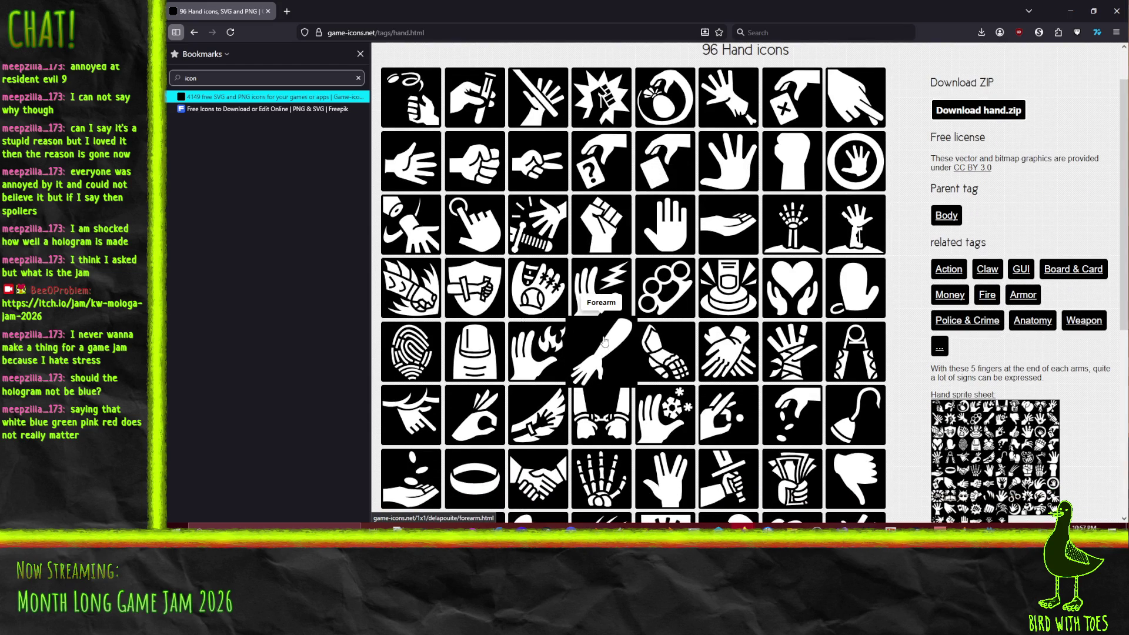
pyautogui.scroll(-2, 604, 341)
pyautogui.scroll(-2, 421, 354)
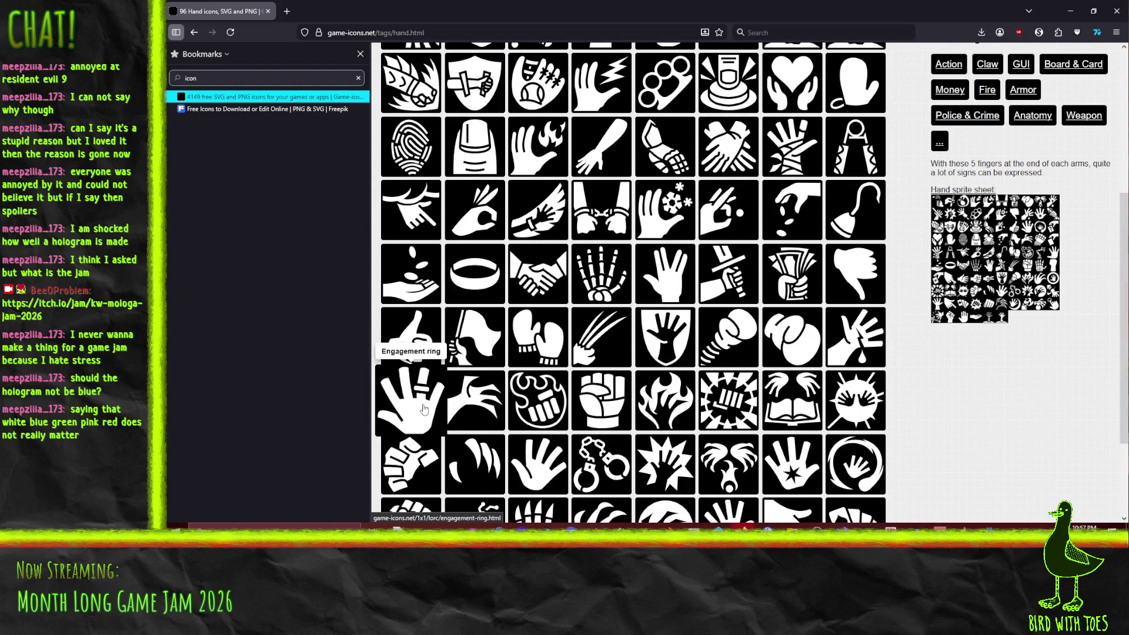
pyautogui.scroll(-1, 423, 409)
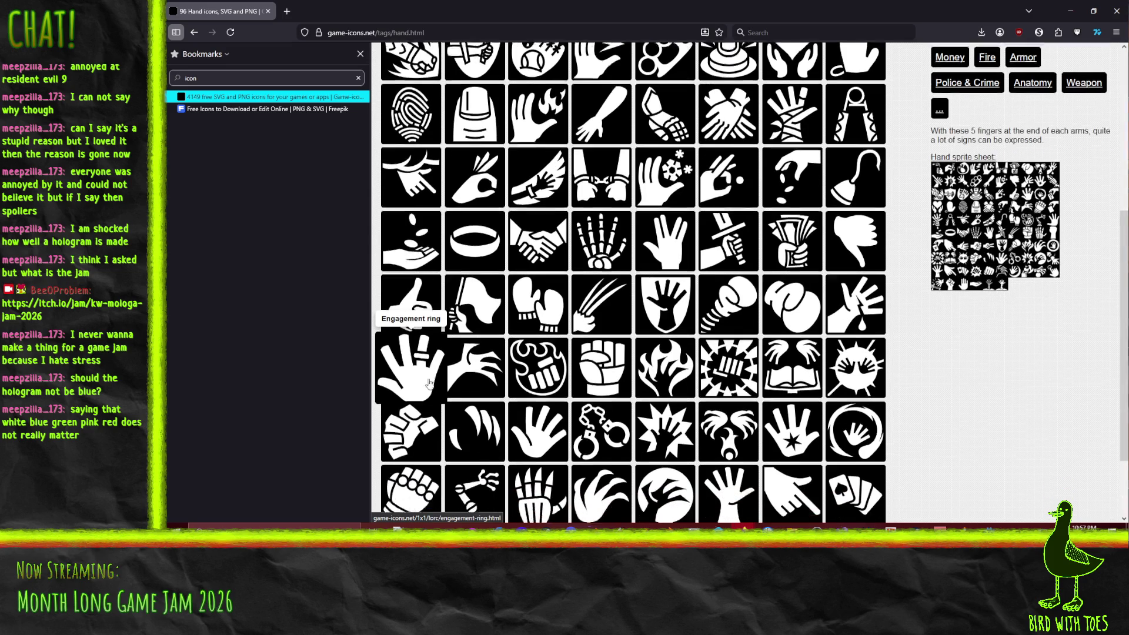
pyautogui.scroll(-1, 422, 347)
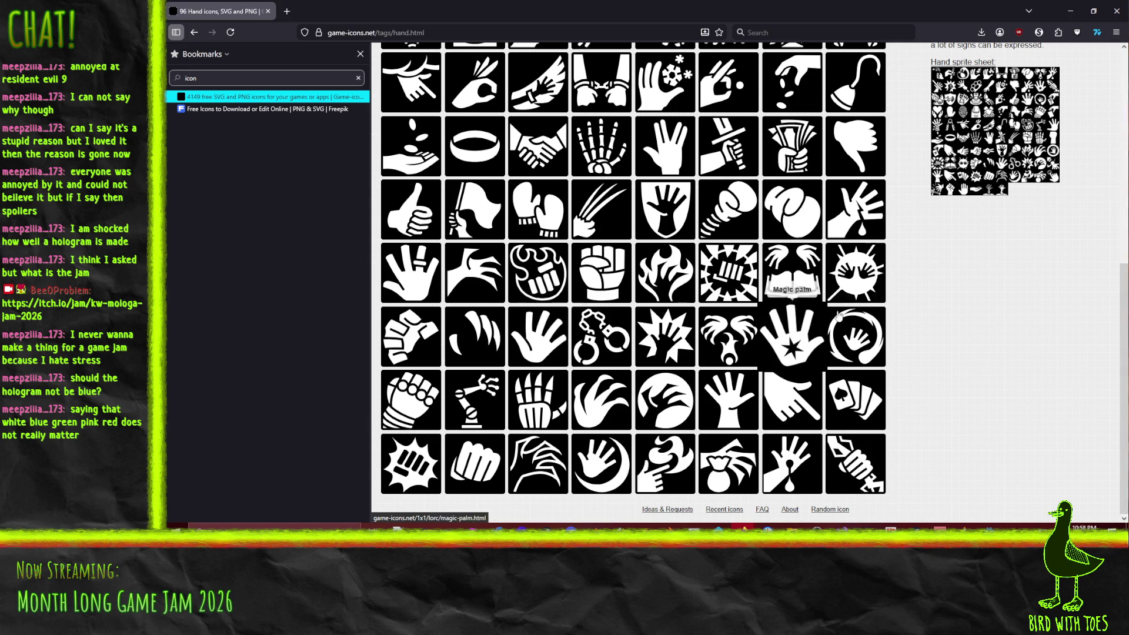
pyautogui.scroll(2, 959, 391)
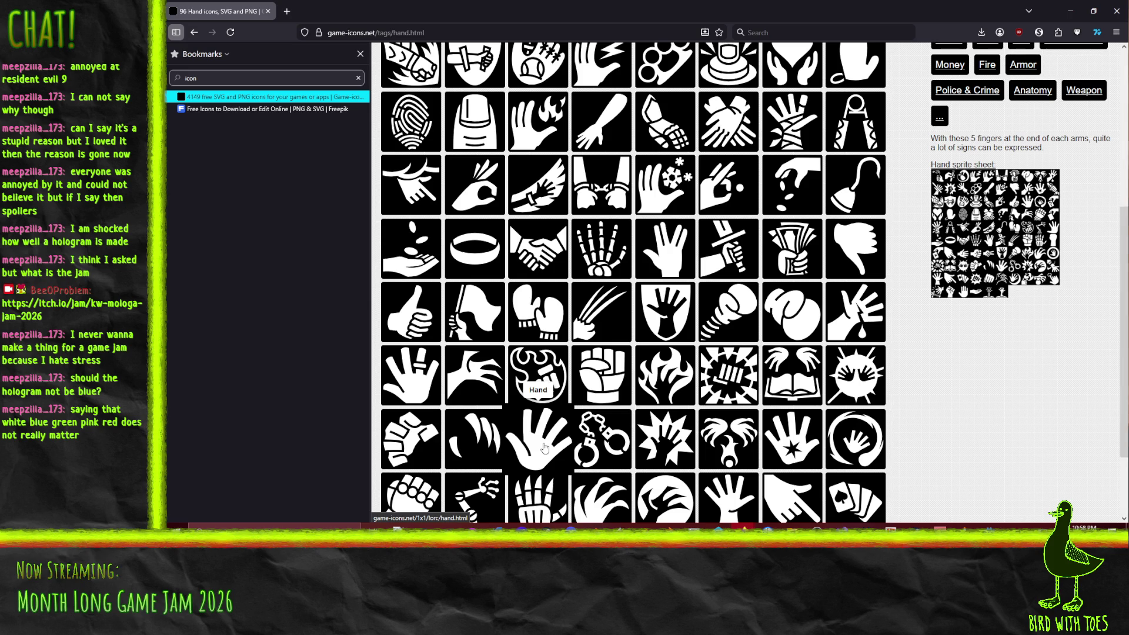
pyautogui.scroll(5, 836, 305)
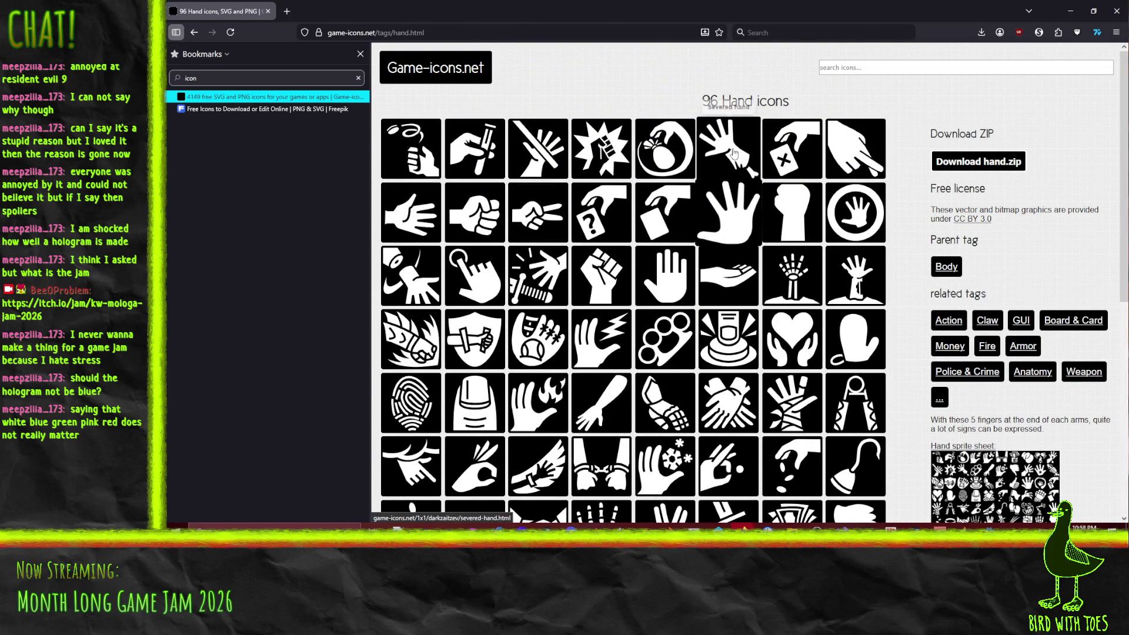
pyautogui.scroll(-3, 623, 341)
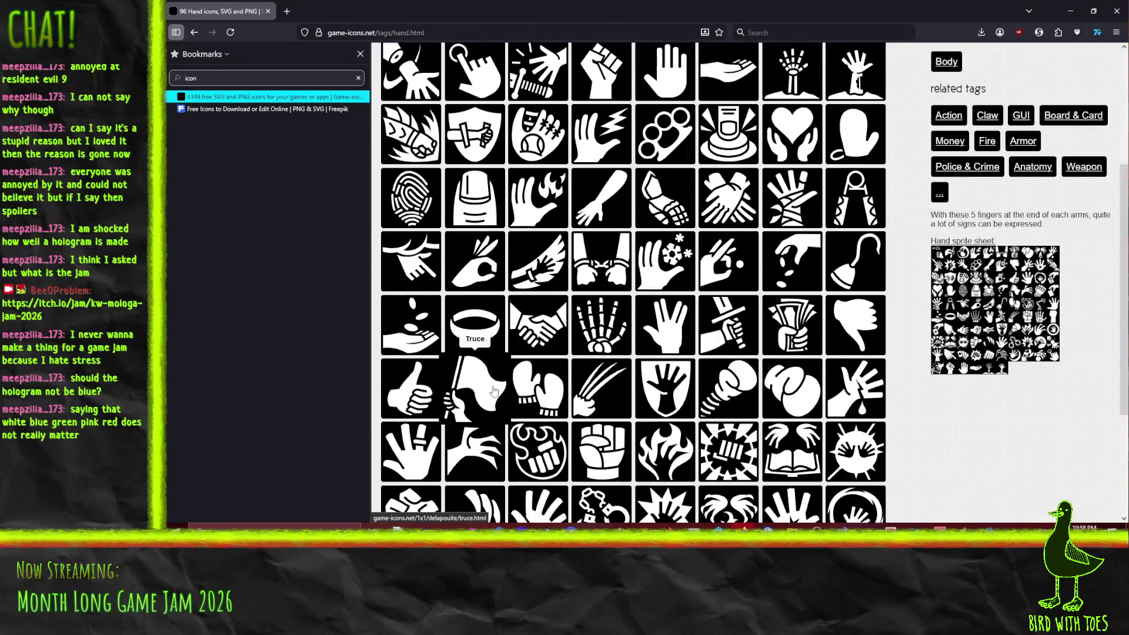
pyautogui.scroll(-1, 522, 472)
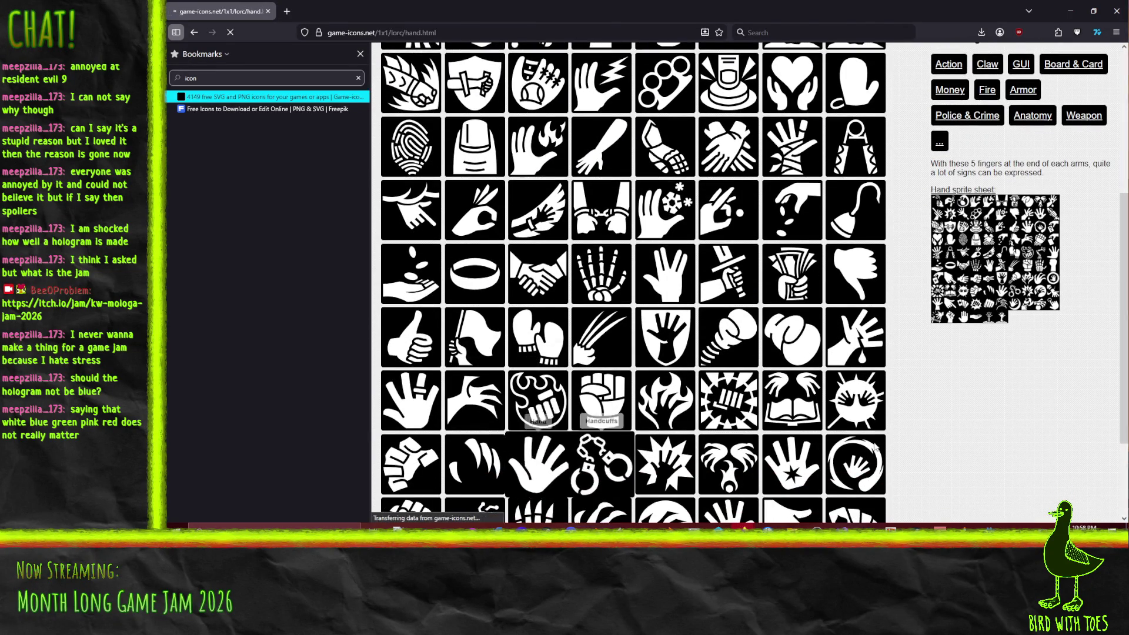
# Step: Download the Hand icon as a PNG and preview the downloaded hand.png
pyautogui.click(815, 445)
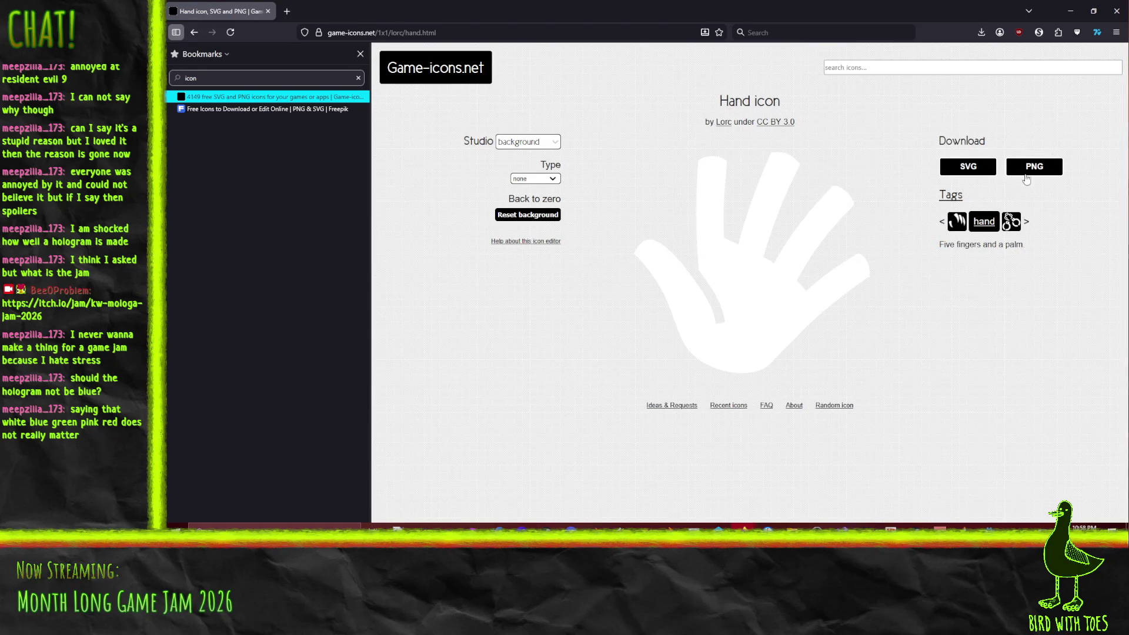
pyautogui.click(1033, 167)
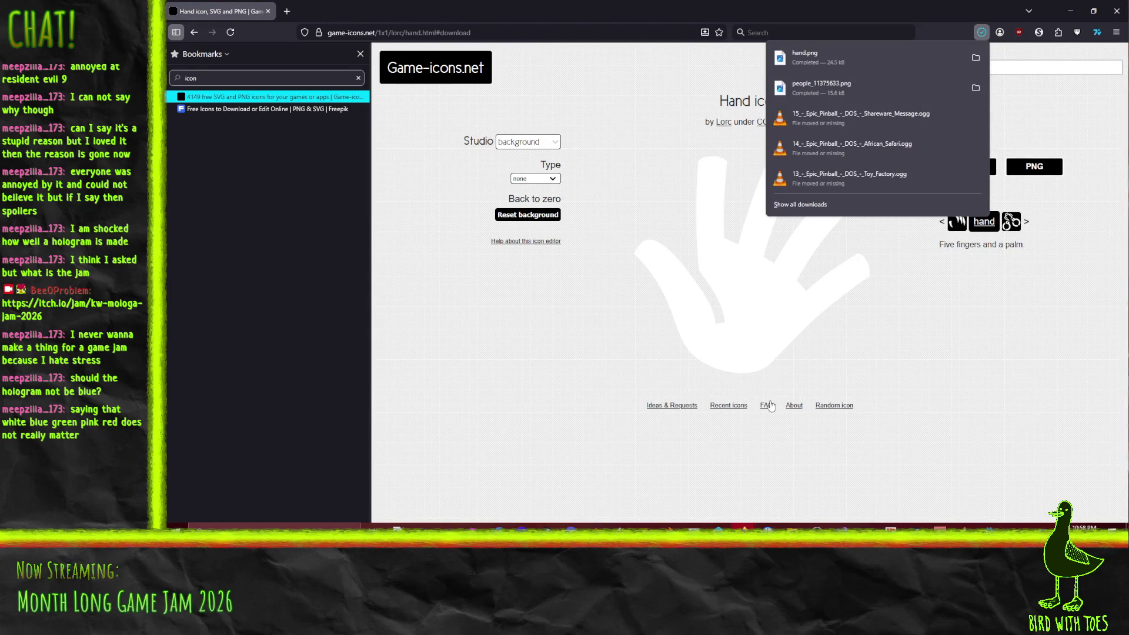
pyautogui.click(838, 388)
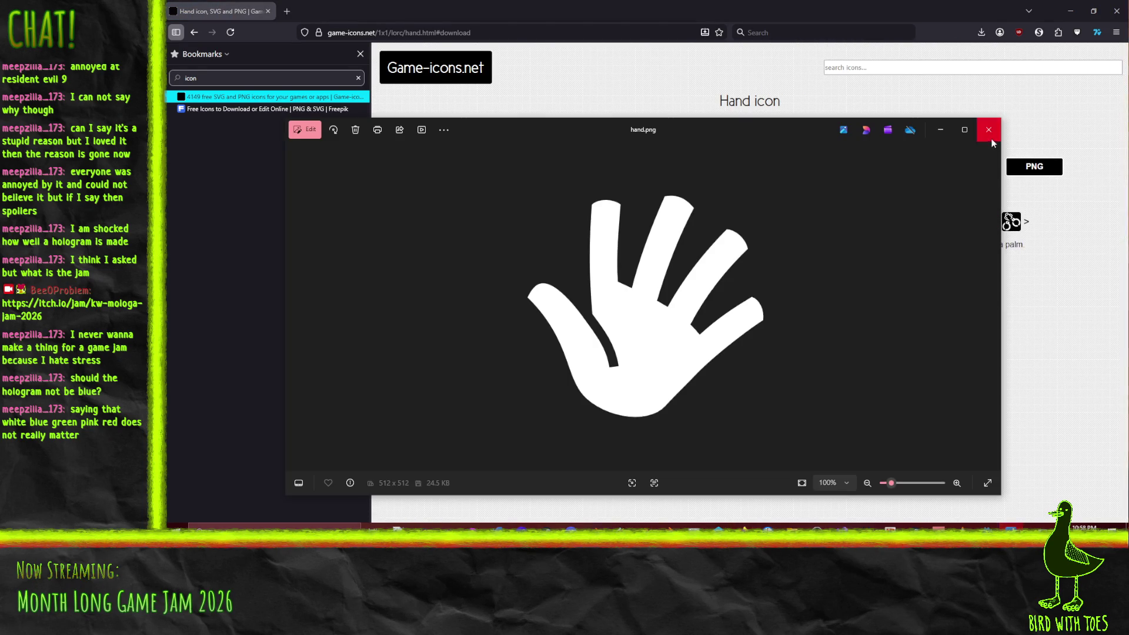
pyautogui.click(988, 129)
pyautogui.click(468, 520)
# Step: Scale the hand image down to 64×64 pixels in Krita
pyautogui.hotkey('alt', 'f')
pyautogui.press('Escape')
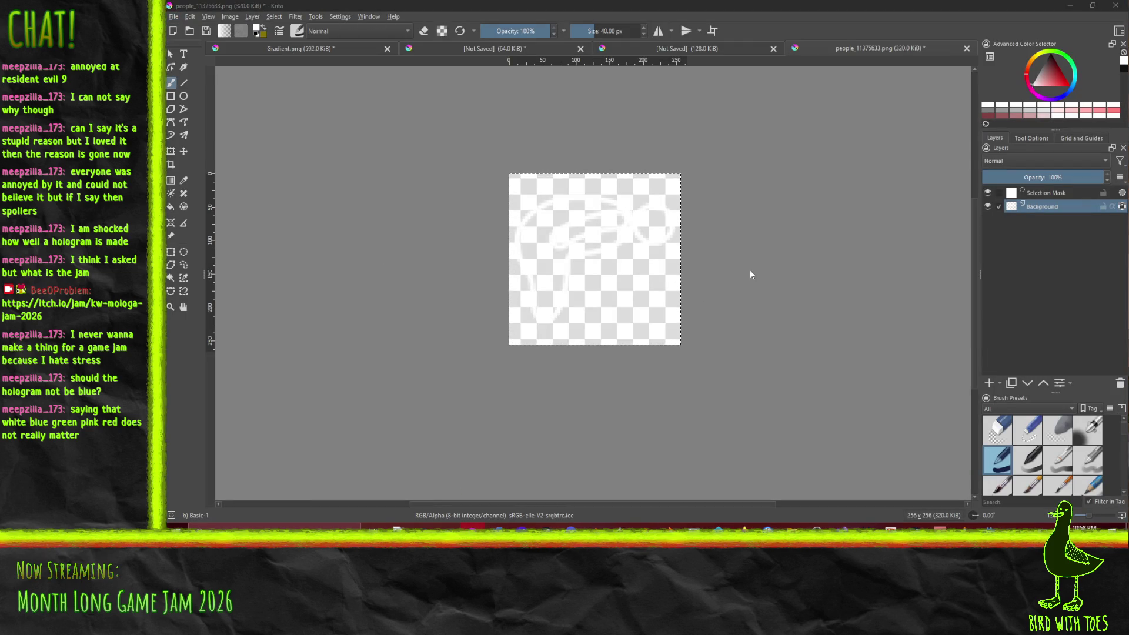
pyautogui.press('Escape')
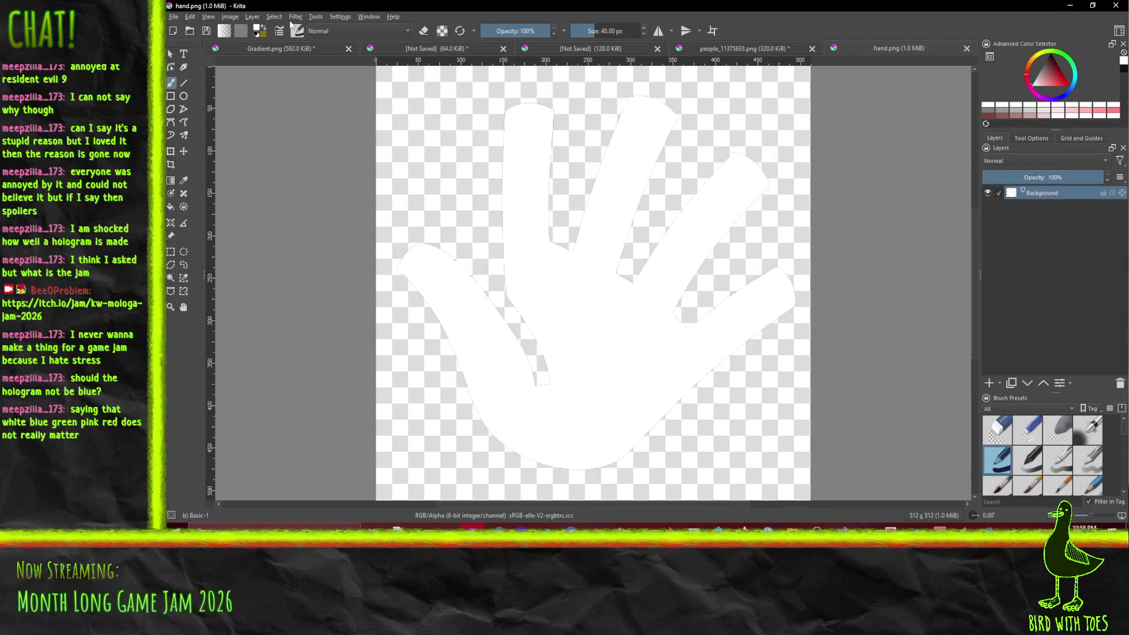
pyautogui.click(230, 17)
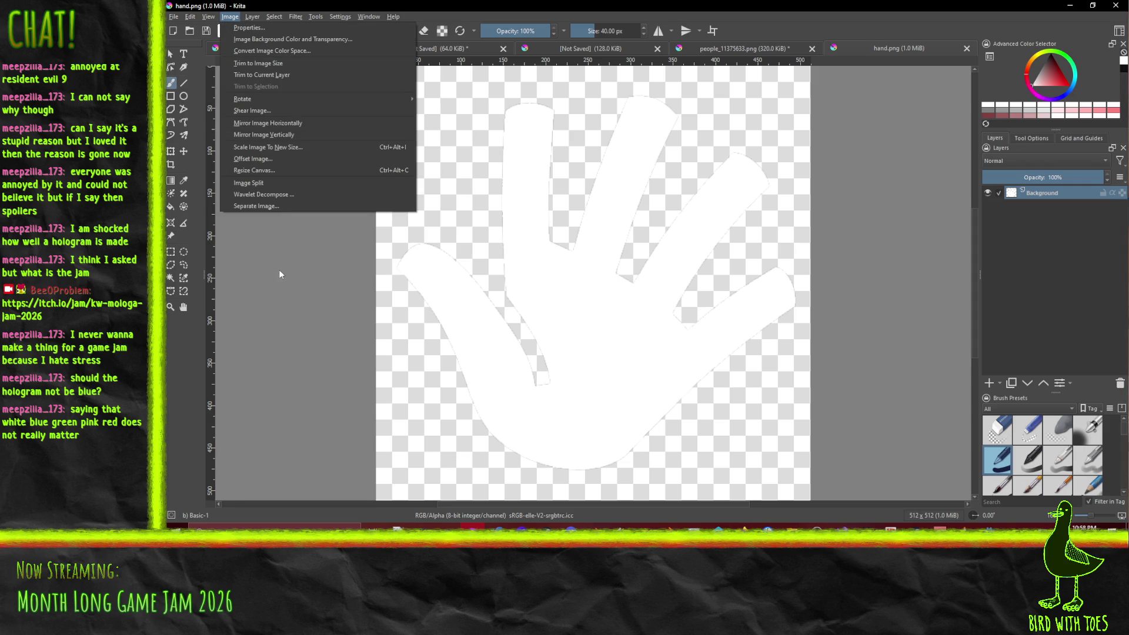
pyautogui.moveTo(267, 99)
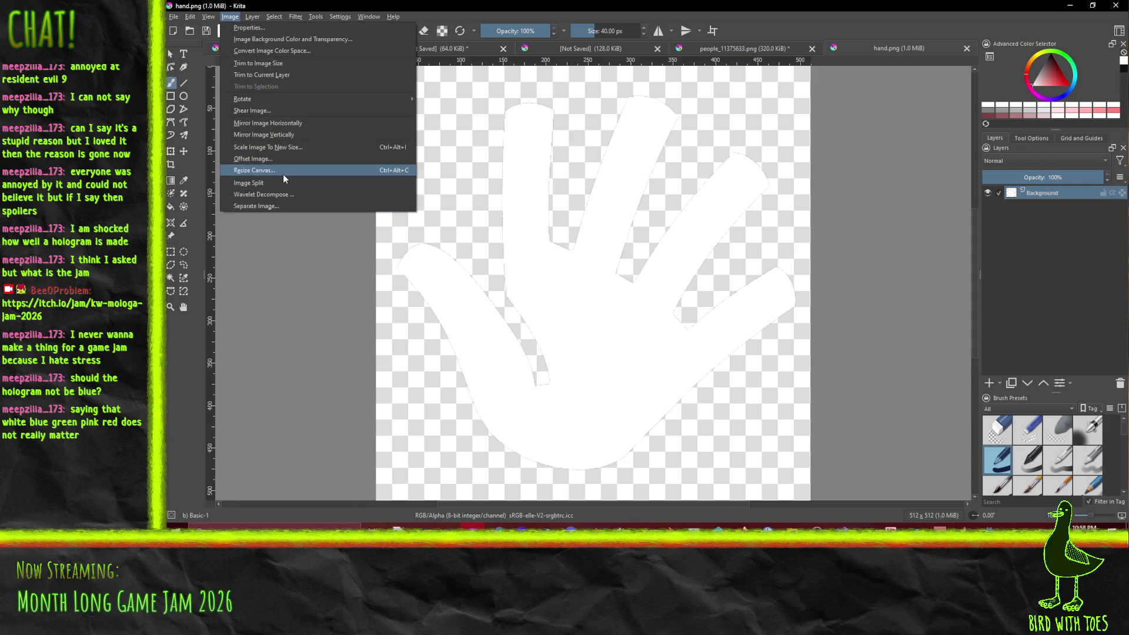
pyautogui.click(294, 147)
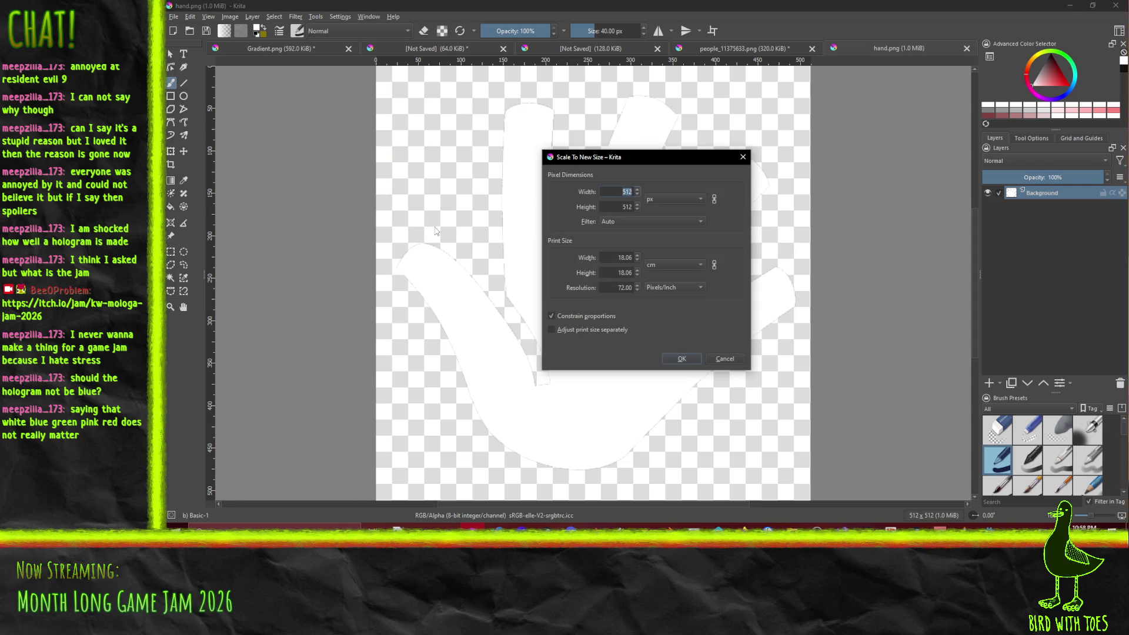
pyautogui.write('64')
pyautogui.click(681, 358)
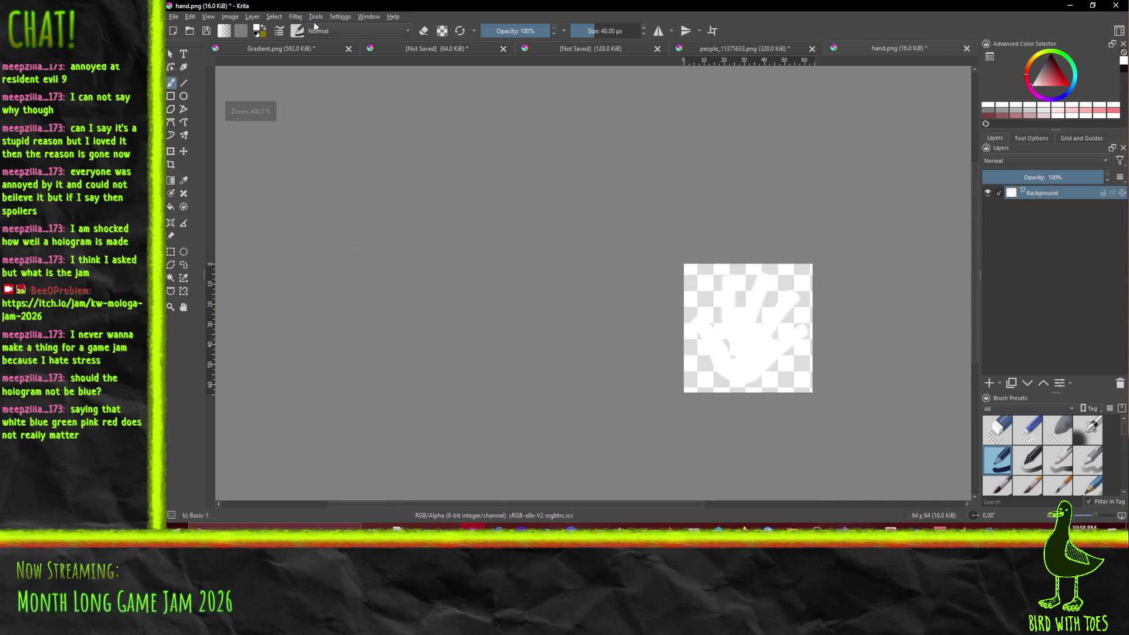
# Step: Rescale the hand image up to 256×256 pixels
pyautogui.click(230, 16)
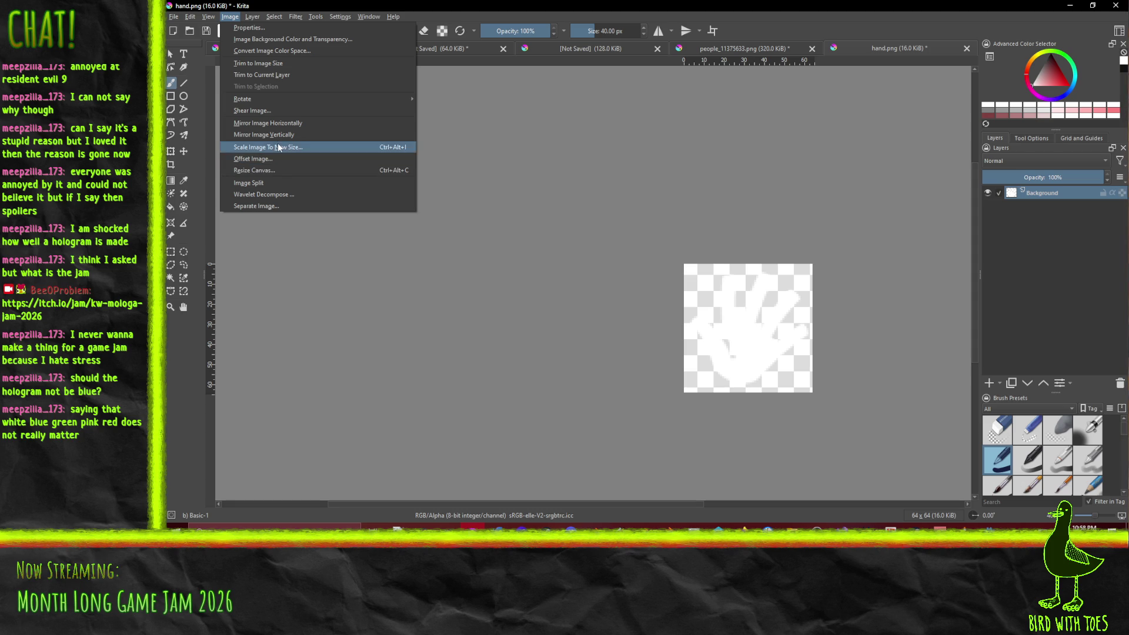
pyautogui.click(297, 148)
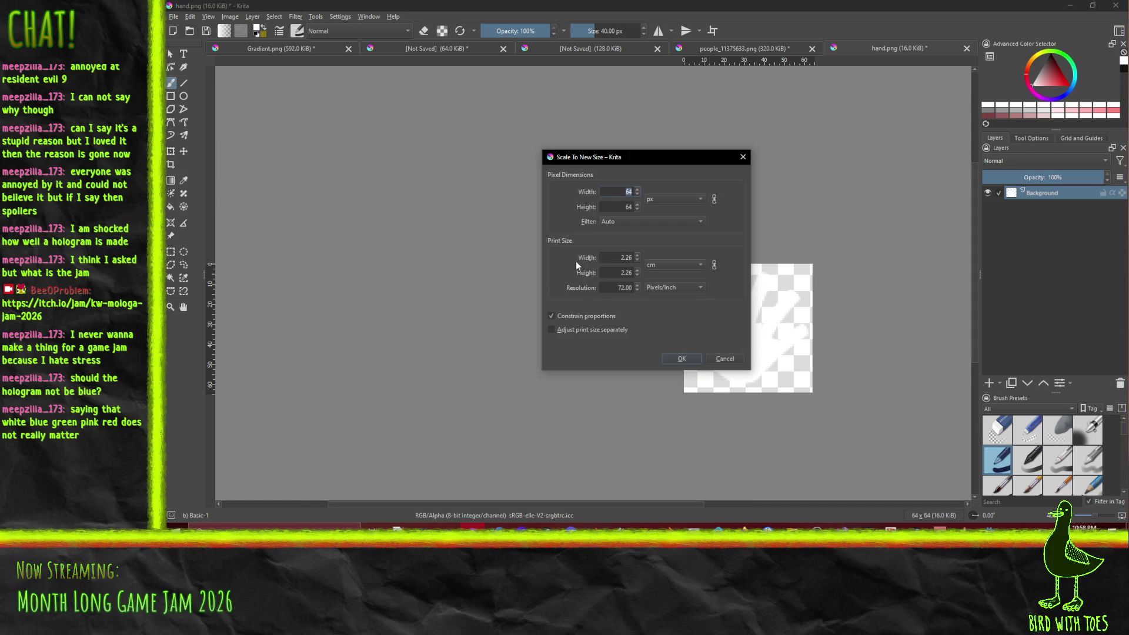
pyautogui.write('25')
pyautogui.click(677, 359)
pyautogui.scroll(-2, 685, 293)
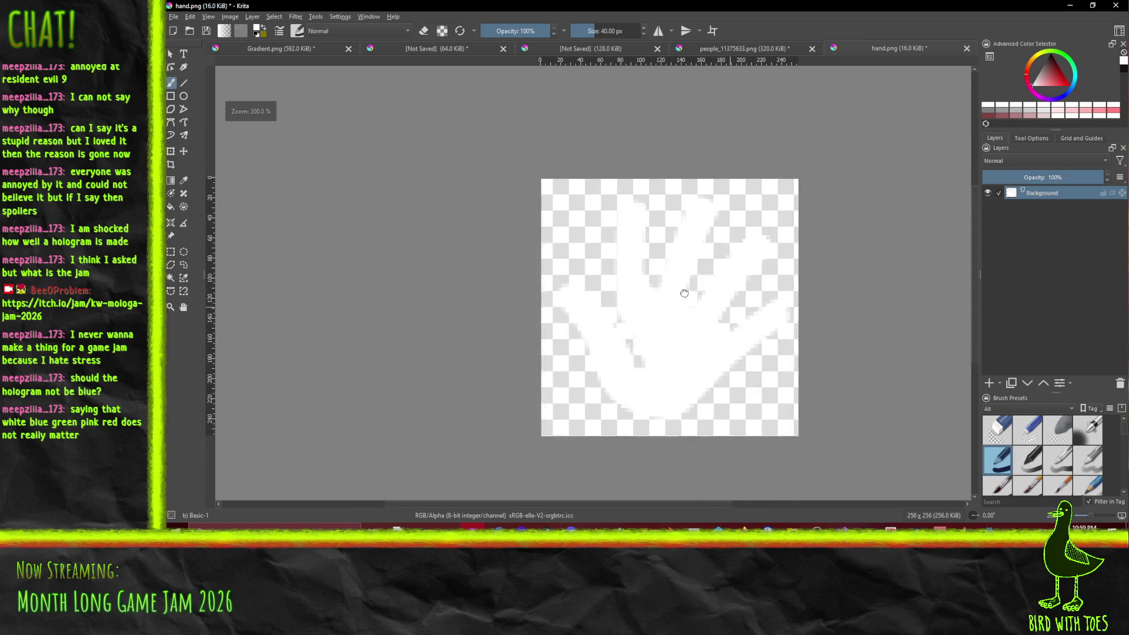
pyautogui.click(173, 16)
pyautogui.press('Escape')
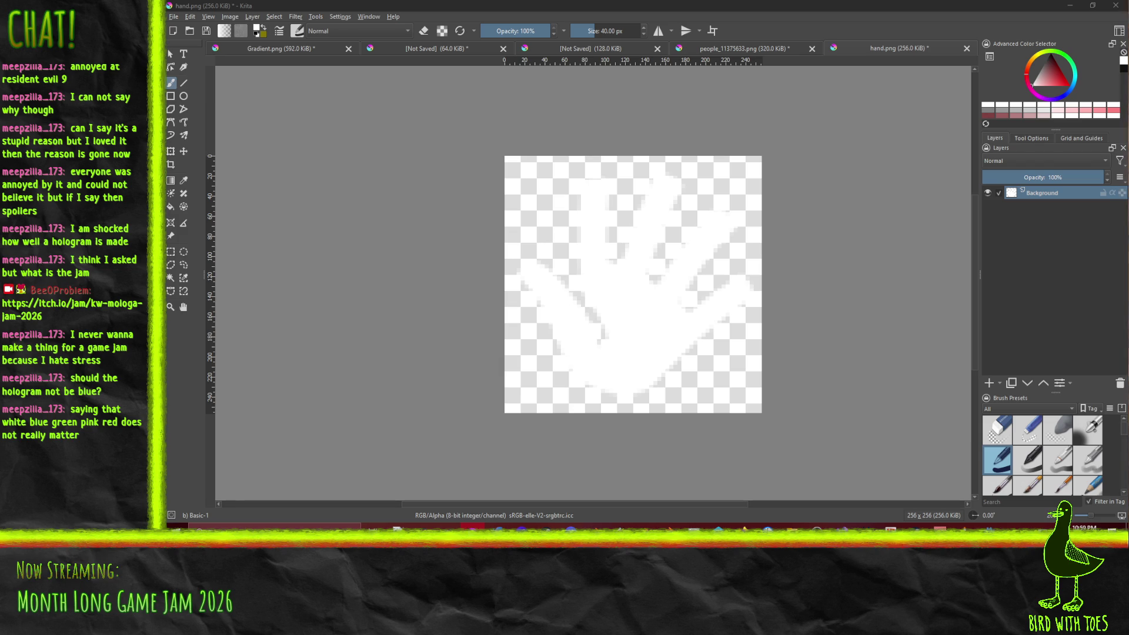
# Step: Export the image as LeftSymbol.png, accepting the PNG export options
pyautogui.hotkey('ctrl', 's')
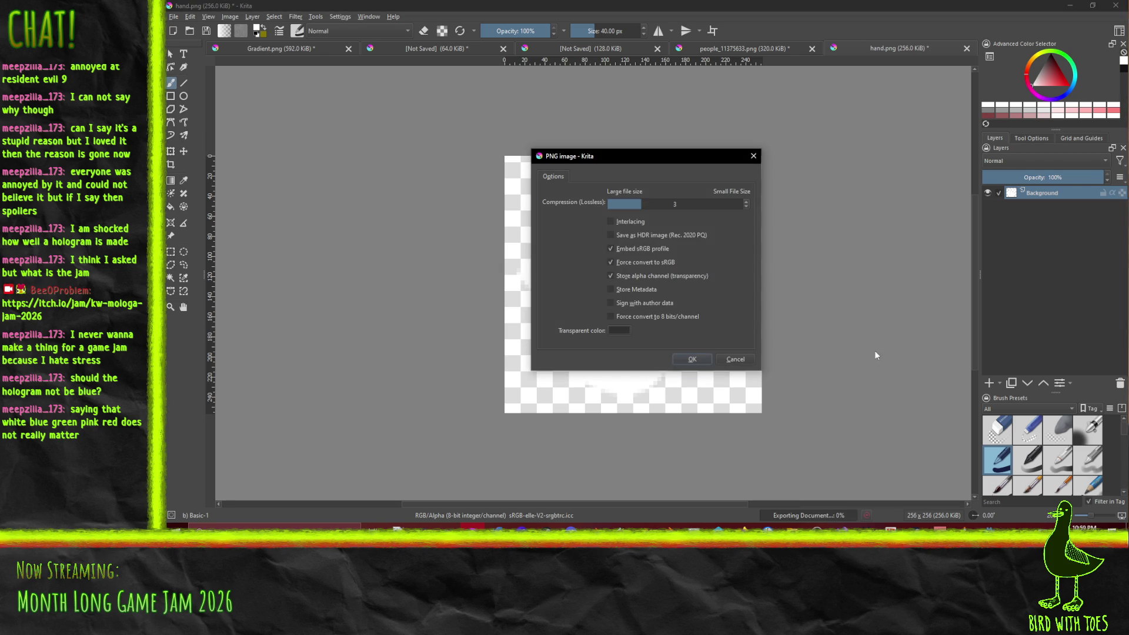
pyautogui.click(692, 359)
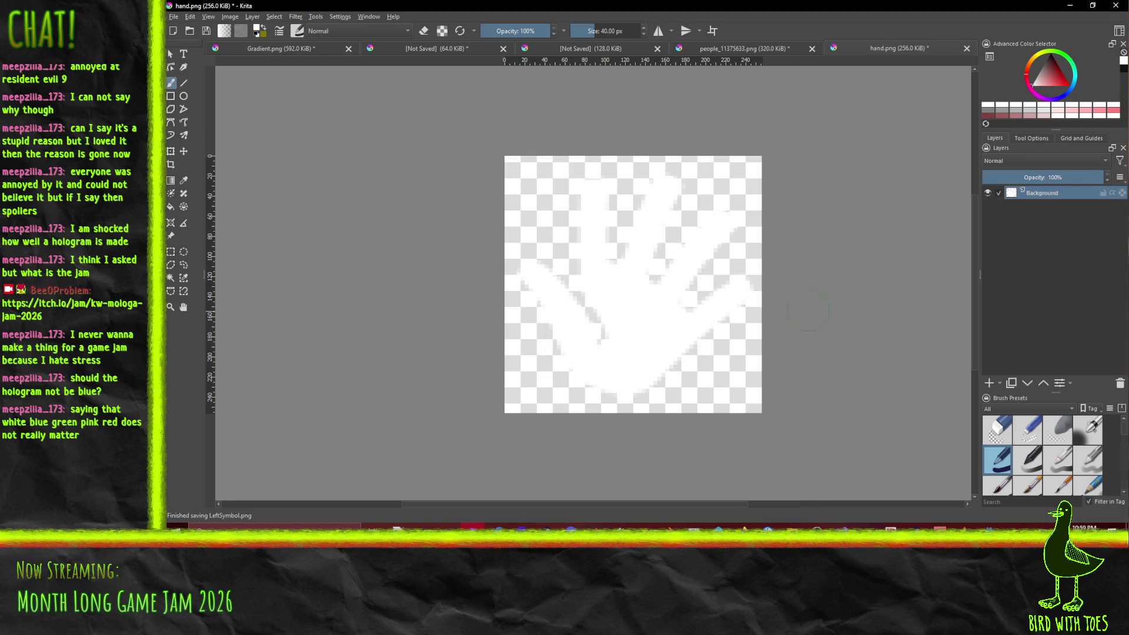
pyautogui.moveTo(688, 327); pyautogui.dragTo(606, 320)
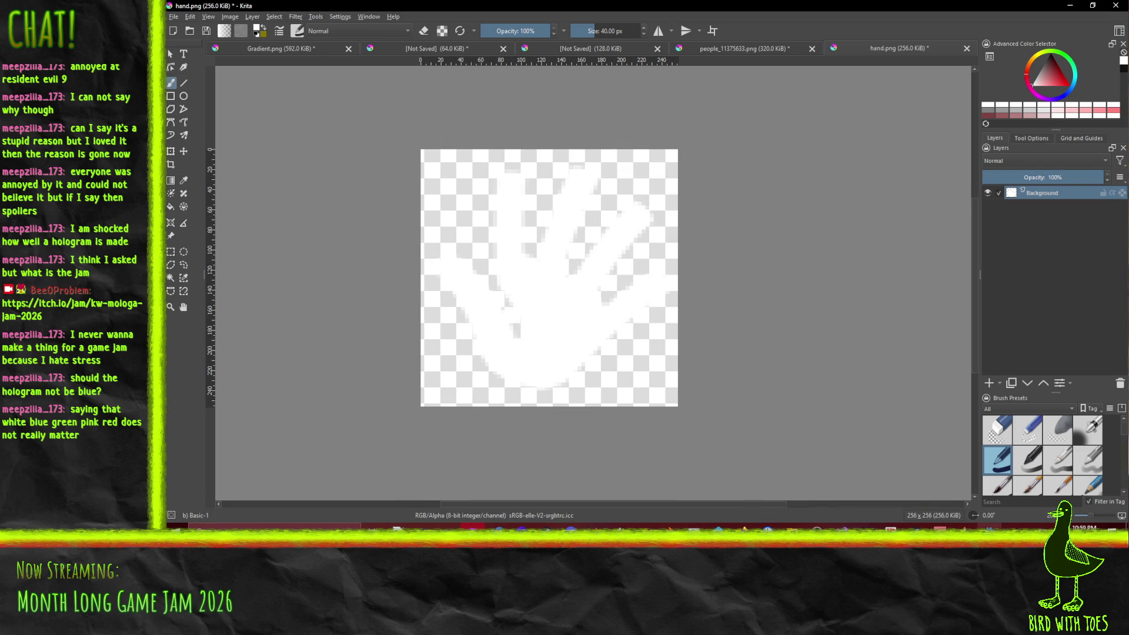
pyautogui.moveTo(991, 528)
pyautogui.click(992, 488)
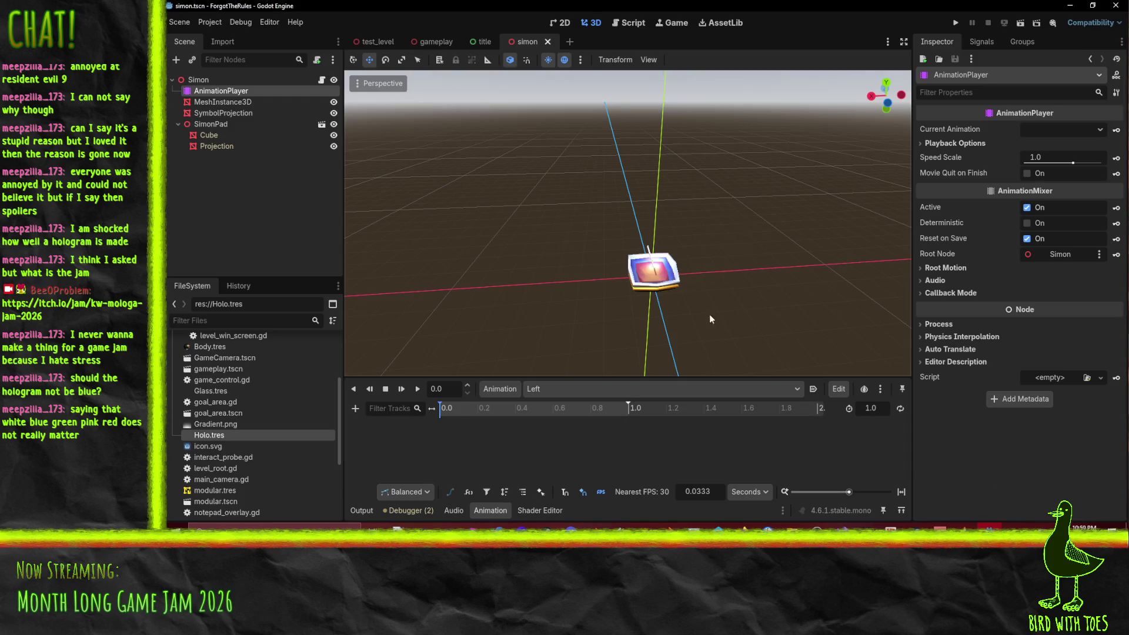
# Step: Drag LeftSymbol.png from res://Gfx onto SymbolProjection's Albedo Texture and key it in the animation
pyautogui.moveTo(577, 266); pyautogui.dragTo(523, 294)
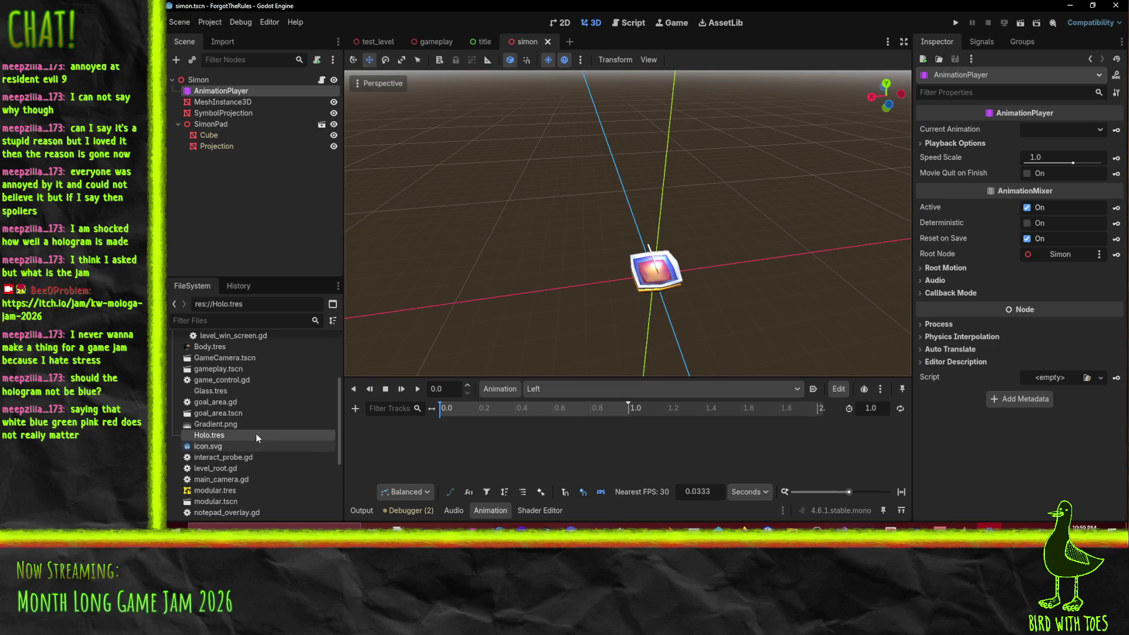
pyautogui.click(223, 112)
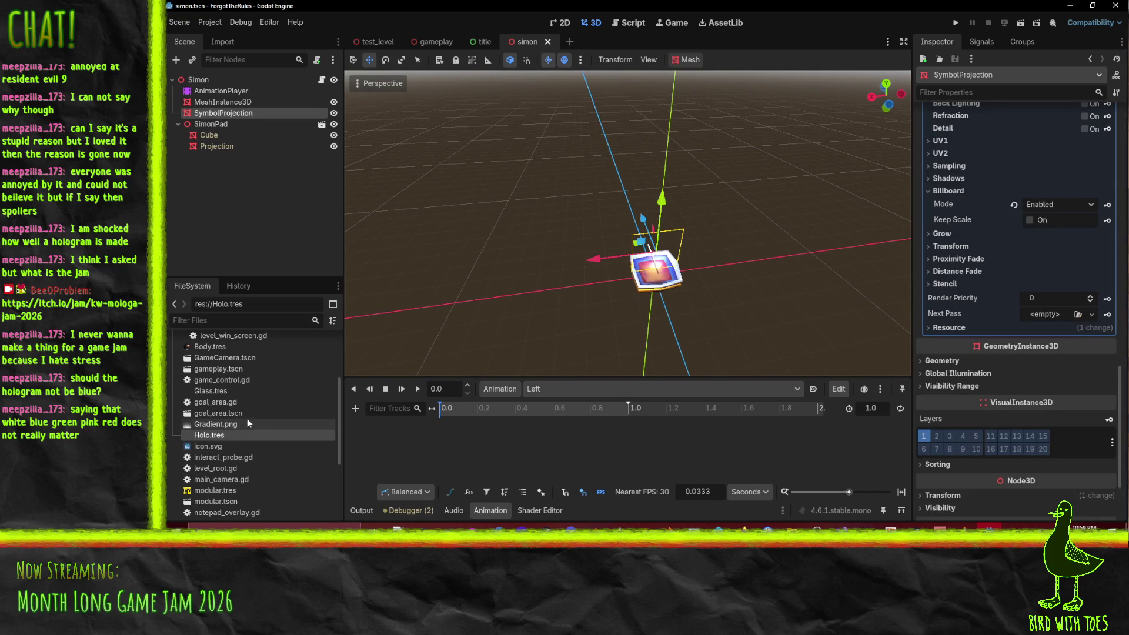
pyautogui.scroll(-2, 247, 418)
pyautogui.scroll(10, 1000, 352)
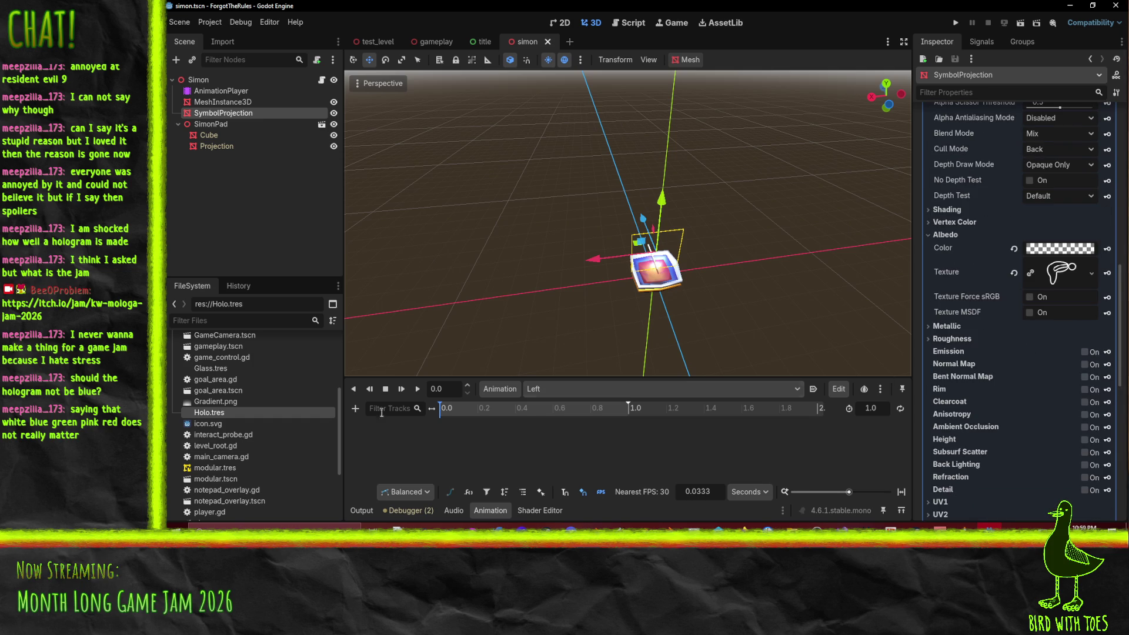
pyautogui.scroll(5, 283, 438)
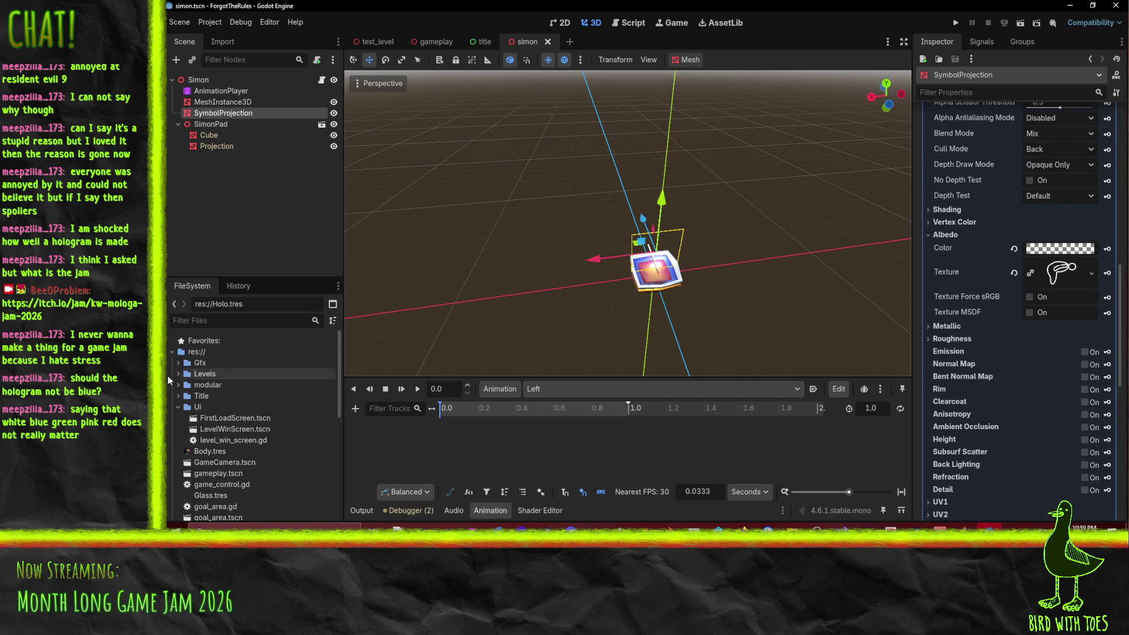
pyautogui.click(177, 363)
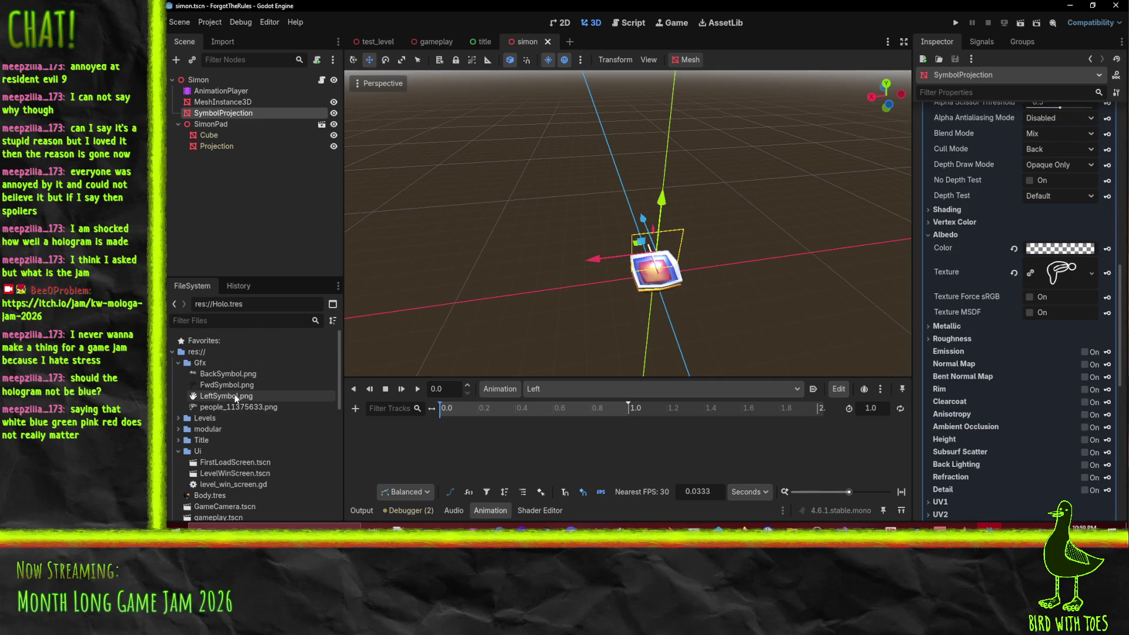
pyautogui.moveTo(222, 400); pyautogui.dragTo(1064, 274)
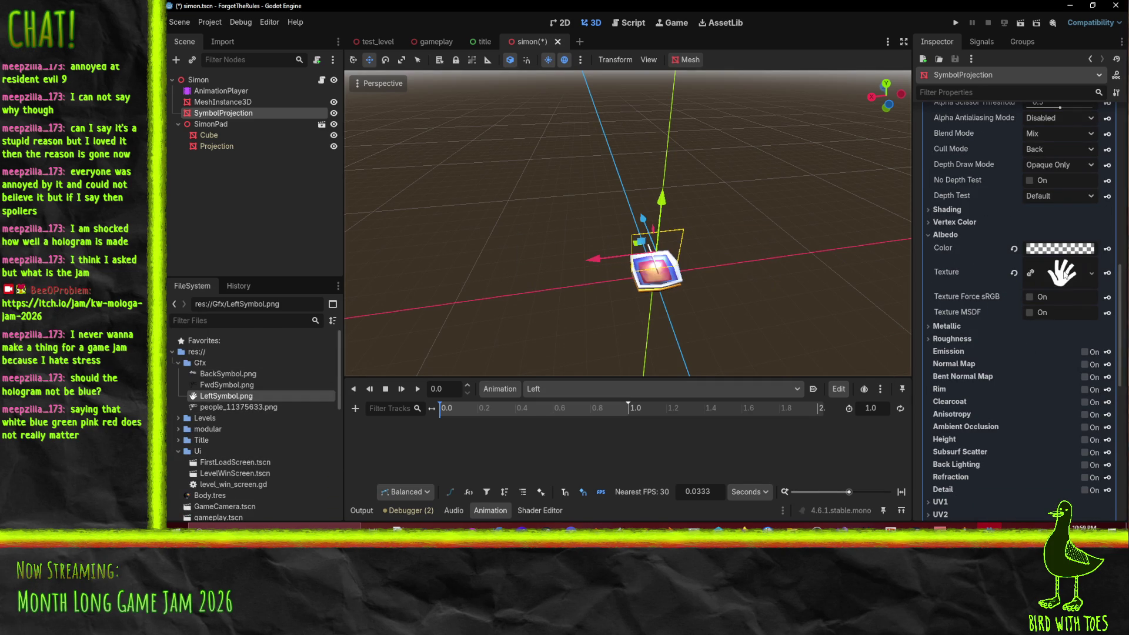
pyautogui.click(1106, 273)
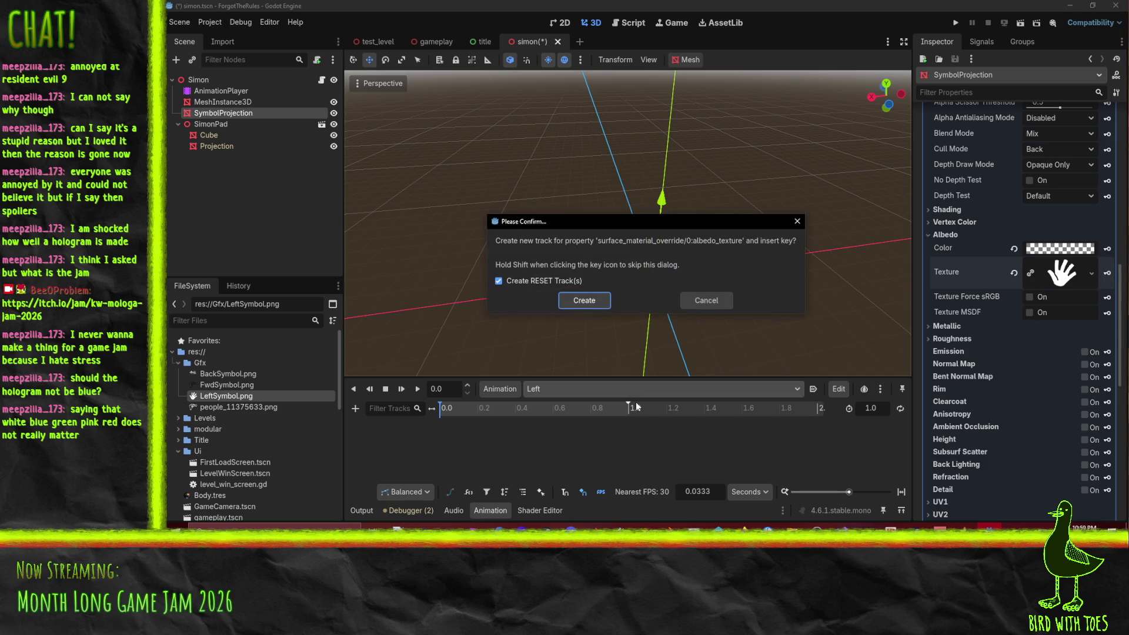
# Step: Create the albedo texture and colour tracks and key solid white albedo at about 0.5 s
pyautogui.click(574, 303)
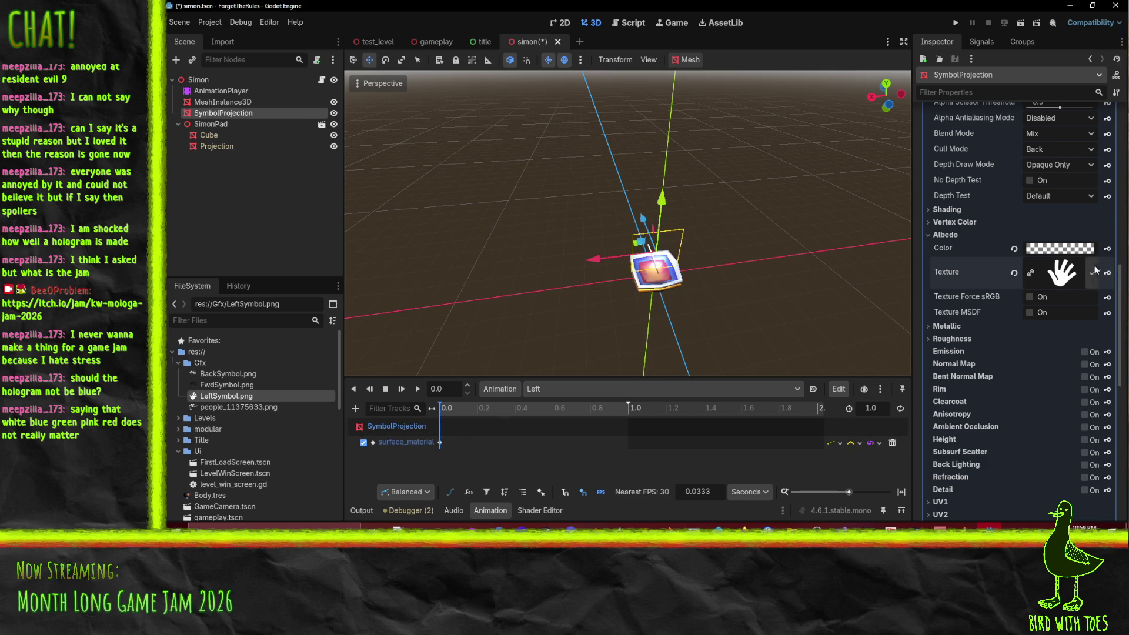
pyautogui.click(1108, 248)
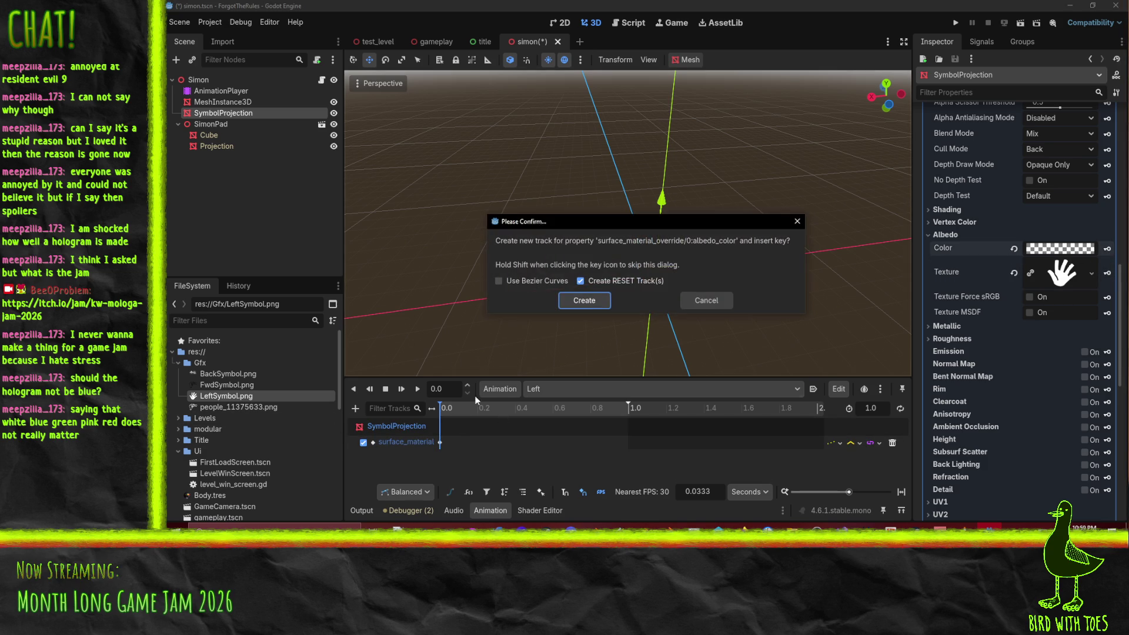
pyautogui.click(582, 300)
pyautogui.moveTo(481, 408)
pyautogui.mouseDown()
pyautogui.moveTo(537, 408)
pyautogui.moveTo(554, 426)
pyautogui.mouseUp()
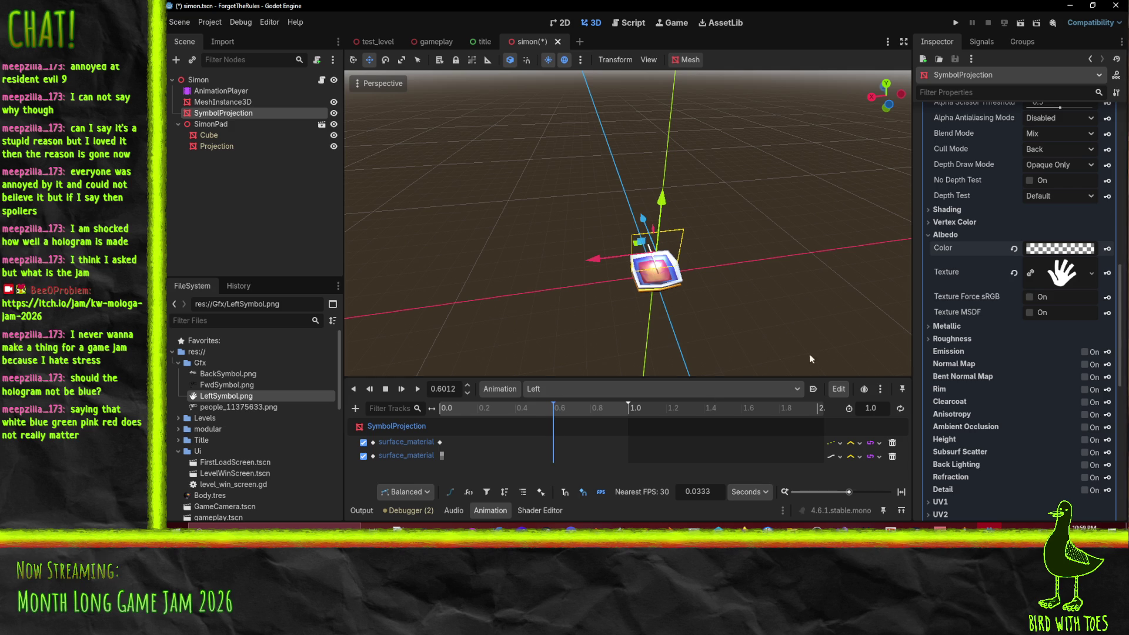
pyautogui.click(1014, 248)
pyautogui.click(1109, 249)
# Step: Set the Left animation length to 1.5 seconds
pyautogui.moveTo(583, 409); pyautogui.dragTo(668, 413)
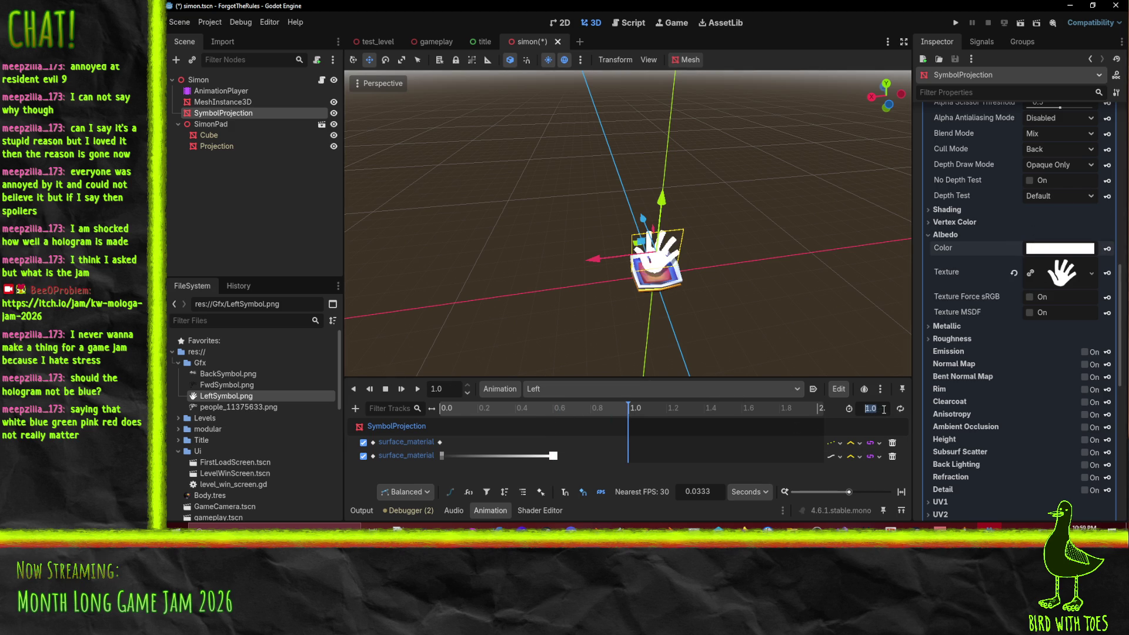
pyautogui.write('1.5')
pyautogui.press('Return')
pyautogui.press('d')
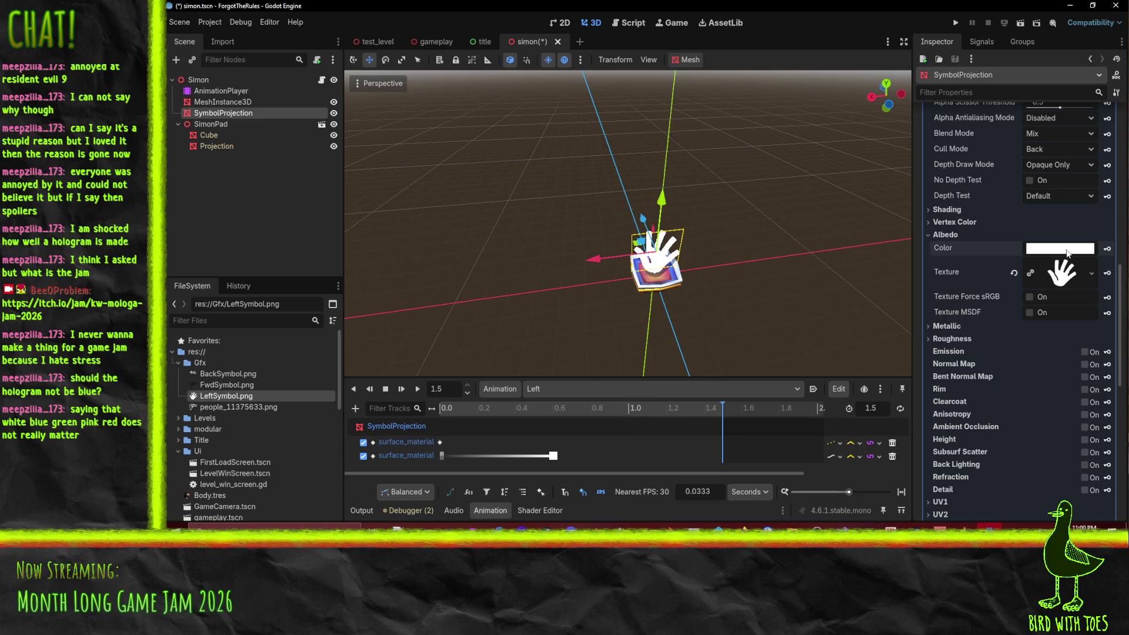
pyautogui.click(1068, 253)
pyautogui.click(699, 417)
# Step: Key a semi-transparent albedo colour ffffffb4 at about 1.4 s
pyautogui.moveTo(664, 412); pyautogui.dragTo(706, 424)
pyautogui.click(1046, 252)
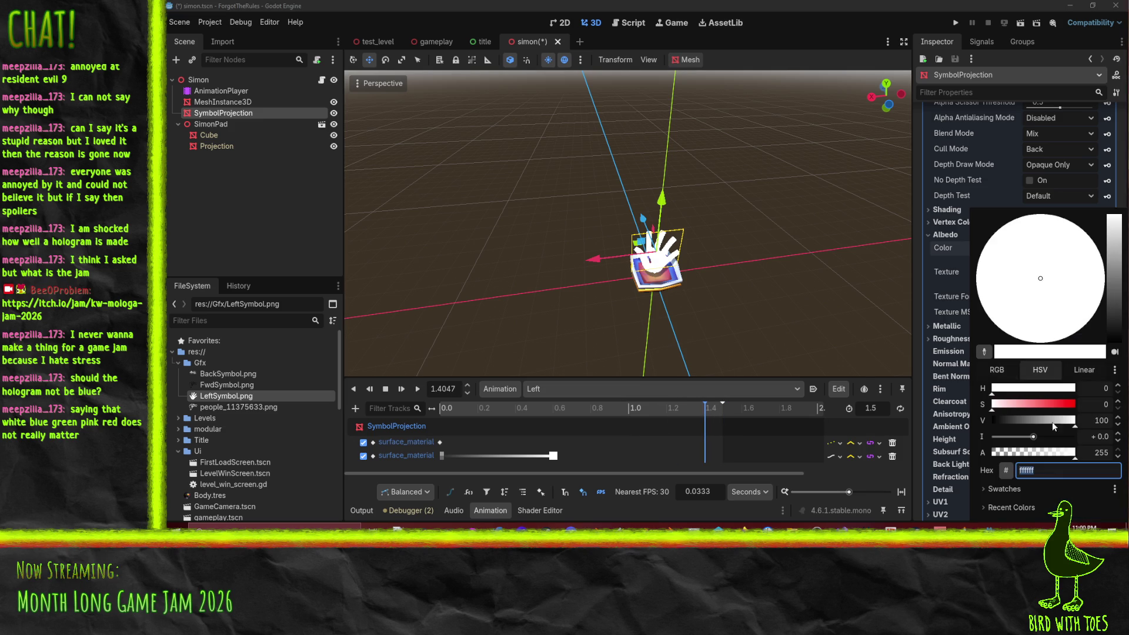
pyautogui.click(1103, 451)
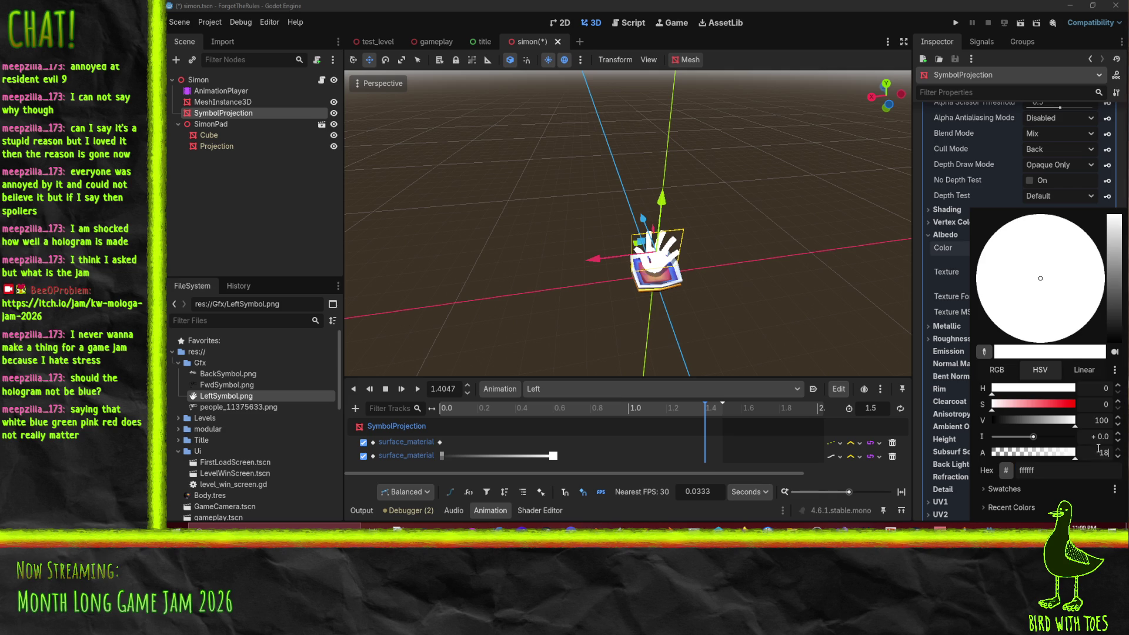
pyautogui.press('Return')
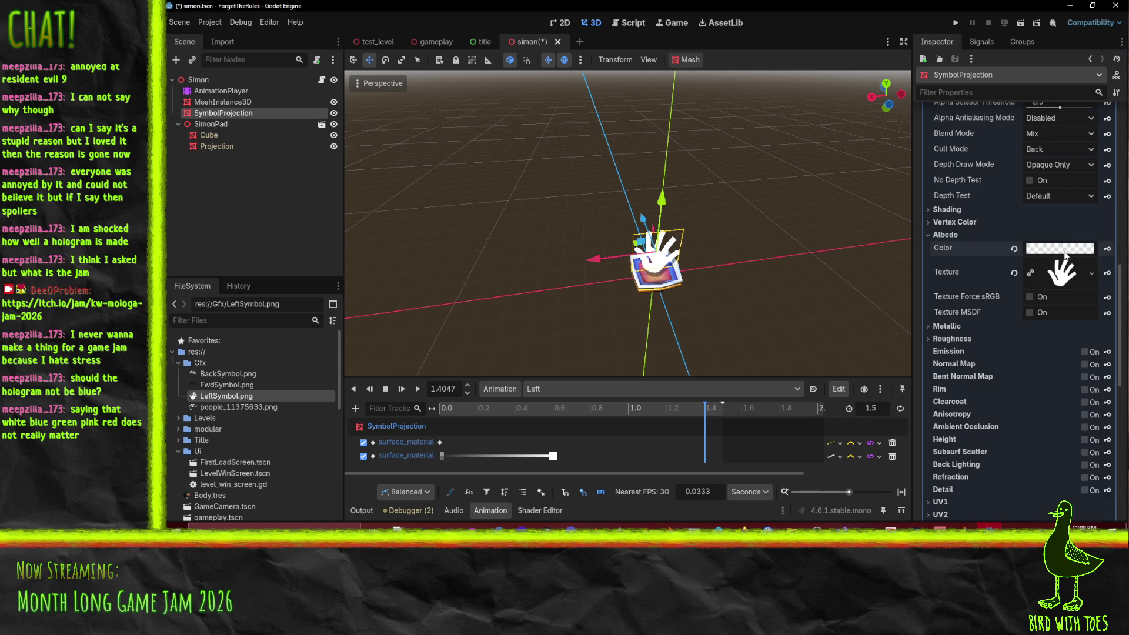
pyautogui.click(1065, 254)
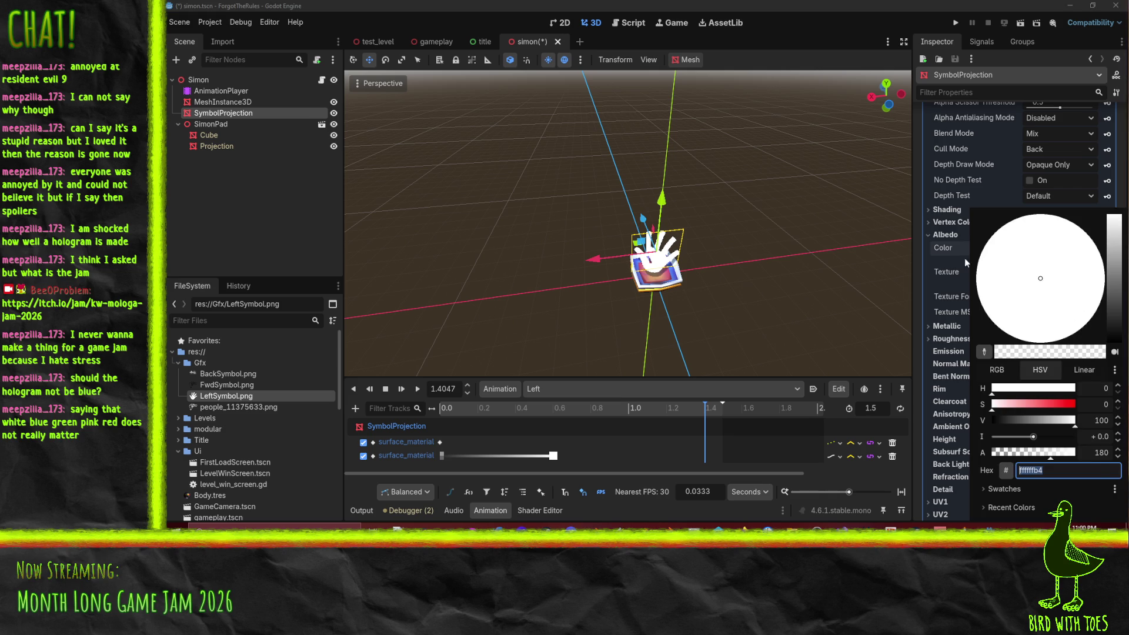
pyautogui.click(945, 269)
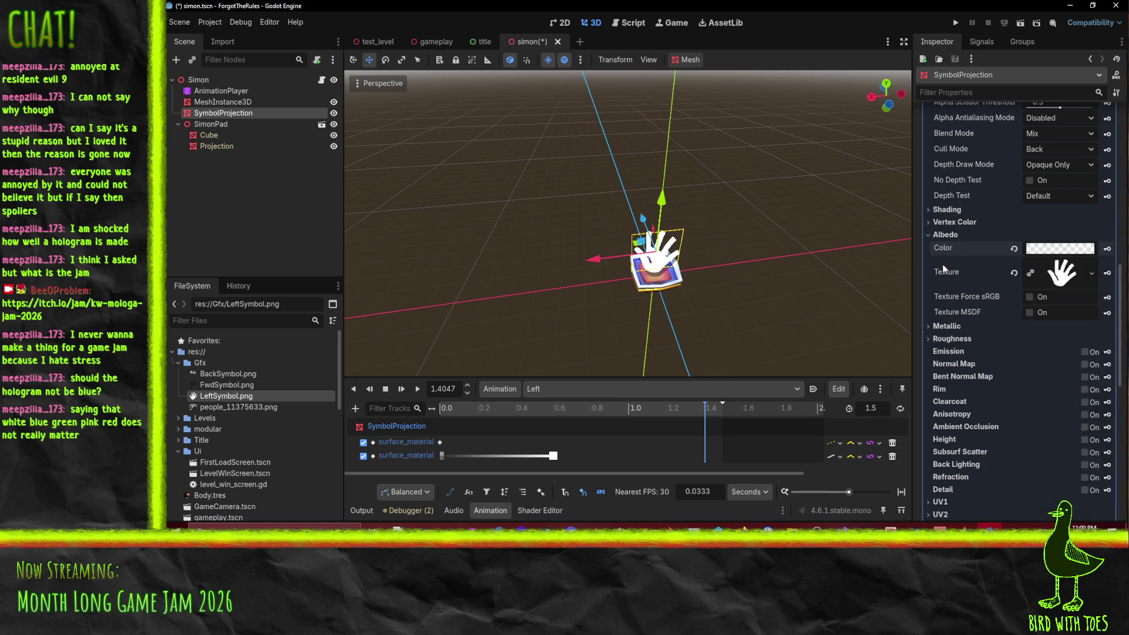
pyautogui.click(1108, 249)
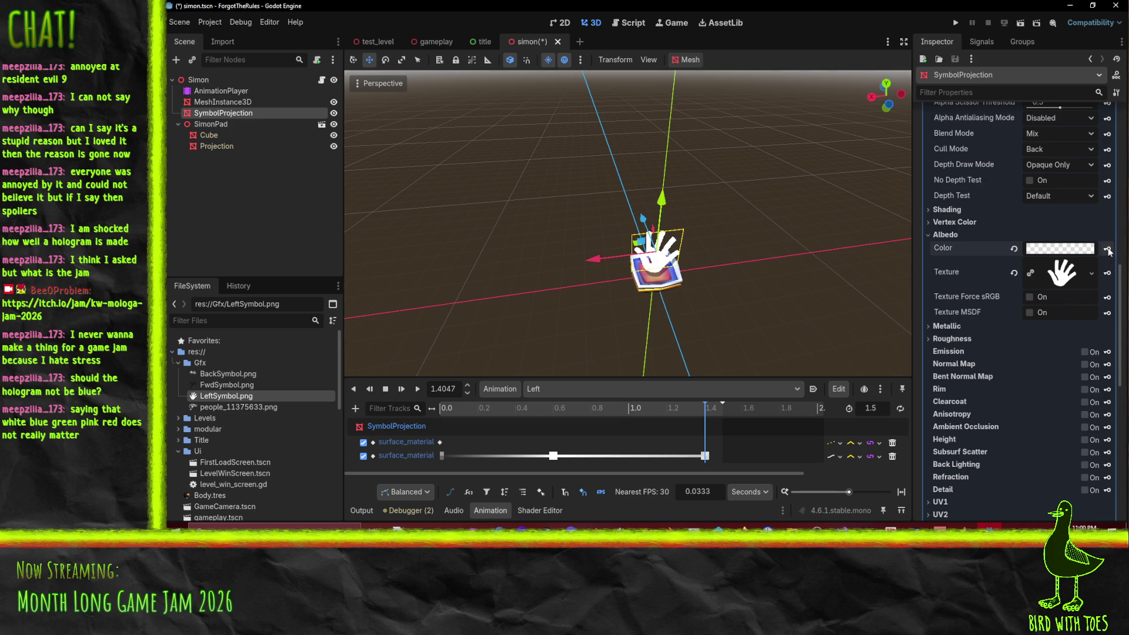
# Step: Switch the SymbolProjection material's Transparency mode to Alpha
pyautogui.scroll(5, 1012, 347)
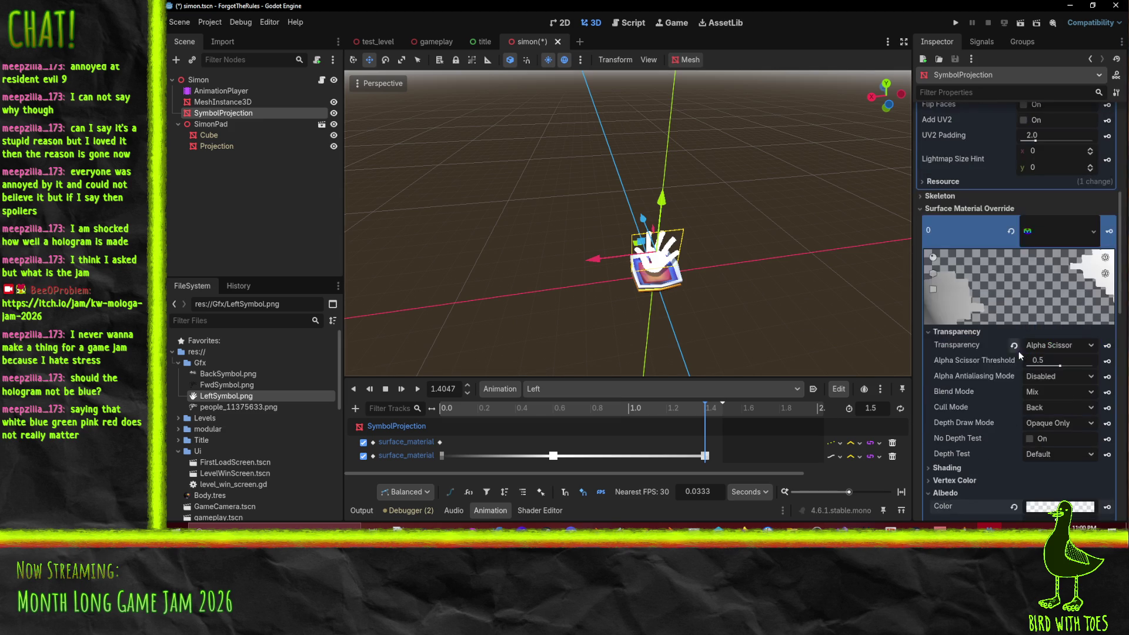
pyautogui.click(1092, 346)
pyautogui.click(1052, 374)
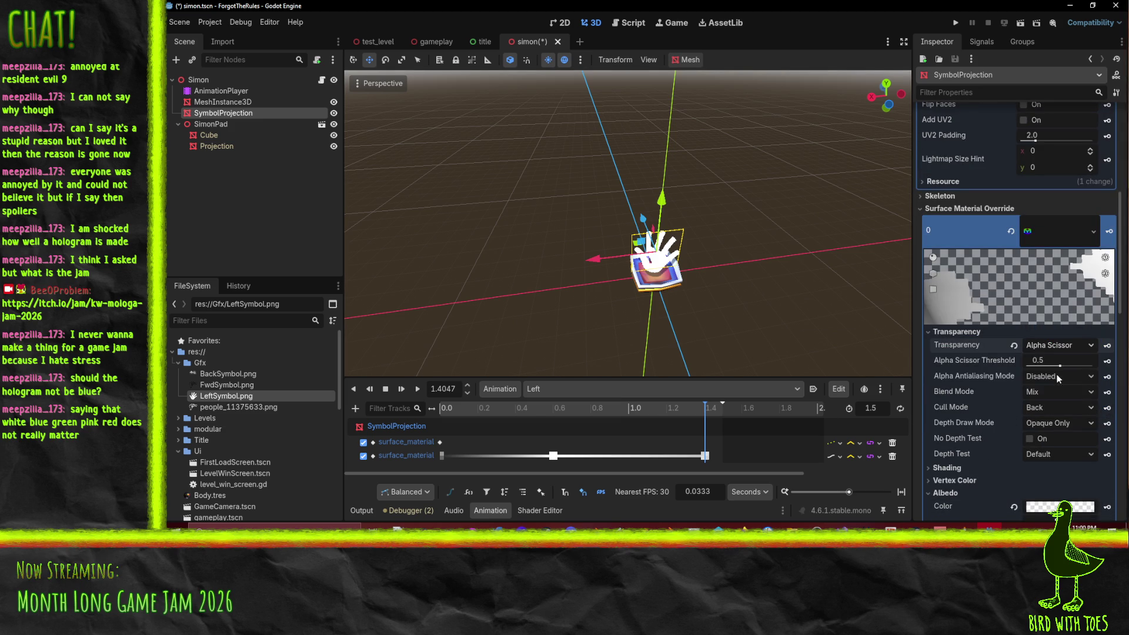
pyautogui.scroll(-5, 1008, 400)
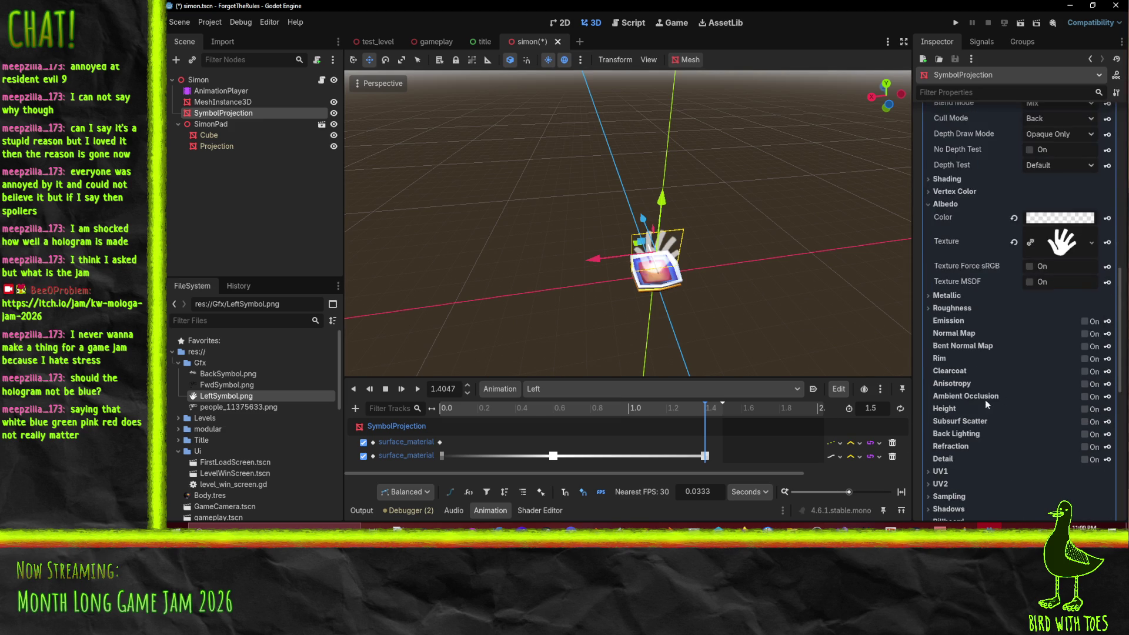
# Step: Key a fully transparent albedo colour ffffff00 at 1.5 s and play the Left animation
pyautogui.click(756, 415)
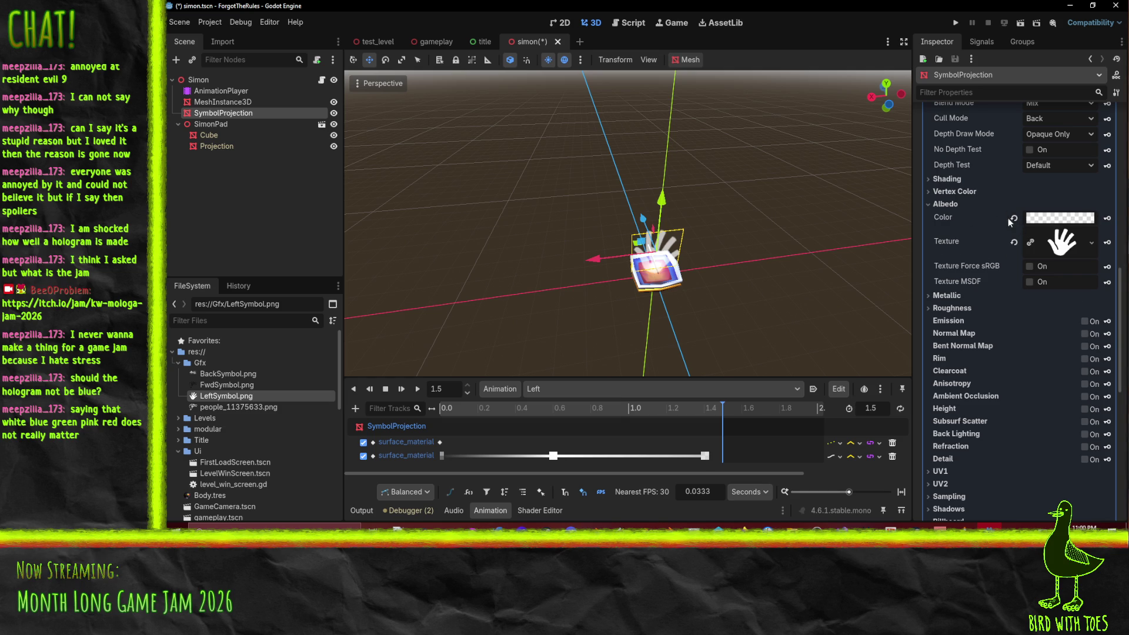
pyautogui.click(1060, 219)
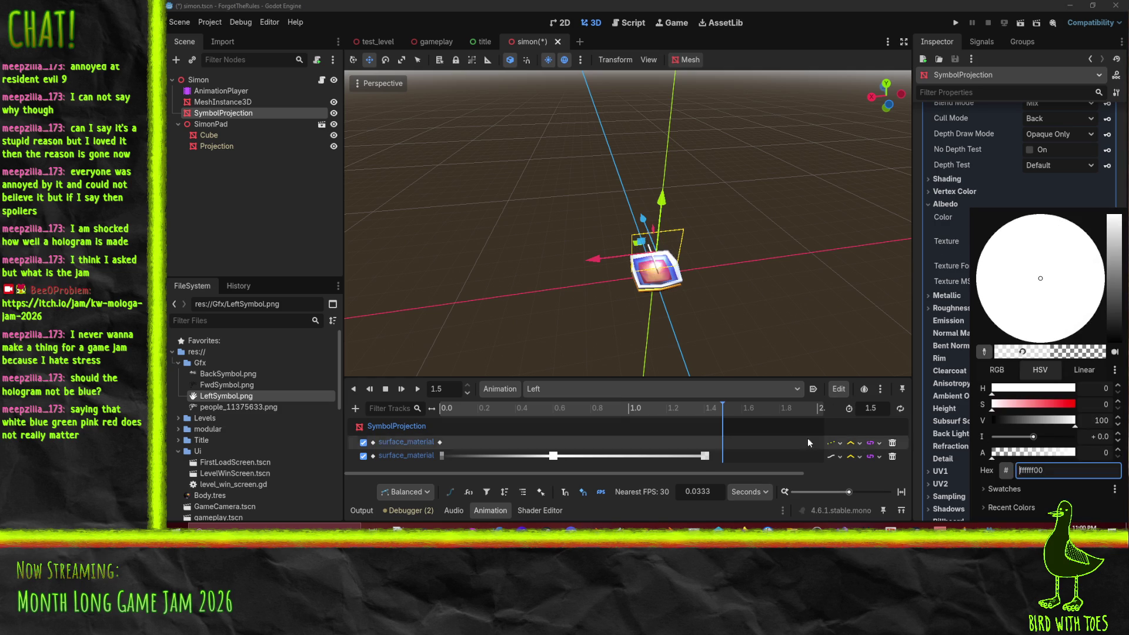
pyautogui.click(931, 244)
pyautogui.click(1107, 219)
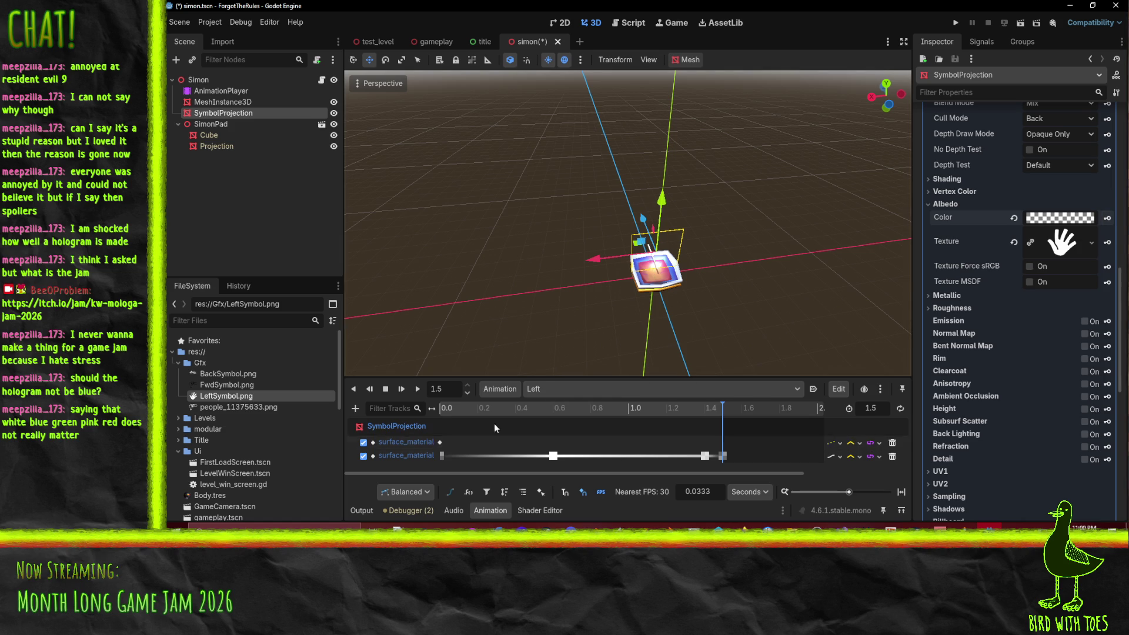
pyautogui.click(441, 408)
pyautogui.click(418, 389)
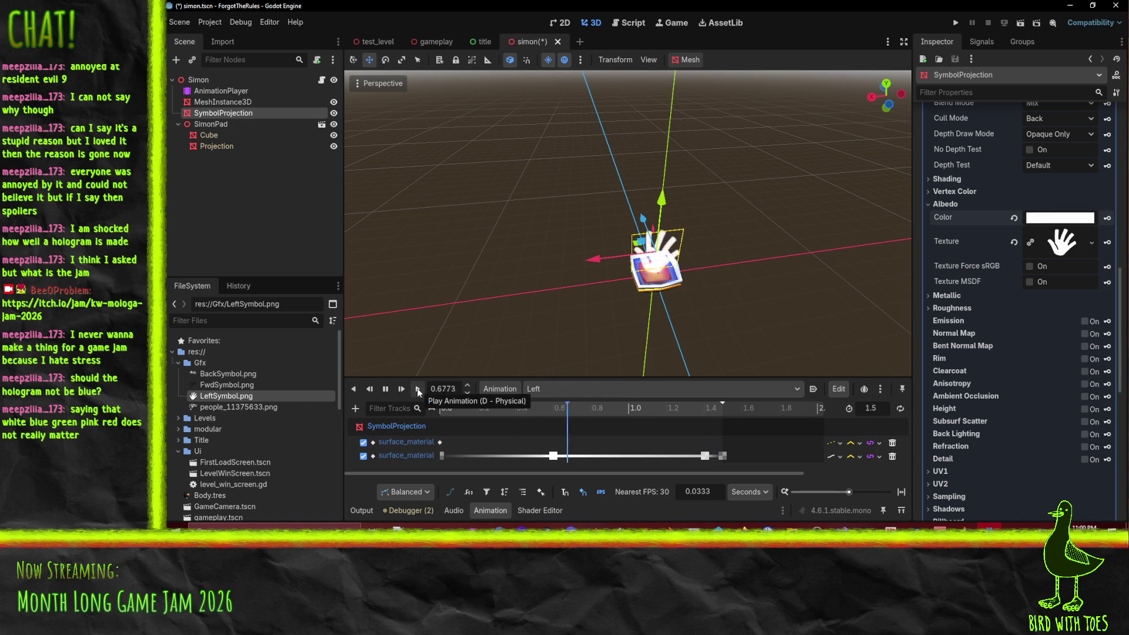
pyautogui.click(588, 388)
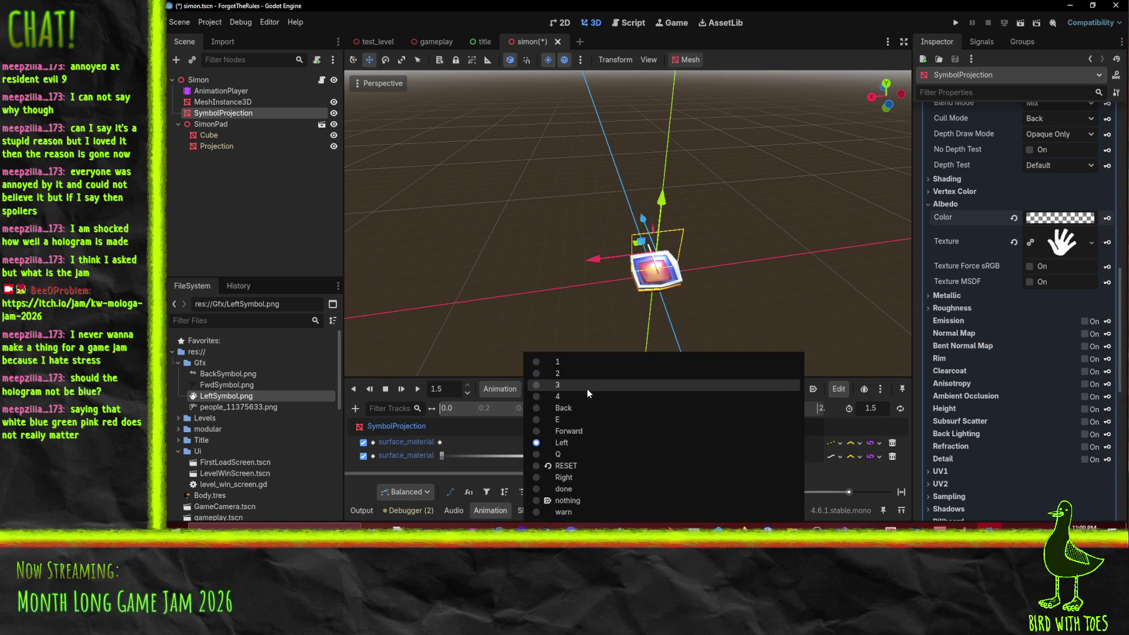
# Step: Preview the Forward and Back animations, then select the Right animation
pyautogui.click(588, 431)
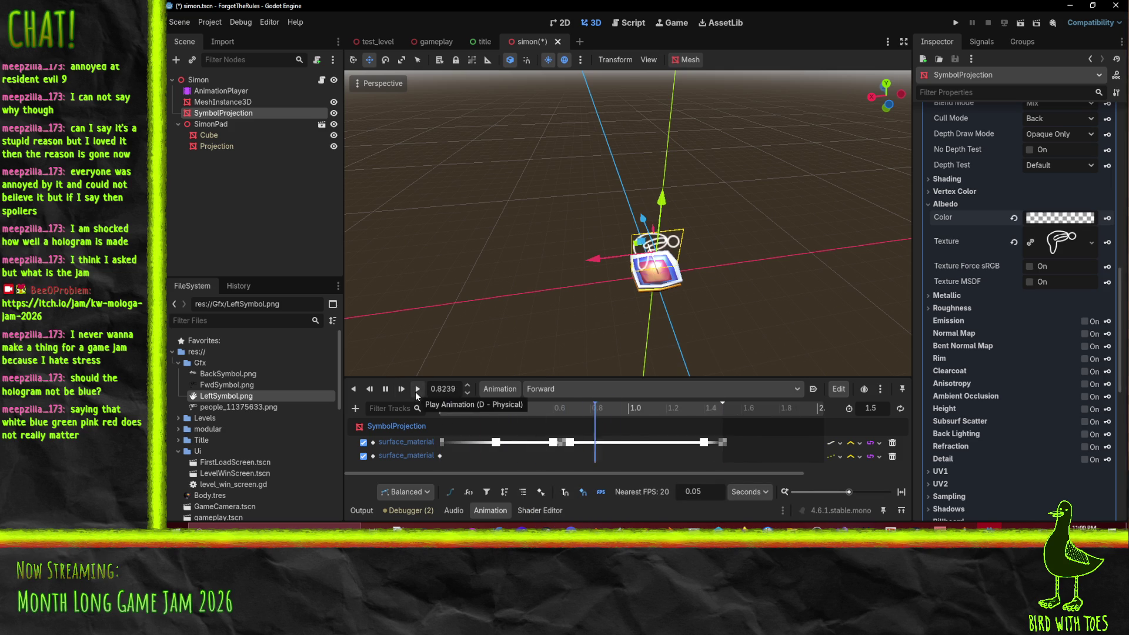
pyautogui.click(416, 392)
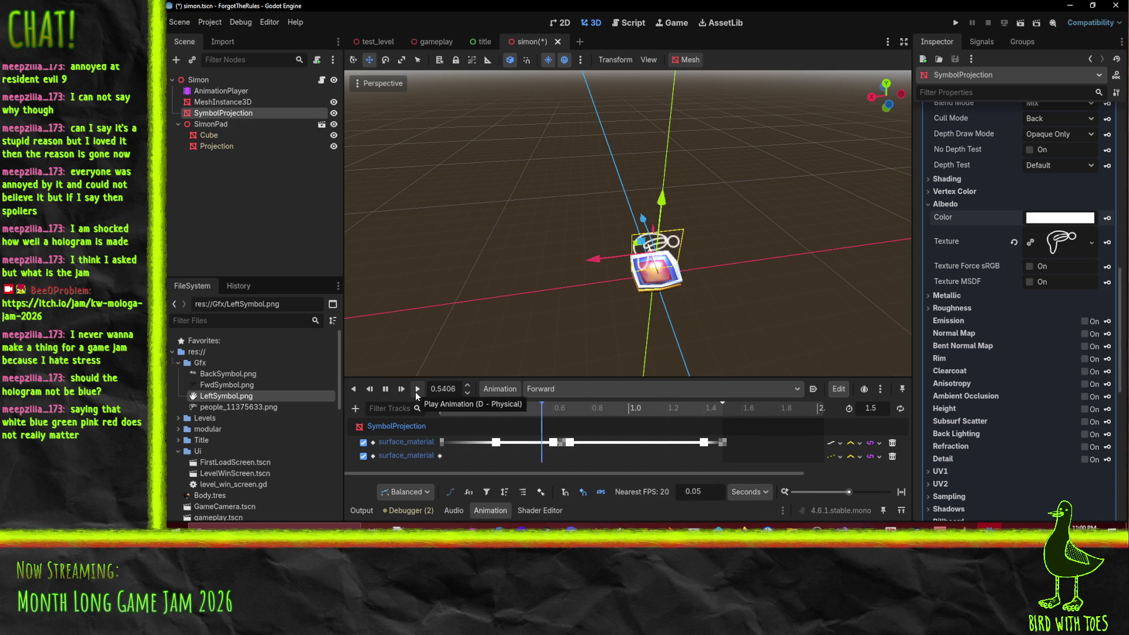
pyautogui.click(575, 390)
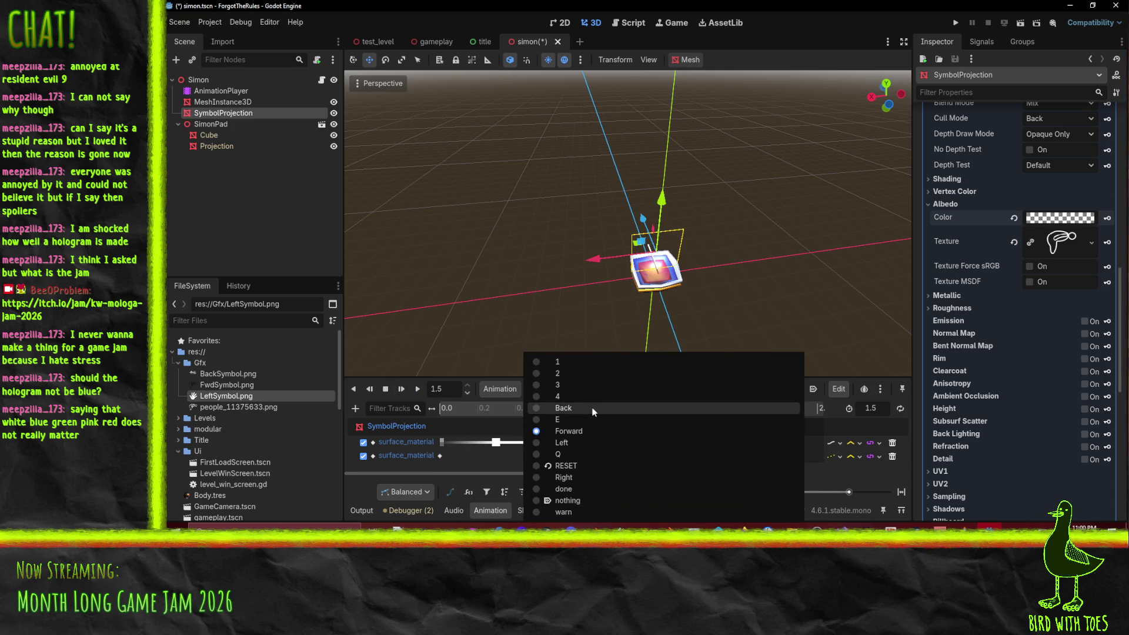
pyautogui.click(582, 408)
pyautogui.click(417, 390)
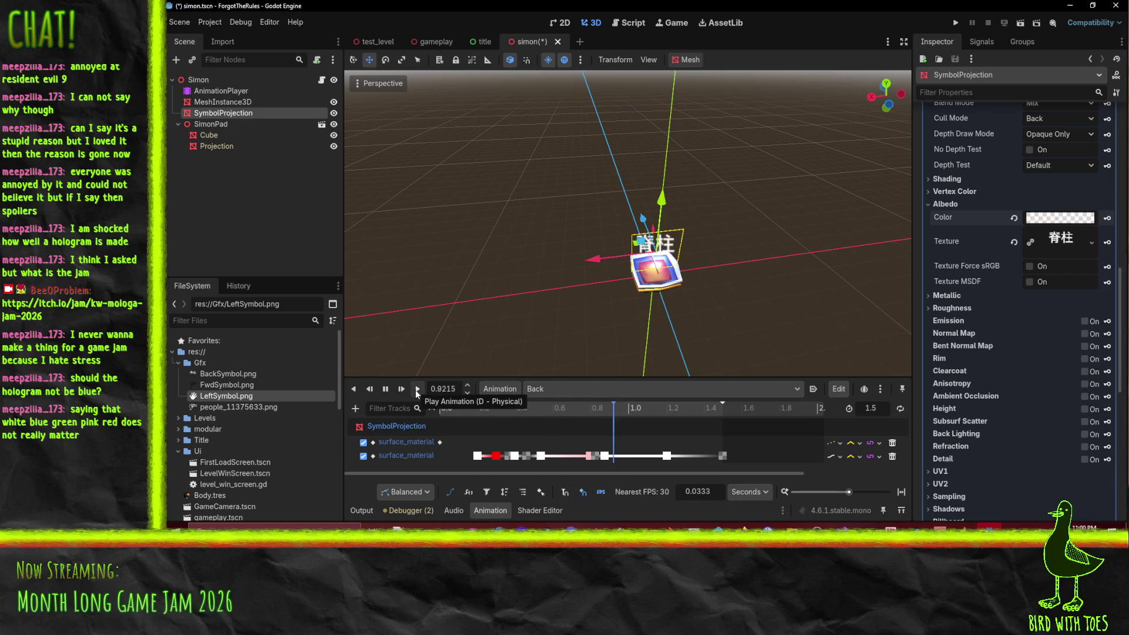
pyautogui.click(572, 389)
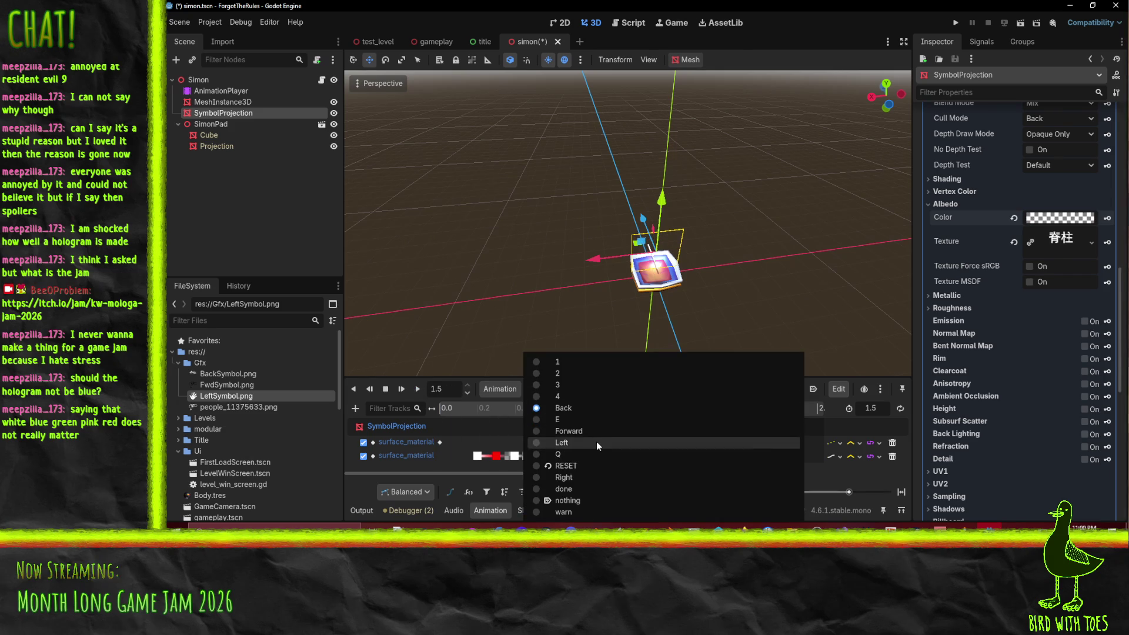
pyautogui.click(608, 476)
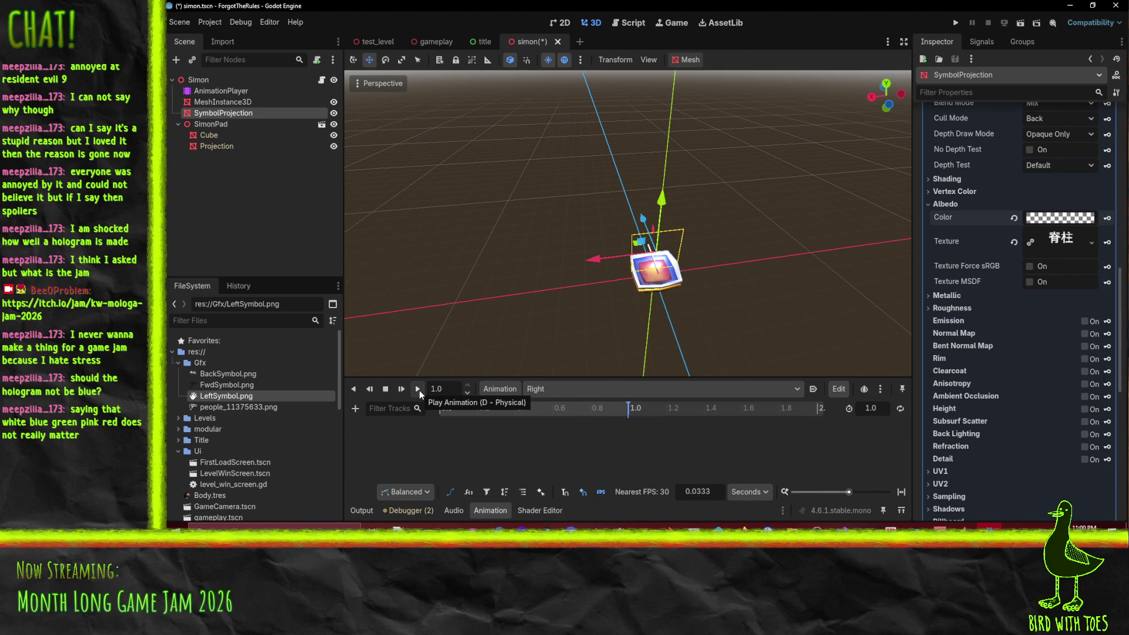
# Step: Save the simon scene and bring up the icon website in Firefox
pyautogui.hotkey('ctrl', 's')
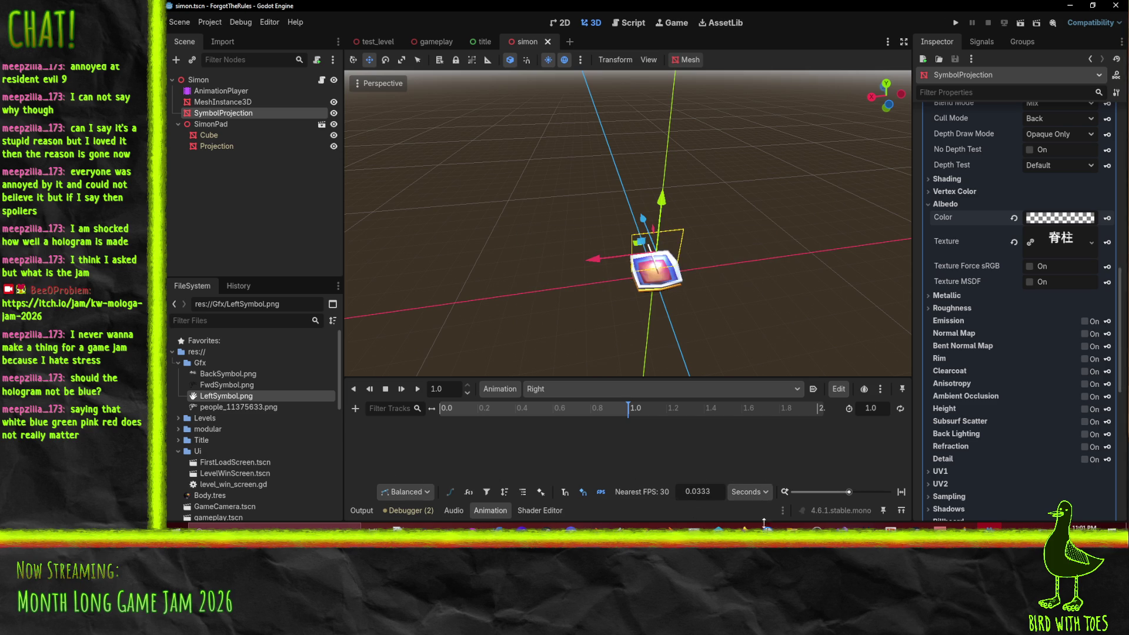
pyautogui.moveTo(765, 528)
pyautogui.click(909, 501)
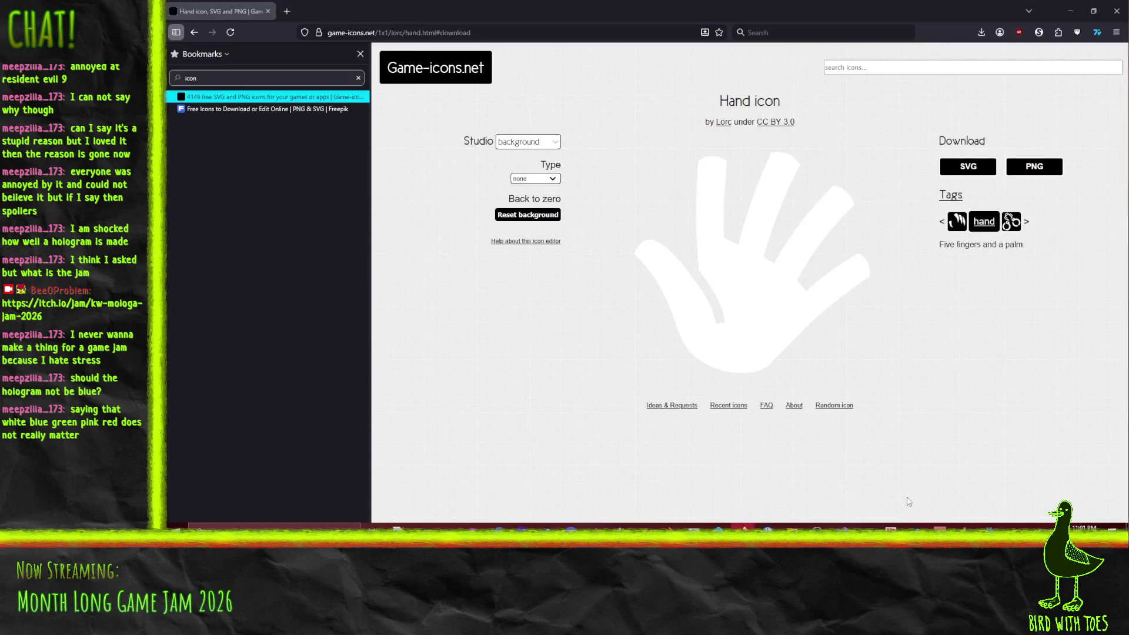
# Step: Search the icon site for 'check m' and open the Check mark icon page
pyautogui.click(899, 68)
pyautogui.write('check')
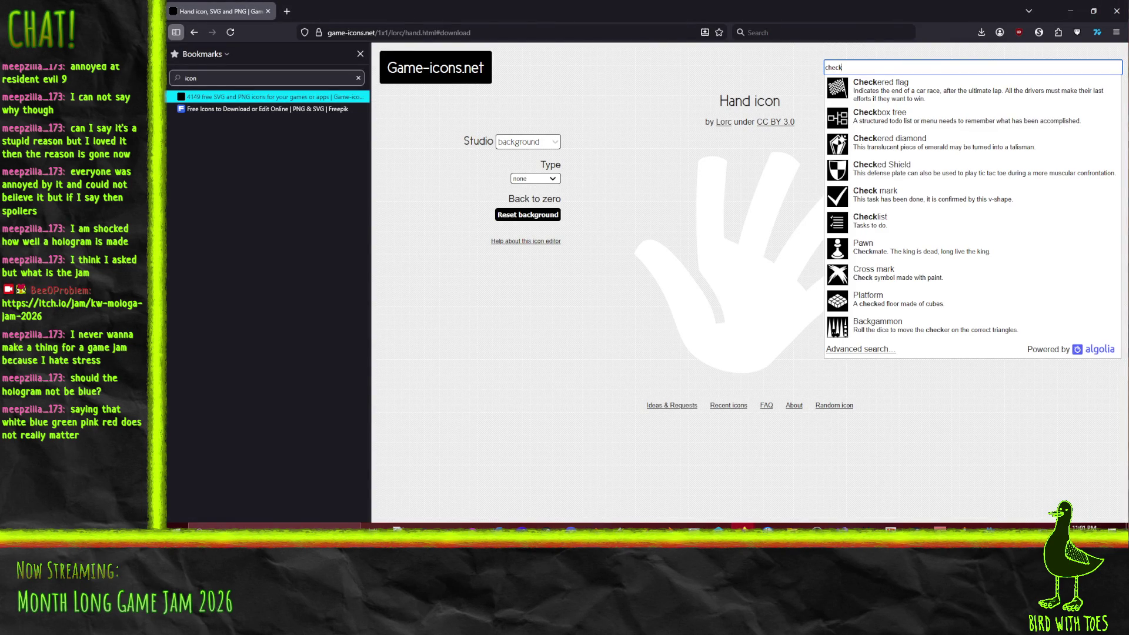
pyautogui.write('m')
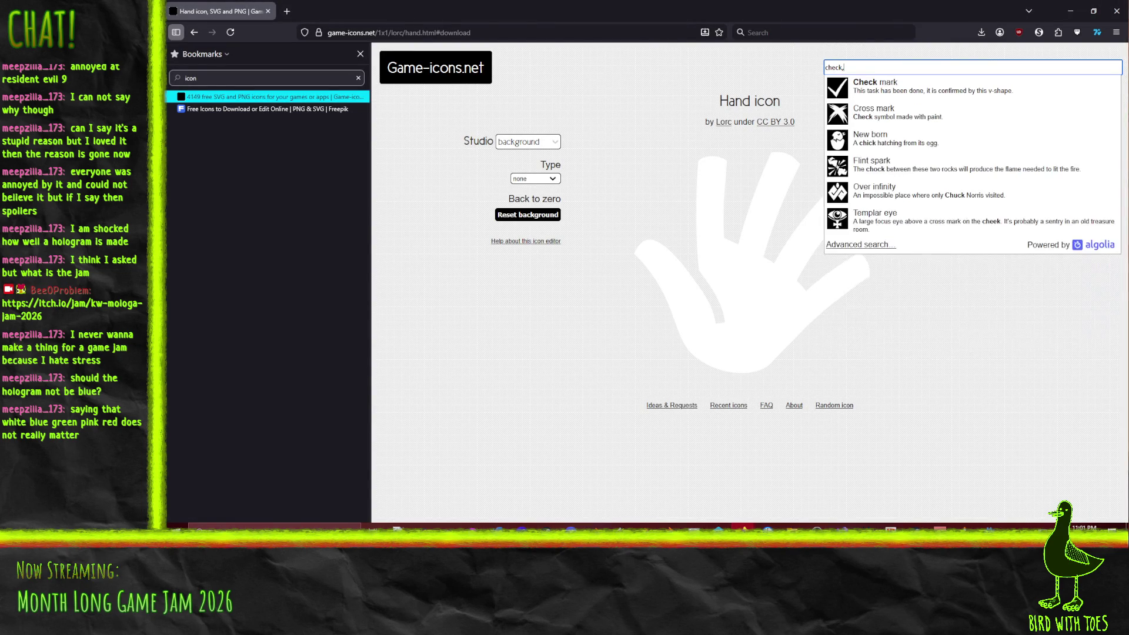
pyautogui.press('BackSpace')
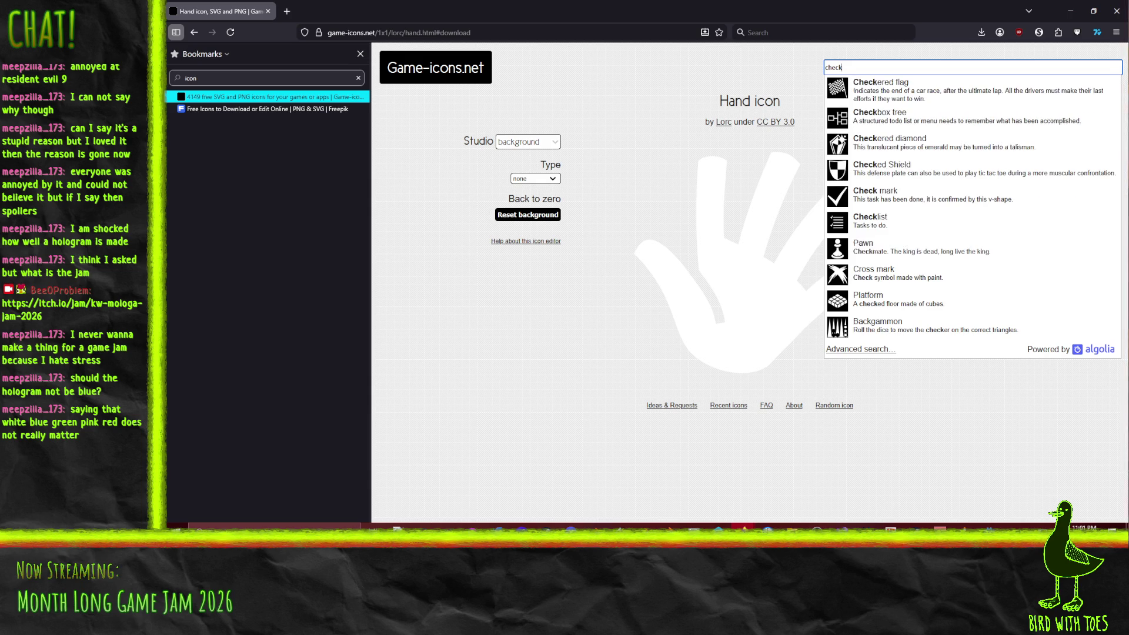
pyautogui.write(' m')
pyautogui.press('Down')
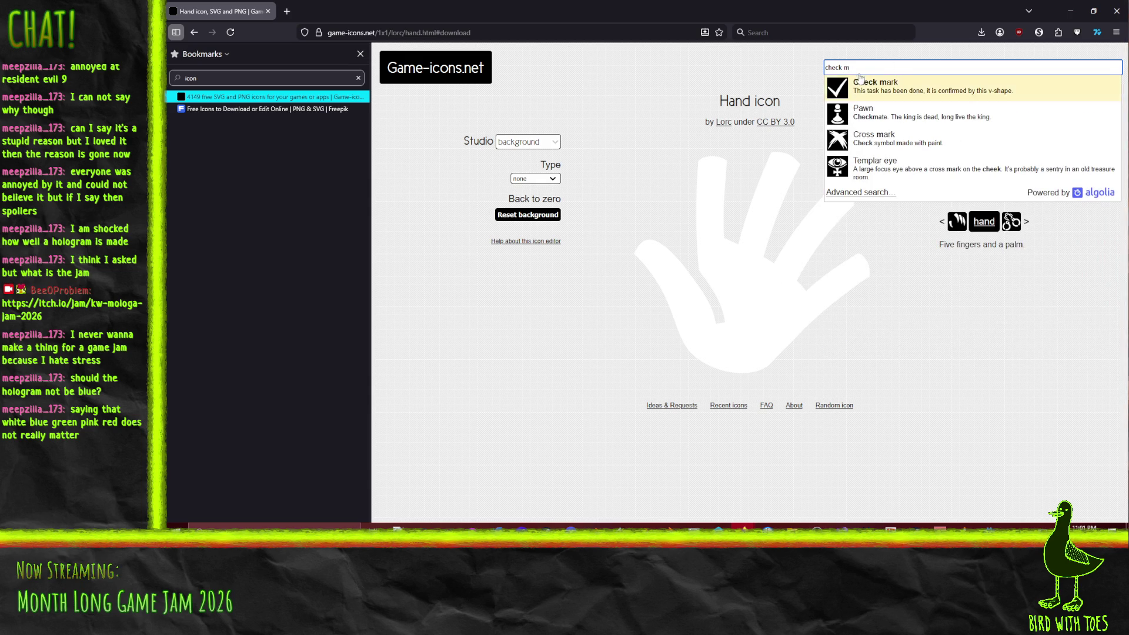
pyautogui.press('Return')
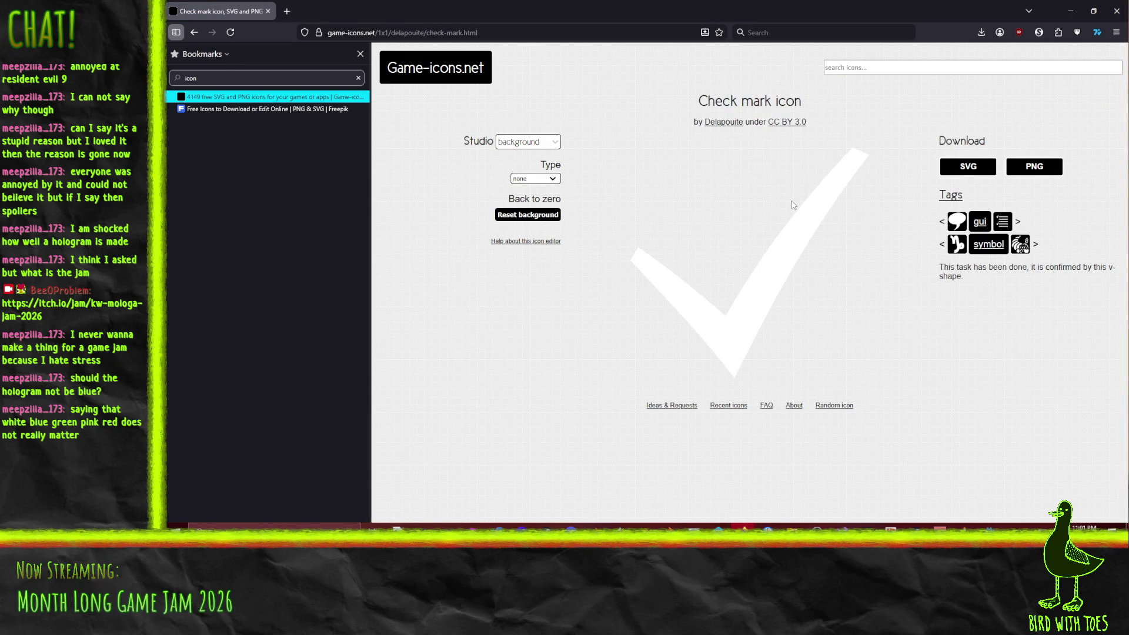
# Step: Try a gradient background on the check mark, then set the background type to none
pyautogui.click(549, 177)
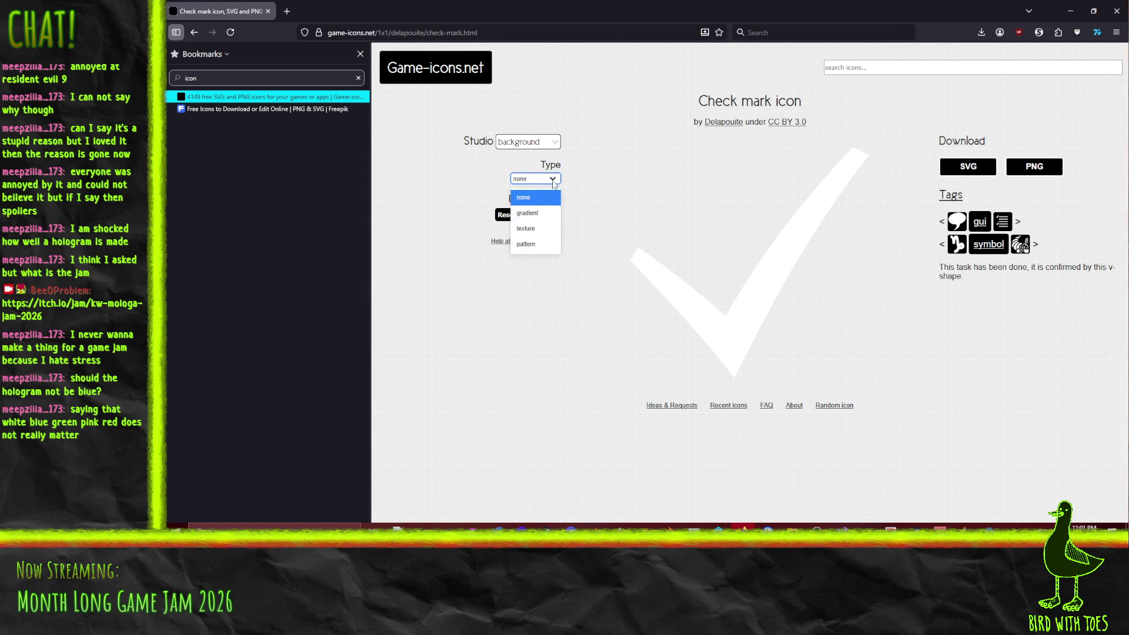
pyautogui.click(543, 219)
pyautogui.click(548, 180)
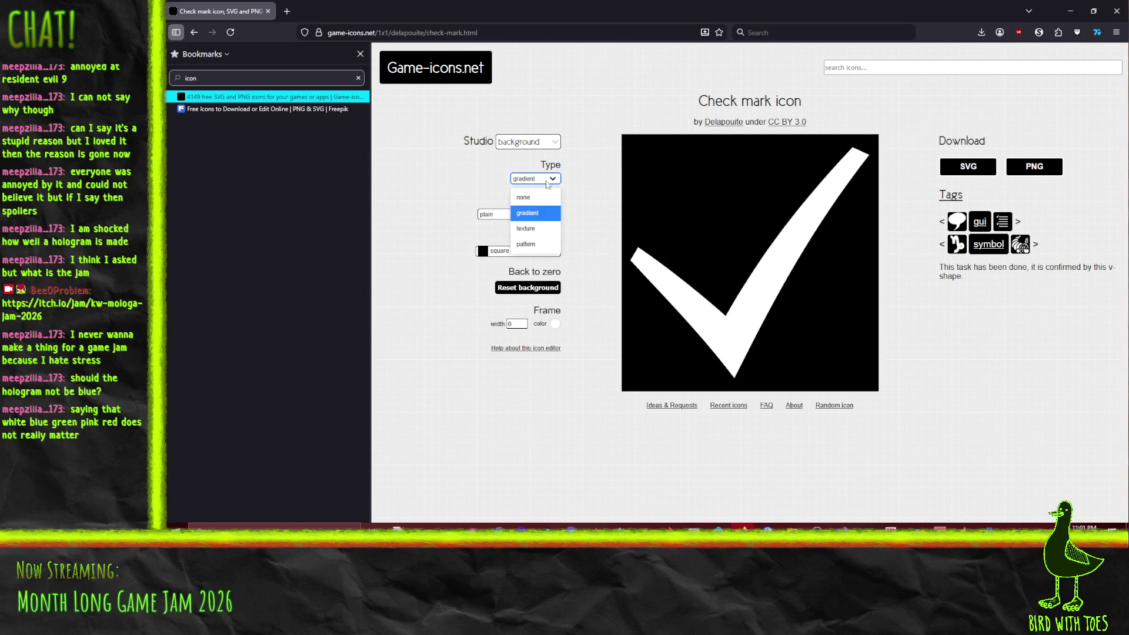
pyautogui.click(523, 198)
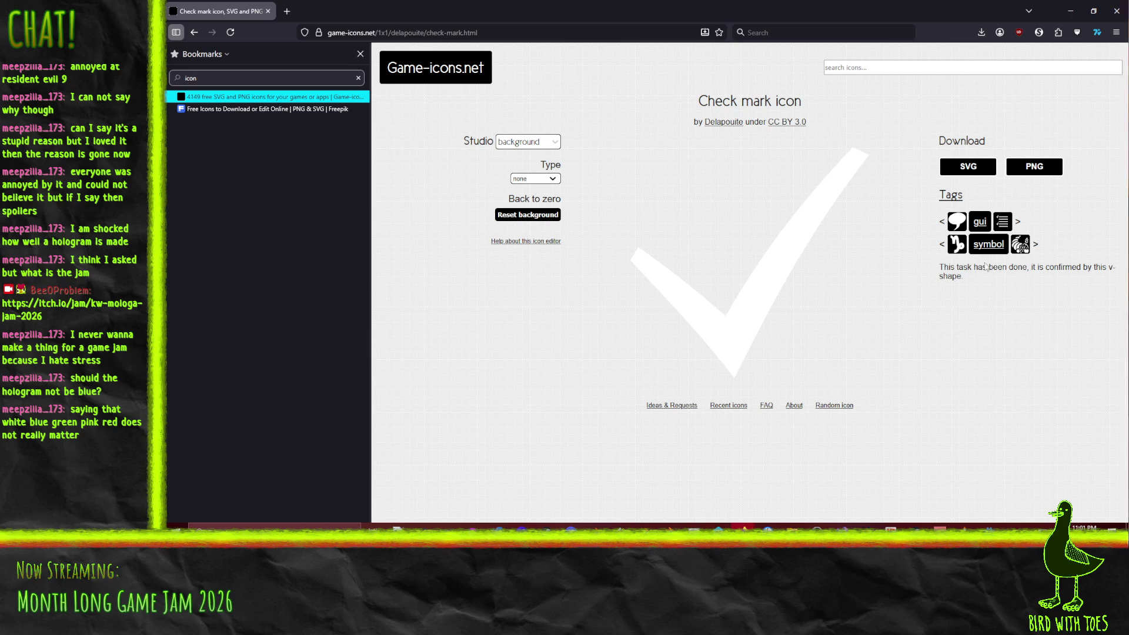
# Step: Browse the icons tagged gui, then return to the Check mark page
pyautogui.click(982, 223)
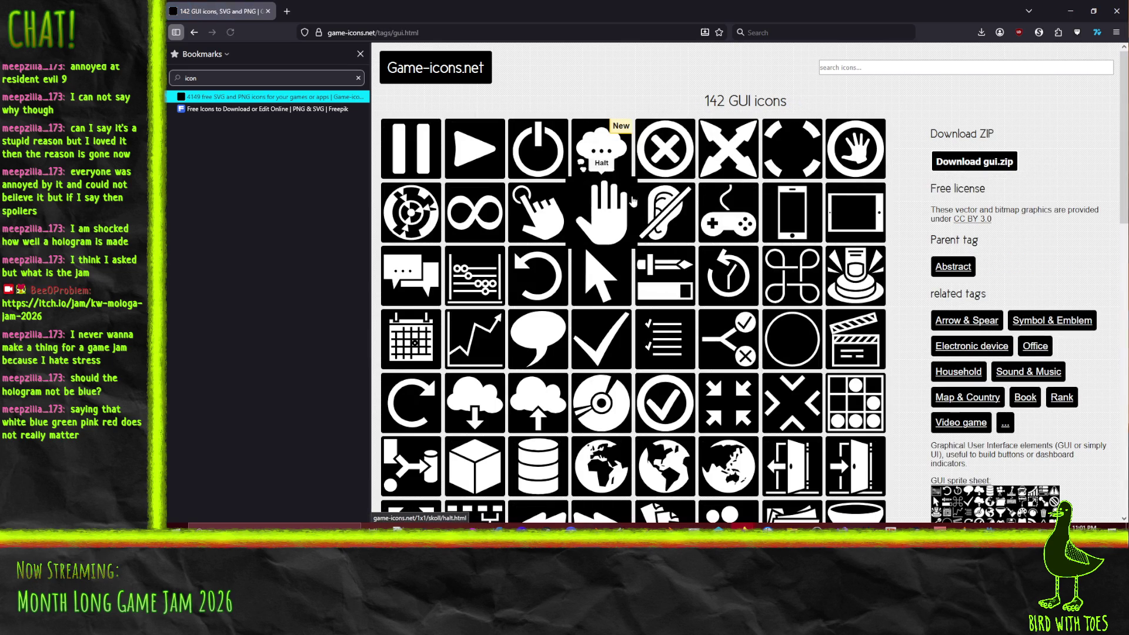
pyautogui.scroll(-4, 735, 323)
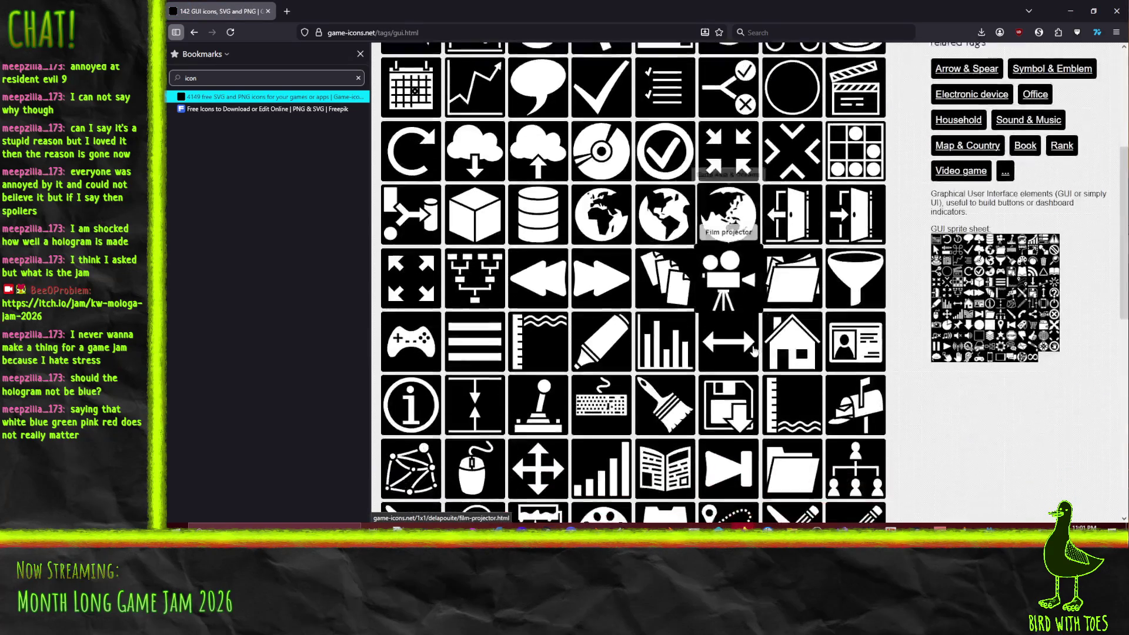
pyautogui.scroll(-8, 755, 351)
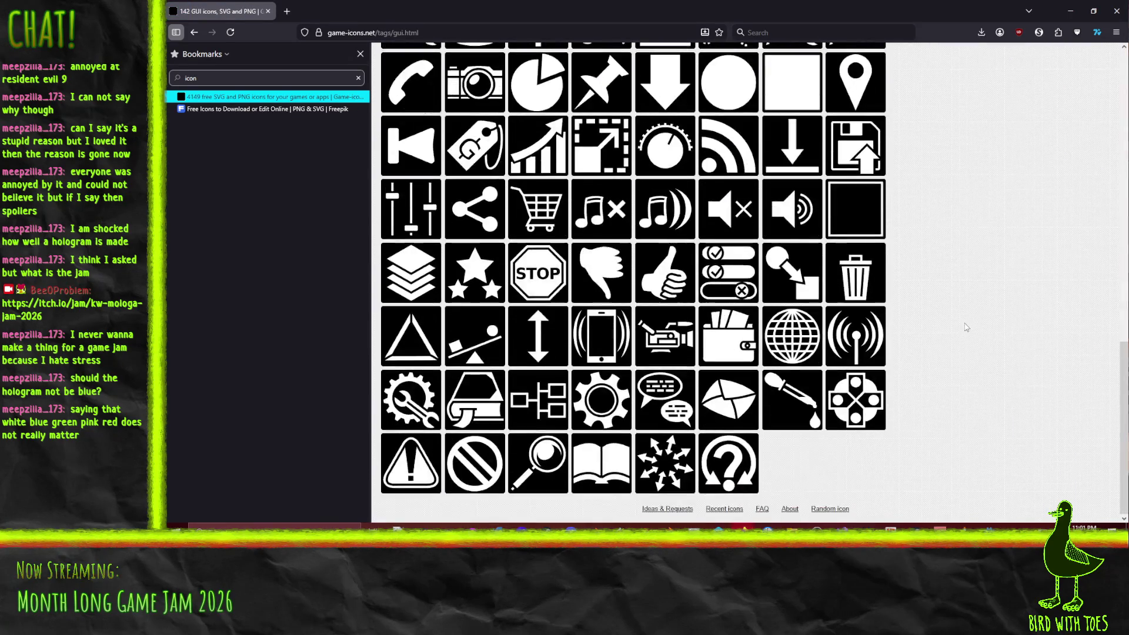
pyautogui.scroll(12, 952, 373)
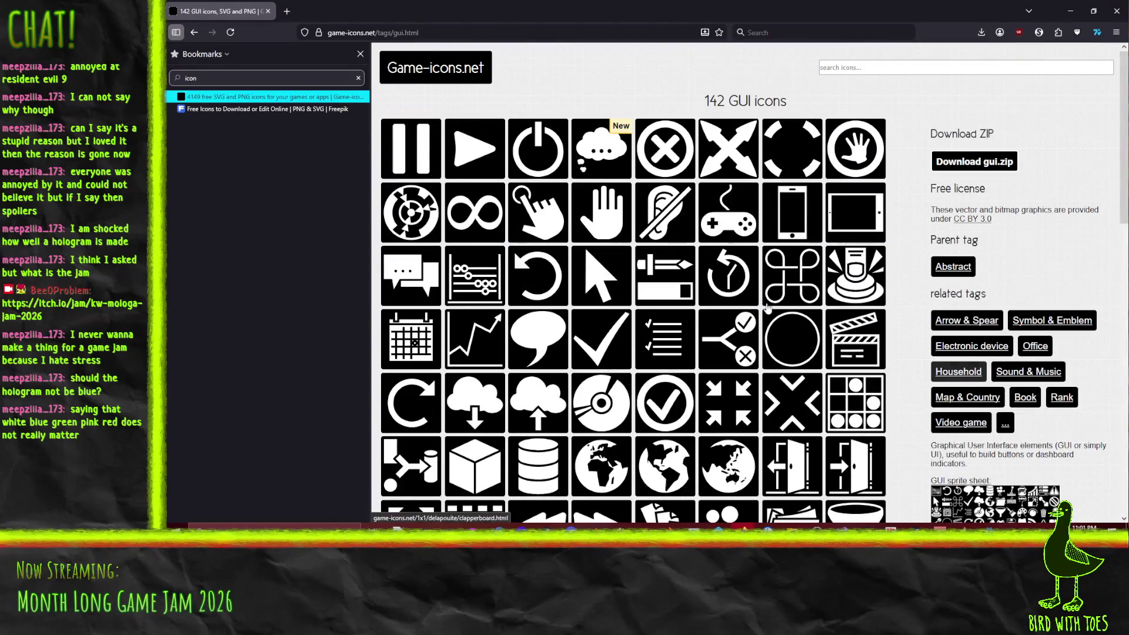
pyautogui.hotkey('alt', 'Left')
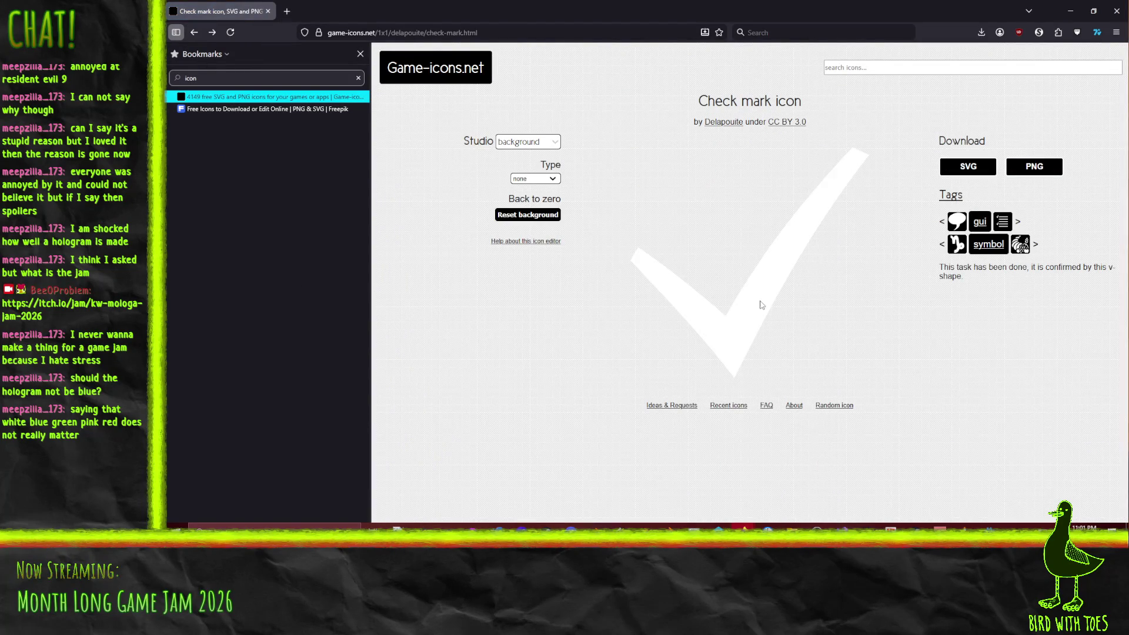
# Step: Download the check mark icon as check-mark.png and switch to Krita
pyautogui.rightClick(767, 276)
pyautogui.click(700, 283)
pyautogui.click(1034, 166)
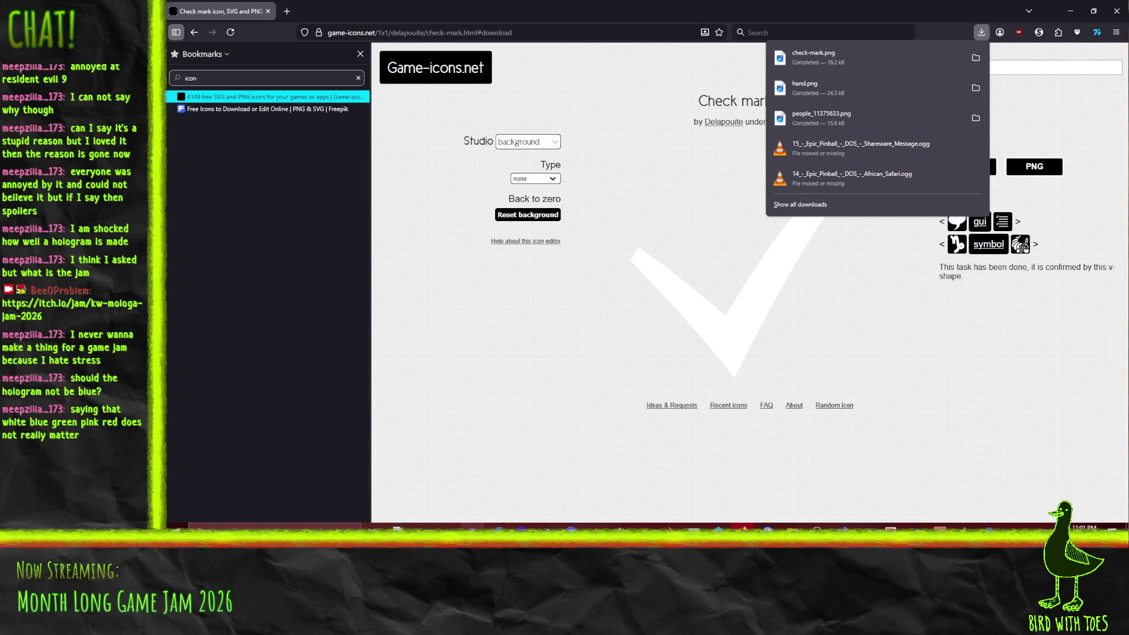
pyautogui.hotkey('alt', 'Tab')
pyautogui.click(177, 16)
pyautogui.press('Escape')
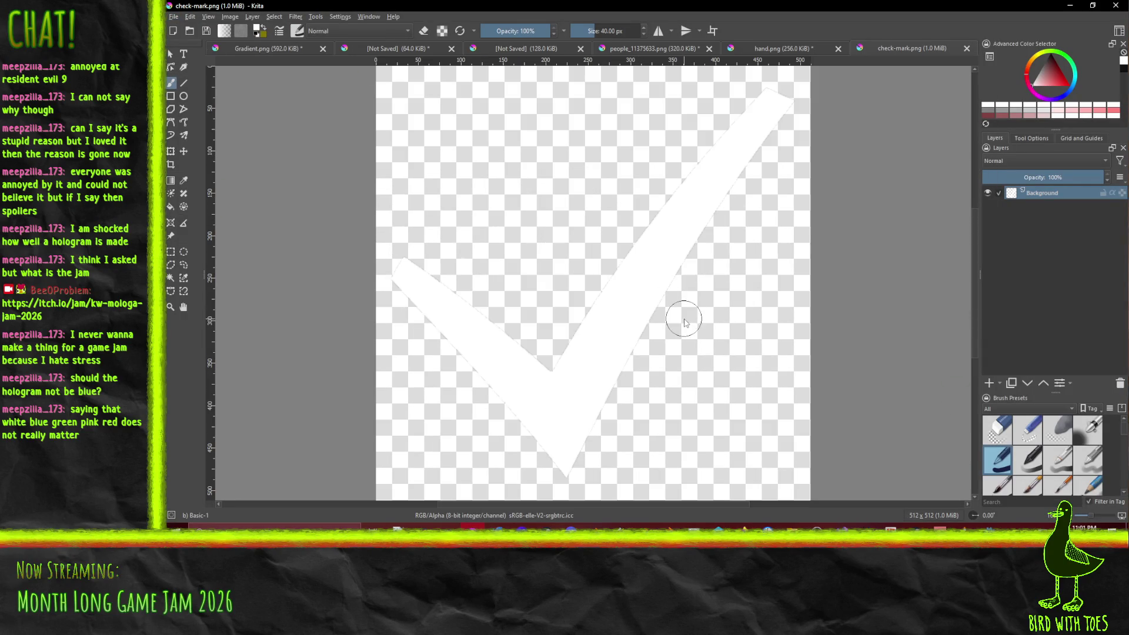
# Step: Scale the check mark image to 64 px, then rescale it to 256×256 px
pyautogui.click(229, 18)
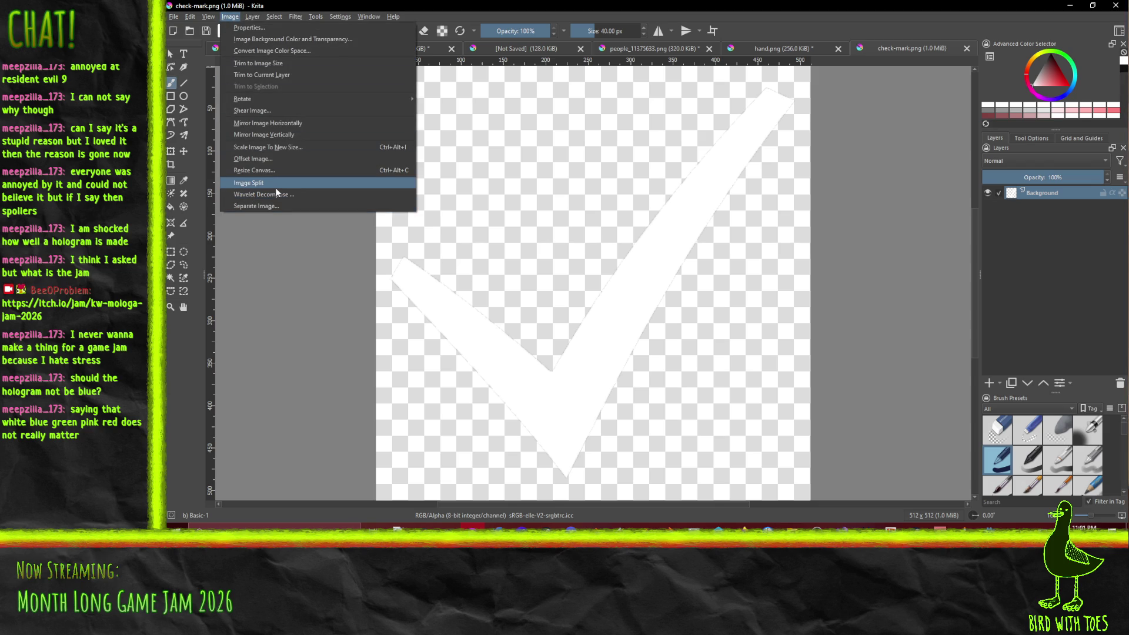
pyautogui.click(277, 147)
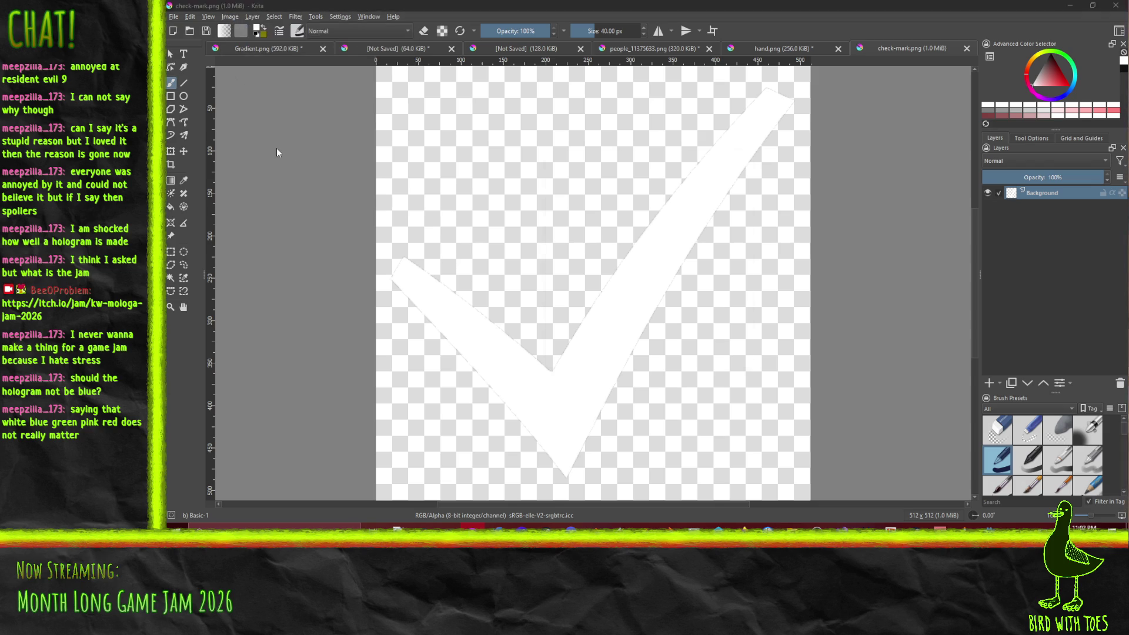
pyautogui.write('64')
pyautogui.click(680, 358)
pyautogui.click(231, 17)
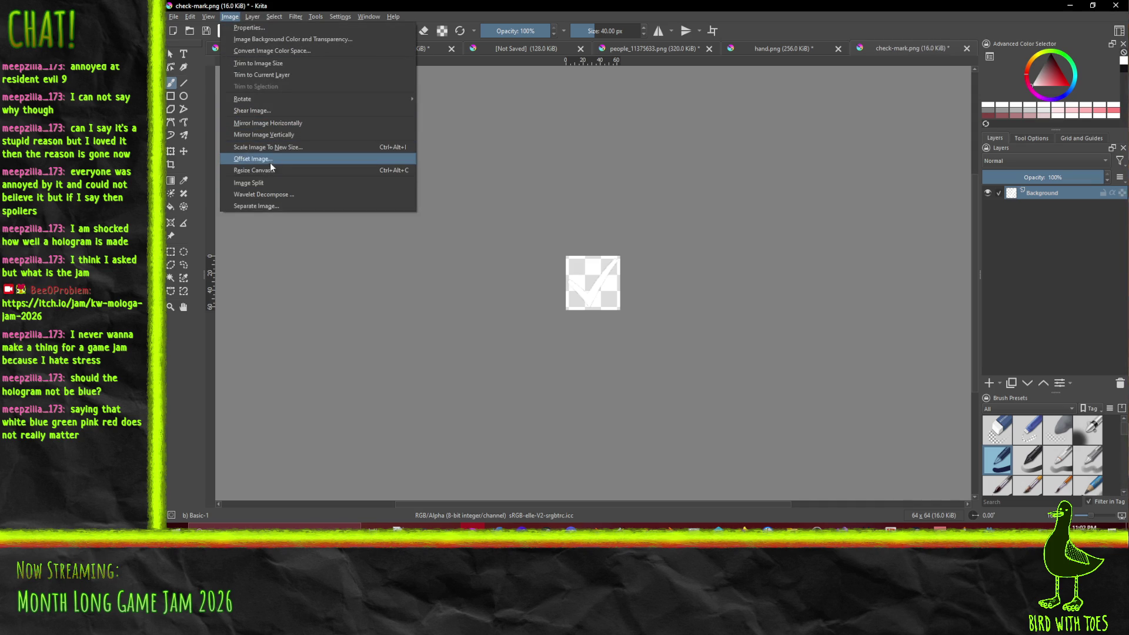
pyautogui.click(284, 147)
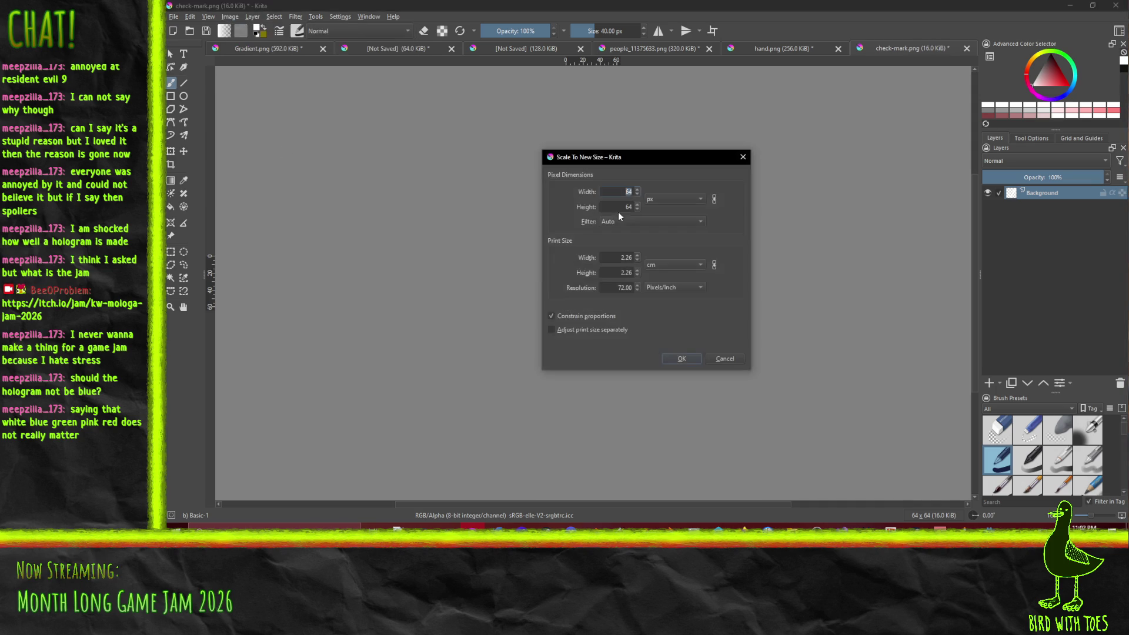
pyautogui.write('256')
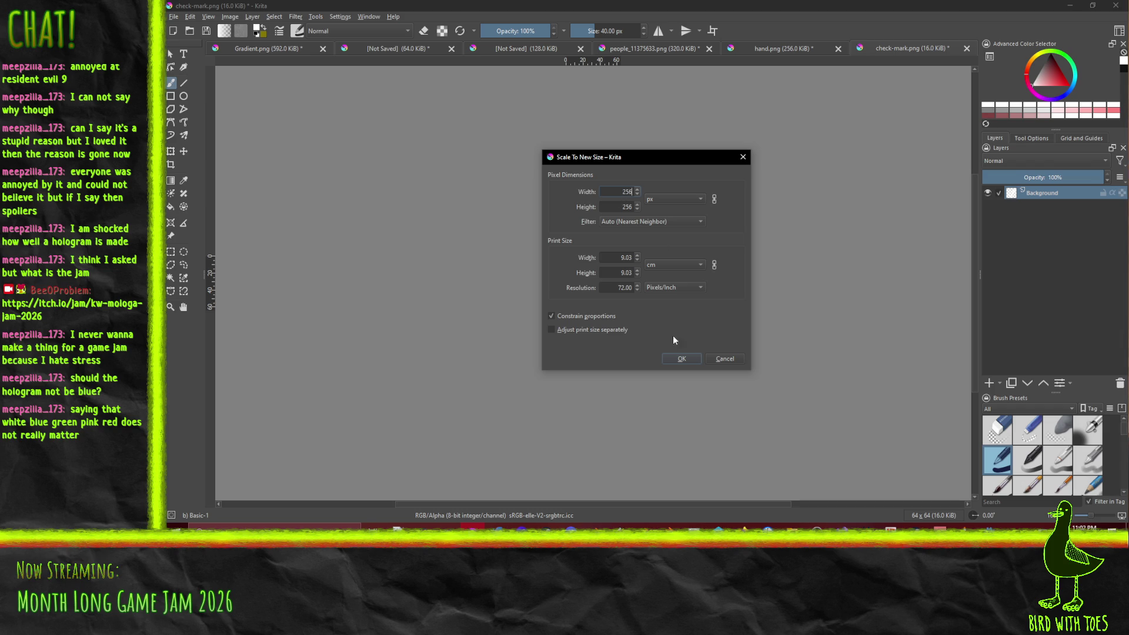
pyautogui.click(683, 358)
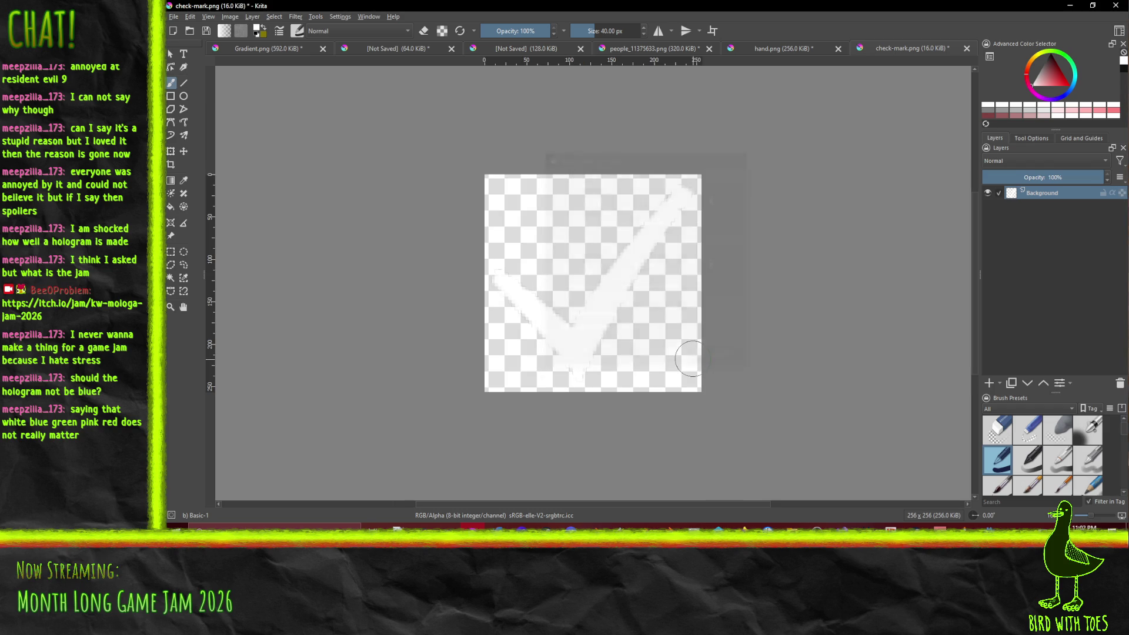
# Step: Export the scaled check mark as RightSymbol.png with the default PNG settings
pyautogui.click(172, 22)
pyautogui.click(220, 122)
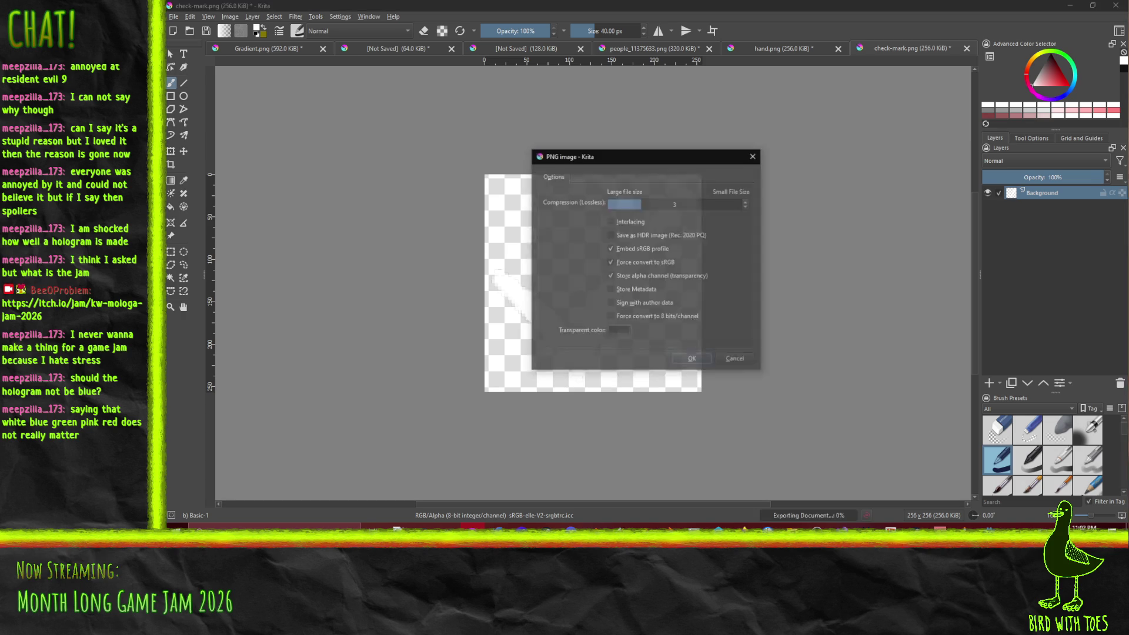
pyautogui.click(704, 360)
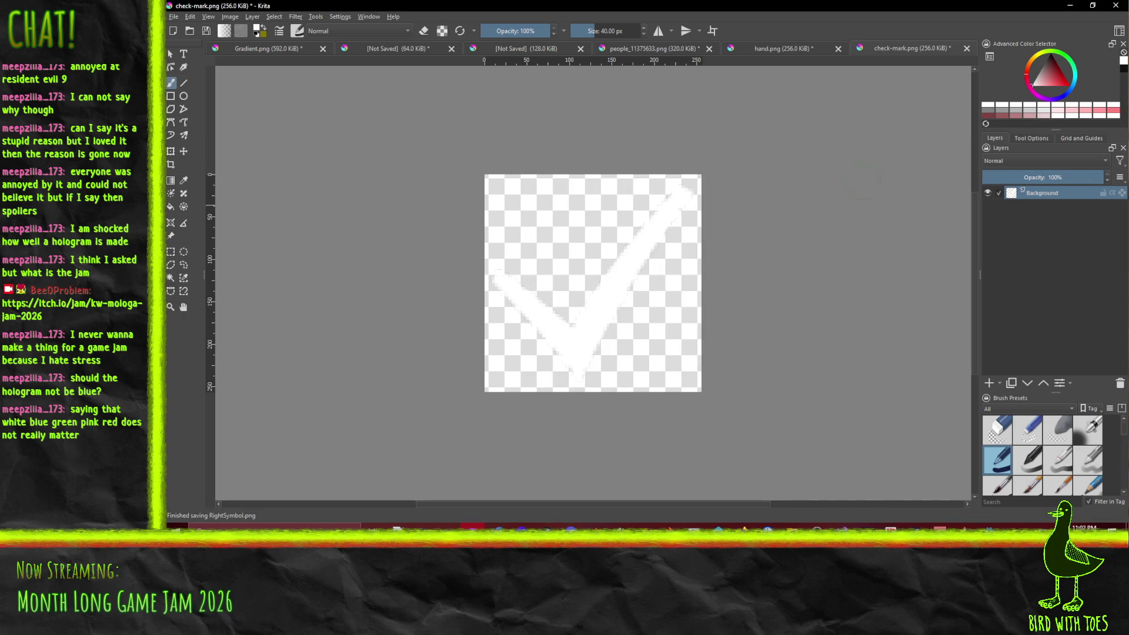
pyautogui.click(642, 51)
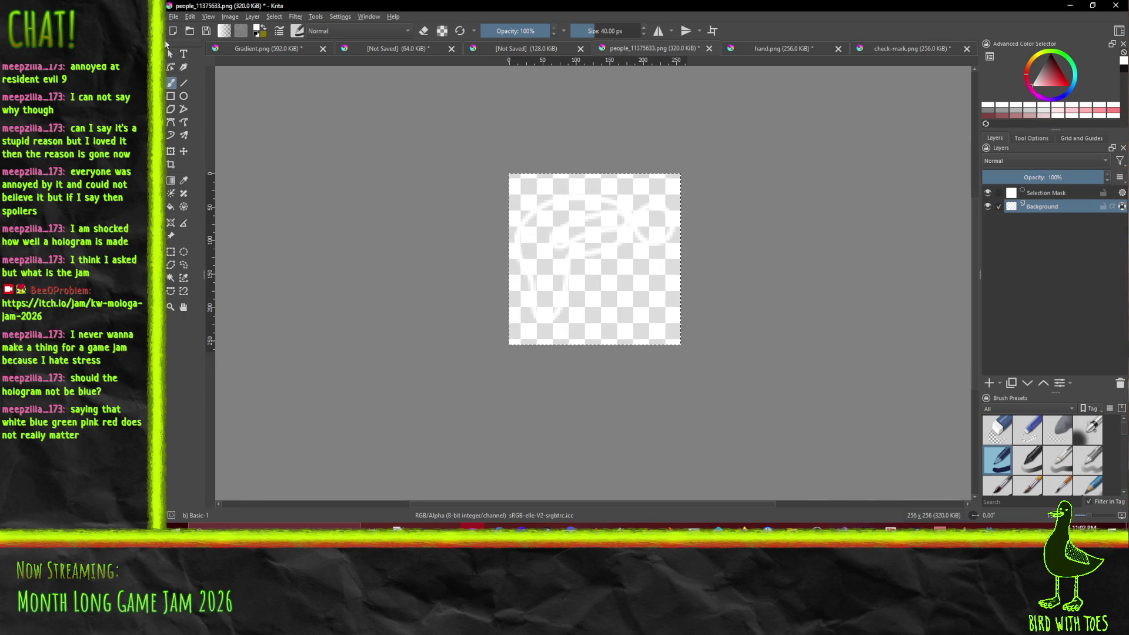
# Step: Export people_11375633.png under its own name, keeping transparency, then return to Godot
pyautogui.click(173, 16)
pyautogui.click(224, 118)
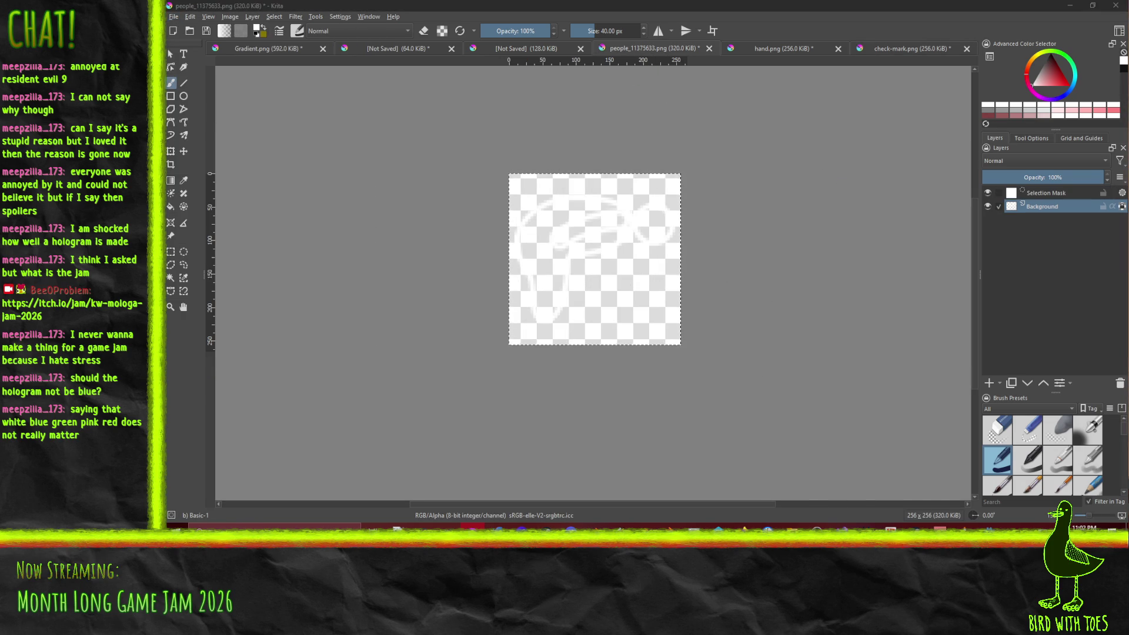
pyautogui.press('Return')
pyautogui.press('Return')
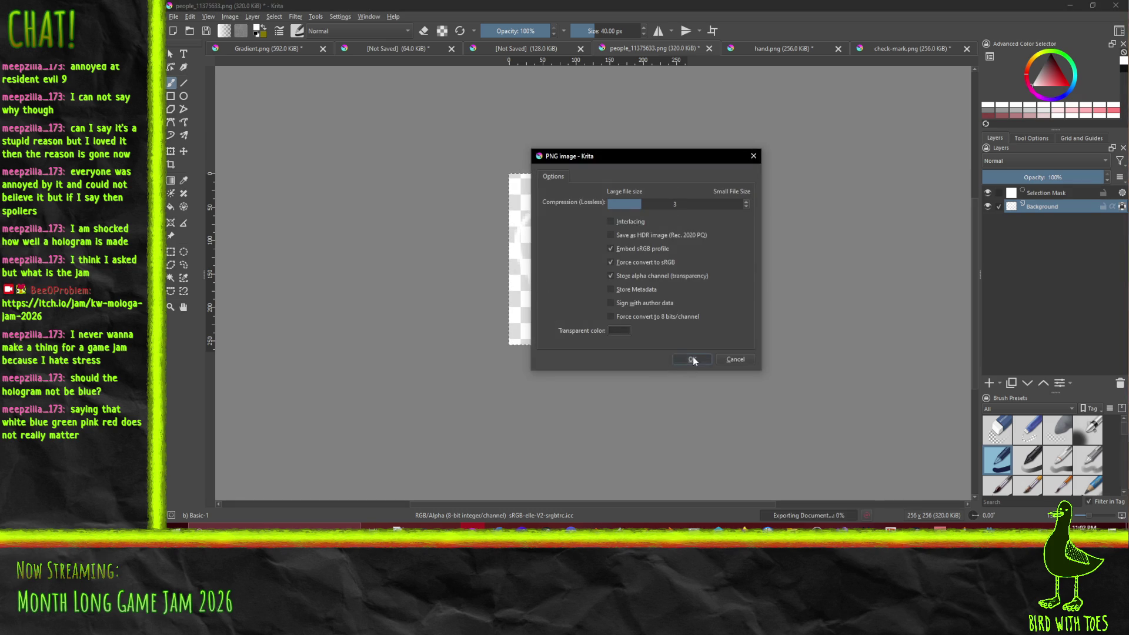
pyautogui.hotkey('alt', 'Tab')
pyautogui.moveTo(751, 304)
pyautogui.mouseDown()
pyautogui.moveTo(722, 284)
pyautogui.moveTo(719, 300)
pyautogui.mouseUp()
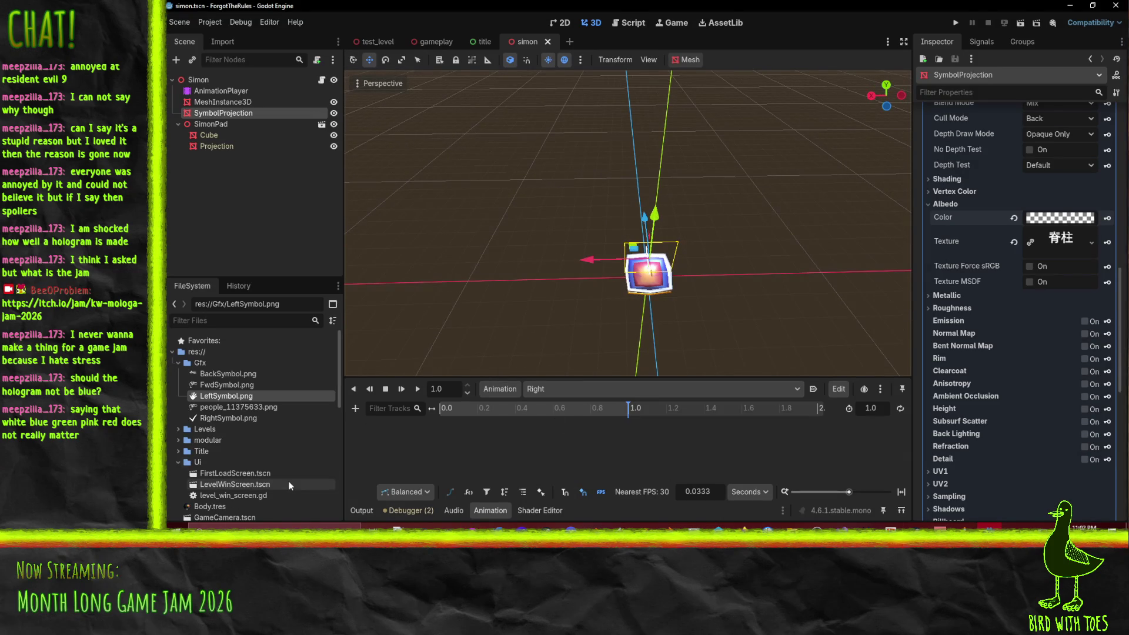
# Step: At 0 s in the Right animation, key RightSymbol.png as SymbolProjection's albedo texture
pyautogui.moveTo(562, 407); pyautogui.dragTo(362, 404)
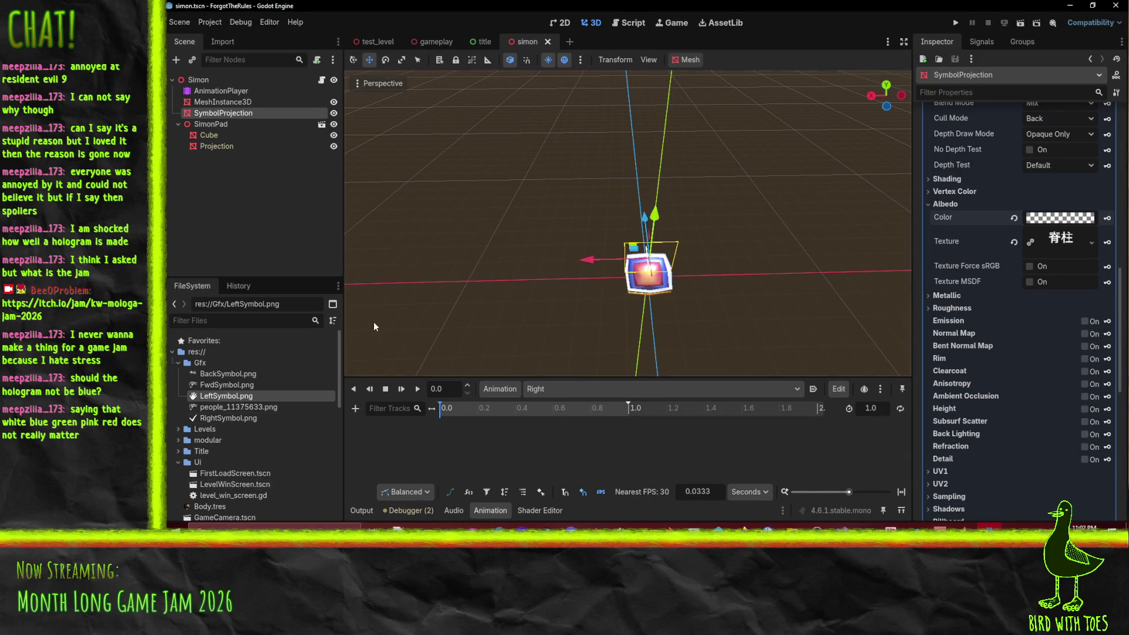
pyautogui.moveTo(234, 418)
pyautogui.mouseDown()
pyautogui.moveTo(447, 414)
pyautogui.moveTo(1059, 253)
pyautogui.moveTo(1062, 242)
pyautogui.mouseUp()
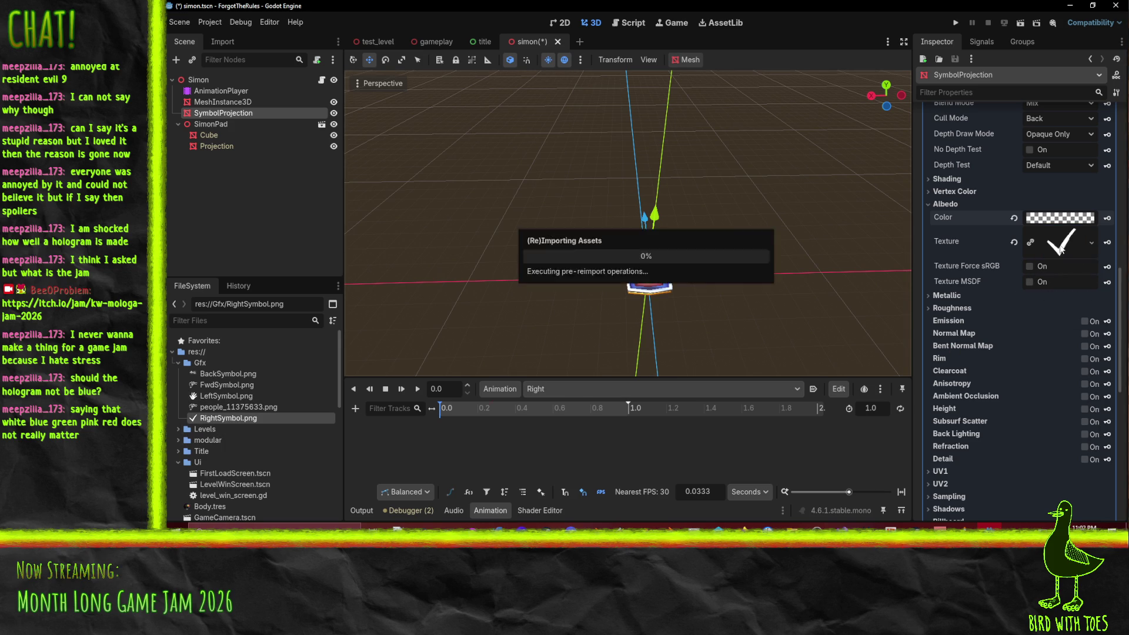
pyautogui.click(1106, 242)
pyautogui.click(580, 301)
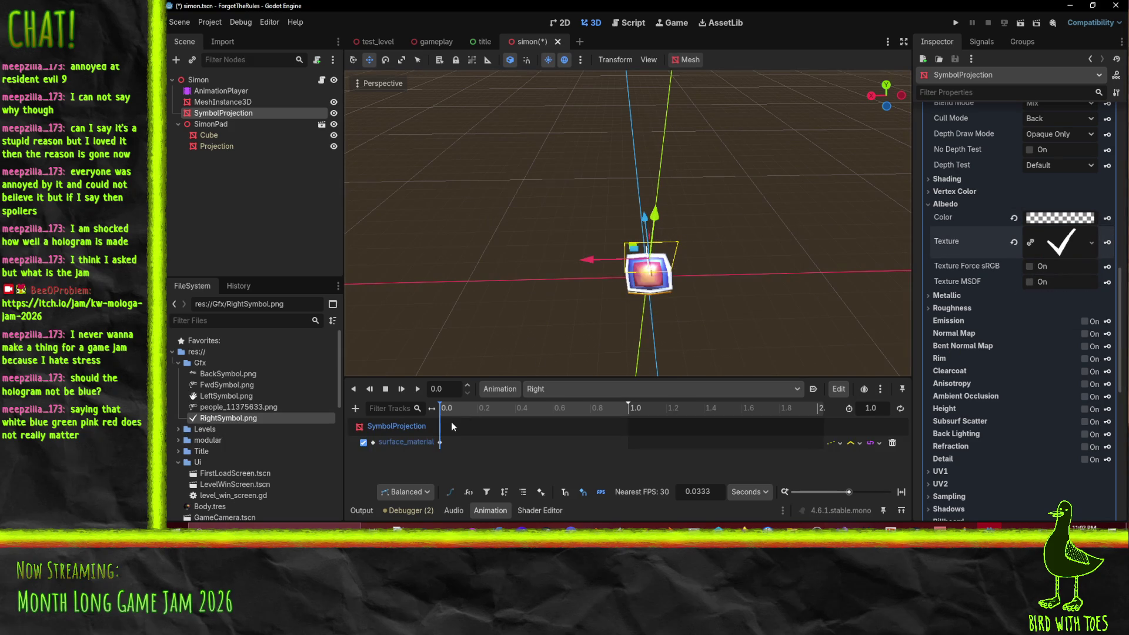
# Step: At about 0.2 s, reset the albedo colour to white and key it
pyautogui.moveTo(469, 415); pyautogui.dragTo(480, 421)
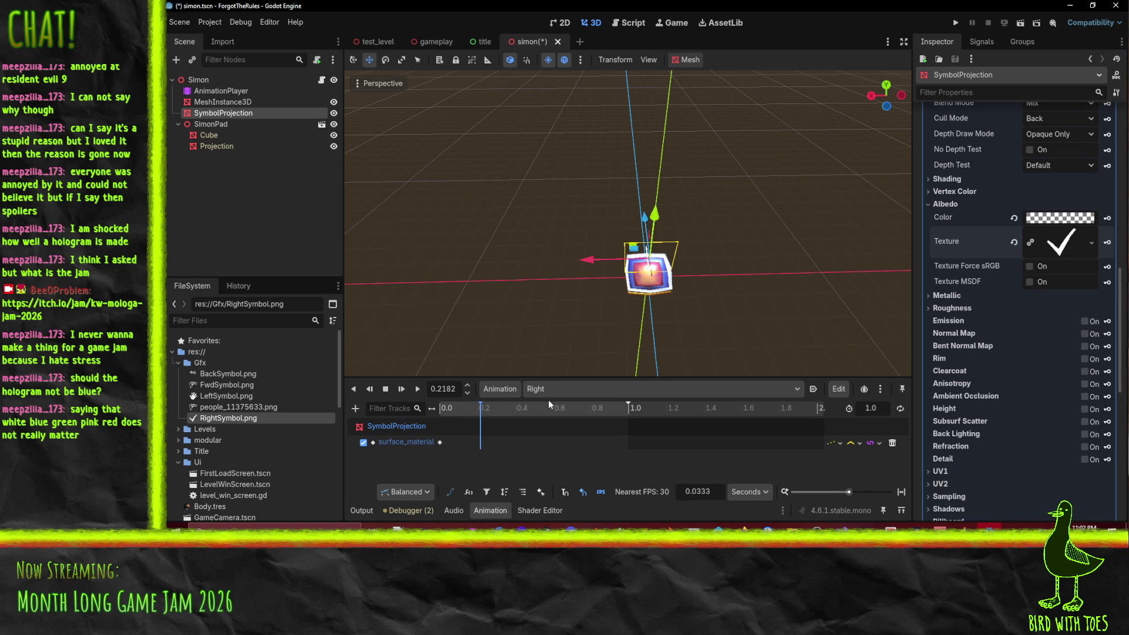
pyautogui.click(1014, 218)
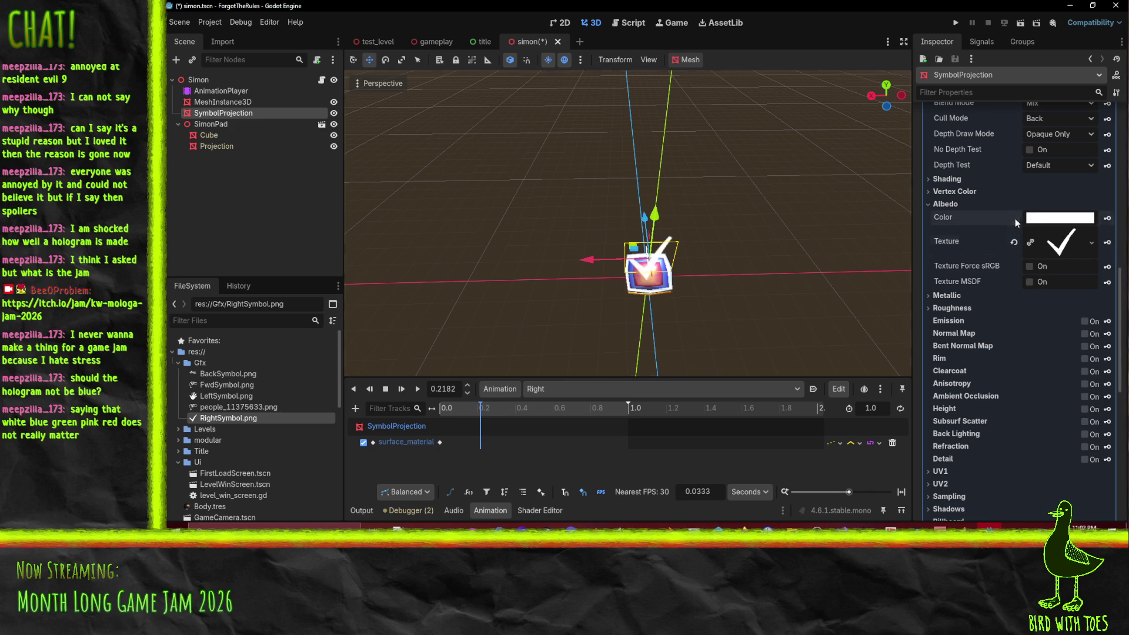
pyautogui.click(1107, 218)
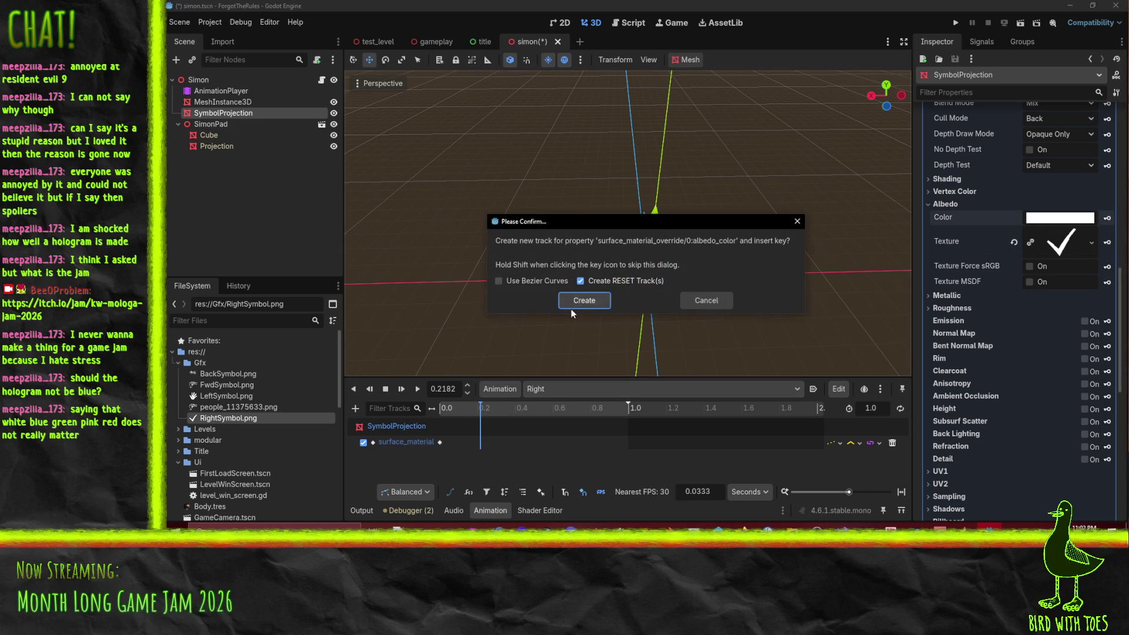
pyautogui.click(589, 306)
# Step: Key a fully transparent symbol colour at 0.4 s and white again at 0.6 s
pyautogui.click(515, 407)
pyautogui.click(1056, 218)
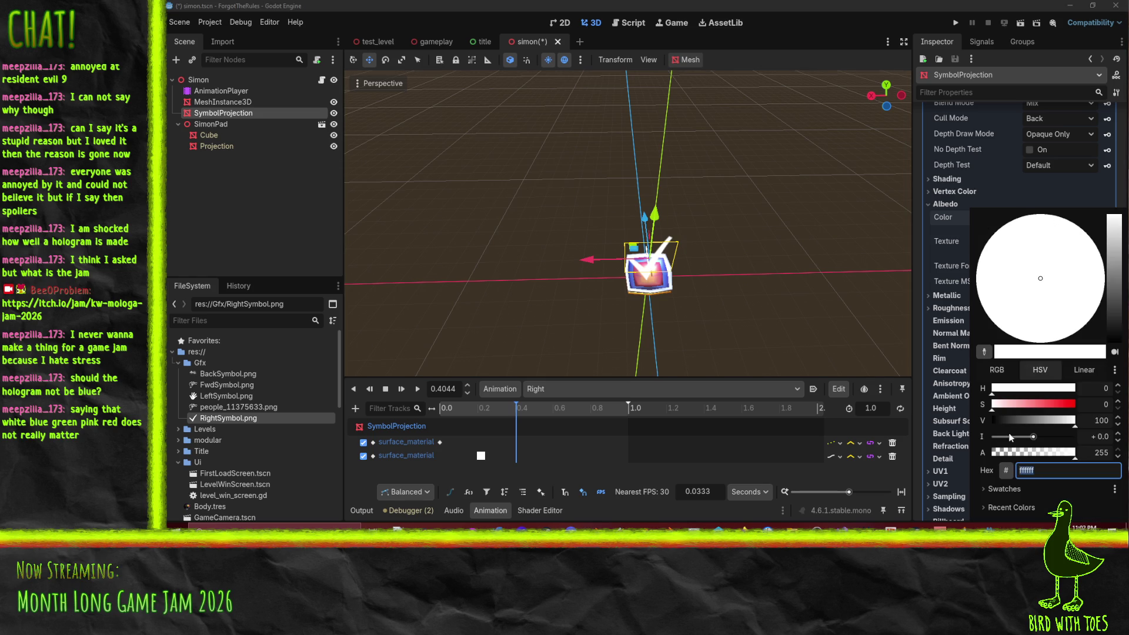
pyautogui.click(1024, 456)
pyautogui.click(862, 481)
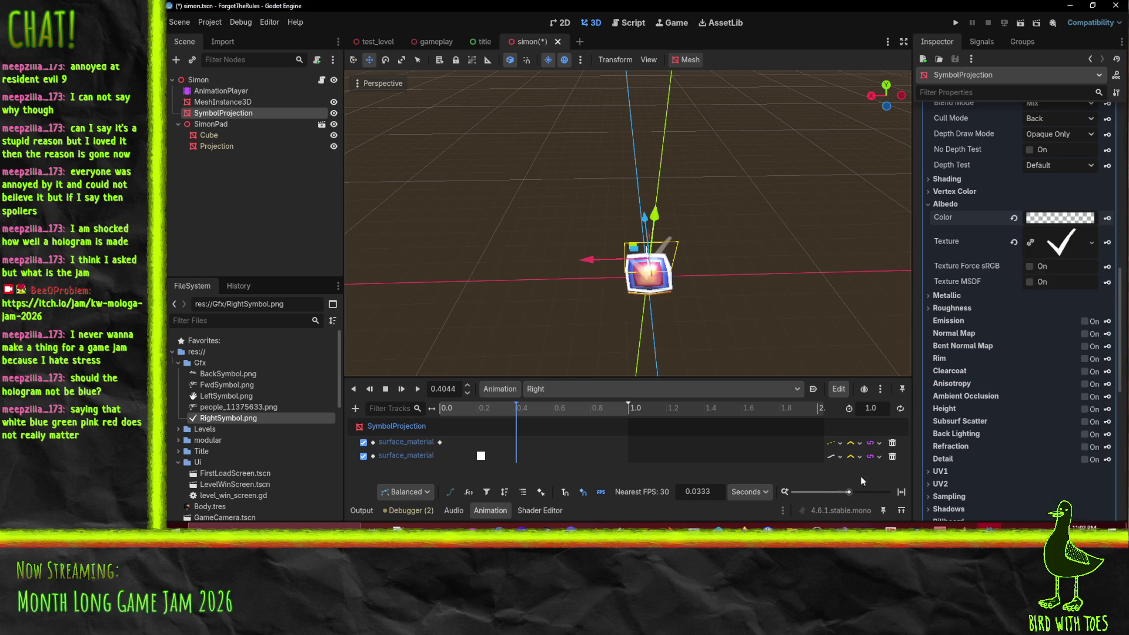
pyautogui.click(1107, 218)
pyautogui.moveTo(521, 419); pyautogui.dragTo(554, 414)
pyautogui.click(1014, 219)
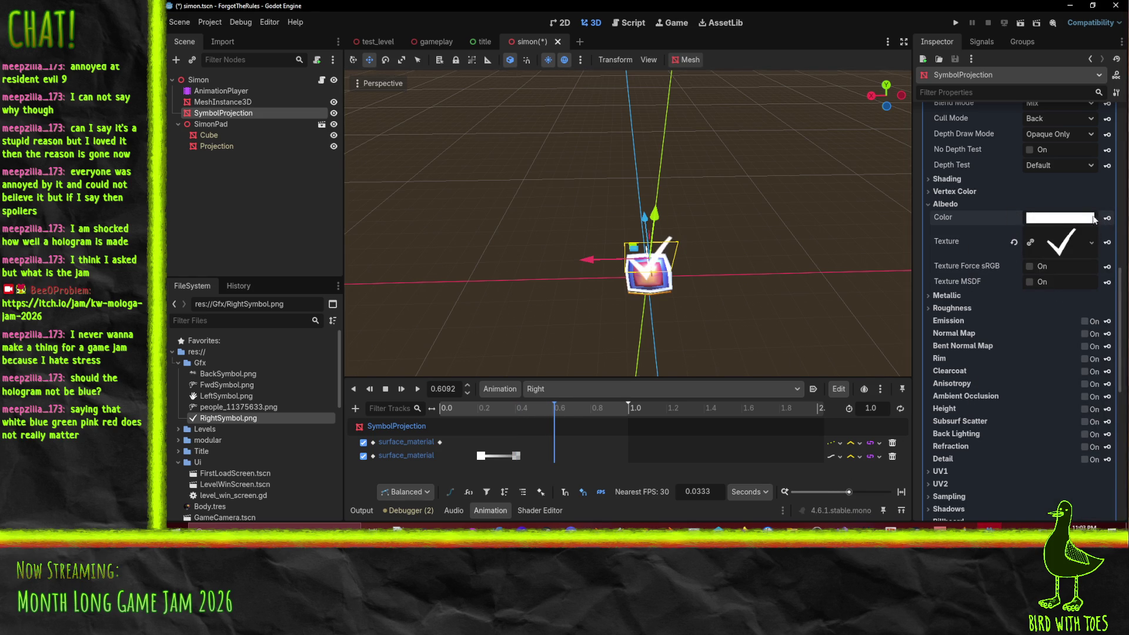
pyautogui.click(1106, 218)
# Step: Key the symbol colour at alpha 95 around 0.8 s
pyautogui.click(590, 408)
pyautogui.click(1040, 218)
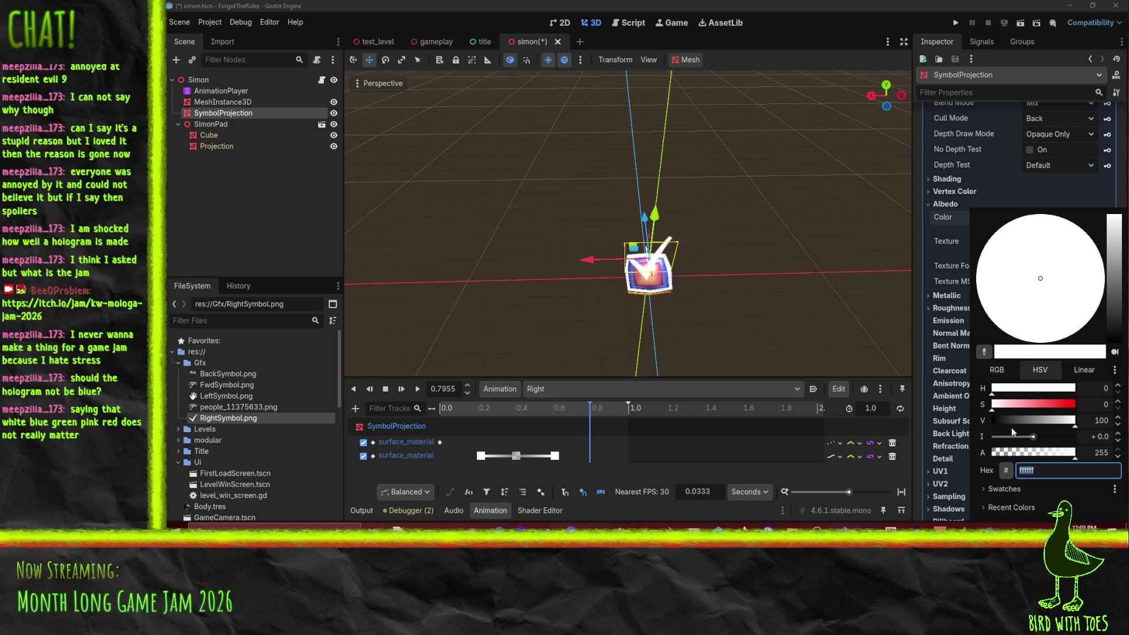
pyautogui.moveTo(1075, 452); pyautogui.dragTo(1042, 452)
pyautogui.click(1022, 452)
pyautogui.click(931, 403)
pyautogui.click(1107, 217)
# Step: Key a fully opaque symbol colour around 0.9 s
pyautogui.moveTo(625, 413); pyautogui.dragTo(611, 410)
pyautogui.click(1060, 219)
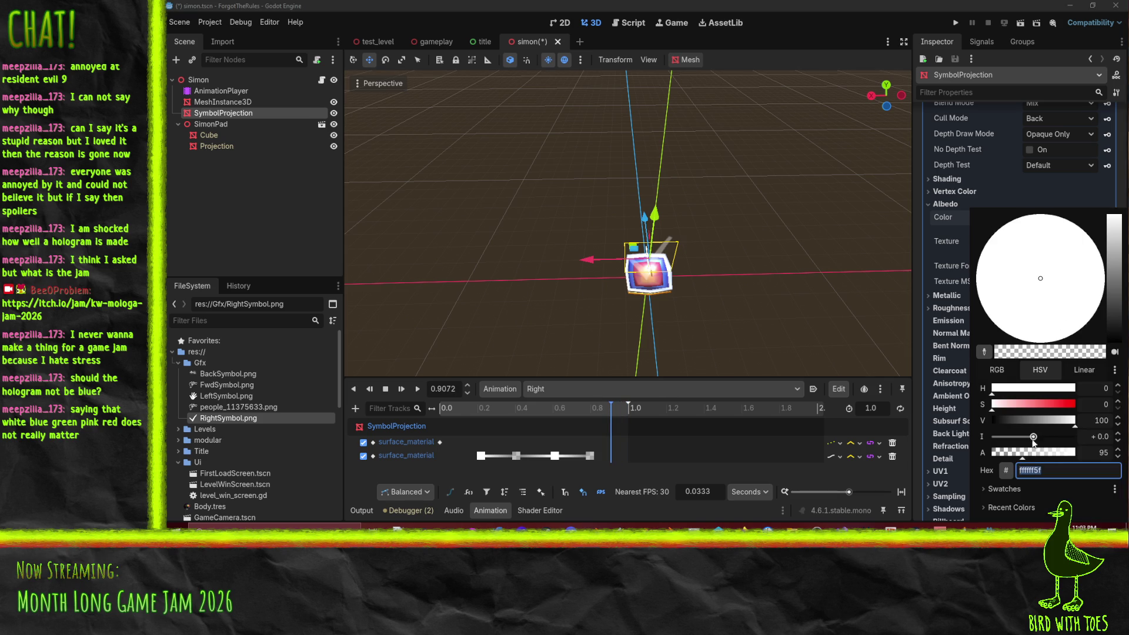
pyautogui.moveTo(1043, 452); pyautogui.dragTo(1099, 454)
pyautogui.click(924, 252)
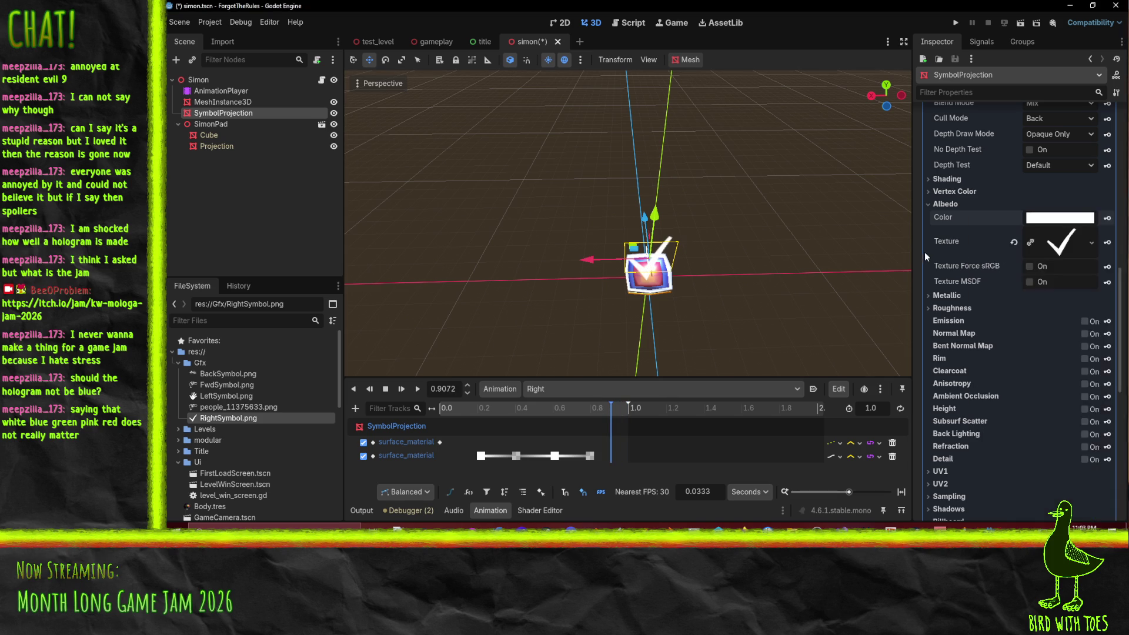
pyautogui.click(1107, 218)
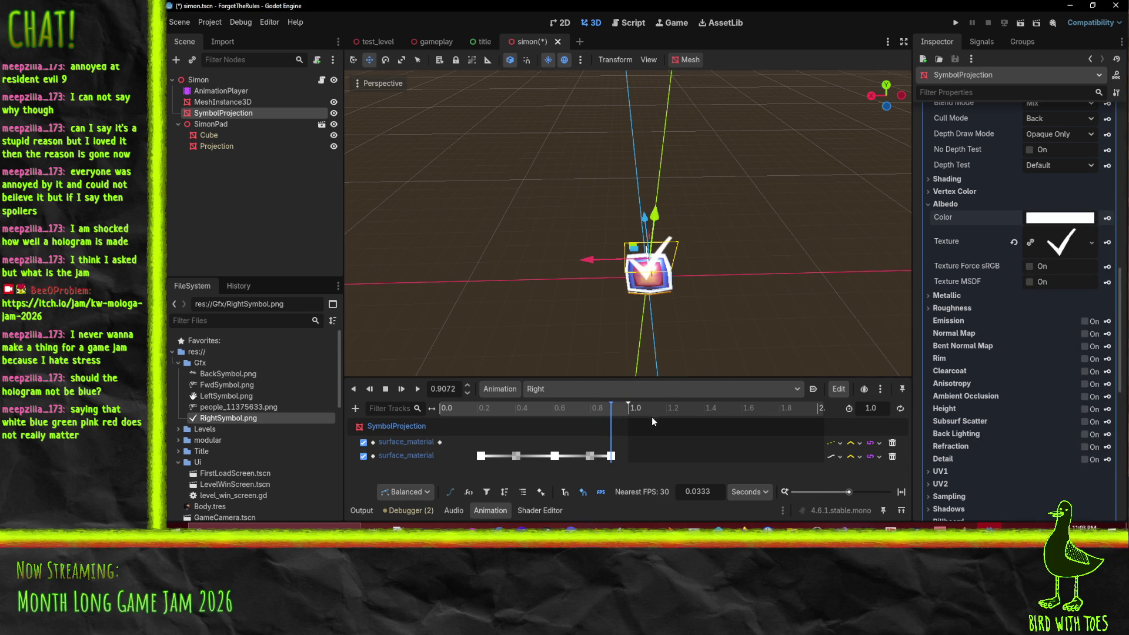
pyautogui.click(622, 407)
# Step: Set the animation length to 1.5 s, key transparency there, and move the opaque key to ~1.03 s
pyautogui.click(870, 408)
pyautogui.write('1.5')
pyautogui.press('Return')
pyautogui.moveTo(704, 408); pyautogui.dragTo(756, 414)
pyautogui.click(1044, 219)
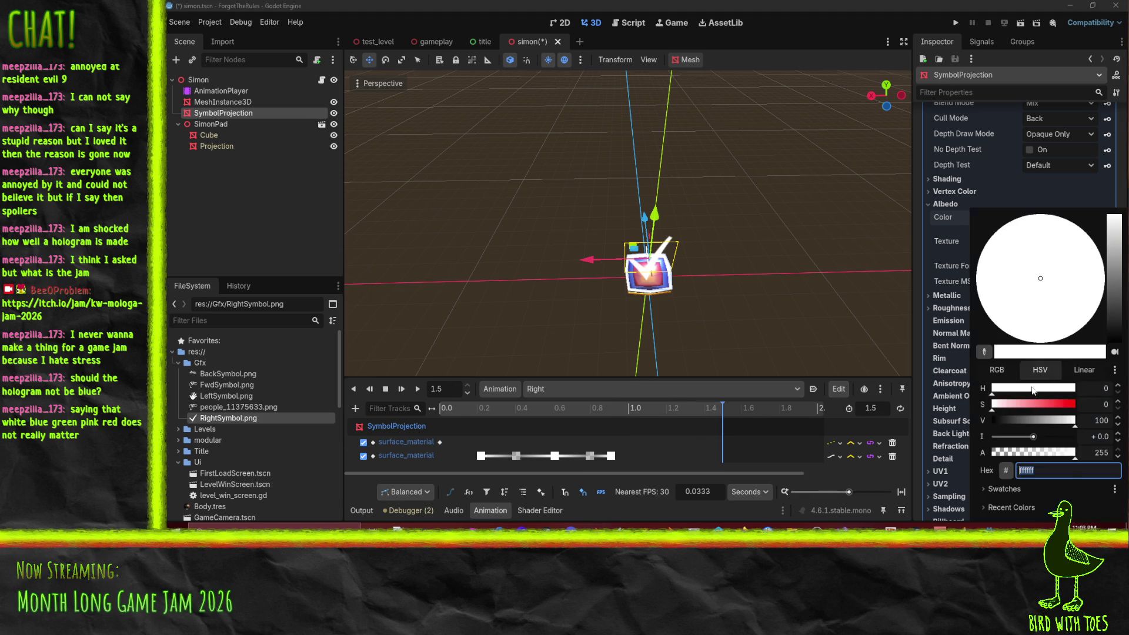
pyautogui.moveTo(1028, 452); pyautogui.dragTo(993, 452)
pyautogui.press('Escape')
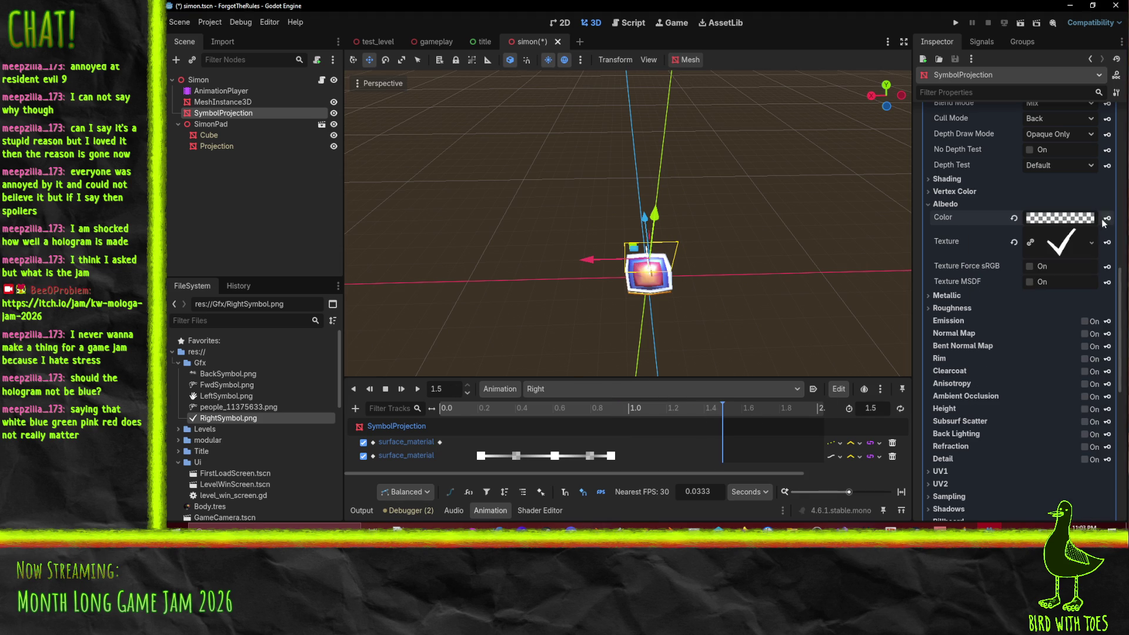
pyautogui.moveTo(611, 456); pyautogui.dragTo(633, 457)
pyautogui.click(706, 391)
# Step: Replay the Right animation, rewind to 0 s, and set SymbolProjection's colour alpha to 0
pyautogui.click(675, 408)
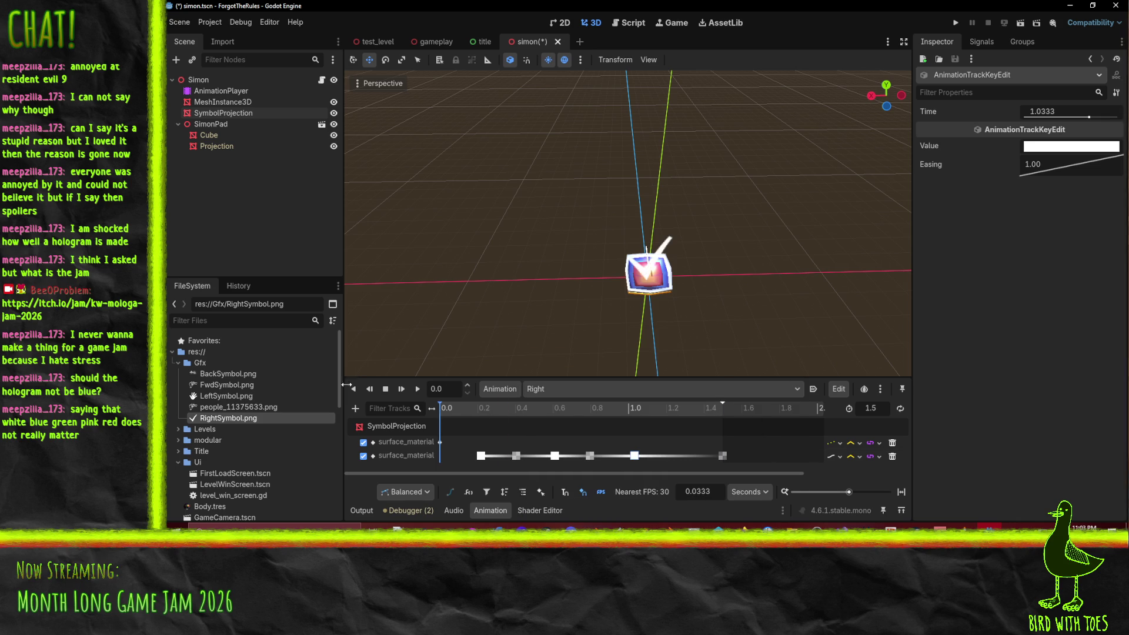
pyautogui.click(418, 389)
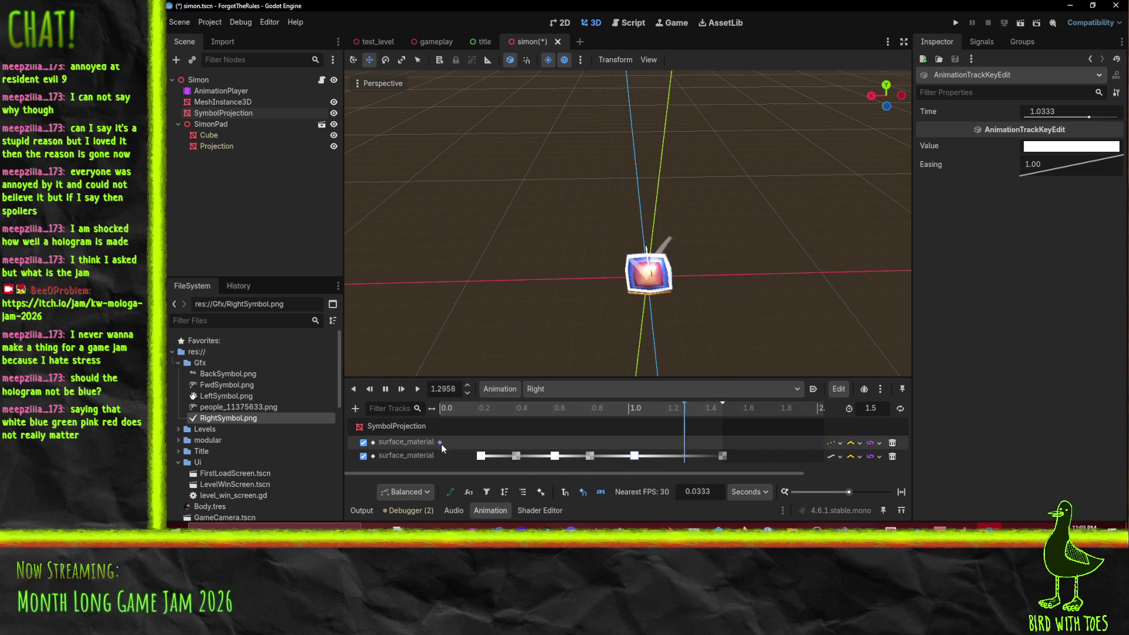
pyautogui.press('s')
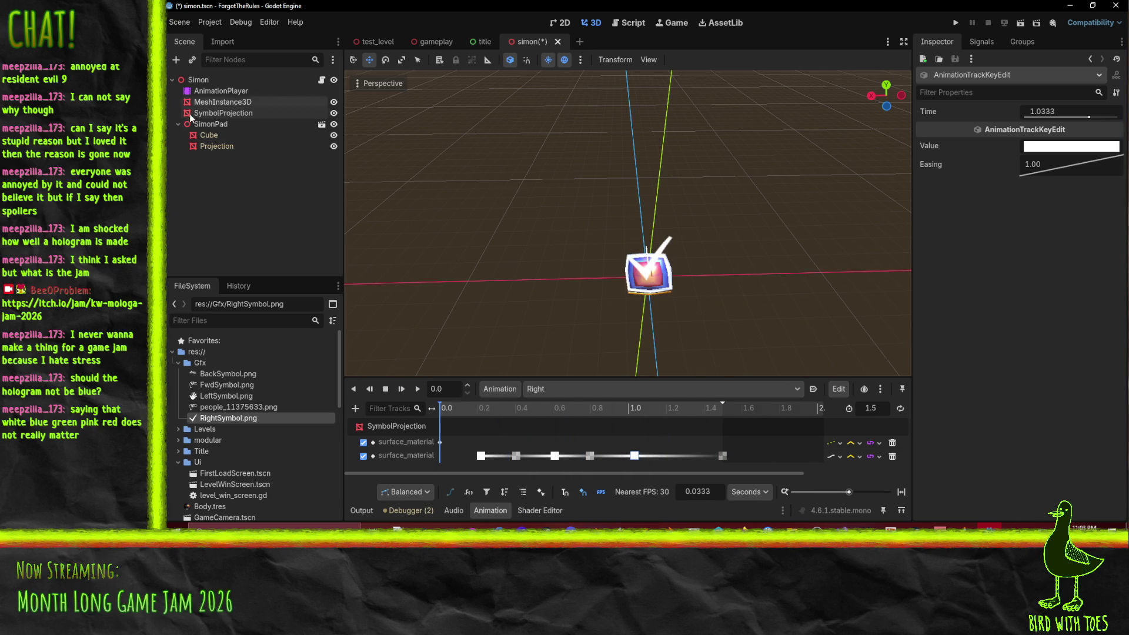
pyautogui.click(227, 113)
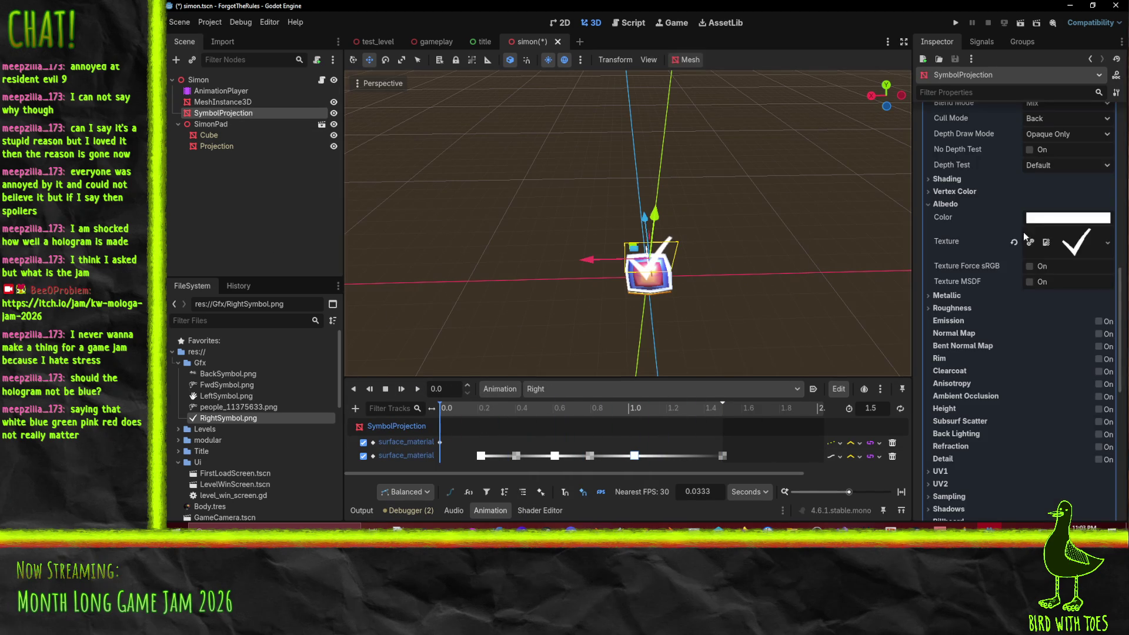
pyautogui.click(1042, 222)
pyautogui.moveTo(1049, 453); pyautogui.dragTo(797, 411)
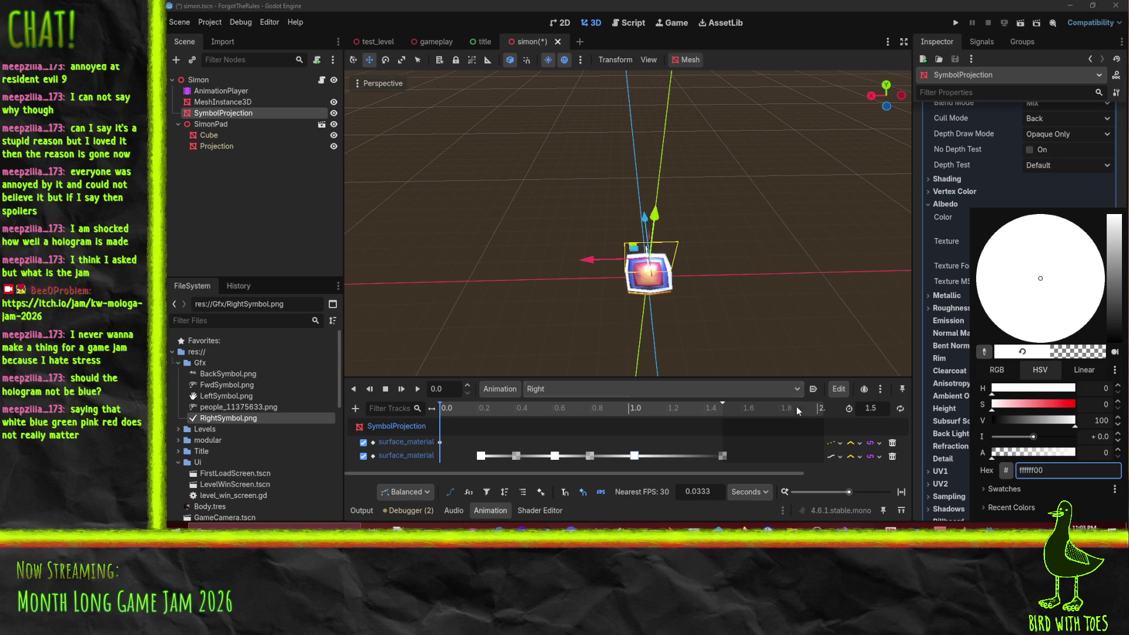
pyautogui.click(943, 250)
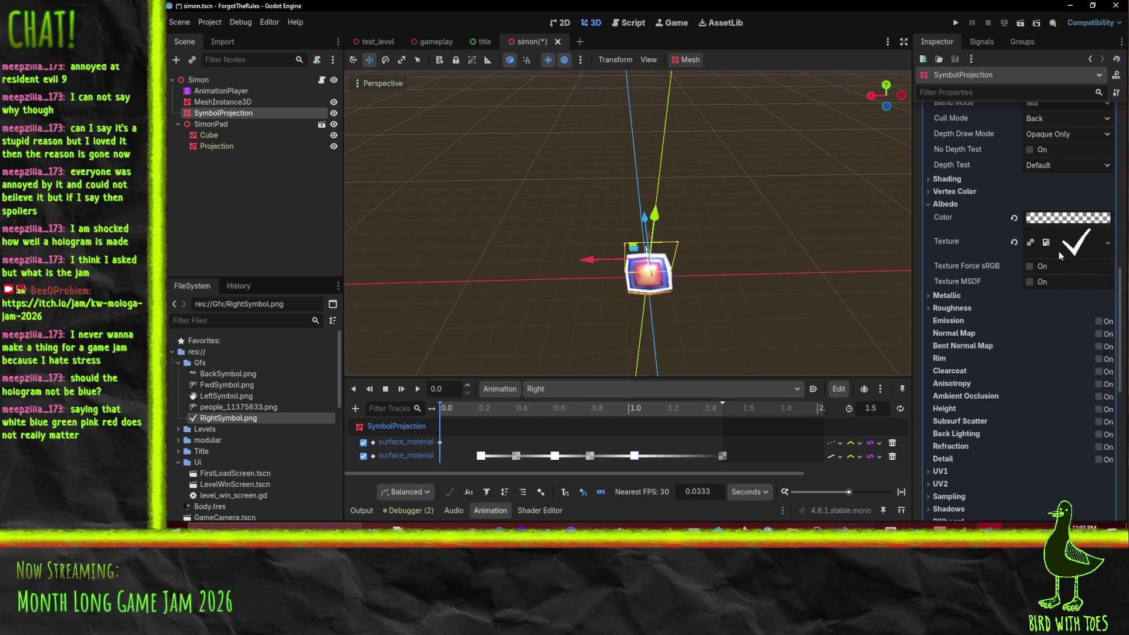
# Step: Key the fully transparent symbol colour at 0 s, replay the animation, and save the scene
pyautogui.click(215, 90)
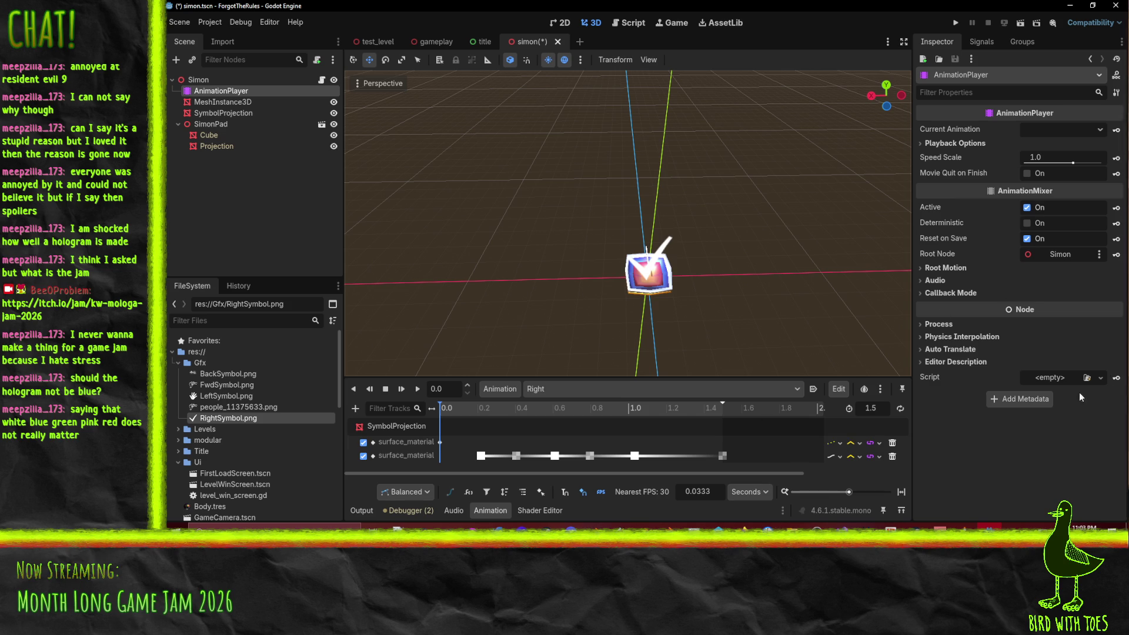
pyautogui.click(224, 113)
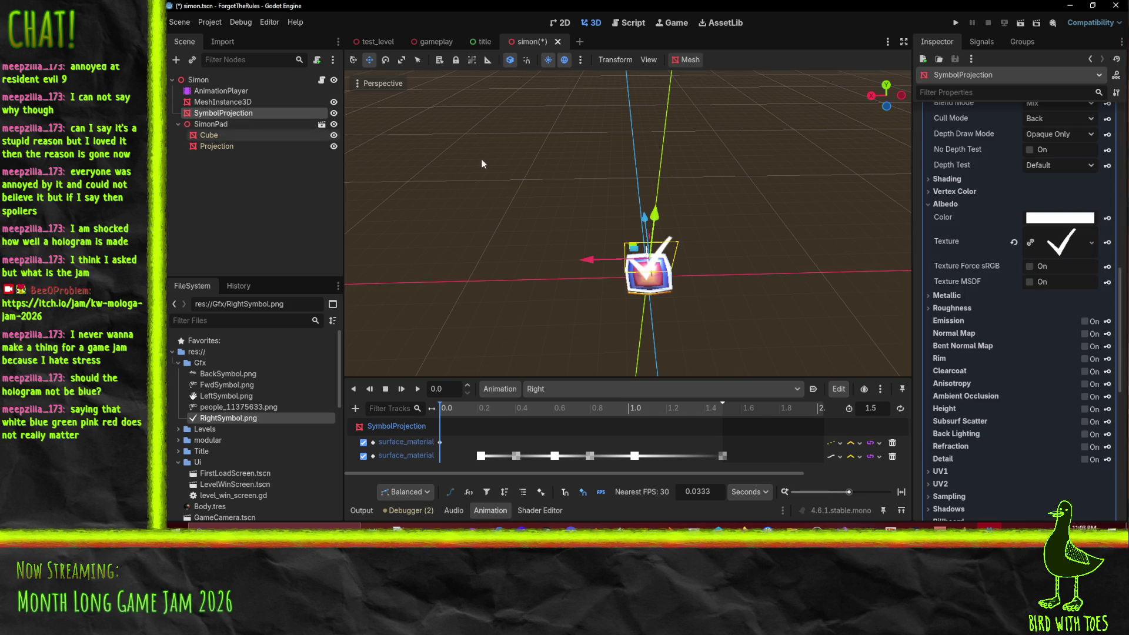
pyautogui.click(1064, 222)
pyautogui.moveTo(1026, 453); pyautogui.dragTo(884, 436)
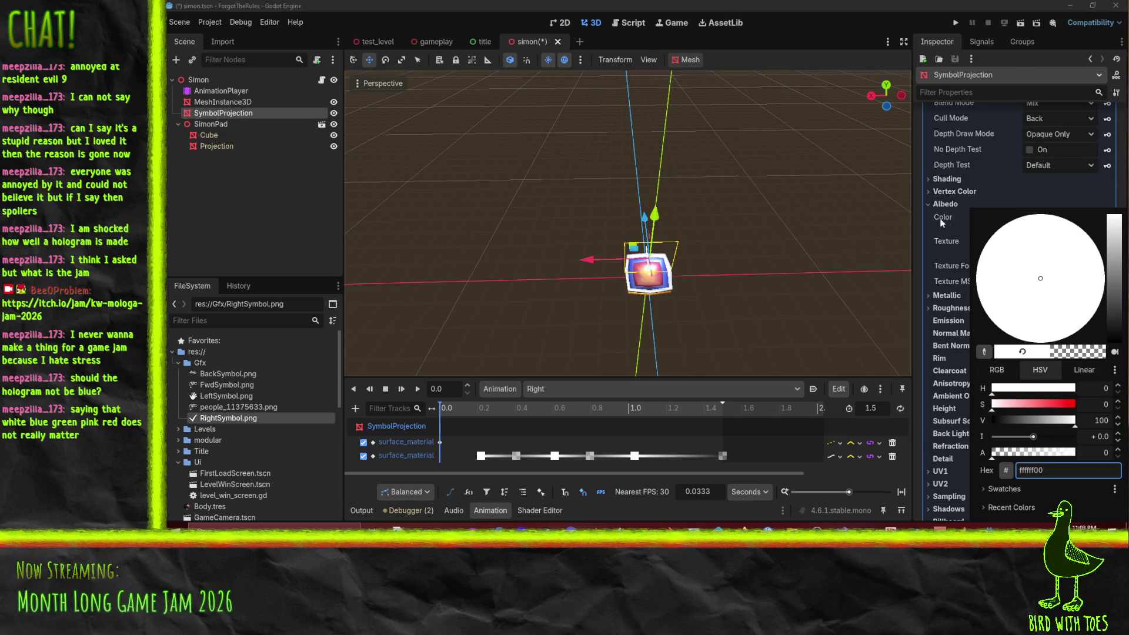
pyautogui.click(943, 222)
pyautogui.click(1108, 219)
pyautogui.click(417, 389)
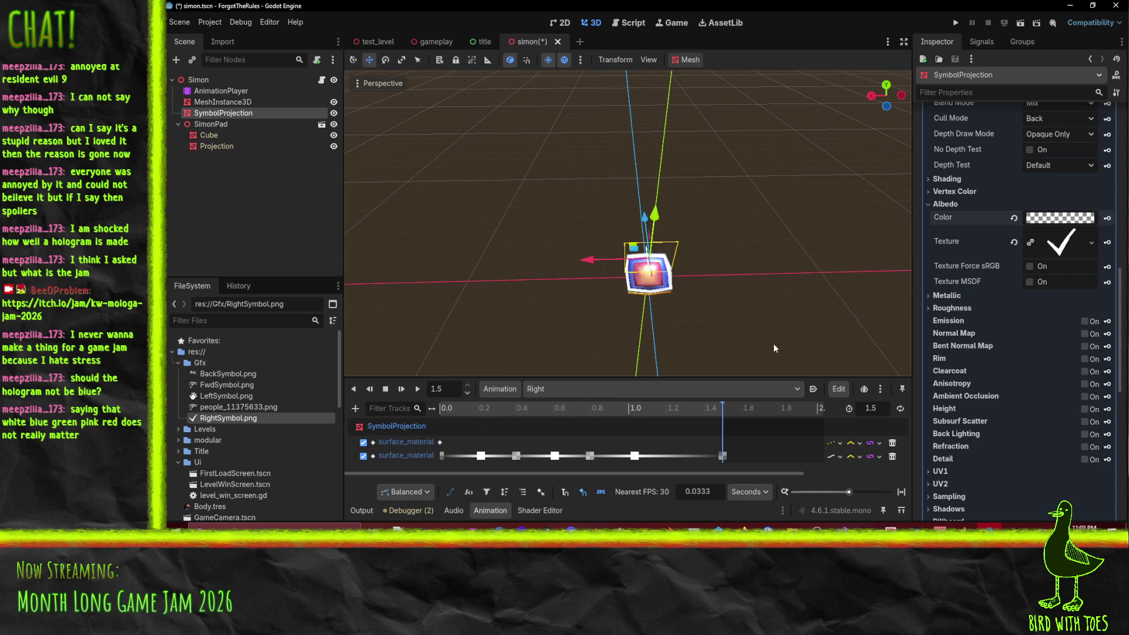
pyautogui.hotkey('ctrl', 's')
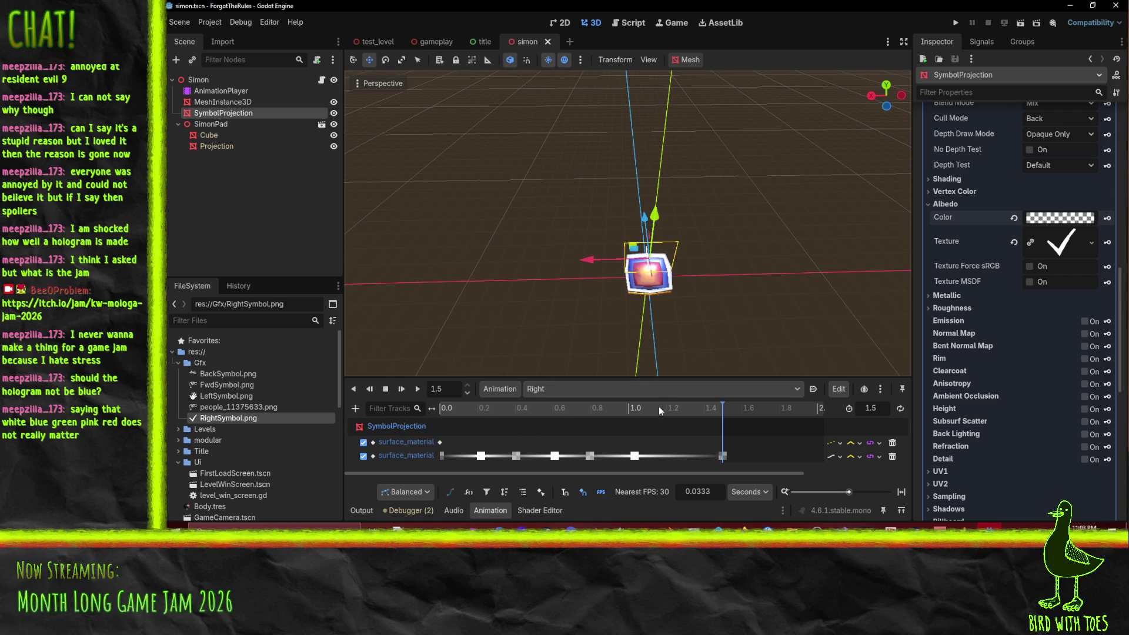
pyautogui.moveTo(556, 353)
pyautogui.mouseDown()
pyautogui.moveTo(555, 290)
pyautogui.moveTo(584, 315)
pyautogui.mouseUp()
# Step: Switch to the done animation and set the first keyframe's y value to 1
pyautogui.click(560, 388)
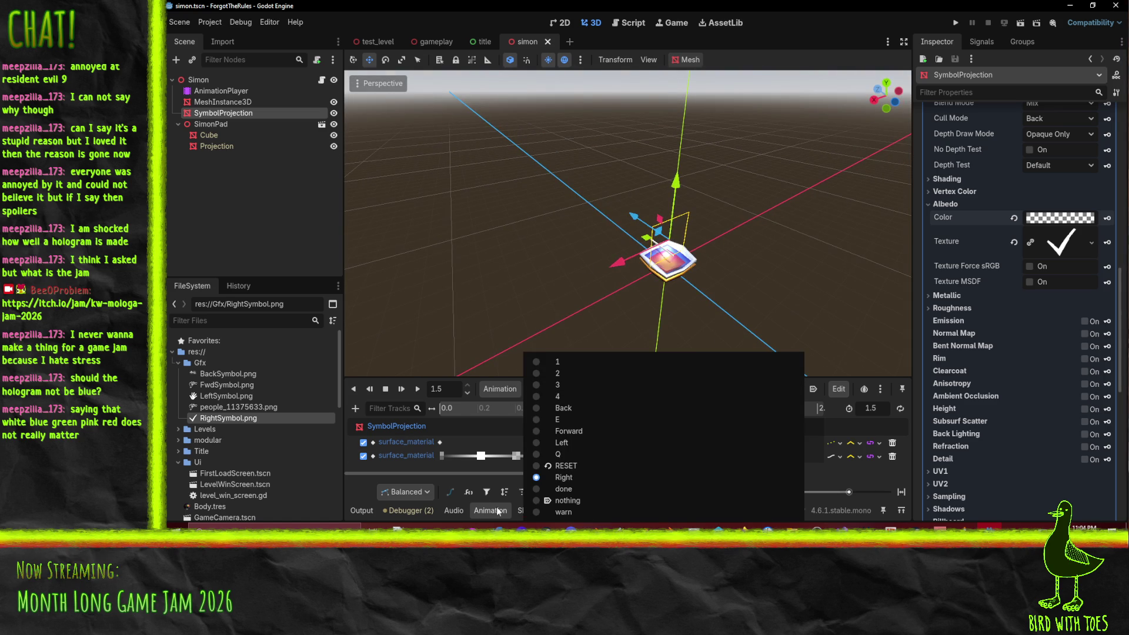
pyautogui.click(563, 489)
pyautogui.moveTo(645, 325); pyautogui.dragTo(581, 285)
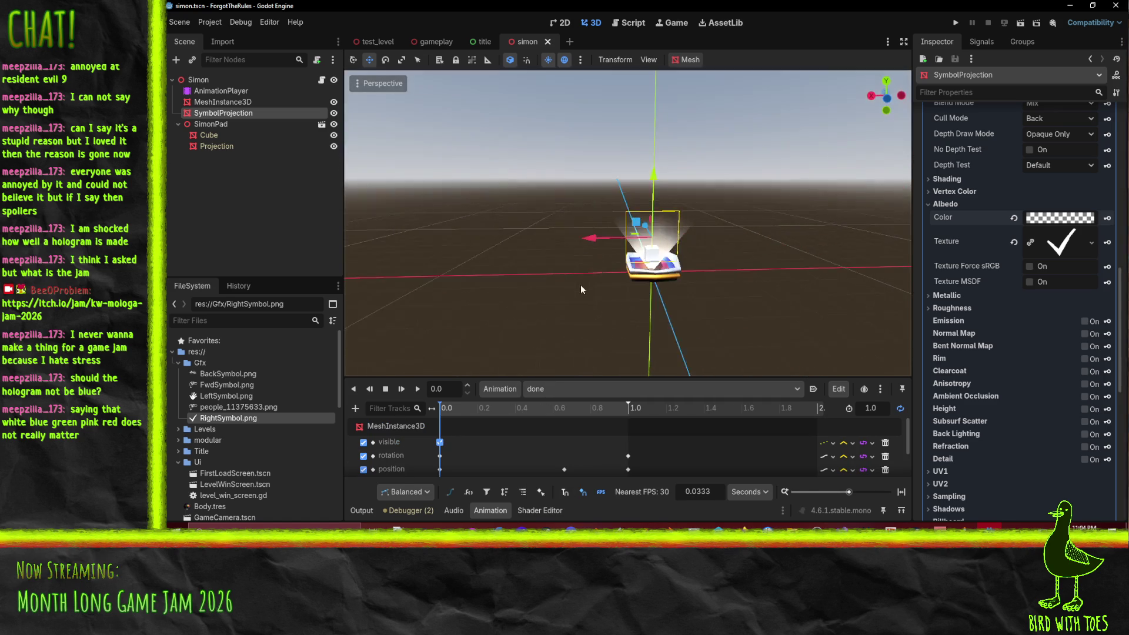
pyautogui.scroll(-2, 467, 456)
pyautogui.click(441, 455)
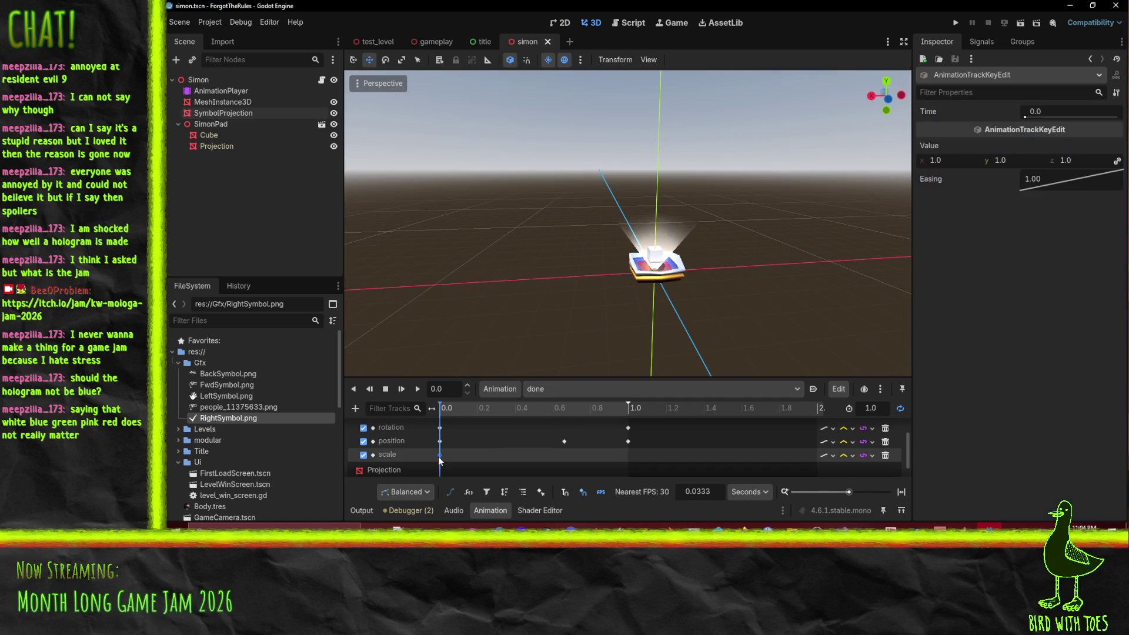
pyautogui.click(1026, 161)
pyautogui.write('1')
pyautogui.press('Return')
# Step: Set the 0.66 s position key's y to 1.5, then inspect the 1.0 s and 0 s keys
pyautogui.click(564, 442)
pyautogui.click(1017, 162)
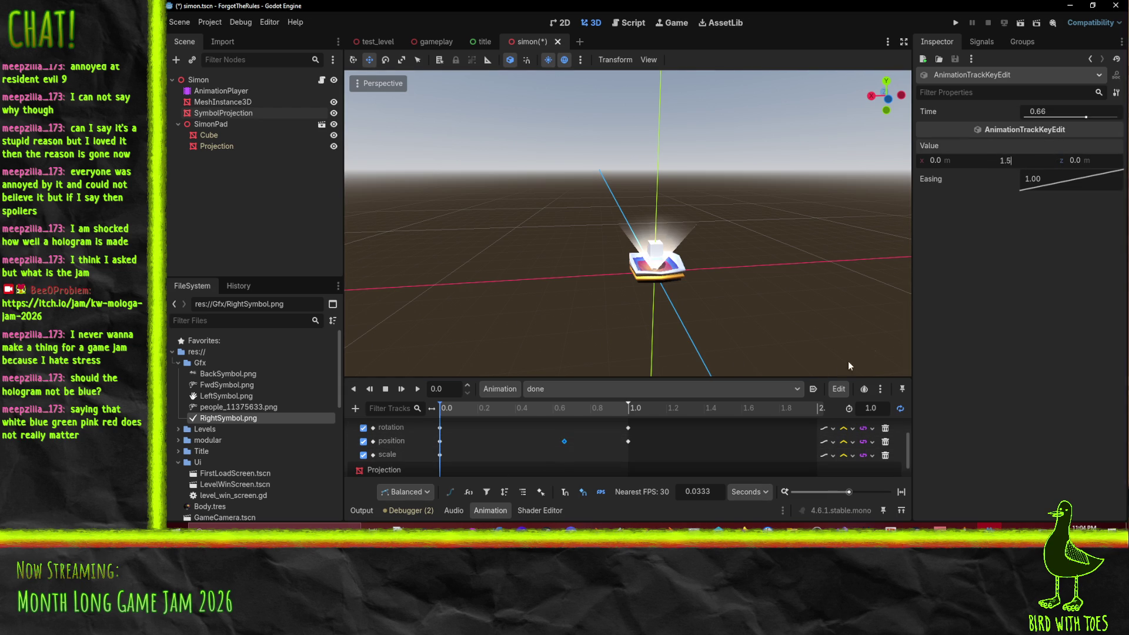
pyautogui.press('Return')
pyautogui.click(628, 441)
pyautogui.click(1021, 160)
pyautogui.click(440, 455)
pyautogui.click(967, 160)
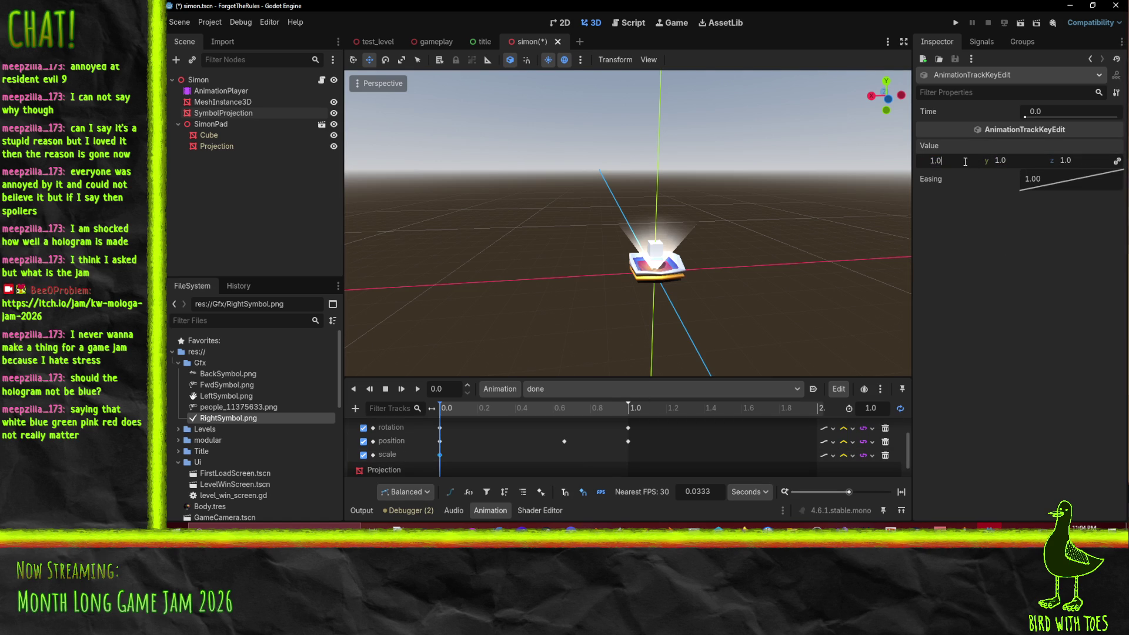
pyautogui.click(227, 134)
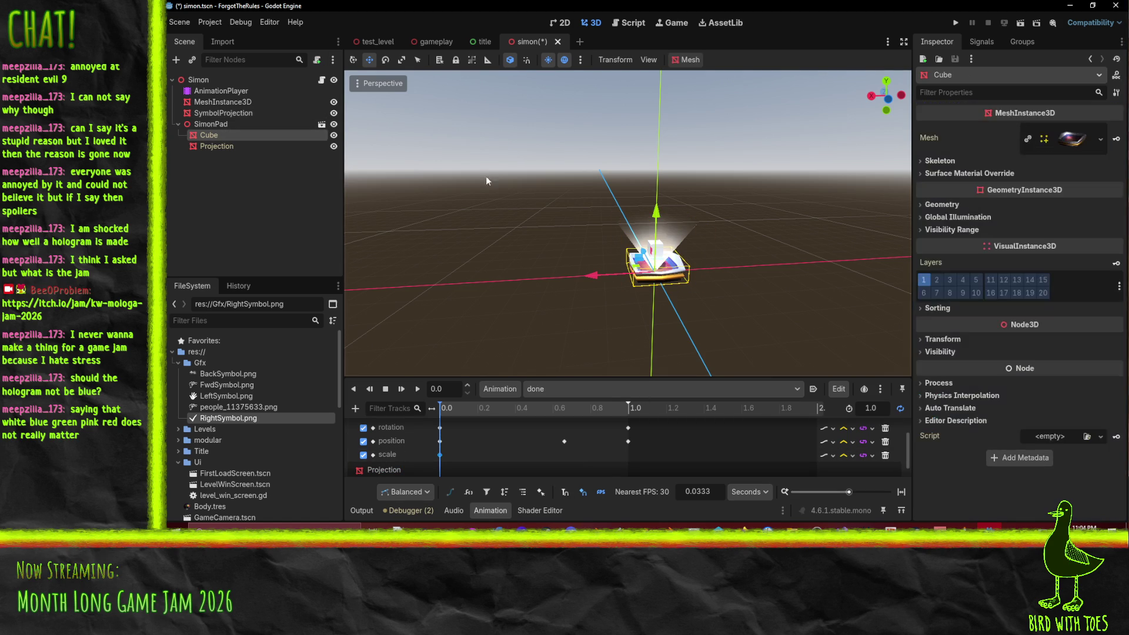
# Step: Rename the MeshInstance3D node to HoloCube
pyautogui.click(220, 101)
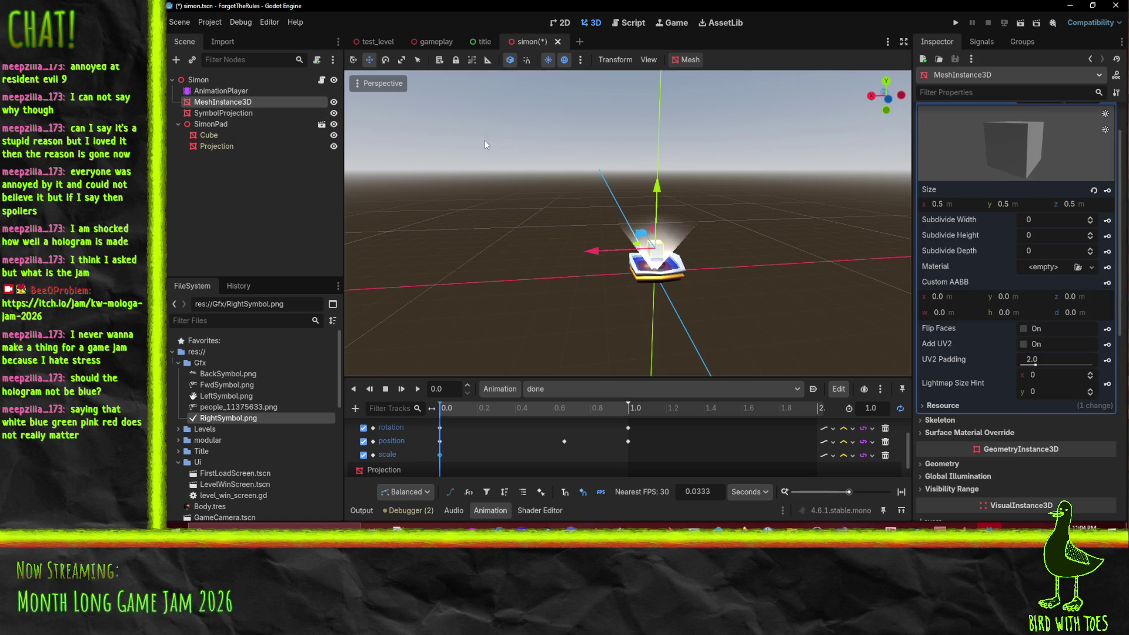
pyautogui.press('F2')
pyautogui.write('HoloCub')
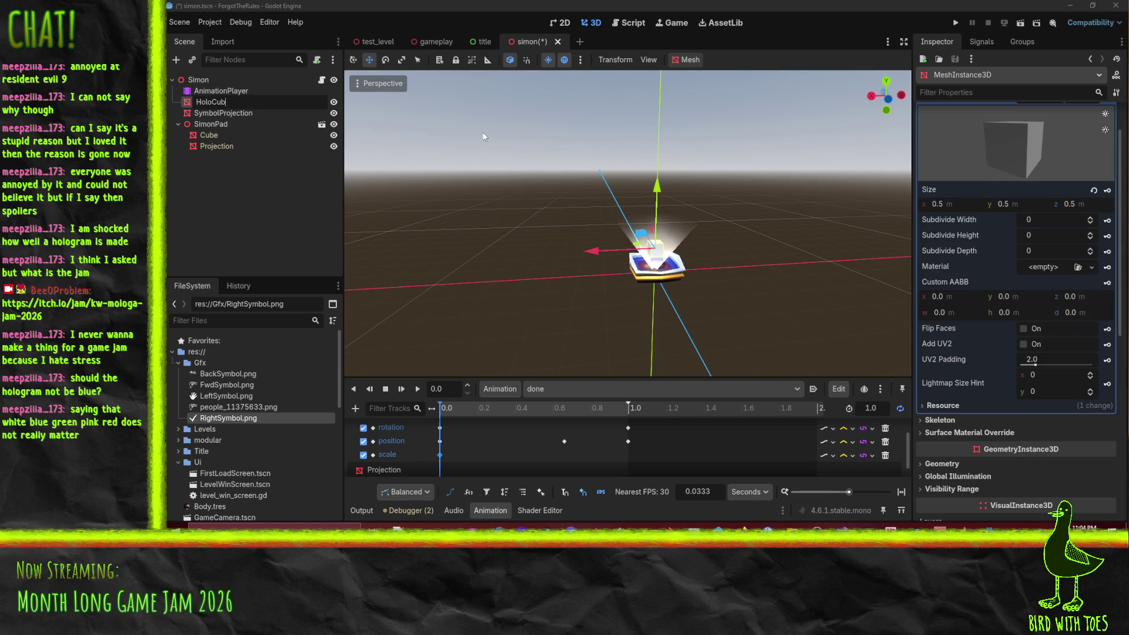
pyautogui.write('e')
pyautogui.press('Return')
# Step: Set the HoloCube BoxMesh size to 0.75 m on x, y and z
pyautogui.click(228, 102)
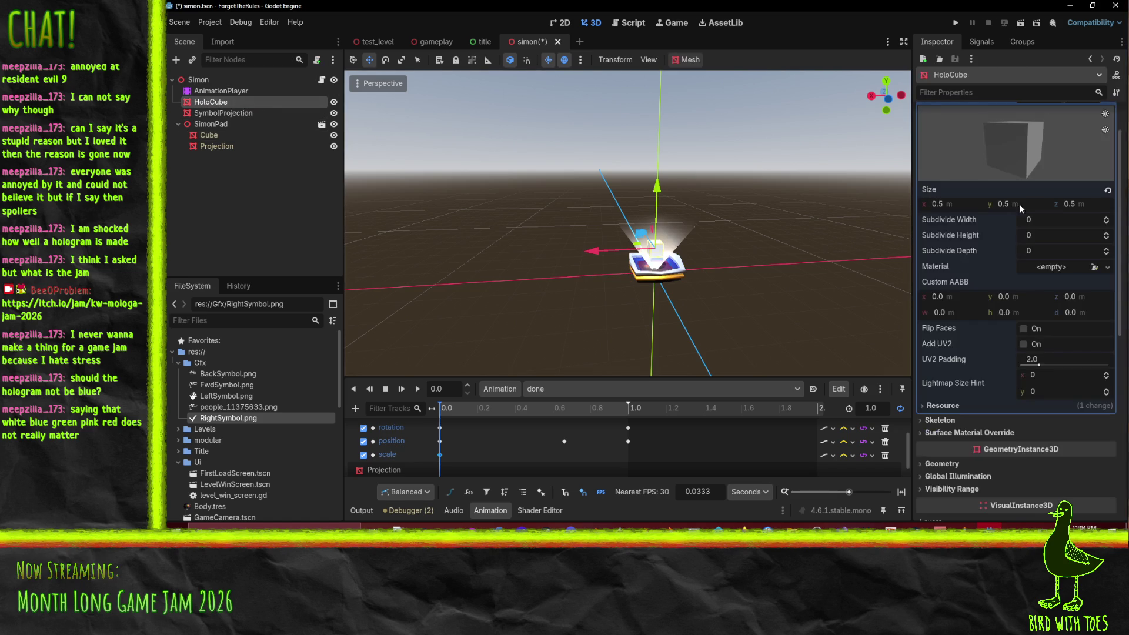
pyautogui.click(967, 204)
pyautogui.write('.')
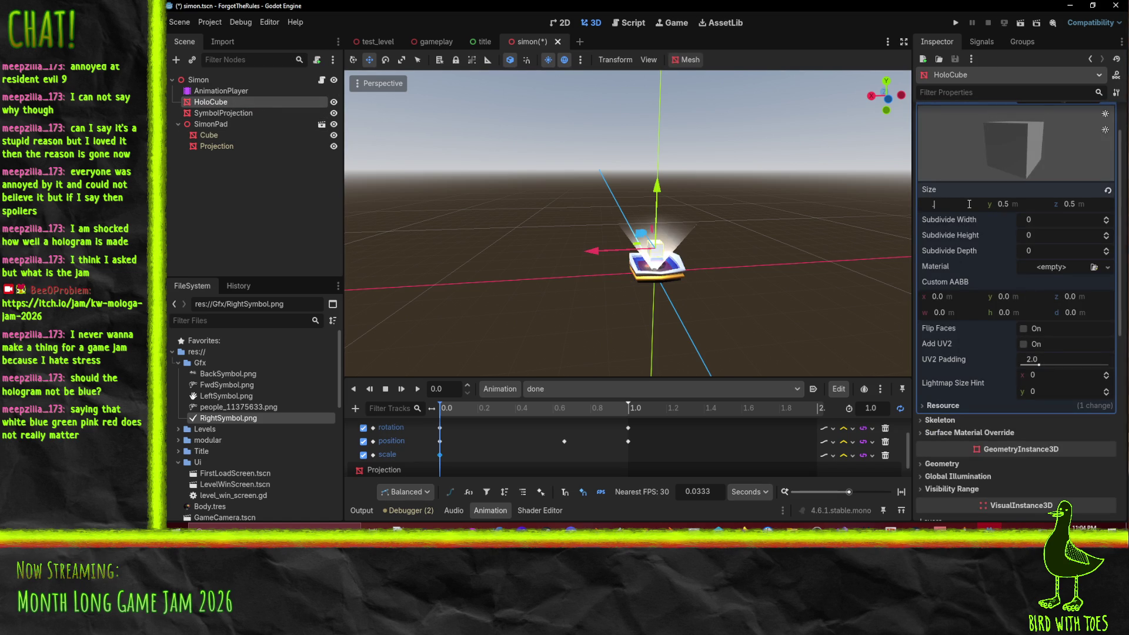
pyautogui.press('Return')
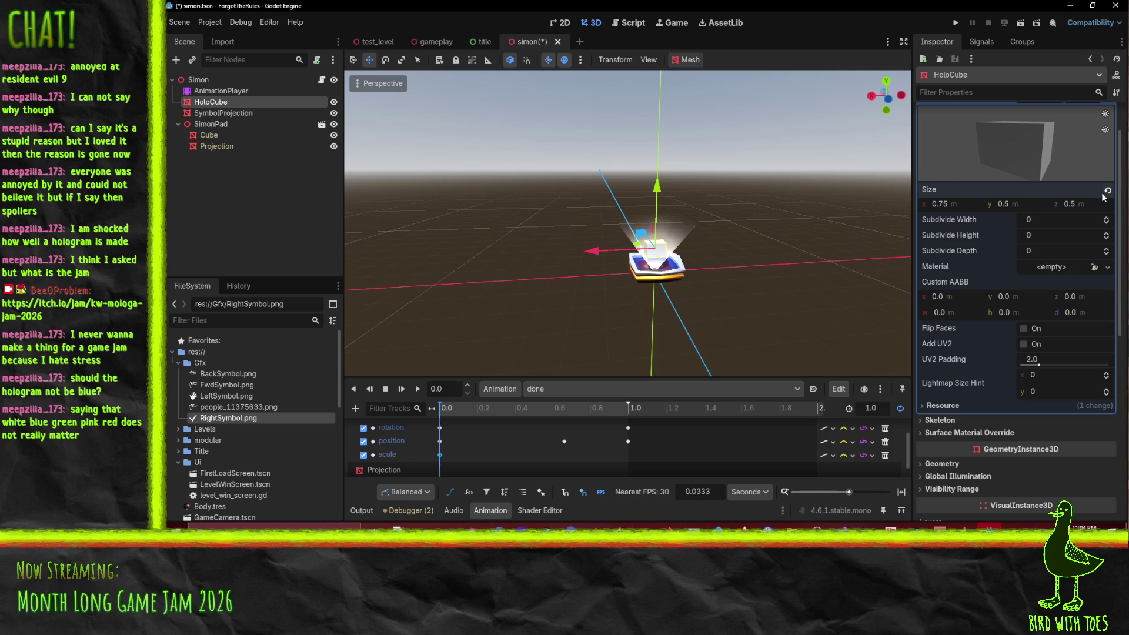
pyautogui.click(1028, 204)
pyautogui.write('75')
pyautogui.click(1100, 210)
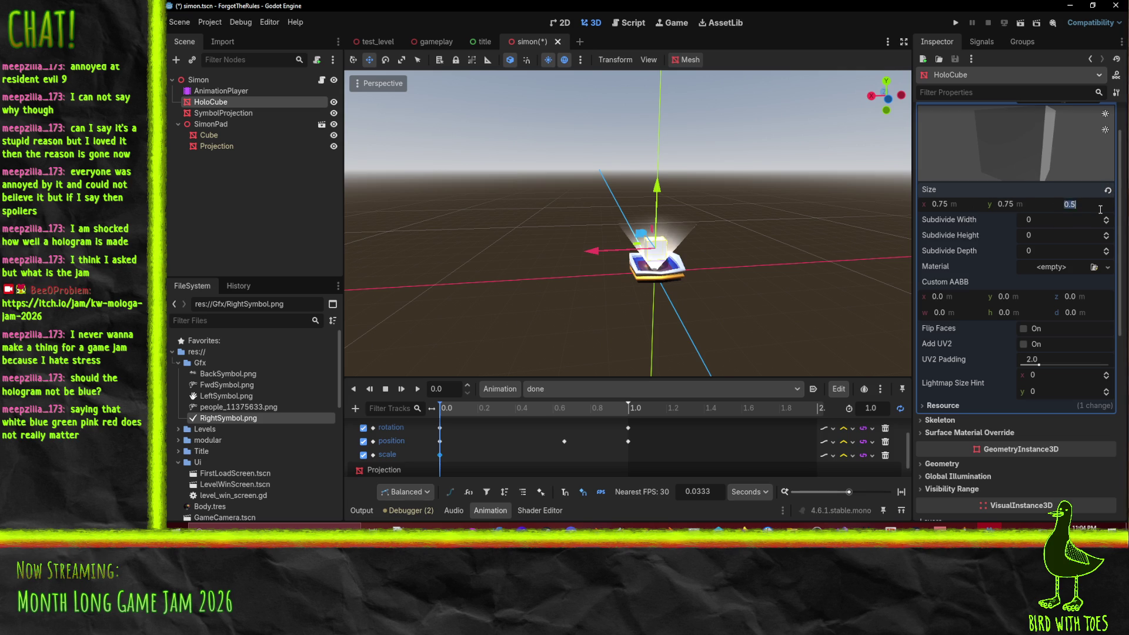
pyautogui.write('0.75')
pyautogui.press('Return')
# Step: Save the scene and preview the done animation on the resized HoloCube
pyautogui.hotkey('ctrl', 's')
pyautogui.moveTo(573, 217); pyautogui.dragTo(654, 89)
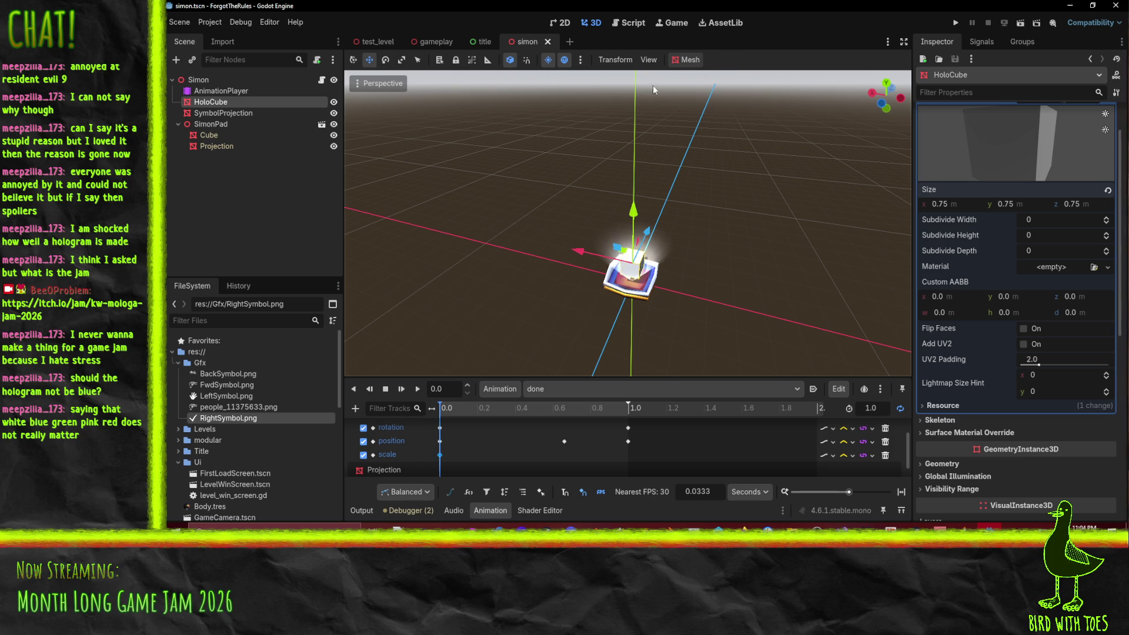
pyautogui.click(418, 389)
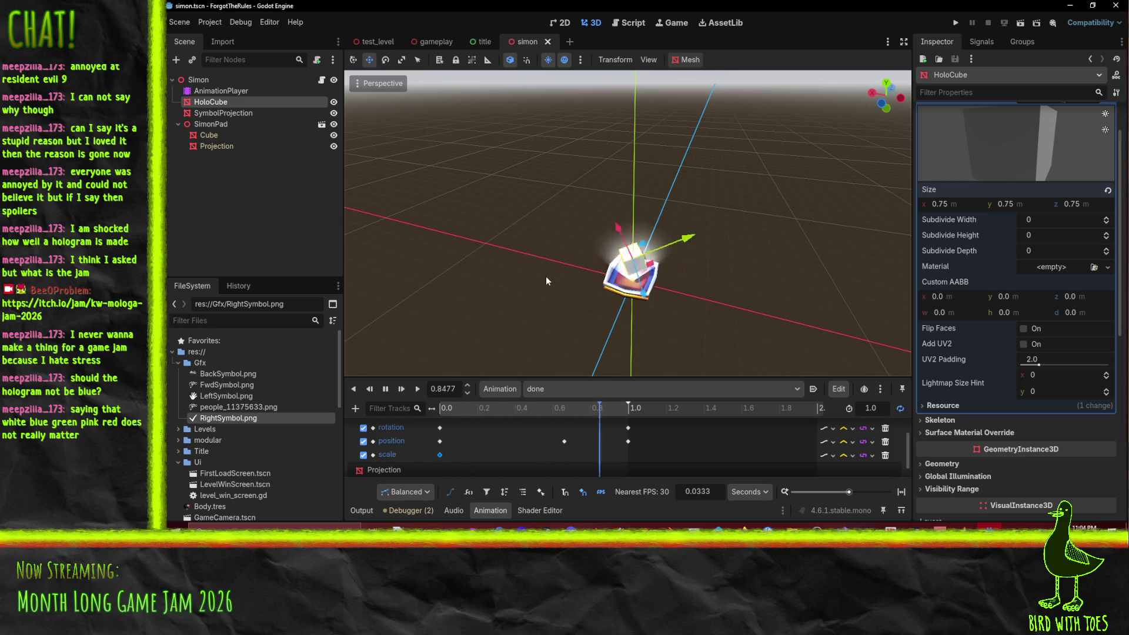
pyautogui.click(385, 389)
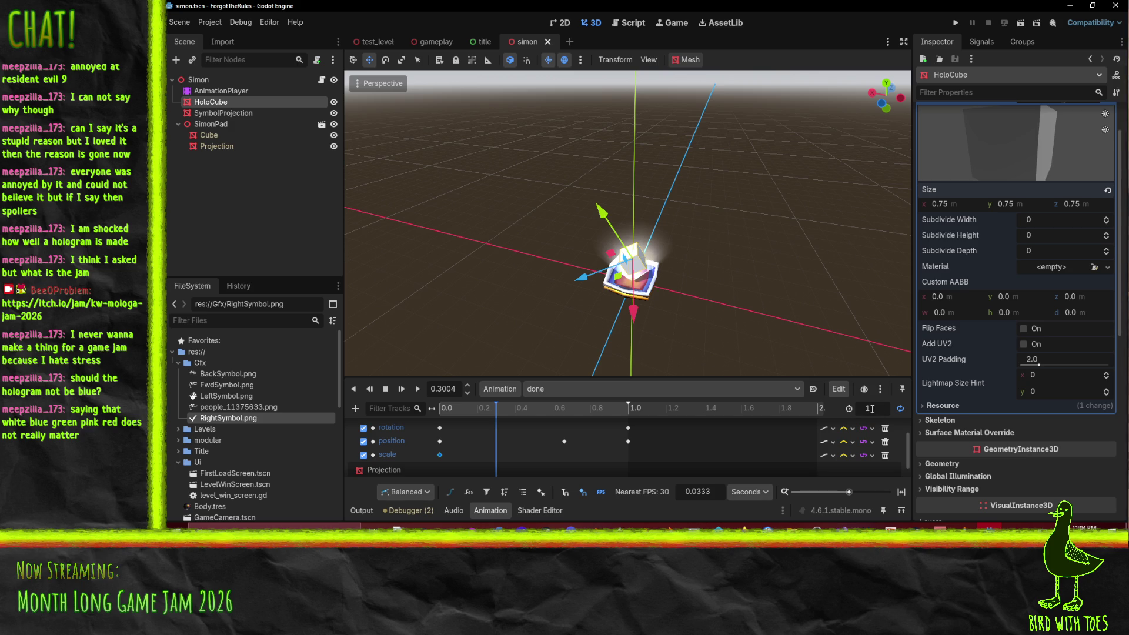
# Step: Set the animation length to 2.0 seconds and review the existing rotation keys
pyautogui.press('Return')
pyautogui.scroll(1, 760, 423)
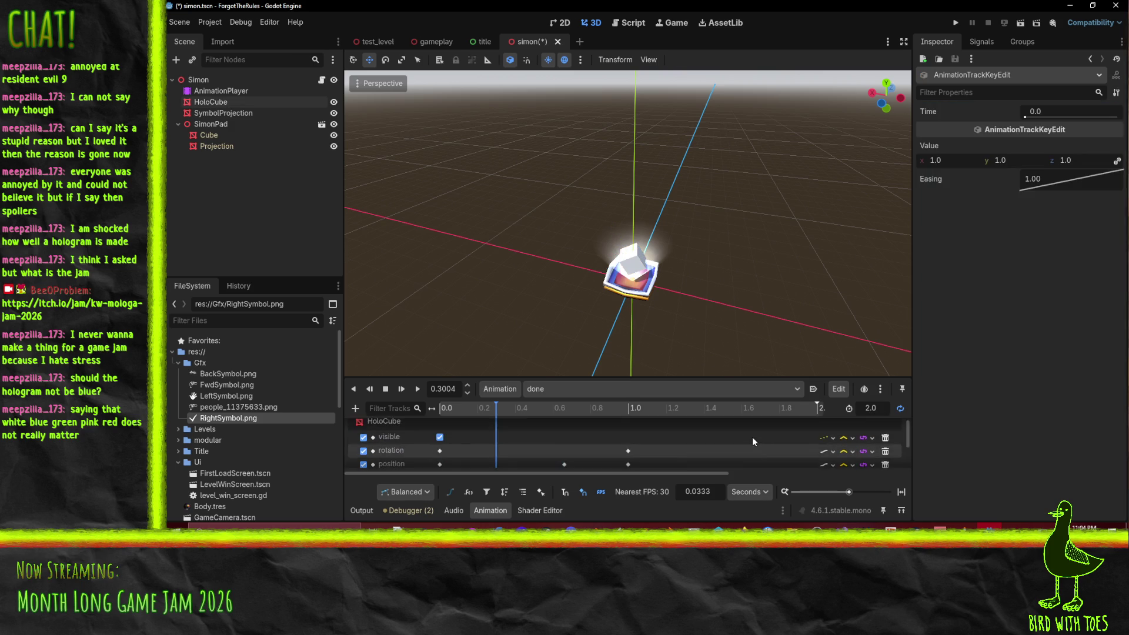
pyautogui.click(440, 435)
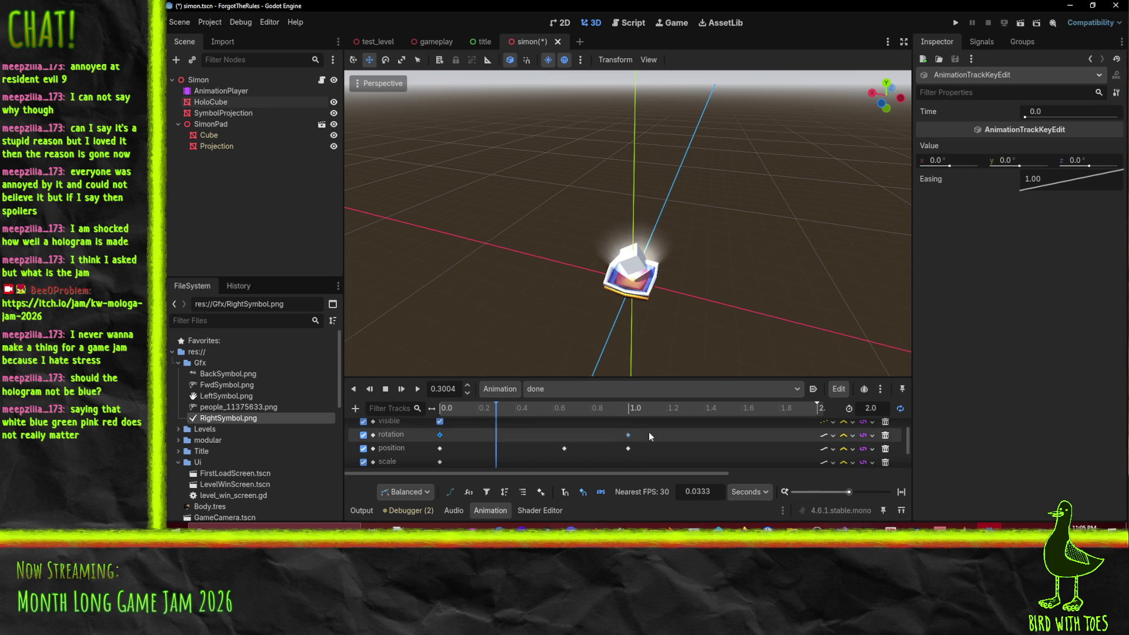
pyautogui.click(628, 435)
pyautogui.click(632, 409)
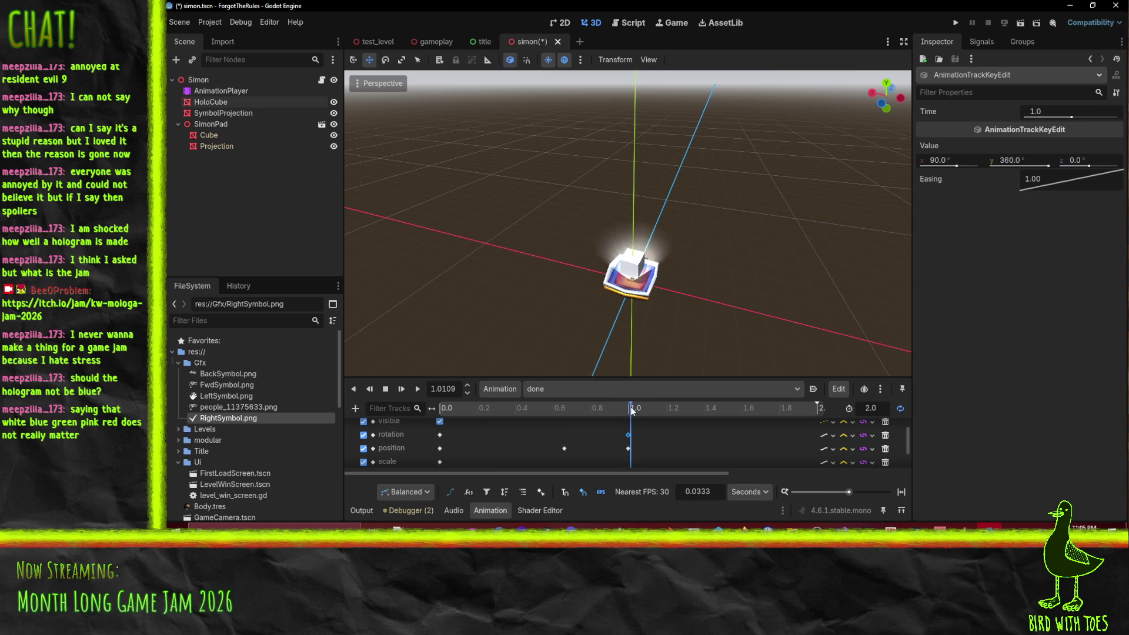
pyautogui.moveTo(630, 410); pyautogui.dragTo(628, 410)
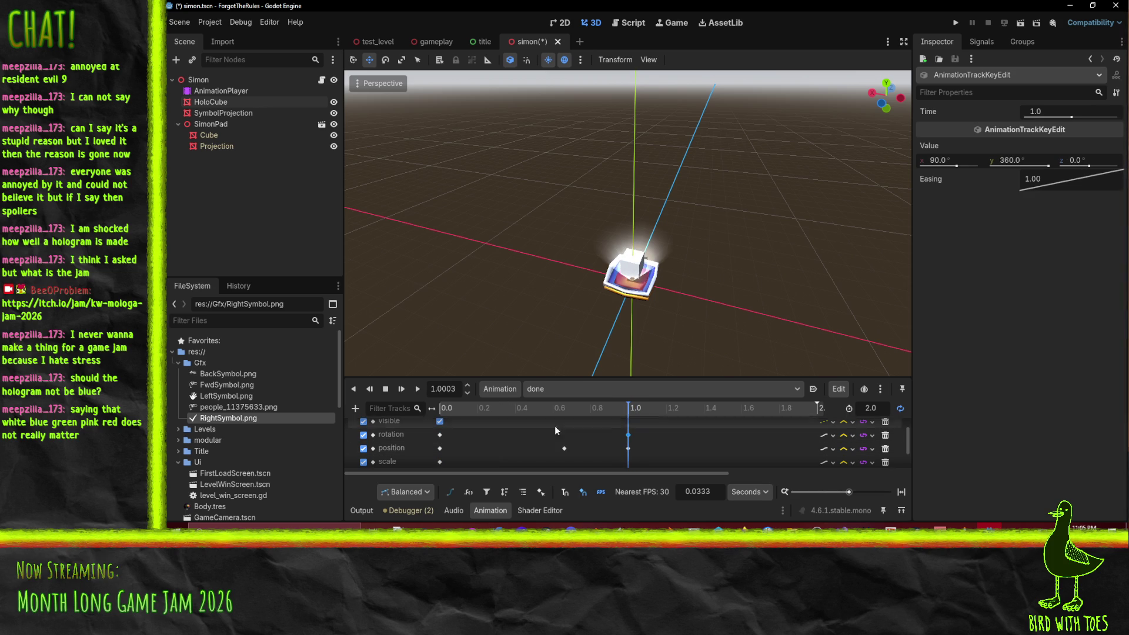
pyautogui.rightClick(440, 436)
pyautogui.click(439, 438)
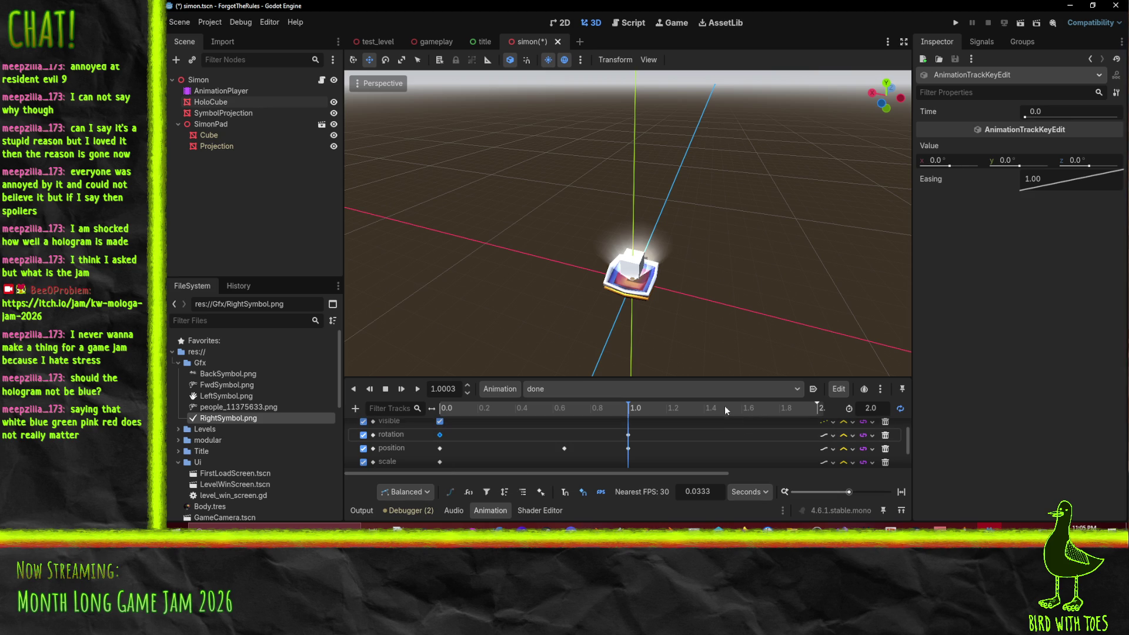
pyautogui.click(628, 435)
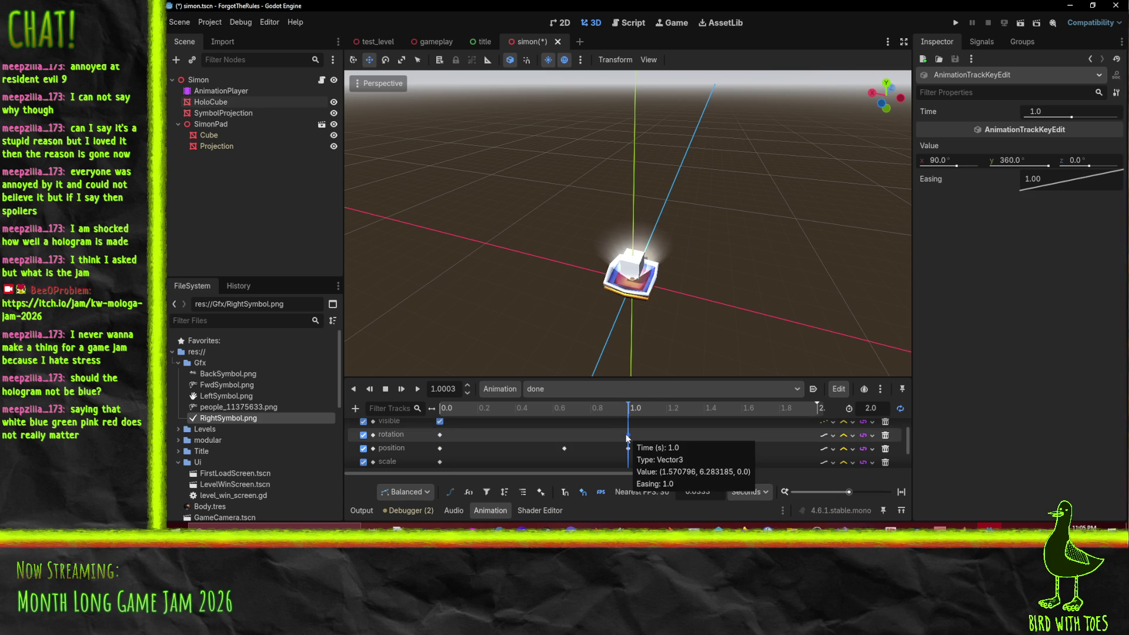
pyautogui.press('d')
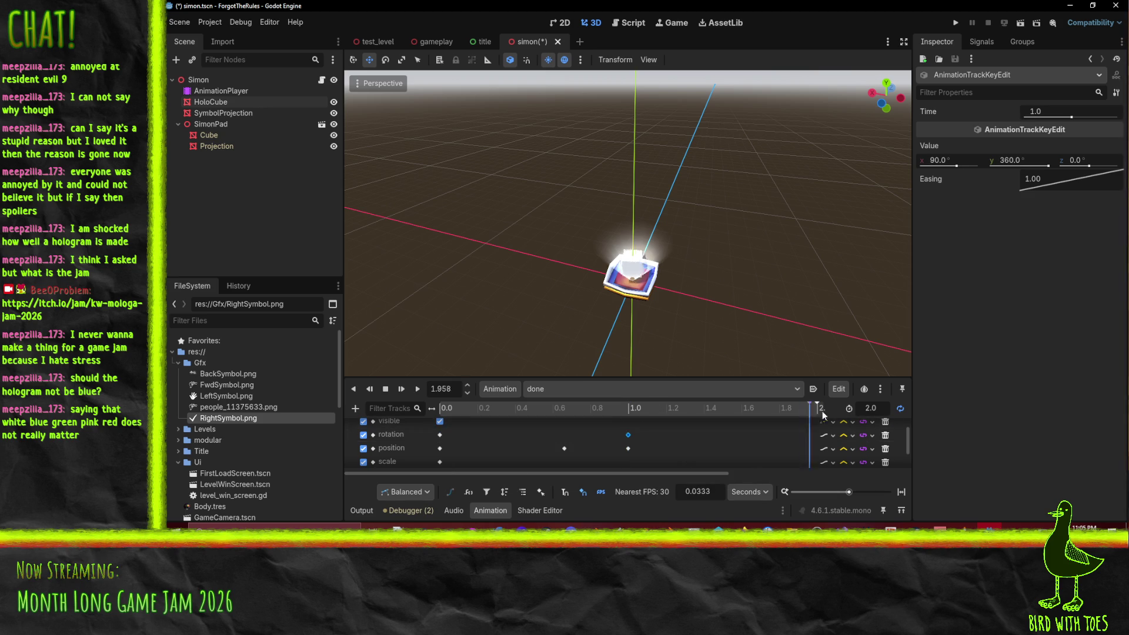
# Step: Move the 1.0 s rotation key to 2.0 seconds
pyautogui.scroll(-1, 727, 438)
pyautogui.hscroll(3, 676, 433)
pyautogui.moveTo(544, 431); pyautogui.dragTo(601, 432)
pyautogui.moveTo(734, 438); pyautogui.dragTo(733, 439)
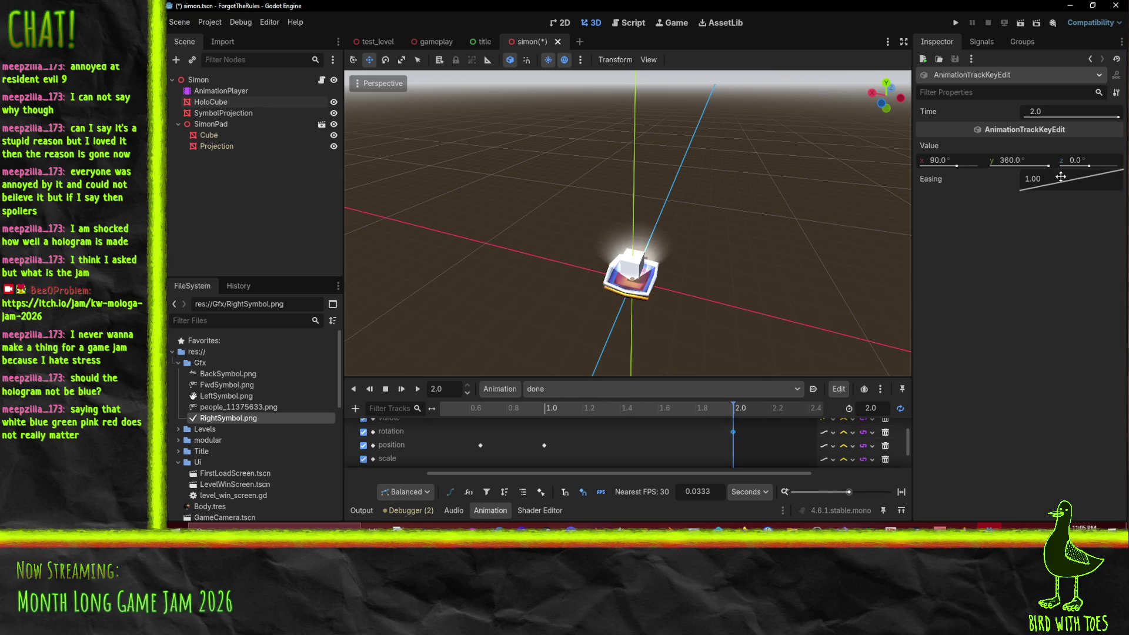
# Step: Set the 2.0 s rotation key to 180°, 720°, -90° and preview the spin
pyautogui.click(1020, 161)
pyautogui.write('72-')
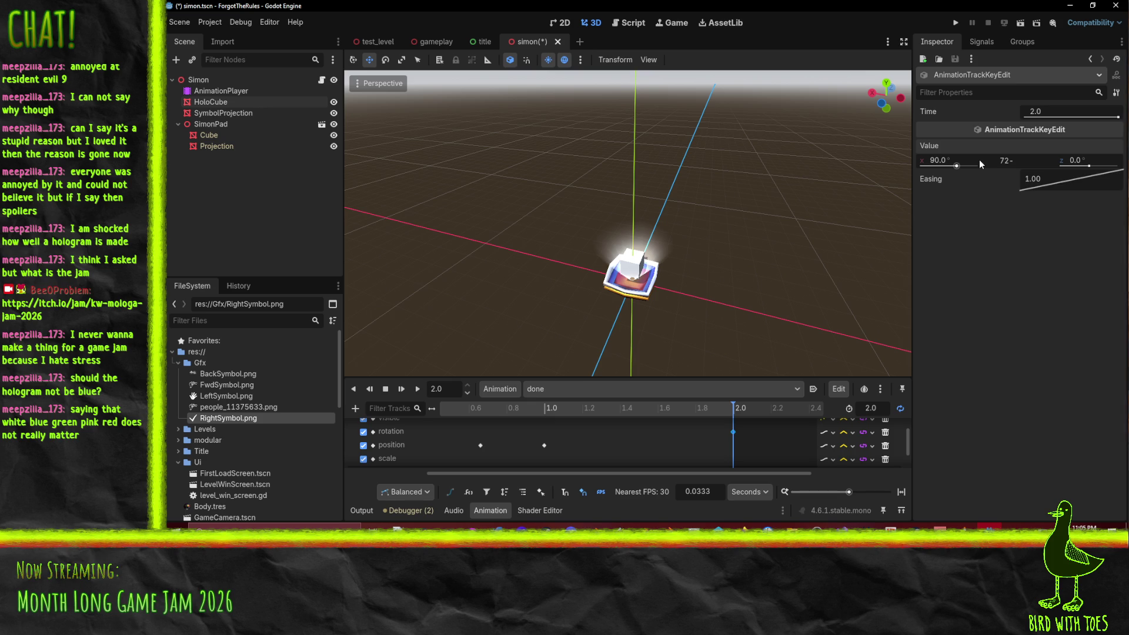
pyautogui.write('0')
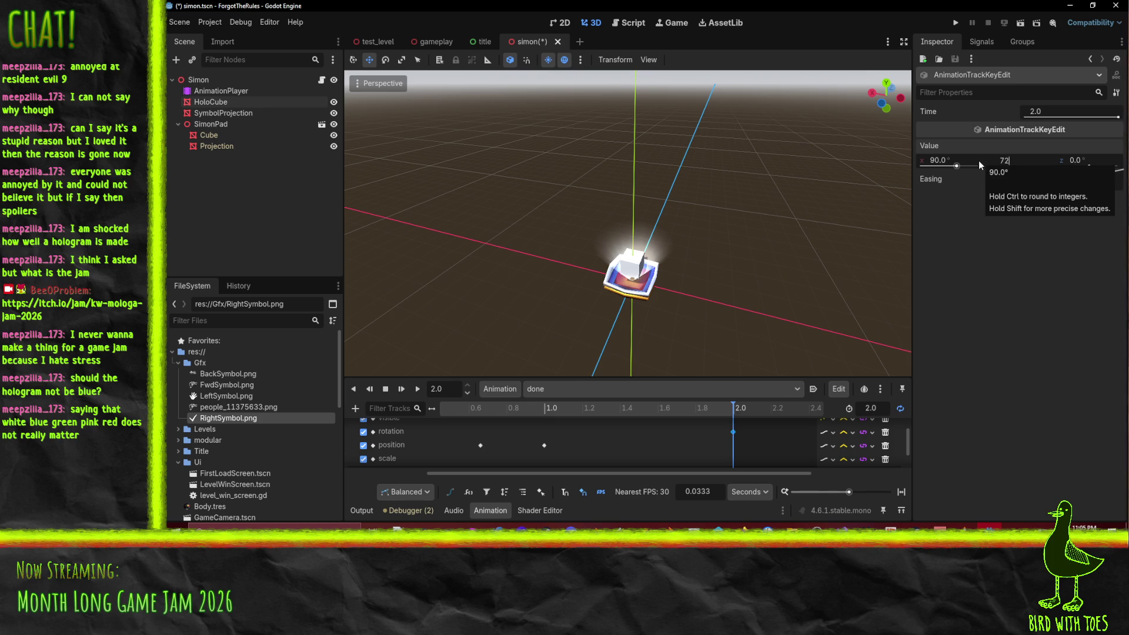
pyautogui.click(969, 161)
pyautogui.press('BackSpace')
pyautogui.write('180')
pyautogui.press('Return')
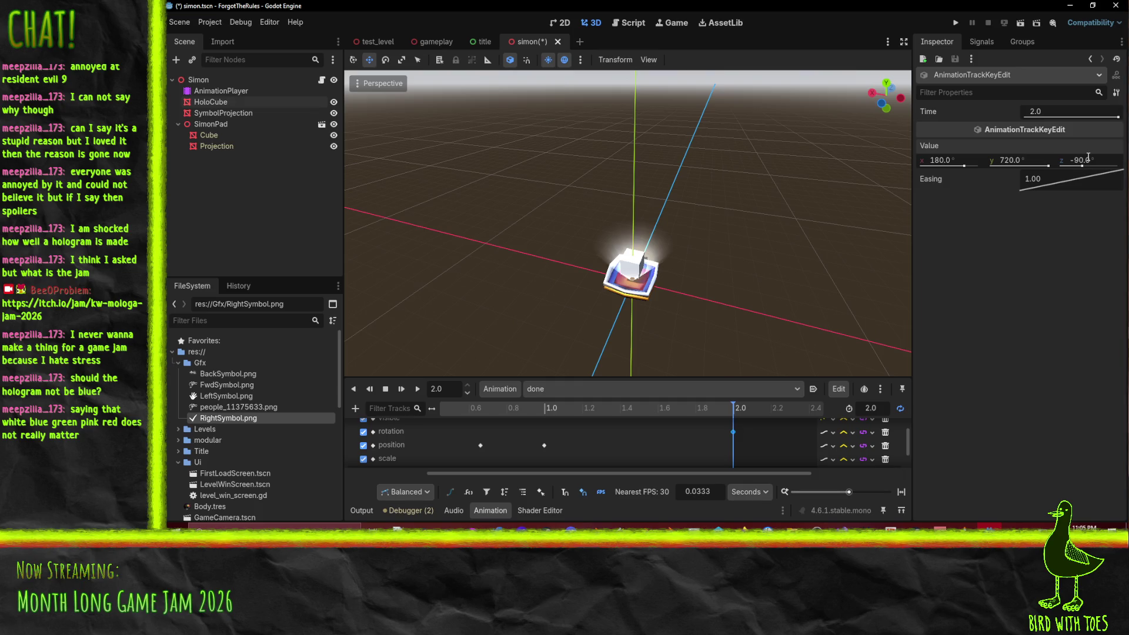
pyautogui.click(417, 389)
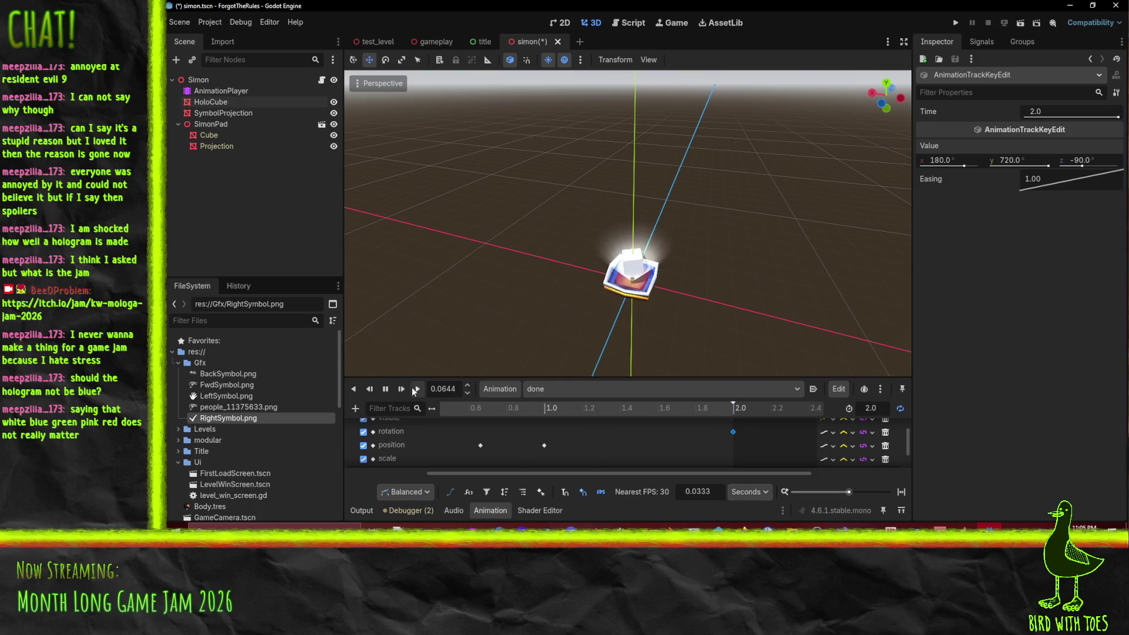
# Step: Drag the raised position key (y 1.5 m) to about 1.2333 s
pyautogui.keyDown('shift'); pyautogui.click(544, 445); pyautogui.keyUp('shift')
pyautogui.press('s')
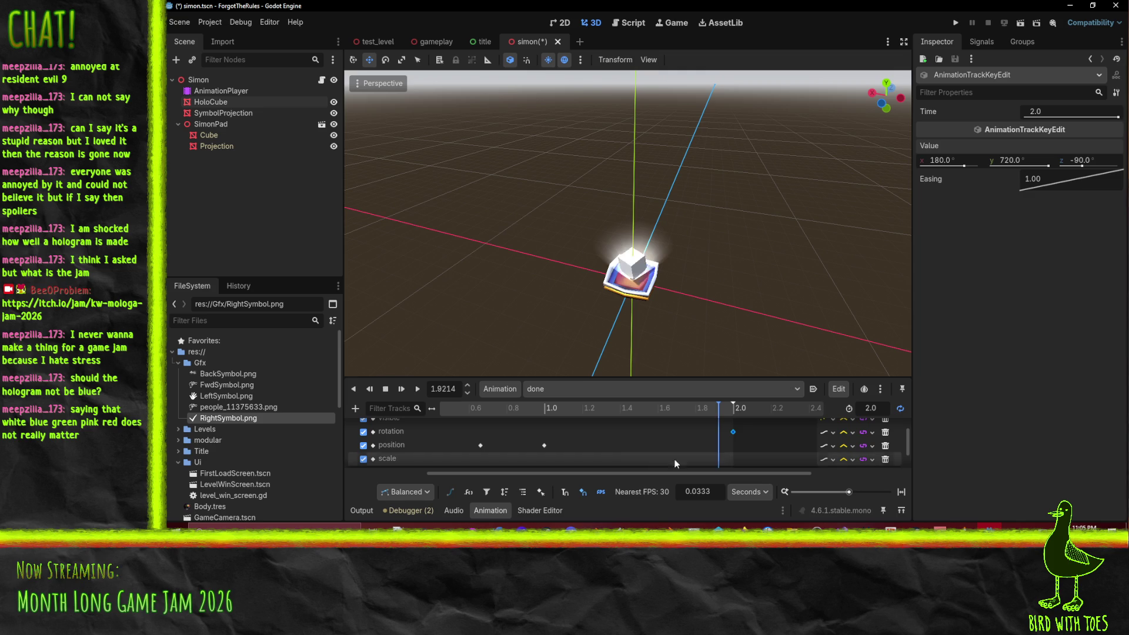
pyautogui.moveTo(544, 447); pyautogui.dragTo(732, 454)
pyautogui.moveTo(593, 449); pyautogui.dragTo(584, 445)
# Step: Replay the animation from the start to preview the new timing, then stop it
pyautogui.press('s')
pyautogui.press('d')
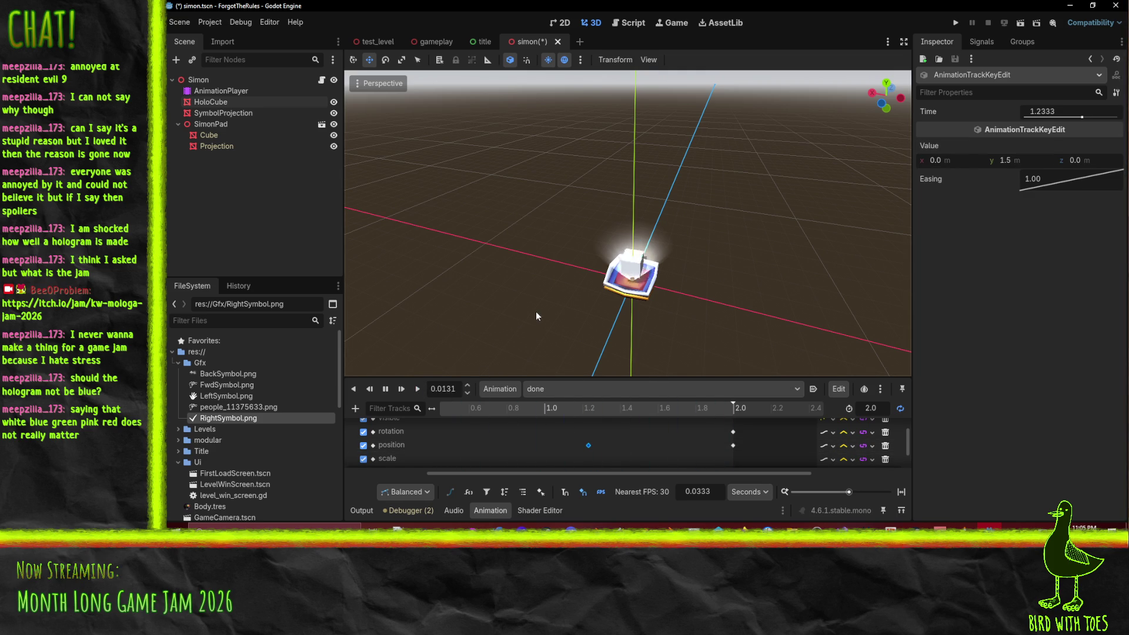
pyautogui.moveTo(518, 306); pyautogui.dragTo(556, 264)
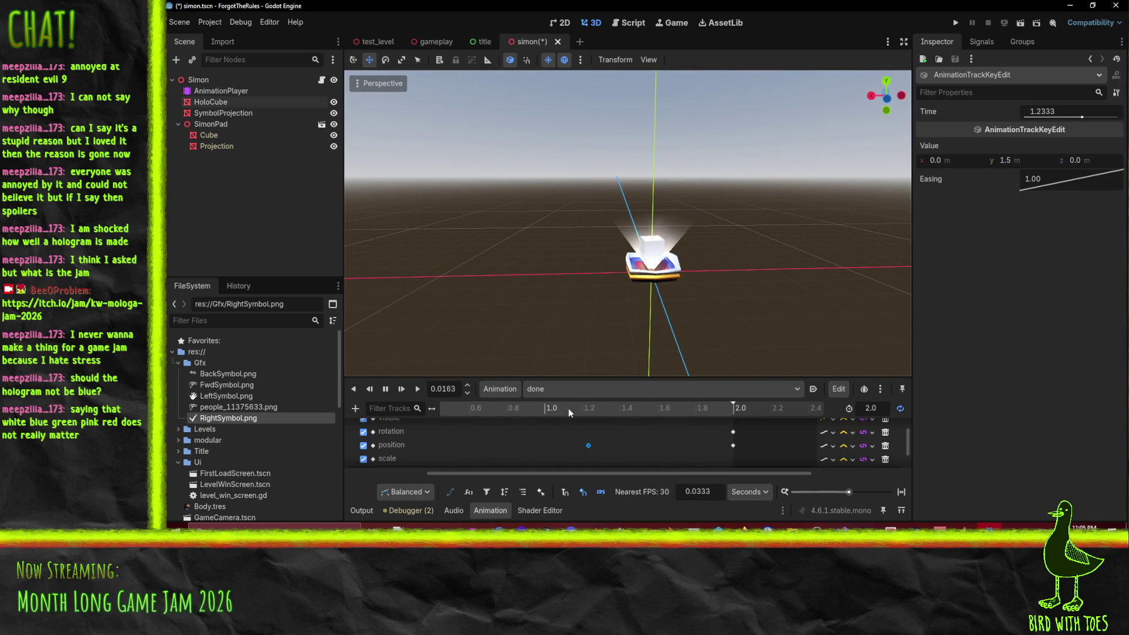
pyautogui.click(383, 390)
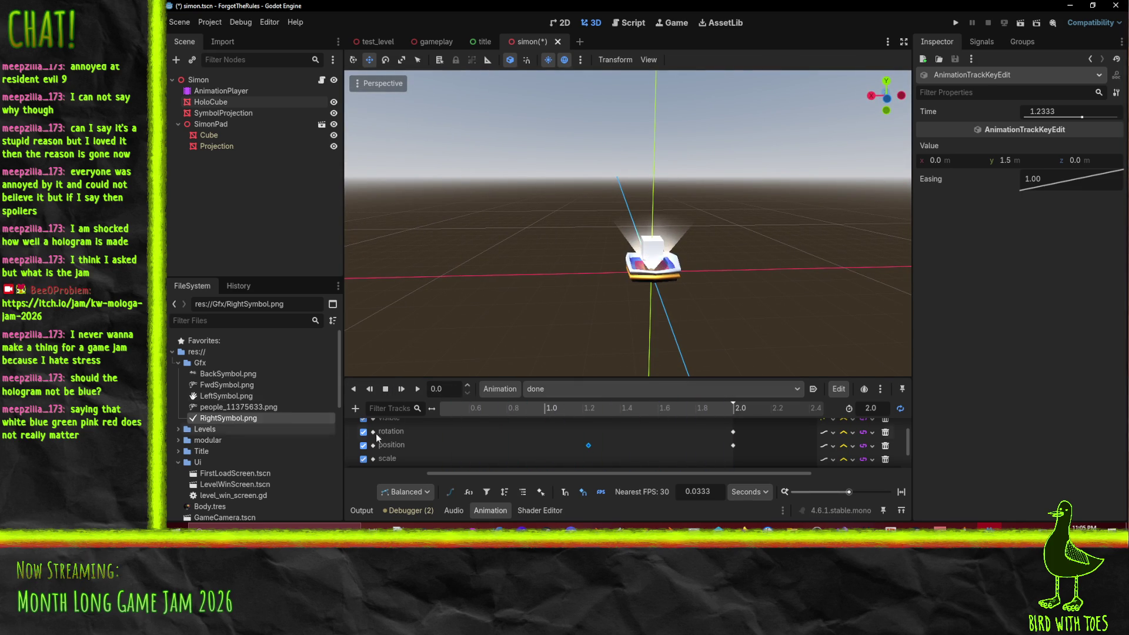
pyautogui.press('s')
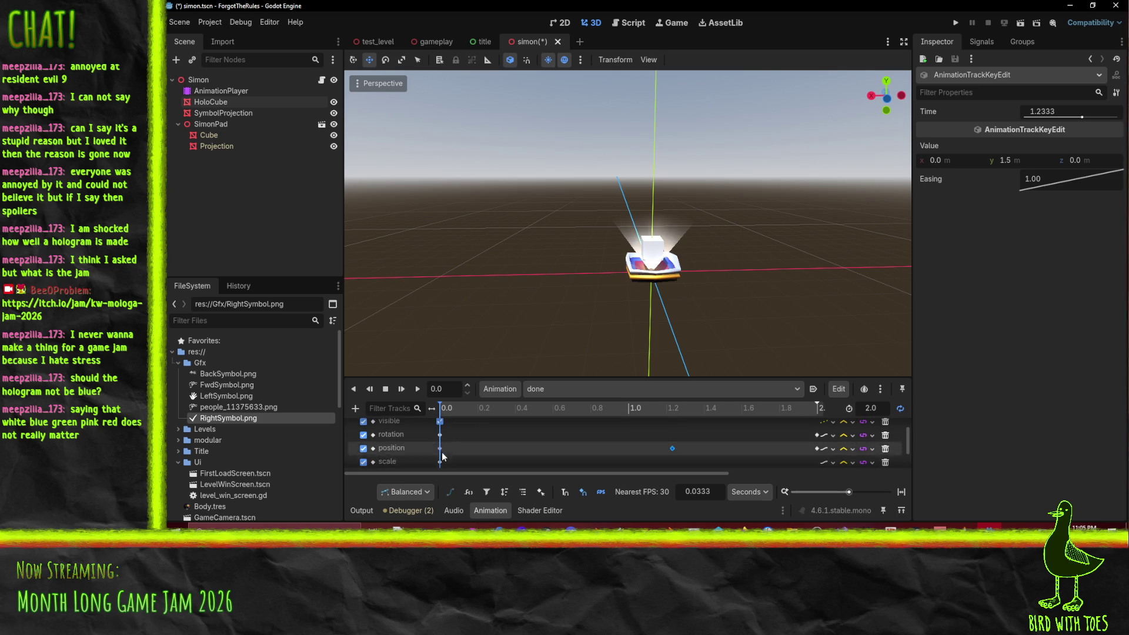
# Step: Set the position keys at 0.0 s and 2.0 s to y 1.25 m
pyautogui.click(440, 448)
pyautogui.click(1018, 161)
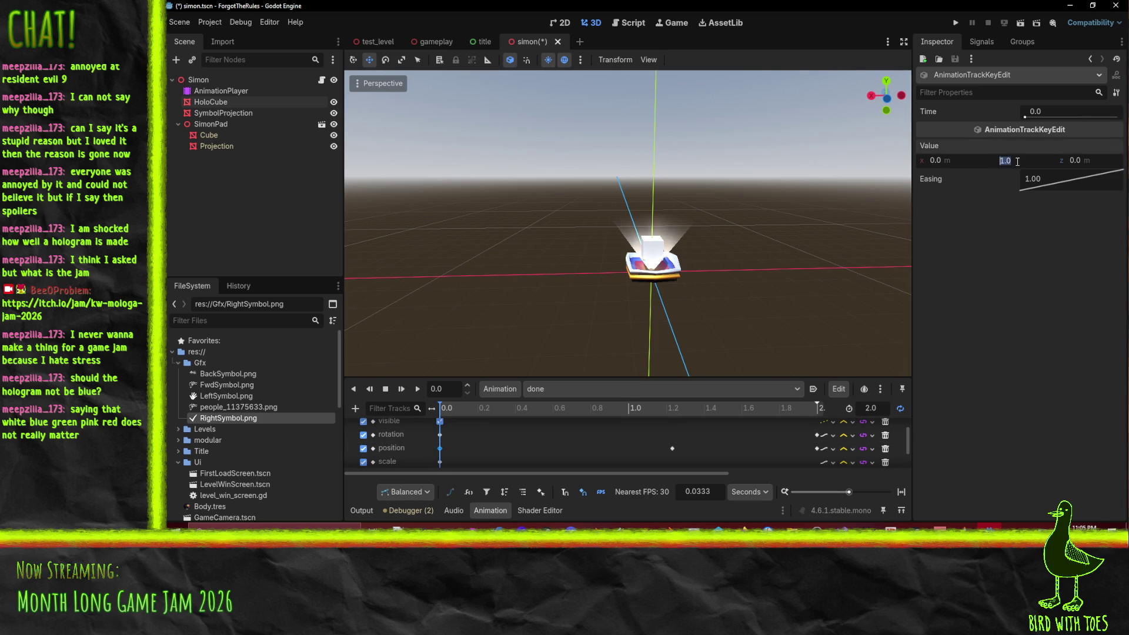
pyautogui.write('5')
pyautogui.press('Return')
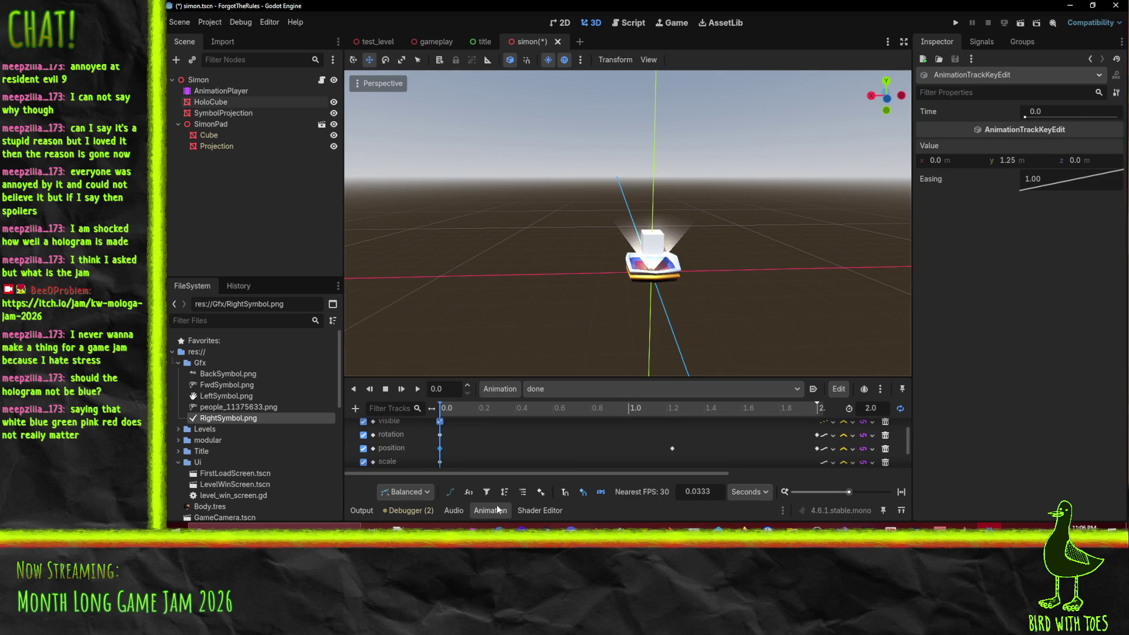
pyautogui.hscroll(5, 700, 440)
pyautogui.hotkey('ctrl', 'd')
pyautogui.click(633, 456)
pyautogui.click(1022, 161)
pyautogui.write('1')
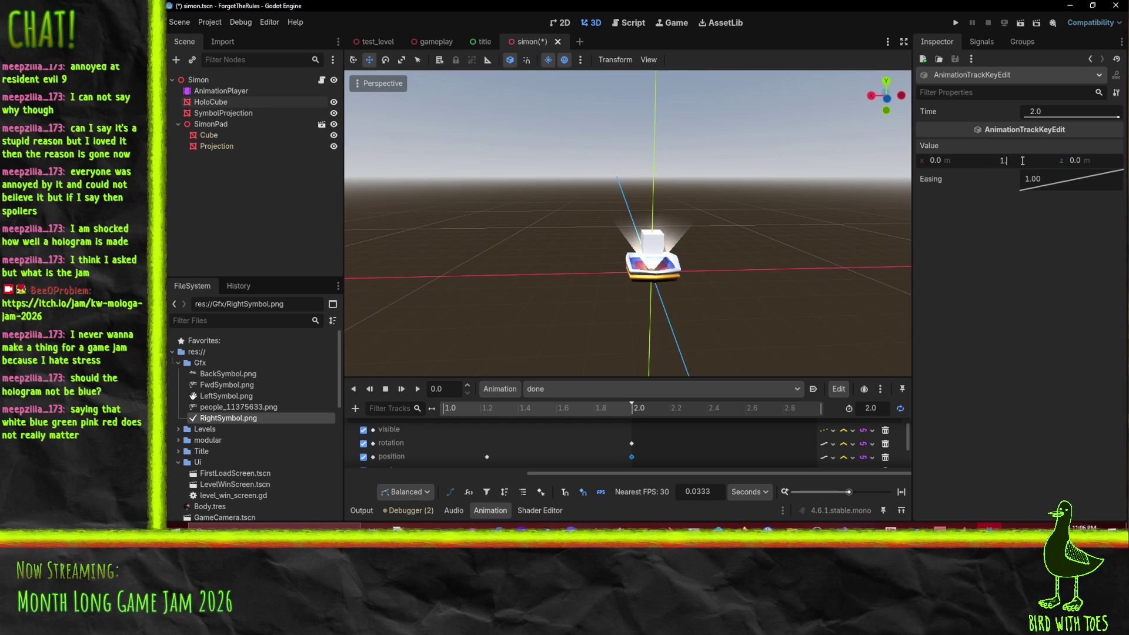
pyautogui.press('Return')
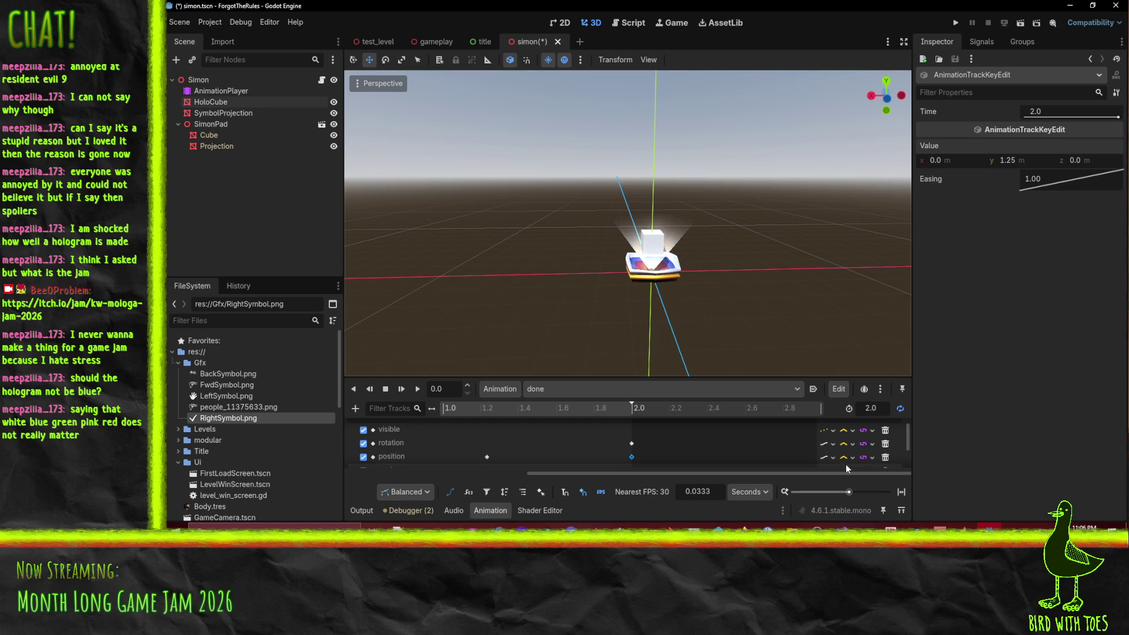
# Step: Switch the position track to Cubic interpolation, preview the motion, and save the scene
pyautogui.click(832, 459)
pyautogui.click(856, 459)
pyautogui.click(855, 460)
pyautogui.click(873, 496)
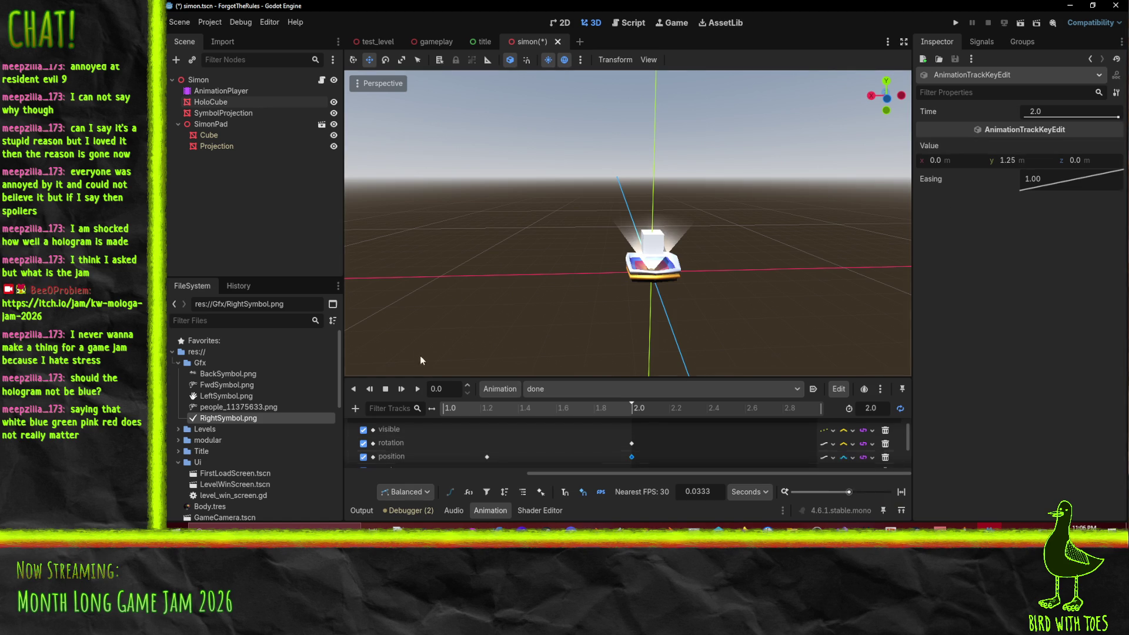
pyautogui.click(403, 388)
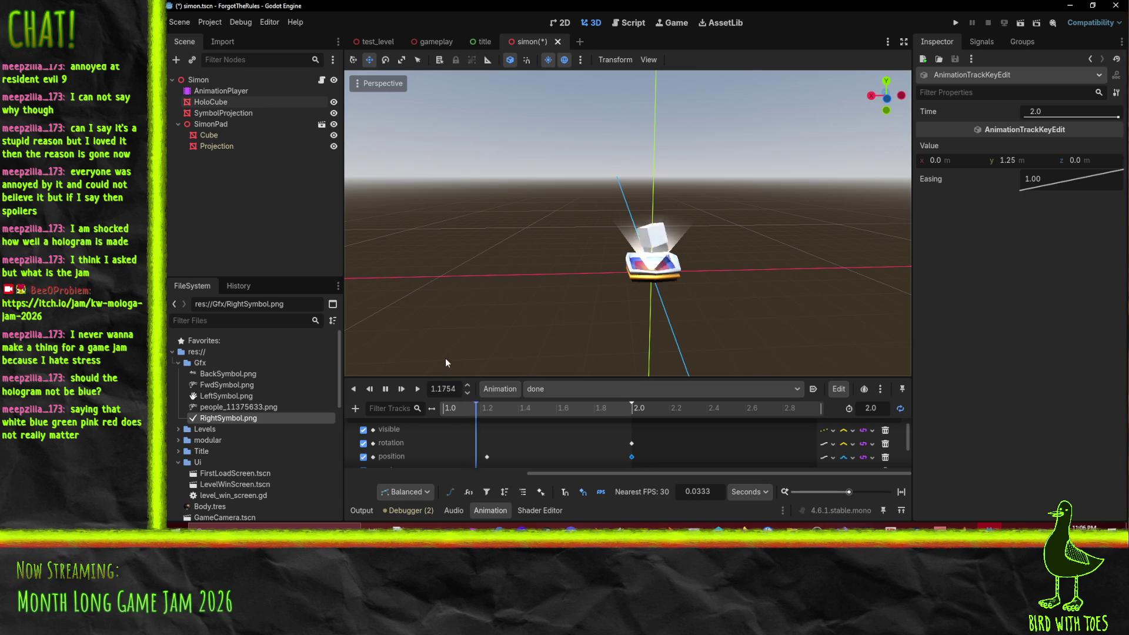
pyautogui.moveTo(593, 285); pyautogui.dragTo(536, 313)
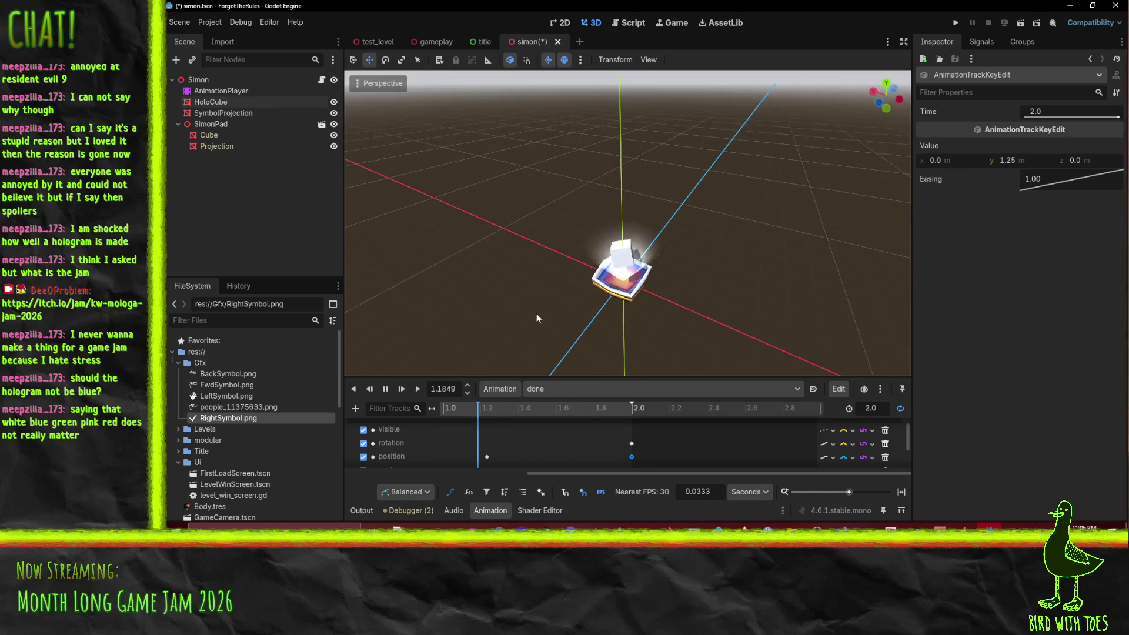
pyautogui.hotkey('ctrl', 's')
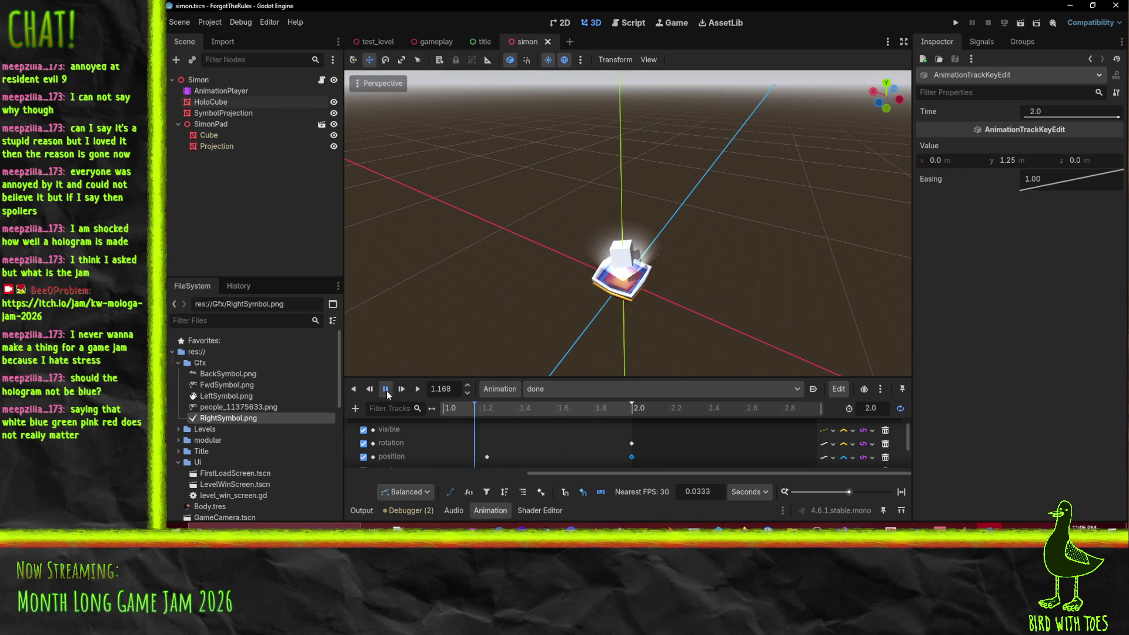
pyautogui.click(247, 101)
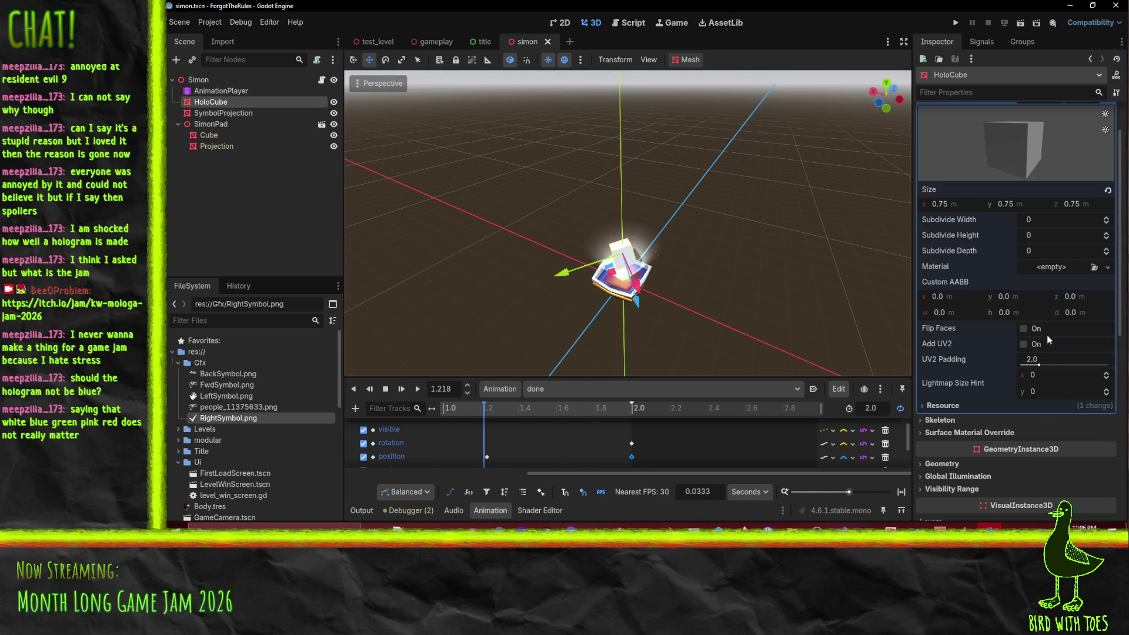
# Step: Give the HoloCube mesh a new standard material and look over its albedo and roughness
pyautogui.click(1108, 267)
pyautogui.click(1065, 295)
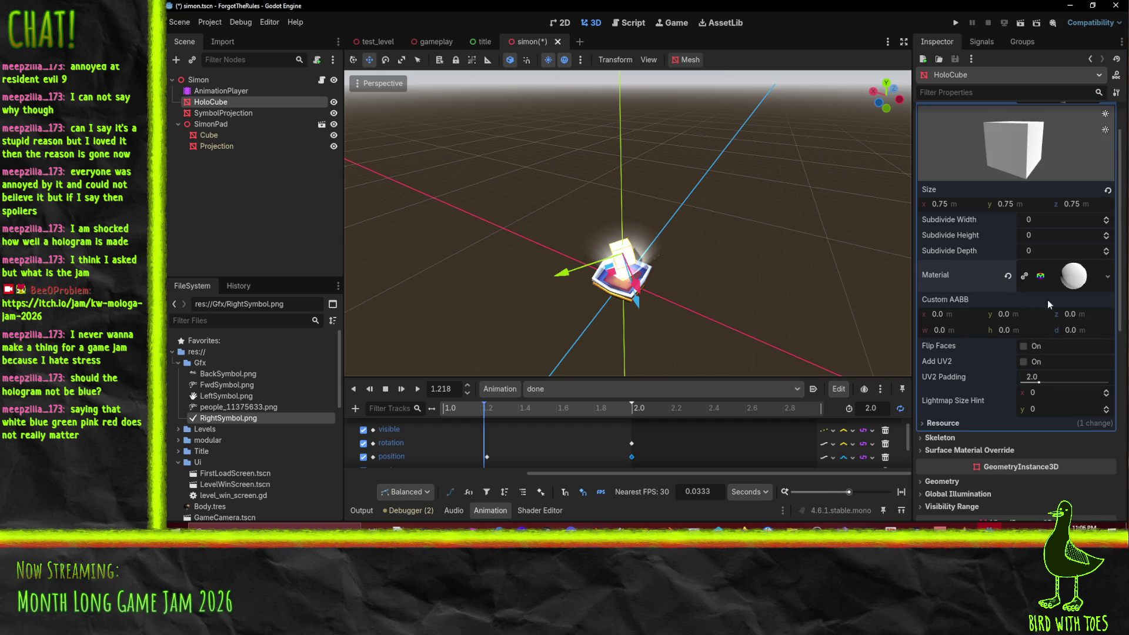
pyautogui.click(1074, 276)
pyautogui.scroll(-2, 979, 353)
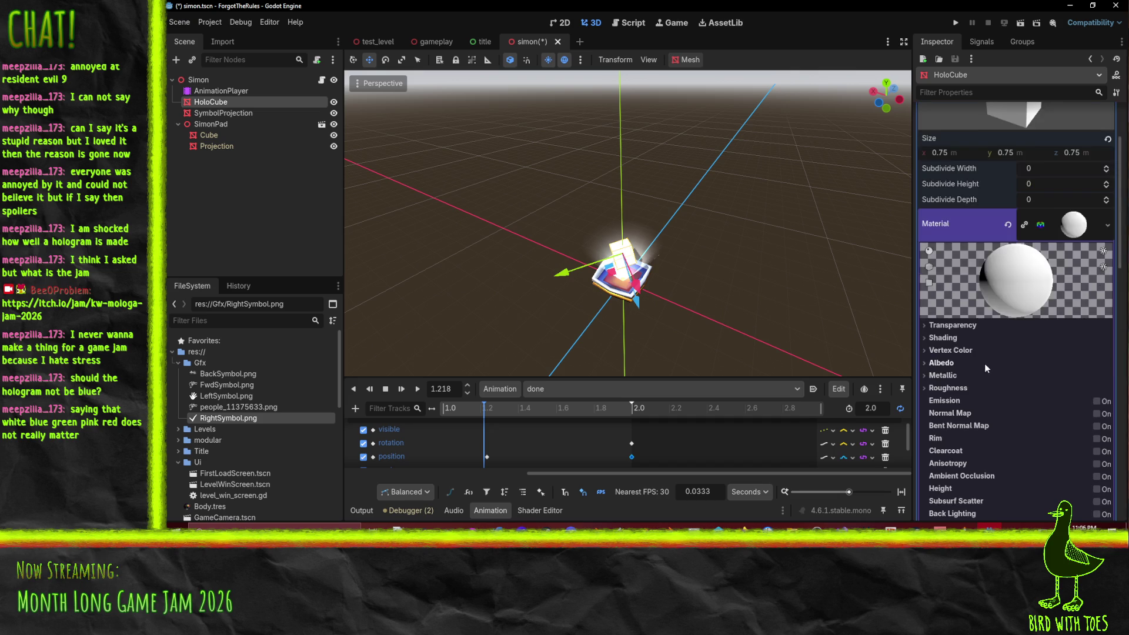
pyautogui.scroll(-2, 986, 362)
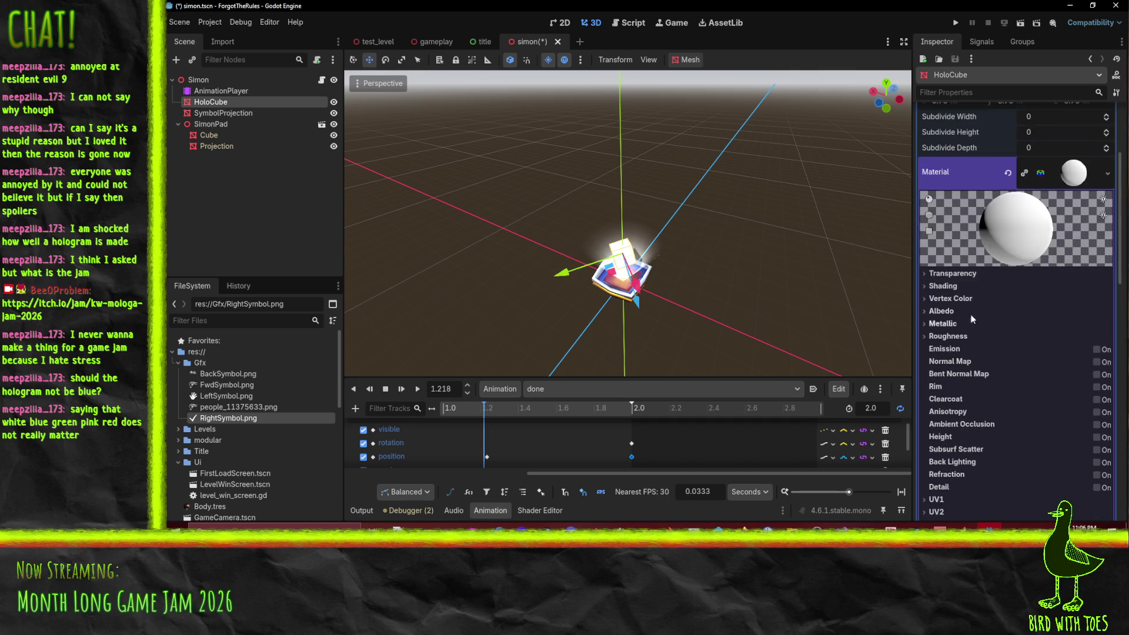
pyautogui.click(947, 337)
pyautogui.click(947, 338)
pyautogui.click(940, 311)
pyautogui.click(940, 311)
# Step: Browse the HoloCube's geometry, global illumination and visibility range settings
pyautogui.scroll(-5, 956, 384)
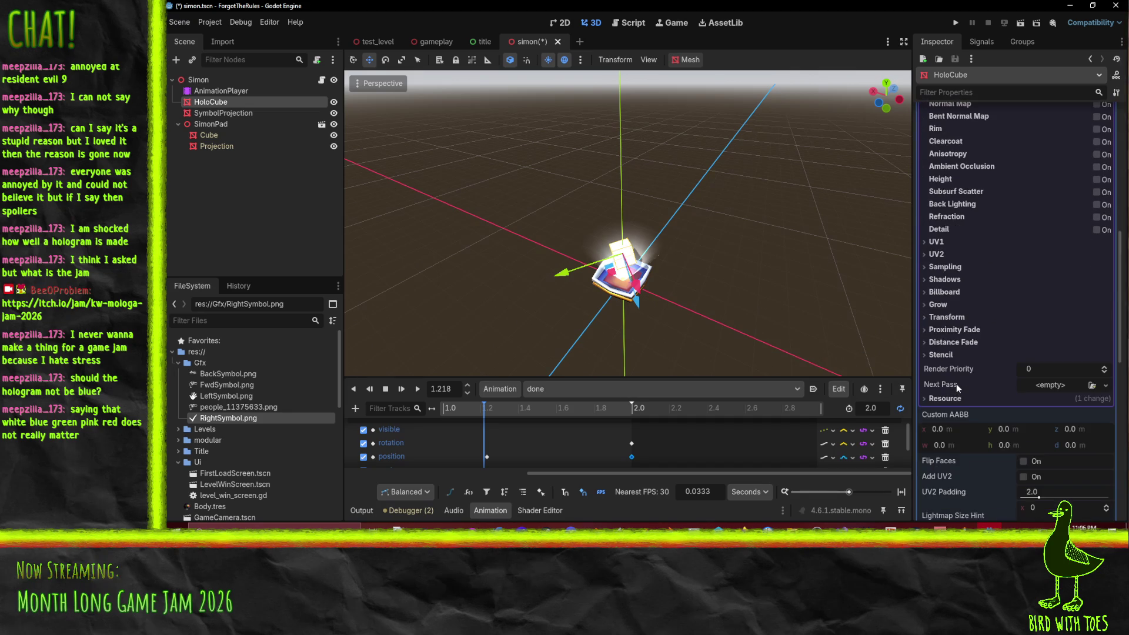
pyautogui.scroll(-6, 957, 381)
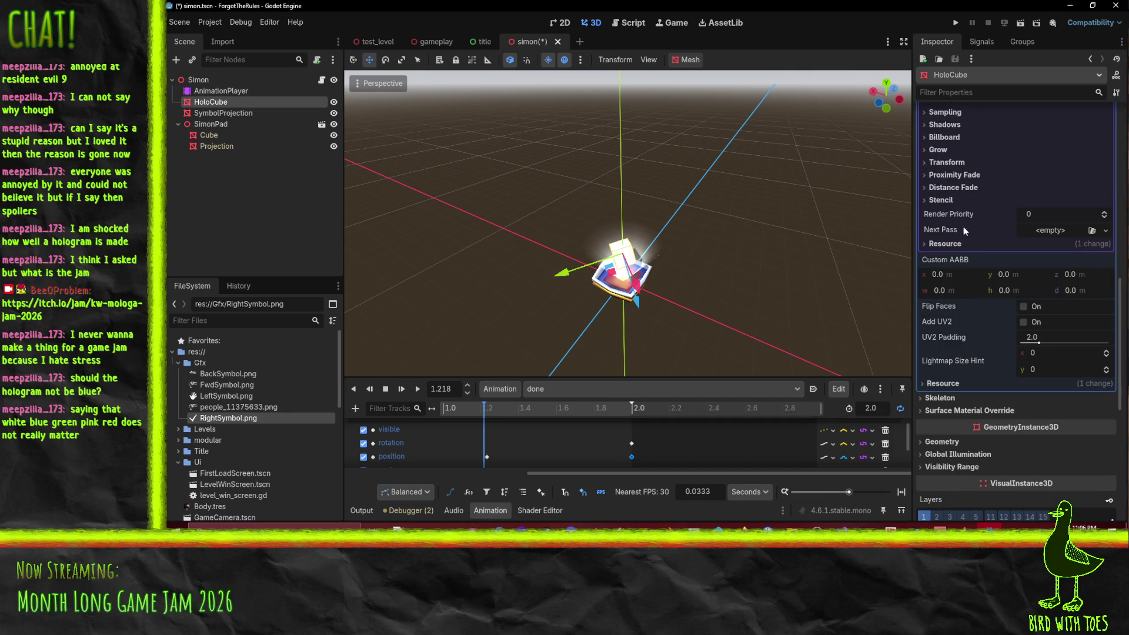
pyautogui.scroll(-2, 979, 359)
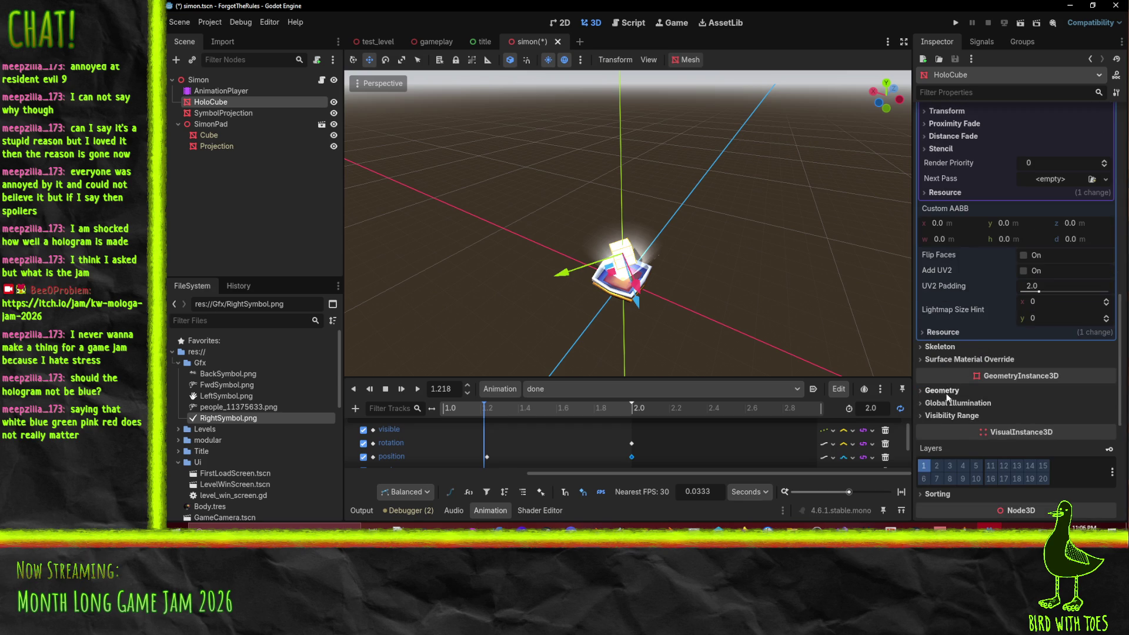
pyautogui.click(944, 391)
pyautogui.scroll(-4, 946, 391)
pyautogui.scroll(-3, 945, 390)
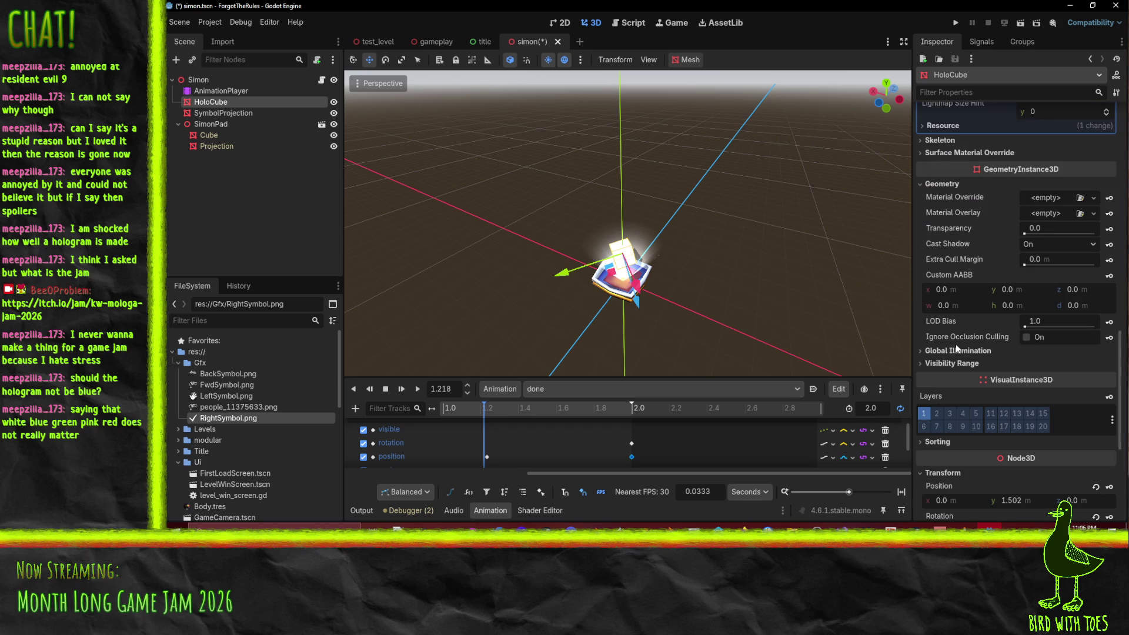
pyautogui.click(963, 351)
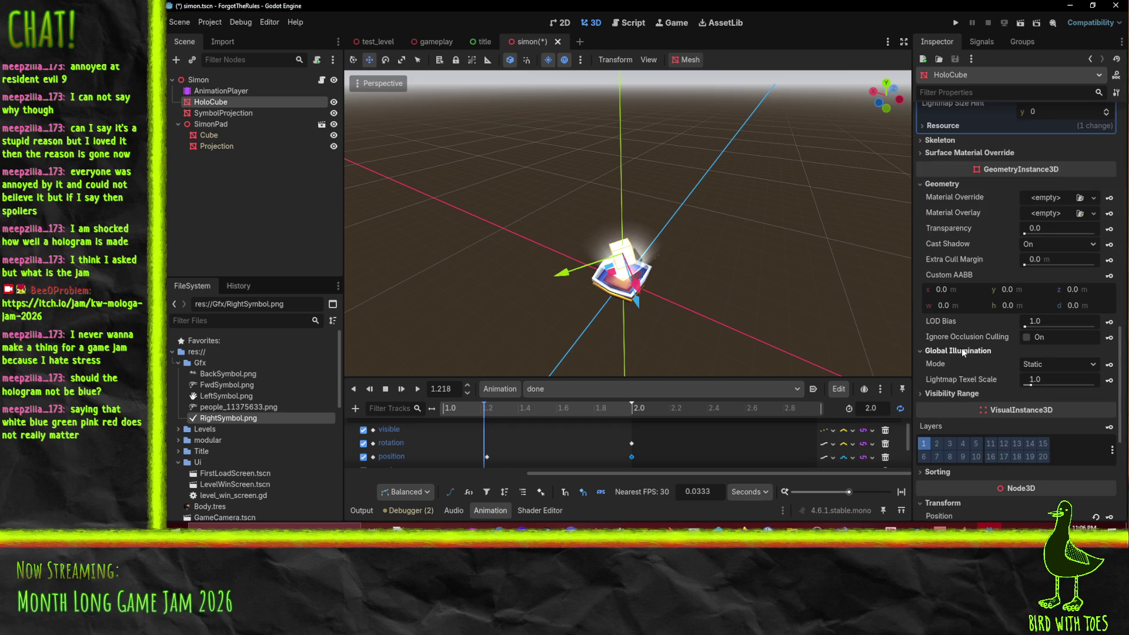
pyautogui.click(951, 393)
pyautogui.scroll(-7, 952, 388)
pyautogui.scroll(-2, 955, 377)
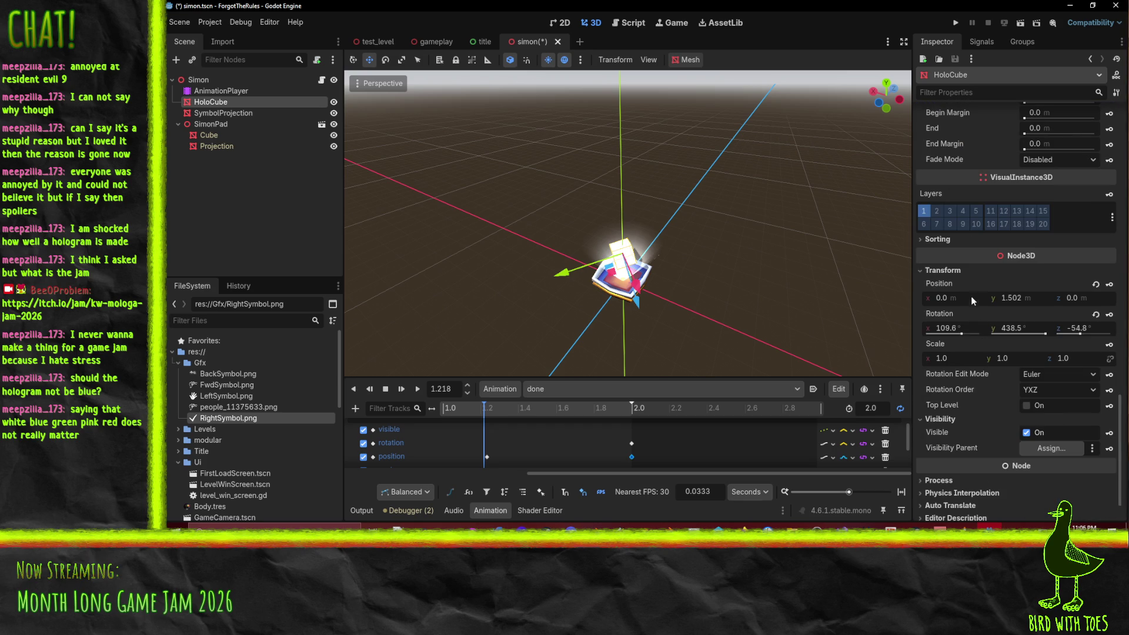
pyautogui.scroll(-1, 971, 296)
pyautogui.scroll(10, 990, 294)
# Step: Enable Disable Receive Shadows in the HoloCube material's Shadows section
pyautogui.click(990, 294)
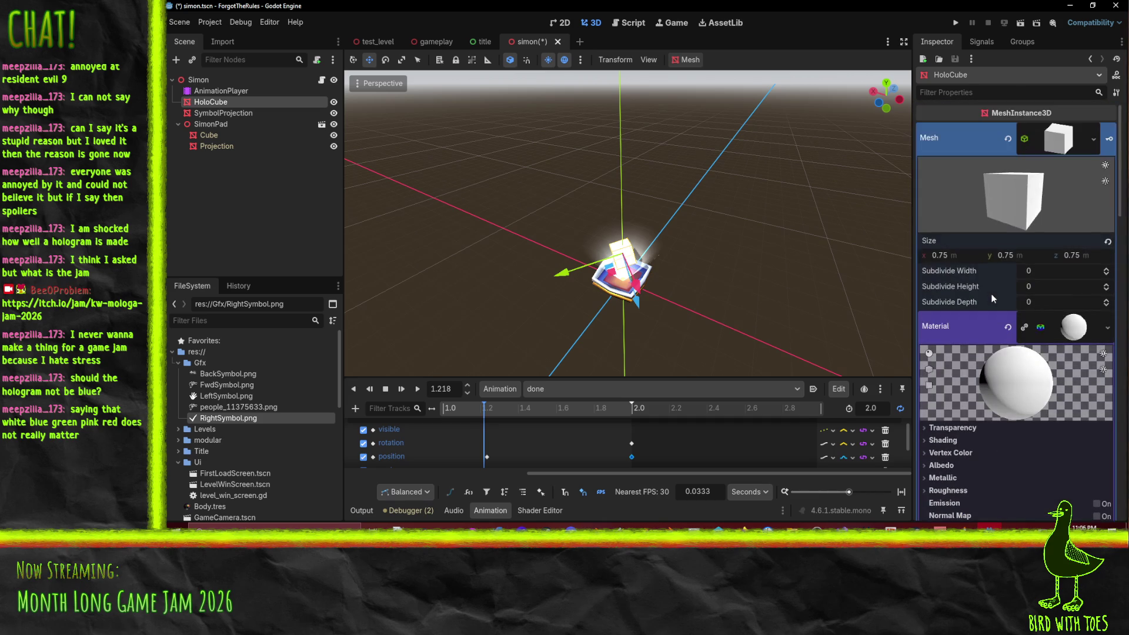
pyautogui.scroll(-4, 994, 294)
pyautogui.scroll(-3, 987, 312)
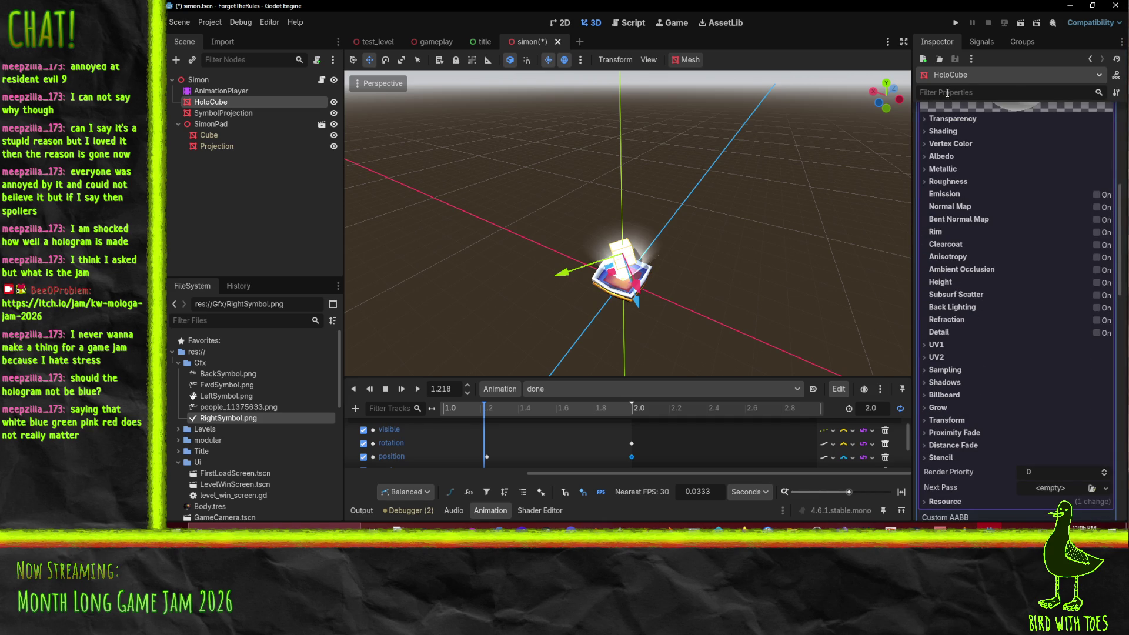
pyautogui.click(947, 433)
pyautogui.click(948, 433)
pyautogui.click(944, 408)
pyautogui.click(944, 411)
pyautogui.click(949, 382)
pyautogui.click(950, 382)
pyautogui.click(949, 382)
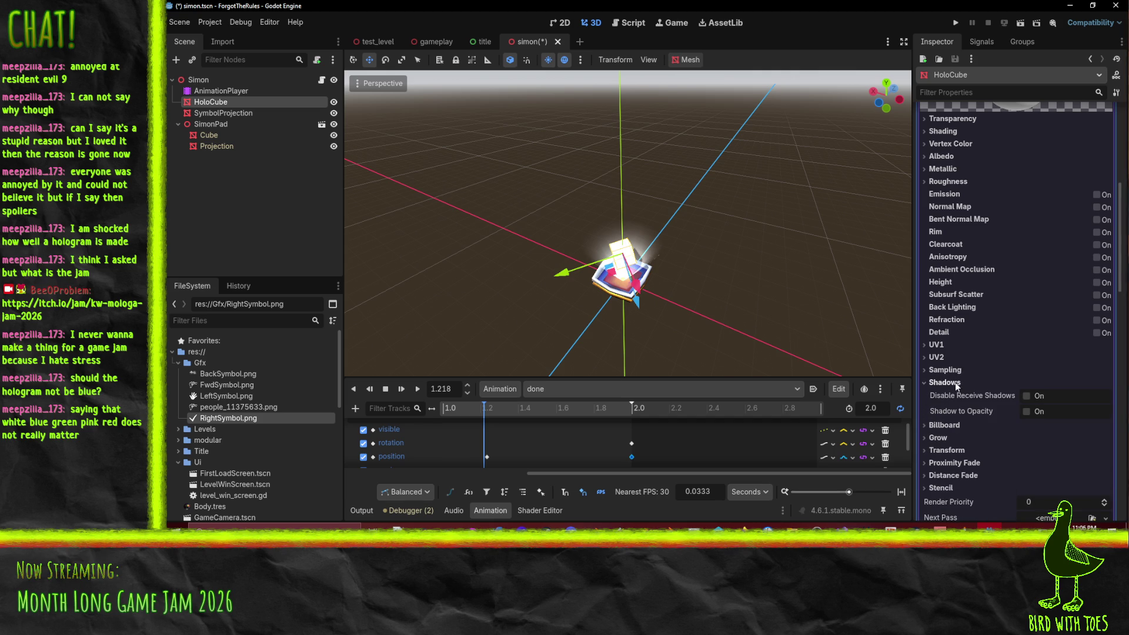
pyautogui.click(1028, 396)
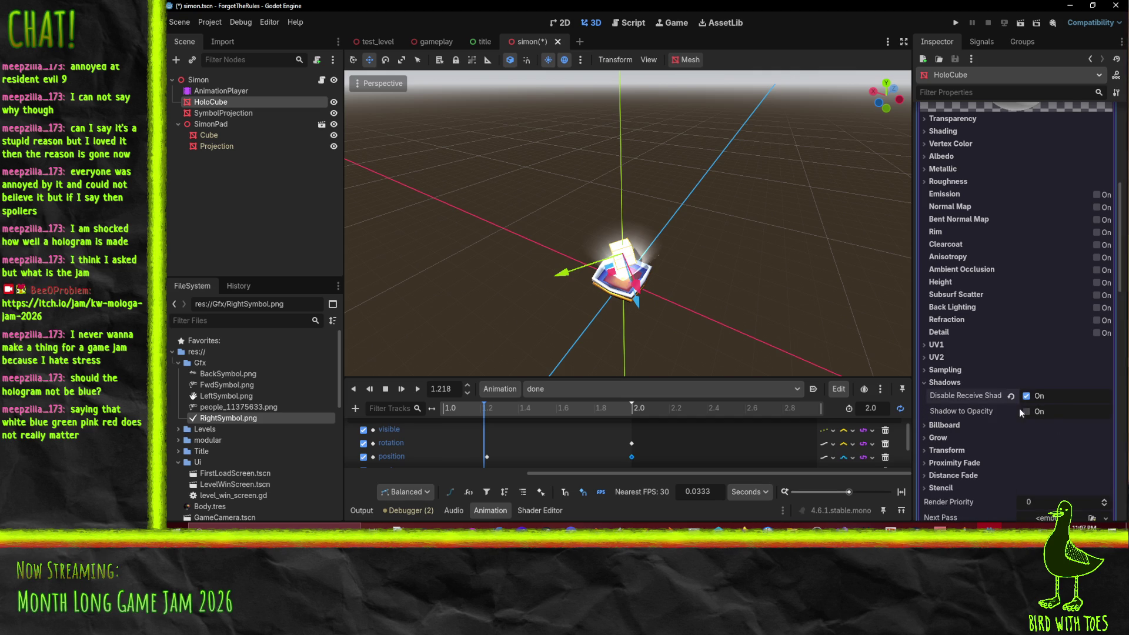
# Step: Set the HoloCube's Geometry Cast Shadow to Off
pyautogui.scroll(-10, 988, 330)
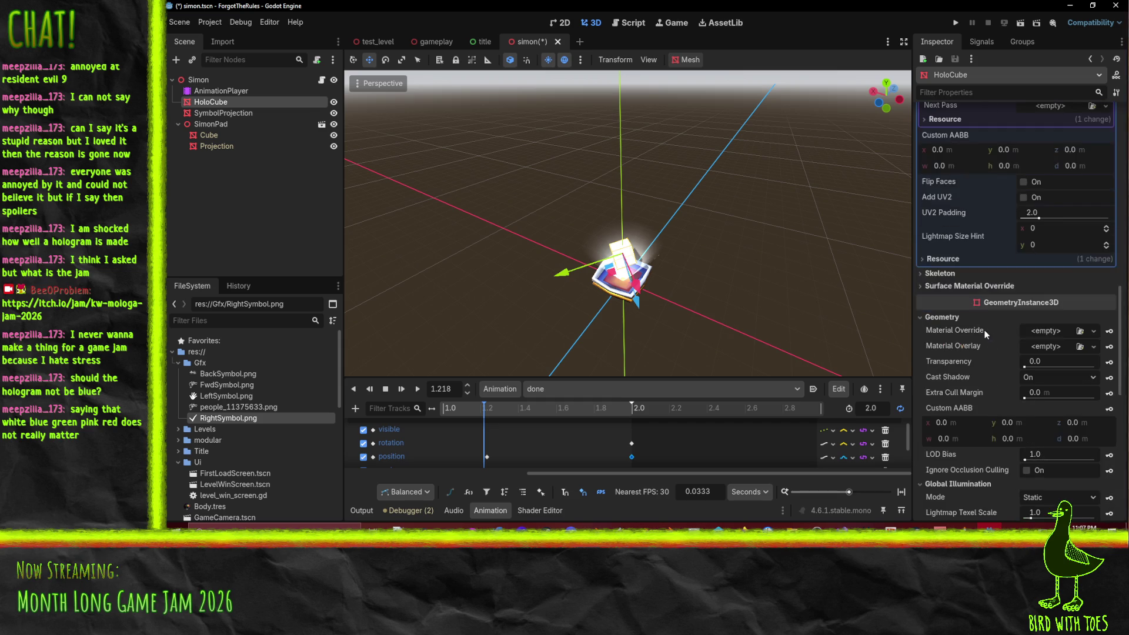
pyautogui.scroll(-2, 976, 285)
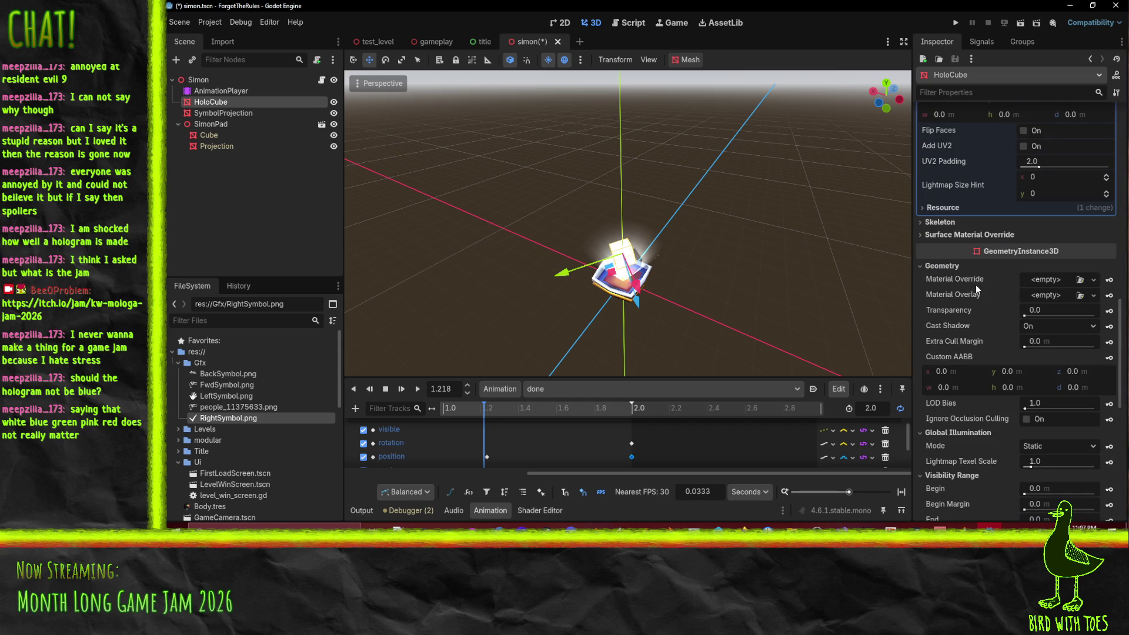
pyautogui.click(966, 235)
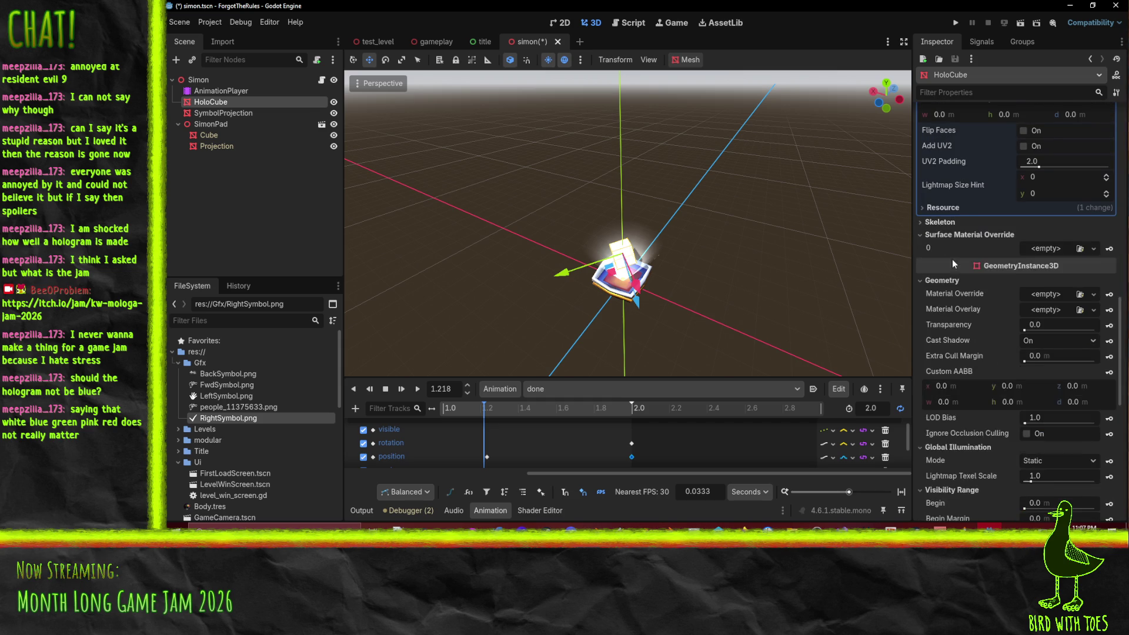
pyautogui.scroll(-6, 950, 285)
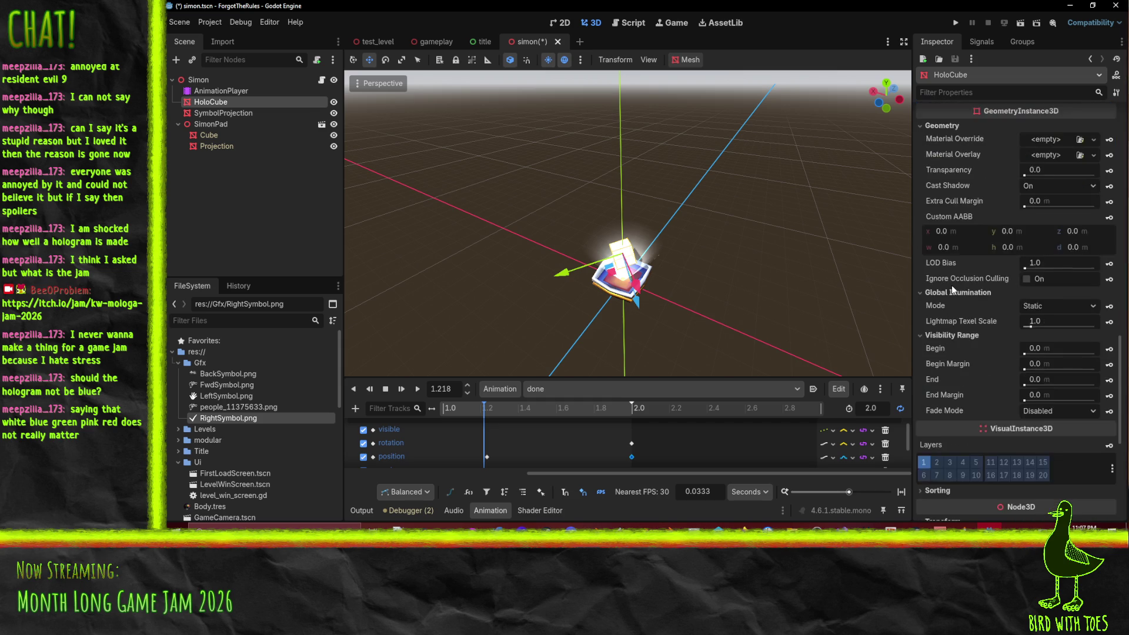
pyautogui.scroll(2, 951, 285)
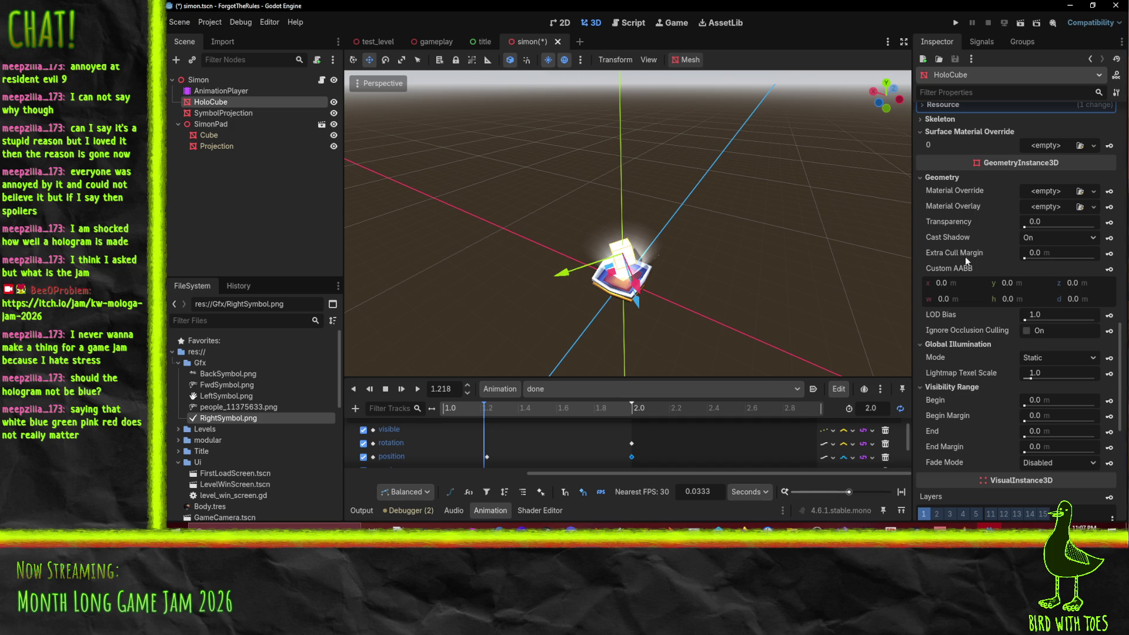
pyautogui.click(1093, 238)
pyautogui.click(1045, 252)
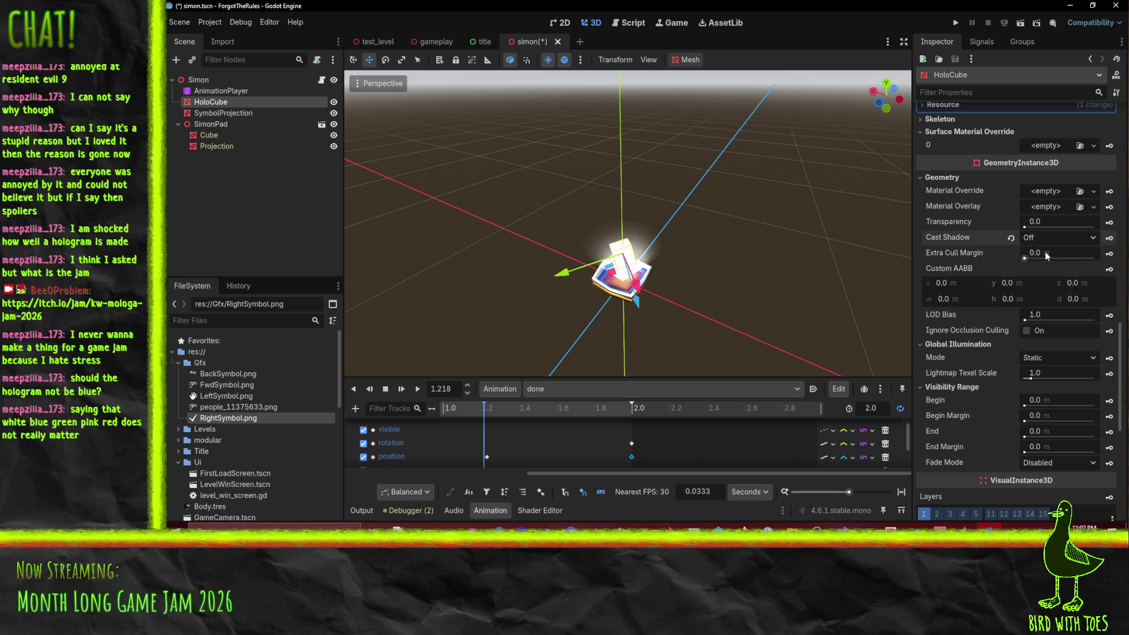
# Step: Preview the HoloCube animation and save simon.tscn
pyautogui.scroll(10, 966, 290)
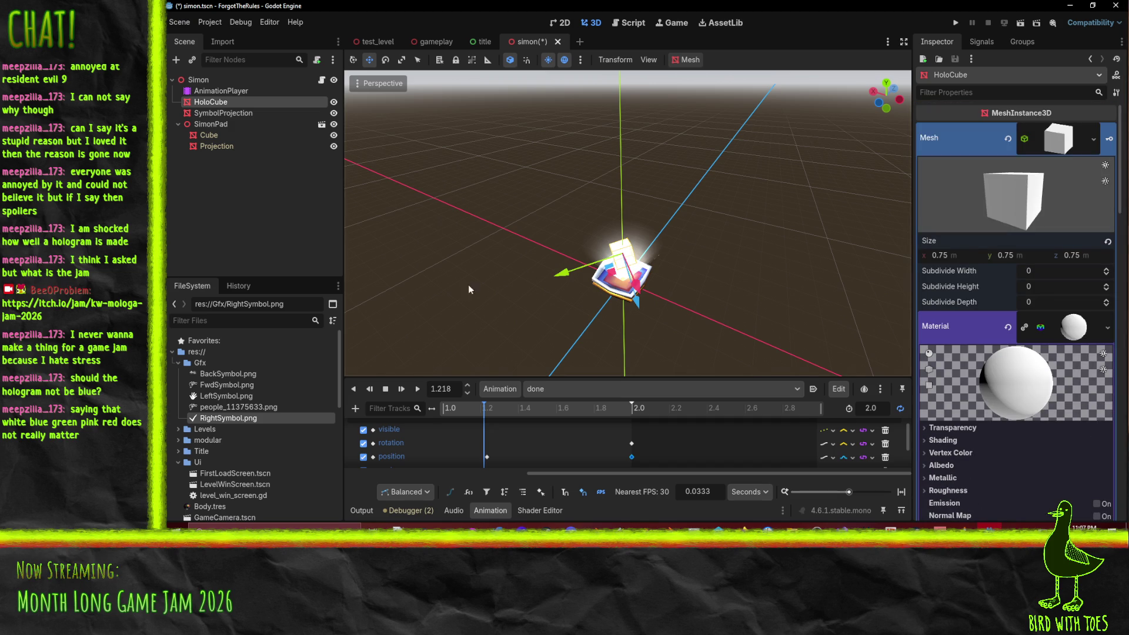
pyautogui.click(418, 388)
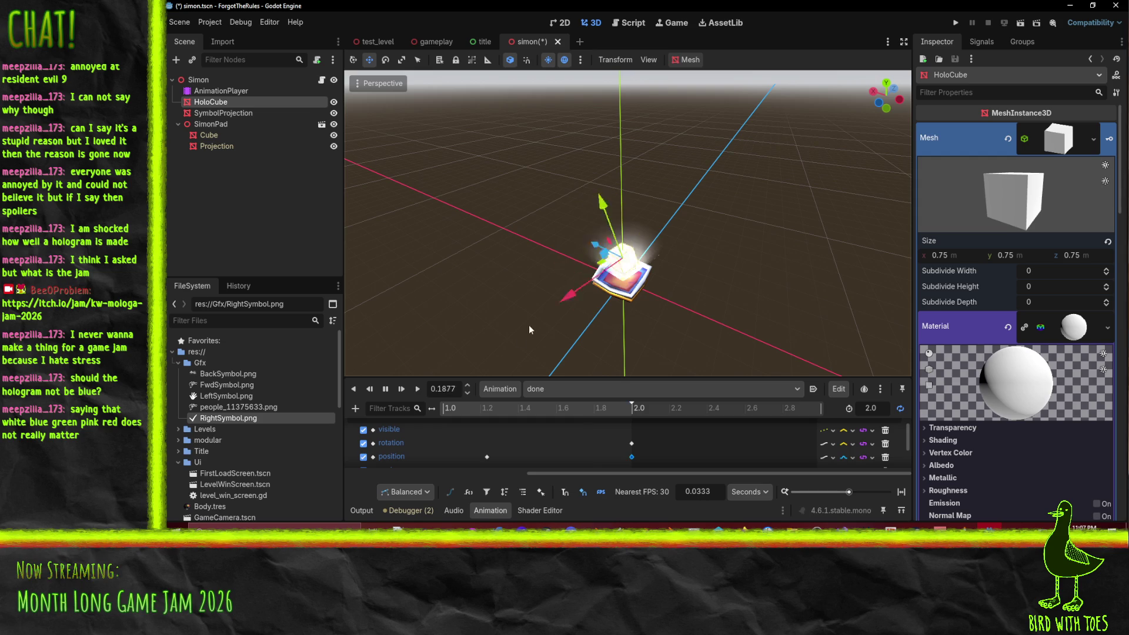
pyautogui.hotkey('ctrl', 's')
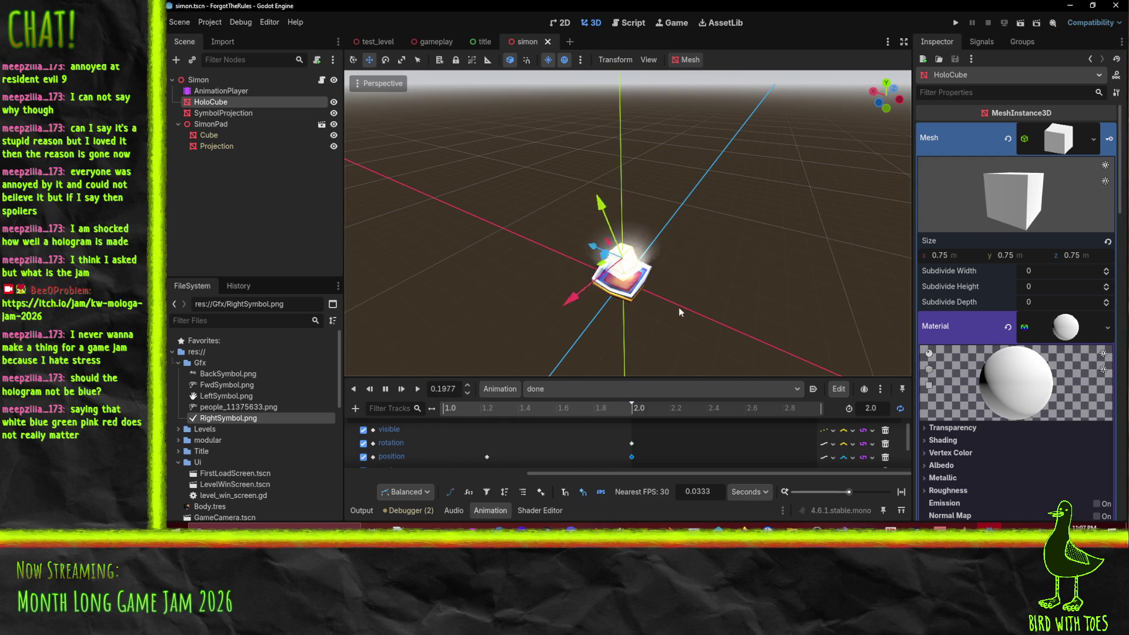
pyautogui.moveTo(683, 295); pyautogui.dragTo(726, 193)
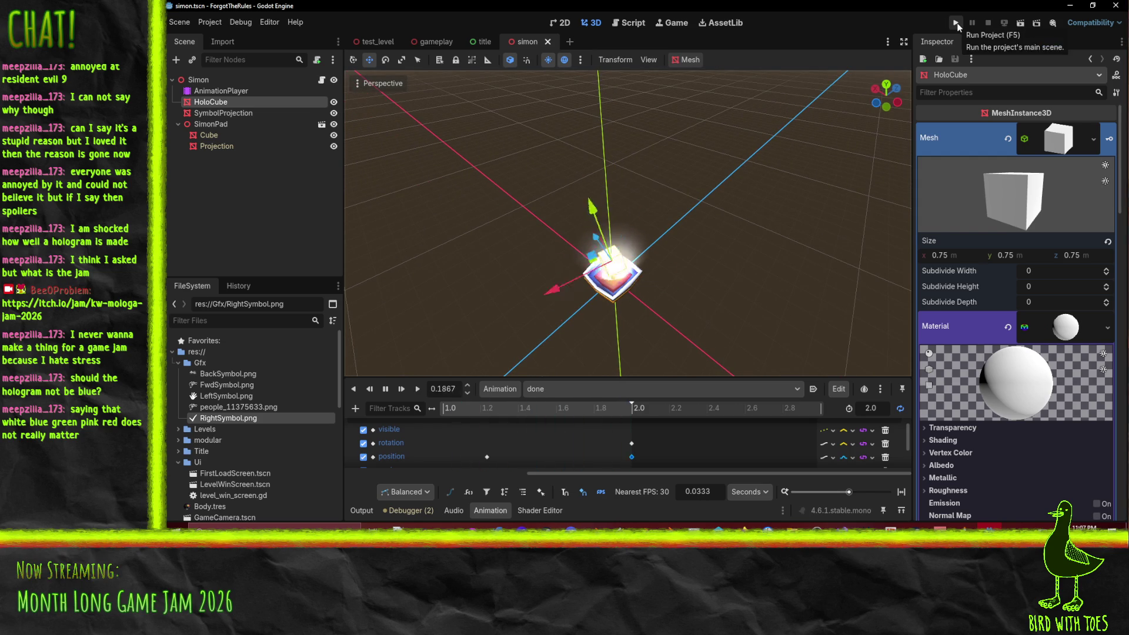
# Step: Run the project, start the game with Q, move around to check the hologram, then stop
pyautogui.click(957, 23)
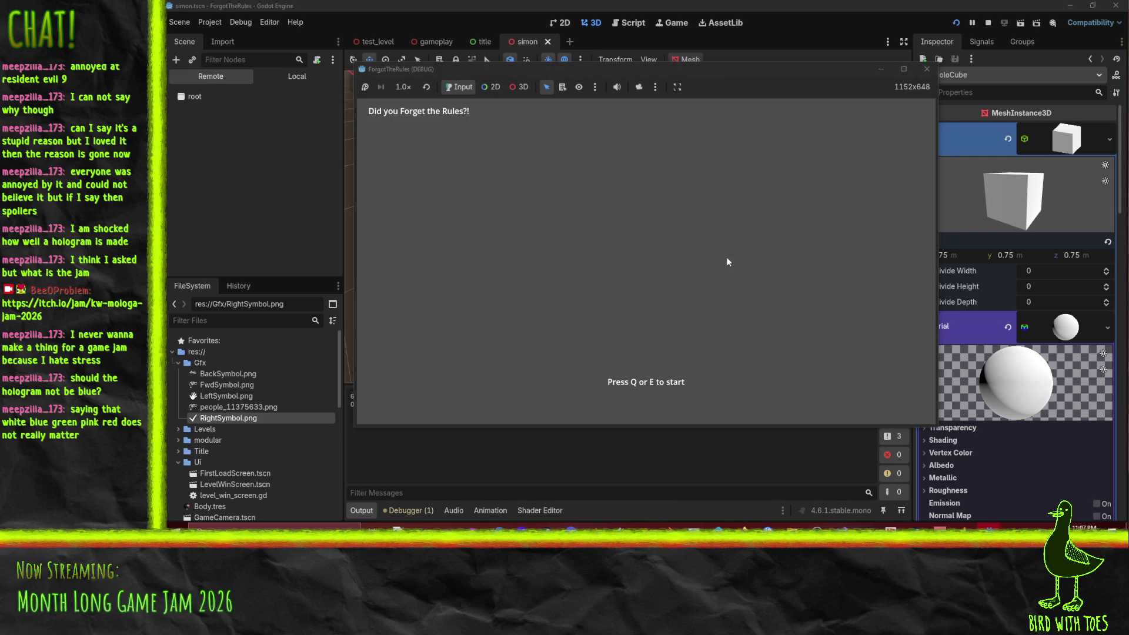
pyautogui.press('q')
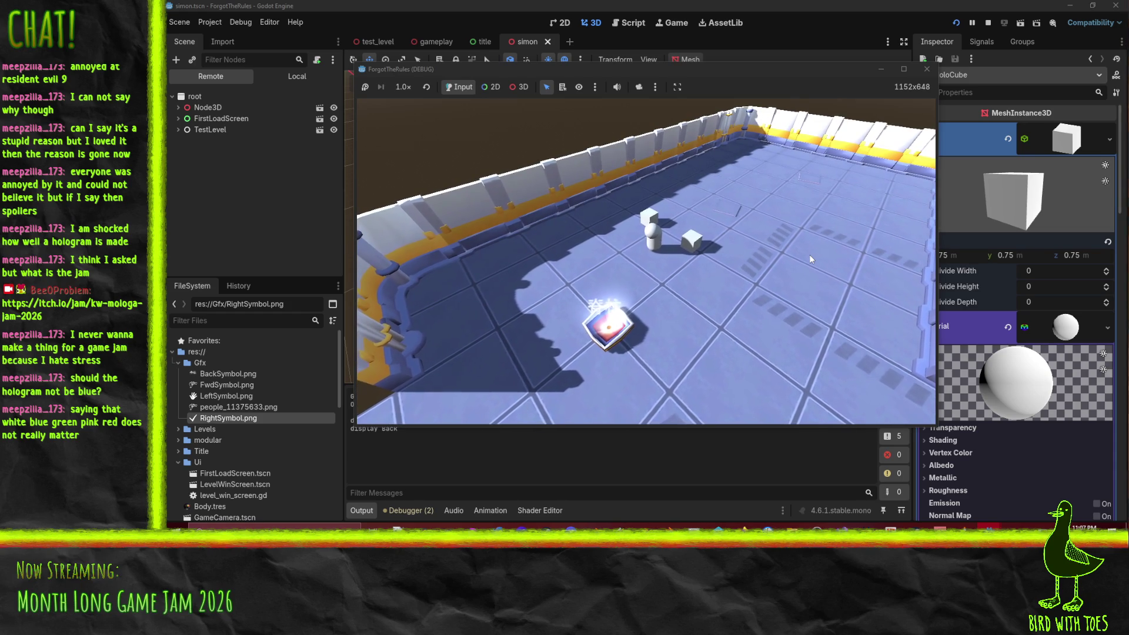
pyautogui.press('Down')
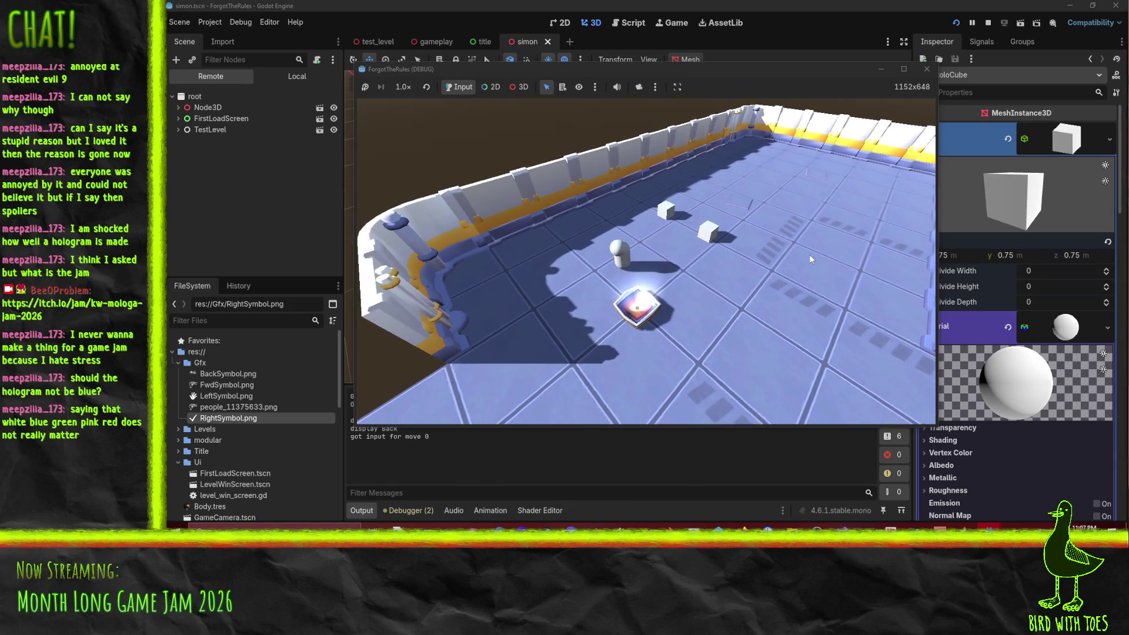
pyautogui.press('Up')
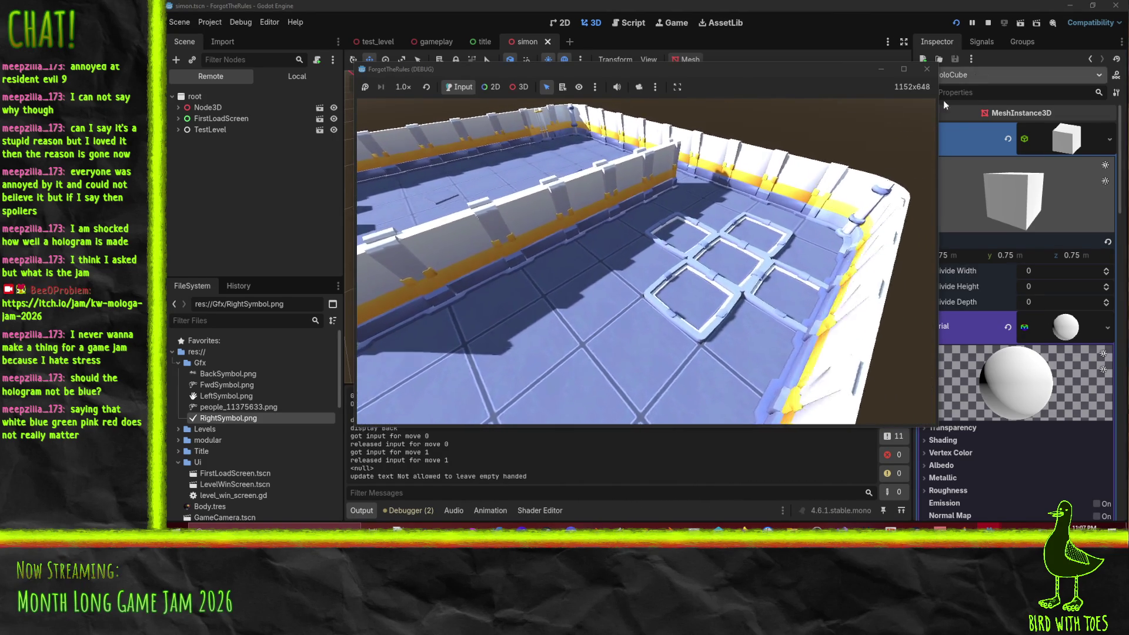
pyautogui.click(928, 68)
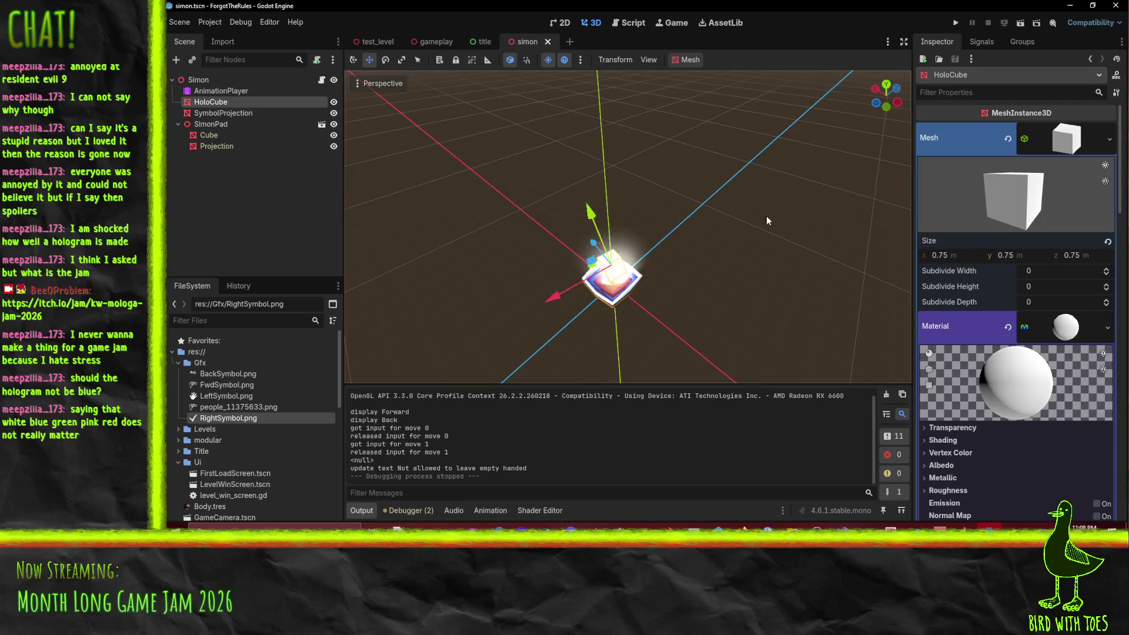
# Step: Select the Projection node, view the pad from the front, then switch to Blender
pyautogui.moveTo(742, 219)
pyautogui.mouseDown()
pyautogui.moveTo(817, 146)
pyautogui.moveTo(785, 185)
pyautogui.mouseUp()
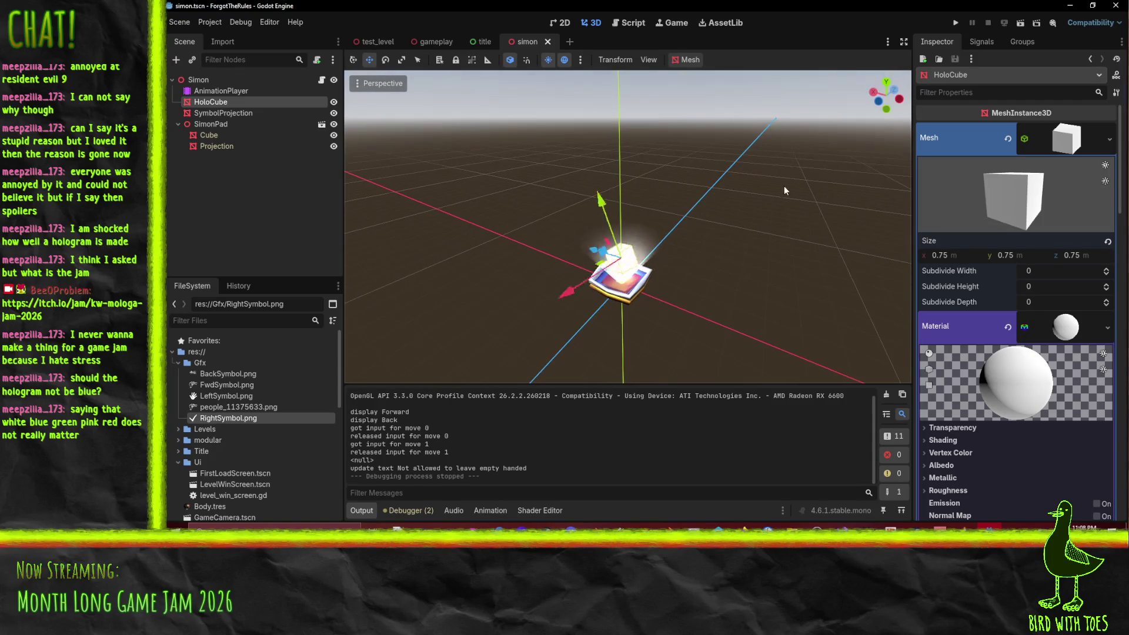
pyautogui.click(217, 146)
pyautogui.moveTo(699, 236)
pyautogui.mouseDown()
pyautogui.moveTo(723, 236)
pyautogui.moveTo(762, 281)
pyautogui.mouseUp()
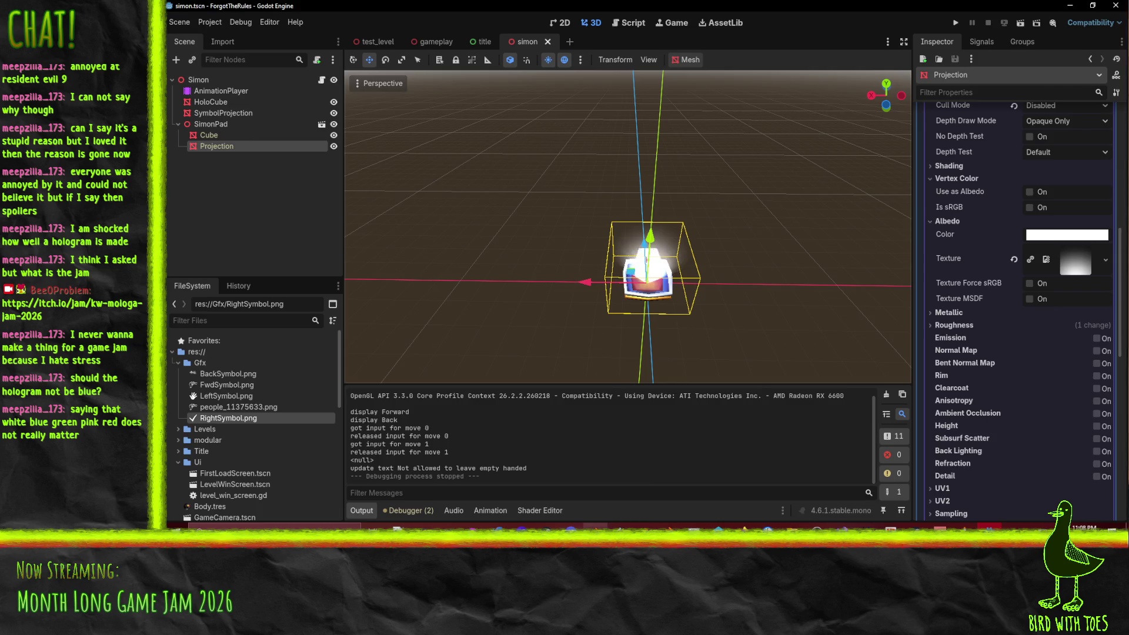
pyautogui.hotkey('alt', 'Tab')
pyautogui.moveTo(635, 316); pyautogui.dragTo(688, 304)
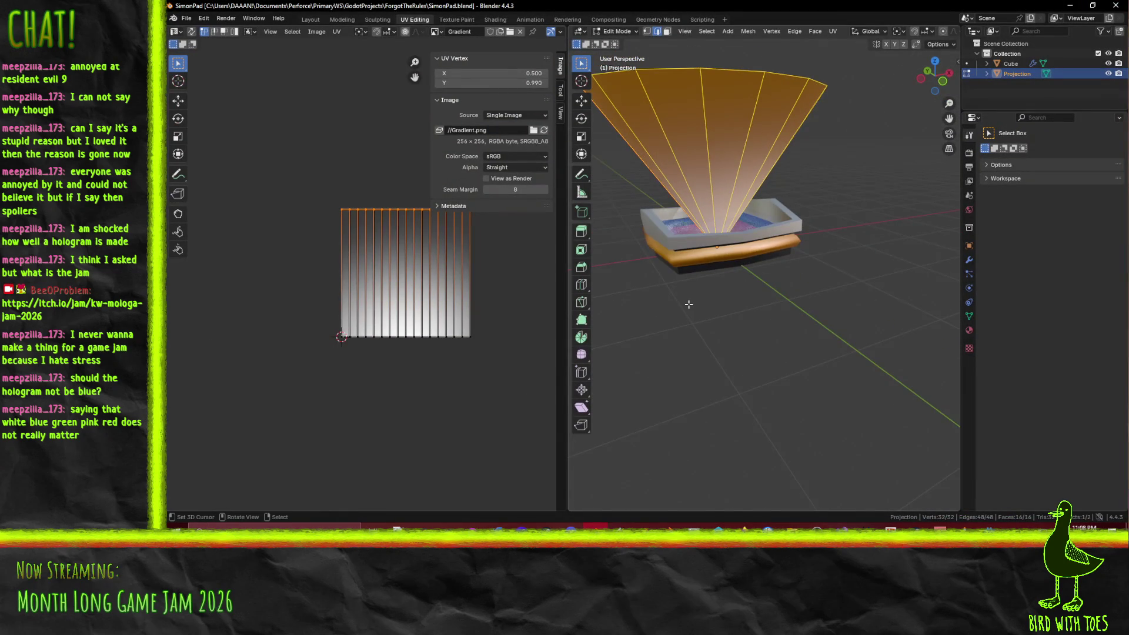
# Step: In front ortho view, scale the Projection fan 1.4× excluding Z, save SimonPad.blend, and minimize Blender
pyautogui.press('KP_1')
pyautogui.press('s')
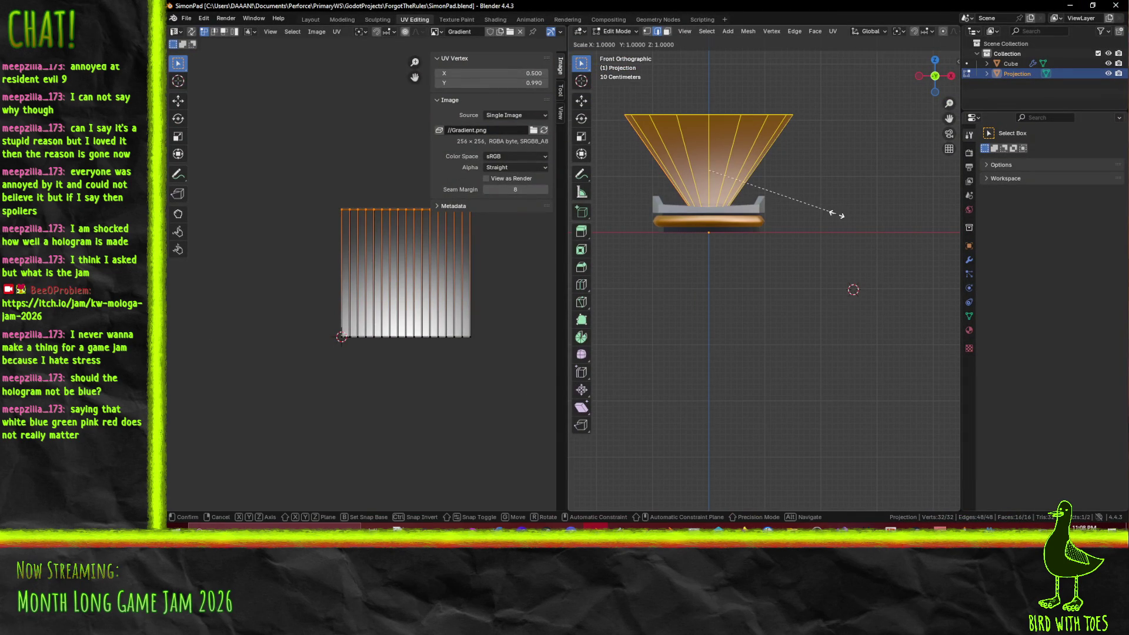
pyautogui.hotkey('shift', 'z')
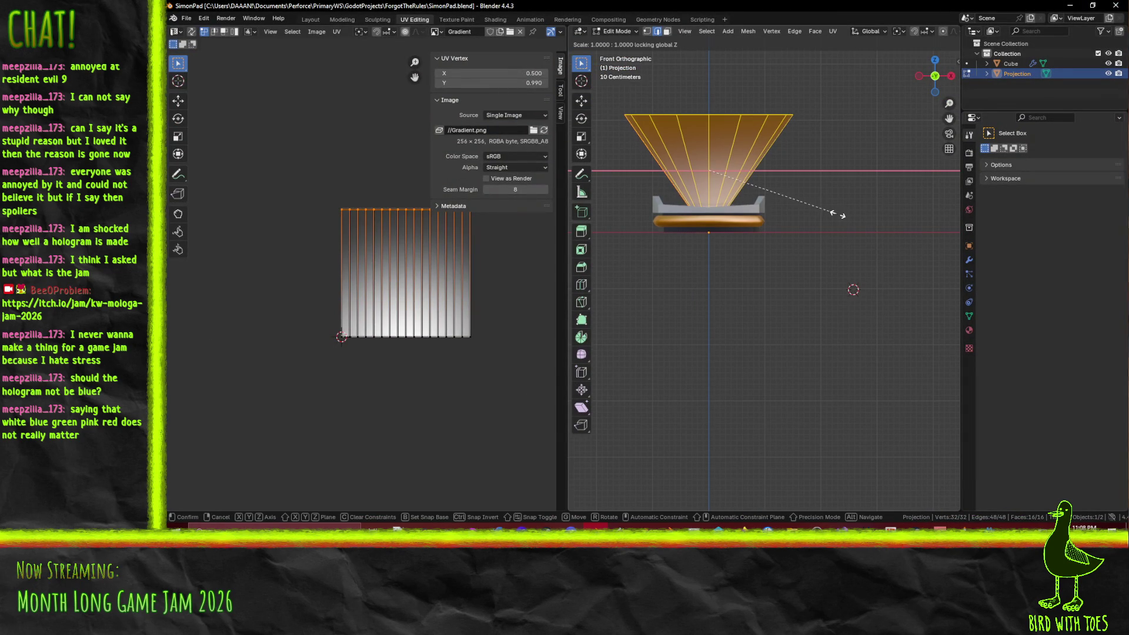
pyautogui.click(904, 215)
pyautogui.moveTo(870, 247); pyautogui.dragTo(858, 253)
pyautogui.hotkey('ctrl', 's')
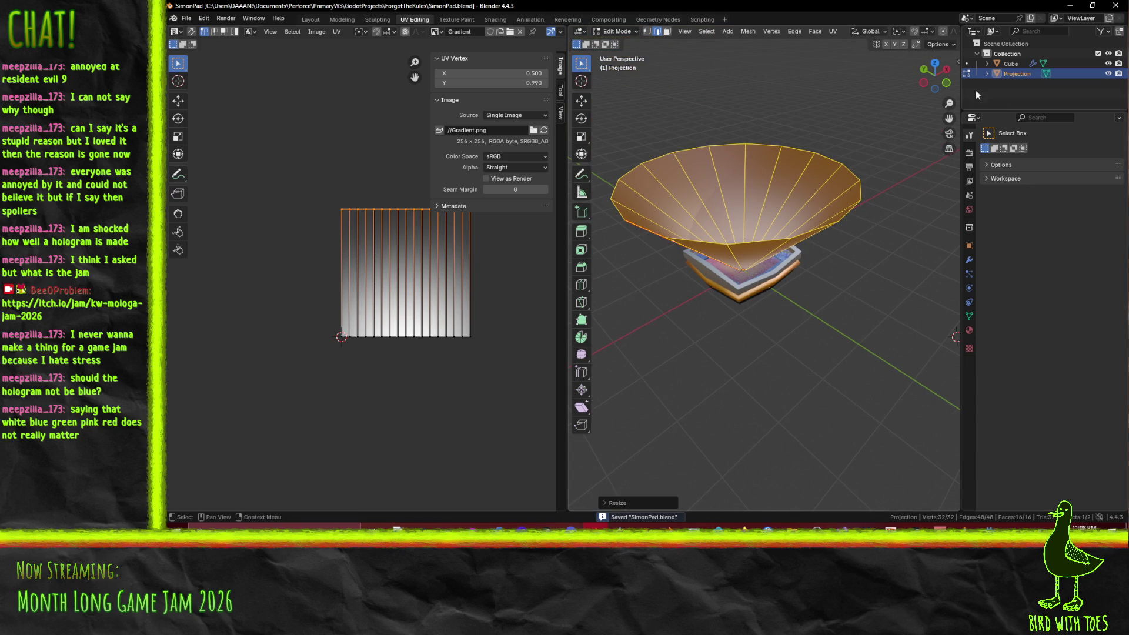
pyautogui.click(1072, 7)
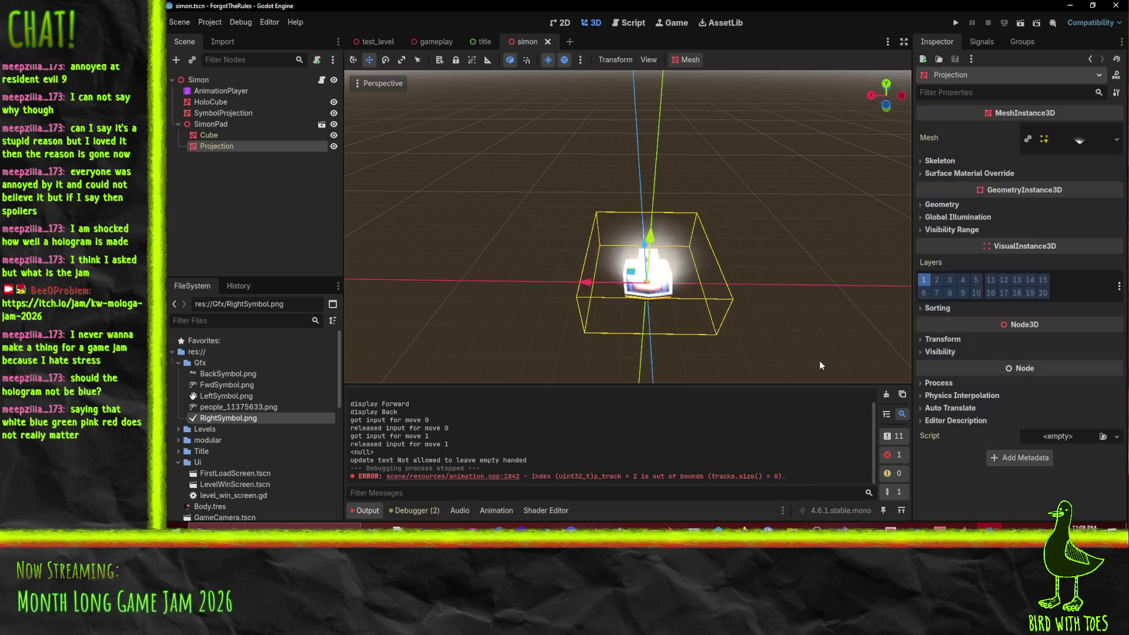
# Step: Relaunch the game with Q to check the widened hologram, then stop the run
pyautogui.moveTo(750, 281)
pyautogui.mouseDown()
pyautogui.moveTo(771, 281)
pyautogui.moveTo(763, 267)
pyautogui.moveTo(790, 277)
pyautogui.moveTo(781, 299)
pyautogui.mouseUp()
pyautogui.scroll(3, 790, 278)
pyautogui.scroll(-3, 790, 279)
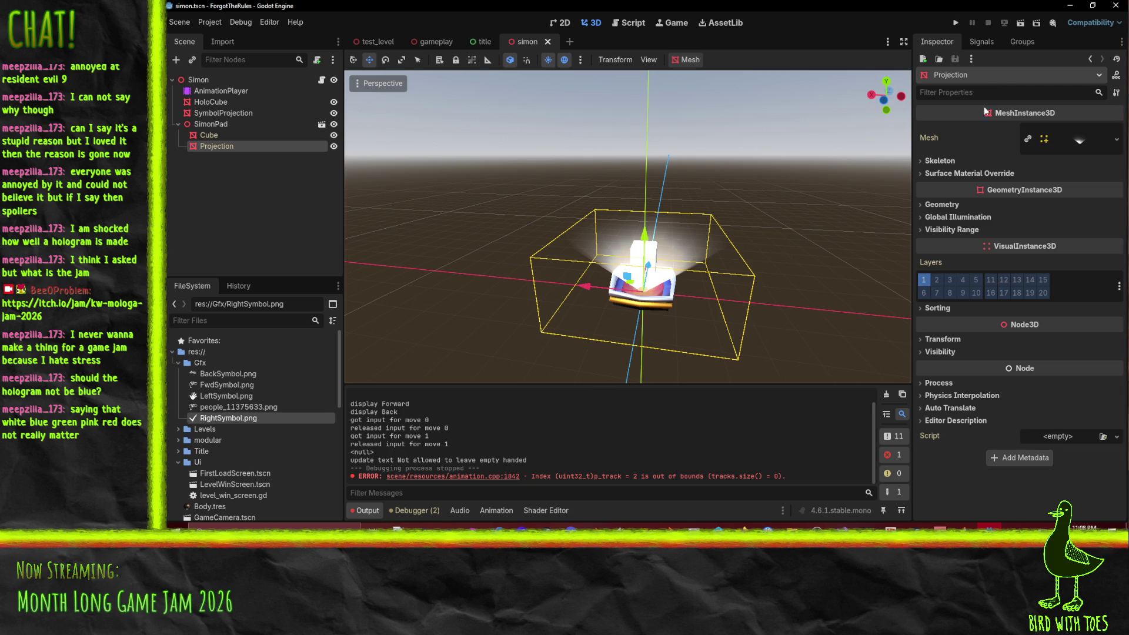
pyautogui.click(956, 22)
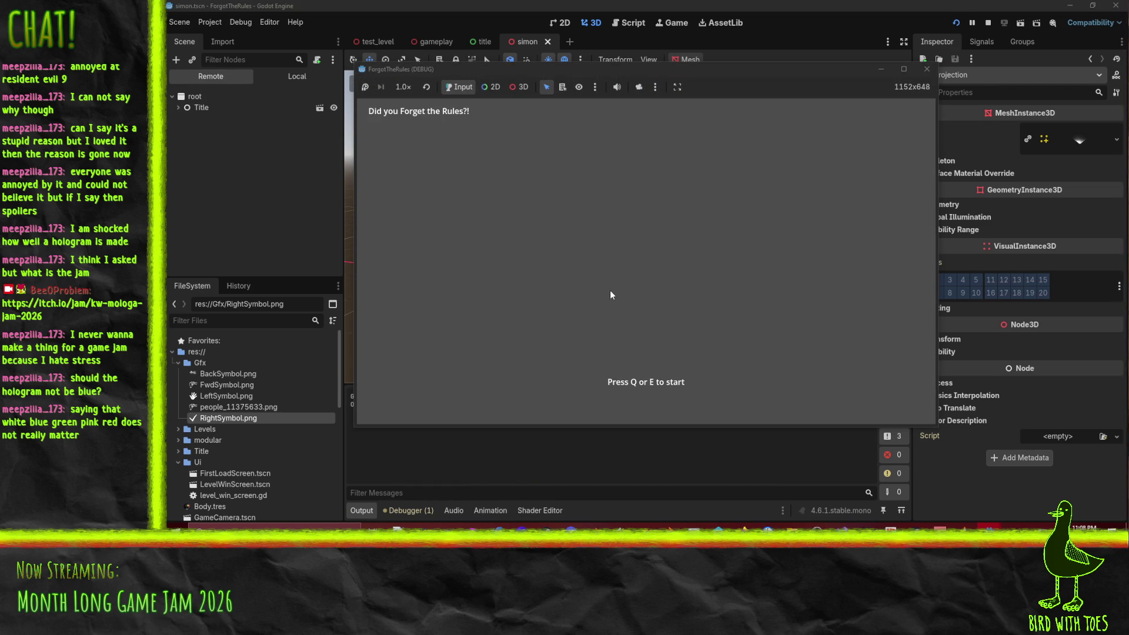
pyautogui.press('q')
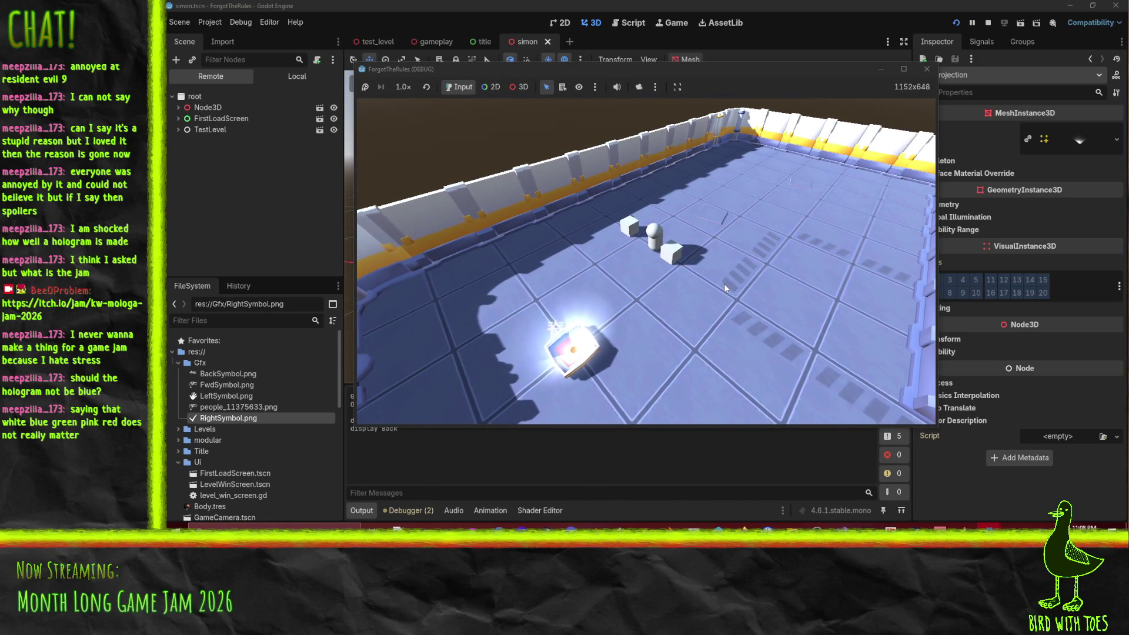
pyautogui.click(927, 69)
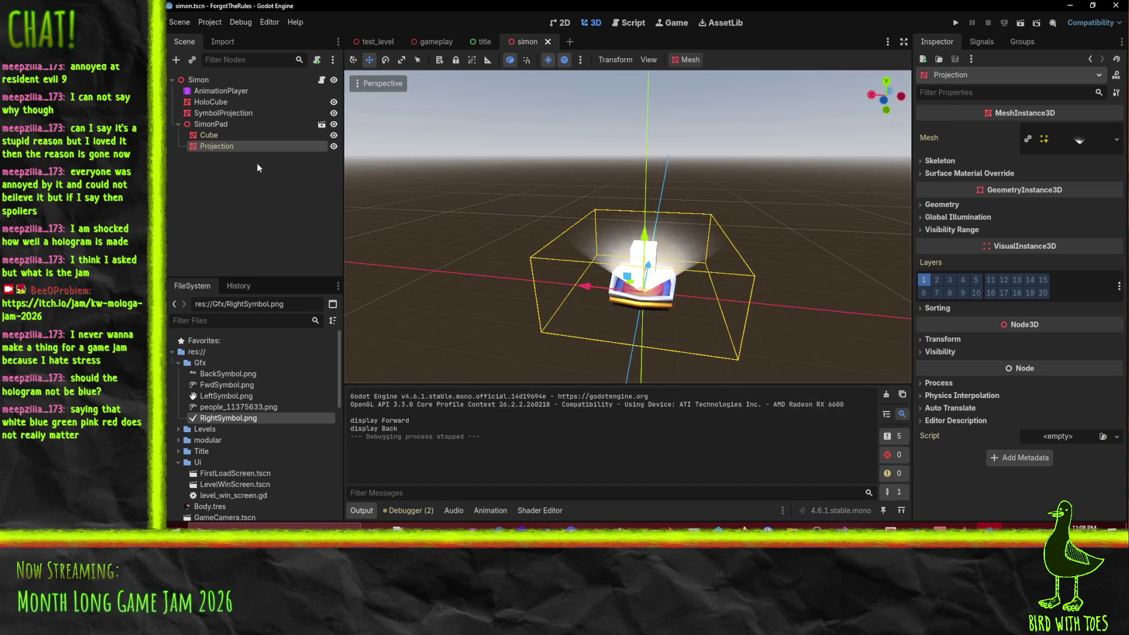
# Step: Load the 'warn' animation and select the 1.4 s key on the surface track
pyautogui.click(214, 91)
pyautogui.click(550, 392)
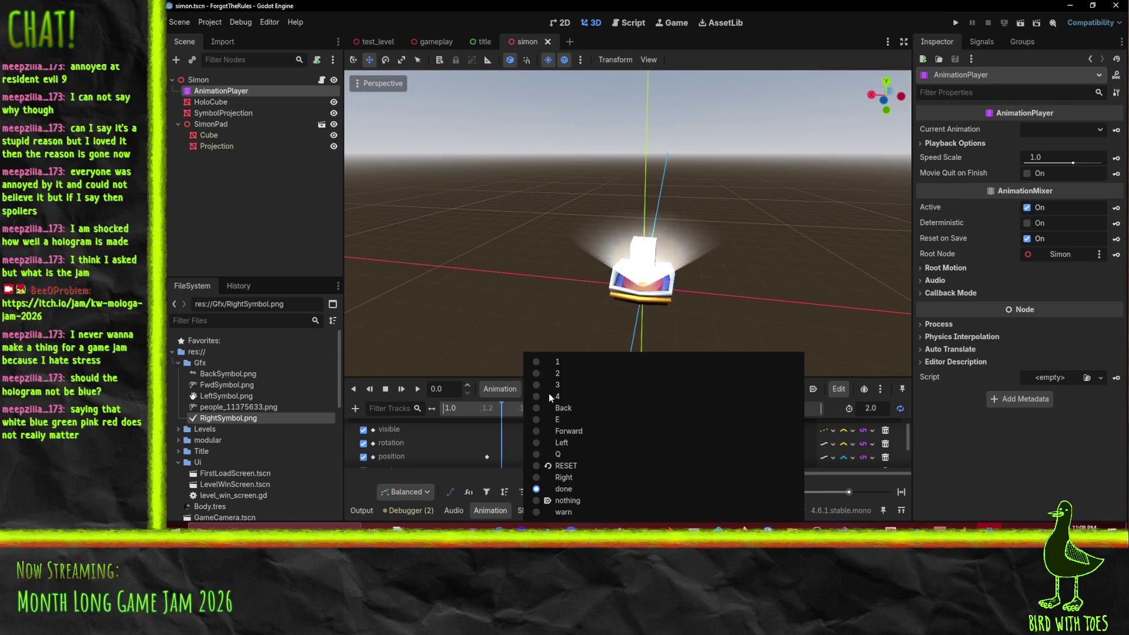
pyautogui.click(591, 512)
pyautogui.click(631, 442)
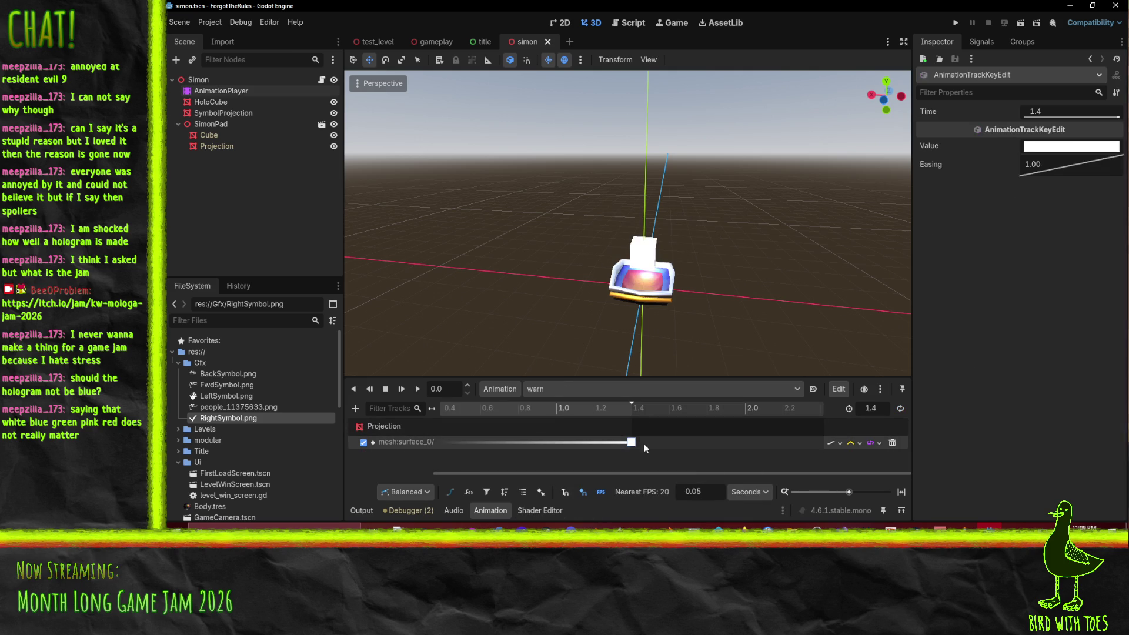
# Step: Change that key's colour value from white to orange f78f00
pyautogui.click(1067, 146)
pyautogui.moveTo(1024, 351)
pyautogui.mouseDown()
pyautogui.moveTo(1043, 351)
pyautogui.moveTo(1002, 341)
pyautogui.mouseUp()
pyautogui.click(1014, 335)
pyautogui.moveTo(1117, 204); pyautogui.dragTo(1122, 203)
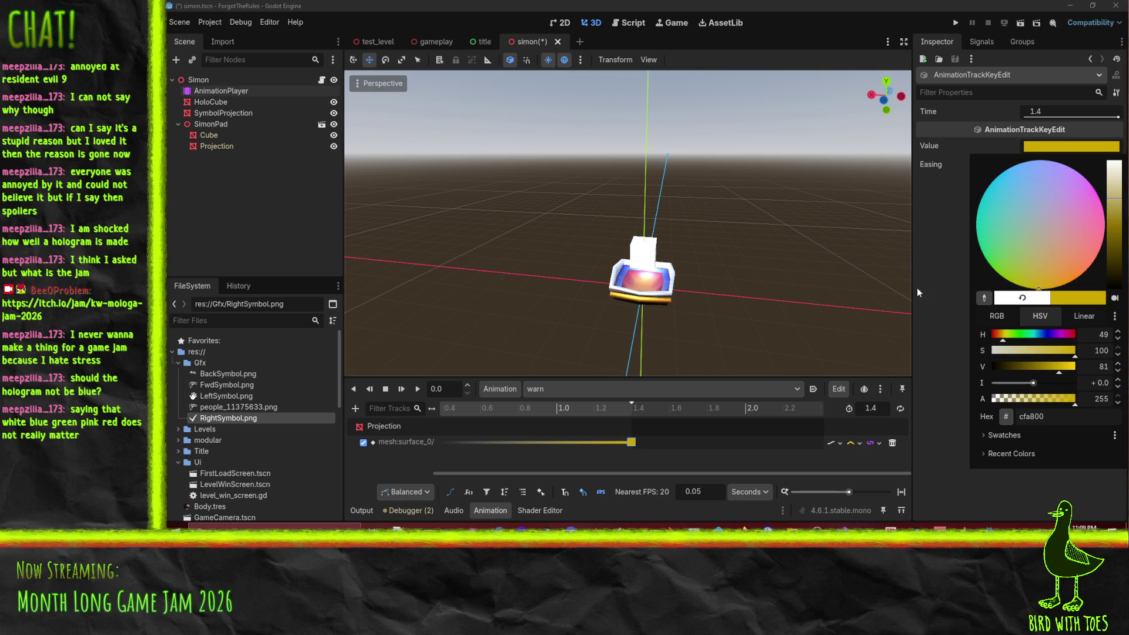
pyautogui.click(960, 368)
pyautogui.click(631, 441)
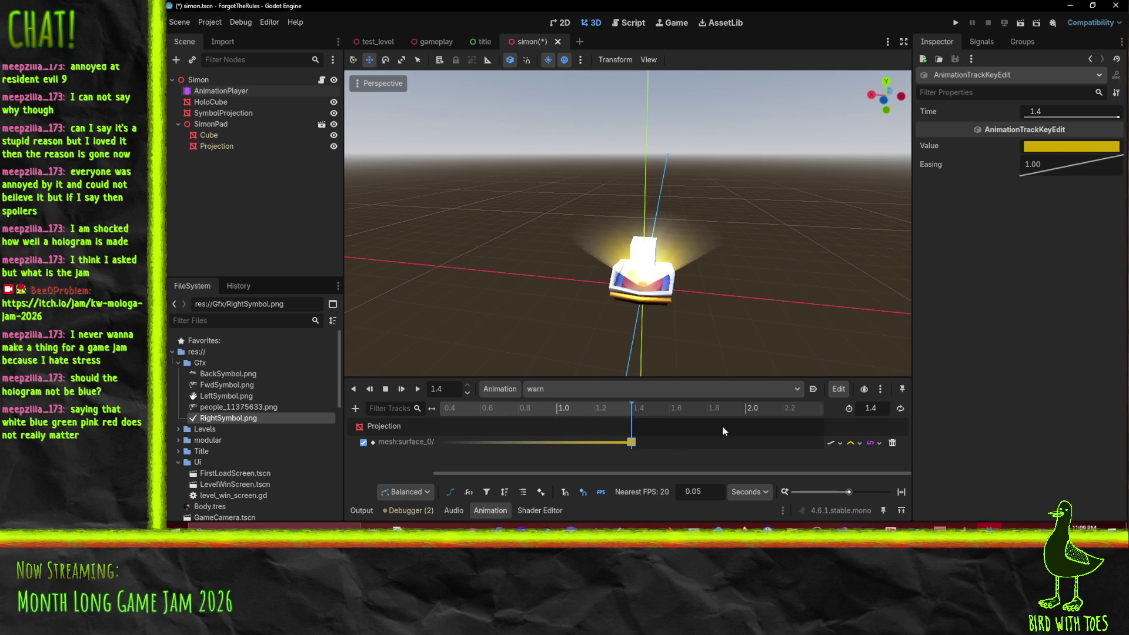
pyautogui.click(1050, 146)
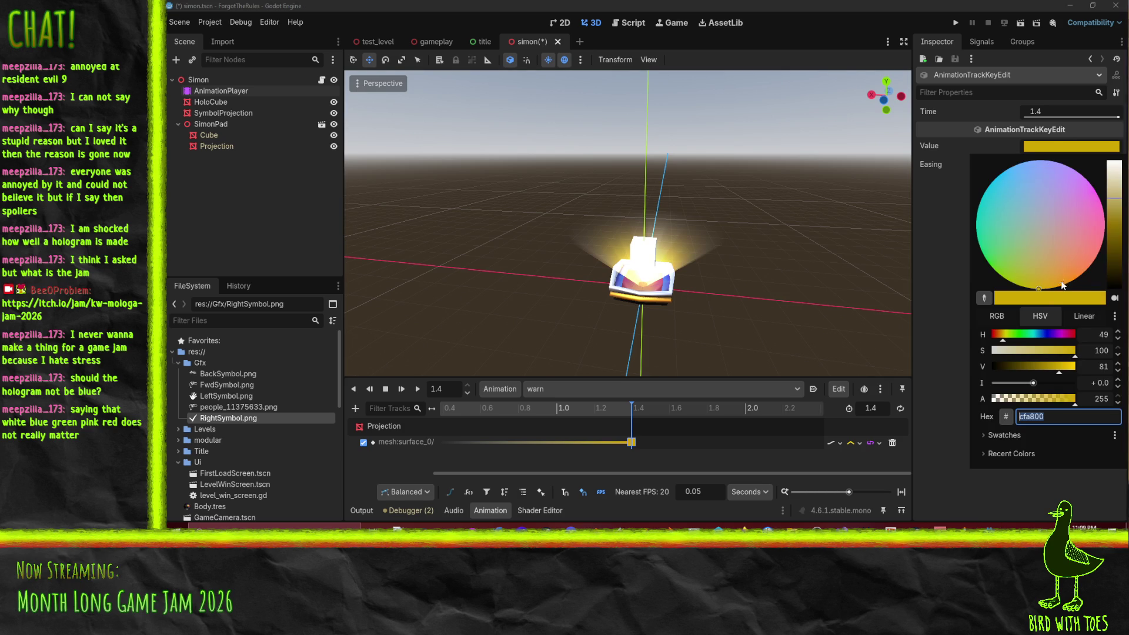
pyautogui.moveTo(1062, 286); pyautogui.dragTo(1075, 289)
pyautogui.click(783, 449)
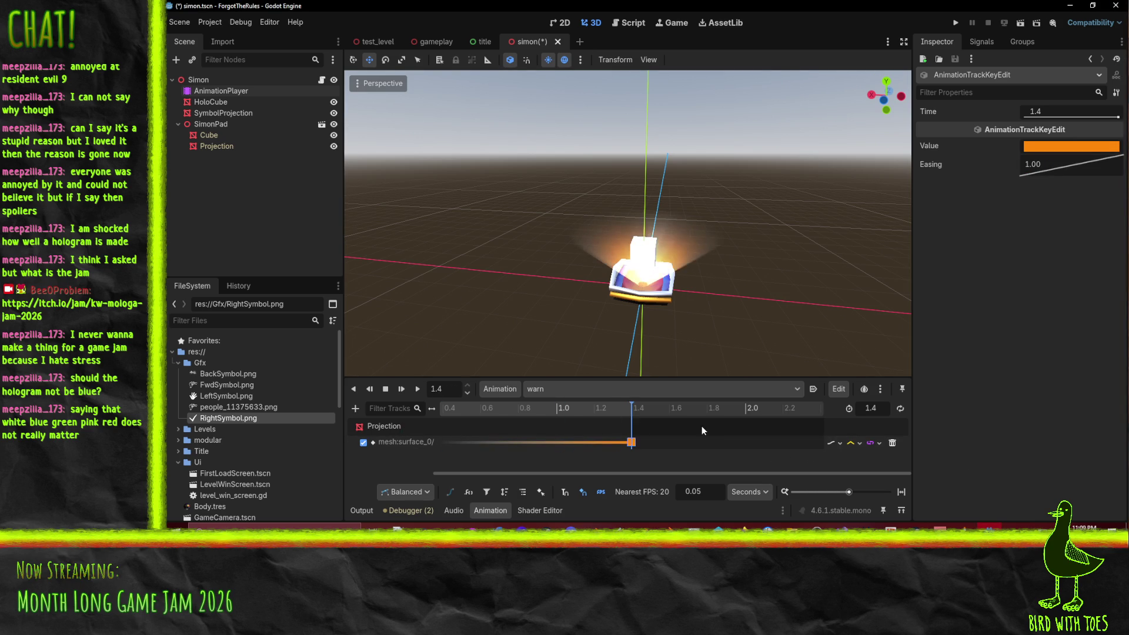
# Step: Save the simon scene, view the hologram from several angles, and select SymbolProjection
pyautogui.hotkey('ctrl', 's')
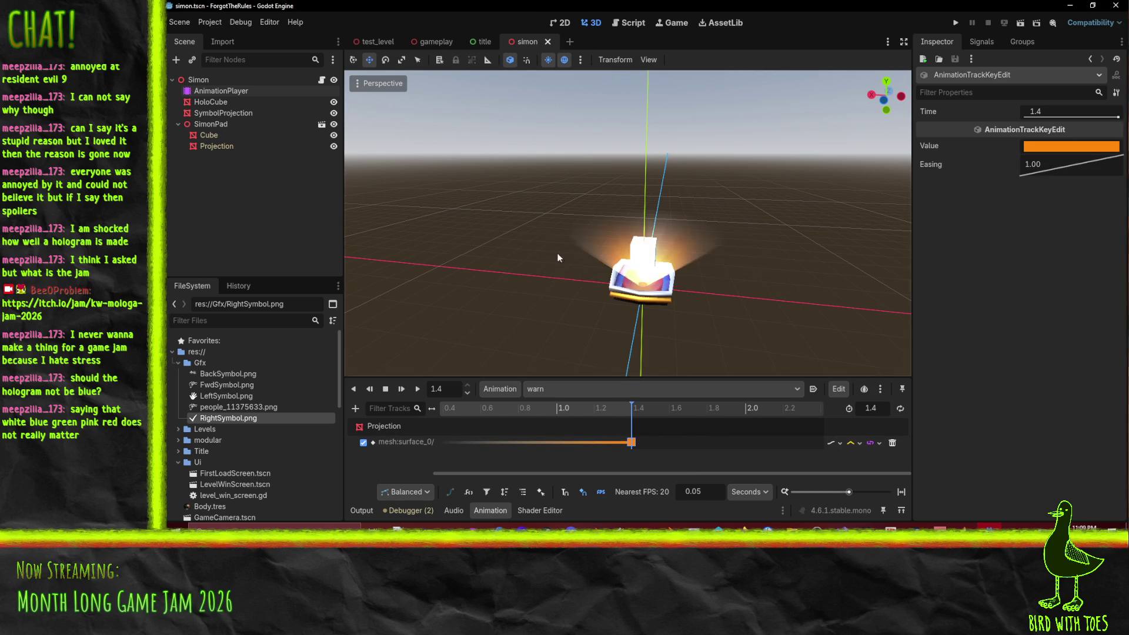
pyautogui.moveTo(708, 257); pyautogui.dragTo(693, 265)
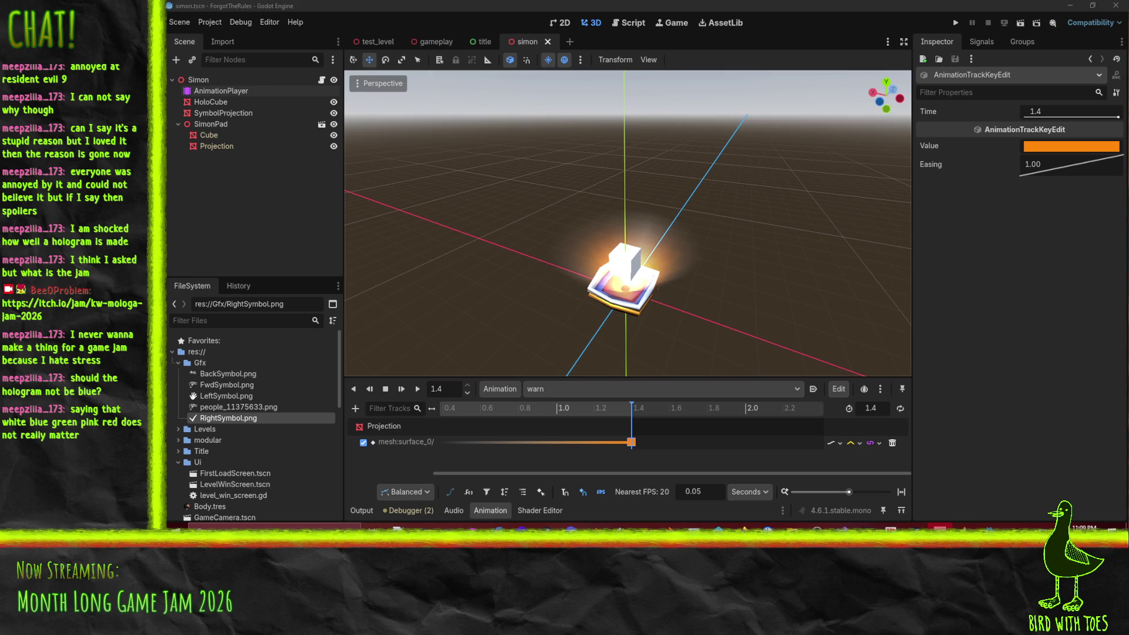
pyautogui.scroll(5, 824, 258)
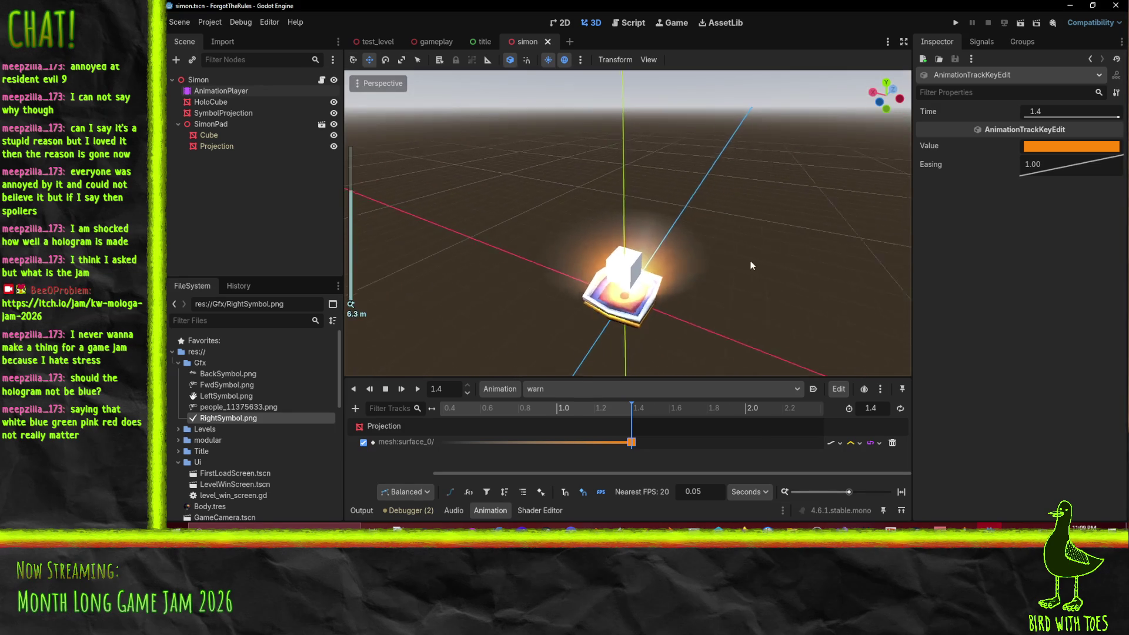
pyautogui.moveTo(694, 286)
pyautogui.mouseDown()
pyautogui.moveTo(728, 256)
pyautogui.moveTo(739, 225)
pyautogui.mouseUp()
pyautogui.scroll(-2, 739, 228)
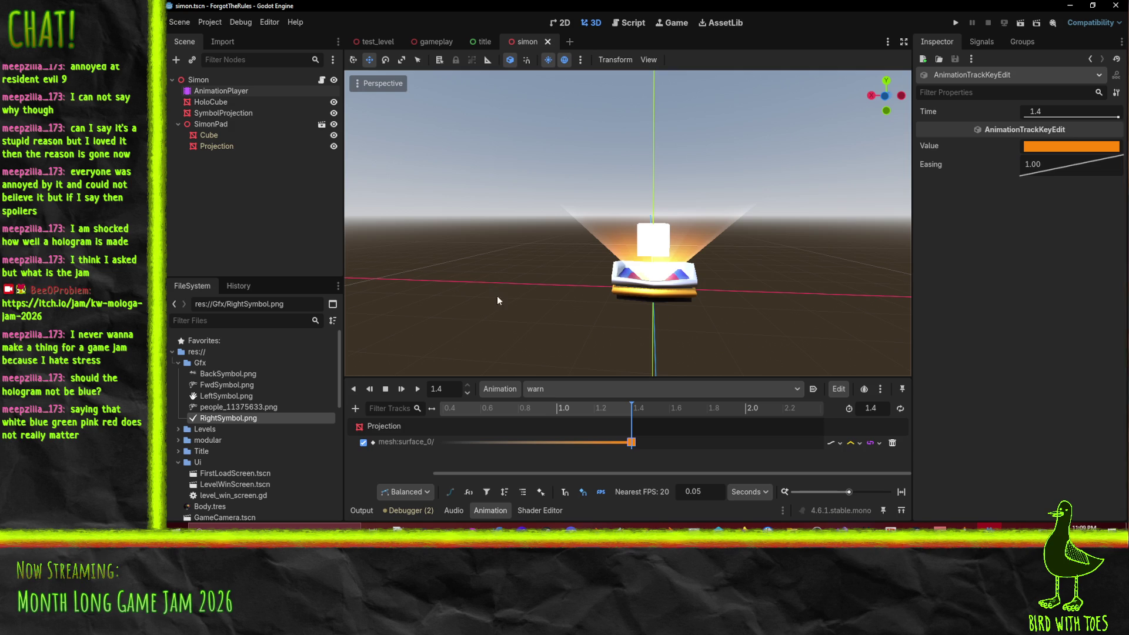
pyautogui.moveTo(629, 306); pyautogui.dragTo(597, 318)
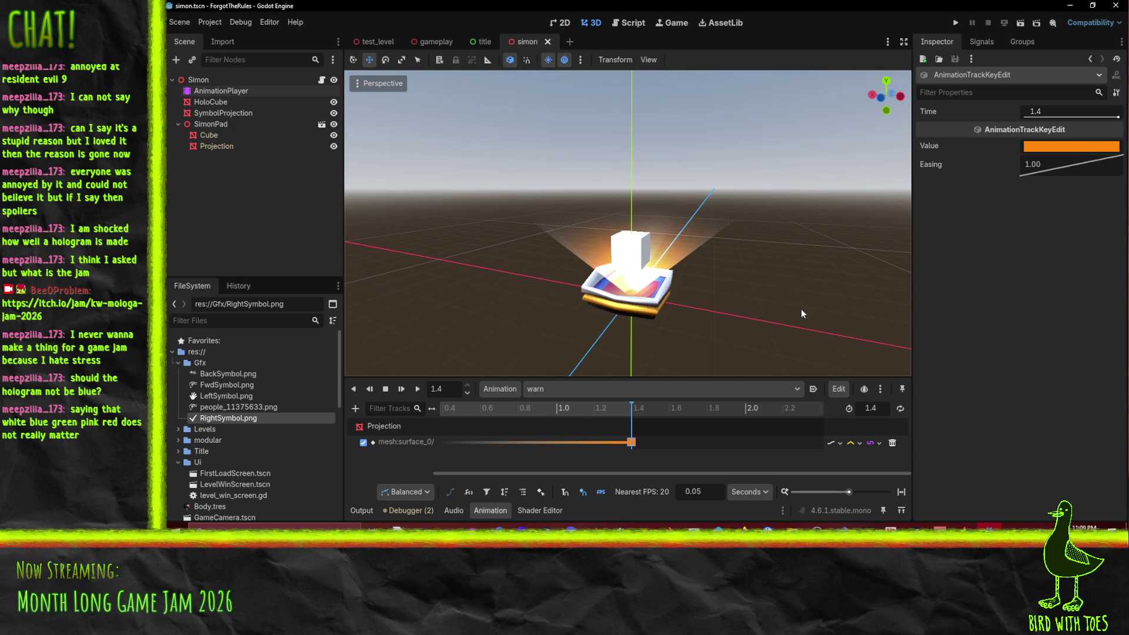
pyautogui.click(206, 112)
pyautogui.scroll(10, 1043, 268)
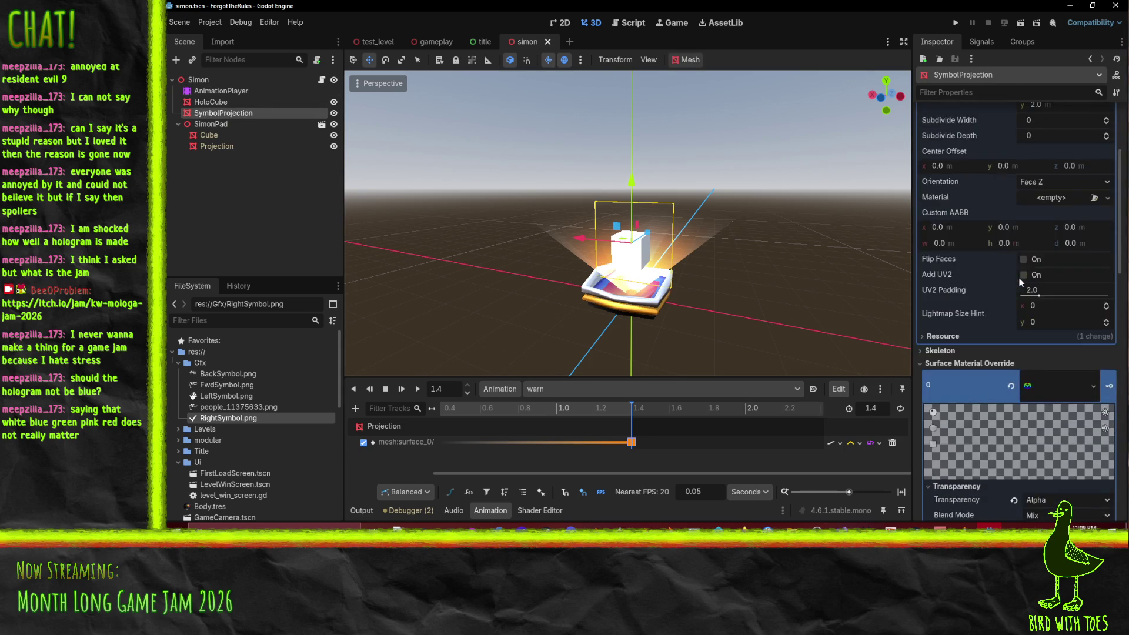
# Step: Inspect the Projection node's mesh and material settings in the Inspector
pyautogui.scroll(-10, 997, 278)
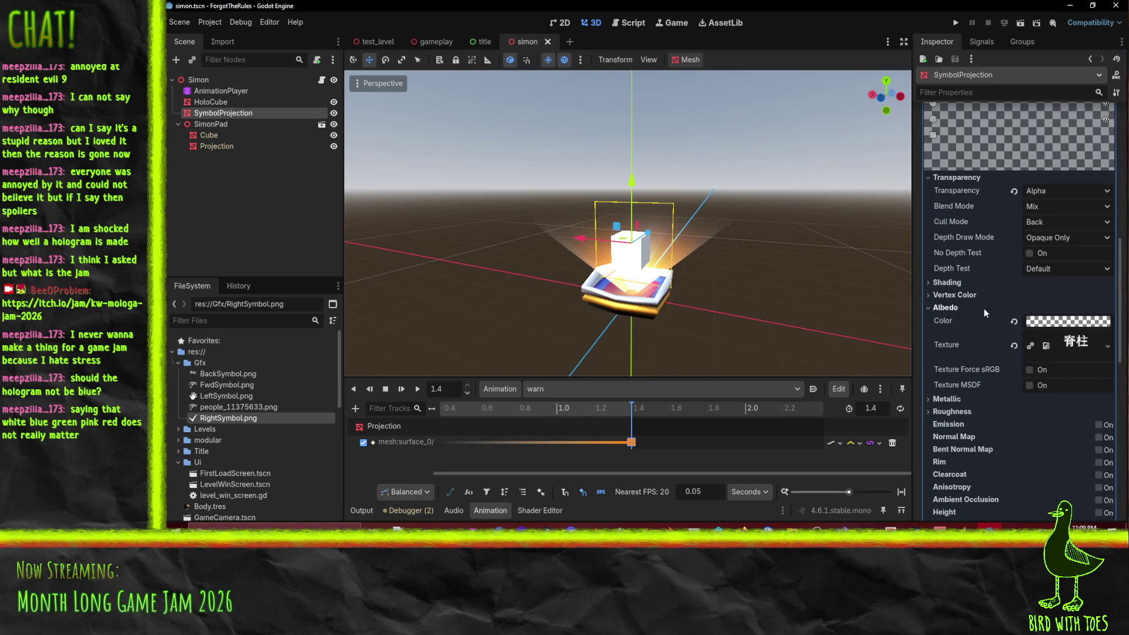
pyautogui.scroll(-15, 989, 306)
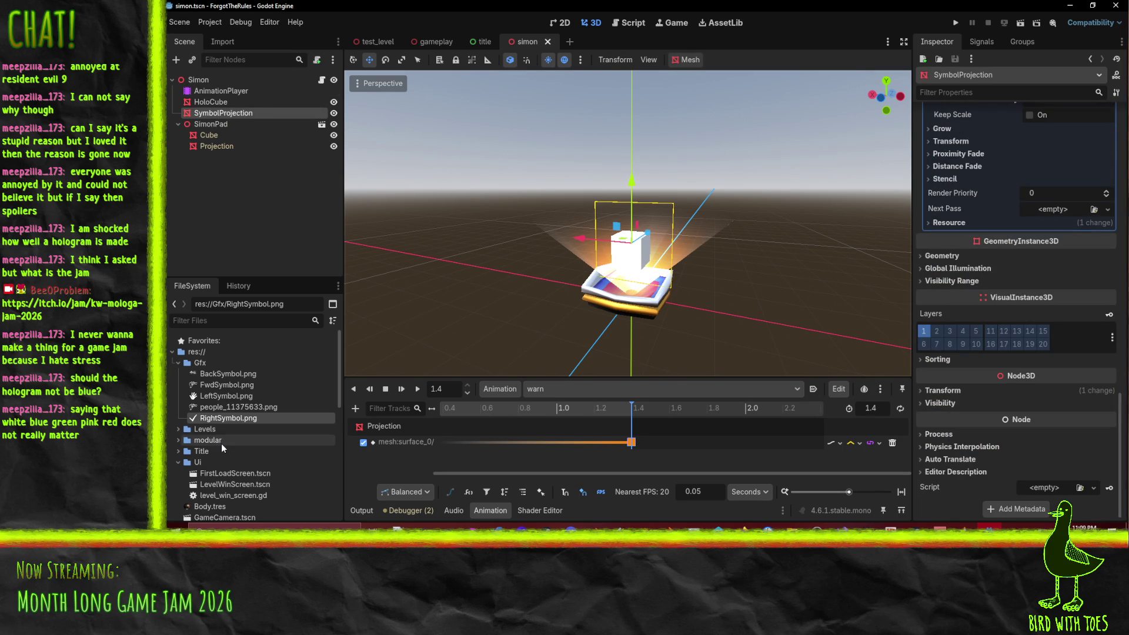
pyautogui.scroll(15, 964, 338)
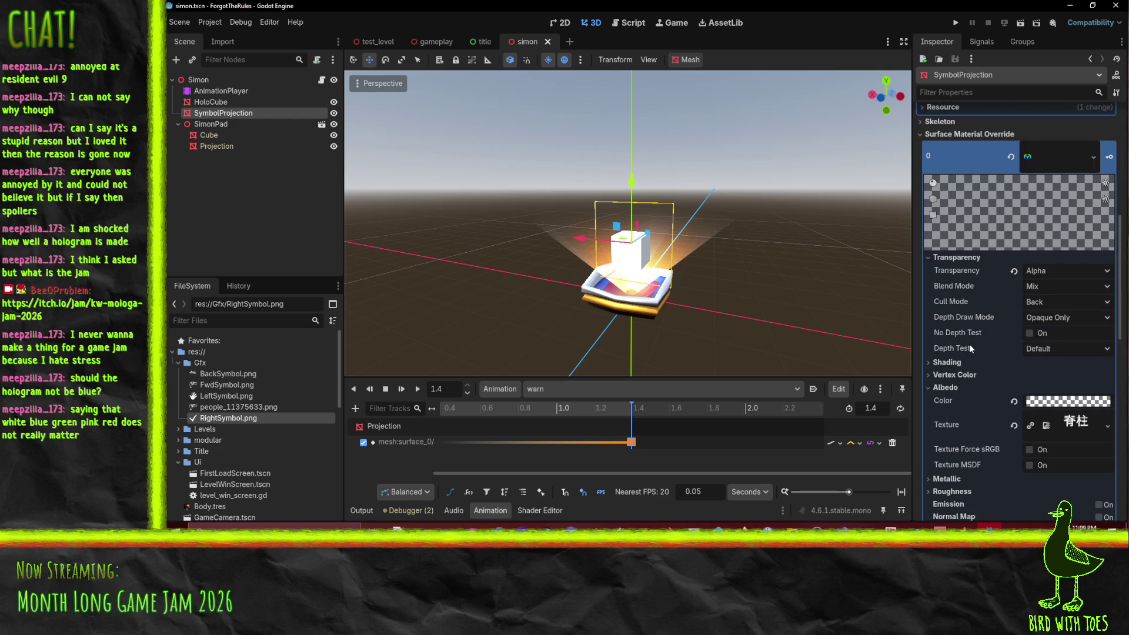
pyautogui.click(216, 146)
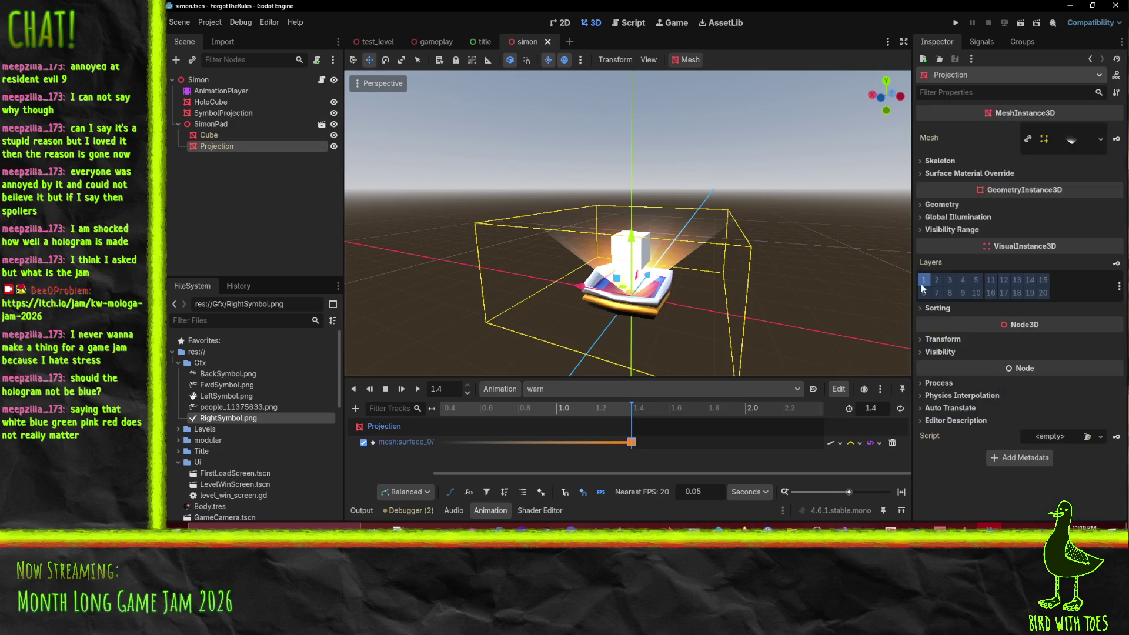
pyautogui.click(1063, 148)
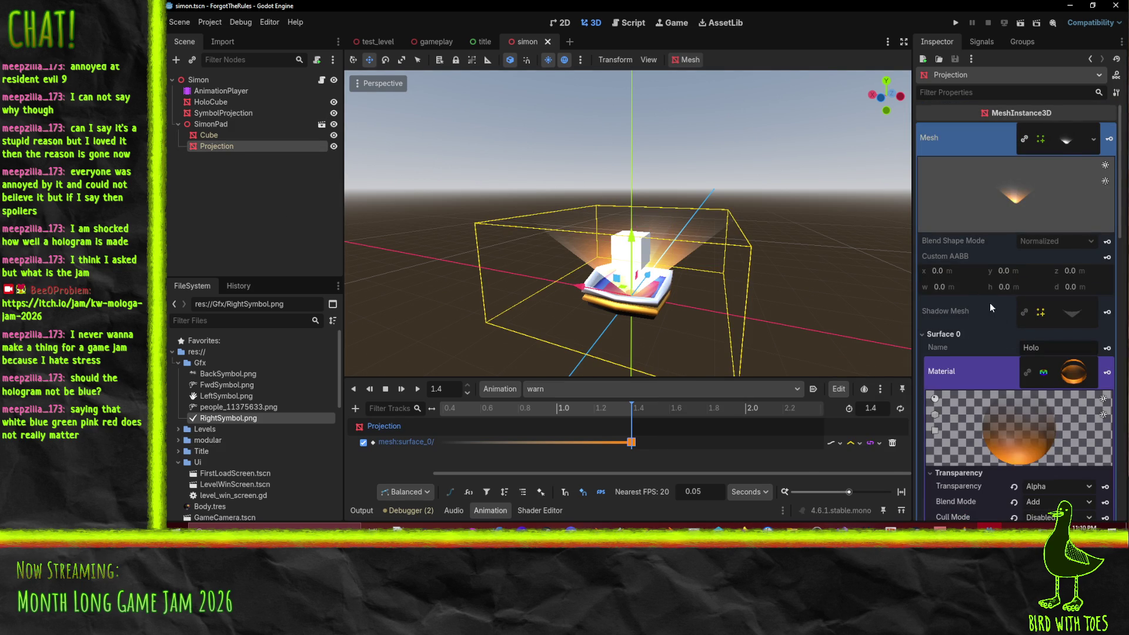
pyautogui.scroll(-3, 1045, 334)
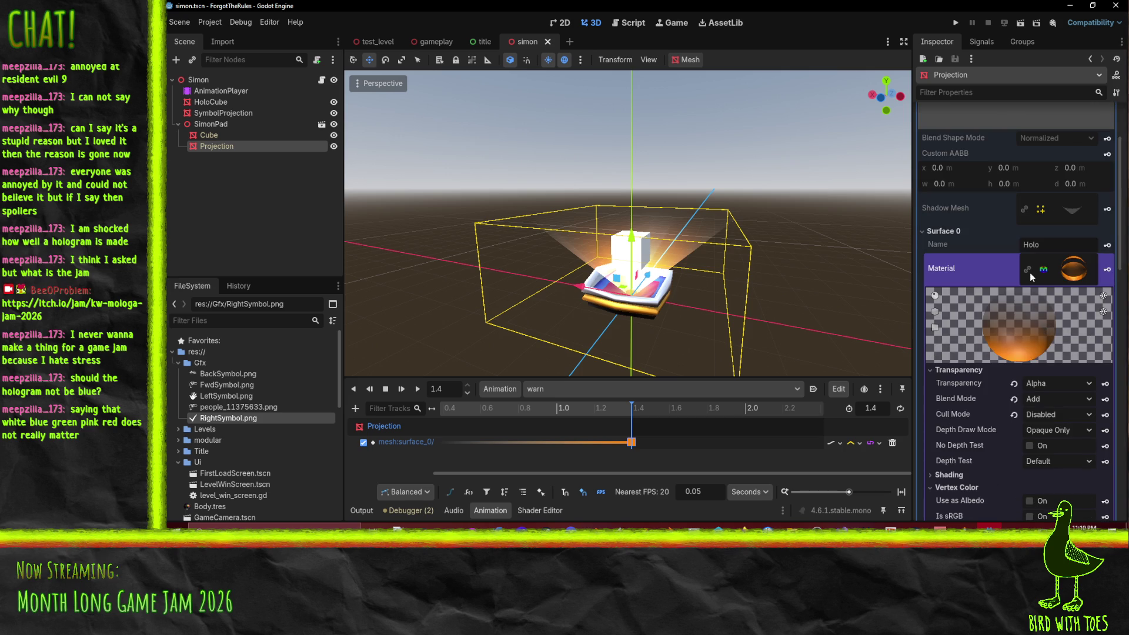
pyautogui.scroll(-5, 200, 483)
pyautogui.scroll(-5, 203, 483)
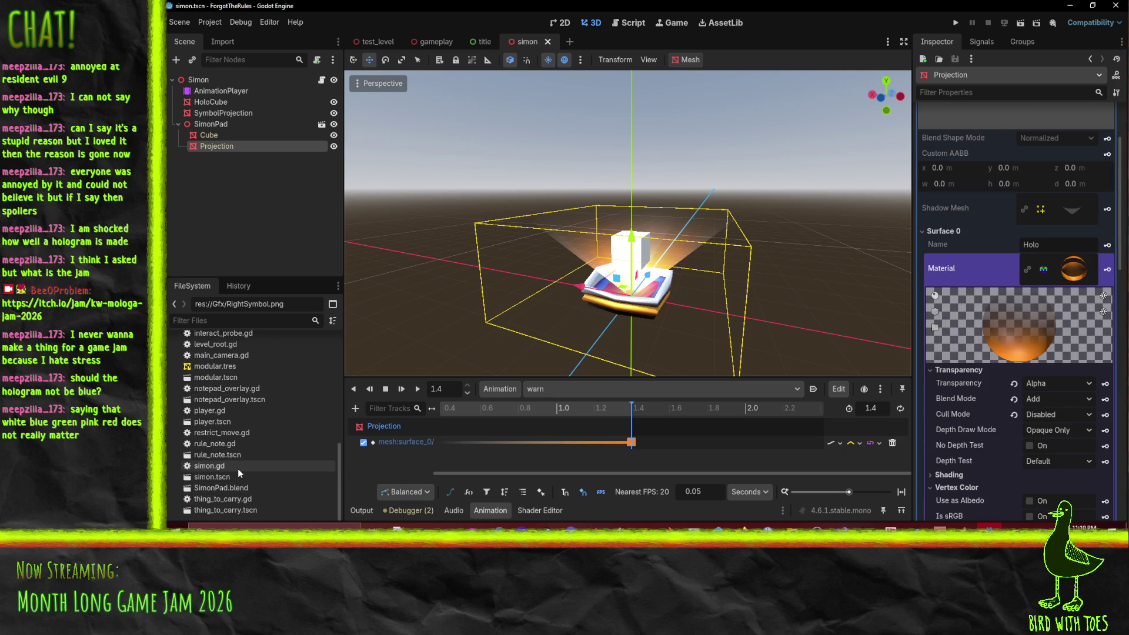
pyautogui.scroll(3, 244, 468)
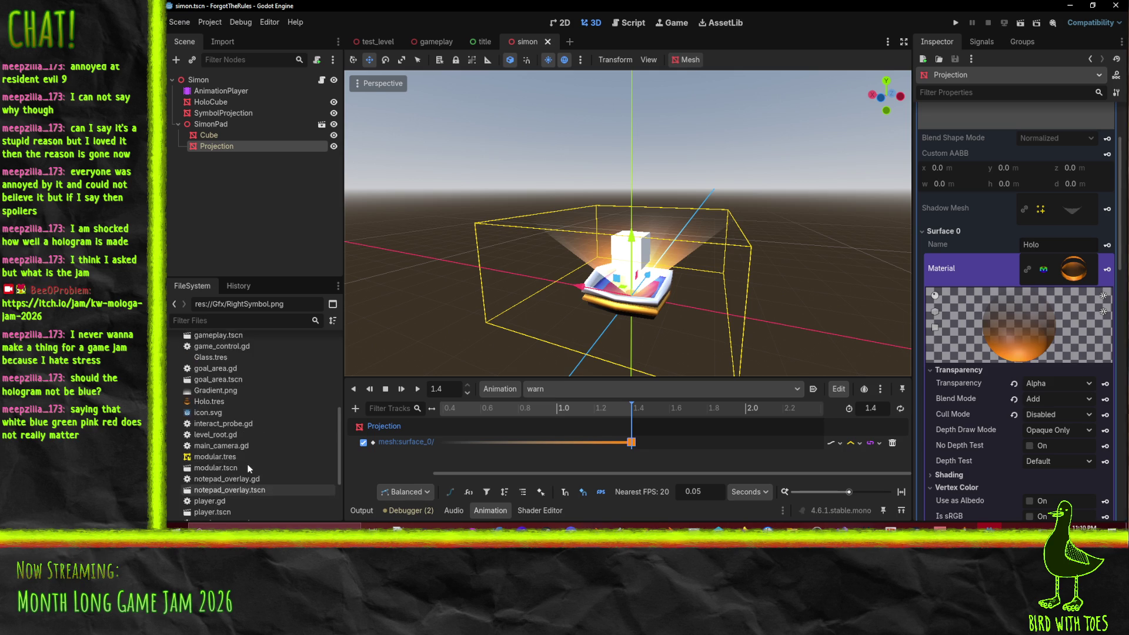
# Step: Open the Holo.tres material from the FileSystem dock in the Inspector
pyautogui.click(221, 403)
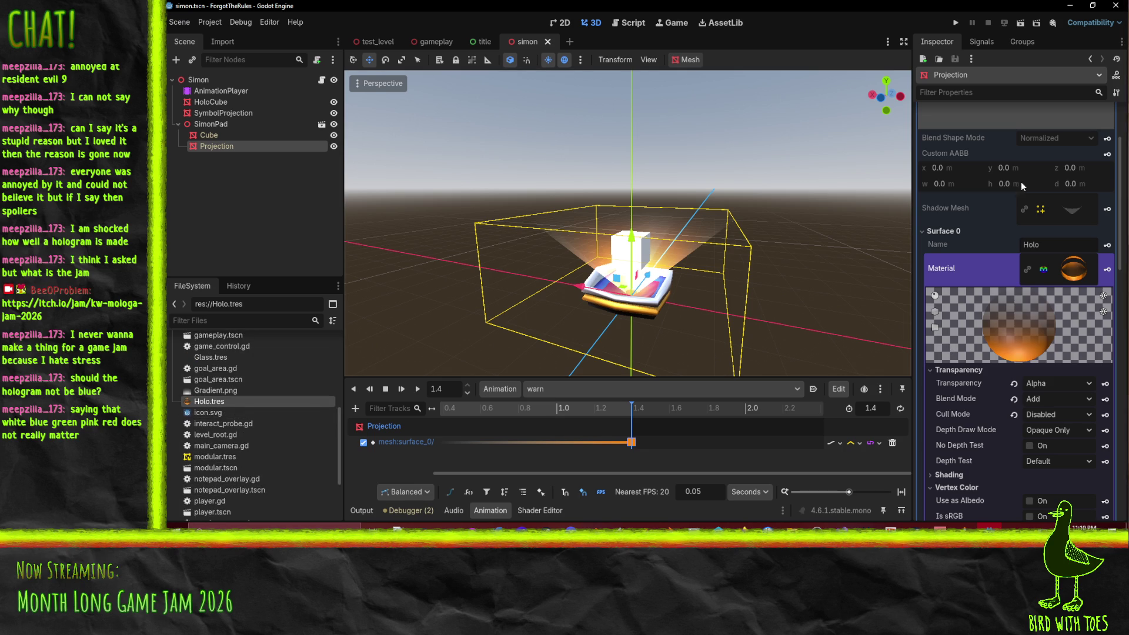
pyautogui.click(927, 231)
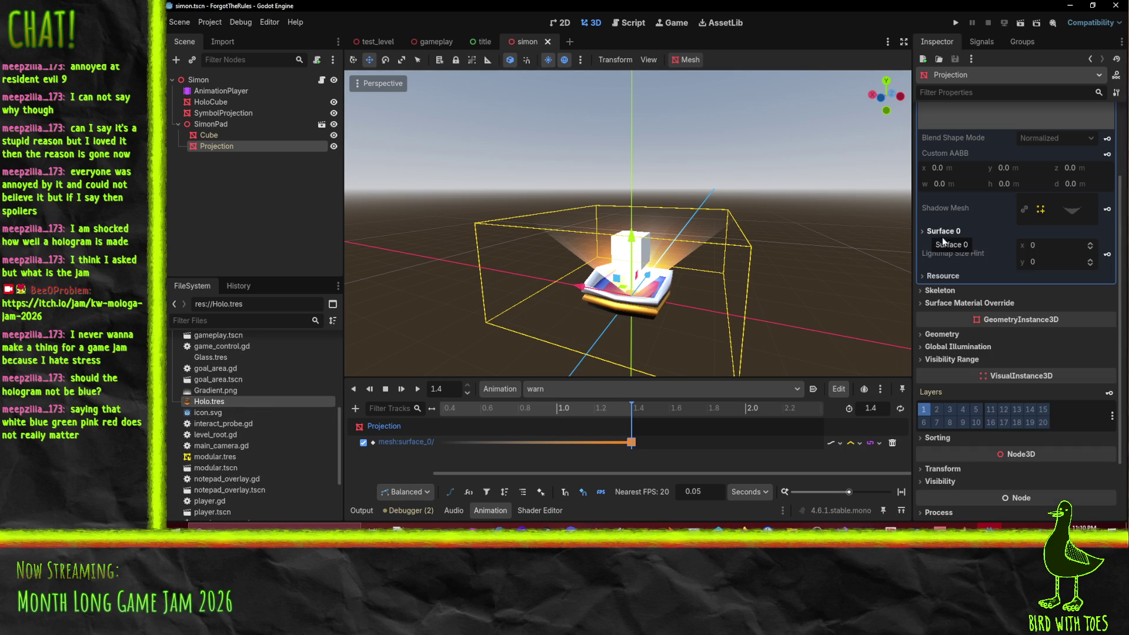
pyautogui.scroll(3, 1030, 266)
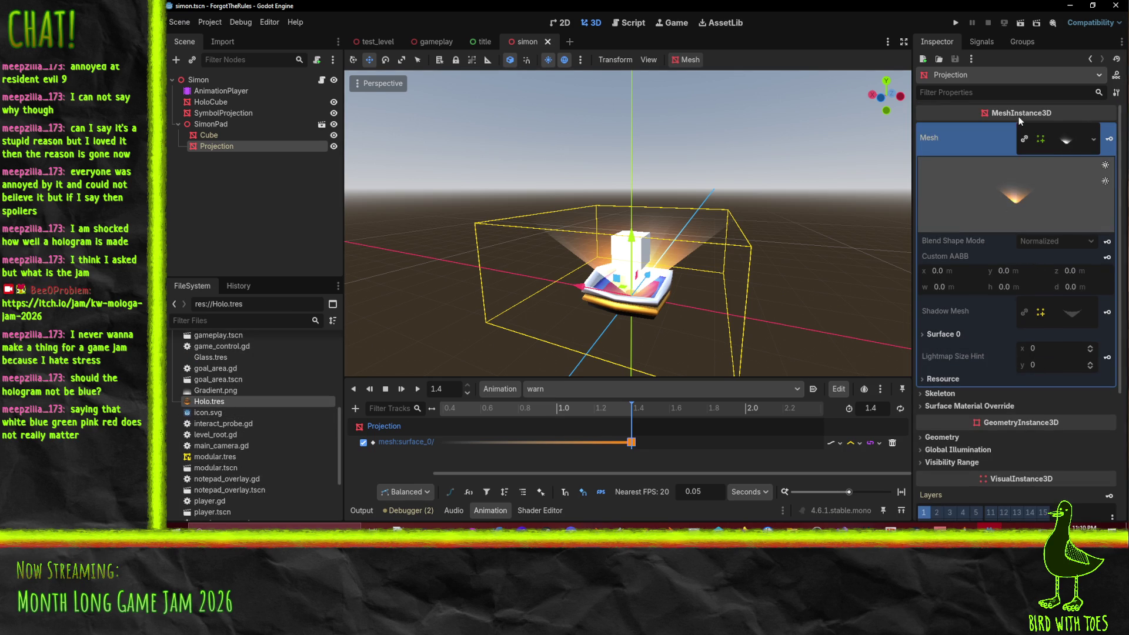
pyautogui.rightClick(194, 403)
pyautogui.press('Escape')
pyautogui.scroll(-2, 1049, 364)
pyautogui.scroll(2, 1043, 368)
pyautogui.rightClick(211, 403)
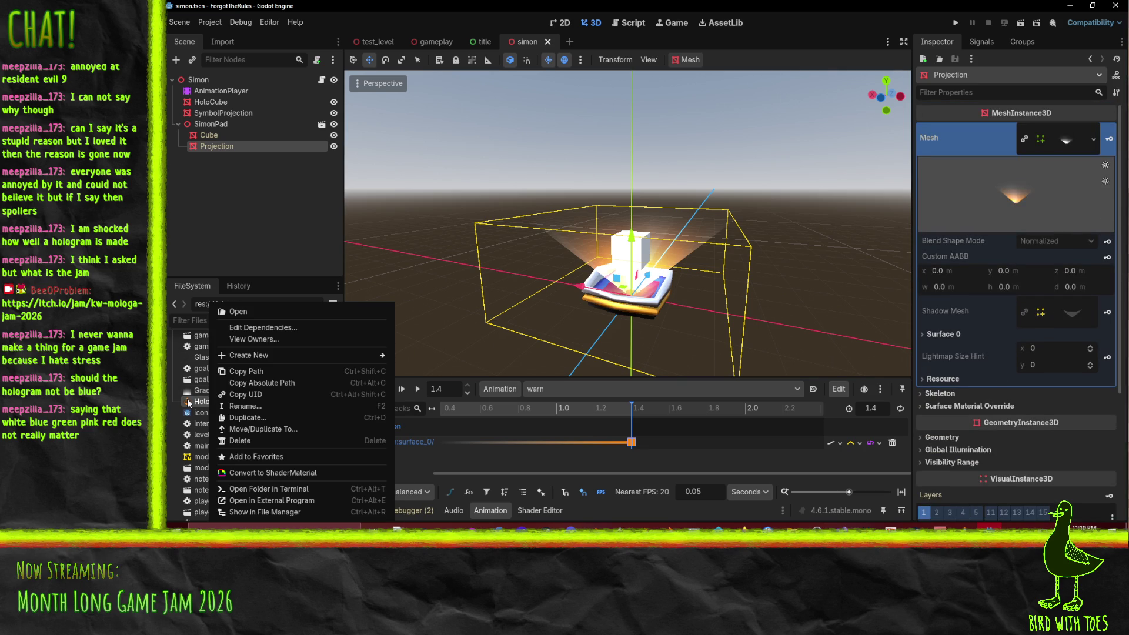
pyautogui.press('Escape')
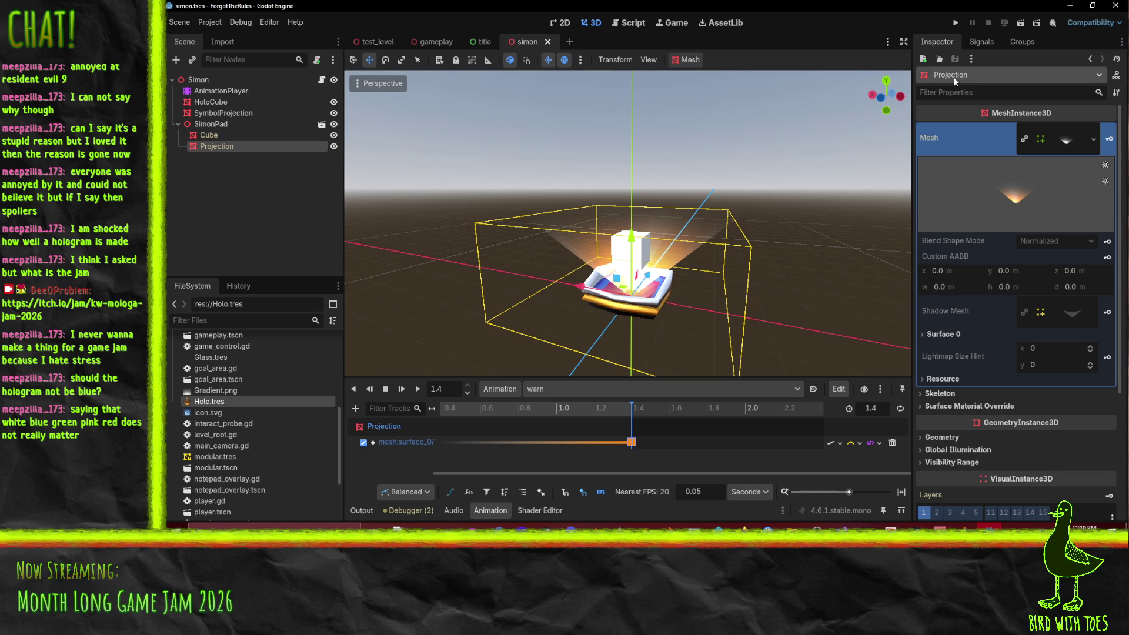
pyautogui.click(981, 75)
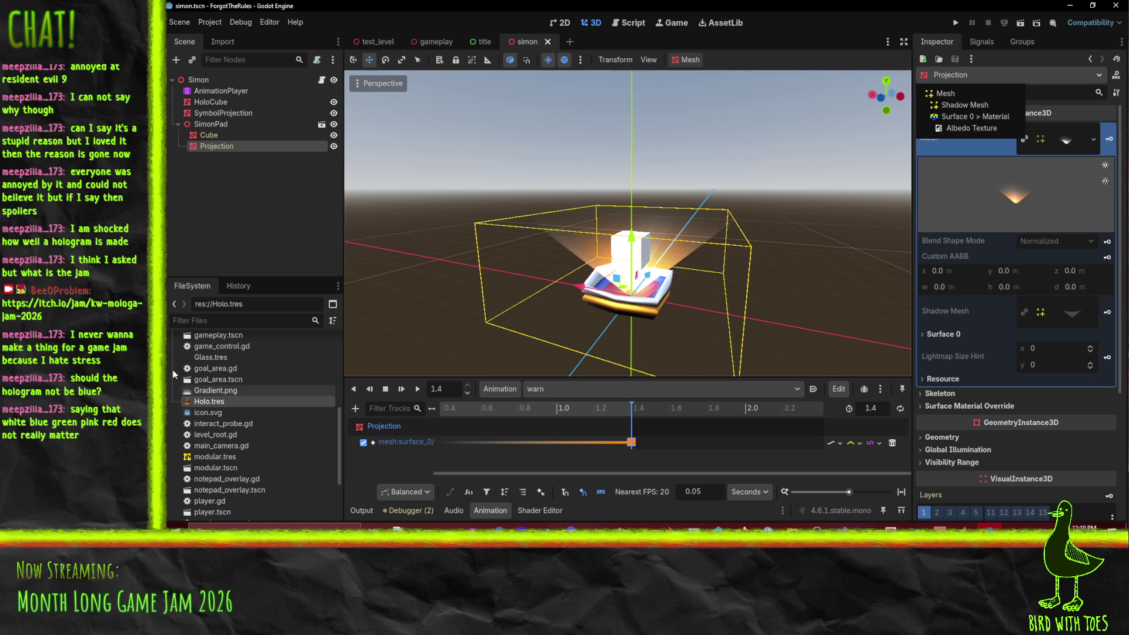
pyautogui.rightClick(215, 408)
pyautogui.click(196, 405)
pyautogui.doubleClick(196, 405)
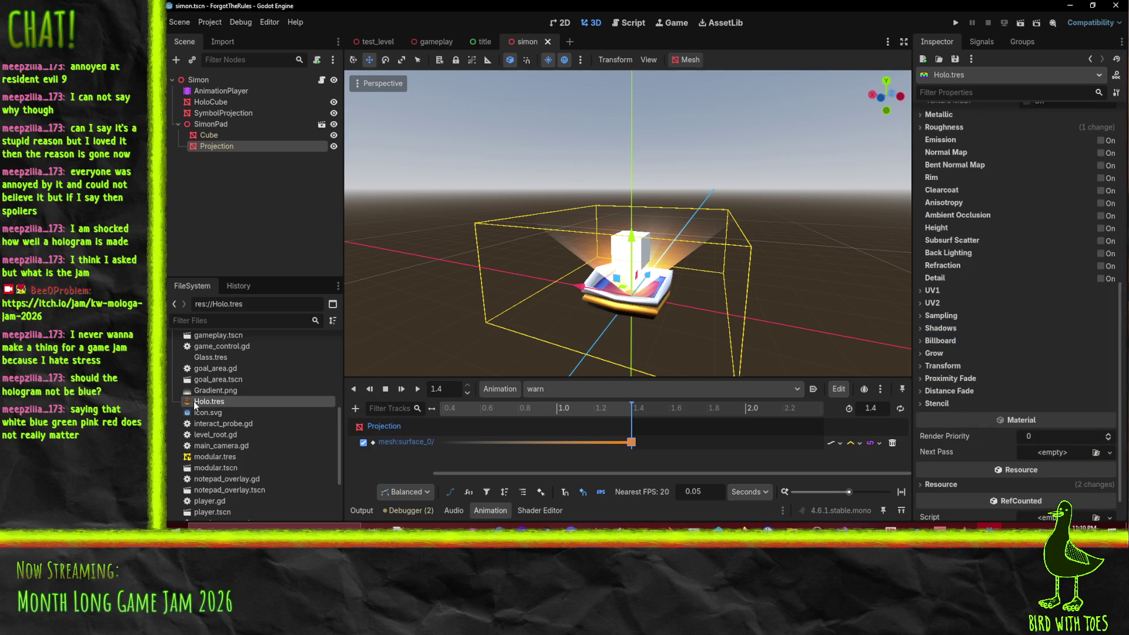
# Step: Choose Convert to ShaderMaterial on Holo.tres from its FileSystem context menu
pyautogui.scroll(5, 976, 266)
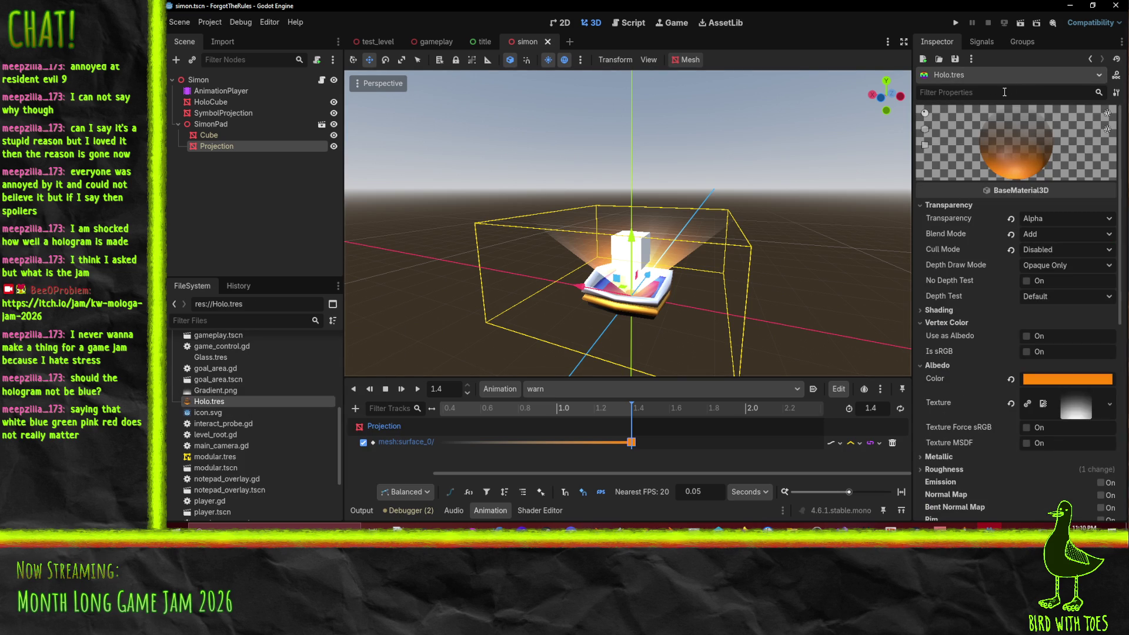
pyautogui.rightClick(1011, 189)
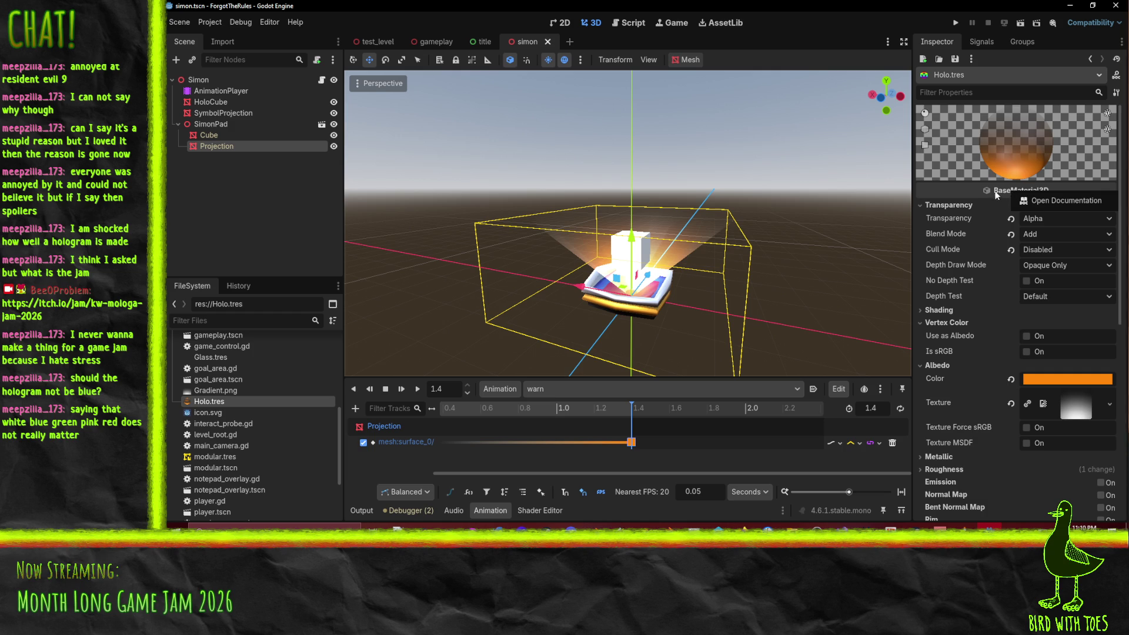
pyautogui.click(993, 191)
pyautogui.scroll(-10, 1031, 281)
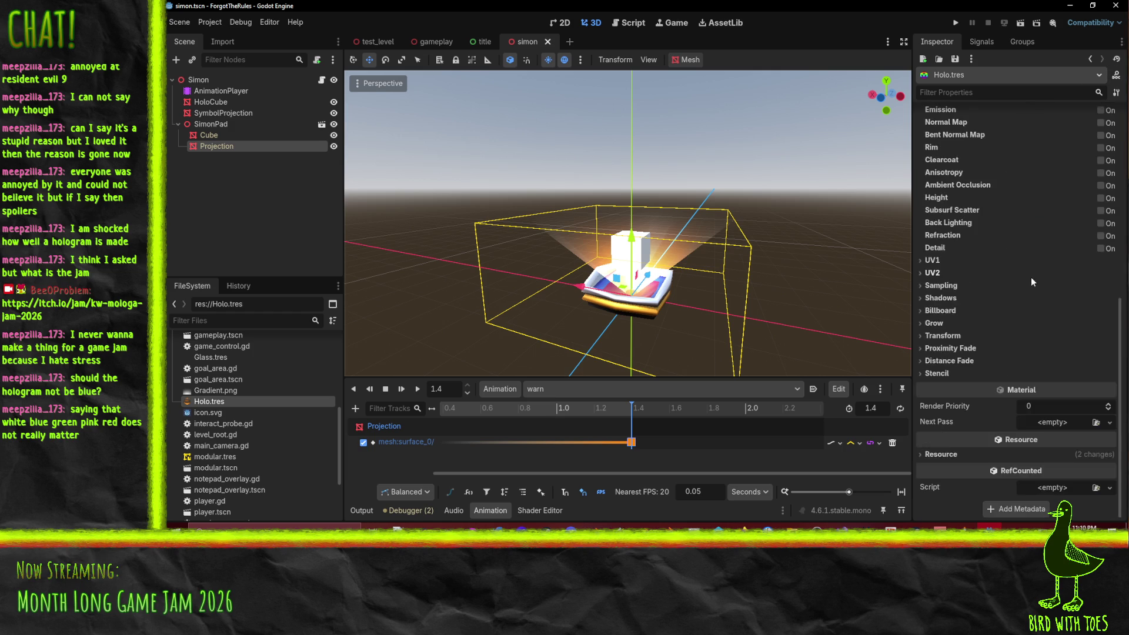
pyautogui.rightClick(217, 401)
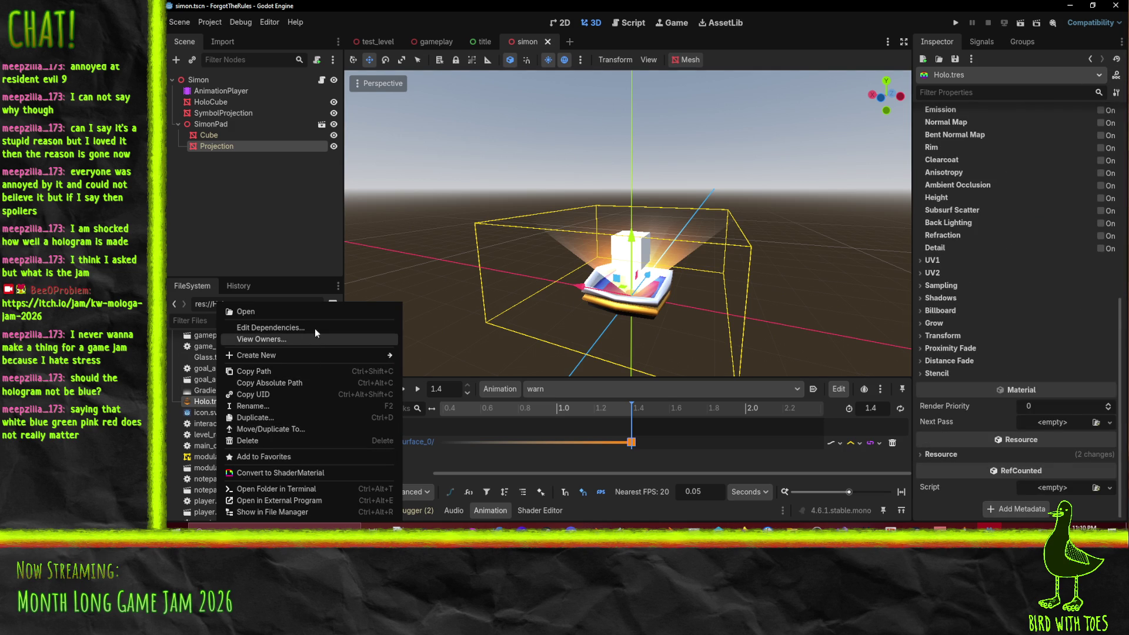
pyautogui.click(317, 474)
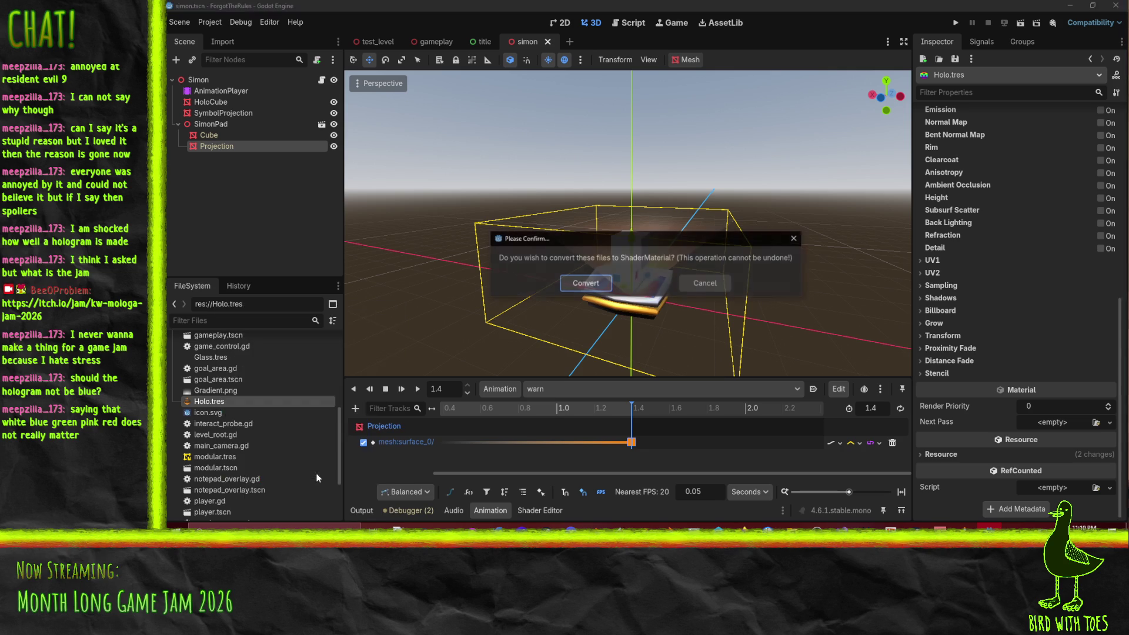
# Step: Confirm the ShaderMaterial conversion and reselect Holo.tres to show its shader parameters
pyautogui.click(590, 283)
pyautogui.scroll(5, 1021, 298)
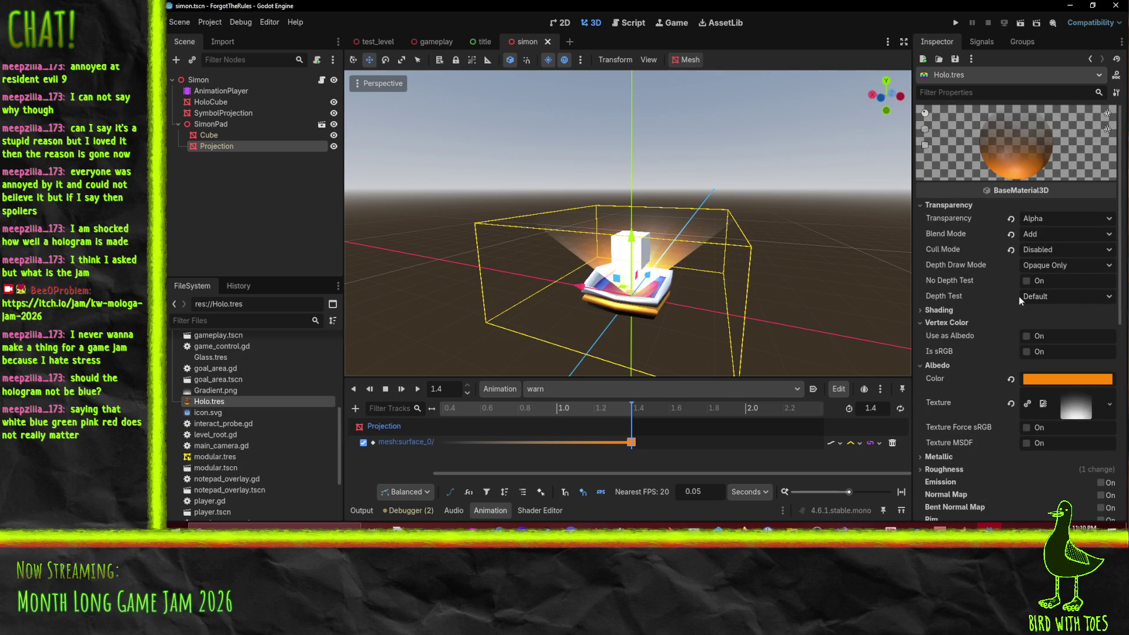
pyautogui.scroll(-5, 1017, 258)
pyautogui.scroll(5, 1050, 397)
pyautogui.click(208, 412)
pyautogui.click(200, 401)
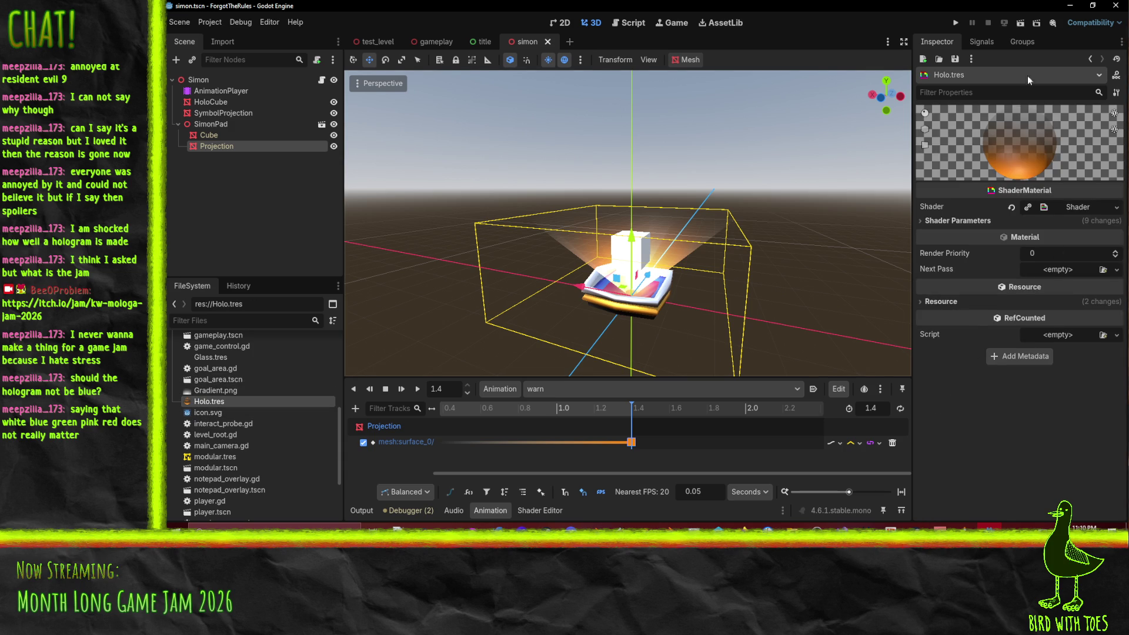
pyautogui.click(970, 222)
pyautogui.click(972, 222)
pyautogui.click(964, 221)
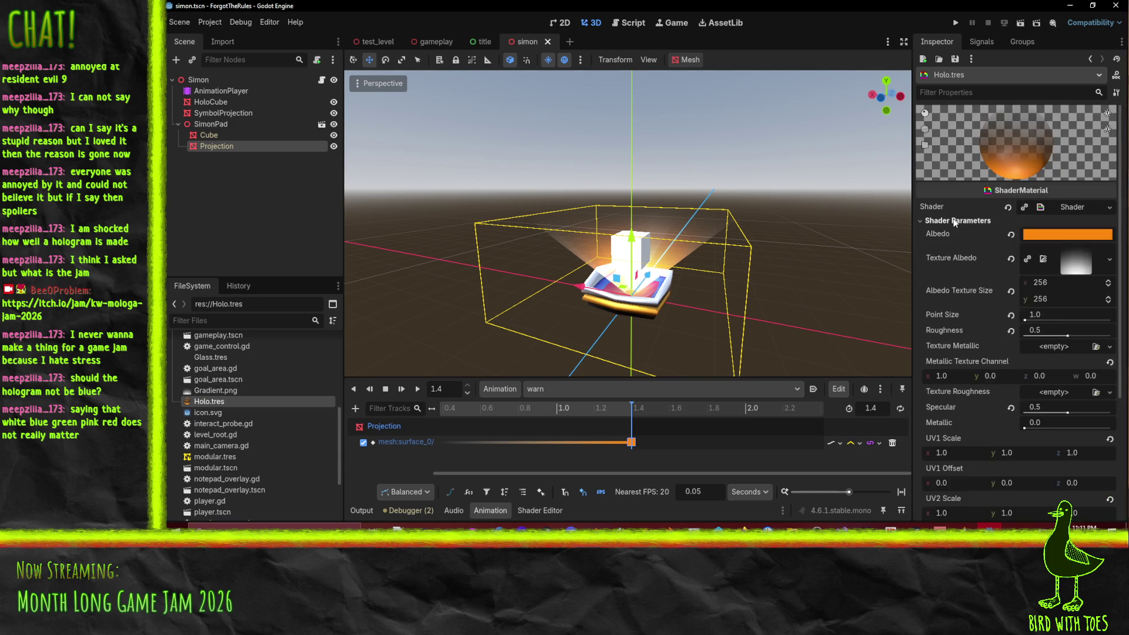
# Step: Assign a new shader saved as res://Holo.gdshader and show the Shader Editor
pyautogui.click(1107, 209)
pyautogui.click(1075, 225)
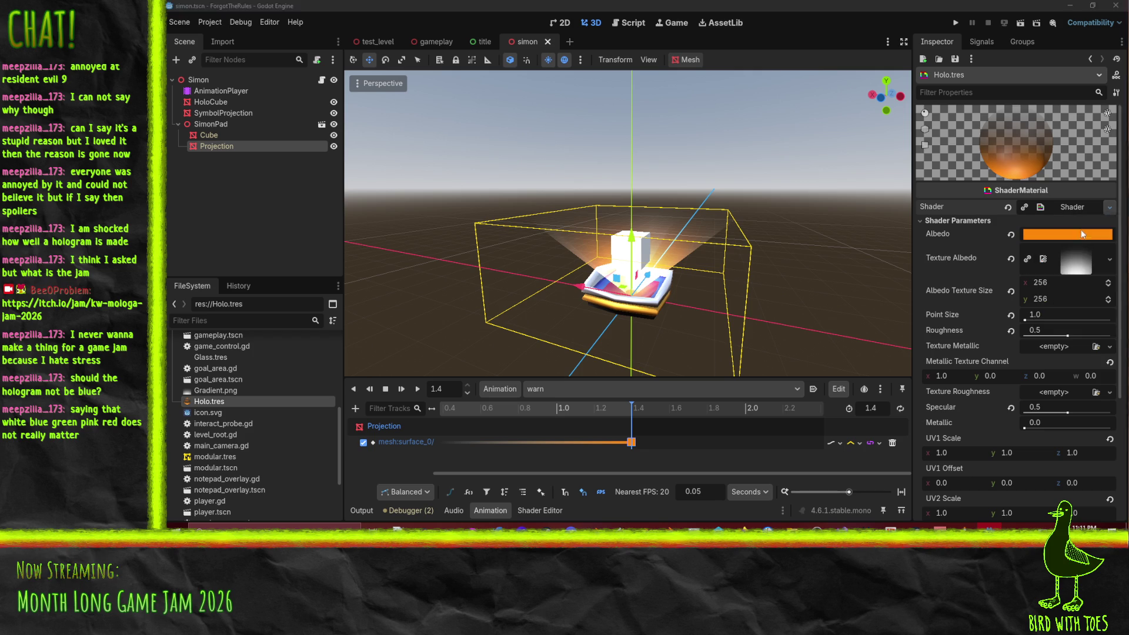
pyautogui.click(623, 355)
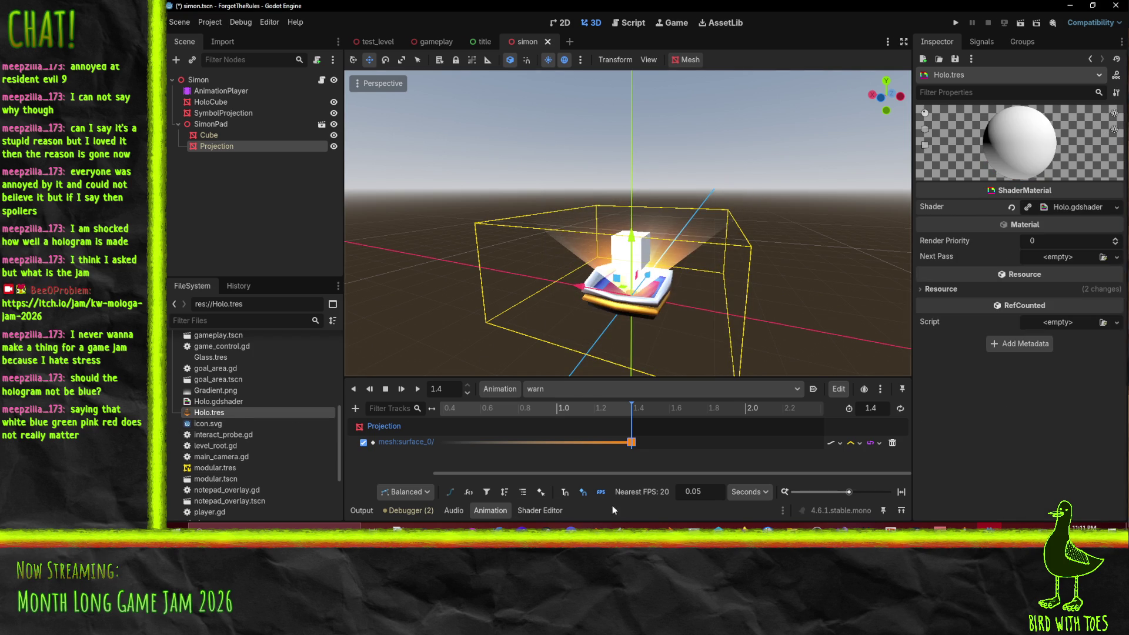
pyautogui.click(540, 511)
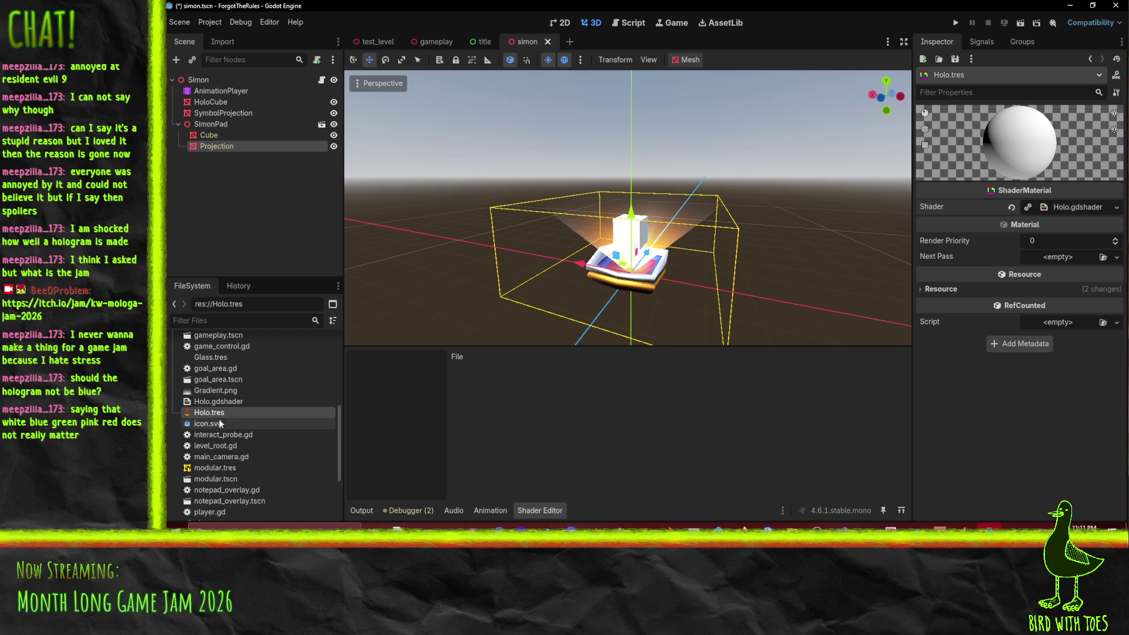
# Step: Open Holo.gdshader and add blank lines after the shader_type line
pyautogui.doubleClick(214, 402)
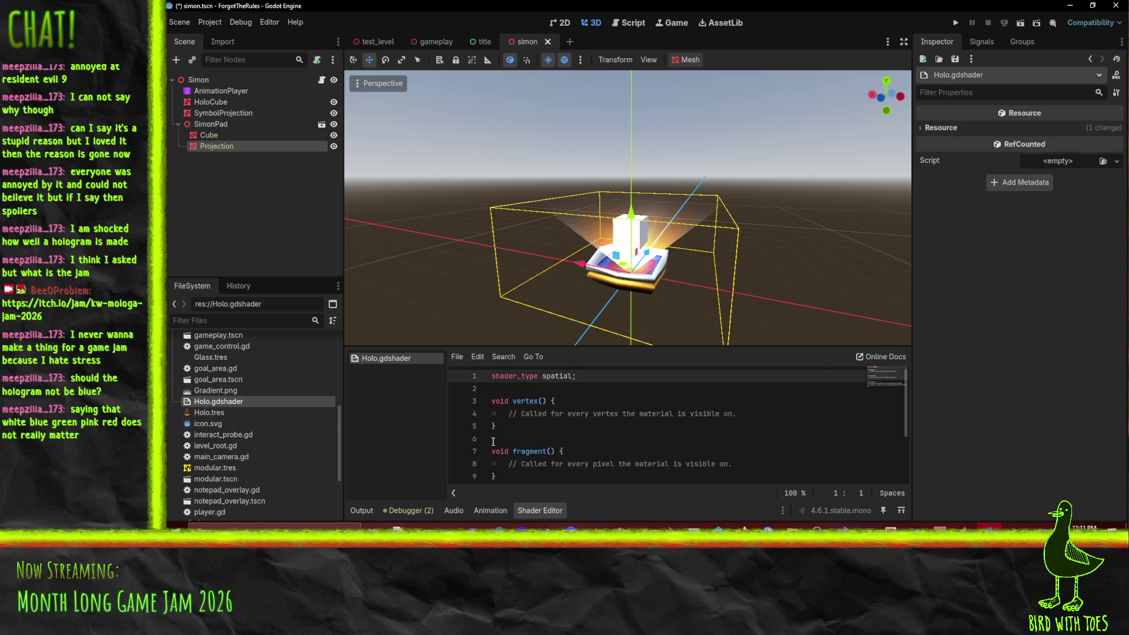
pyautogui.click(574, 413)
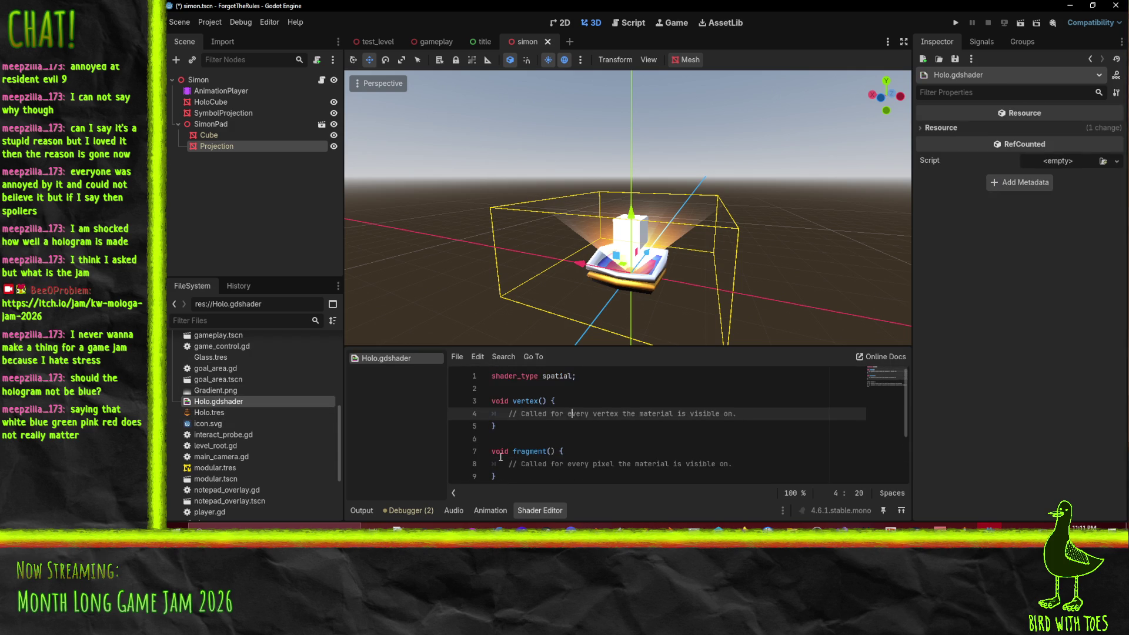
pyautogui.press('Down')
pyautogui.press('Down')
pyautogui.press('Down')
pyautogui.press('Home')
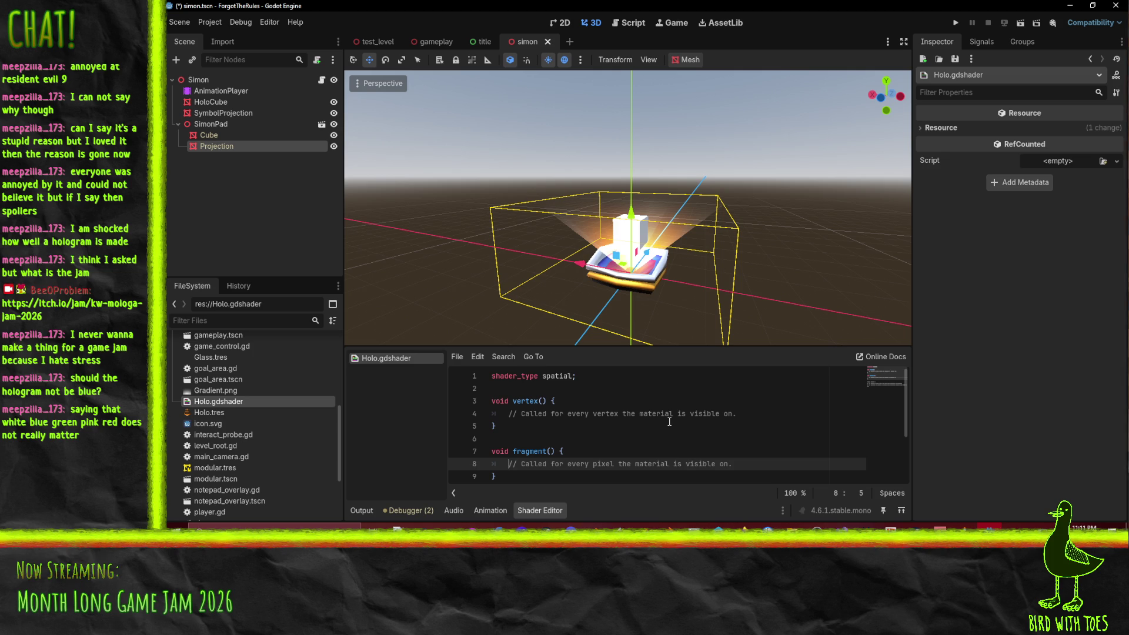
pyautogui.press('Up')
pyautogui.press('Up')
pyautogui.press('Up')
pyautogui.press('Up')
pyautogui.press('End')
pyautogui.press('Return')
pyautogui.press('Return')
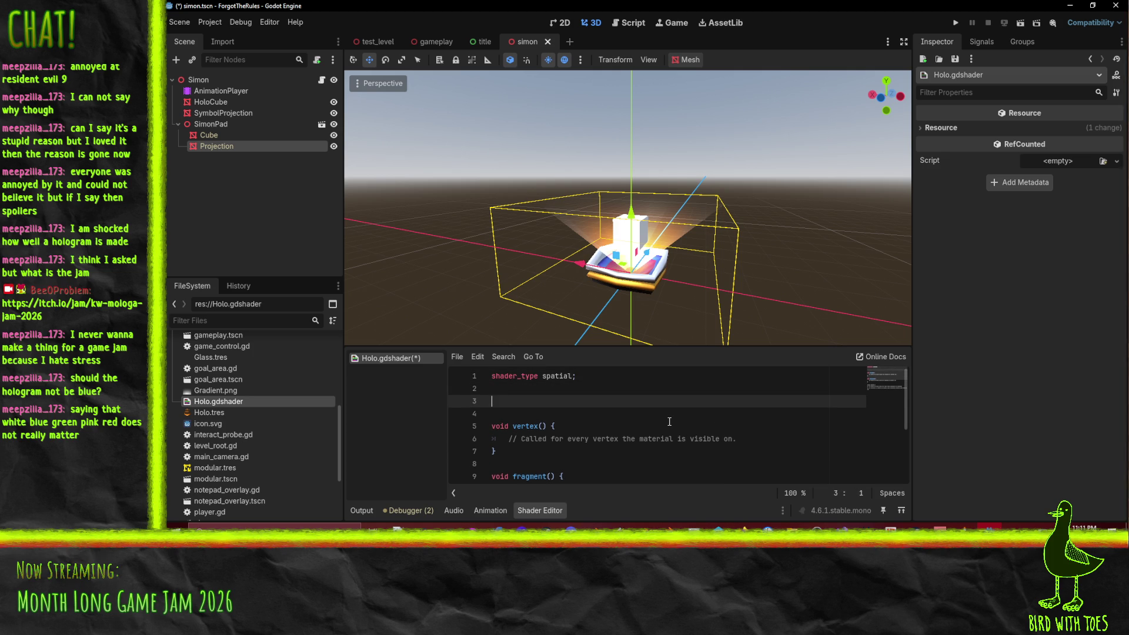
# Step: Type 'uniform texture albedo;' on line 3 and select that line
pyautogui.write('uniform te')
pyautogui.write('xture2')
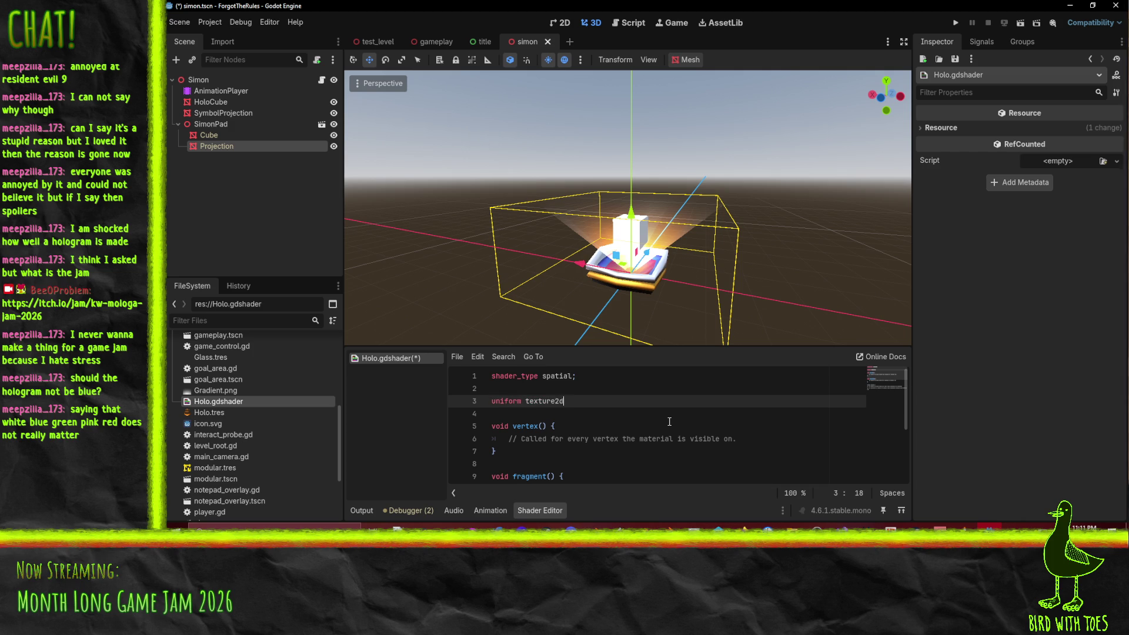
pyautogui.press('BackSpace')
pyautogui.write('albedo;')
pyautogui.press('Return')
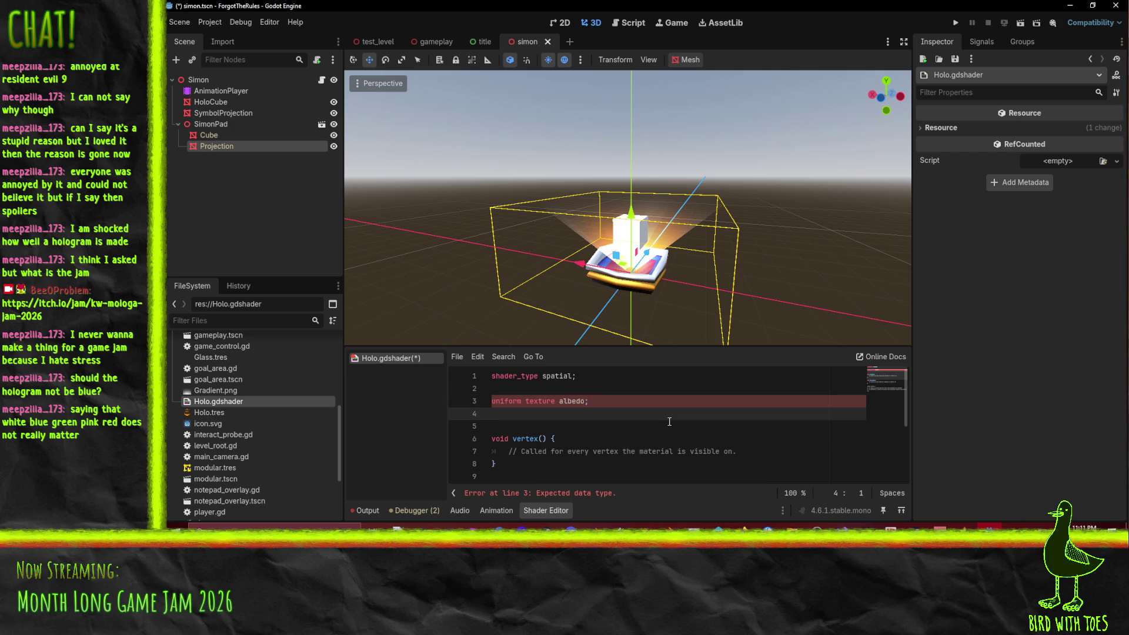
pyautogui.press('Up')
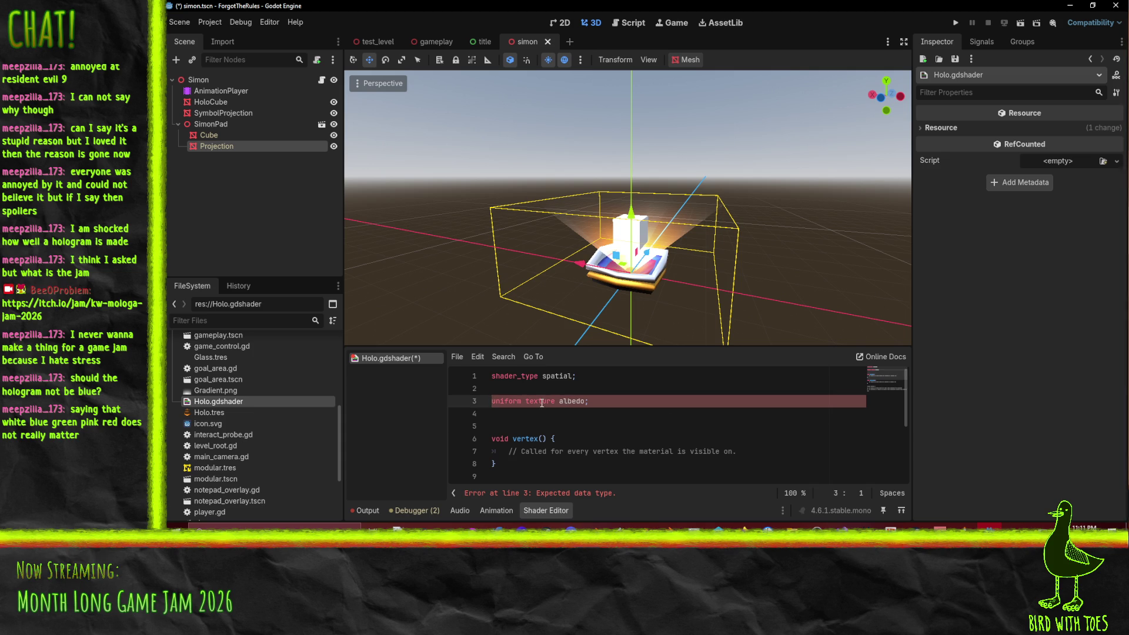
pyautogui.moveTo(612, 402); pyautogui.dragTo(492, 401)
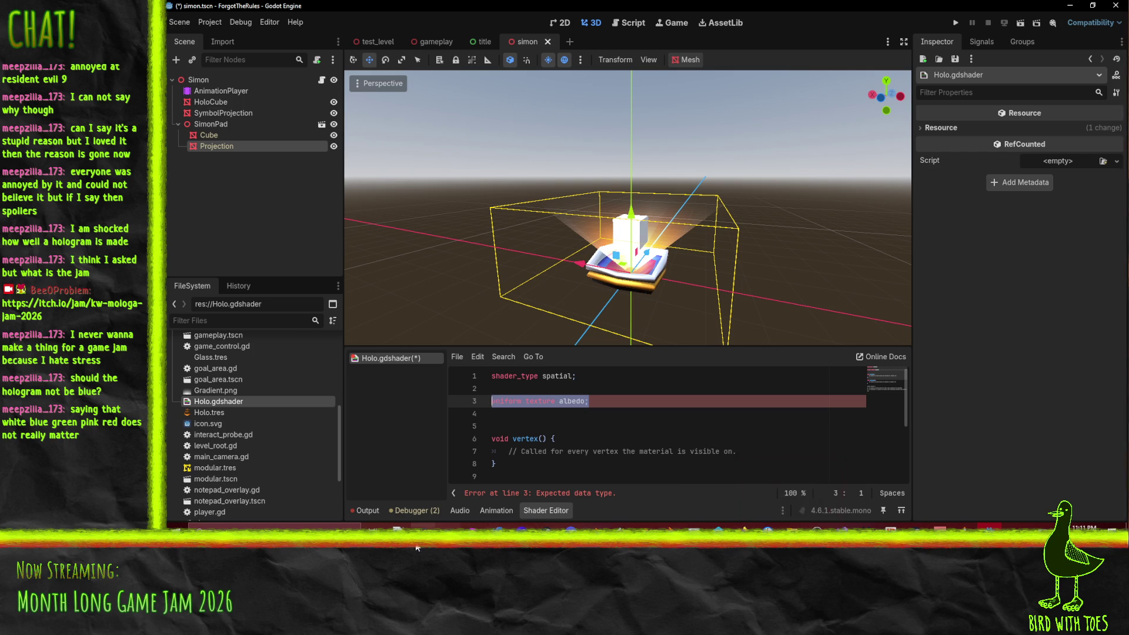
# Step: Bring up Notepad++'s Open File dialog in the GodotProjects folder
pyautogui.click(645, 525)
pyautogui.click(173, 17)
pyautogui.click(191, 39)
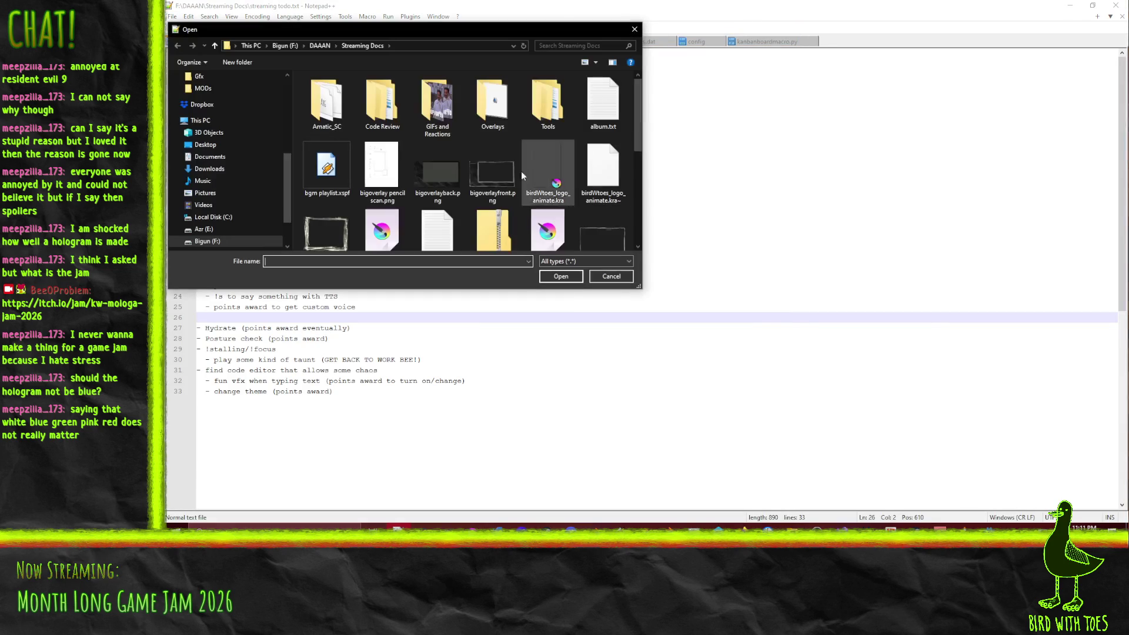
pyautogui.moveTo(343, 30); pyautogui.dragTo(1128, 36)
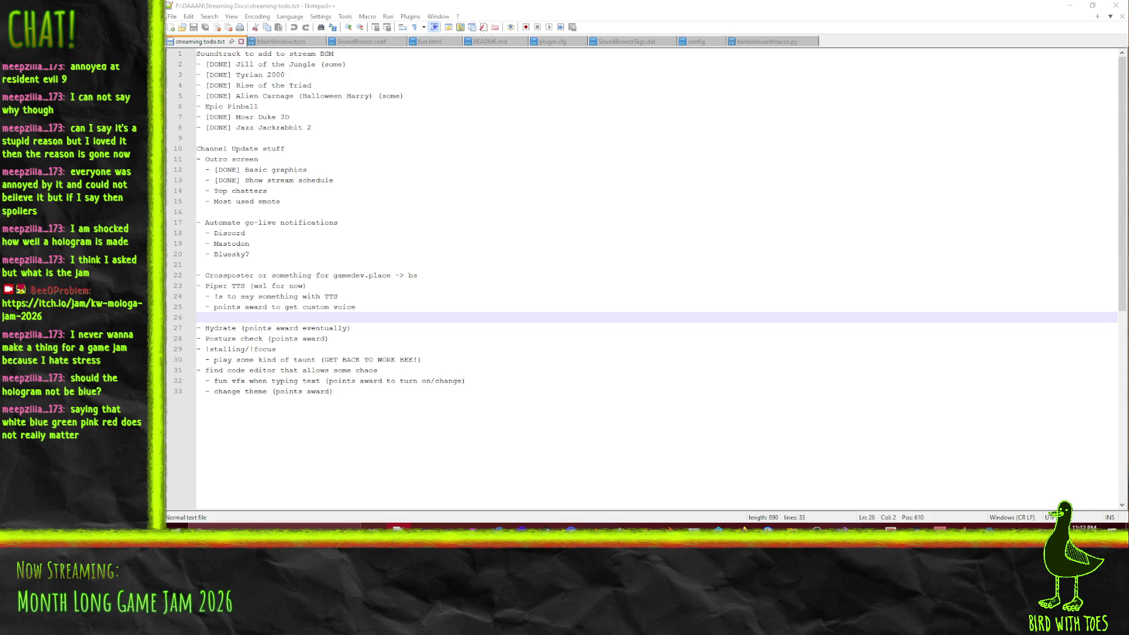
pyautogui.hotkey('ctrl', 'o')
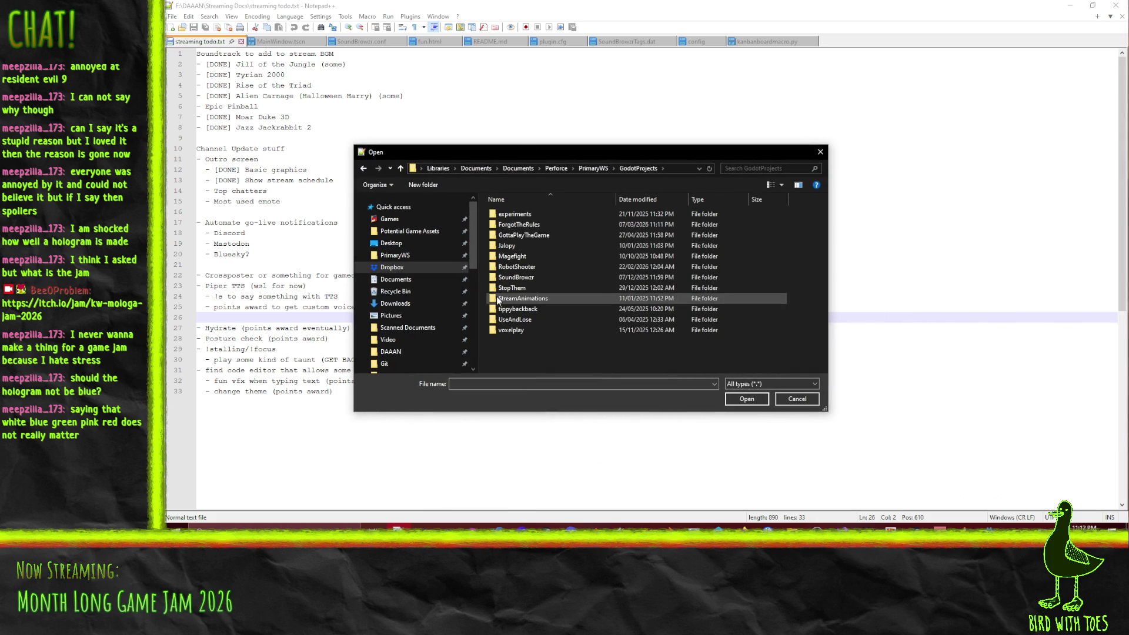
# Step: Open RobotShooter/Gfx/OutlineFun.gdshader, read its depth_texture uniform, then minimize Notepad++
pyautogui.doubleClick(507, 267)
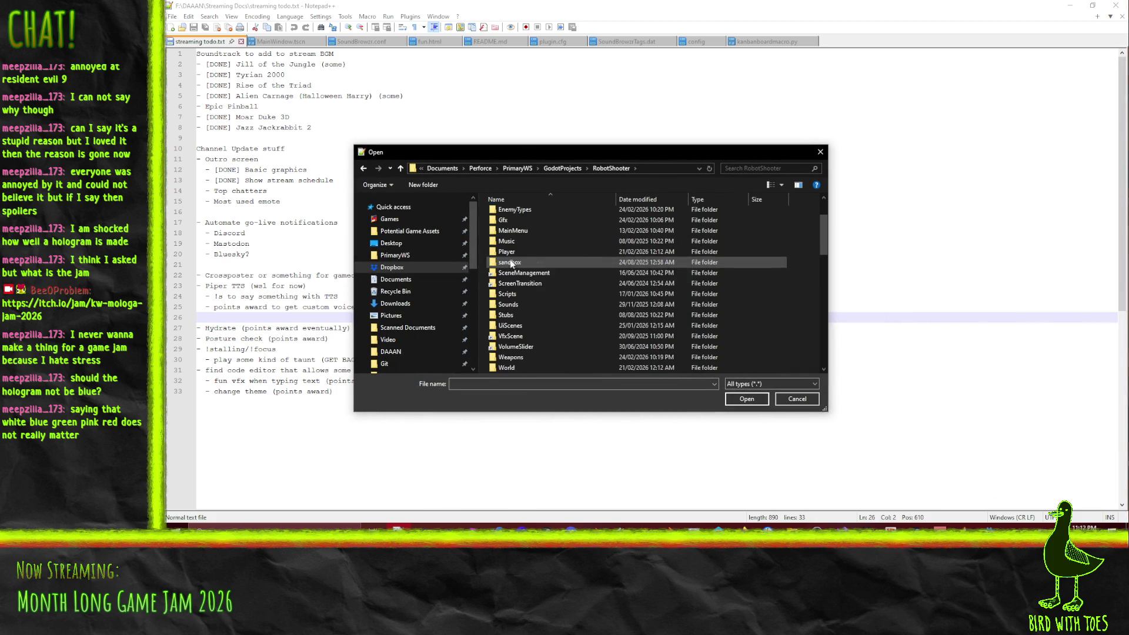
pyautogui.doubleClick(507, 278)
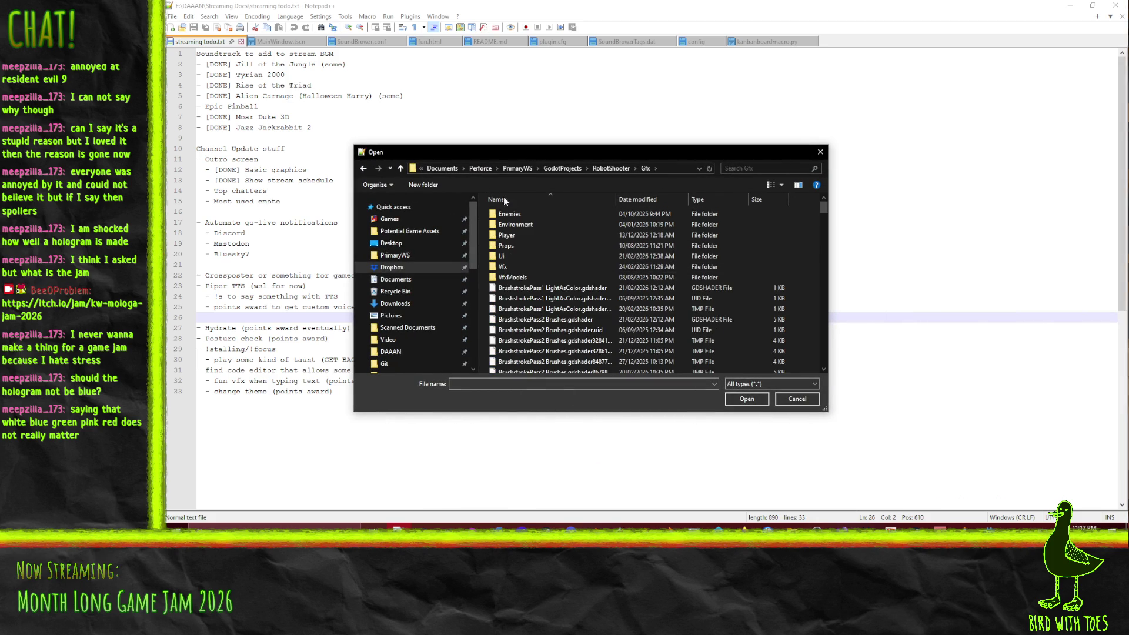
pyautogui.scroll(-3, 515, 250)
pyautogui.scroll(-3, 535, 264)
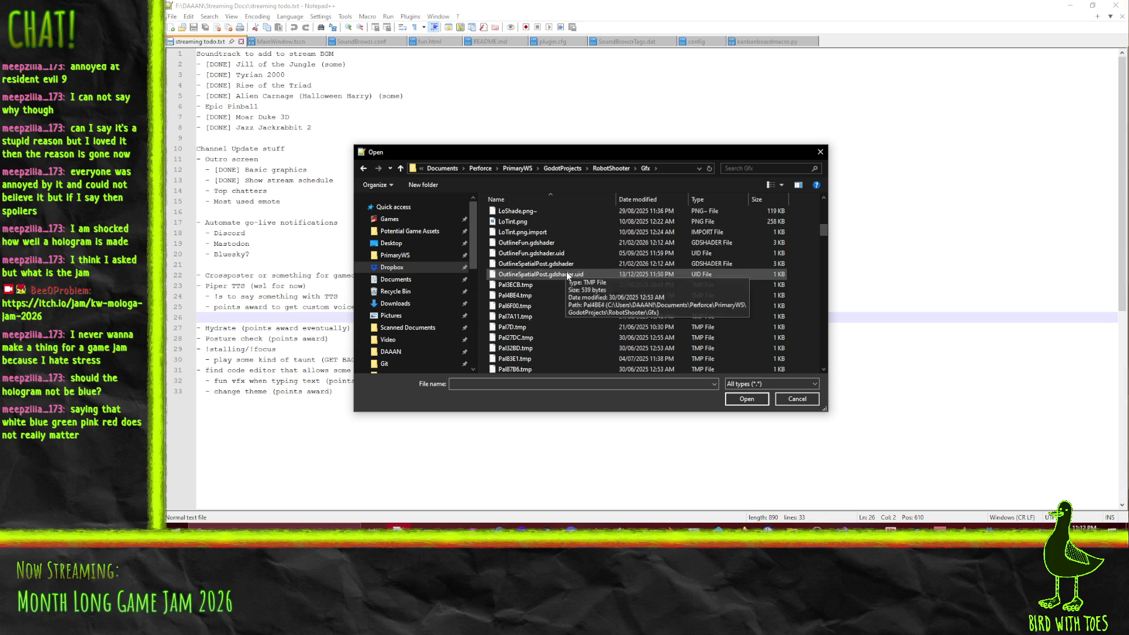
pyautogui.click(551, 264)
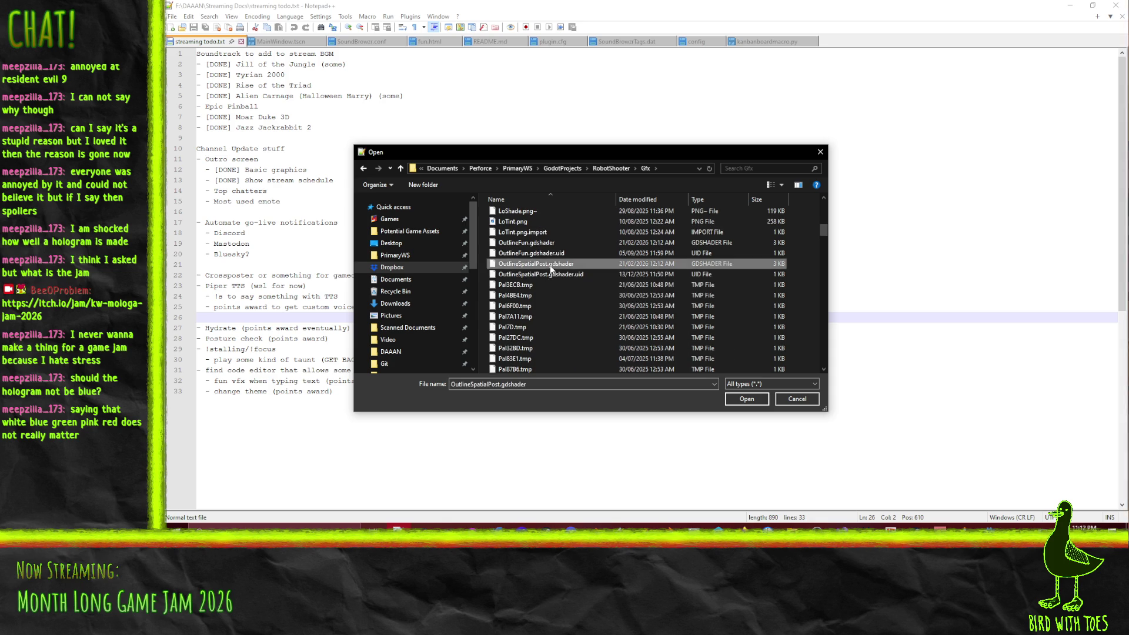
pyautogui.doubleClick(527, 242)
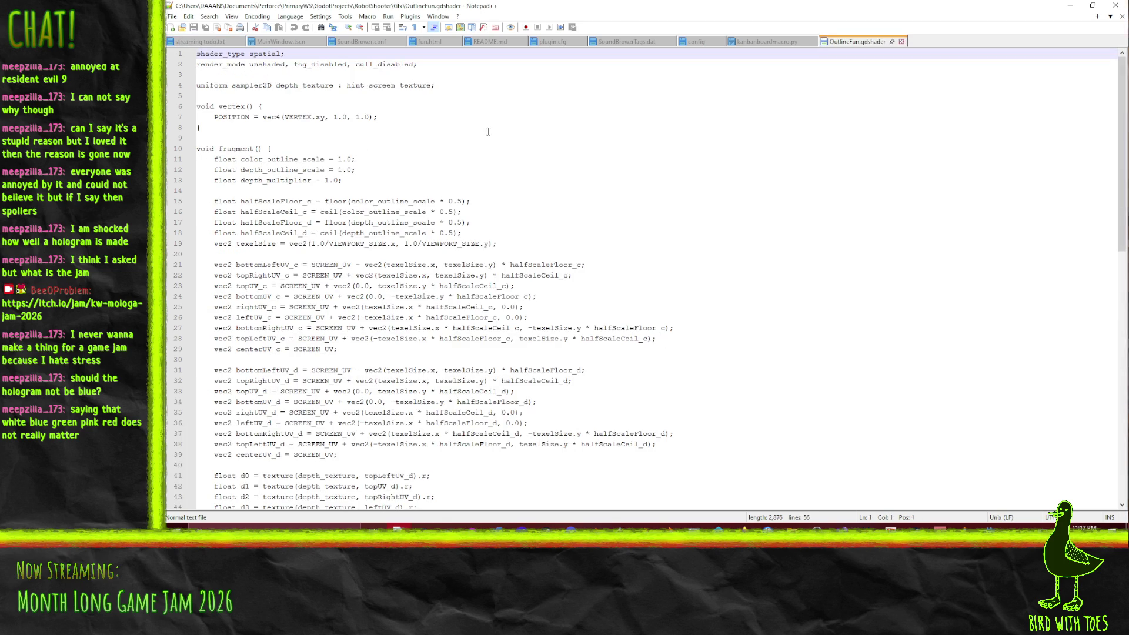
pyautogui.click(316, 85)
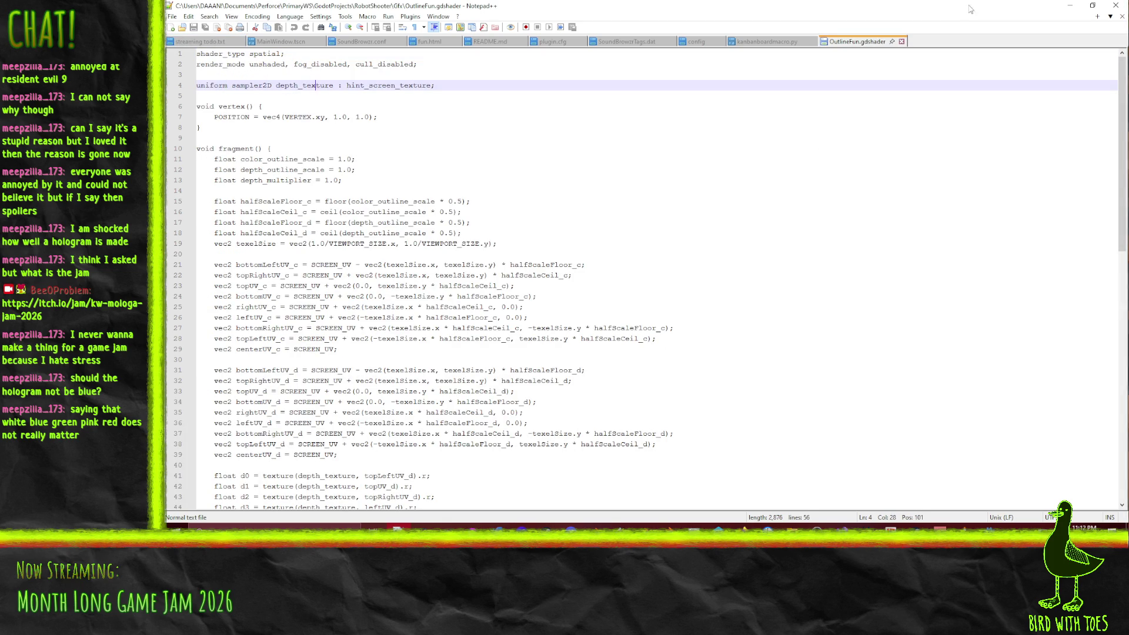
pyautogui.click(1070, 6)
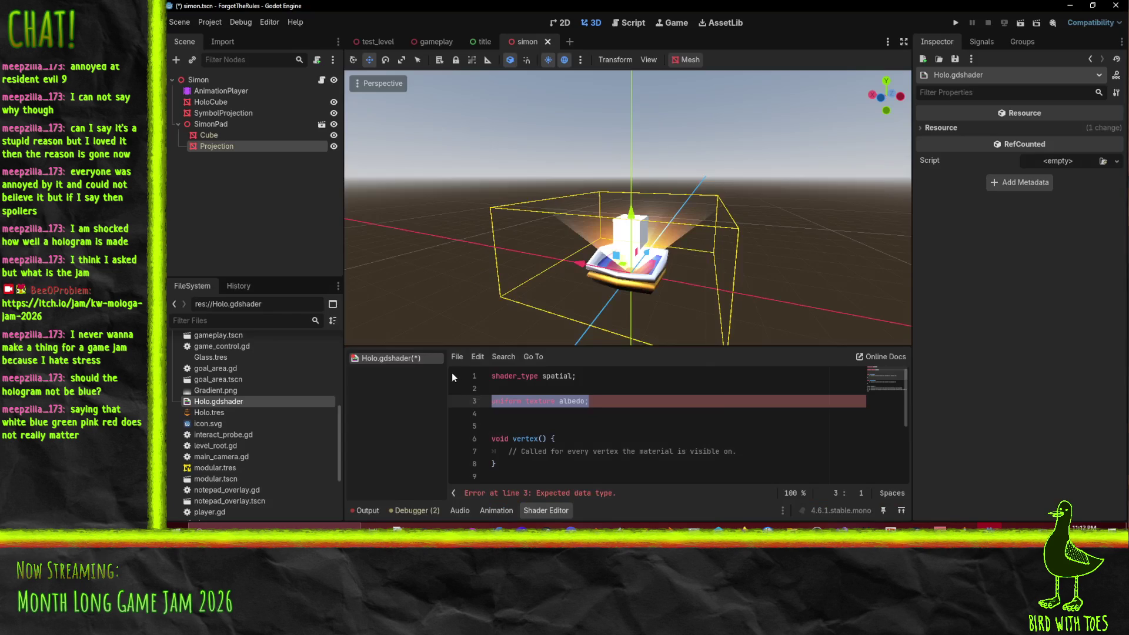
# Step: Change the albedo uniform to sampler2D and add 'uniform float freq;' below it
pyautogui.click(556, 402)
pyautogui.doubleClick(556, 401)
pyautogui.write('samp')
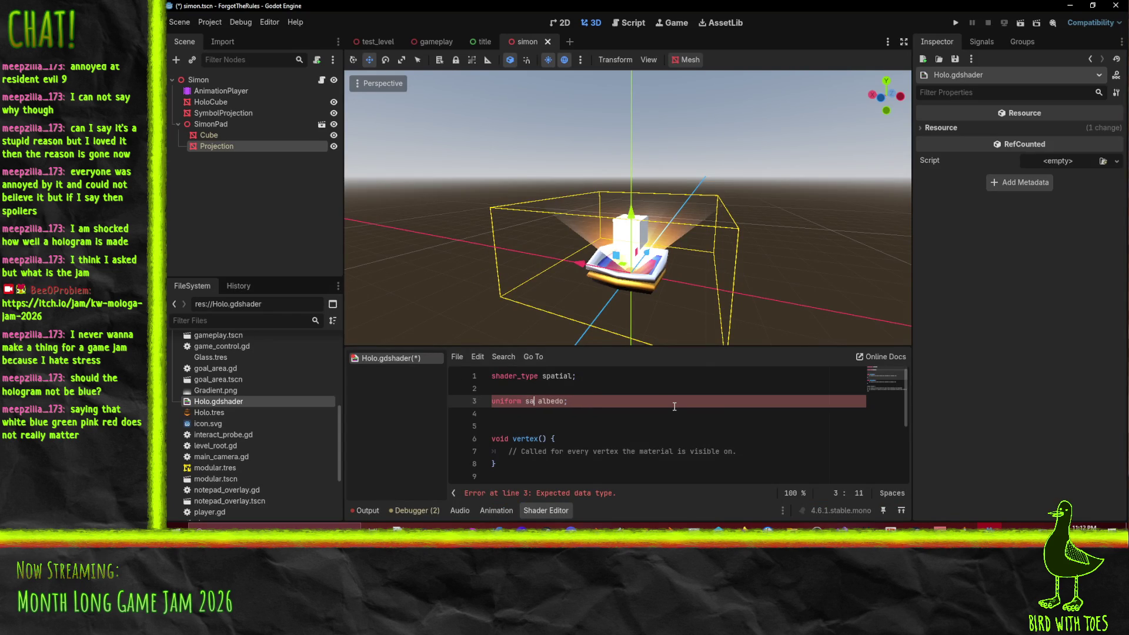
pyautogui.write('ler2D')
pyautogui.press('Return')
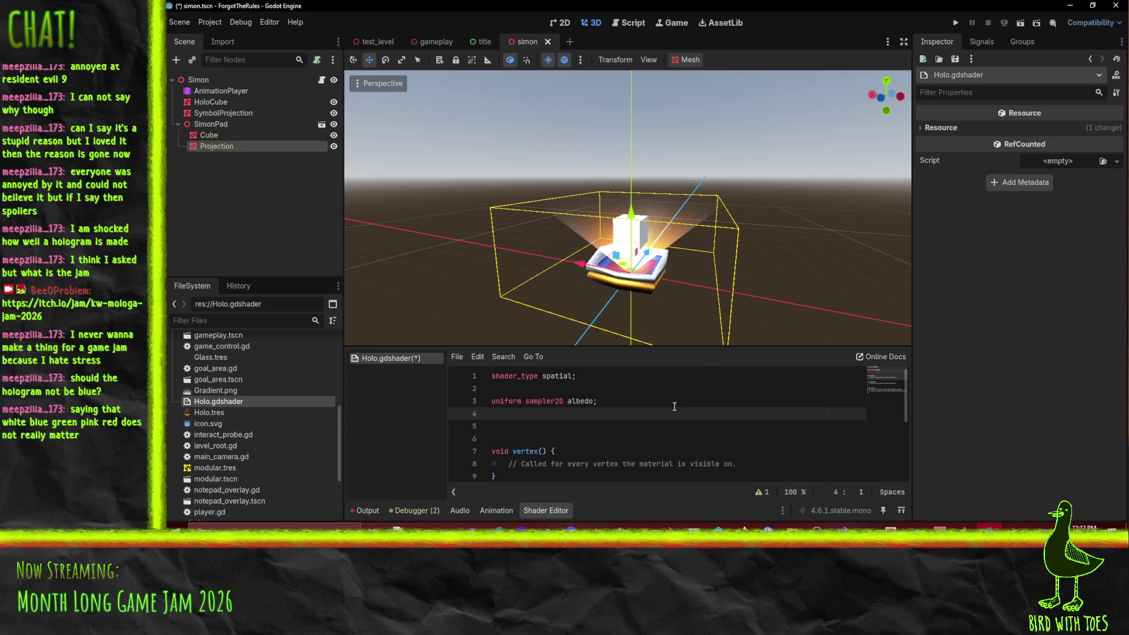
pyautogui.write('unfor')
pyautogui.write('m float')
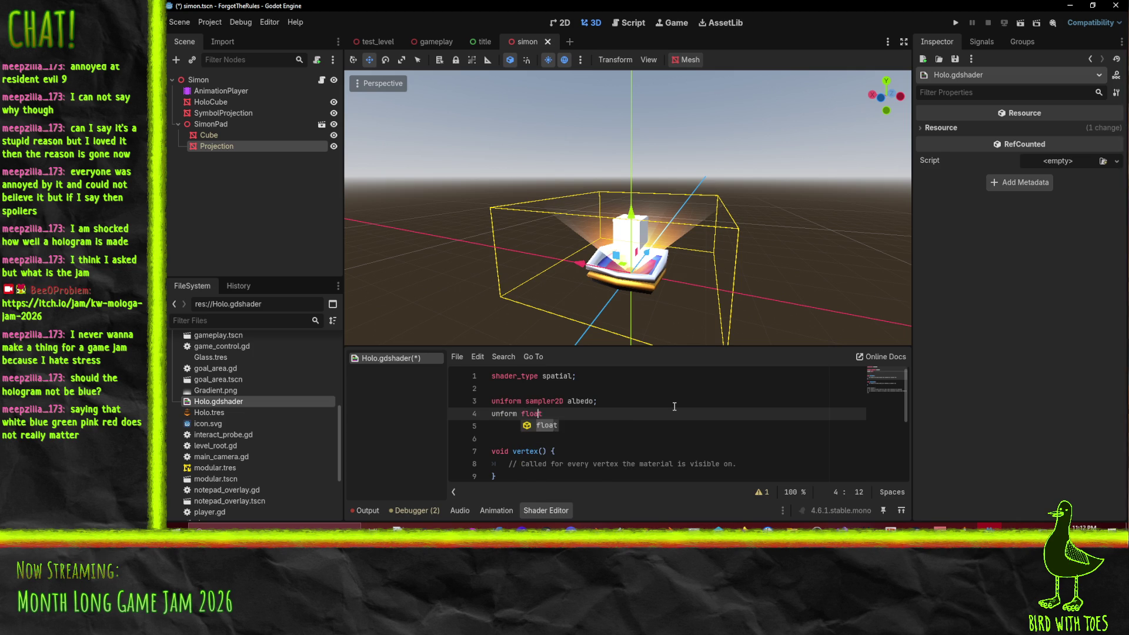
pyautogui.press('Home')
pyautogui.press('Right')
pyautogui.press('Right')
pyautogui.write('i')
pyautogui.press('End')
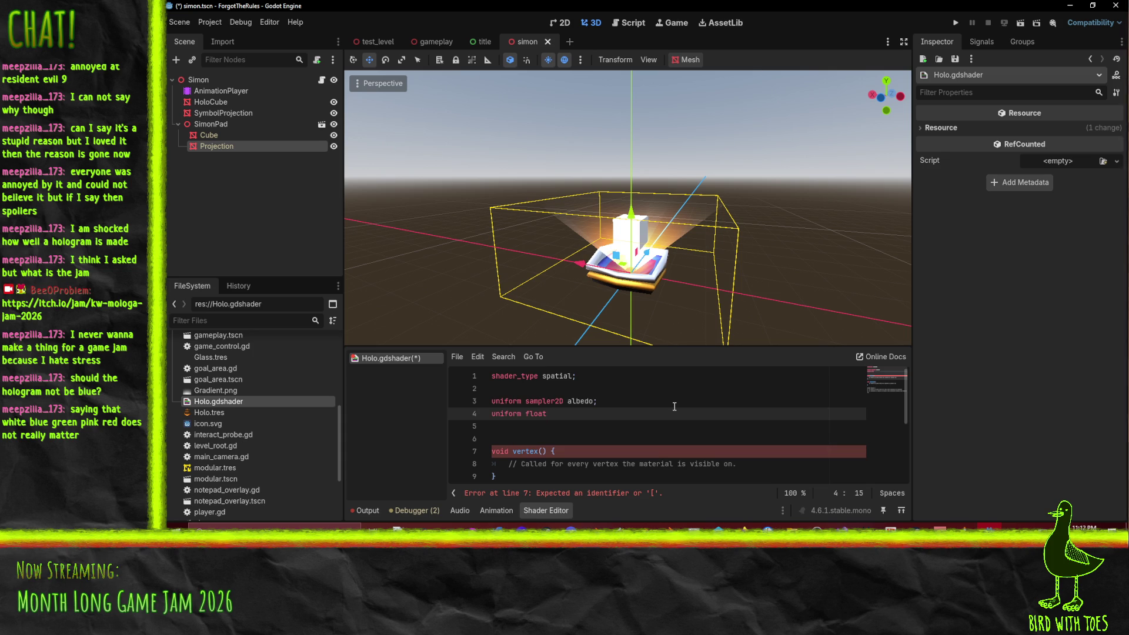
pyautogui.write('req;')
# Step: Replace the fragment placeholder comment with the start of an ALPHA = cos line
pyautogui.rightClick(675, 406)
pyautogui.press('Escape')
pyautogui.scroll(-2, 597, 435)
pyautogui.click(735, 443)
pyautogui.scroll(1, 735, 444)
pyautogui.scroll(-1, 759, 424)
pyautogui.hotkey('shift', 'Home')
pyautogui.press('BackSpace')
pyautogui.write('ALPHA = cos')
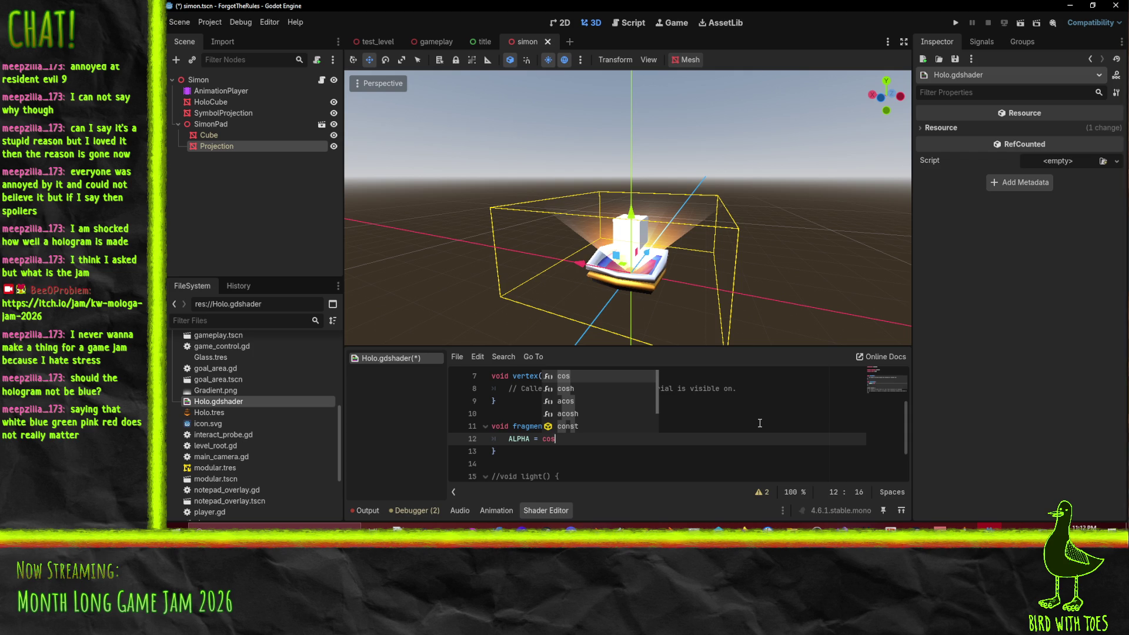
pyautogui.press('Return')
# Step: Complete the expression as ALPHA = cos(TIME + SCREEN_UV.y * freq)
pyautogui.scroll(2, 699, 395)
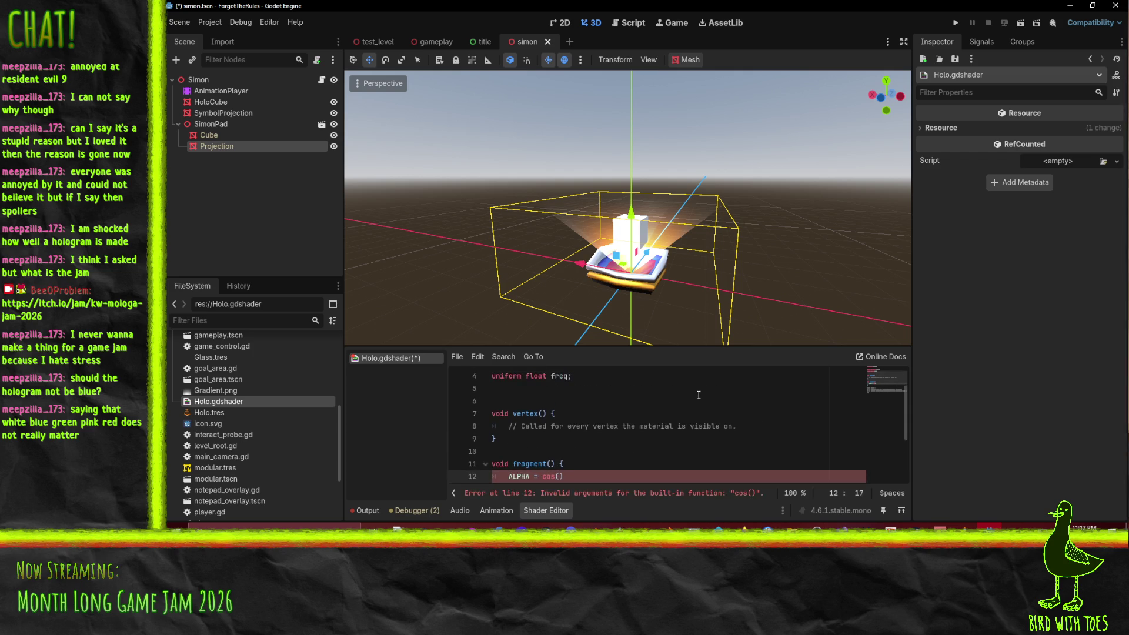
pyautogui.scroll(-1, 702, 393)
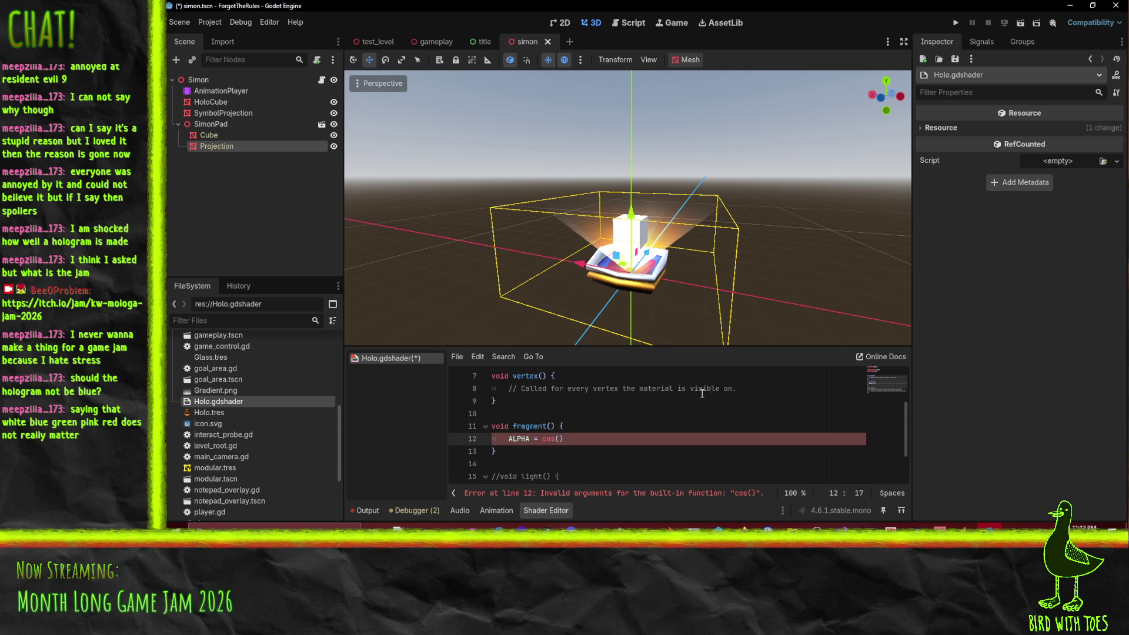
pyautogui.scroll(1, 702, 393)
pyautogui.write('TIME +')
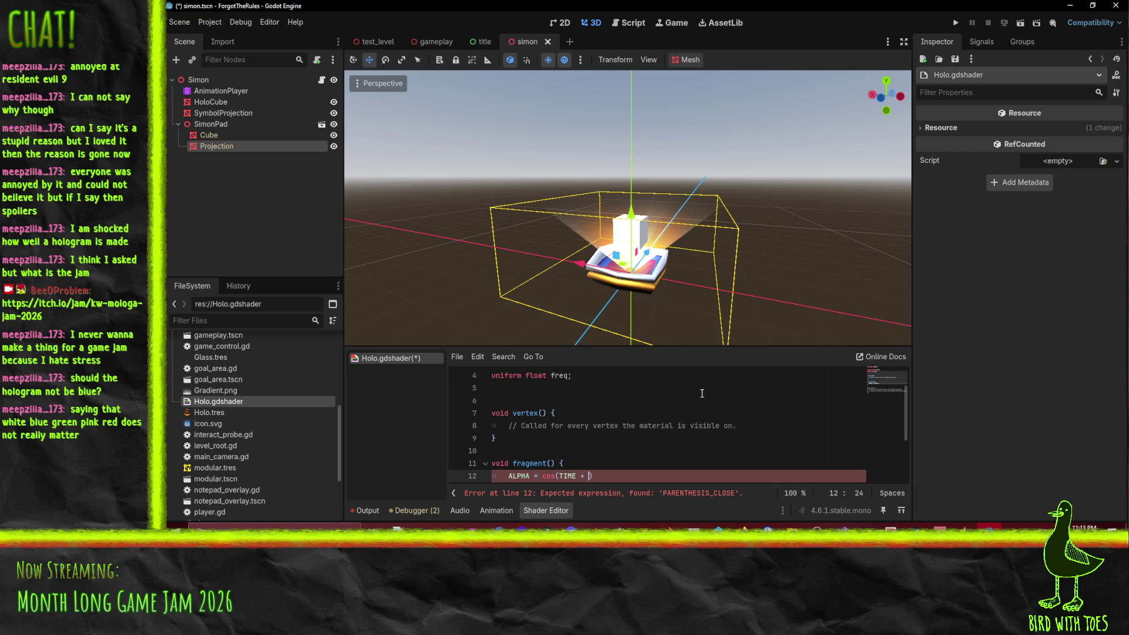
pyautogui.write('y')
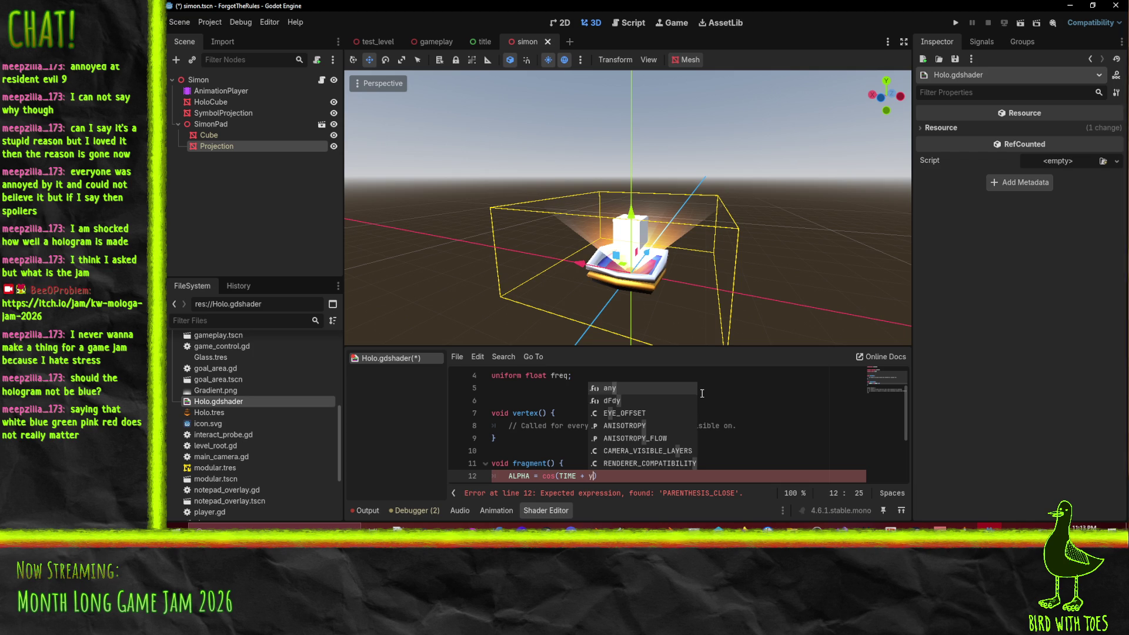
pyautogui.press('BackSpace')
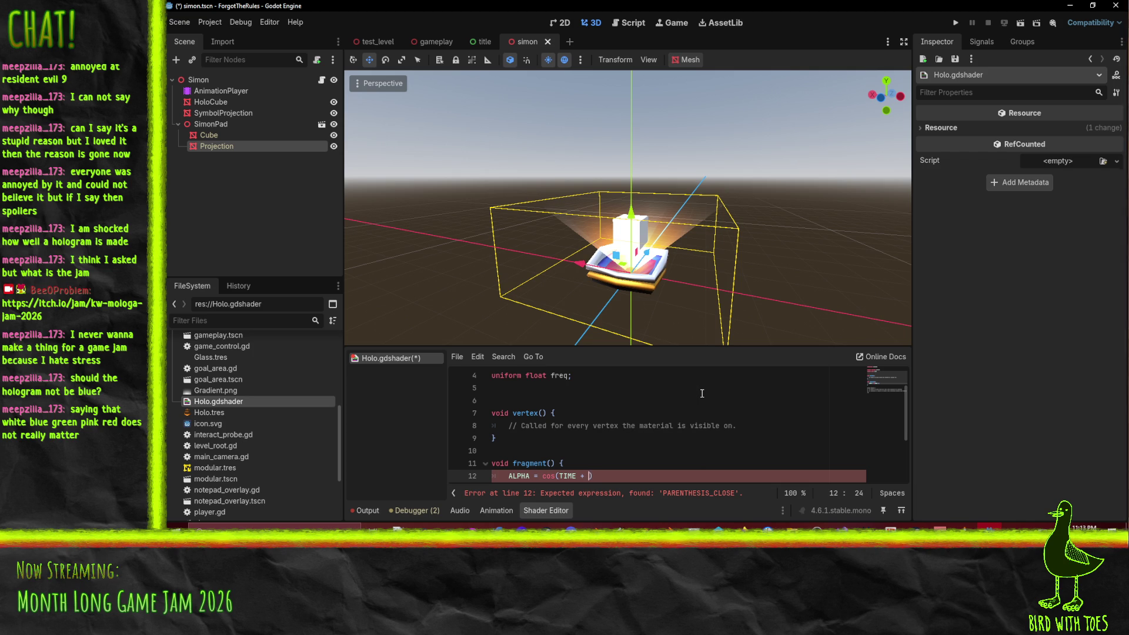
pyautogui.write('SCREEN_UV')
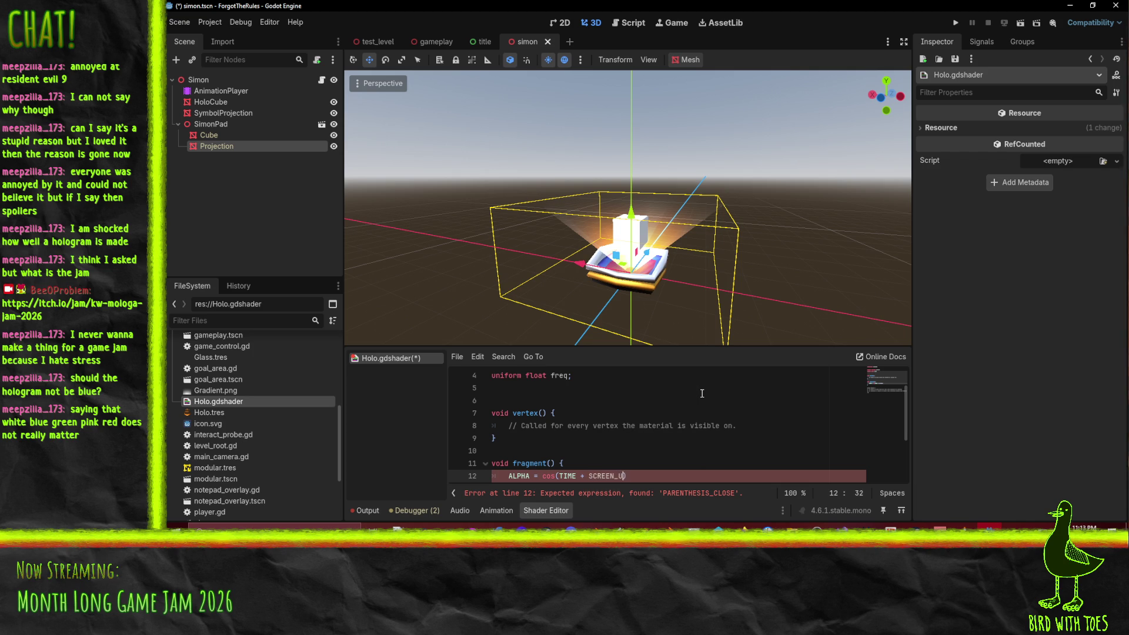
pyautogui.write('.y')
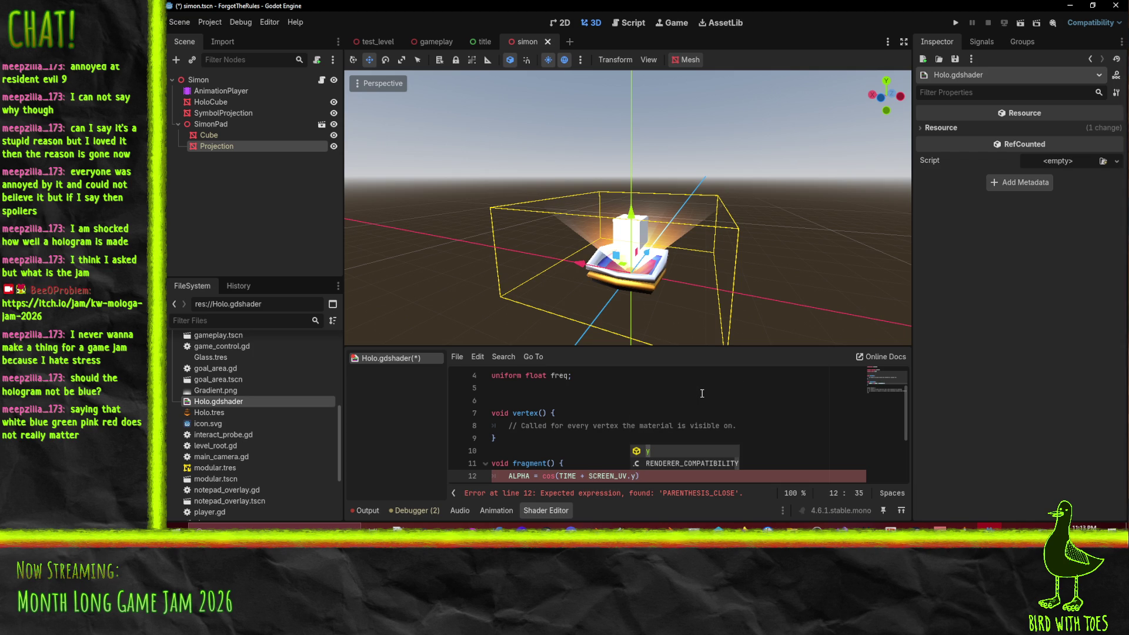
pyautogui.write(' * freq')
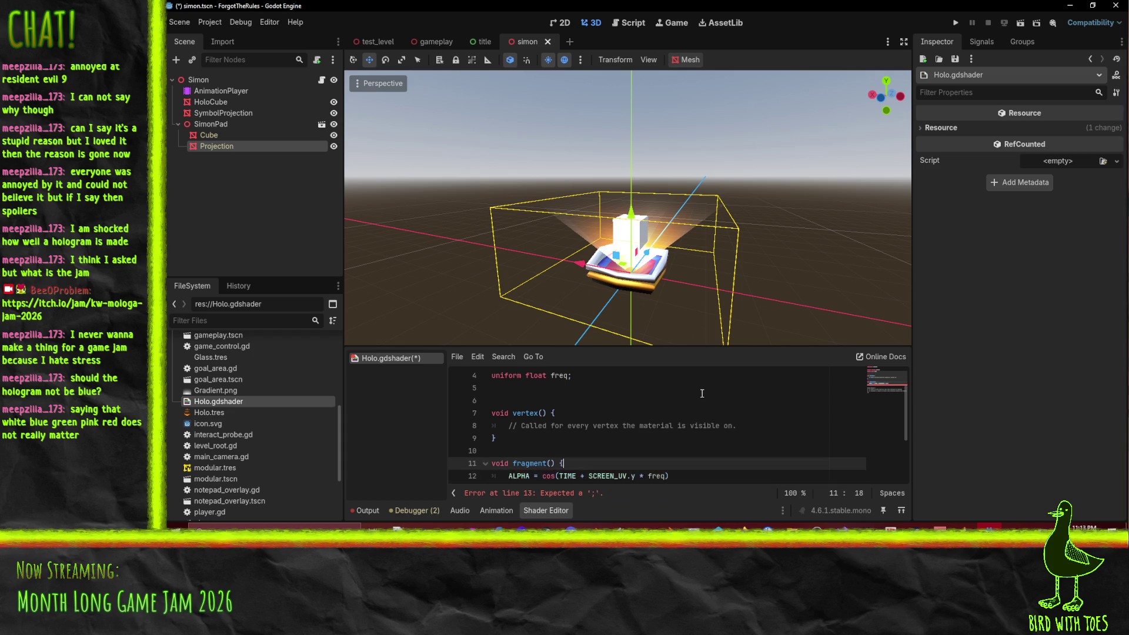
# Step: Give the freq uniform a default of 20 and save the shader
pyautogui.click(569, 378)
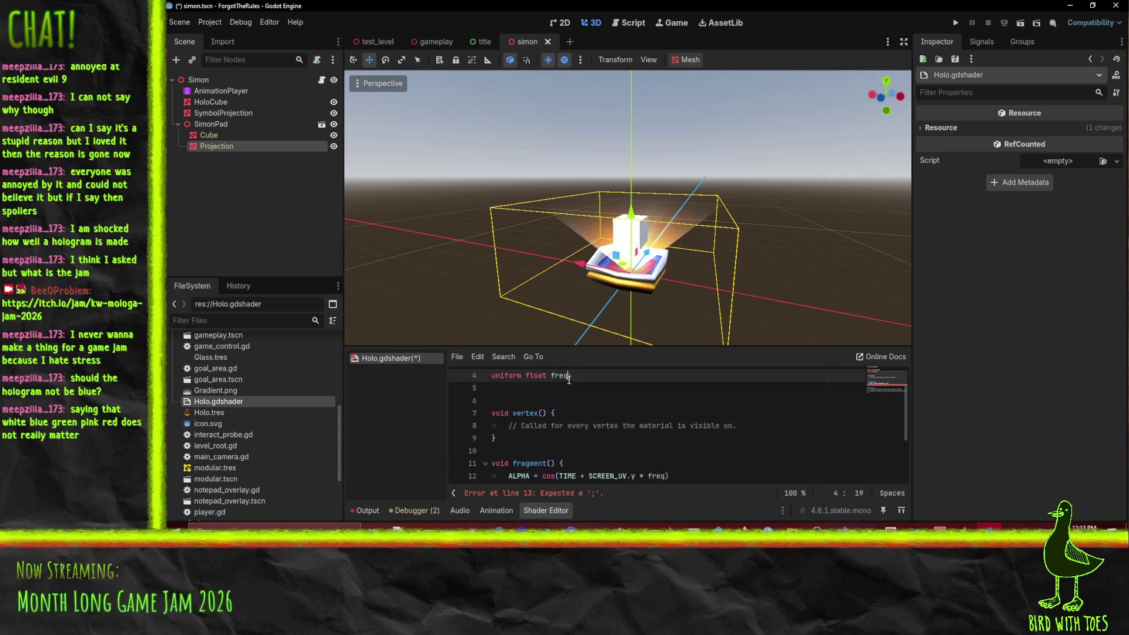
pyautogui.write('= ')
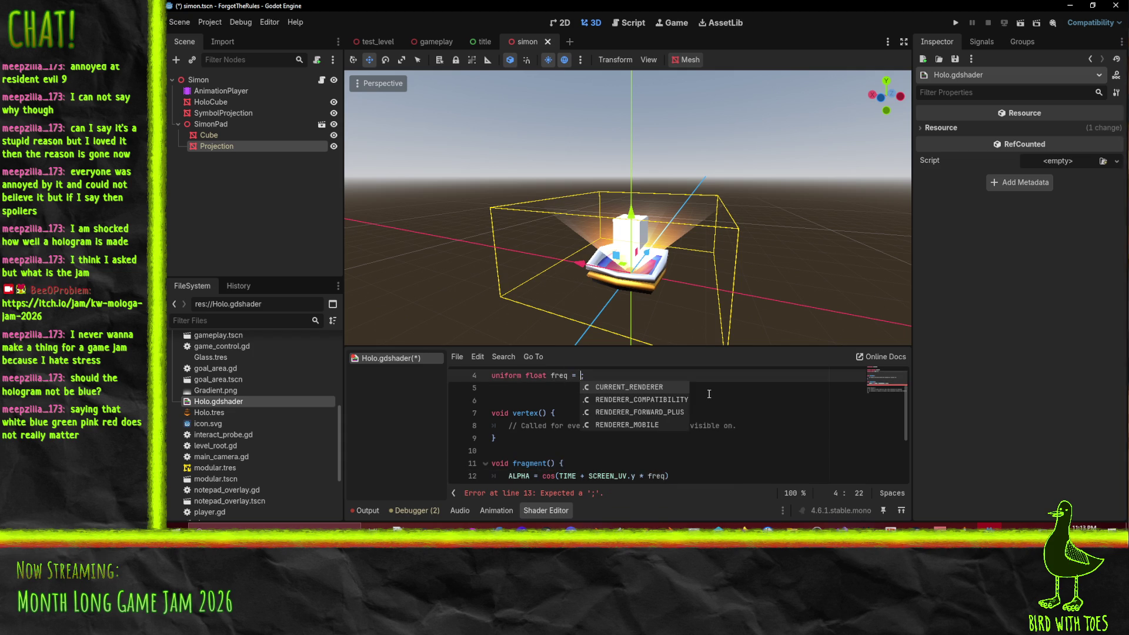
pyautogui.write('20')
pyautogui.click(709, 394)
pyautogui.click(761, 462)
pyautogui.hotkey('ctrl', 's')
pyautogui.scroll(-3, 693, 438)
pyautogui.click(712, 387)
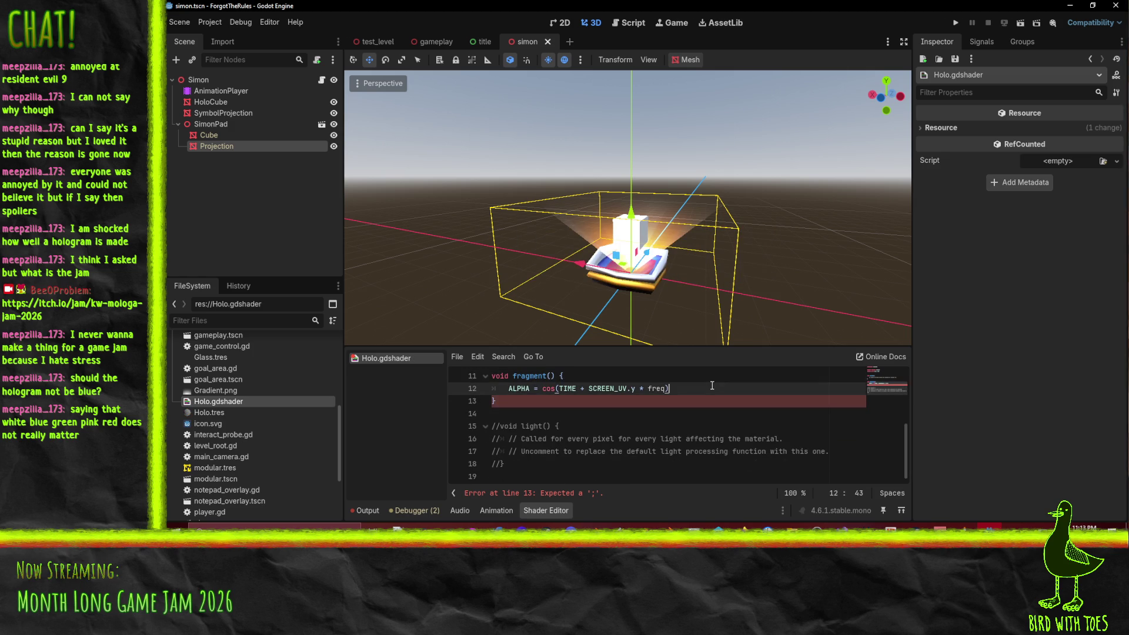
pyautogui.hotkey('ctrl', 's')
pyautogui.scroll(1, 700, 397)
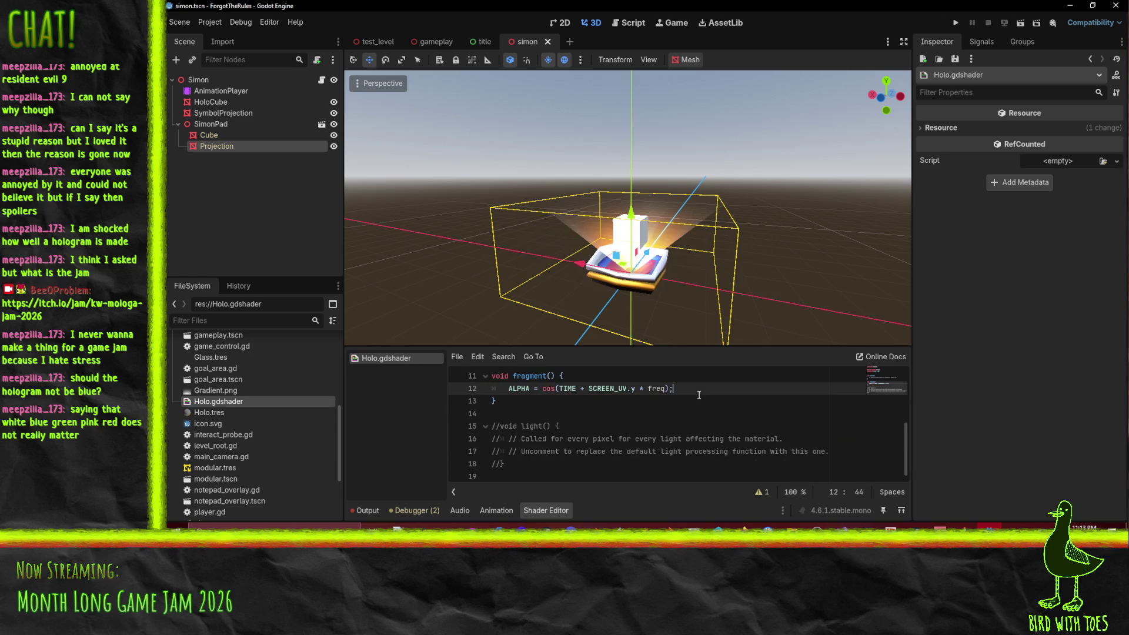
pyautogui.scroll(1, 691, 399)
pyautogui.hotkey('ctrl', 'shift', 'Return')
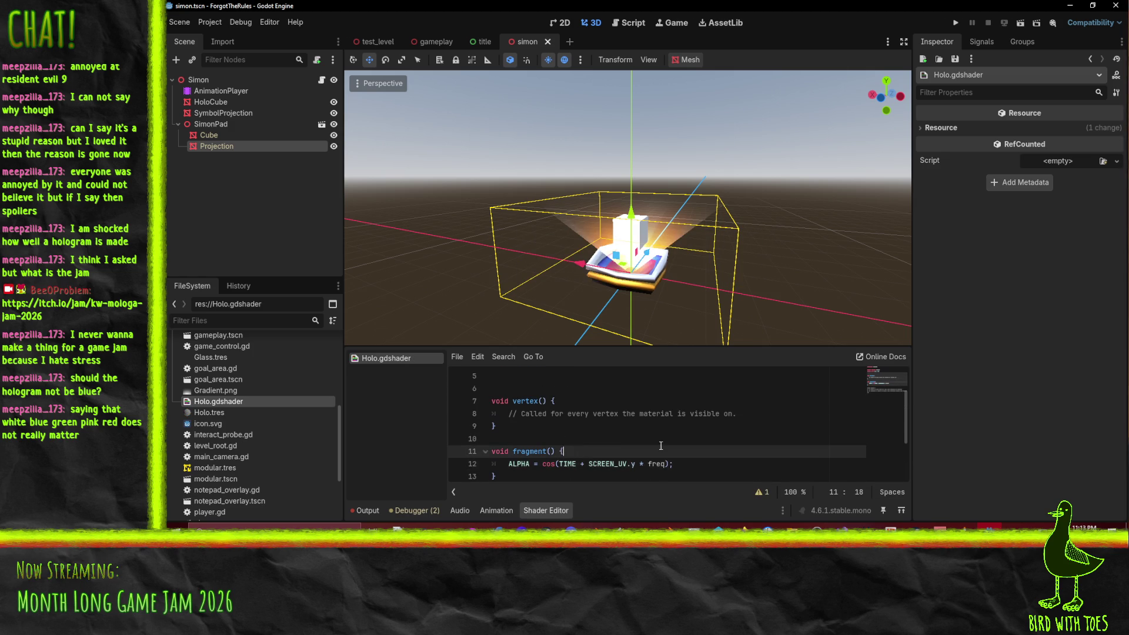
# Step: Write ALBEDO = texture(albedo, UV); then cut the texture call back out
pyautogui.write('ALBEDO +')
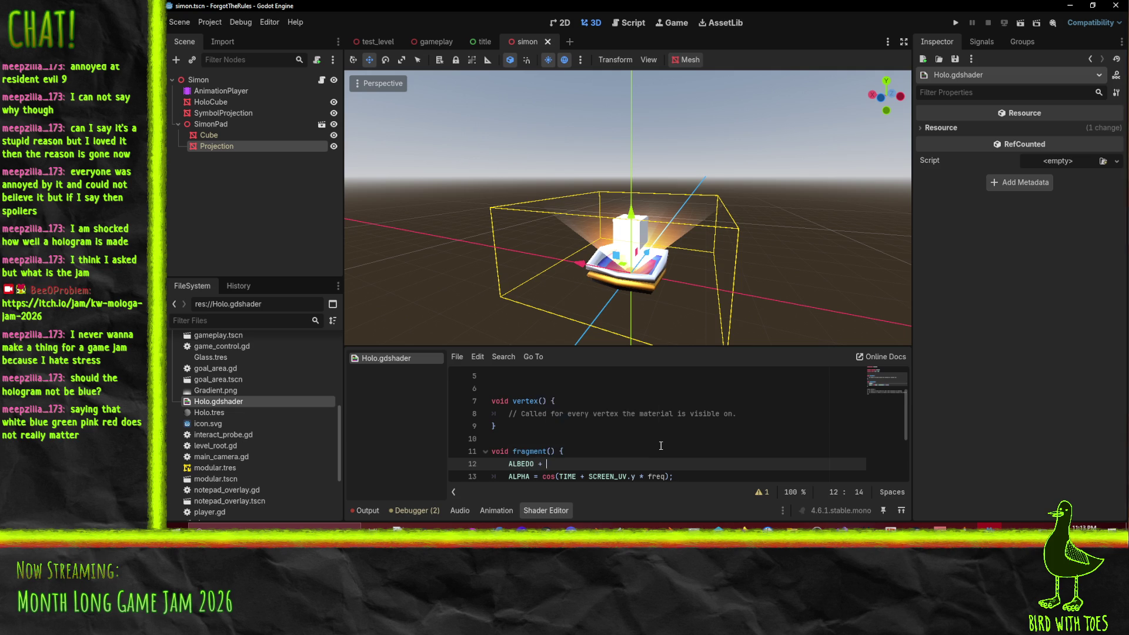
pyautogui.press('BackSpace')
pyautogui.press('BackSpace')
pyautogui.write('= ')
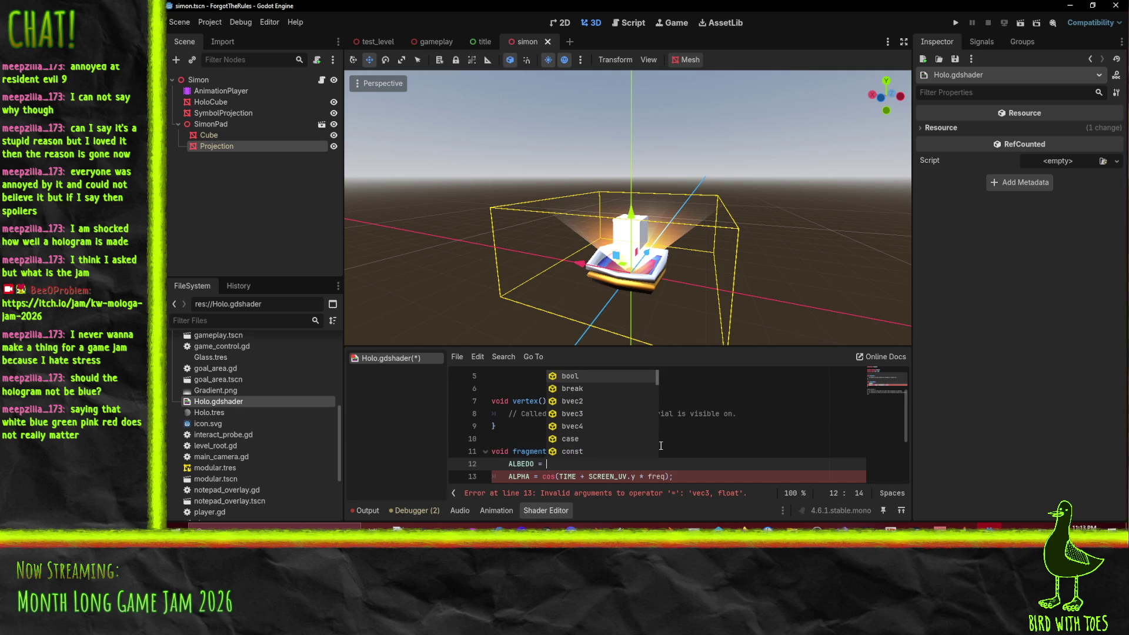
pyautogui.write('texture(')
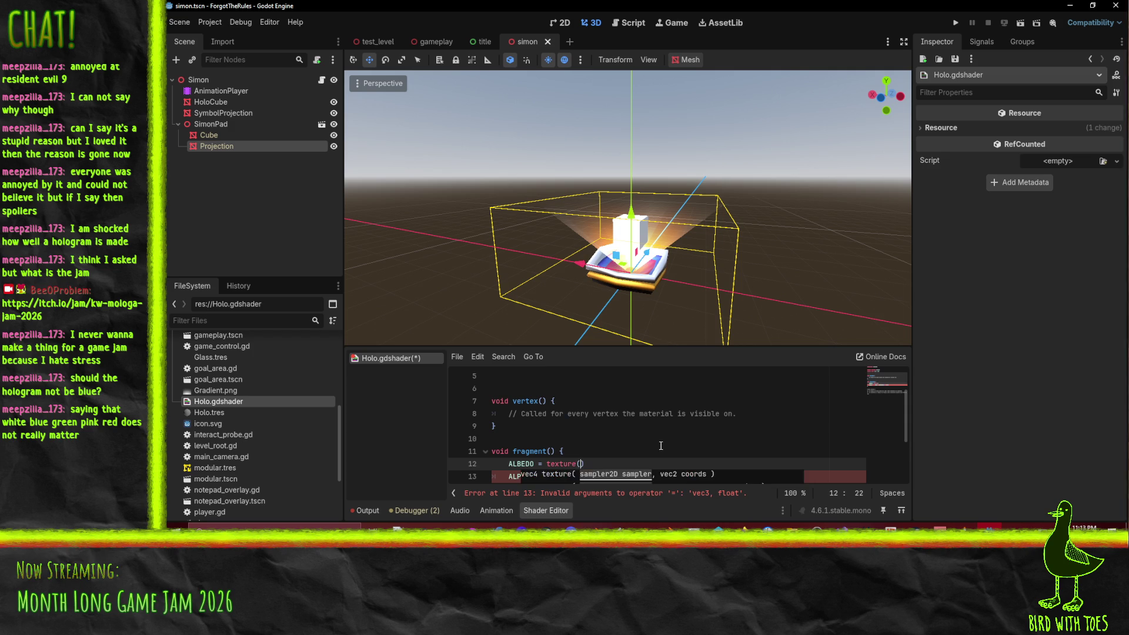
pyautogui.write('albedo')
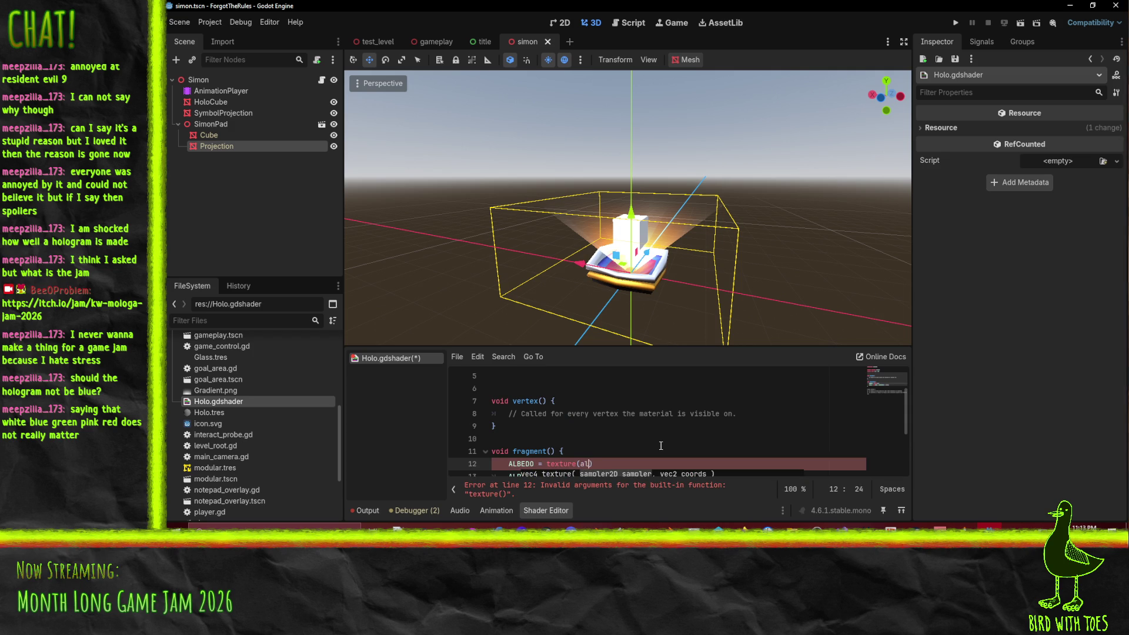
pyautogui.write(', UV')
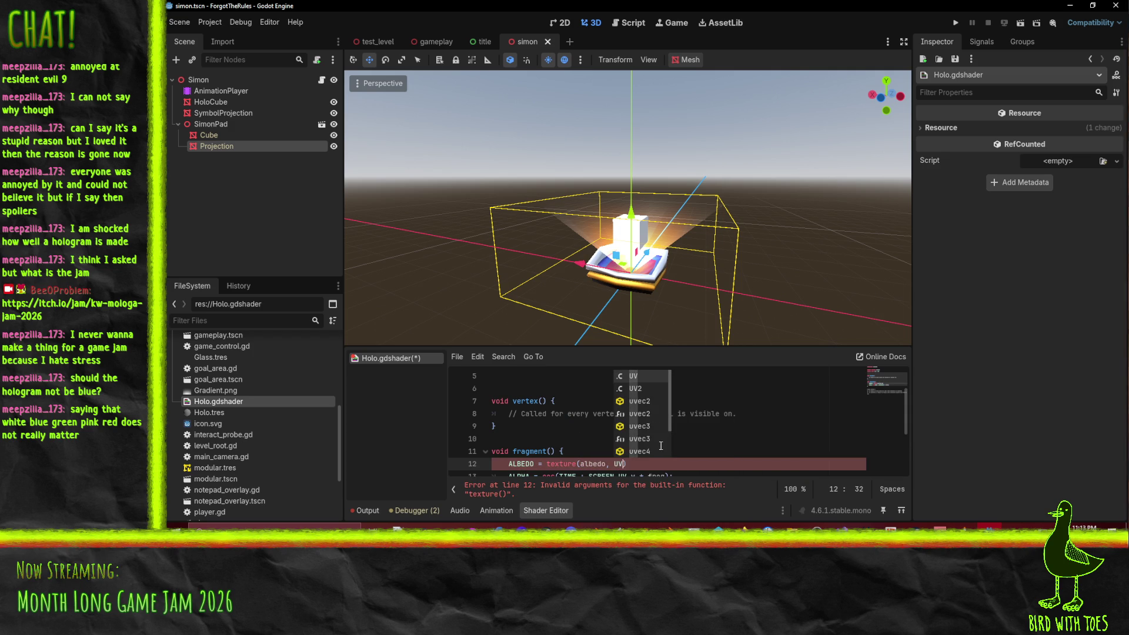
pyautogui.write(');')
pyautogui.press('Down')
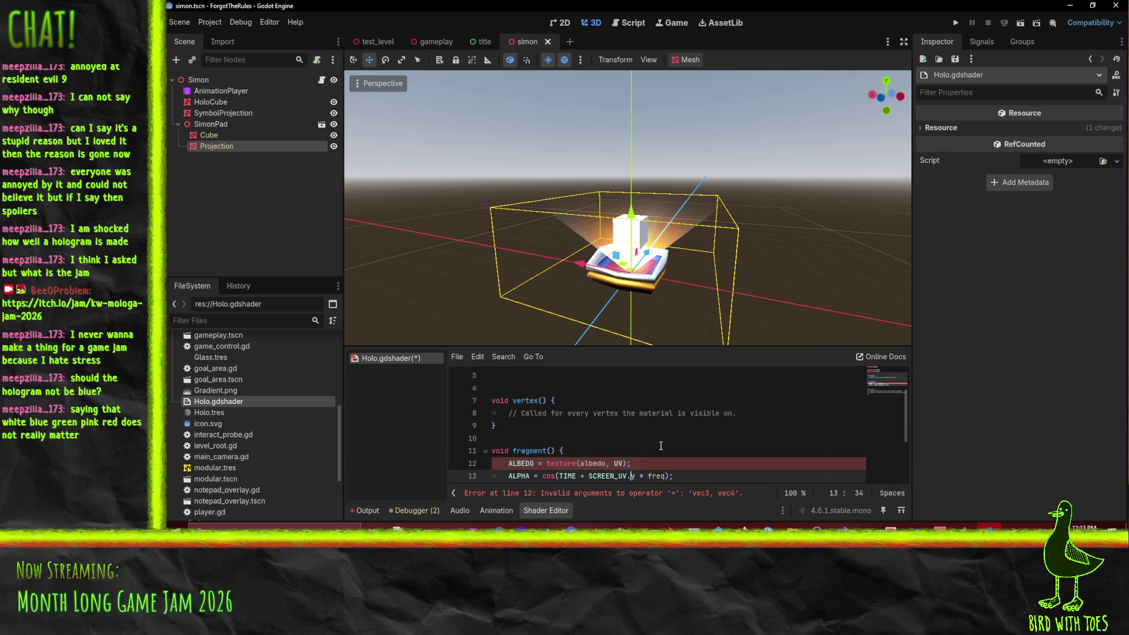
pyautogui.press('Up')
pyautogui.press('Left')
pyautogui.press('Left')
pyautogui.press('Left')
pyautogui.hotkey('shift', 'End')
pyautogui.hotkey('shift', 'Left')
pyautogui.press('Delete')
# Step: Declare vec4 tex = texture(albedo, UV); above and set ALBEDO = tex.rgb
pyautogui.hotkey('ctrl', 'shift', 'Return')
pyautogui.write('vec')
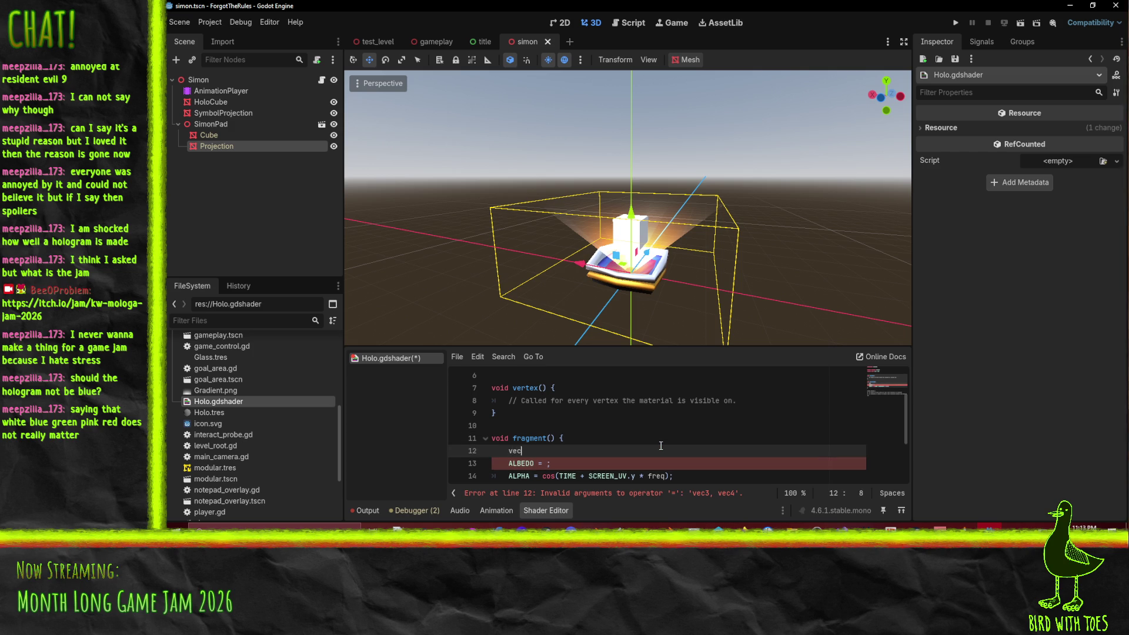
pyautogui.write('4 tex =')
pyautogui.write('texture(albedo, UV)')
pyautogui.press('Down')
pyautogui.press('Left')
pyautogui.write('tex.rgb')
# Step: Multiply the cosine stripe ALPHA by tex.a and save the shader
pyautogui.press('Down')
pyautogui.press('End')
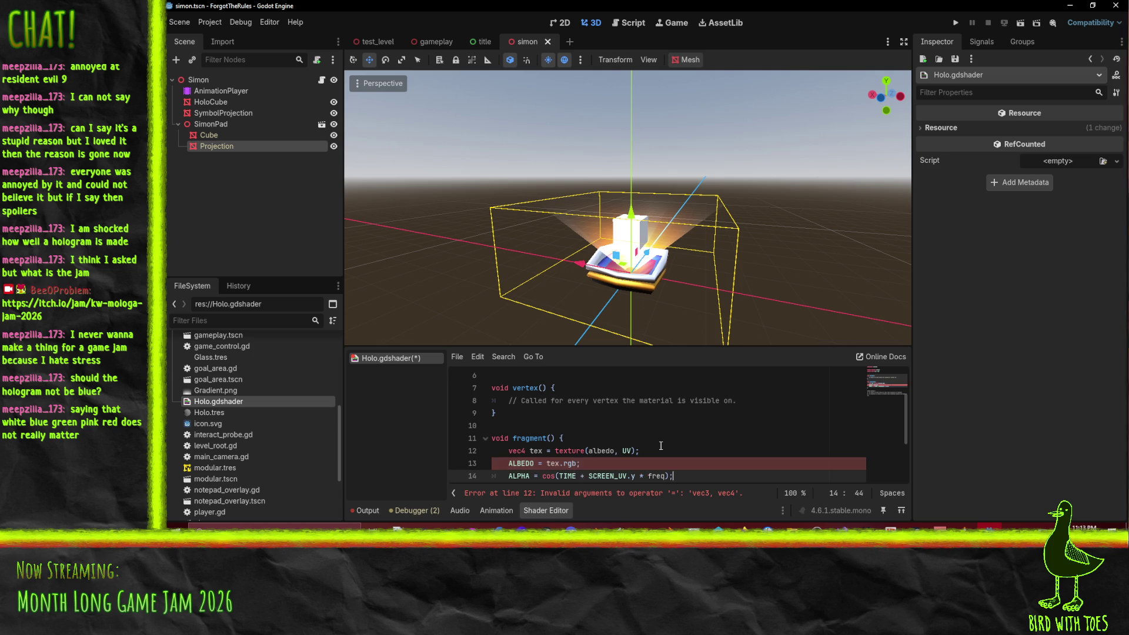
pyautogui.press('Left')
pyautogui.press('Left')
pyautogui.press('Left')
pyautogui.press('Left')
pyautogui.write('tex.a *')
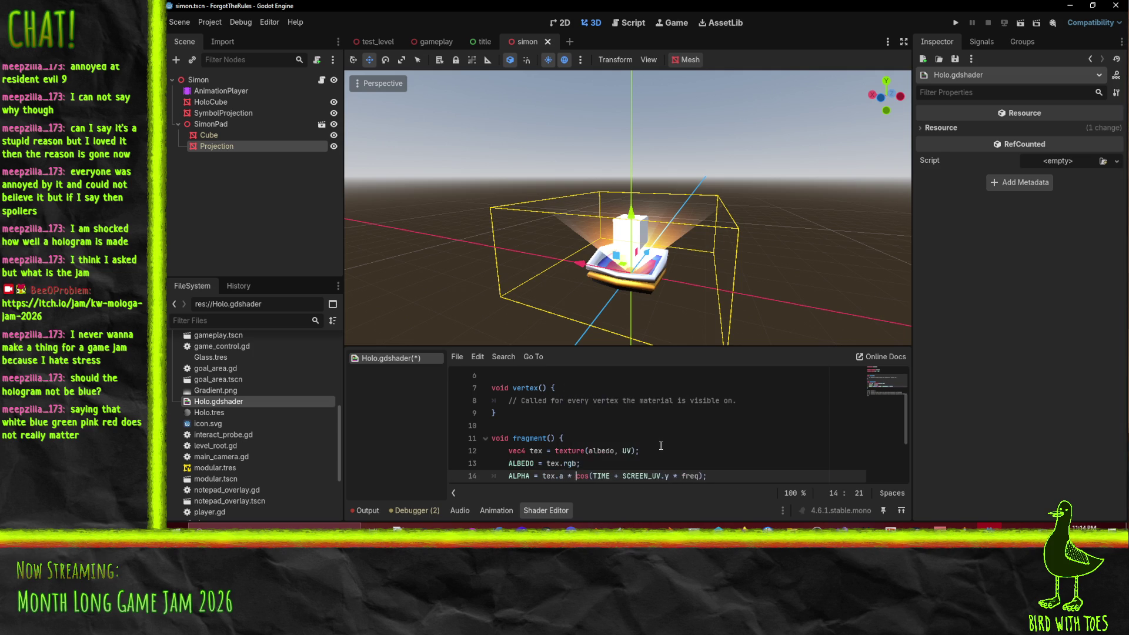
pyautogui.press('Up')
pyautogui.scroll(-2, 664, 435)
pyautogui.scroll(1, 667, 426)
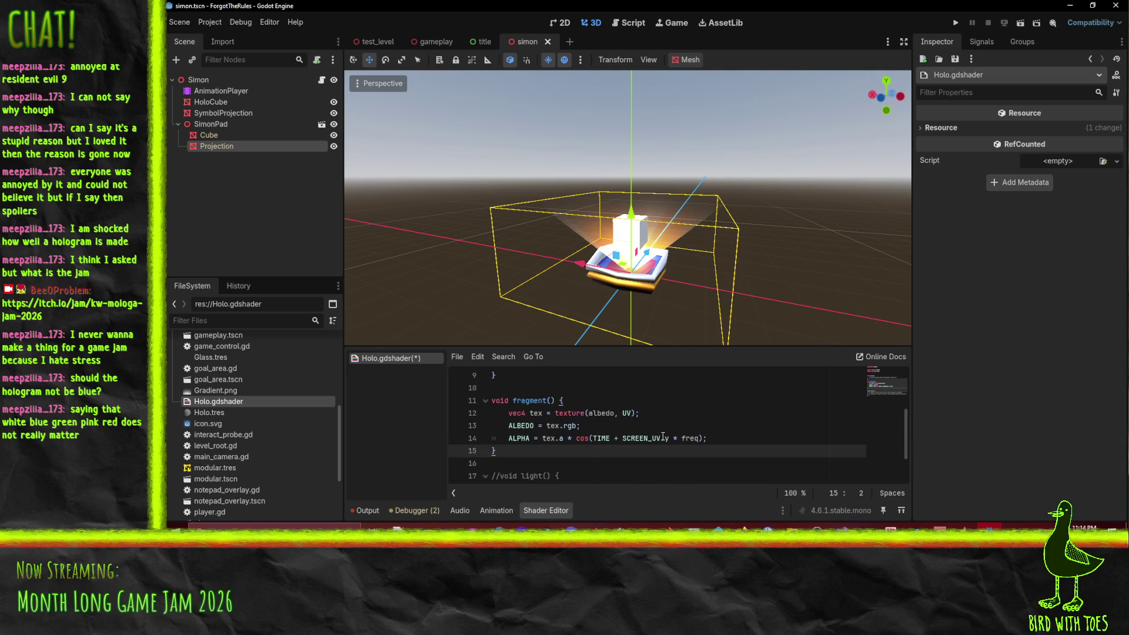
pyautogui.hotkey('ctrl', 's')
pyautogui.scroll(2, 663, 437)
pyautogui.click(512, 388)
# Step: Delete the unused vertex() function and commented light() block from Holo.gdshader, then save
pyautogui.moveTo(529, 375); pyautogui.dragTo(529, 425)
pyautogui.press('Delete')
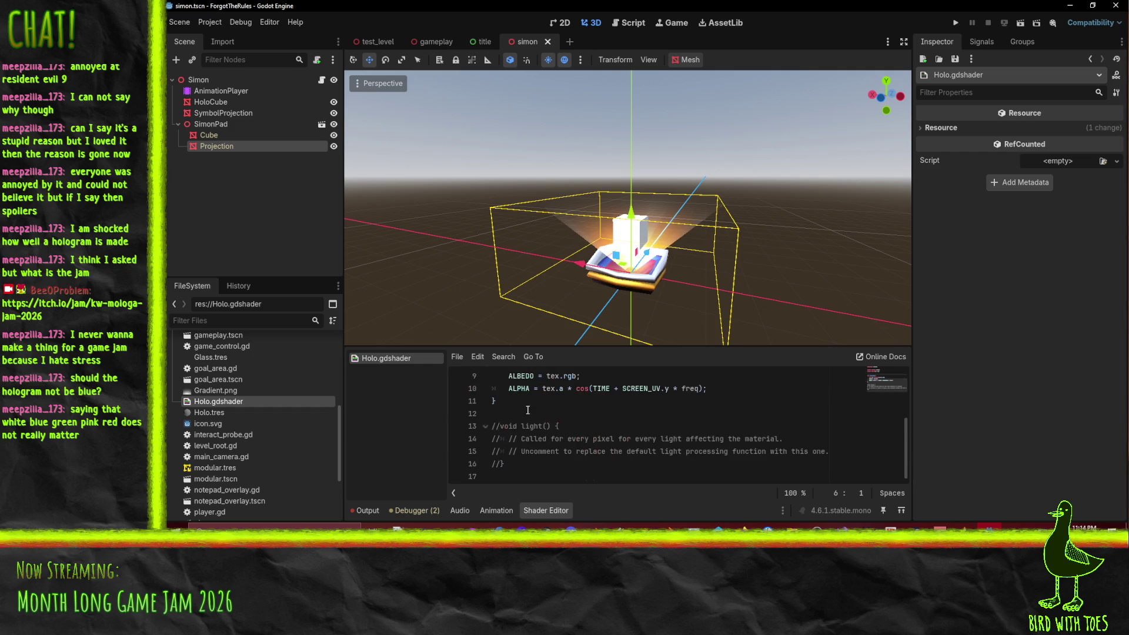
pyautogui.click(525, 402)
pyautogui.hotkey('shift', 'Down')
pyautogui.hotkey('shift', 'Down')
pyautogui.hotkey('shift', 'Down')
pyautogui.press('Delete')
pyautogui.hotkey('ctrl', 'z')
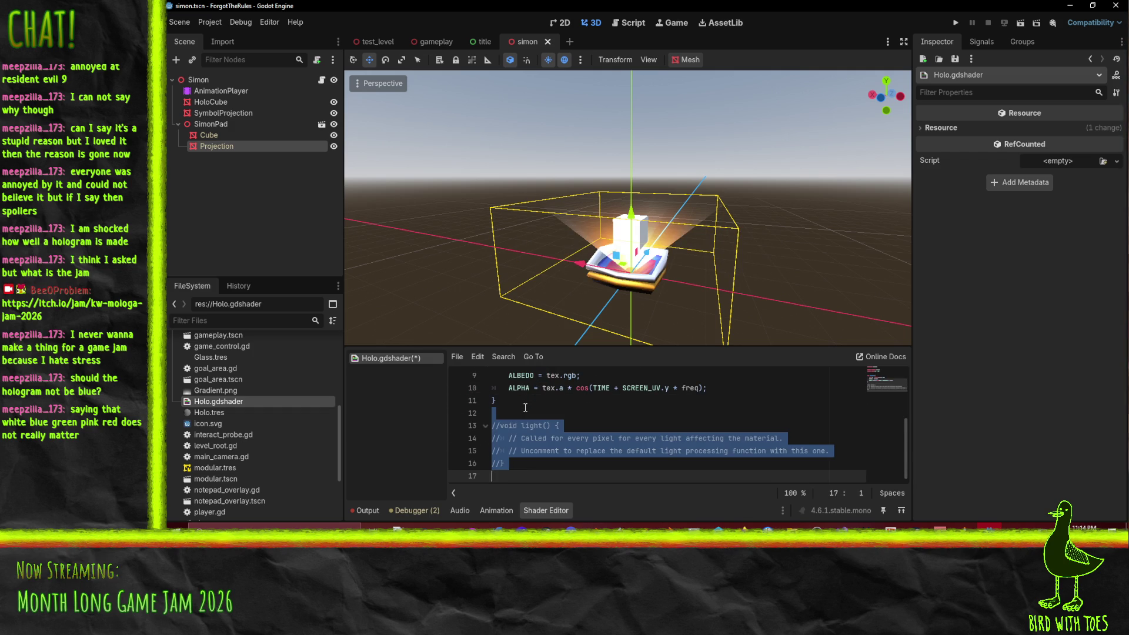
pyautogui.press('Delete')
pyautogui.hotkey('ctrl', 's')
pyautogui.scroll(3, 525, 407)
pyautogui.scroll(-1, 541, 406)
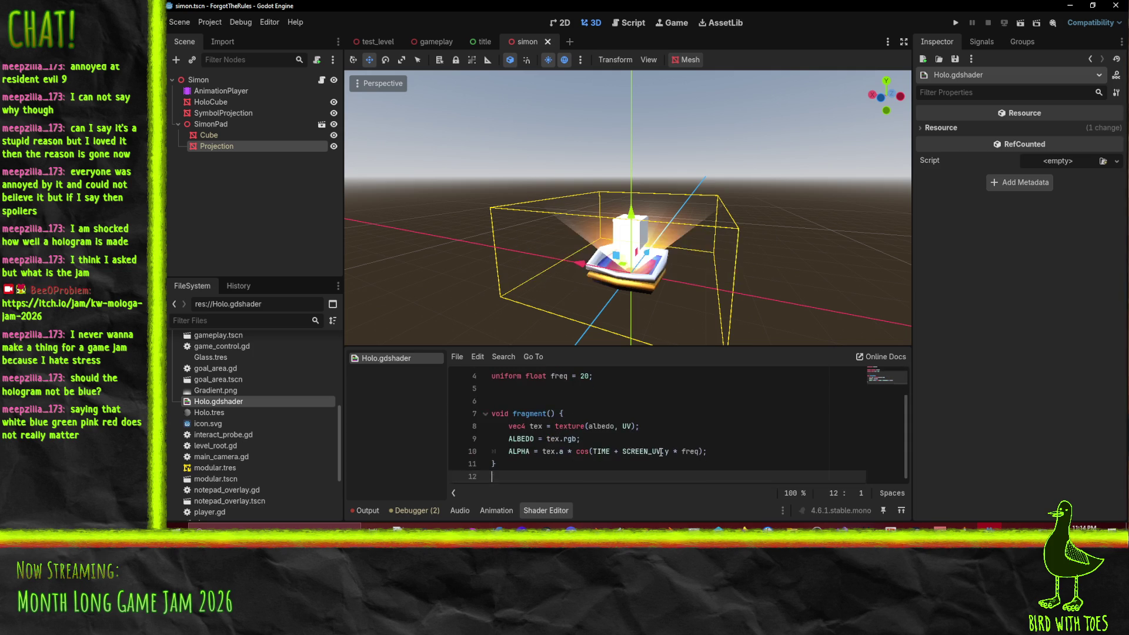
# Step: Add 'render_mode unshaded;' on line 2 under shader_type spatial and save the shader
pyautogui.click(557, 401)
pyautogui.press('Up')
pyautogui.press('Up')
pyautogui.press('Up')
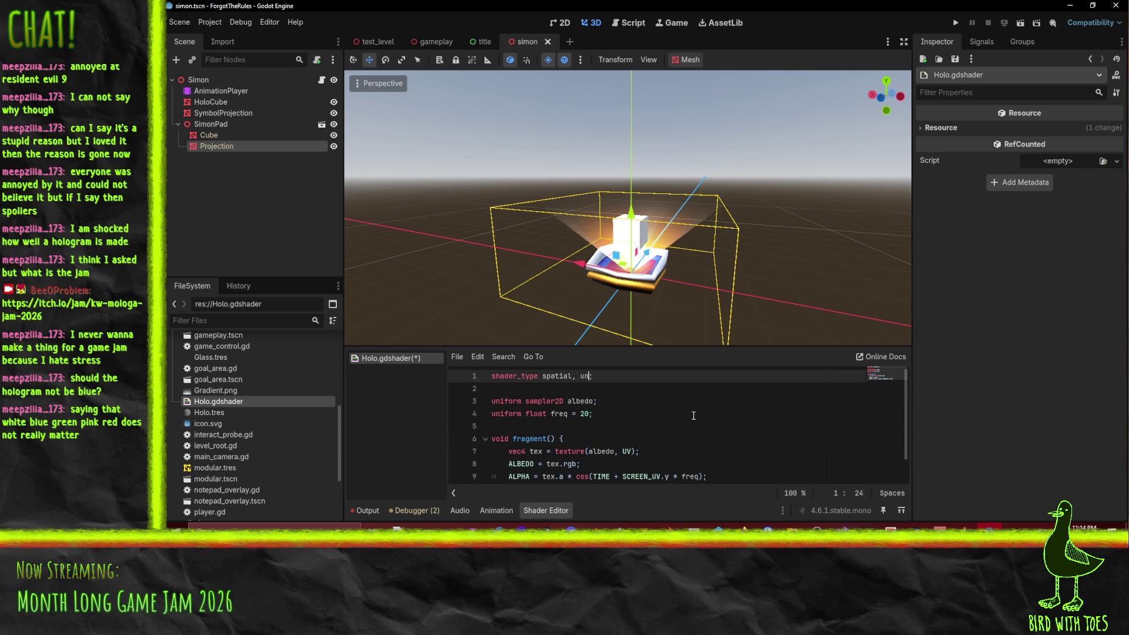
pyautogui.press('BackSpace')
pyautogui.press('BackSpace')
pyautogui.press('BackSpace')
pyautogui.press('Return')
pyautogui.write('sha')
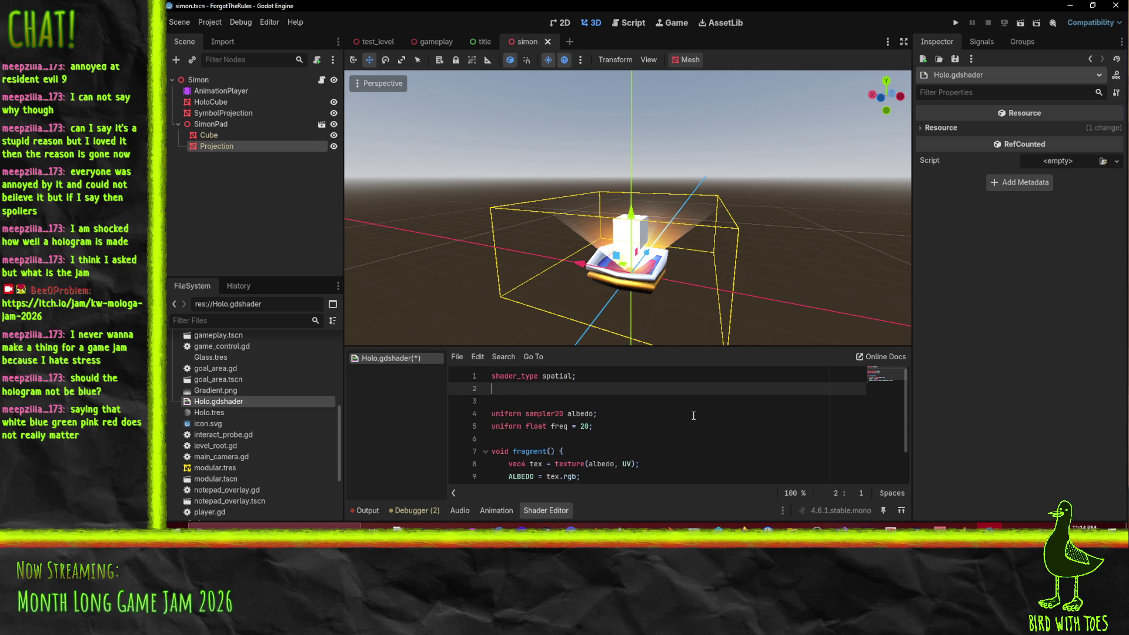
pyautogui.press('BackSpace')
pyautogui.write('un')
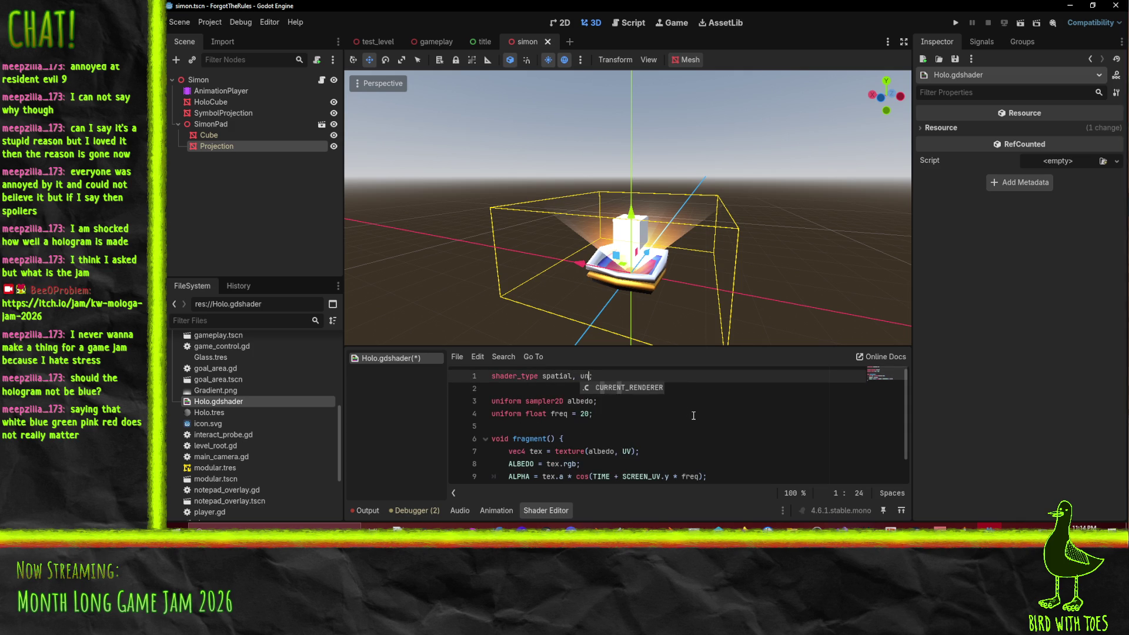
pyautogui.press('BackSpace')
pyautogui.press('BackSpace')
pyautogui.press('BackSpace')
pyautogui.press('Down')
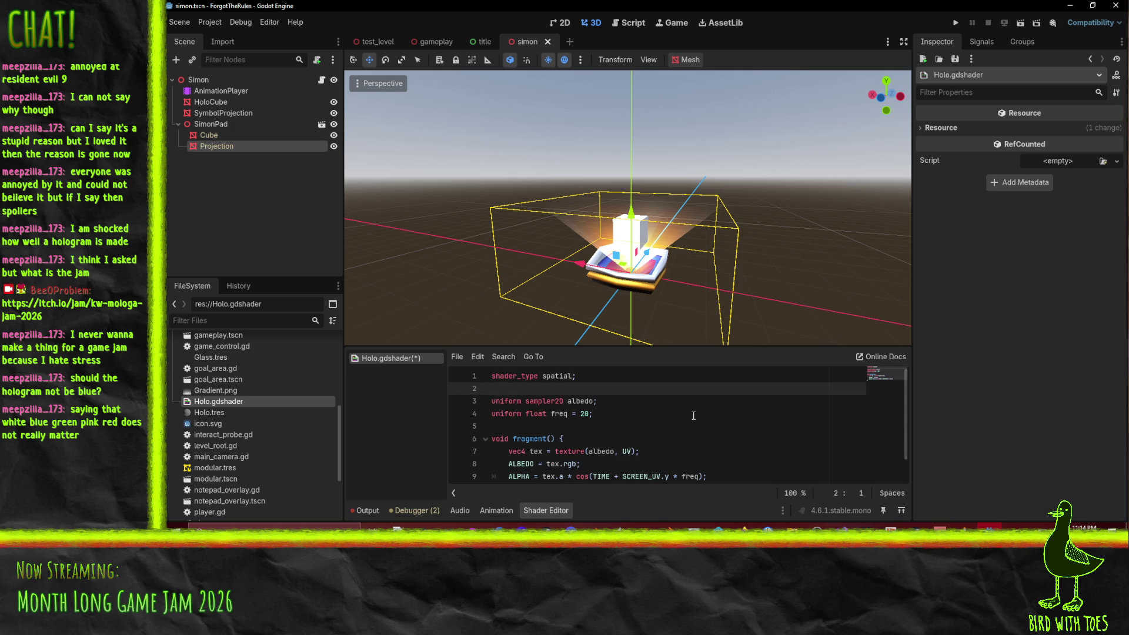
pyautogui.press('Return')
pyautogui.press('Up')
pyautogui.press('Return')
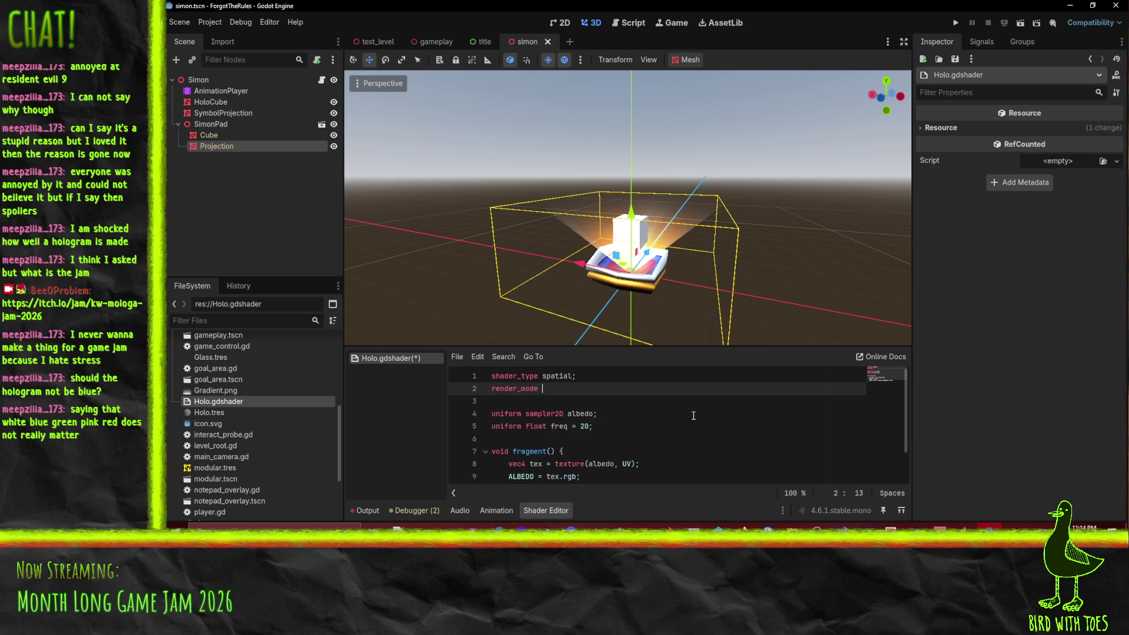
pyautogui.write('un')
pyautogui.press('Return')
pyautogui.write(';')
pyautogui.press('Down')
pyautogui.hotkey('ctrl', 's')
pyautogui.scroll(-1, 599, 451)
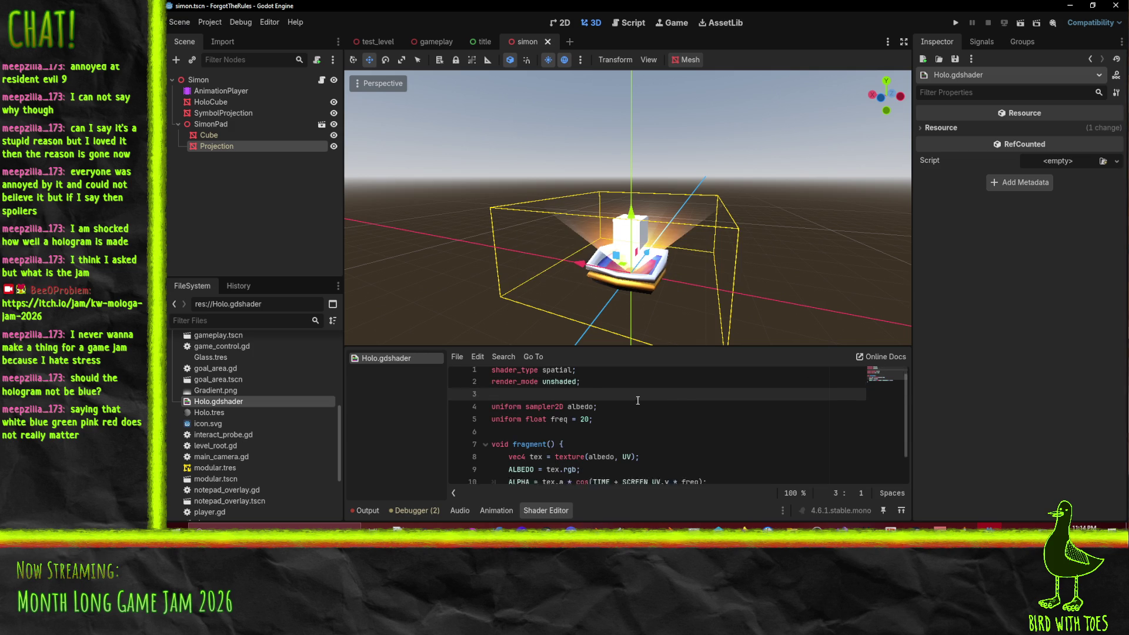
pyautogui.scroll(1, 664, 442)
pyautogui.moveTo(621, 242)
pyautogui.mouseDown()
pyautogui.moveTo(656, 234)
pyautogui.moveTo(682, 245)
pyautogui.mouseUp()
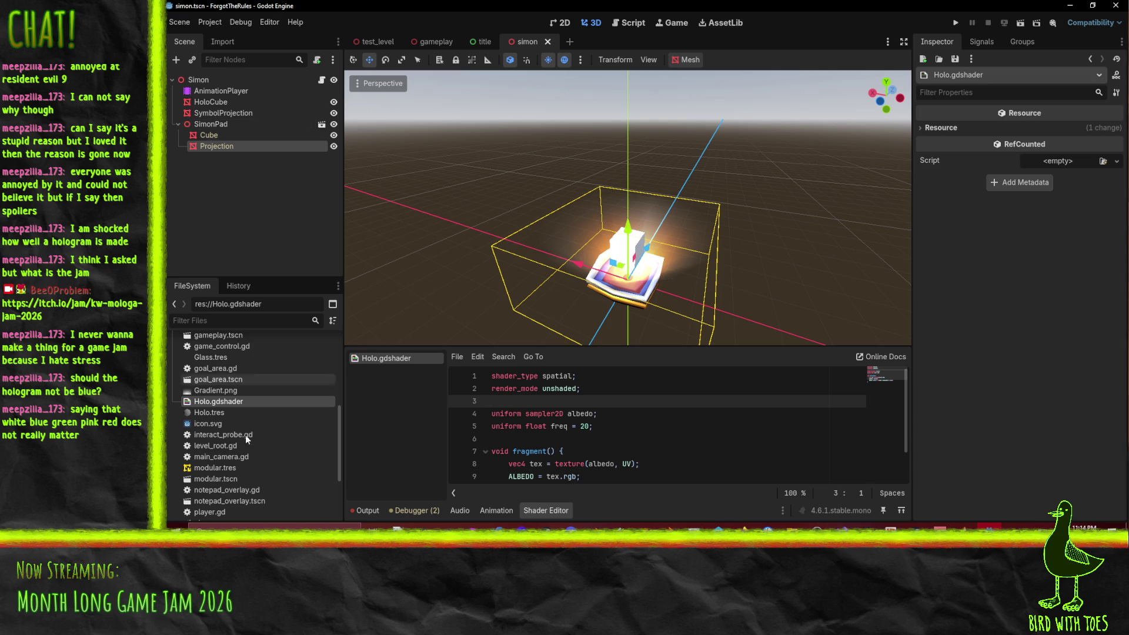
# Step: Select Holo.tres in the FileSystem dock to show its ShaderMaterial with Freq 20.0
pyautogui.click(232, 391)
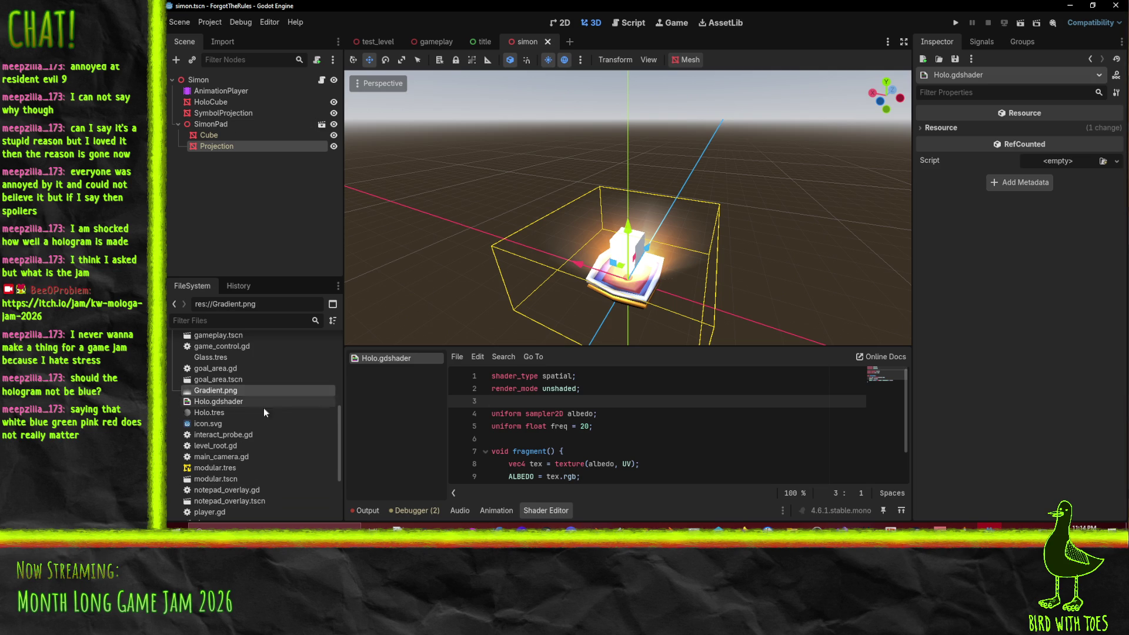
pyautogui.scroll(-3, 253, 468)
pyautogui.scroll(5, 267, 465)
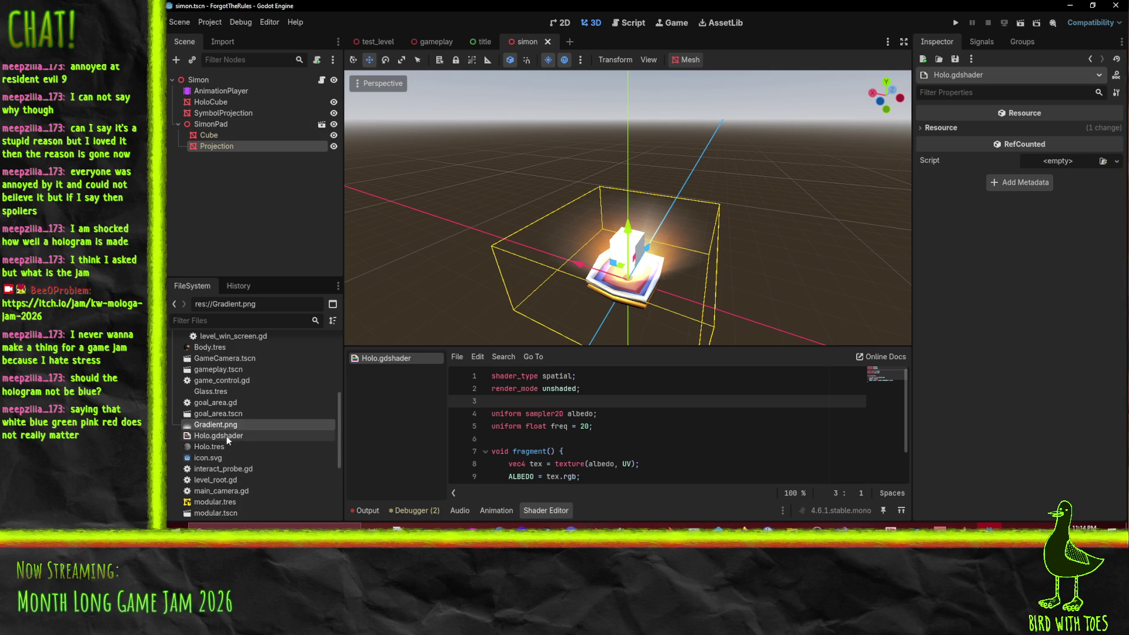
pyautogui.scroll(1, 247, 411)
pyautogui.scroll(1, 247, 411)
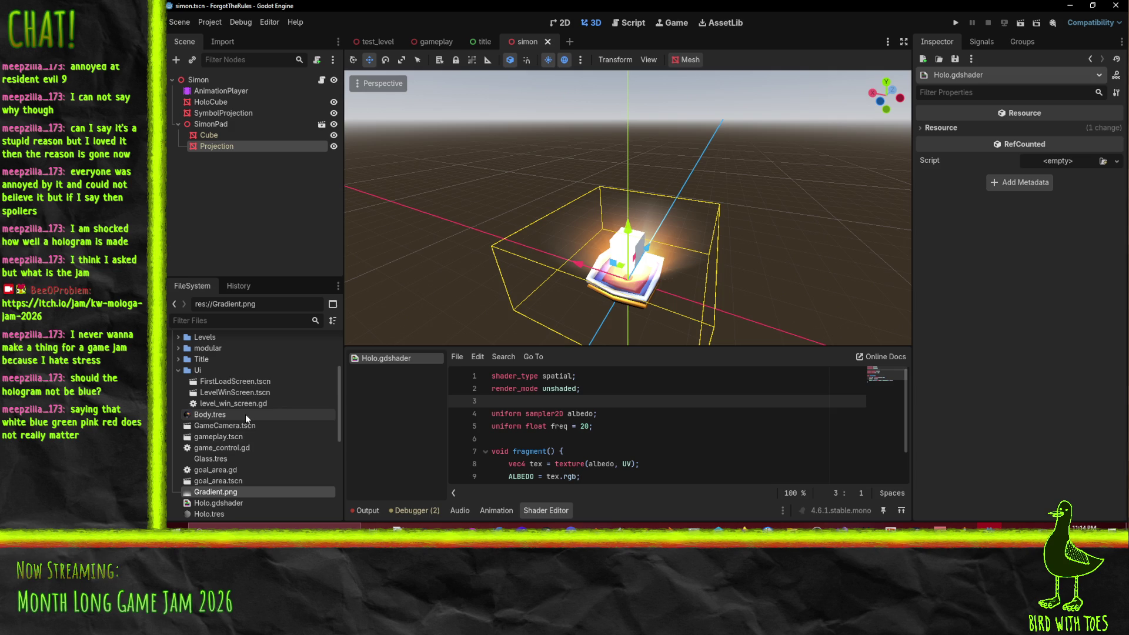
pyautogui.click(181, 369)
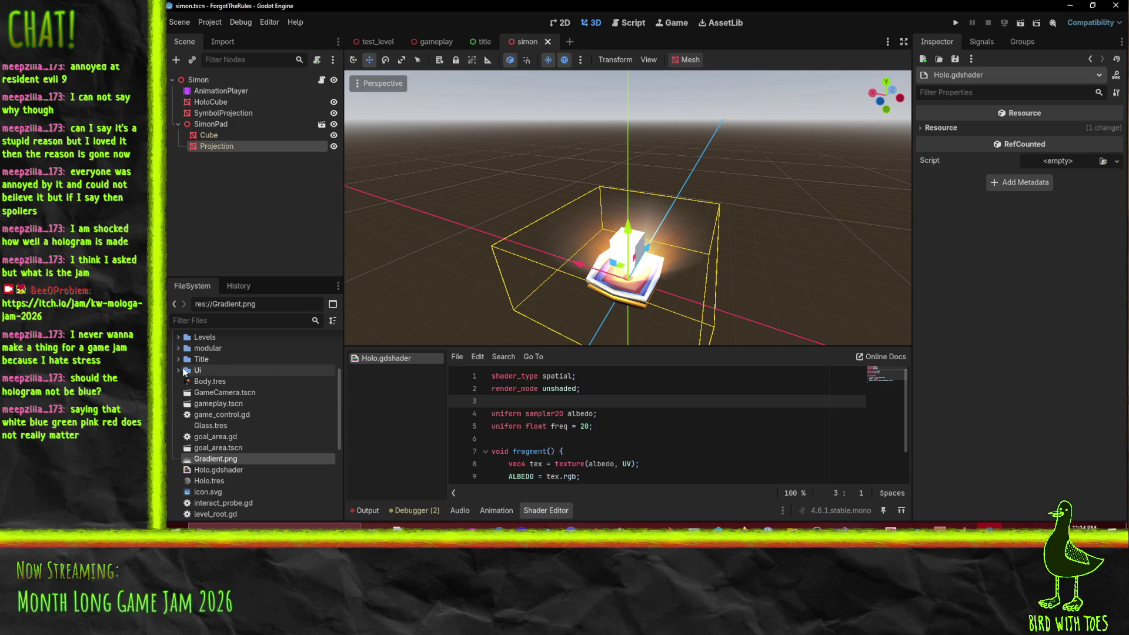
pyautogui.click(228, 479)
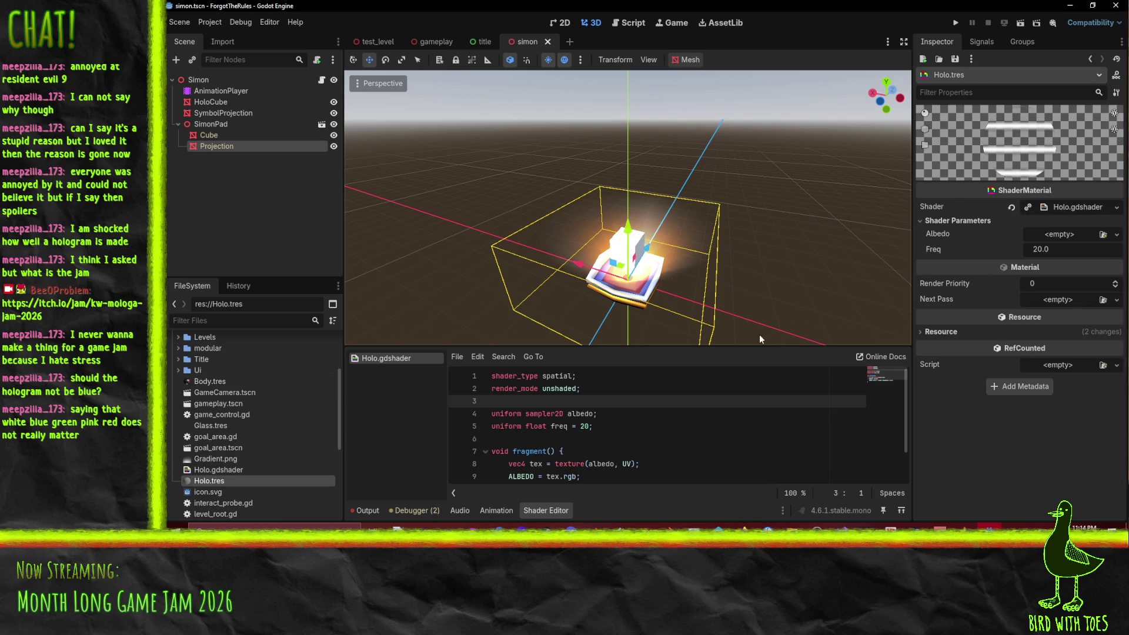
# Step: Add 'uniform float scrollFreq = 5;' below the freq uniform
pyautogui.click(607, 429)
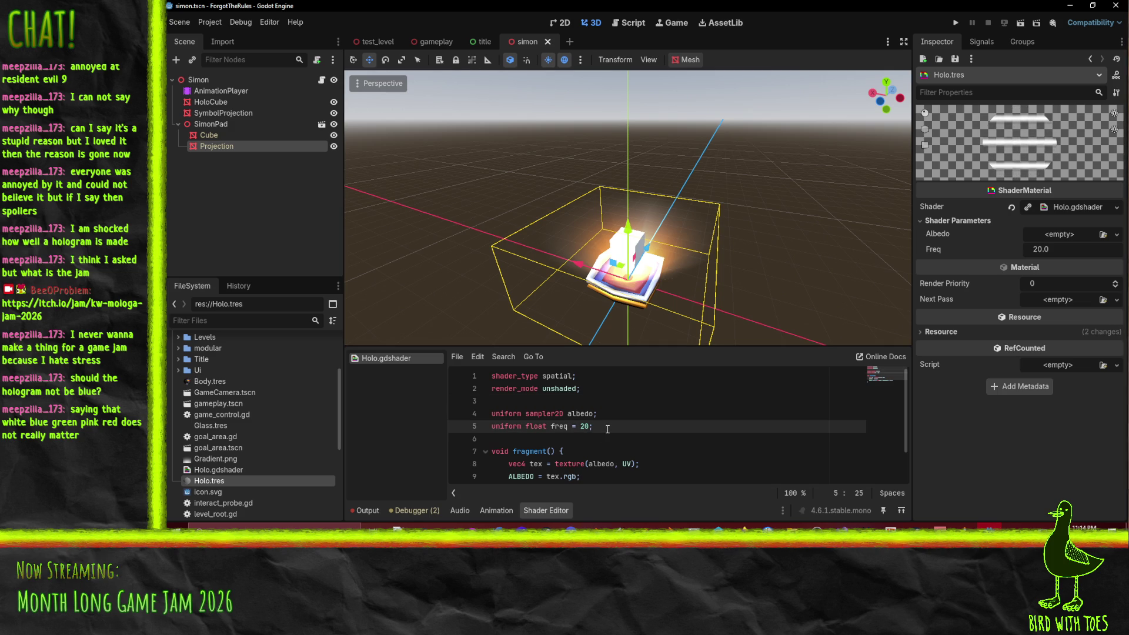
pyautogui.press('Return')
pyautogui.write('unform float sro')
pyautogui.press('BackSpace')
pyautogui.press('BackSpace')
pyautogui.write('crollFreq = ')
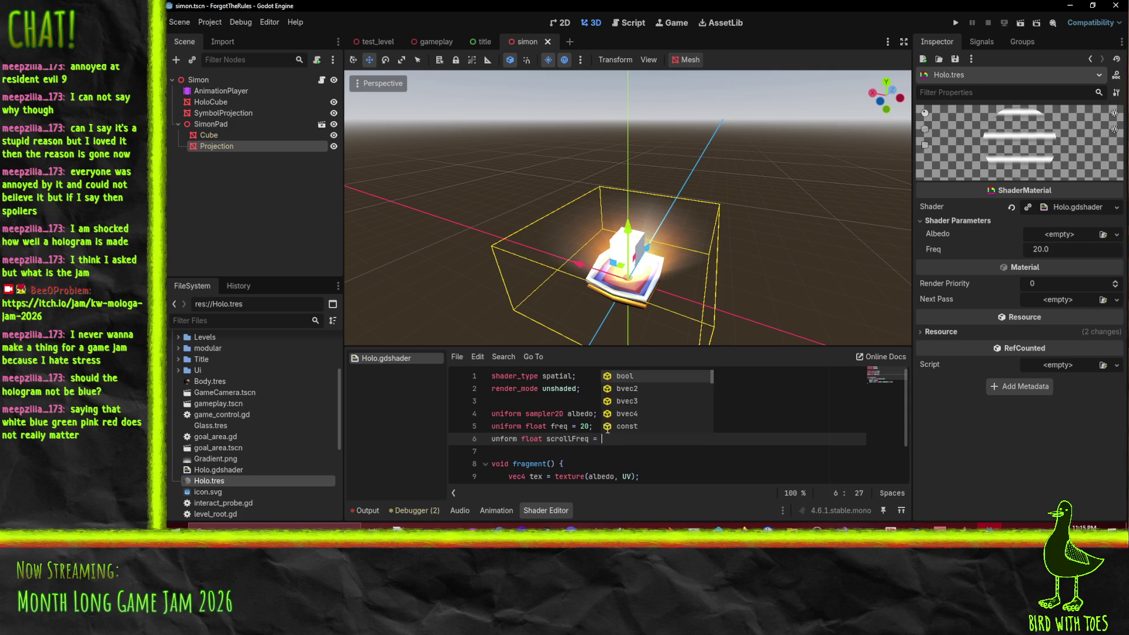
pyautogui.write('5')
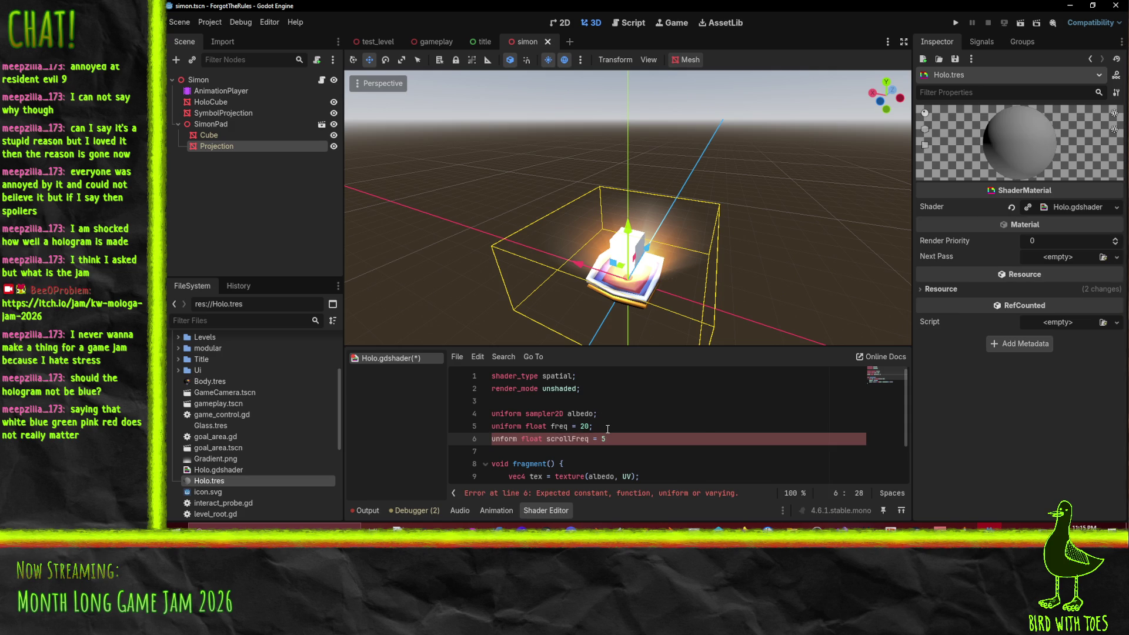
pyautogui.write('i')
# Step: Change TIME to 'TIME * scrollFreq' in the ALPHA stripe formula
pyautogui.doubleClick(571, 439)
pyautogui.scroll(-1, 572, 439)
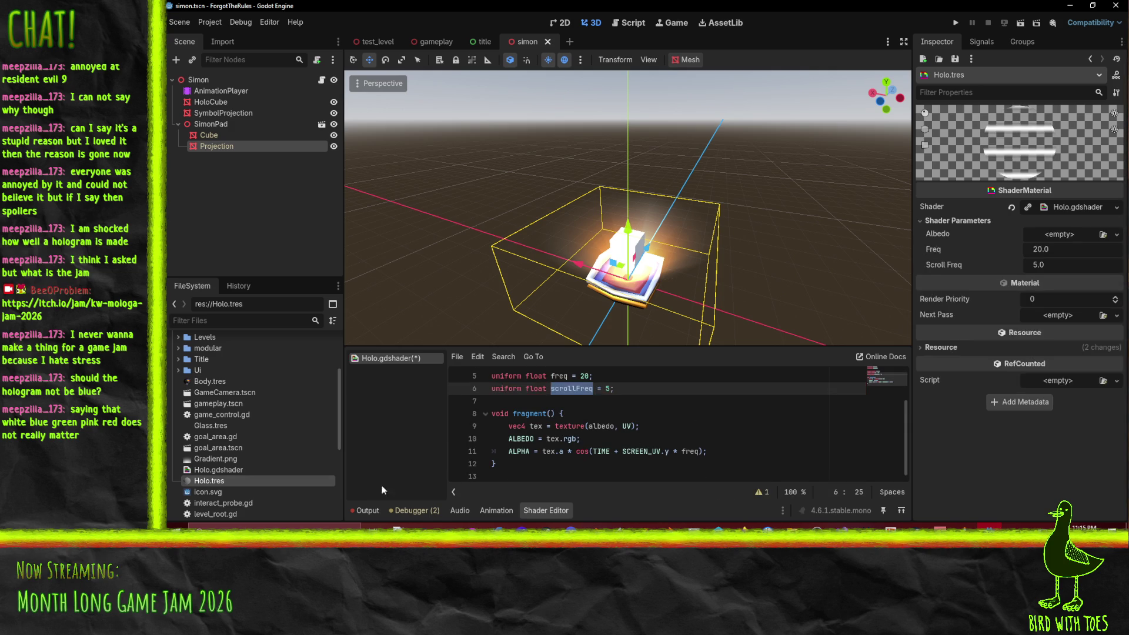
pyautogui.click(610, 452)
pyautogui.write('* ')
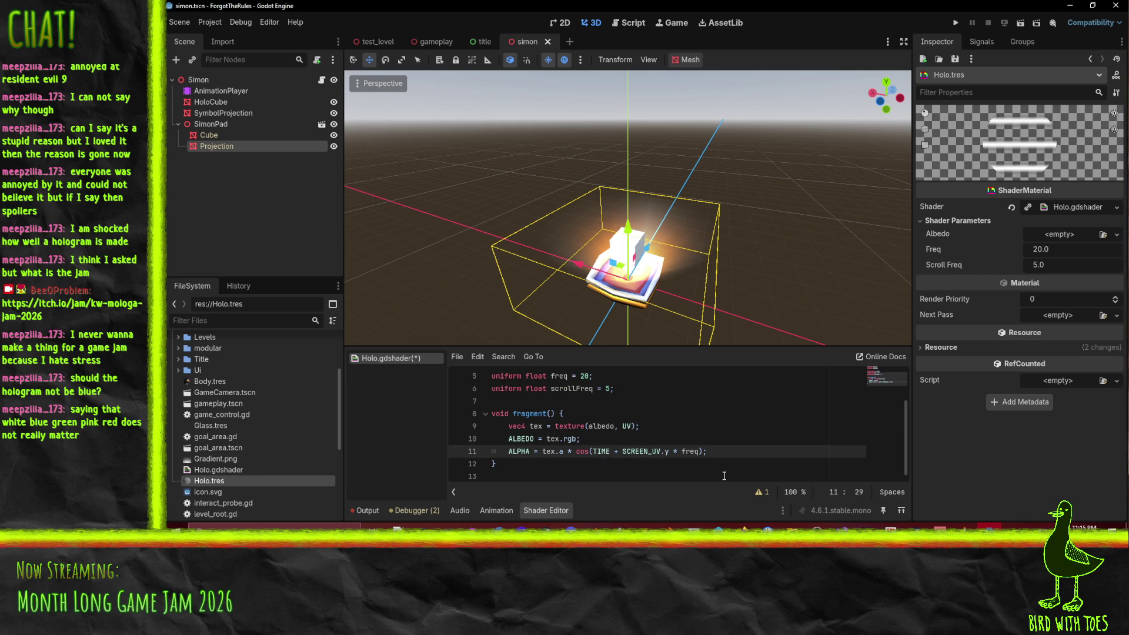
pyautogui.write('scrollFreq')
pyautogui.click(636, 426)
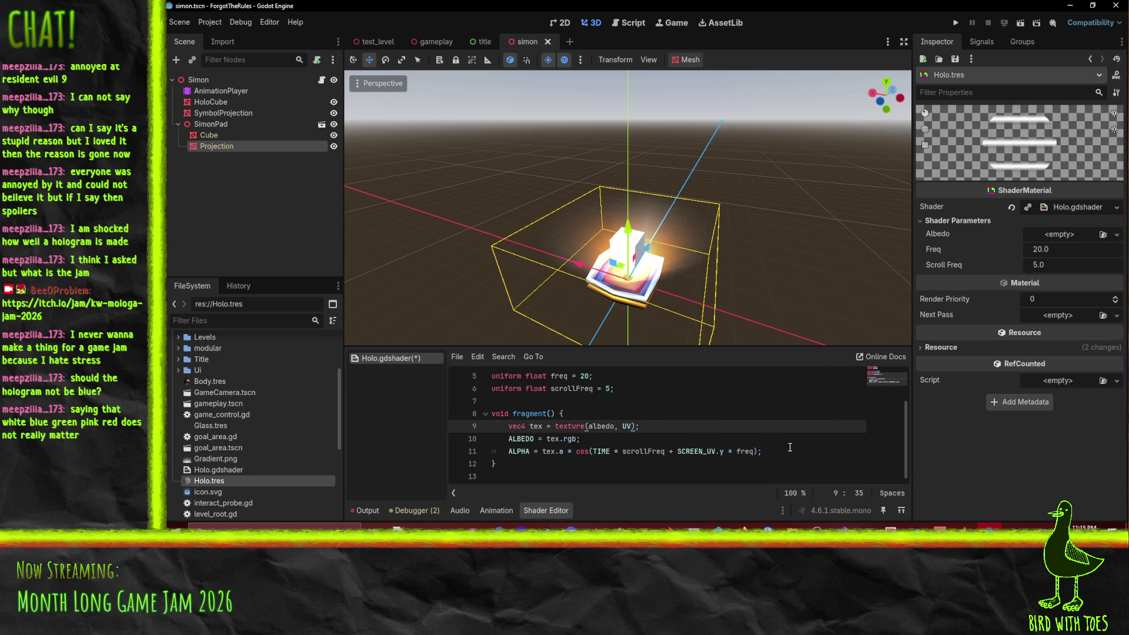
pyautogui.click(764, 452)
pyautogui.scroll(2, 740, 467)
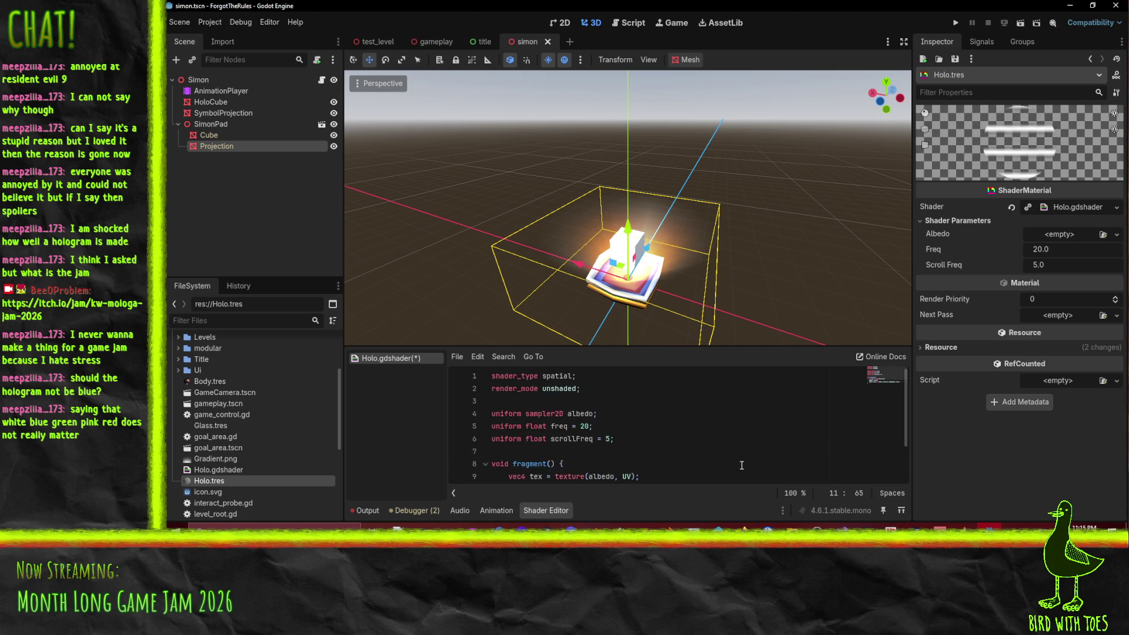
pyautogui.scroll(-2, 816, 434)
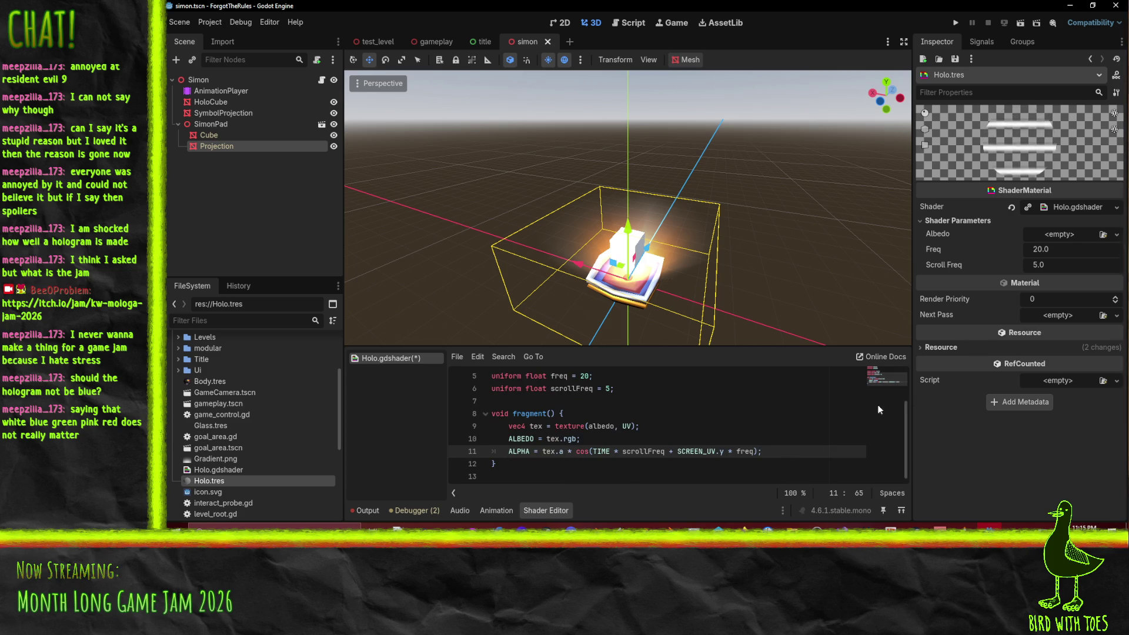
# Step: Quick Load Gradient.png into the material's Albedo texture parameter
pyautogui.click(1050, 235)
pyautogui.click(1000, 472)
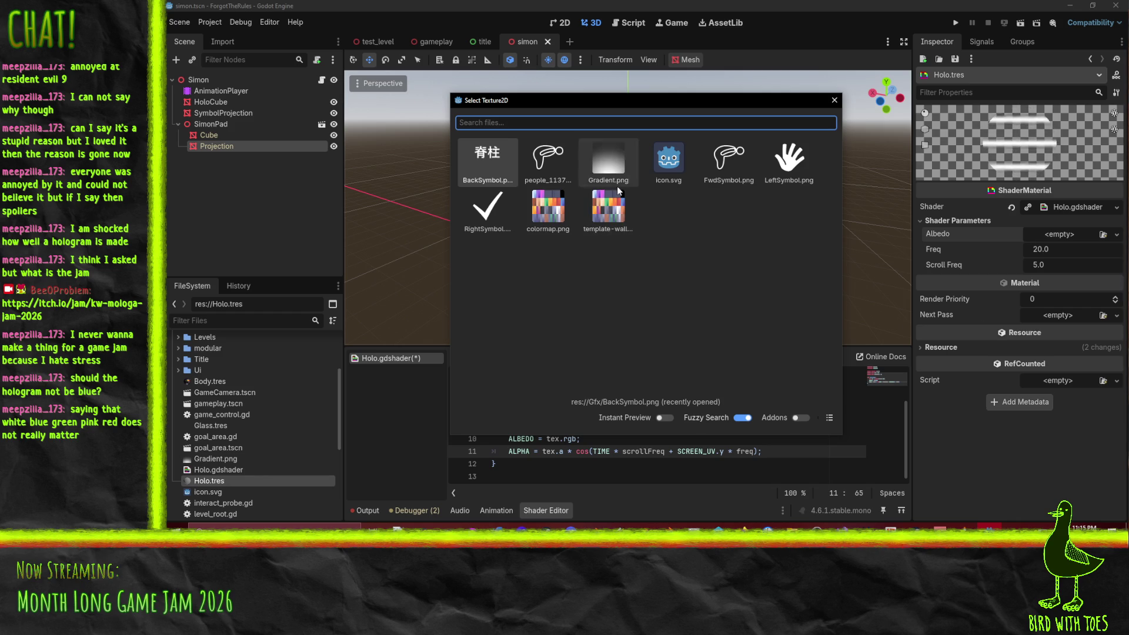
pyautogui.doubleClick(608, 167)
pyautogui.click(770, 289)
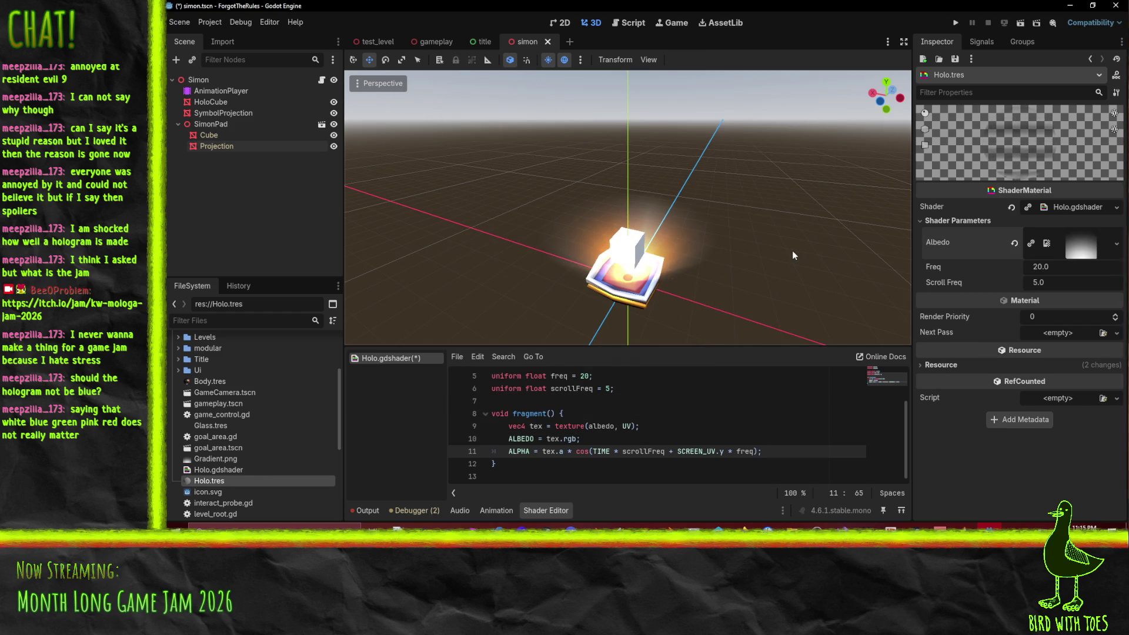
# Step: Rewrite the ALPHA cos term as (0.5 + cos(...) * 0.5) and save
pyautogui.click(551, 451)
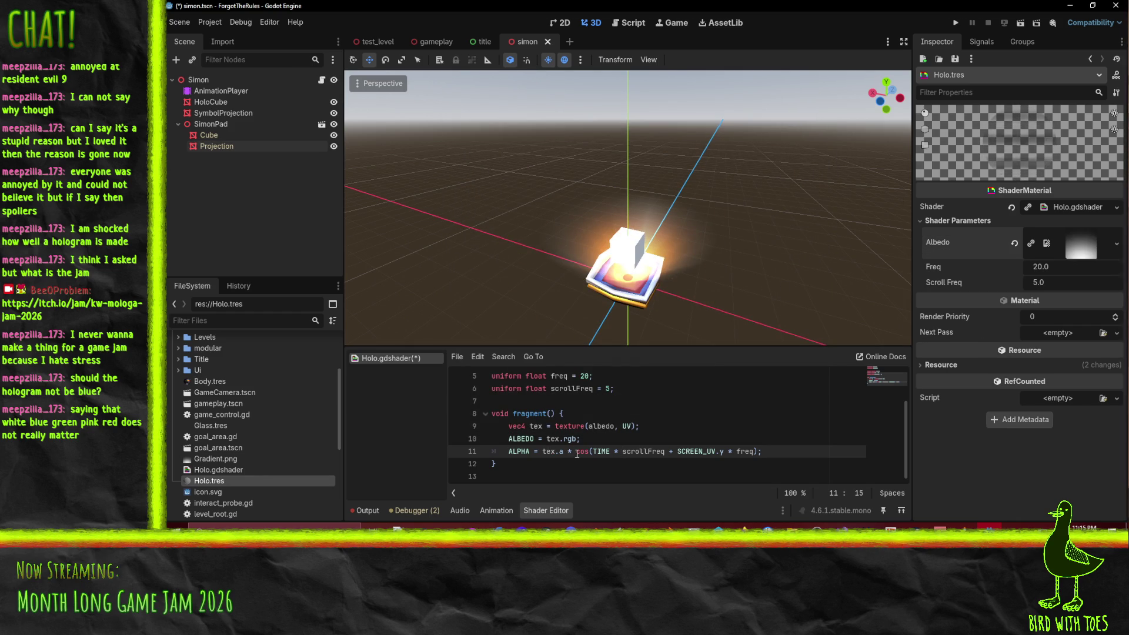
pyautogui.write('(0.5 +')
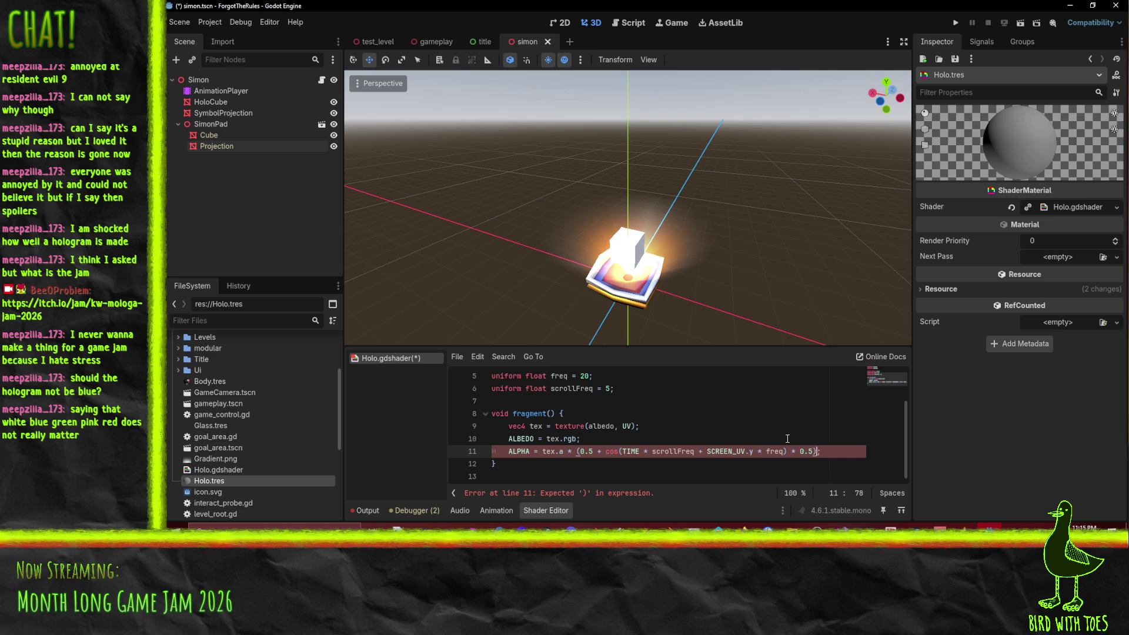
pyautogui.click(787, 438)
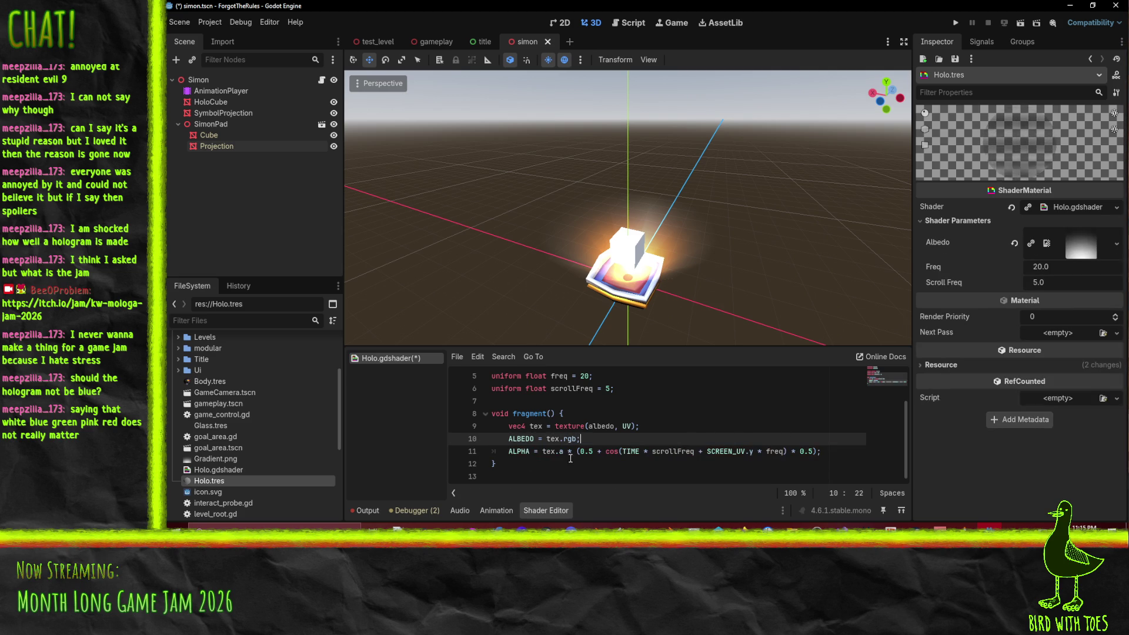
pyautogui.click(590, 451)
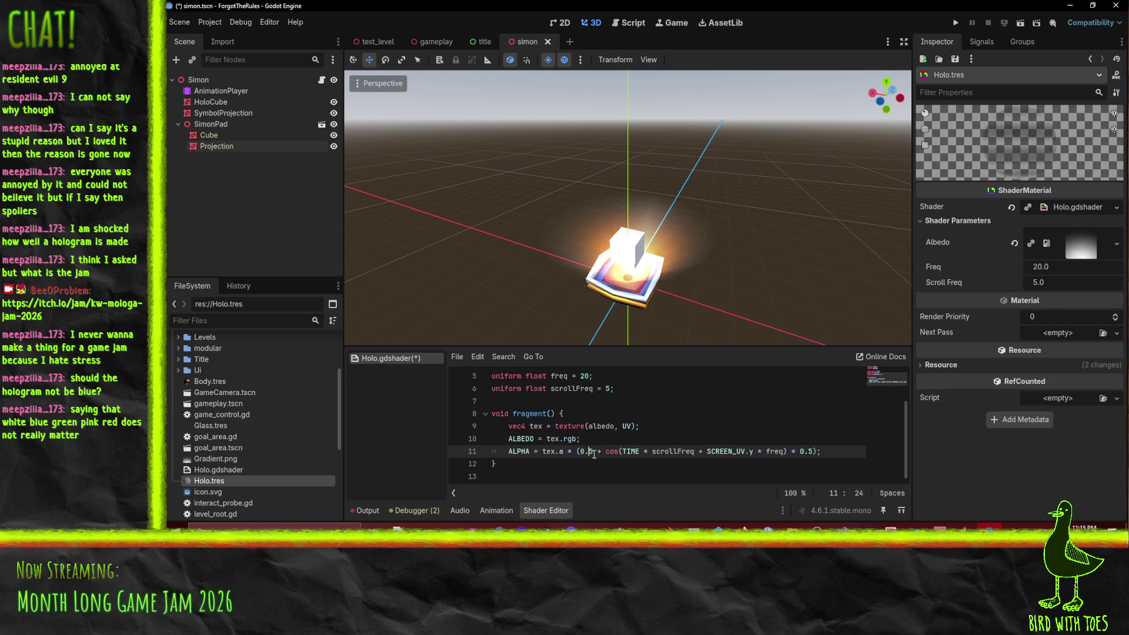
pyautogui.moveTo(767, 232)
pyautogui.mouseDown()
pyautogui.moveTo(712, 252)
pyautogui.moveTo(732, 241)
pyautogui.mouseUp()
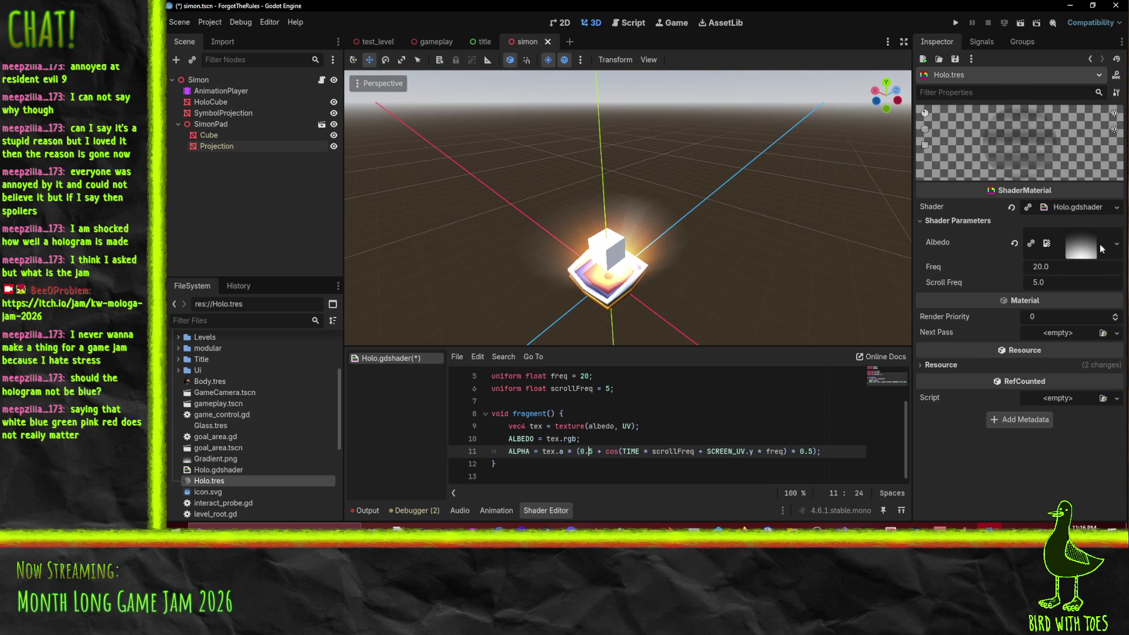
pyautogui.hotkey('ctrl', 's')
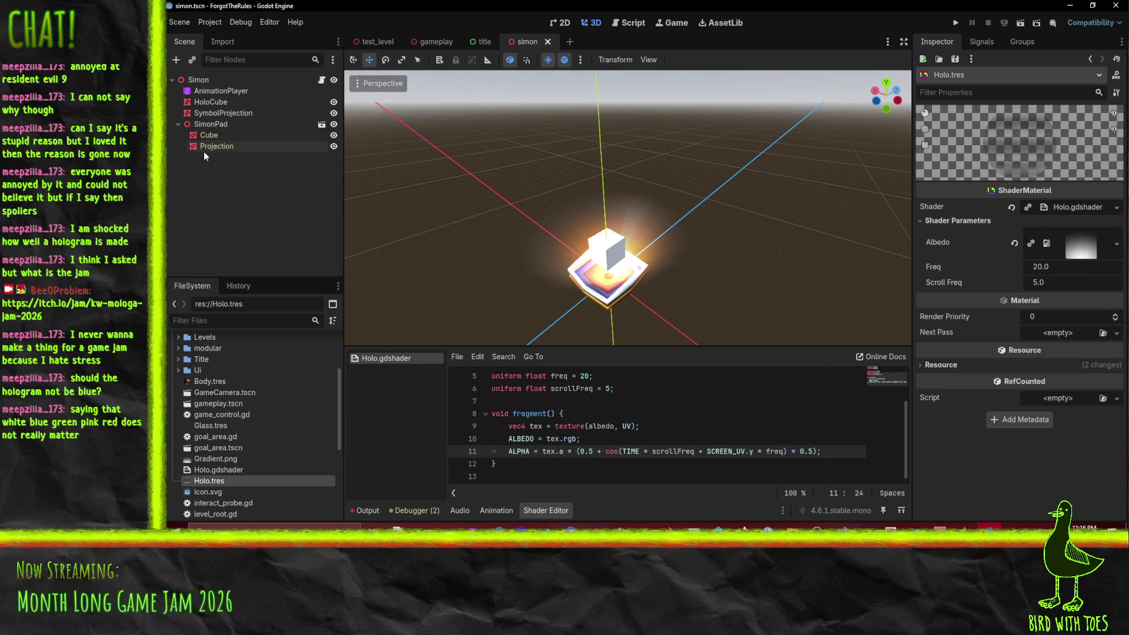
# Step: Assign Holo.tres to the SymbolProjection node's material override, then undo that assignment
pyautogui.click(226, 113)
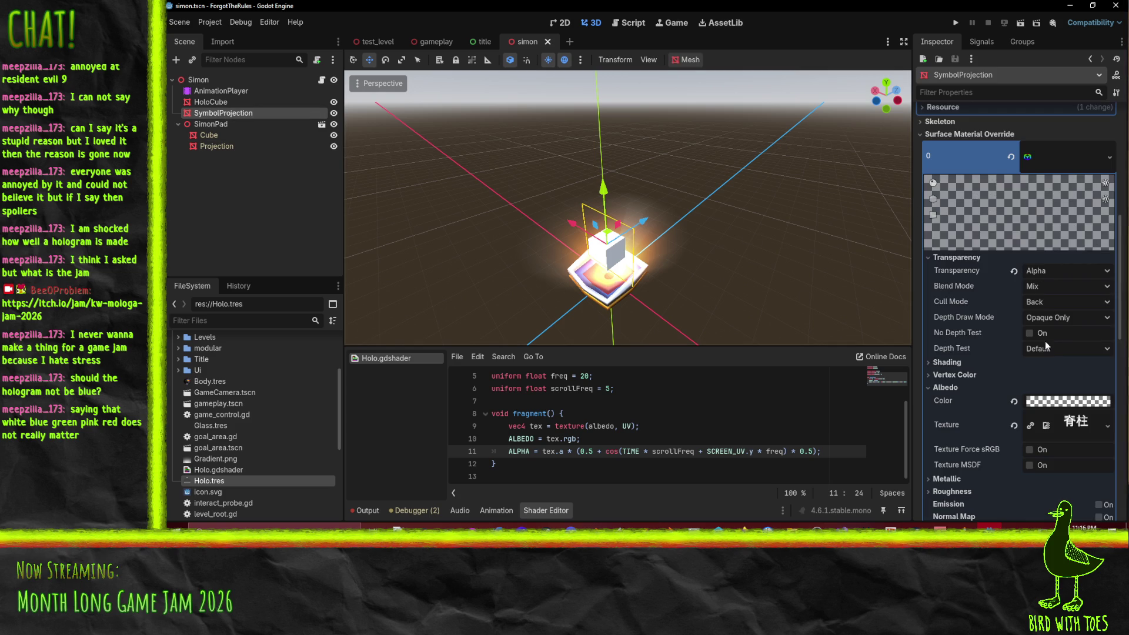
pyautogui.scroll(-8, 1041, 323)
pyautogui.scroll(9, 1040, 329)
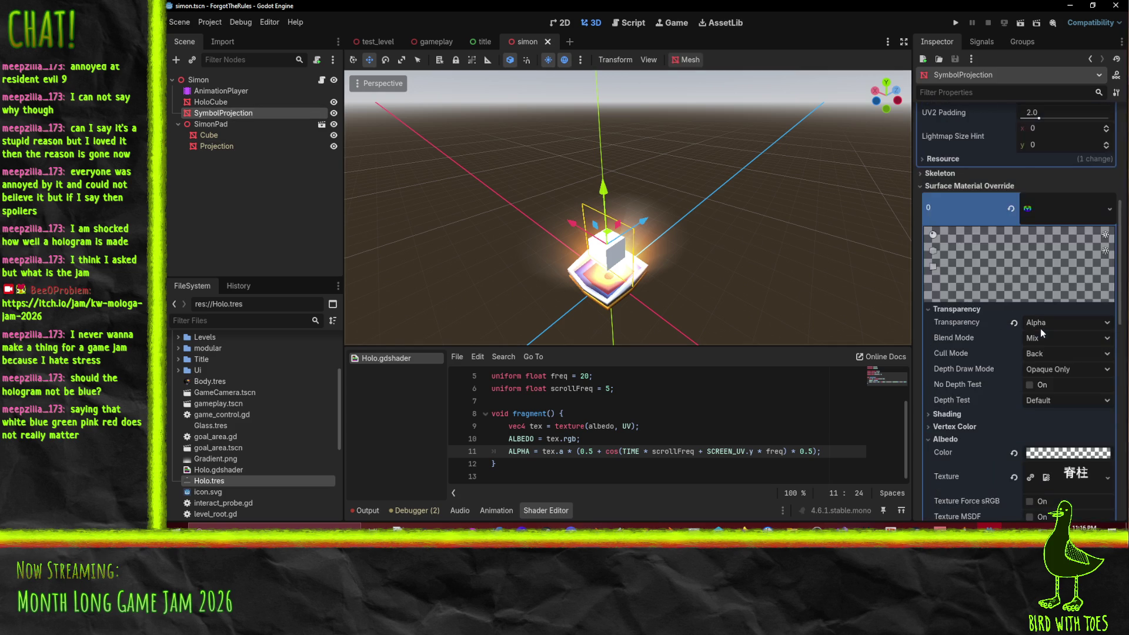
pyautogui.scroll(5, 1078, 212)
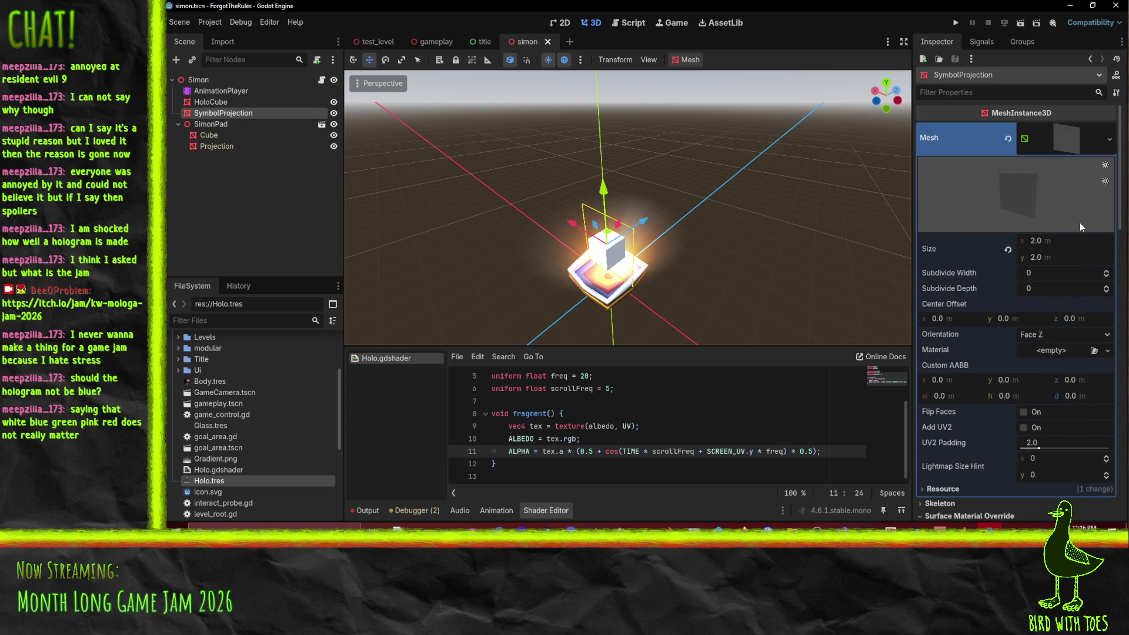
pyautogui.scroll(-3, 1079, 223)
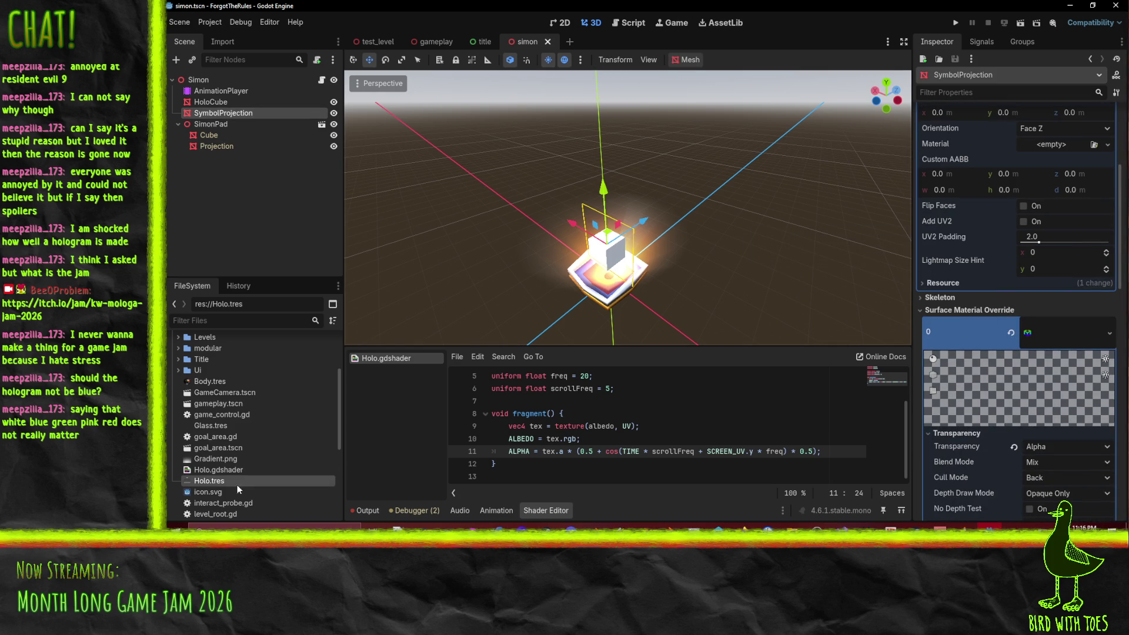
pyautogui.moveTo(206, 486); pyautogui.dragTo(935, 398)
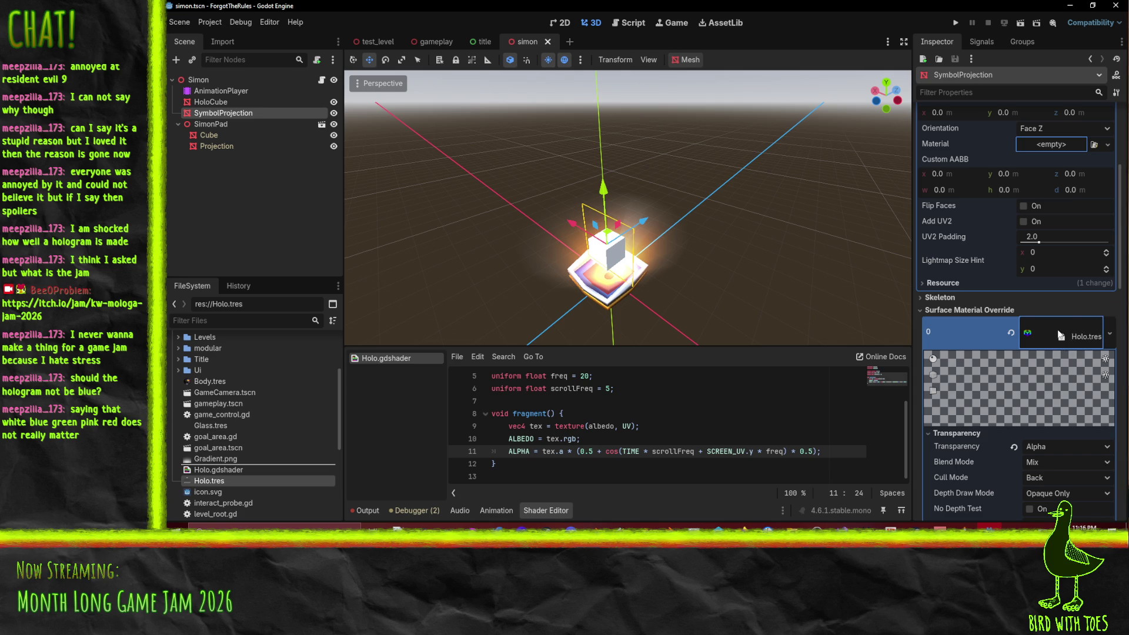
pyautogui.moveTo(1059, 334); pyautogui.dragTo(1057, 329)
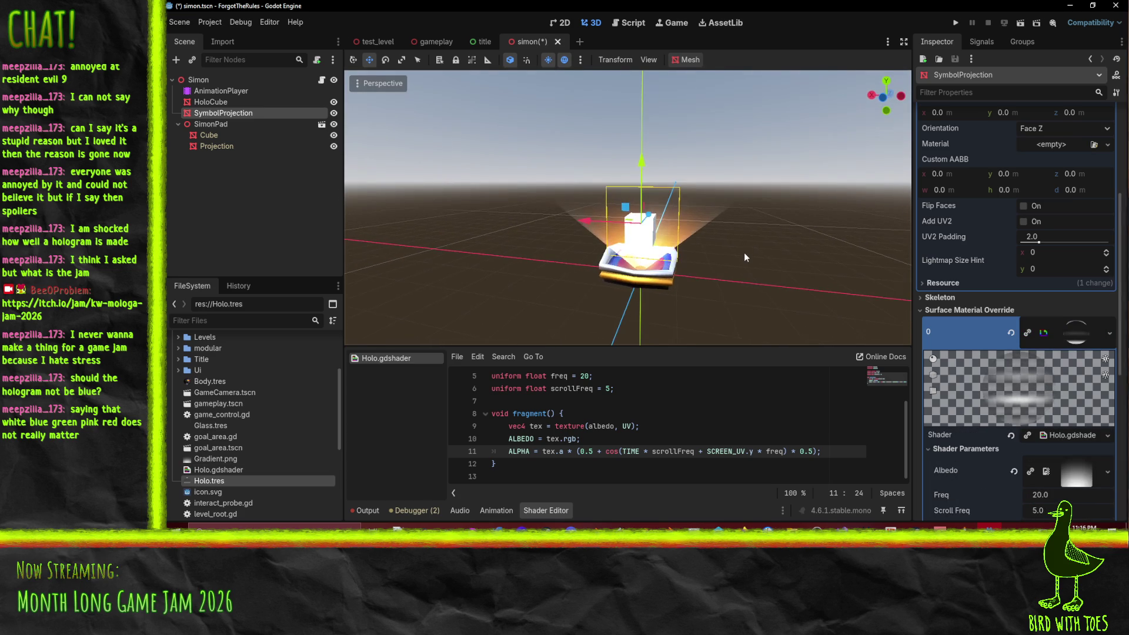
pyautogui.hotkey('ctrl', 'z')
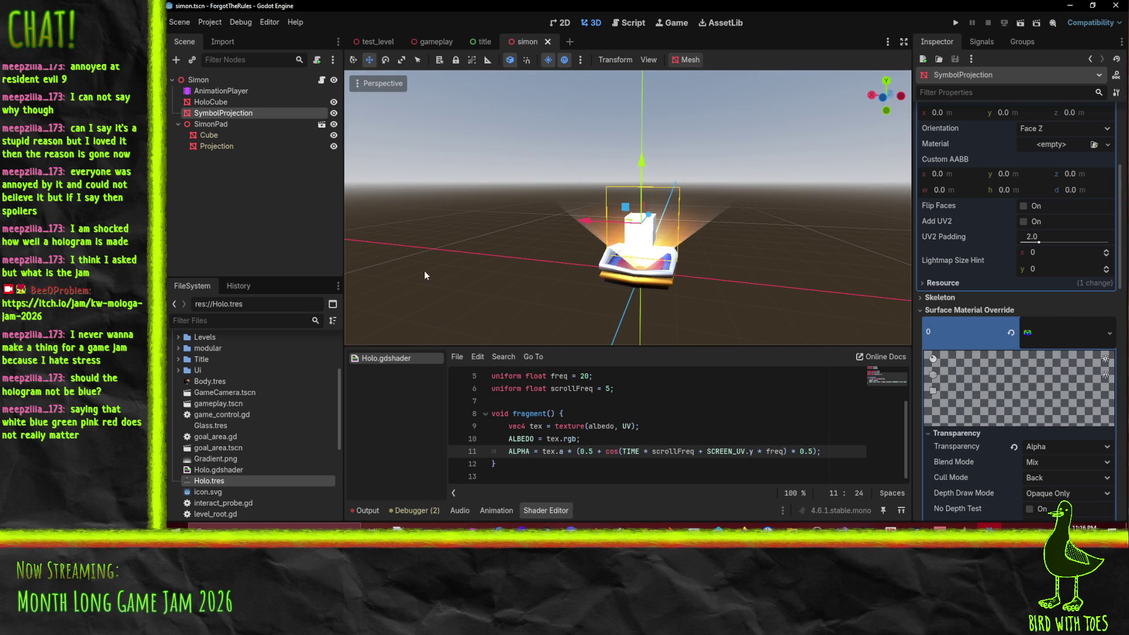
# Step: Set Holo.tres as the Projection mesh's surface material override
pyautogui.click(230, 147)
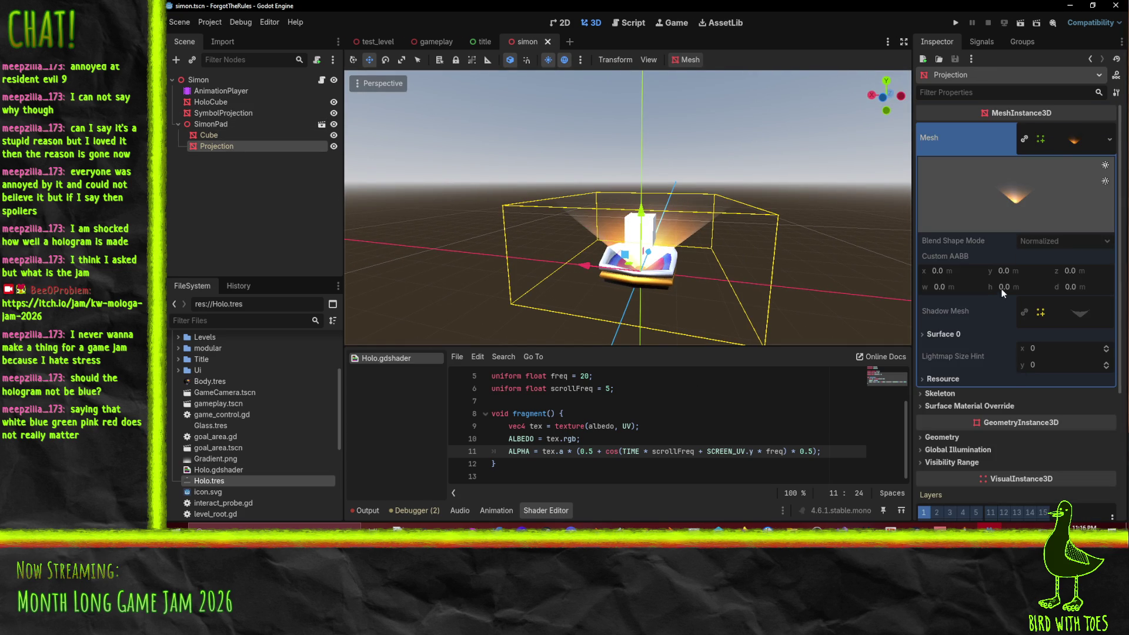
pyautogui.scroll(-5, 1071, 259)
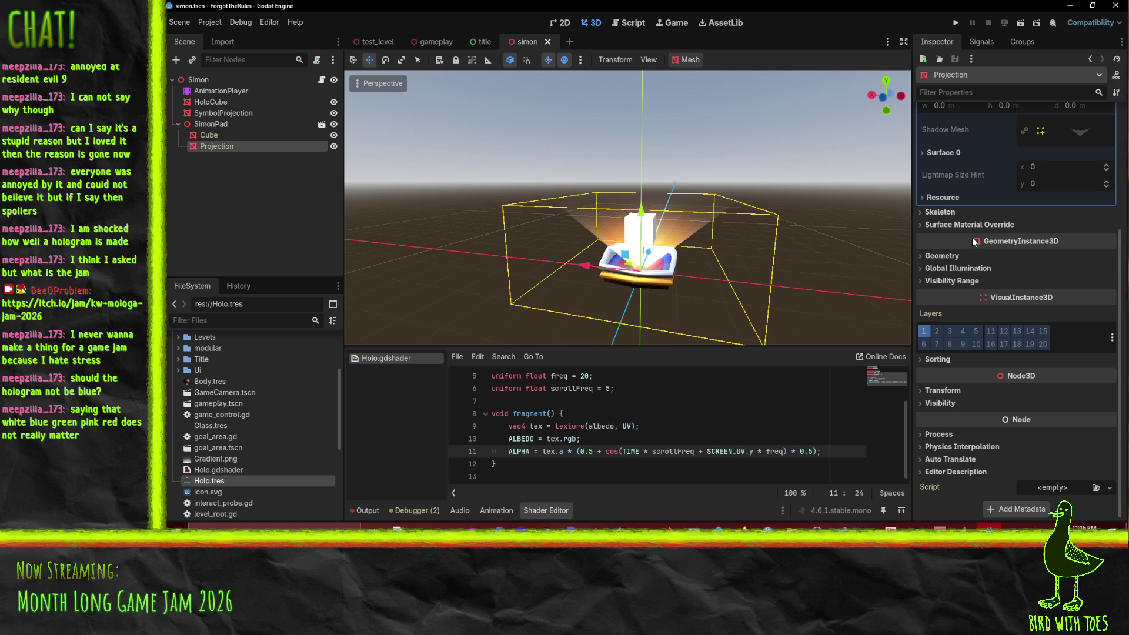
pyautogui.click(963, 223)
pyautogui.moveTo(209, 481); pyautogui.dragTo(755, 421)
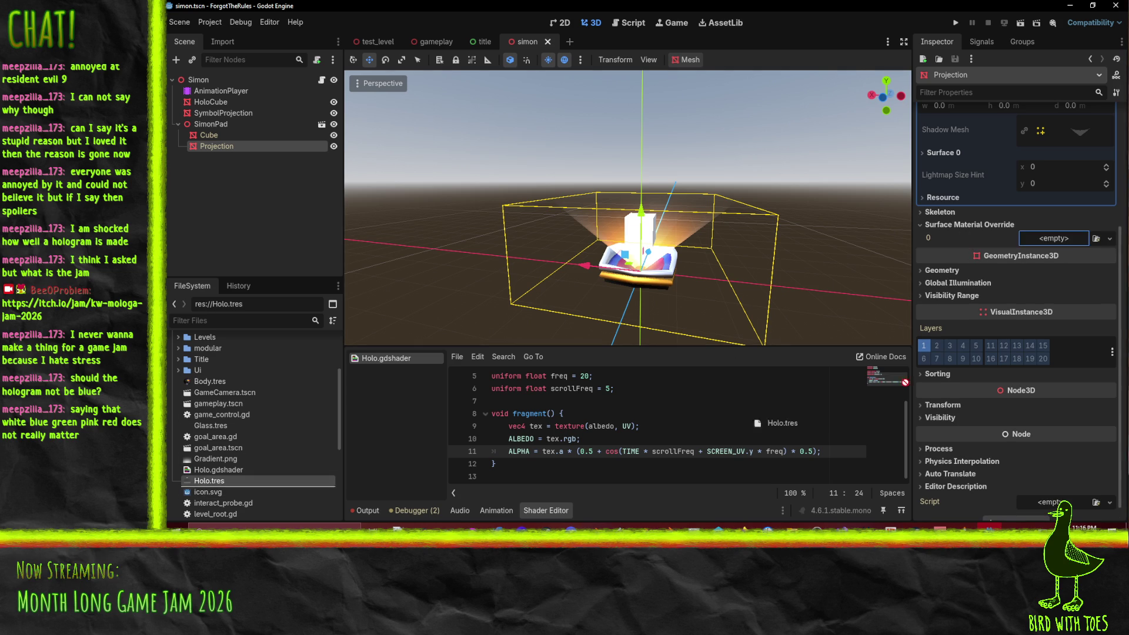
pyautogui.moveTo(1053, 237); pyautogui.dragTo(1053, 239)
pyautogui.scroll(-2, 760, 294)
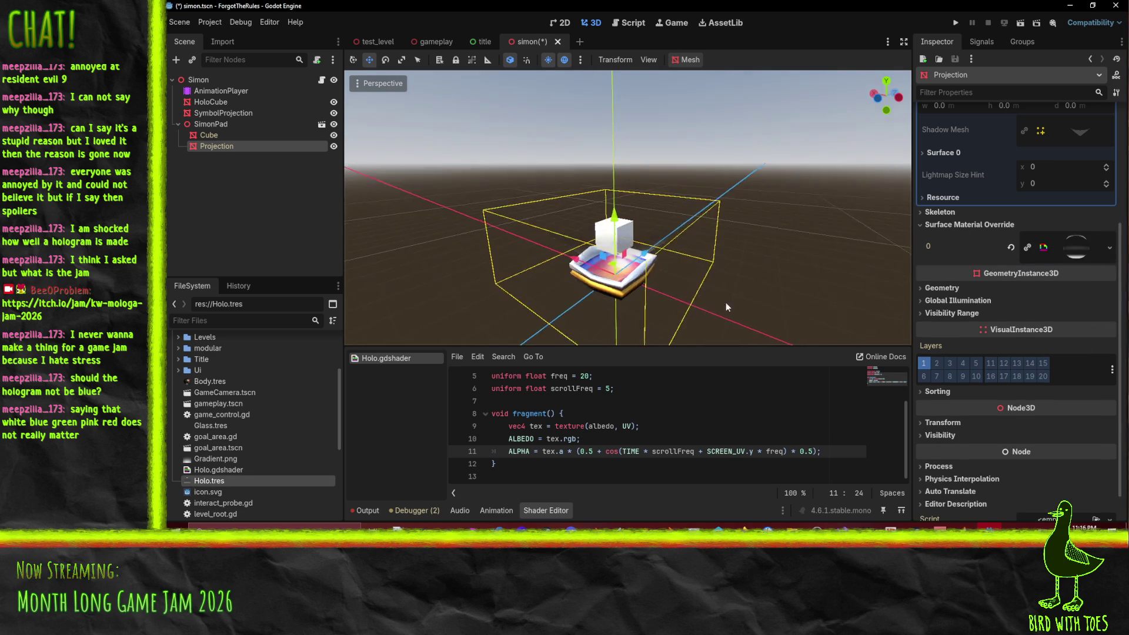
pyautogui.moveTo(718, 292)
pyautogui.mouseDown()
pyautogui.moveTo(781, 275)
pyautogui.moveTo(735, 329)
pyautogui.mouseUp()
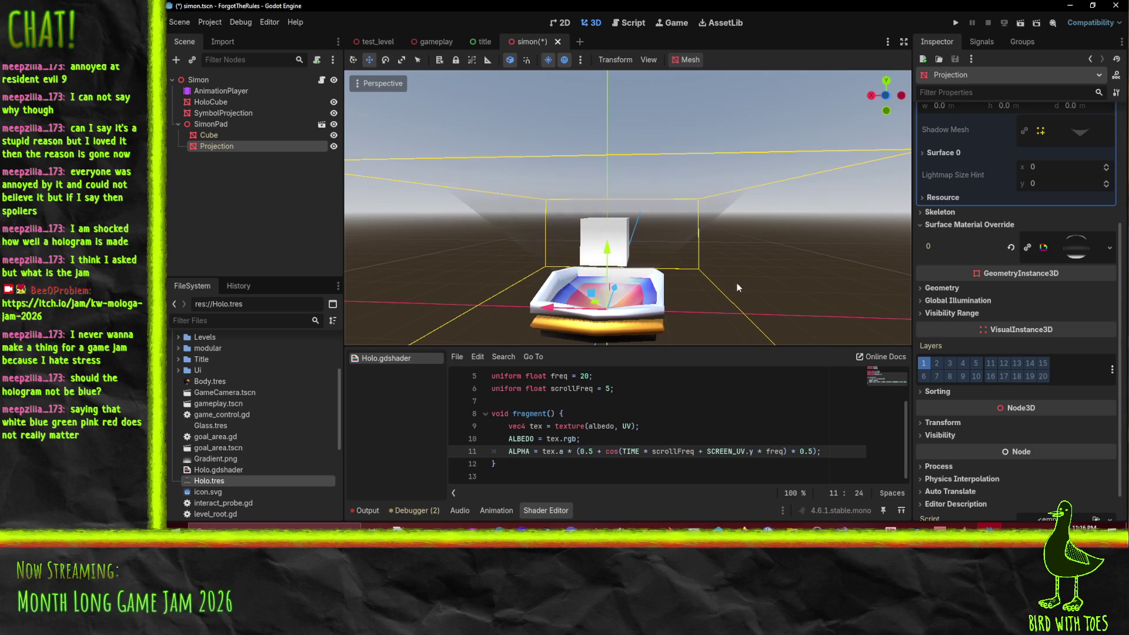
pyautogui.scroll(2, 662, 417)
# Step: Add a 'uniform vec4 color' line below the albedo uniform and save
pyautogui.click(713, 413)
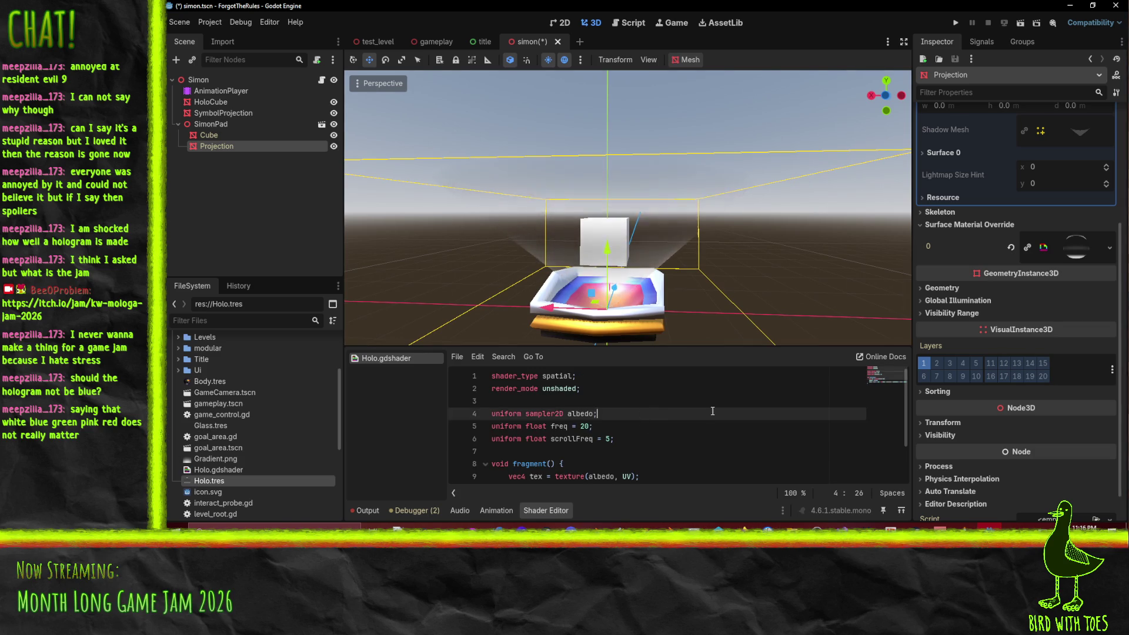
pyautogui.press('Return')
pyautogui.write('untfor')
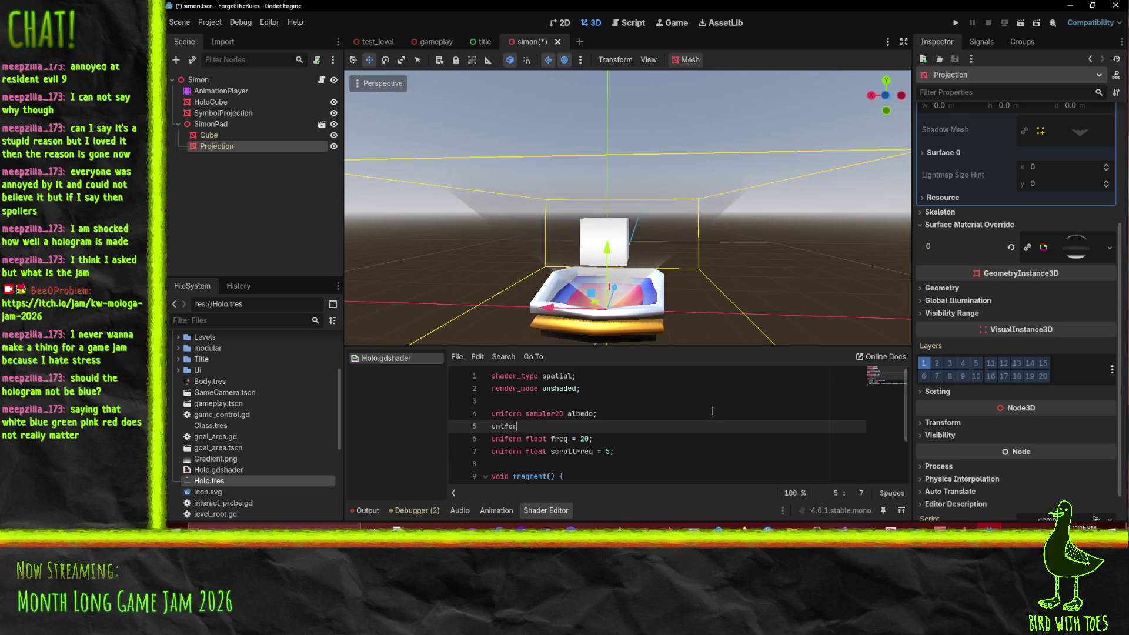
pyautogui.press('BackSpace')
pyautogui.press('BackSpace')
pyautogui.press('BackSpace')
pyautogui.write('iform')
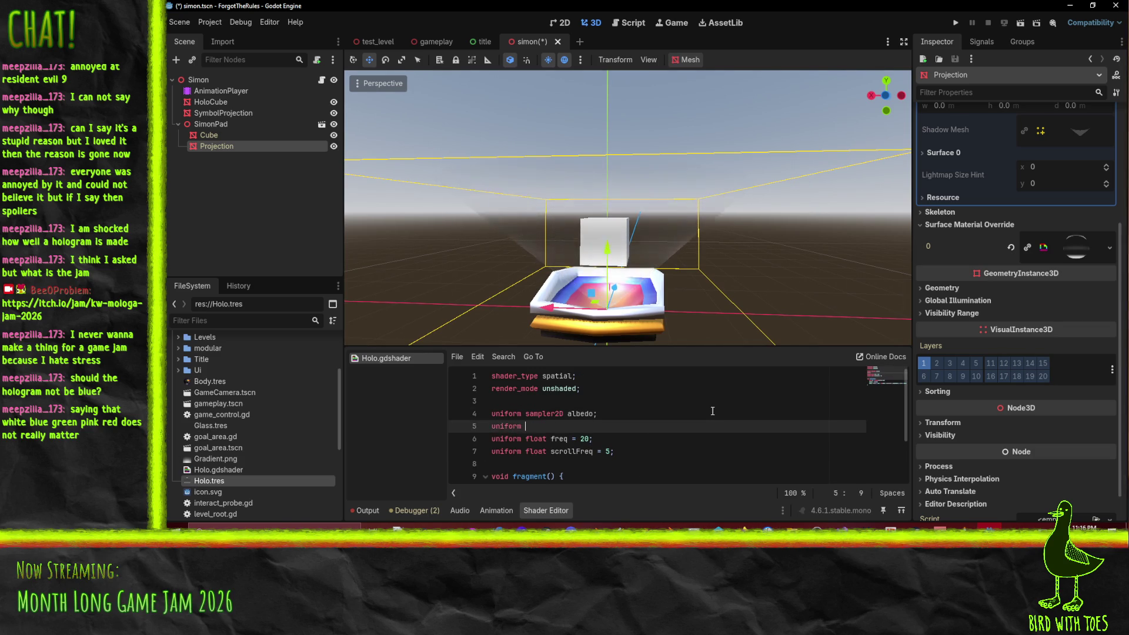
pyautogui.write(' vec')
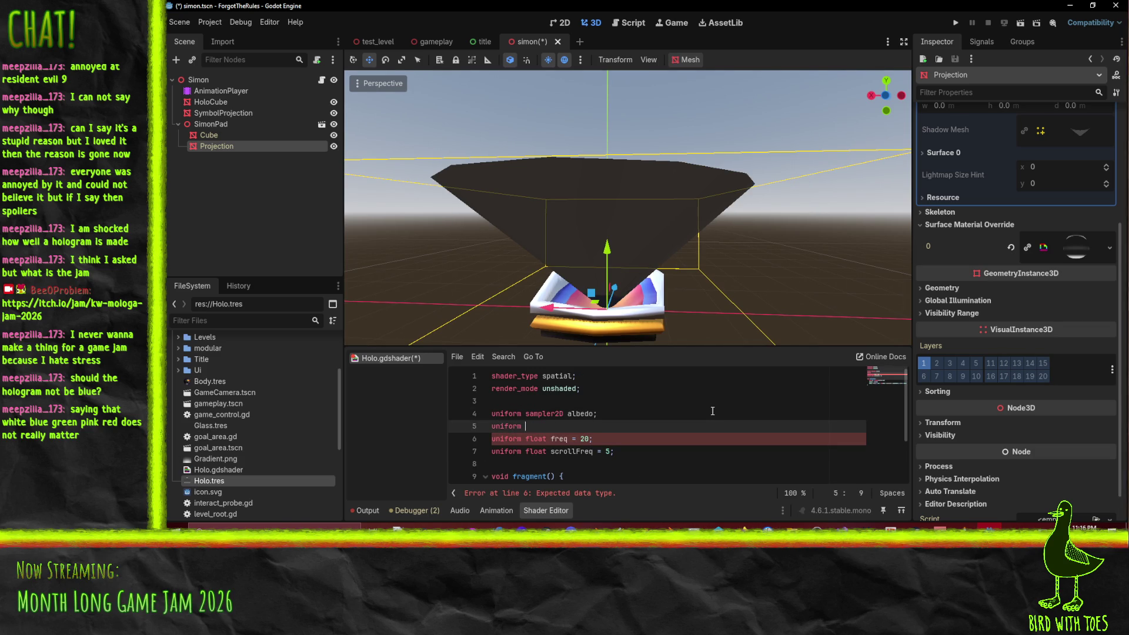
pyautogui.write('4 color;')
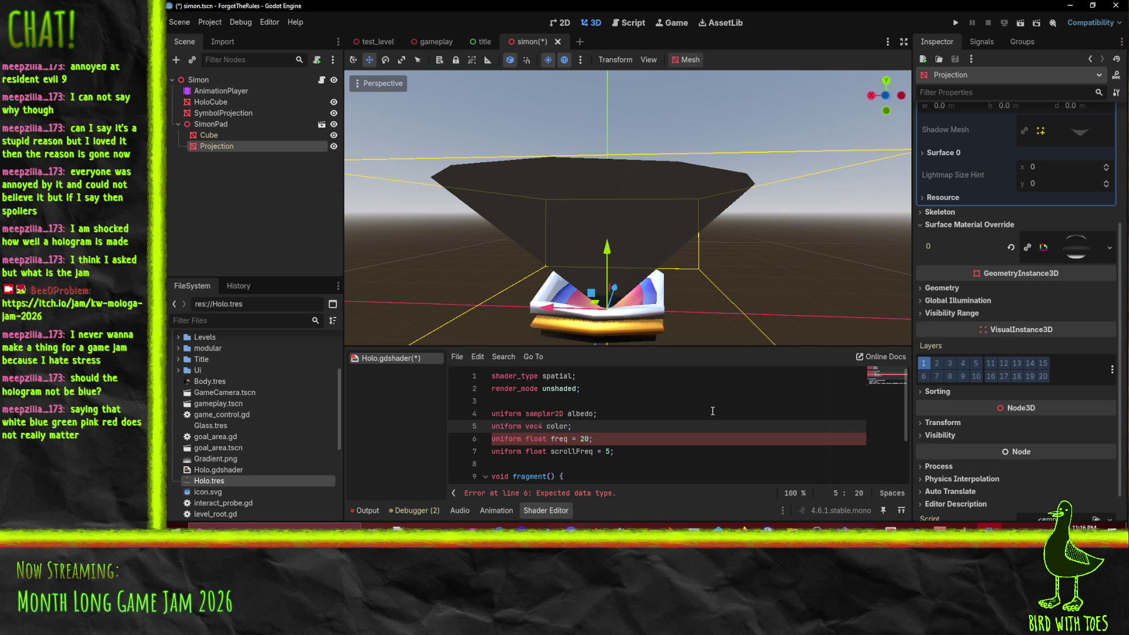
pyautogui.click(645, 415)
pyautogui.hotkey('ctrl', 's')
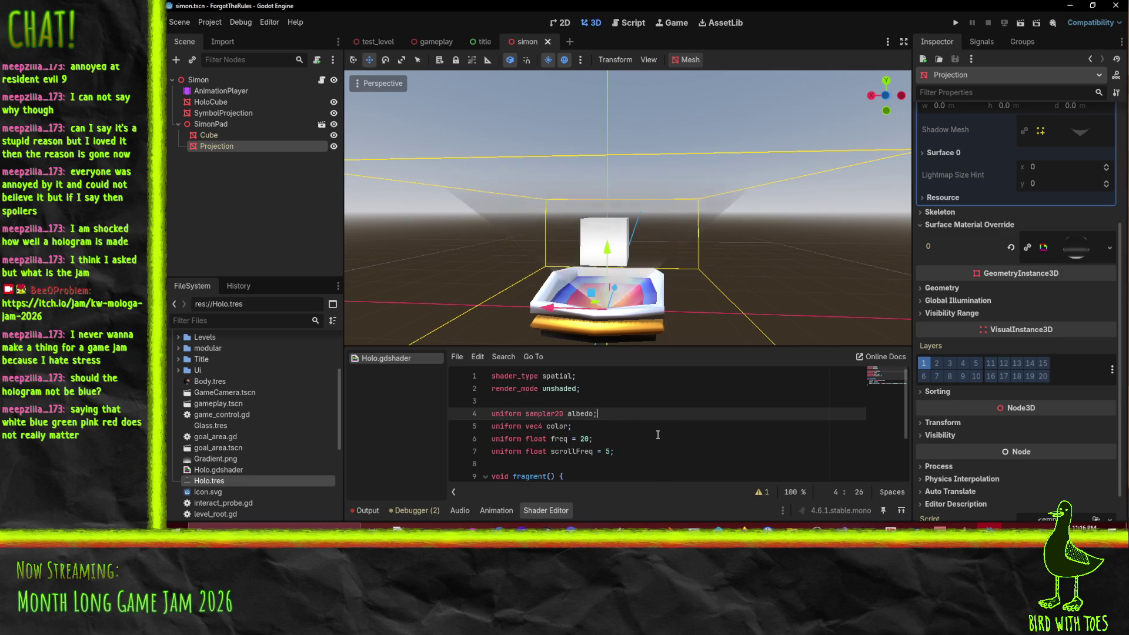
# Step: Change the ALPHA constants to 0.75 and 0.25 and save the shader
pyautogui.scroll(-3, 772, 259)
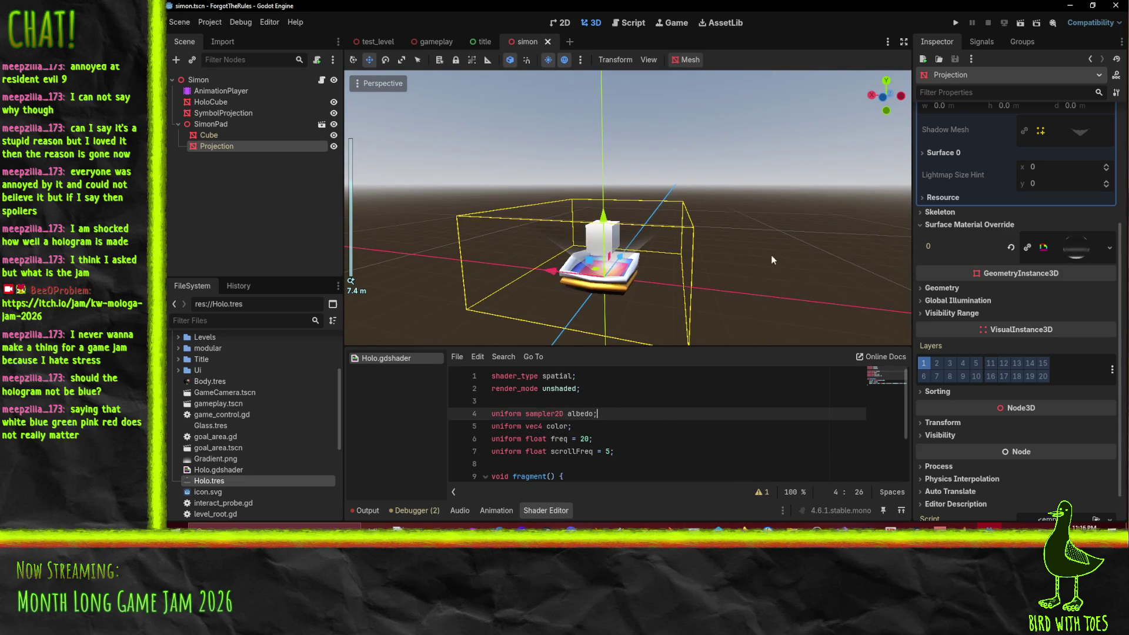
pyautogui.scroll(-2, 612, 414)
pyautogui.click(597, 451)
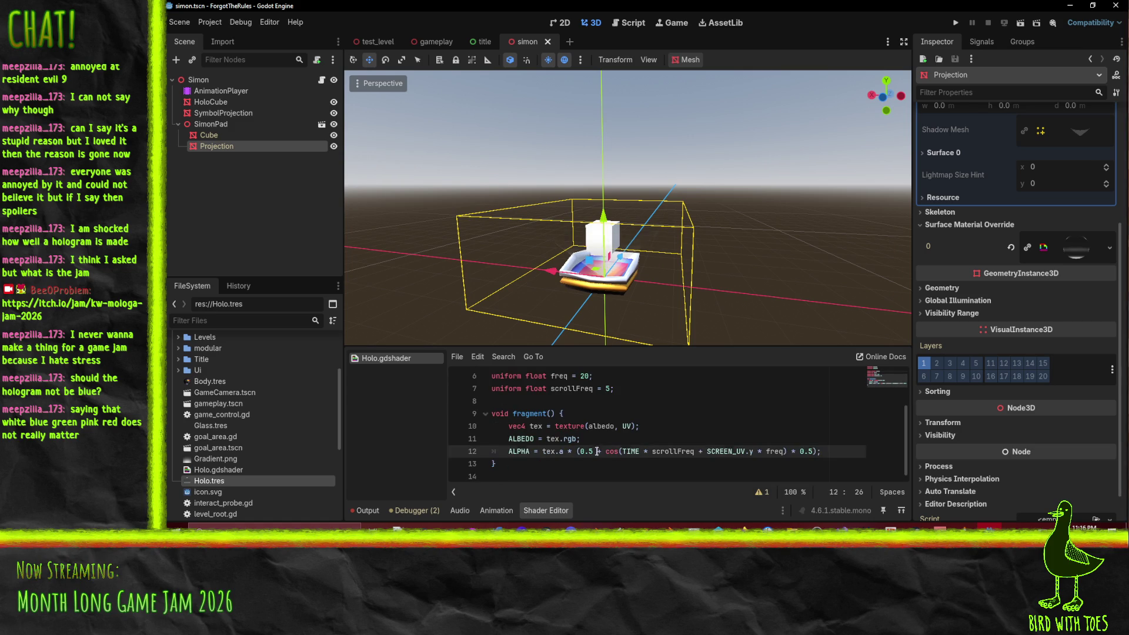
pyautogui.click(593, 450)
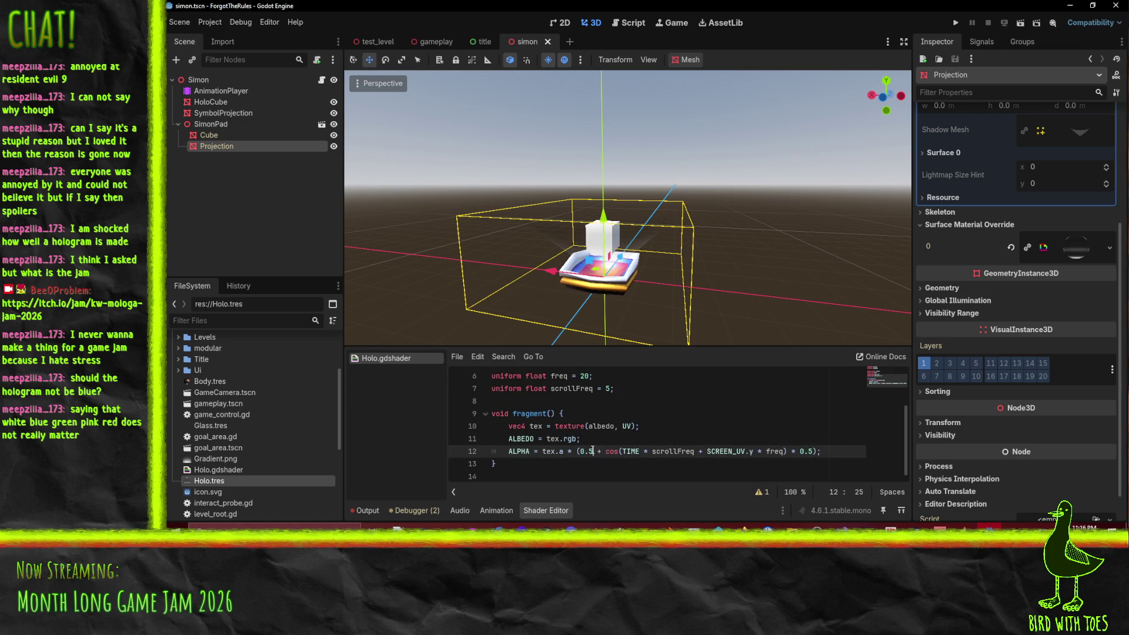
pyautogui.write('7')
pyautogui.press('End')
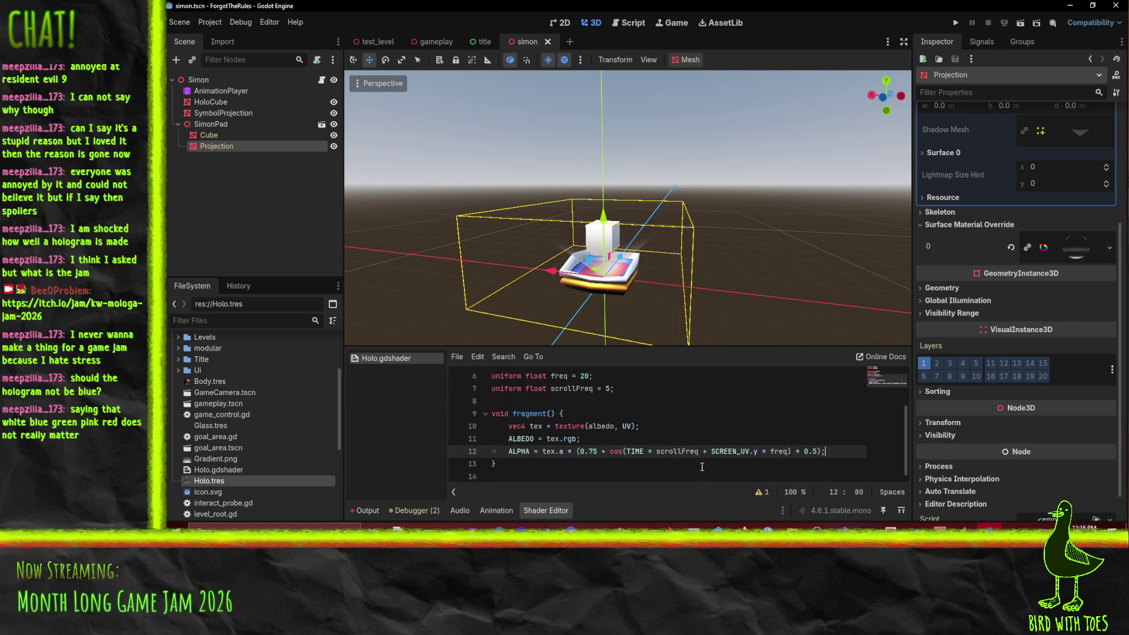
pyautogui.press('Left')
pyautogui.write('2')
pyautogui.press('Up')
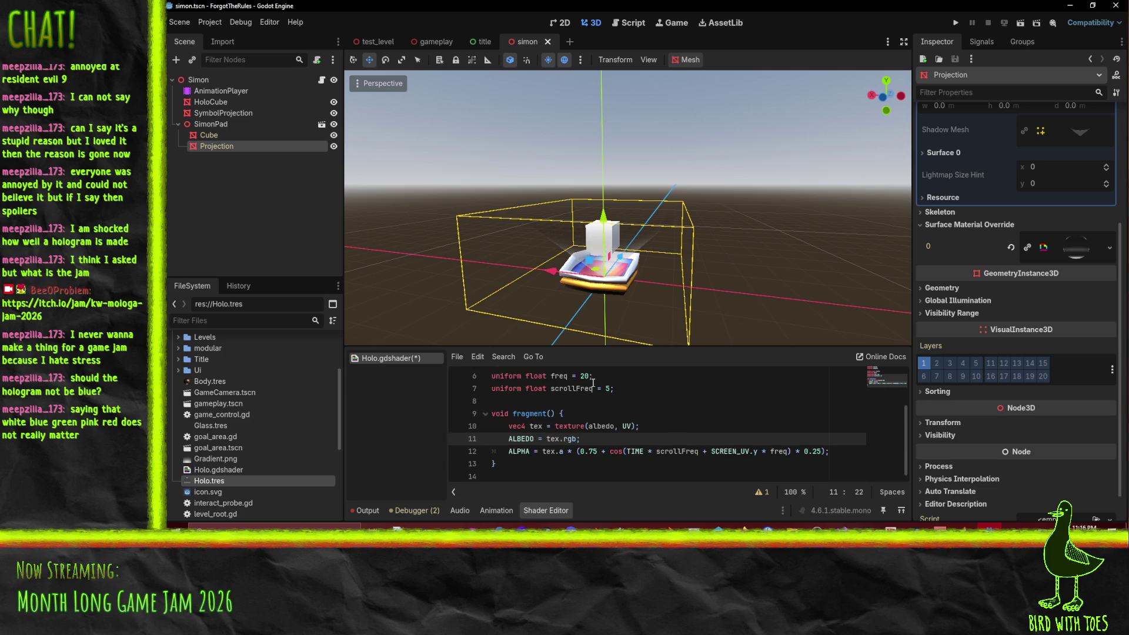
pyautogui.scroll(5, 1029, 227)
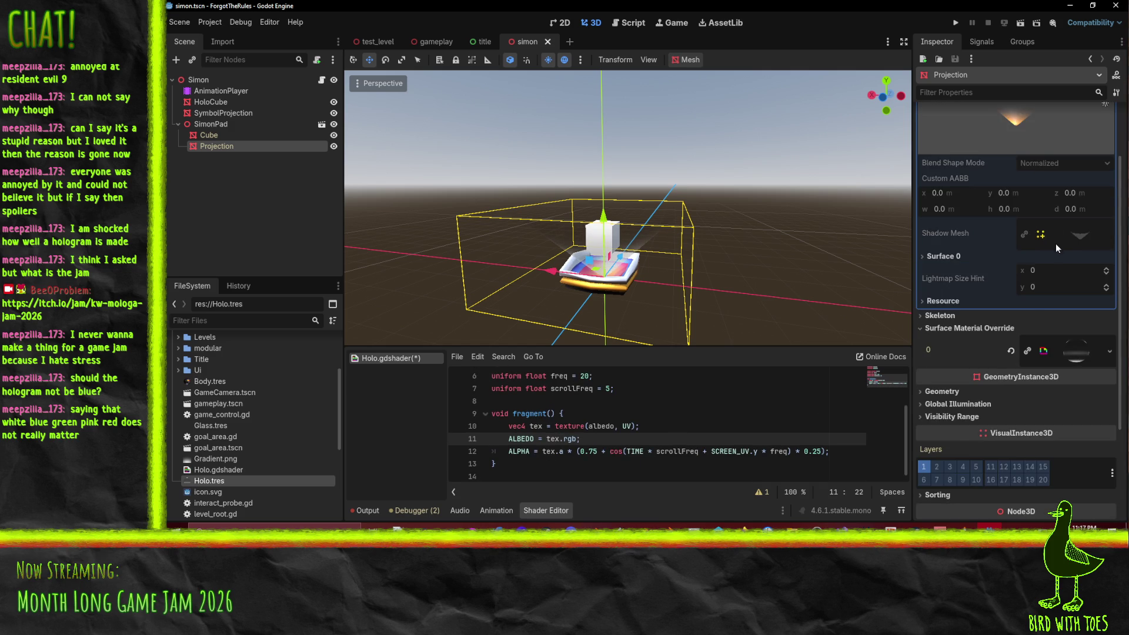
pyautogui.hotkey('ctrl', 's')
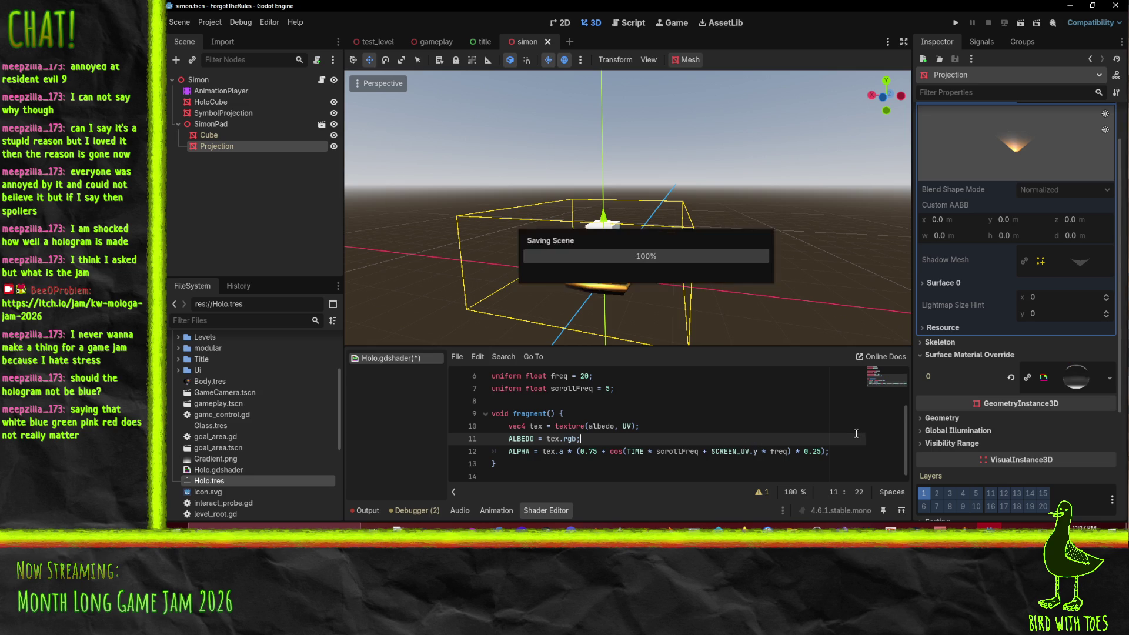
# Step: Append blend_add to the render_mode line and save
pyautogui.moveTo(623, 283); pyautogui.dragTo(723, 235)
pyautogui.scroll(5, 759, 217)
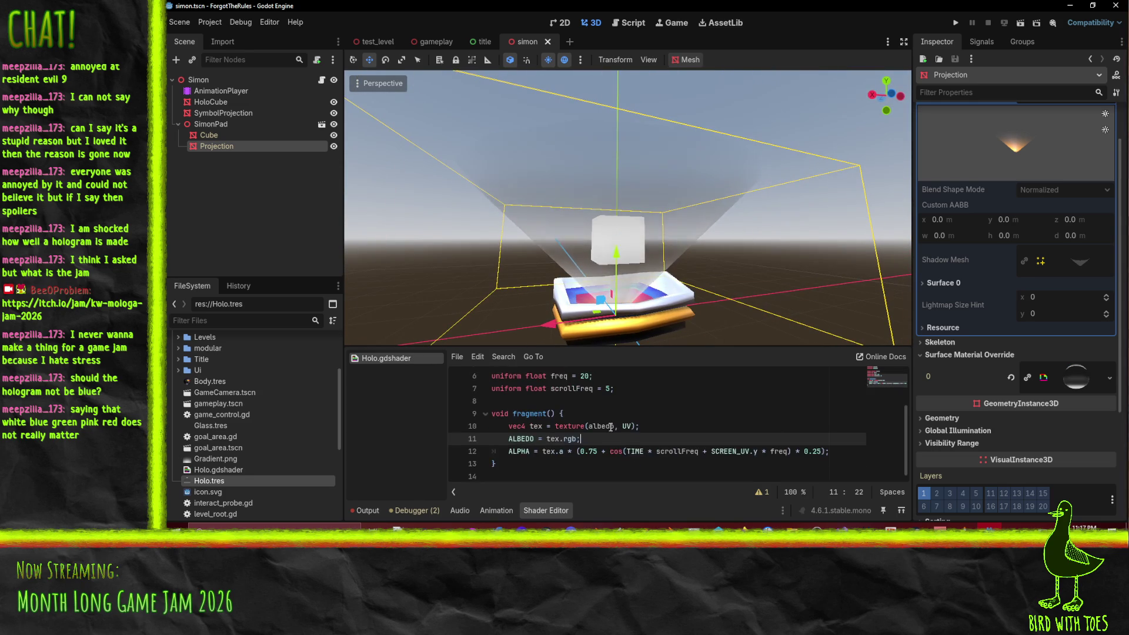
pyautogui.click(527, 451)
pyautogui.scroll(2, 527, 451)
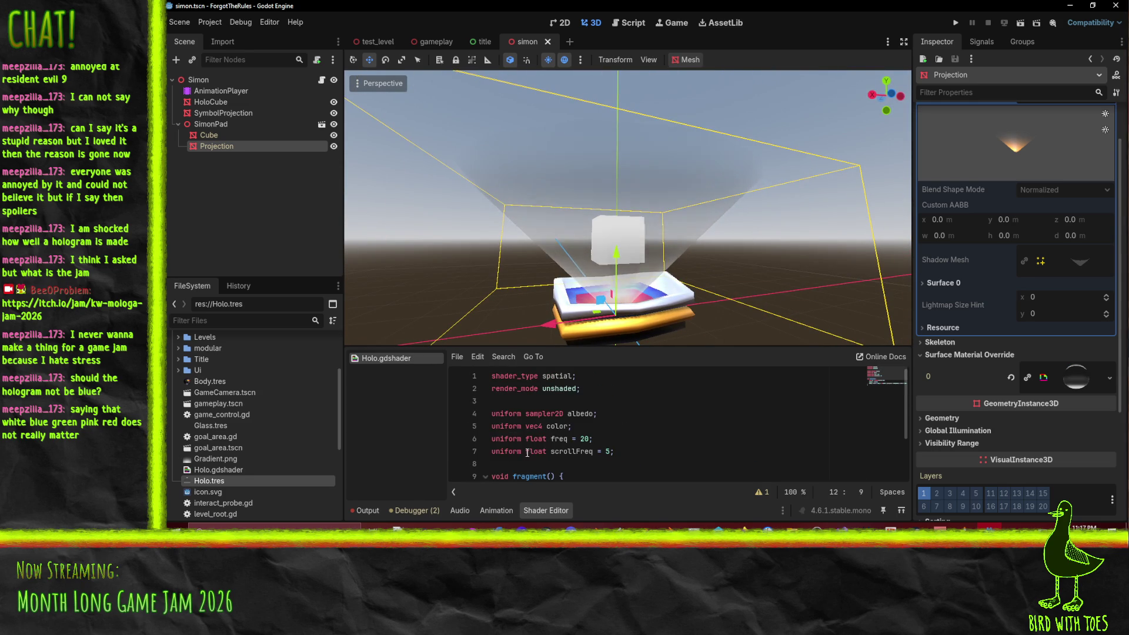
pyautogui.click(580, 389)
pyautogui.write(', ')
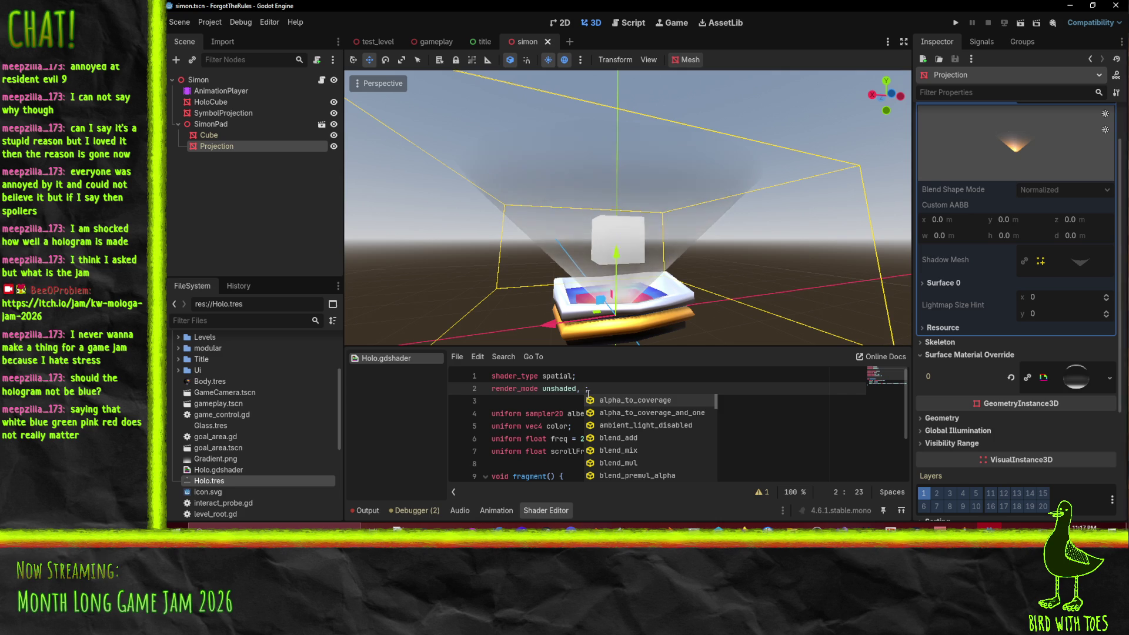
pyautogui.write('blend')
pyautogui.press('Return')
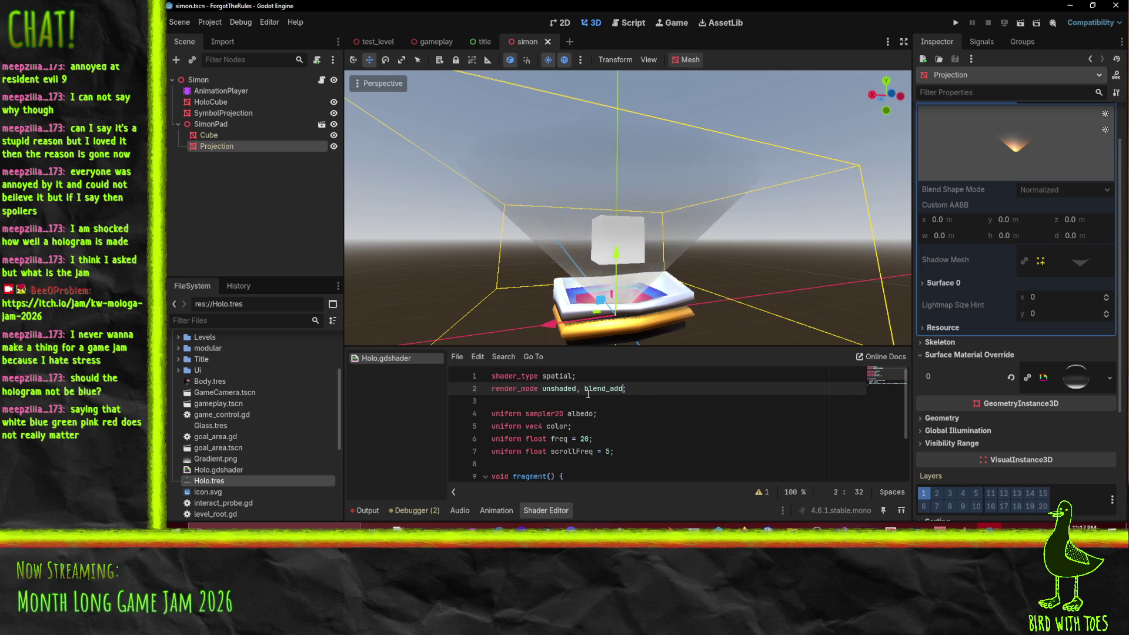
pyautogui.click(612, 413)
pyautogui.hotkey('ctrl', 's')
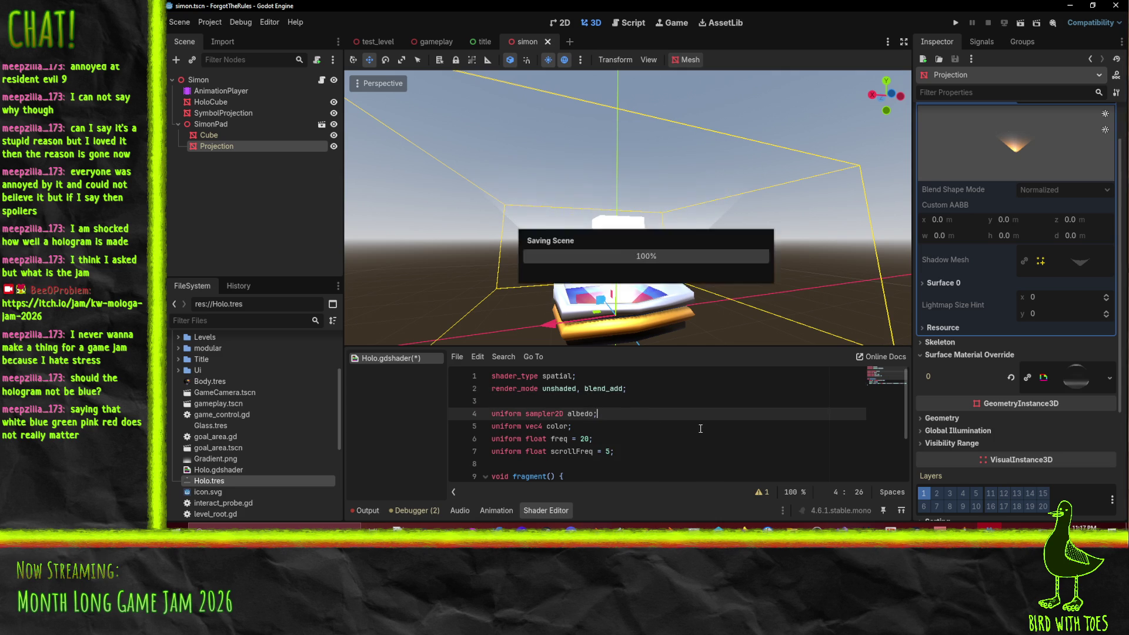
# Step: Add cull_disabled to render_mode, save, and reselect the Projection node
pyautogui.moveTo(765, 276)
pyautogui.mouseDown()
pyautogui.moveTo(704, 318)
pyautogui.moveTo(649, 80)
pyautogui.moveTo(617, 336)
pyautogui.mouseUp()
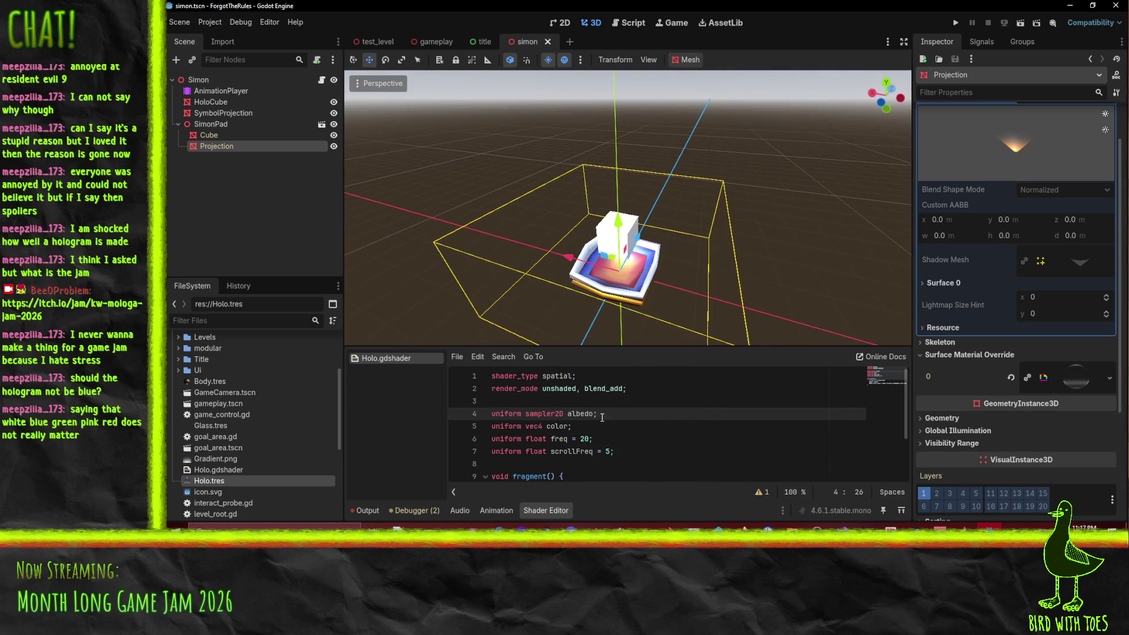
pyautogui.click(622, 390)
pyautogui.write(', cull')
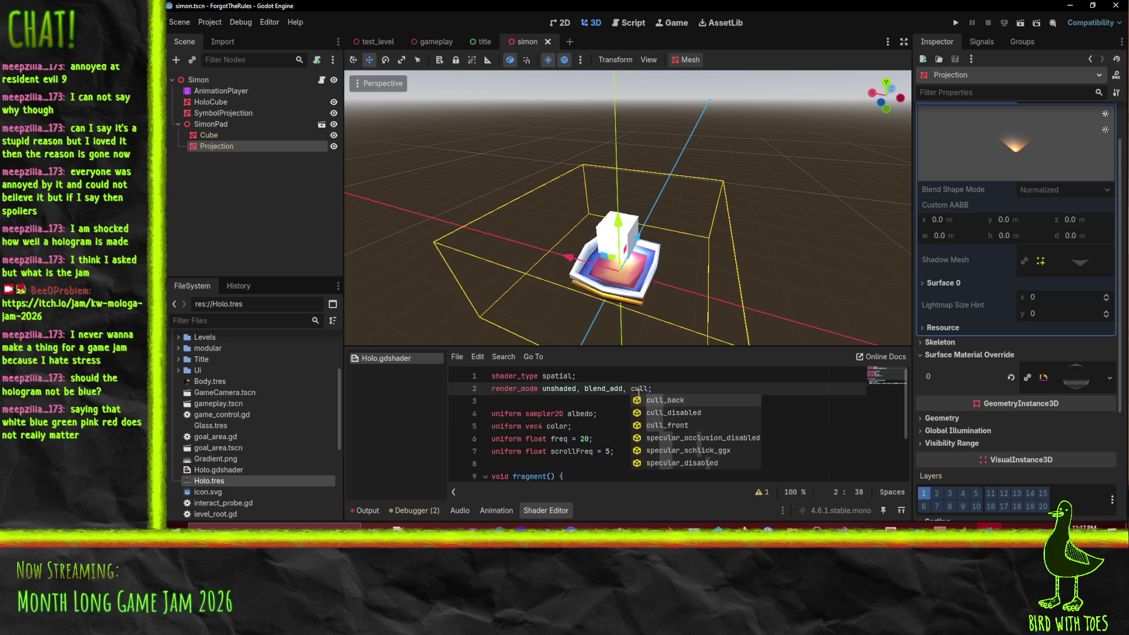
pyautogui.press('Down')
pyautogui.press('Return')
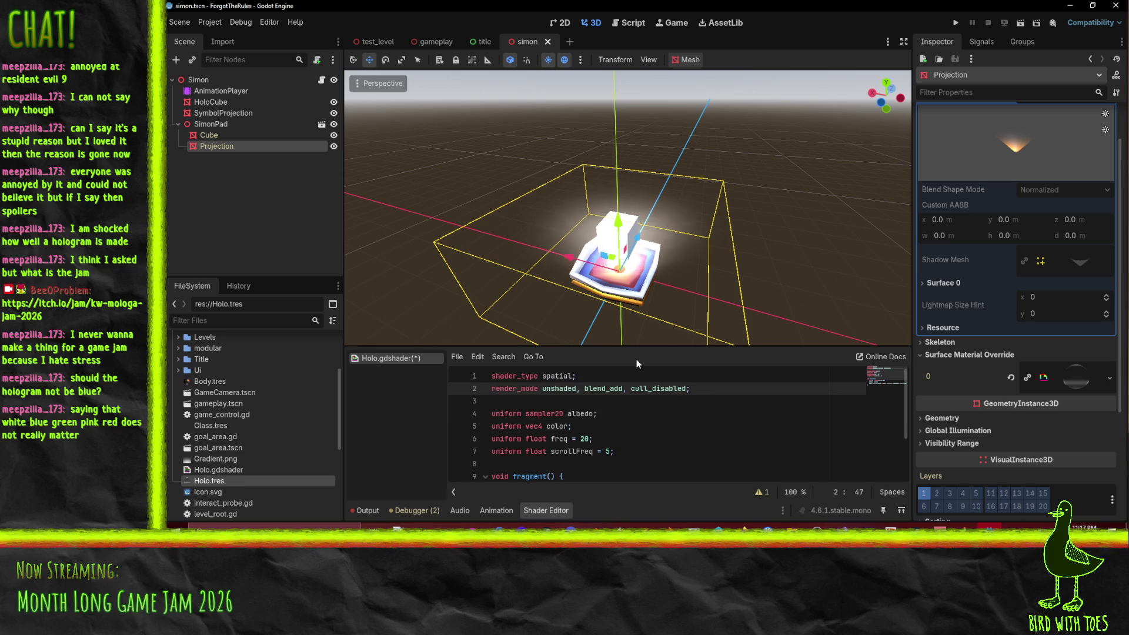
pyautogui.hotkey('ctrl', 's')
pyautogui.click(628, 447)
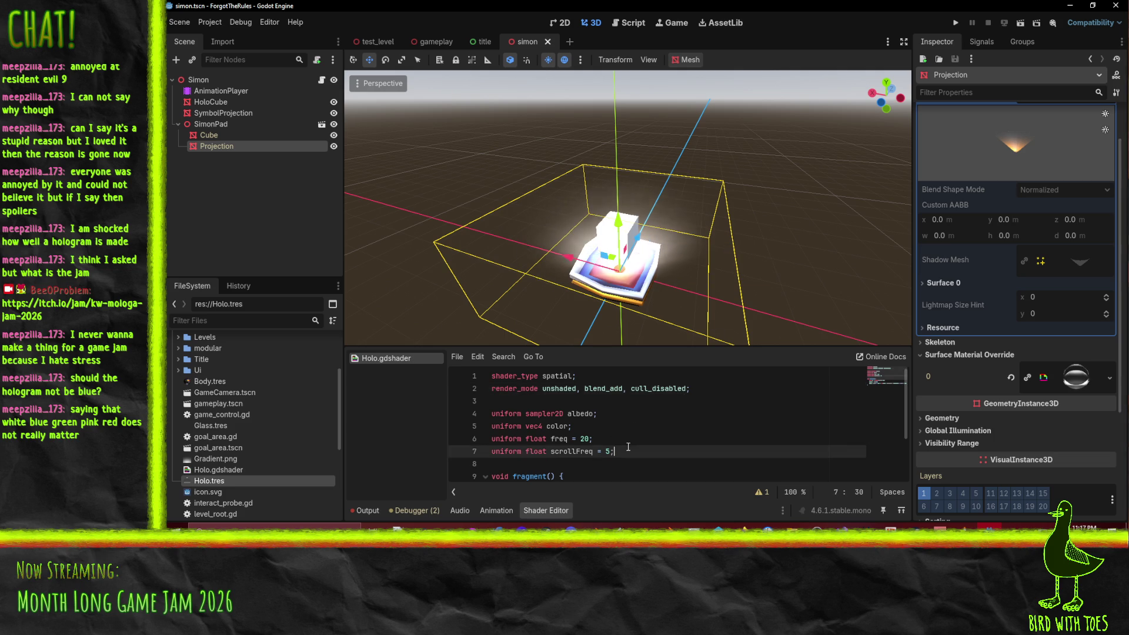
pyautogui.click(256, 135)
pyautogui.click(245, 146)
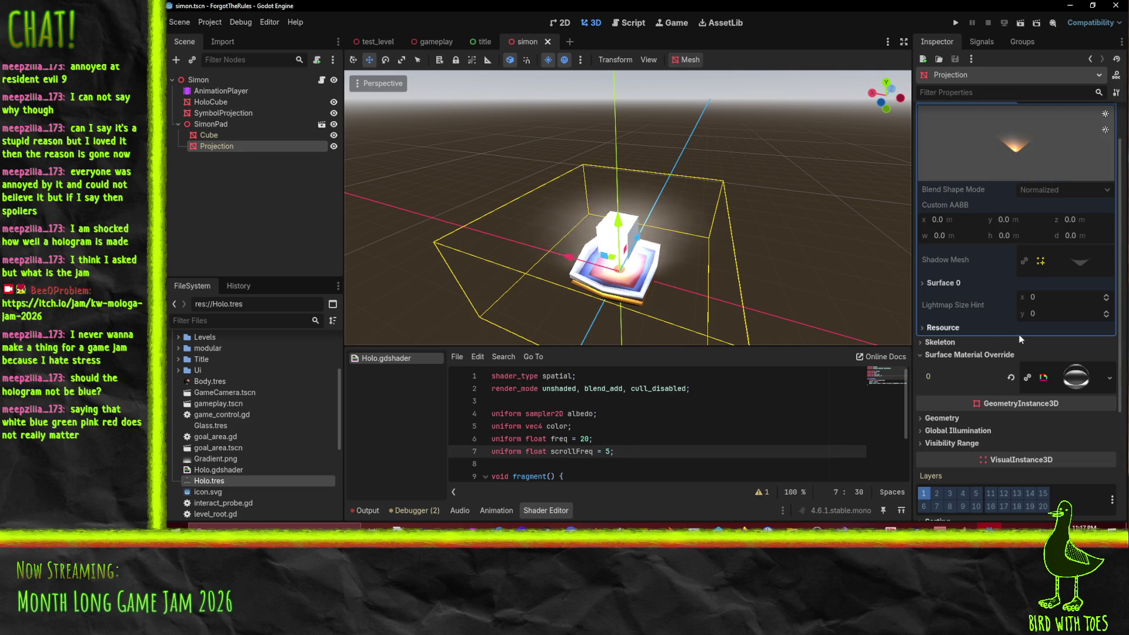
# Step: Set the override material's Freq shader parameter to 50.0
pyautogui.scroll(-4, 1020, 339)
pyautogui.click(1074, 275)
pyautogui.scroll(-4, 1059, 345)
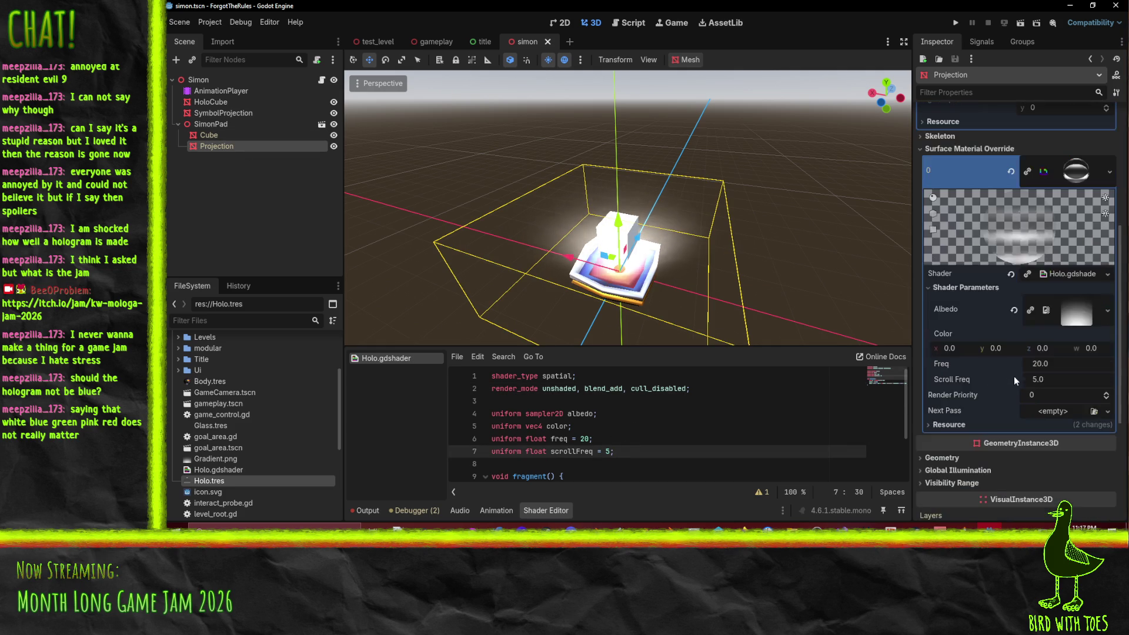
pyautogui.click(1068, 363)
pyautogui.press('Left')
pyautogui.press('Right')
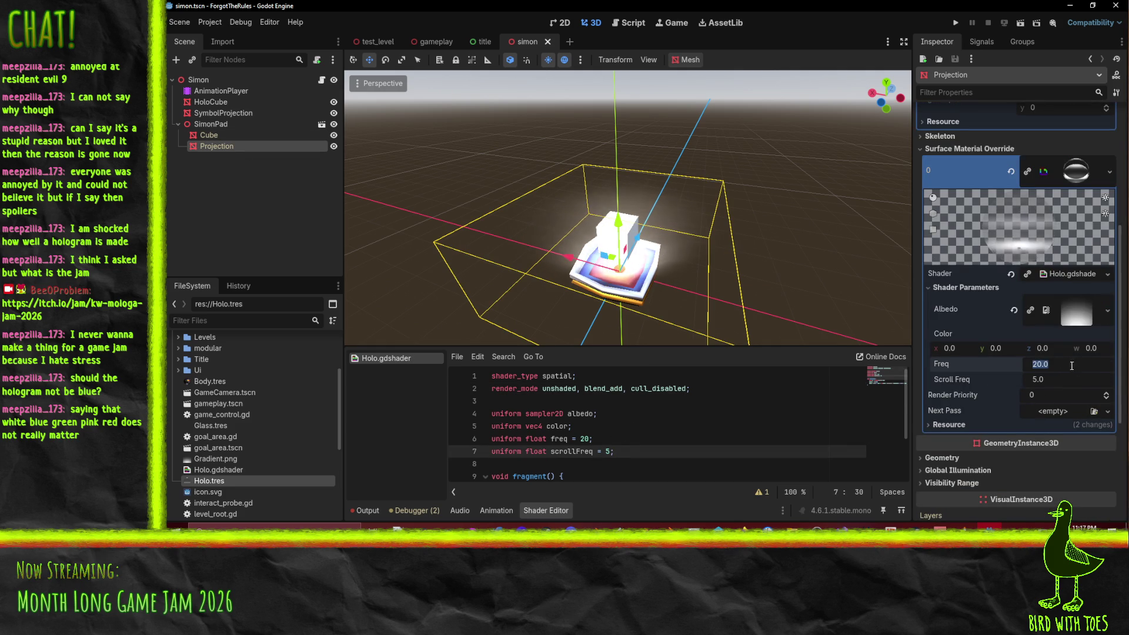
pyautogui.write('0')
pyautogui.click(1057, 384)
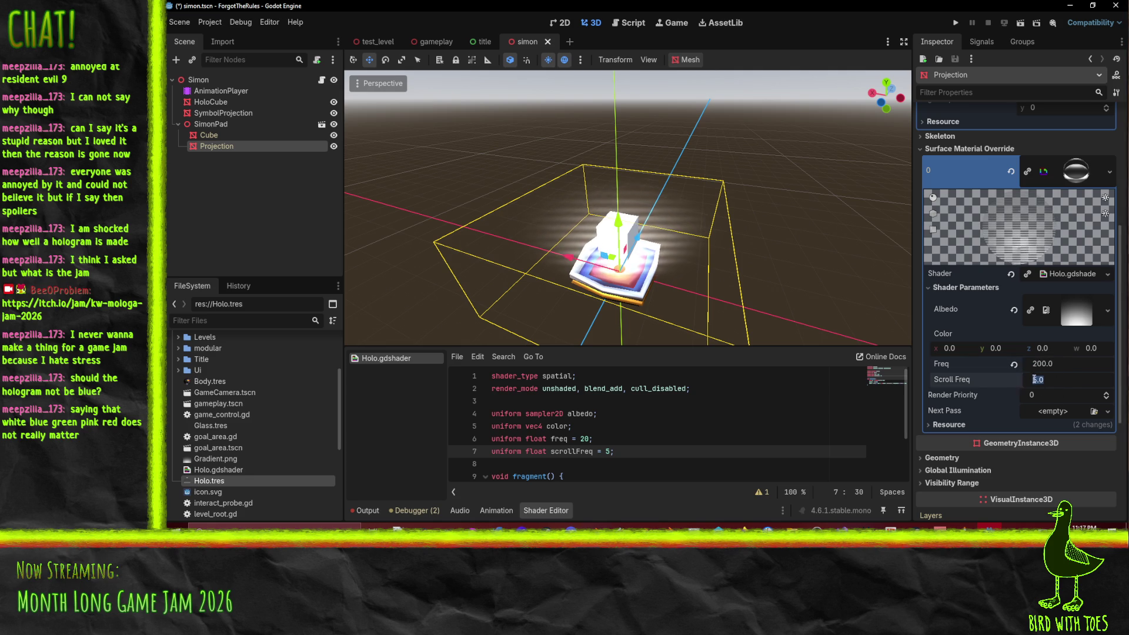
pyautogui.click(1040, 366)
pyautogui.press('Left')
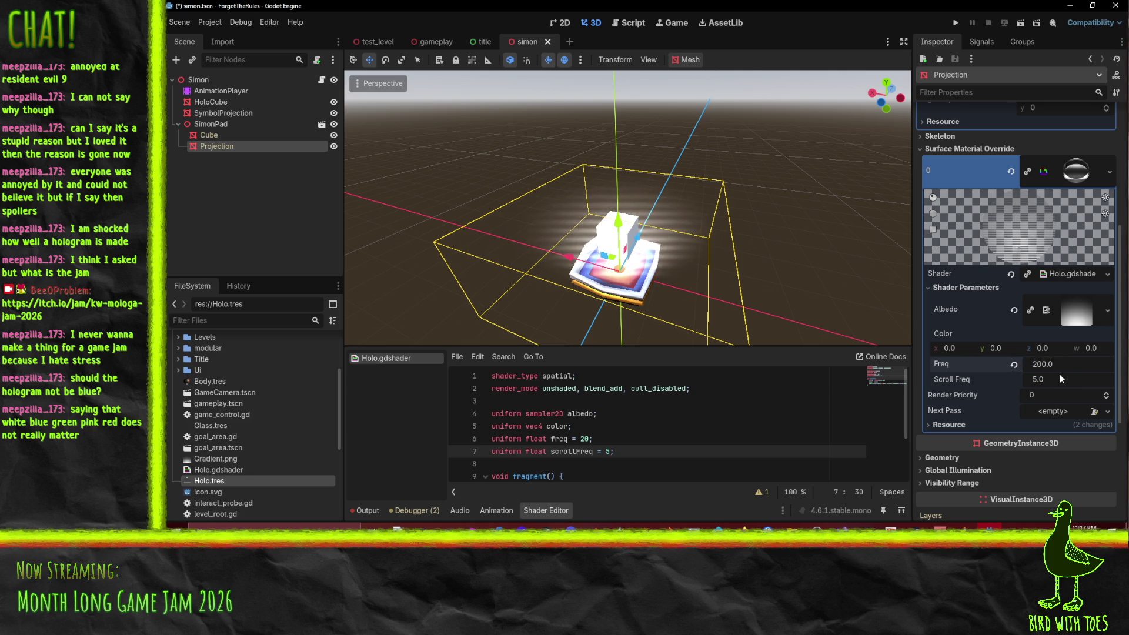
pyautogui.write('5')
pyautogui.press('Return')
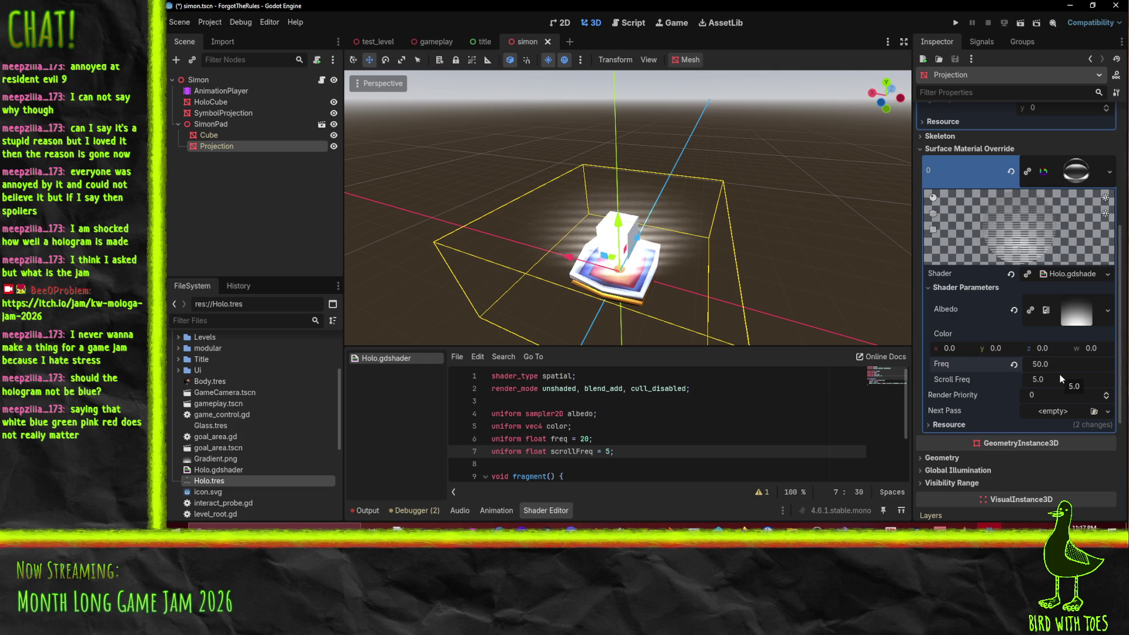
# Step: Orbit around the hologram at low and high angles, then focus the view on the pad
pyautogui.moveTo(764, 259)
pyautogui.mouseDown()
pyautogui.moveTo(728, 245)
pyautogui.moveTo(752, 227)
pyautogui.moveTo(770, 232)
pyautogui.moveTo(763, 256)
pyautogui.mouseUp()
pyautogui.scroll(-3, 753, 257)
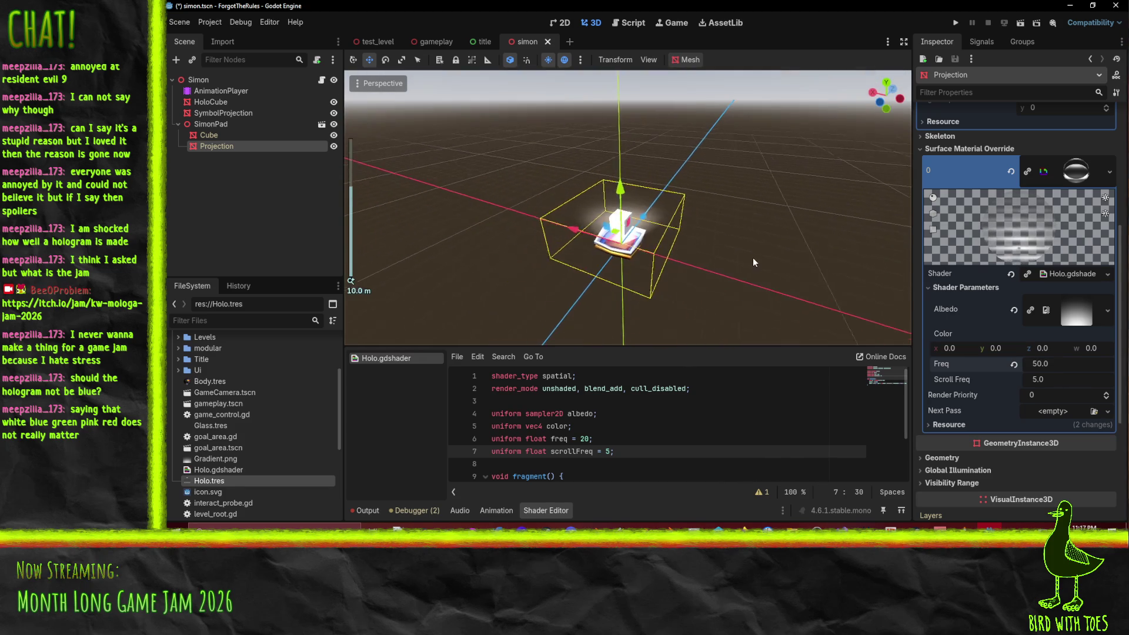
pyautogui.scroll(3, 725, 260)
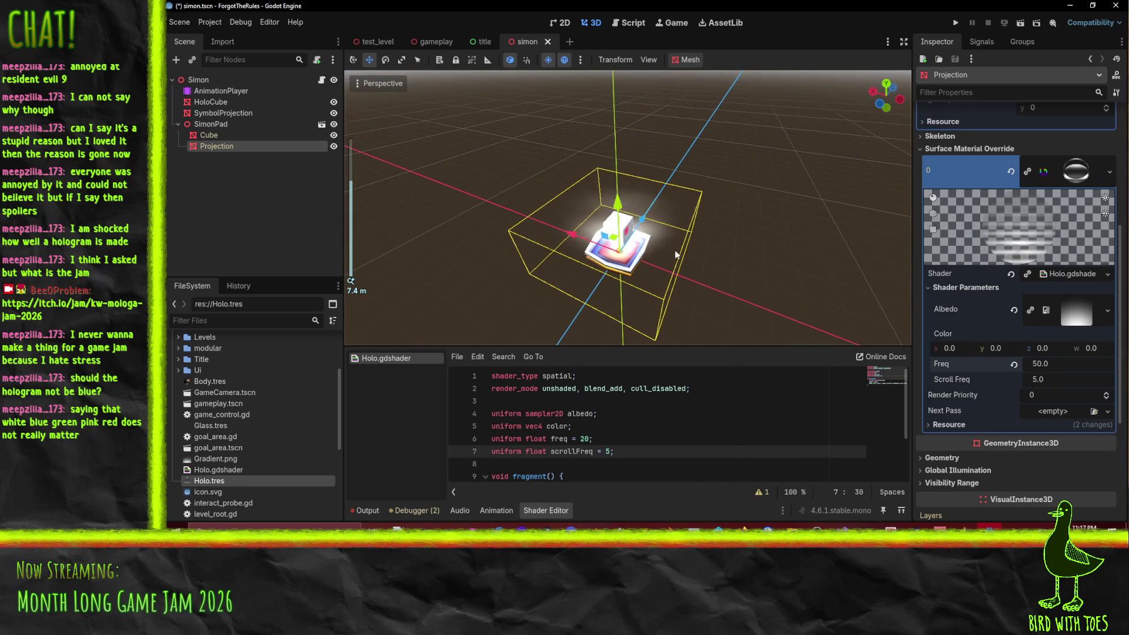
pyautogui.moveTo(703, 267)
pyautogui.mouseDown()
pyautogui.moveTo(695, 182)
pyautogui.moveTo(748, 219)
pyautogui.mouseUp()
pyautogui.scroll(5, 706, 194)
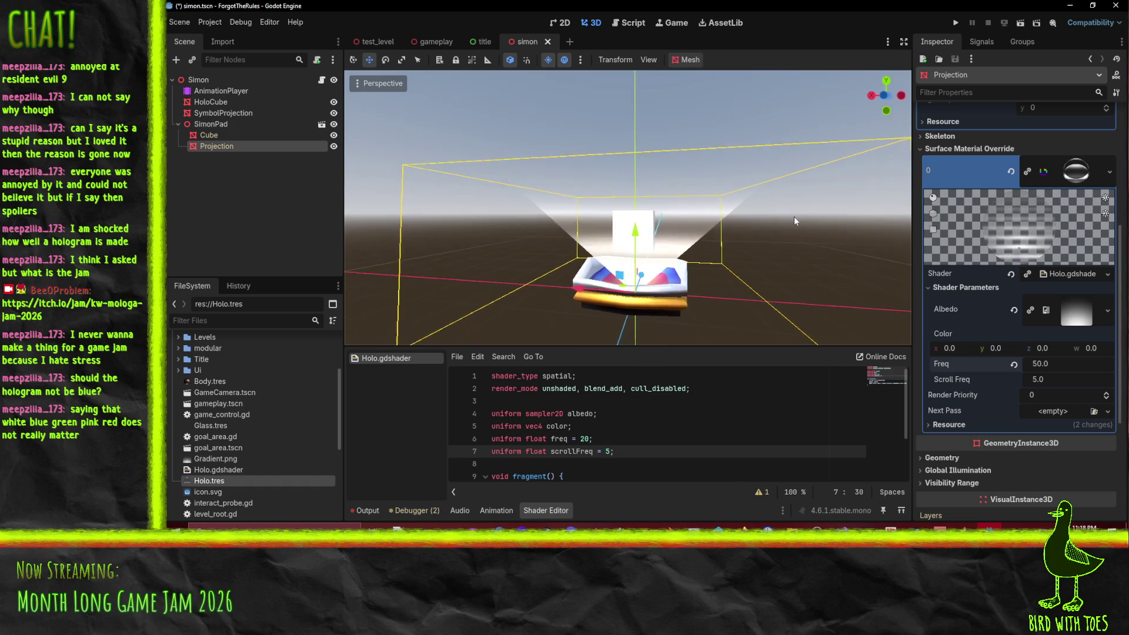
pyautogui.moveTo(767, 223)
pyautogui.mouseDown()
pyautogui.moveTo(739, 252)
pyautogui.moveTo(707, 255)
pyautogui.moveTo(717, 273)
pyautogui.mouseUp()
pyautogui.scroll(-3, 716, 273)
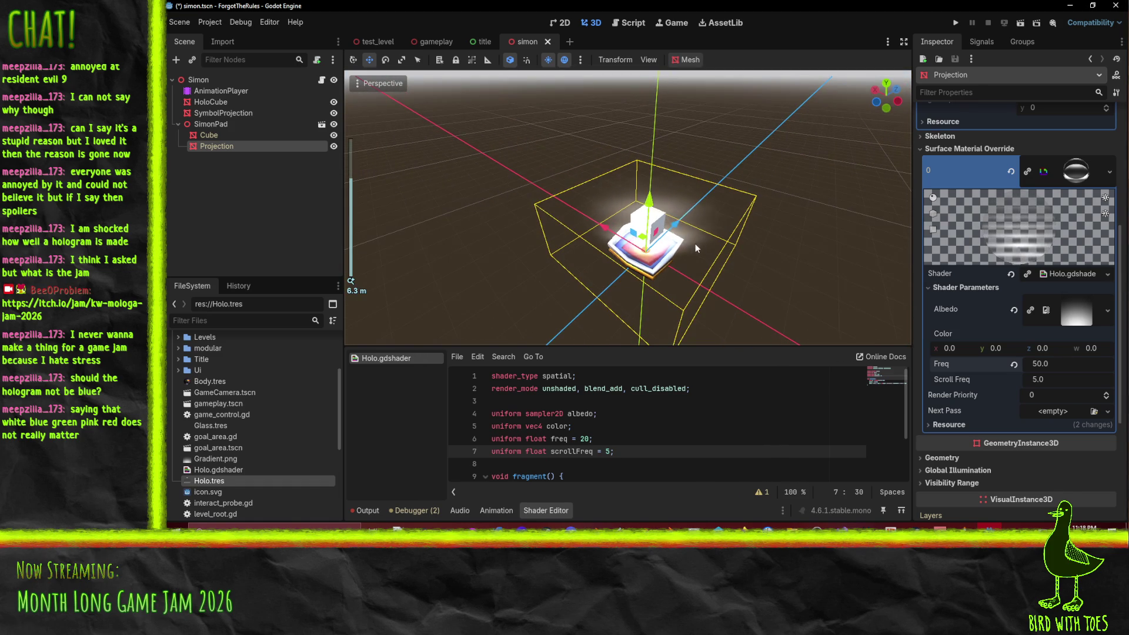
pyautogui.press('f')
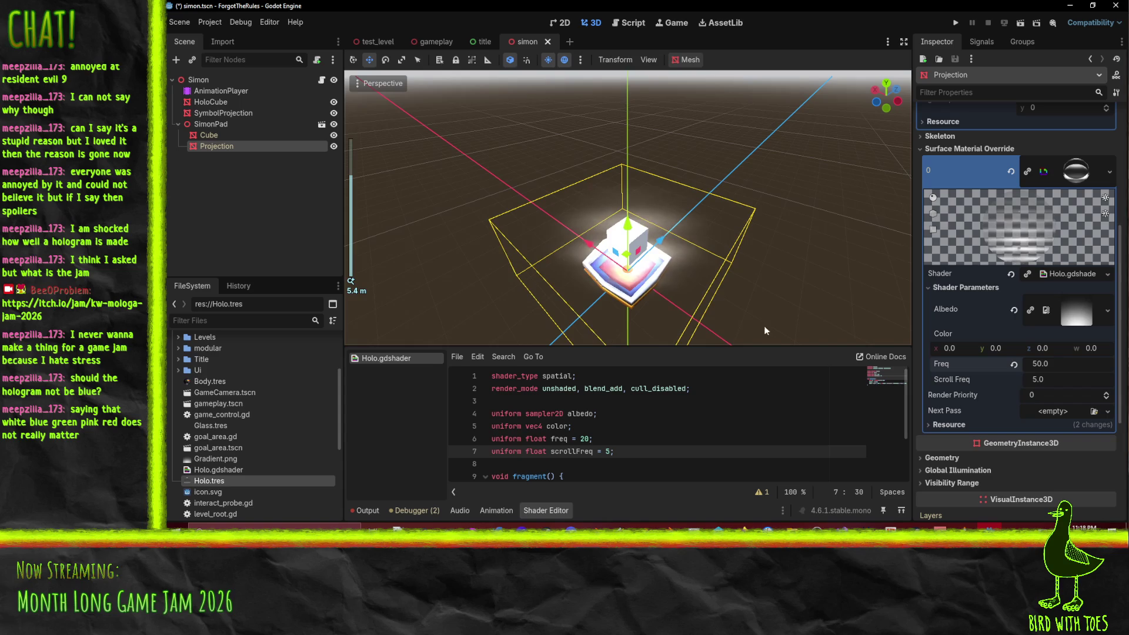
pyautogui.scroll(1, 682, 276)
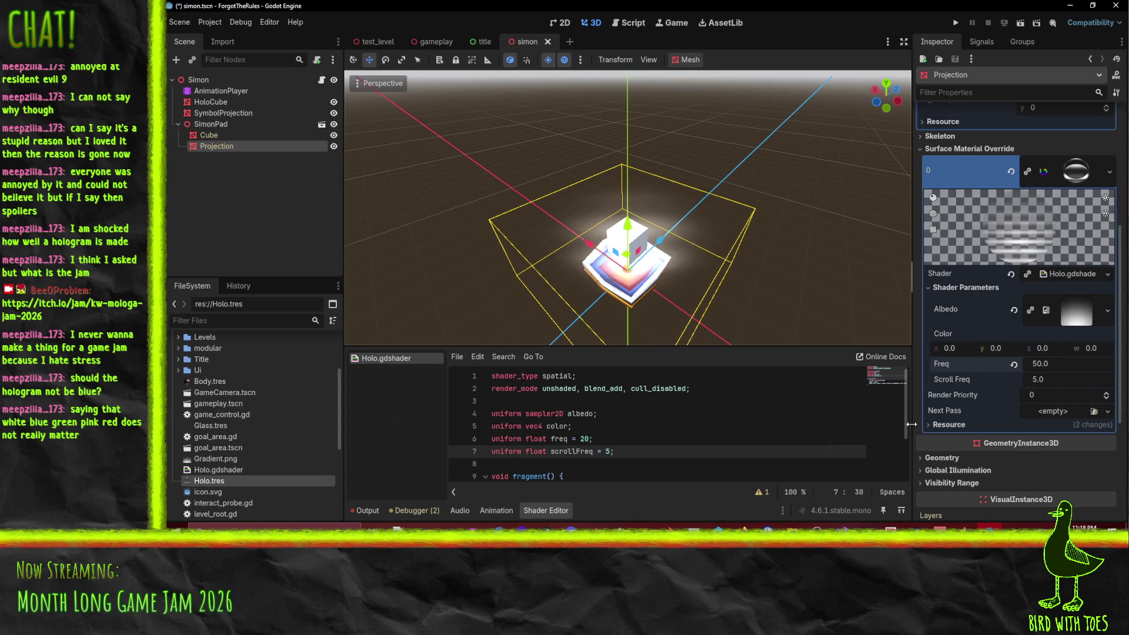
# Step: Review the animated track's path and the Projection node's hologram material under the Cube
pyautogui.click(245, 90)
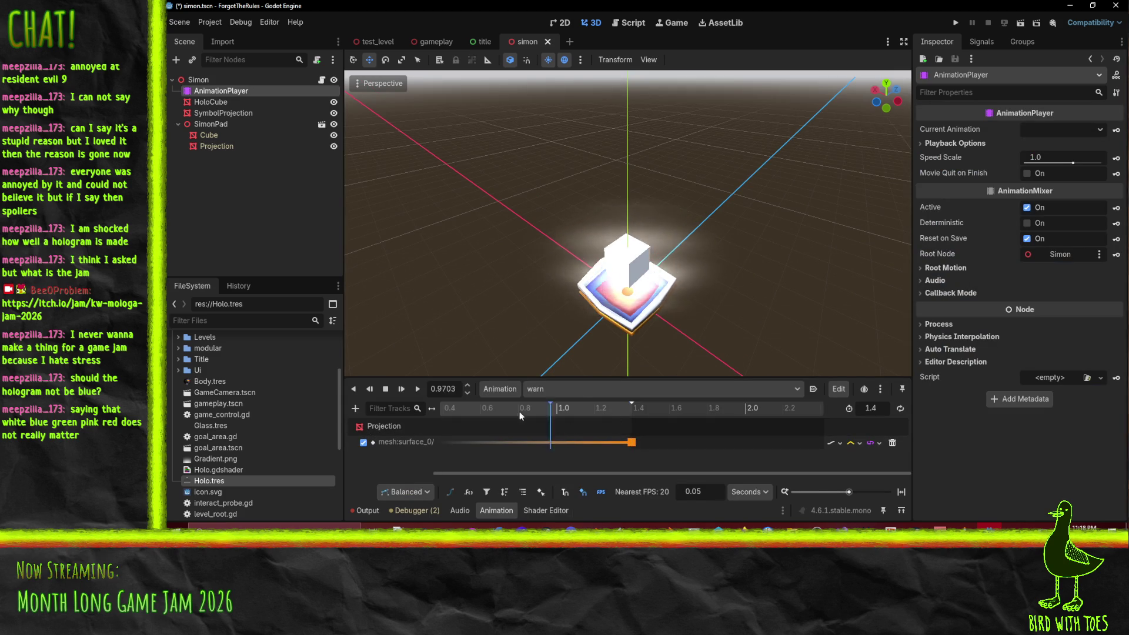
pyautogui.doubleClick(425, 442)
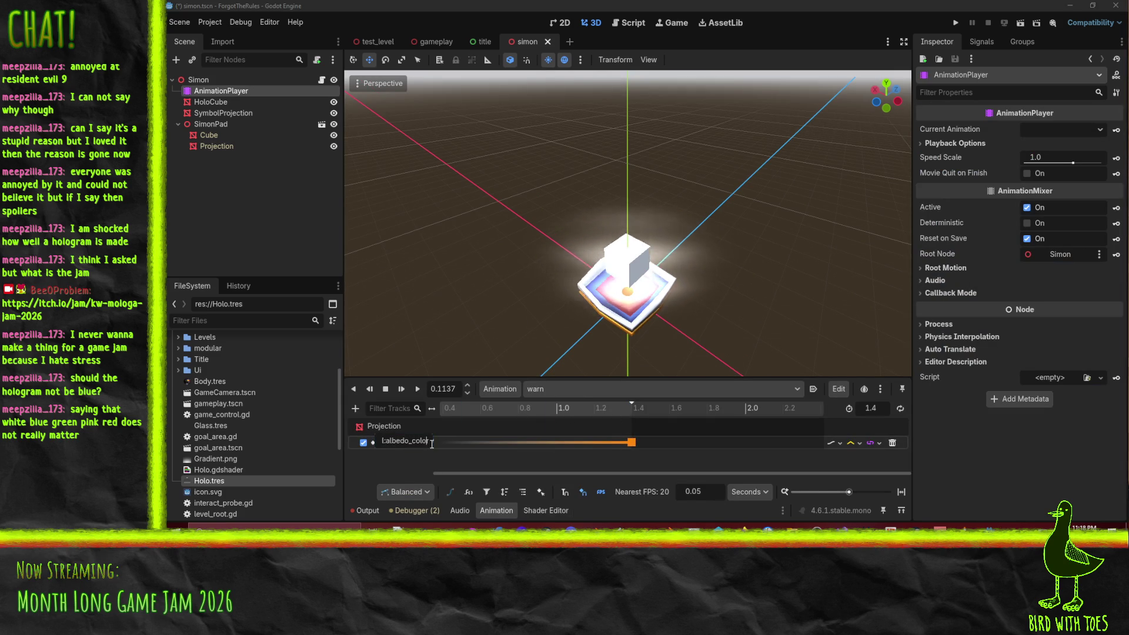
pyautogui.click(447, 449)
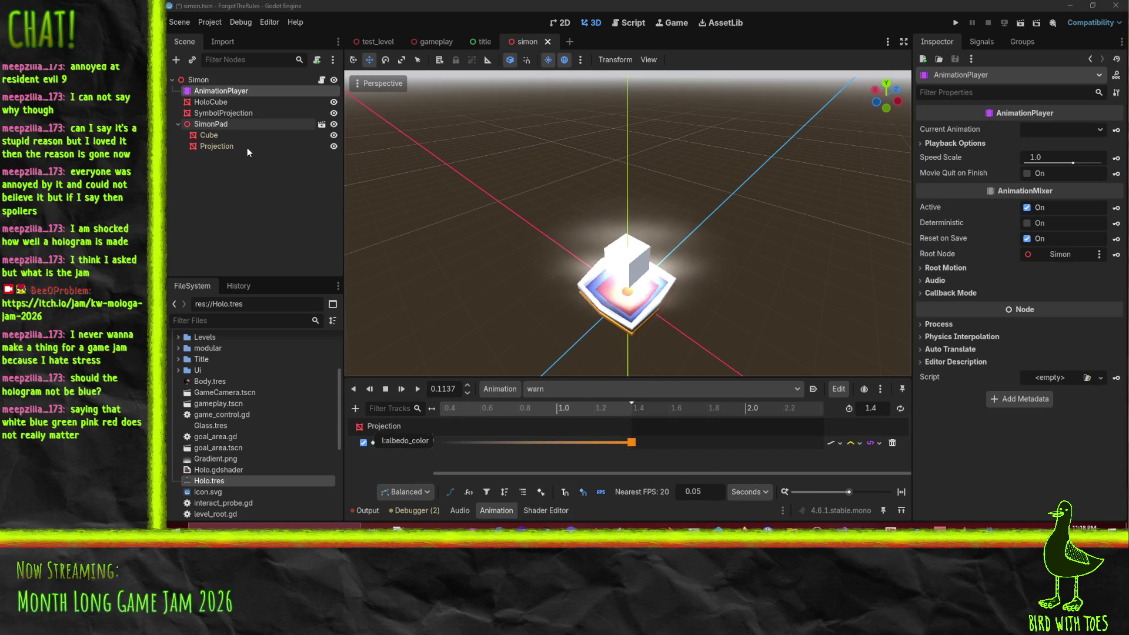
pyautogui.click(214, 134)
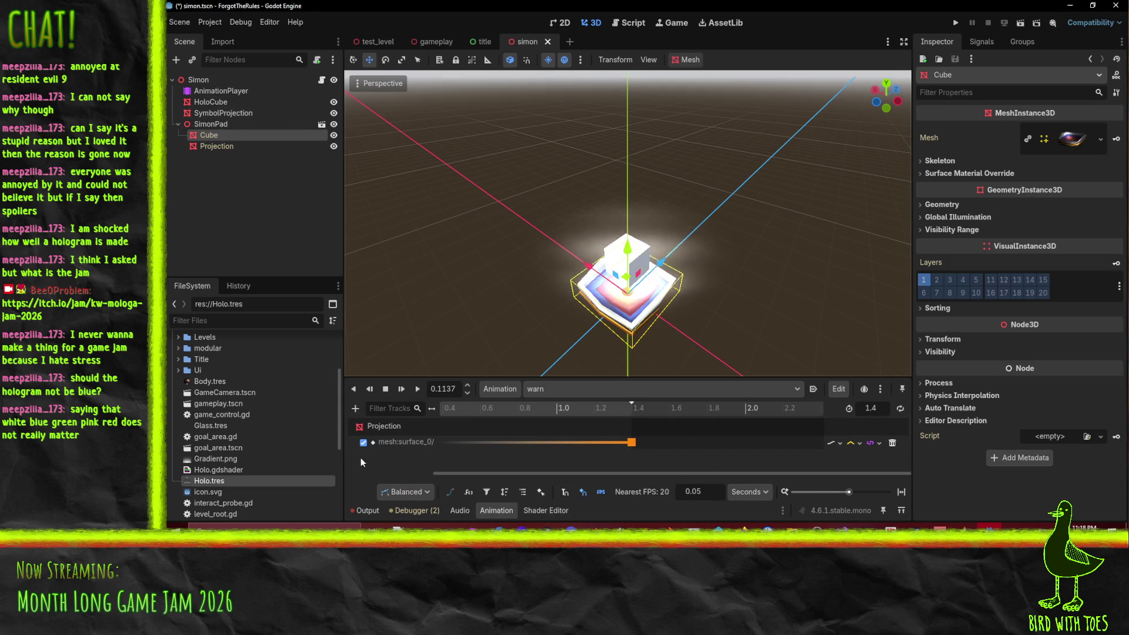
pyautogui.click(216, 146)
pyautogui.click(210, 134)
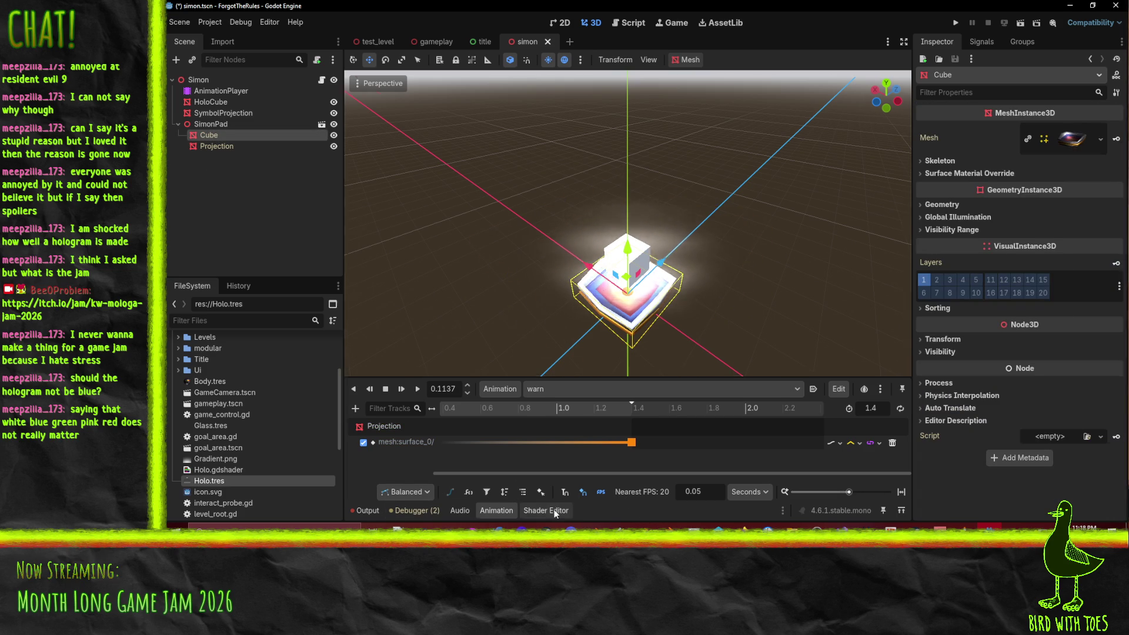
# Step: Rename the color uniform on line 5 of Holo.gdshader to albedo_color
pyautogui.click(555, 511)
pyautogui.click(547, 426)
pyautogui.write('albed')
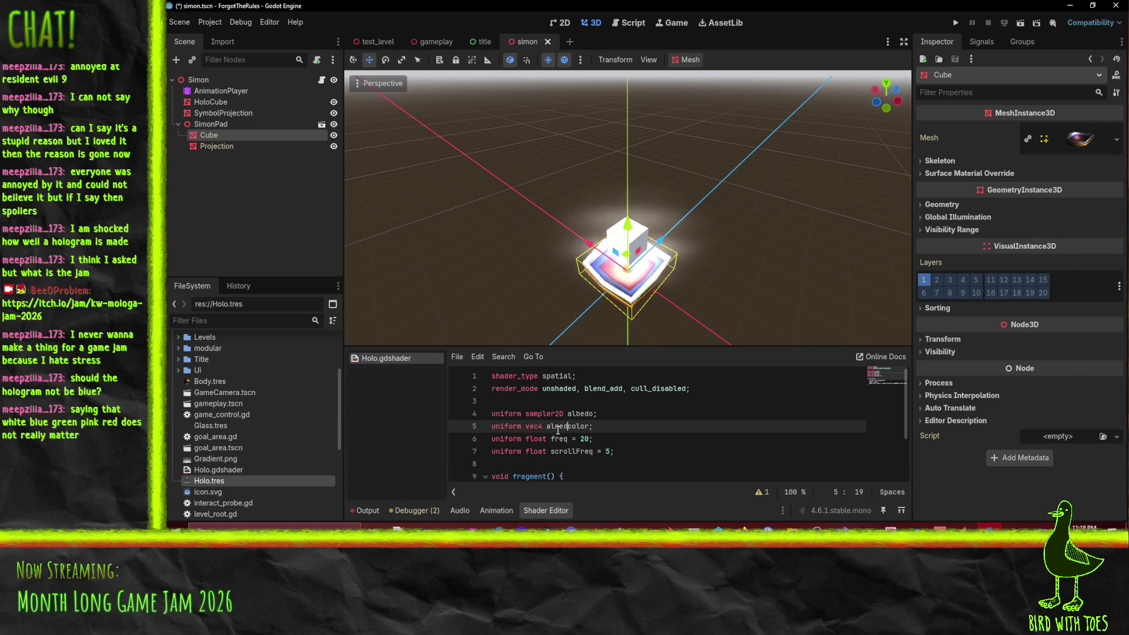
pyautogui.write('o_')
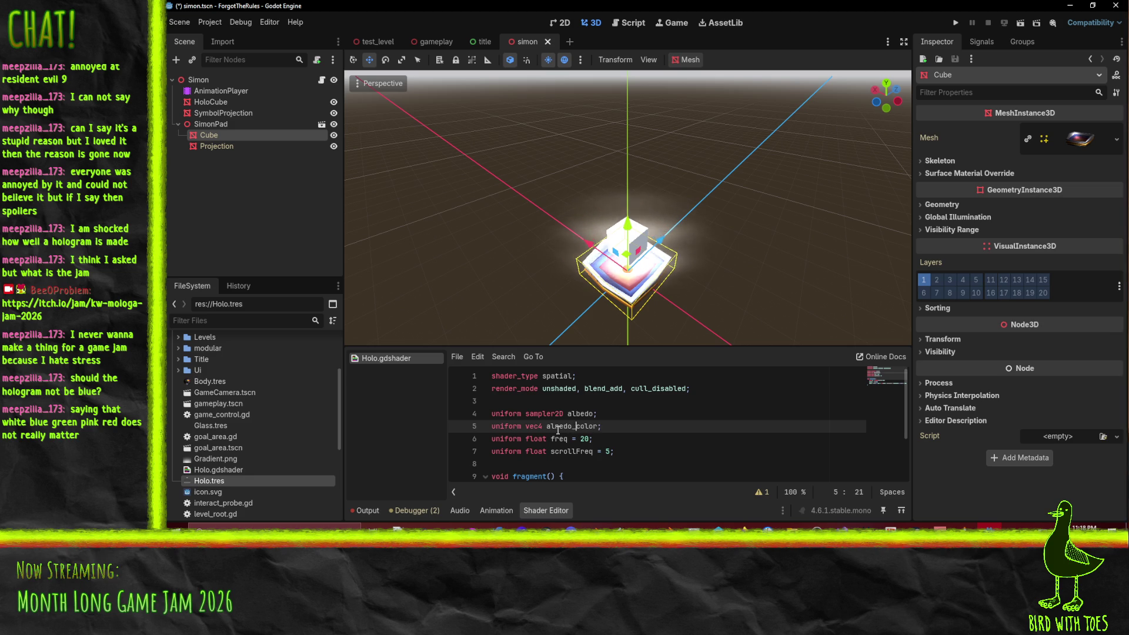
pyautogui.click(572, 425)
pyautogui.write('_')
pyautogui.doubleClick(573, 426)
# Step: Append * albedo_color to the texture sample line and save the shader
pyautogui.scroll(-2, 568, 459)
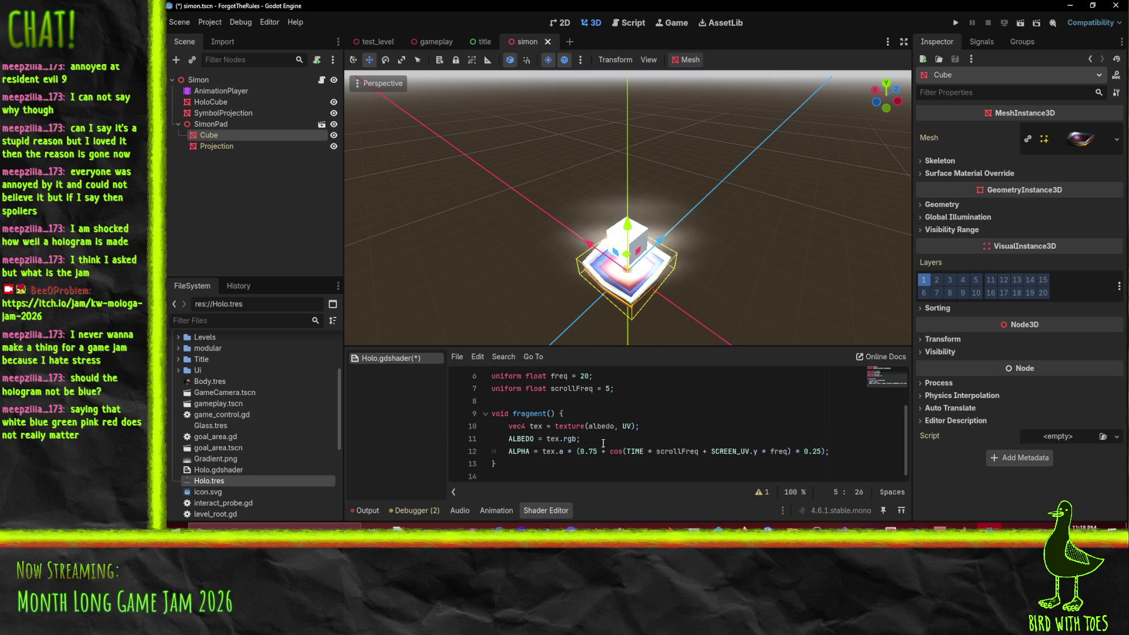
pyautogui.click(633, 426)
pyautogui.write('* albedo_color')
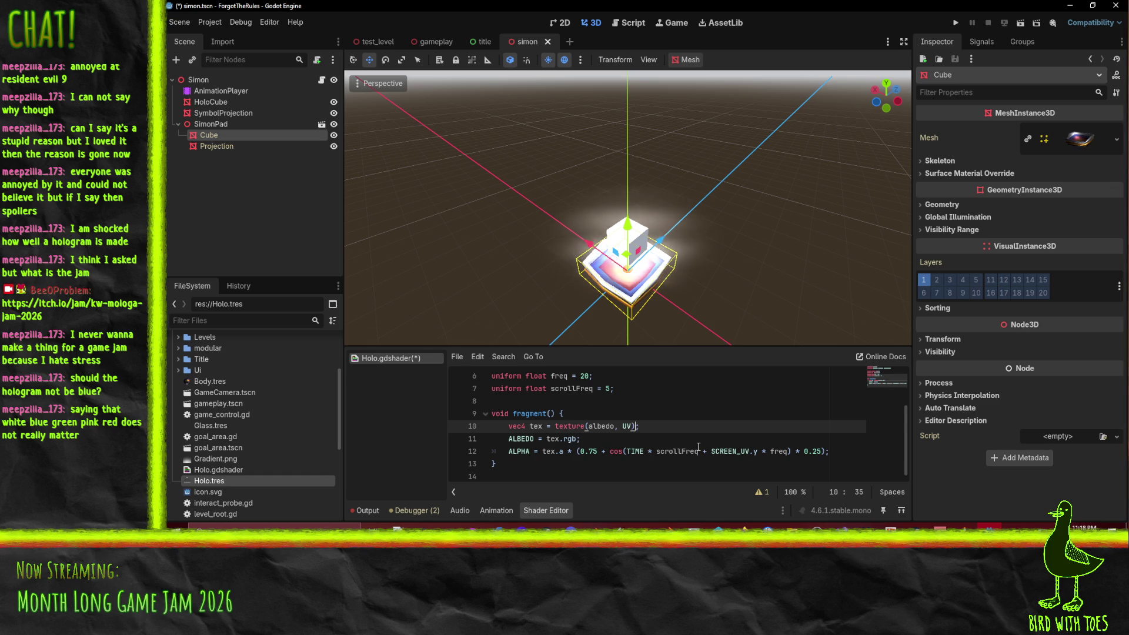
pyautogui.hotkey('ctrl', 's')
# Step: Check the tinted cube in the viewport and return to the Cube's animation tracks
pyautogui.click(655, 438)
pyautogui.moveTo(677, 247)
pyautogui.mouseDown()
pyautogui.moveTo(700, 201)
pyautogui.moveTo(683, 187)
pyautogui.moveTo(682, 235)
pyautogui.mouseUp()
pyautogui.scroll(2, 682, 235)
pyautogui.click(213, 158)
pyautogui.click(252, 136)
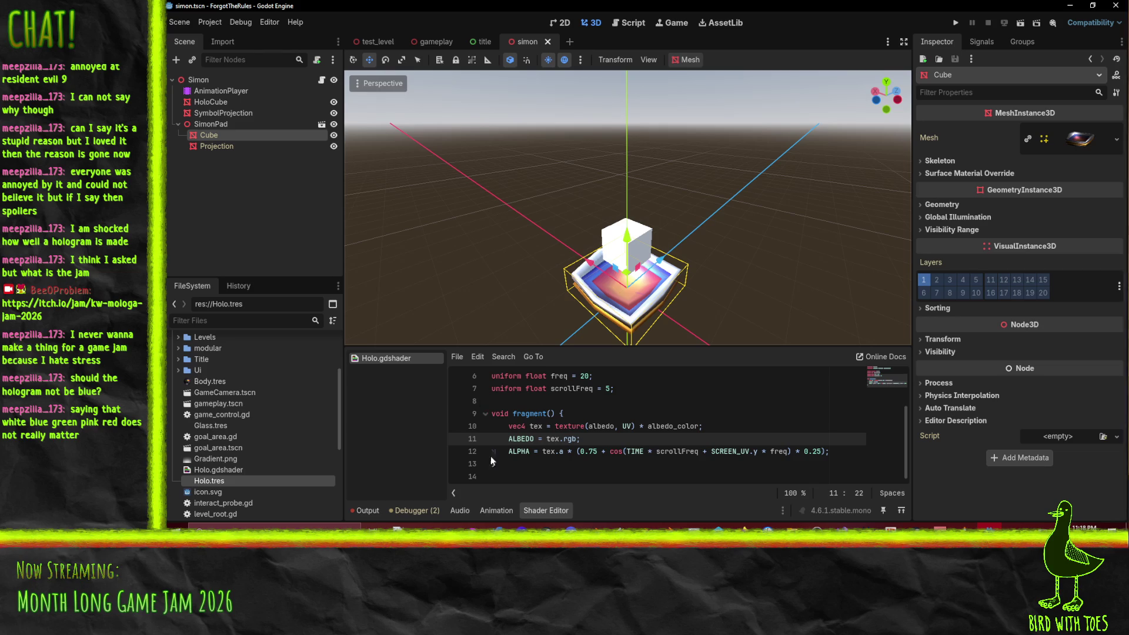
pyautogui.click(497, 510)
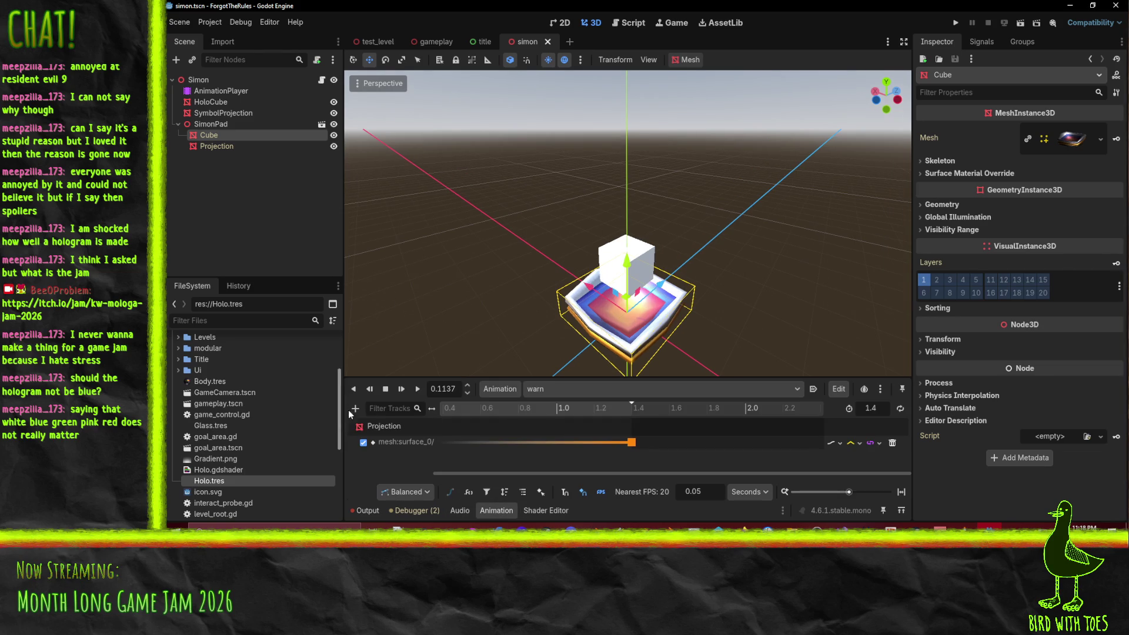
pyautogui.click(417, 389)
pyautogui.click(205, 146)
pyautogui.click(235, 134)
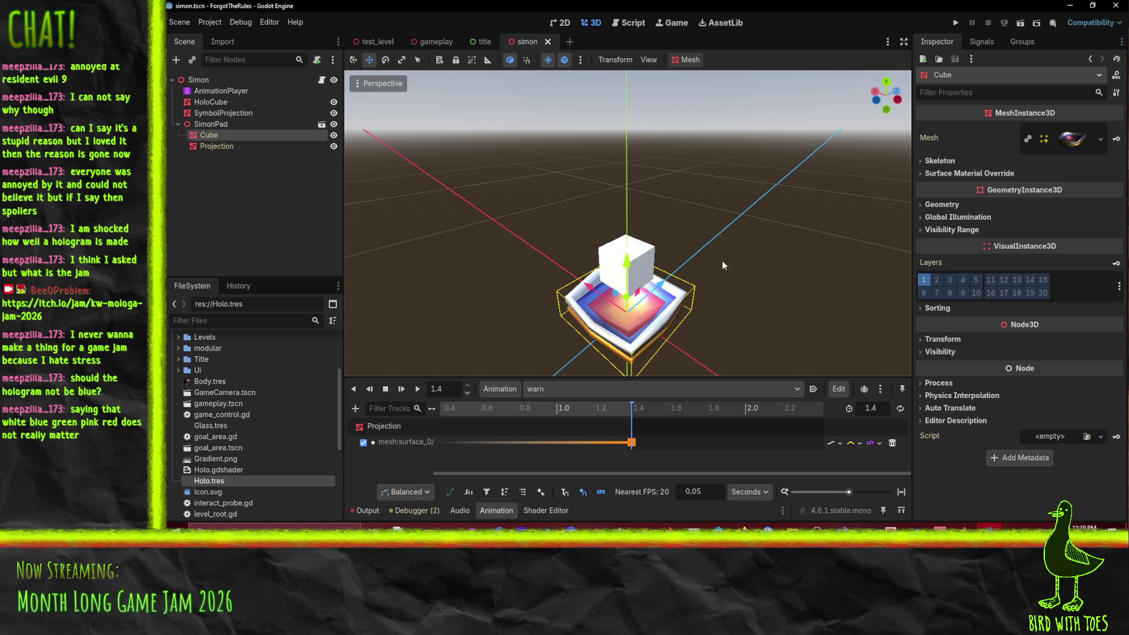
pyautogui.doubleClick(426, 442)
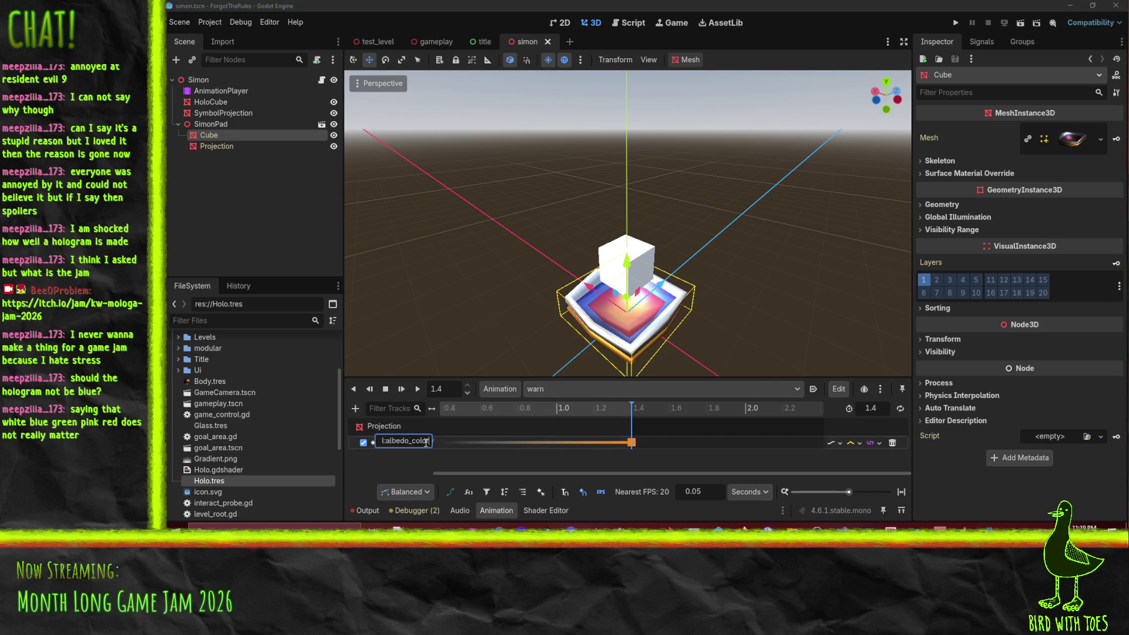
pyautogui.press('Home')
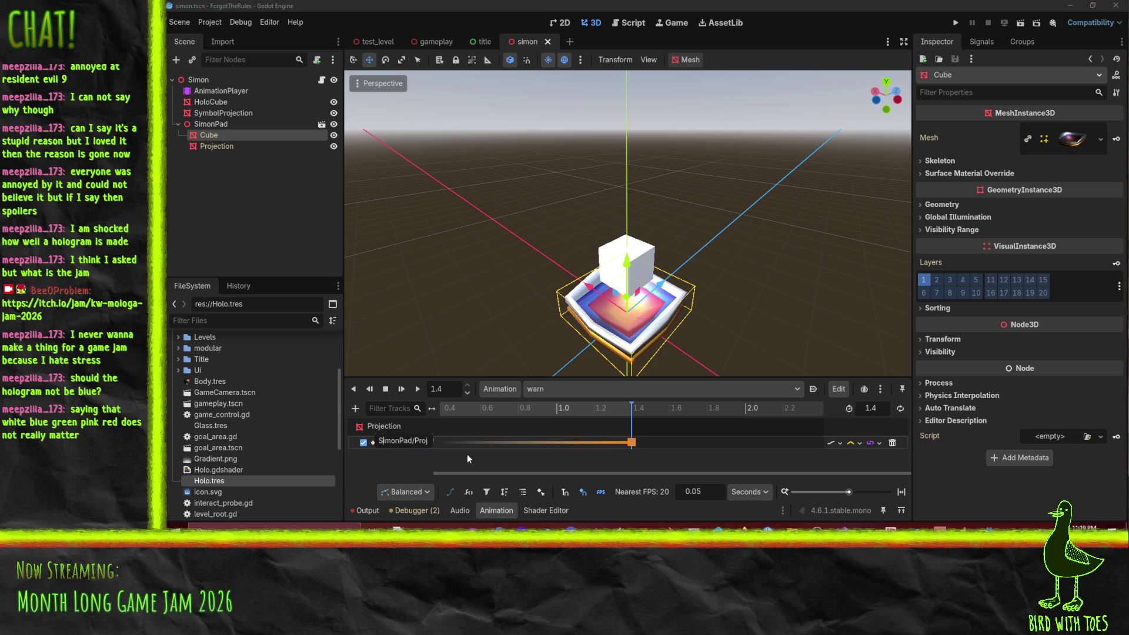
pyautogui.press('Right')
pyautogui.press('Right')
pyautogui.press('Right')
pyautogui.press('Right')
pyautogui.press('Right')
pyautogui.press('Right')
pyautogui.press('Return')
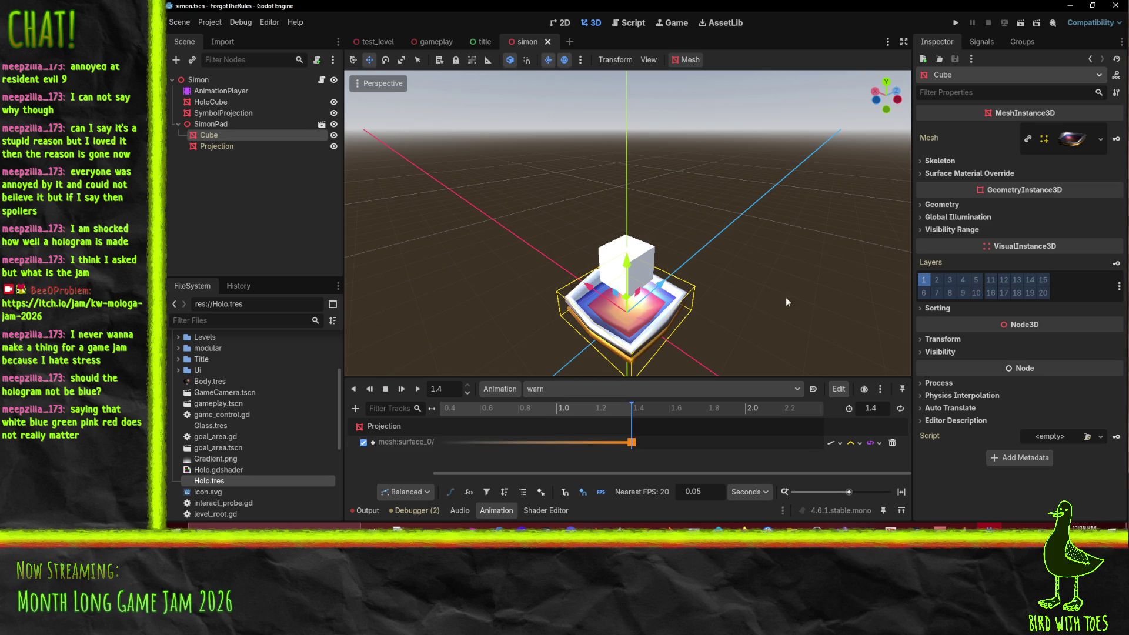
pyautogui.click(216, 147)
# Step: Select the Projection node and expand its mesh preview in the Inspector
pyautogui.click(213, 136)
pyautogui.click(216, 146)
pyautogui.click(1067, 139)
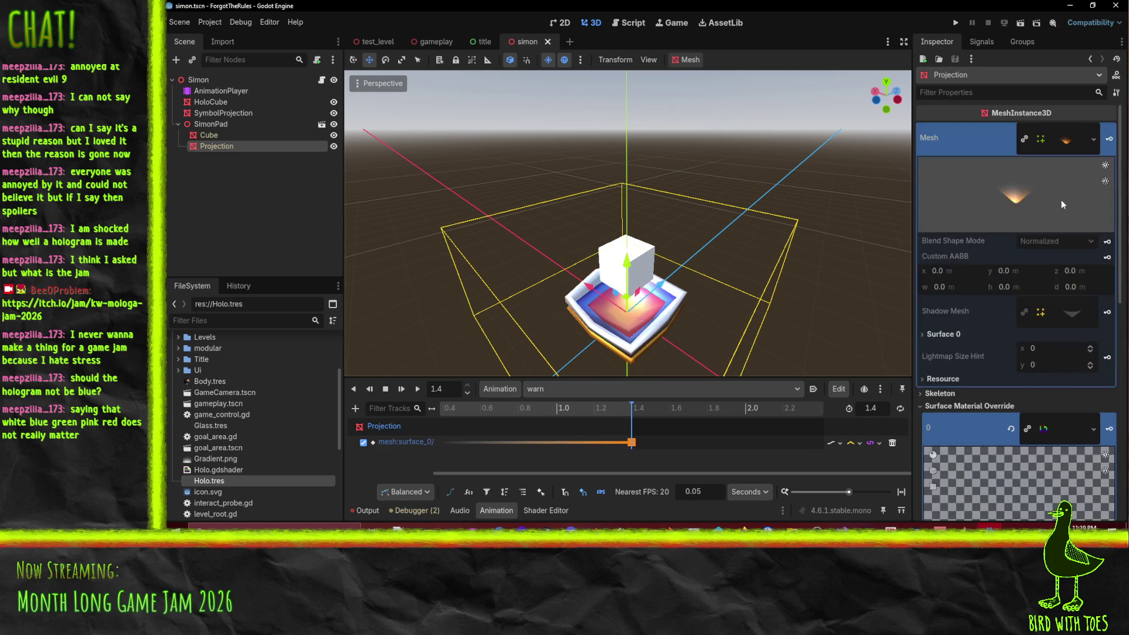
pyautogui.scroll(-3, 1009, 453)
pyautogui.scroll(3, 1021, 392)
# Step: Clear the Projection's surface material override, then restore the hologram material with Ctrl+Z
pyautogui.click(1011, 429)
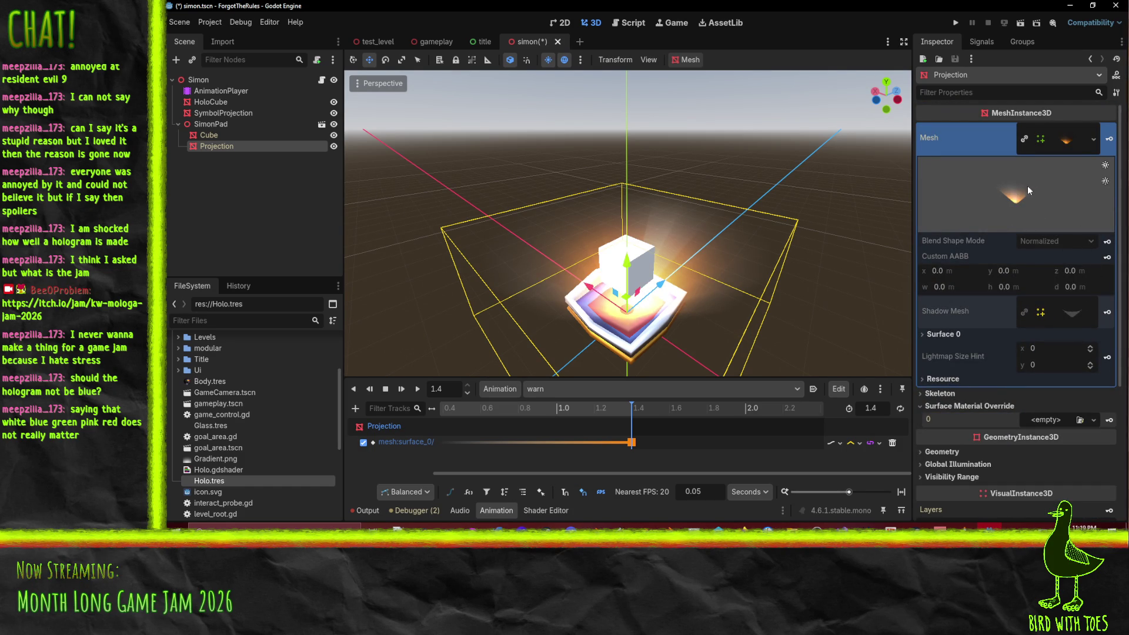
pyautogui.click(1092, 142)
pyautogui.press('Escape')
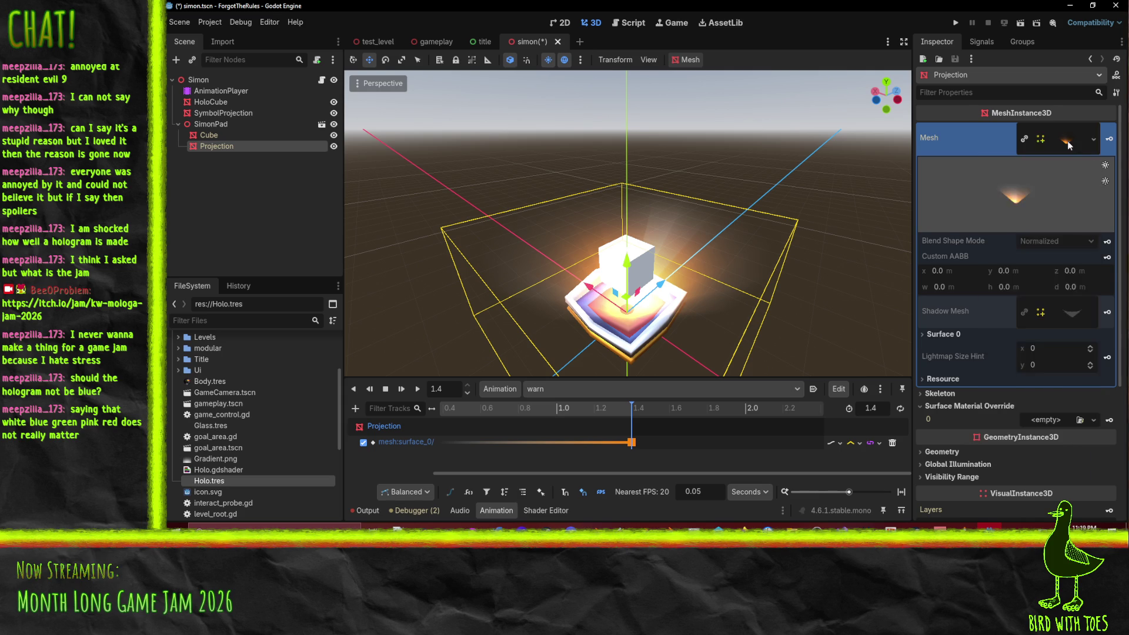
pyautogui.click(1067, 139)
pyautogui.hotkey('ctrl', 'z')
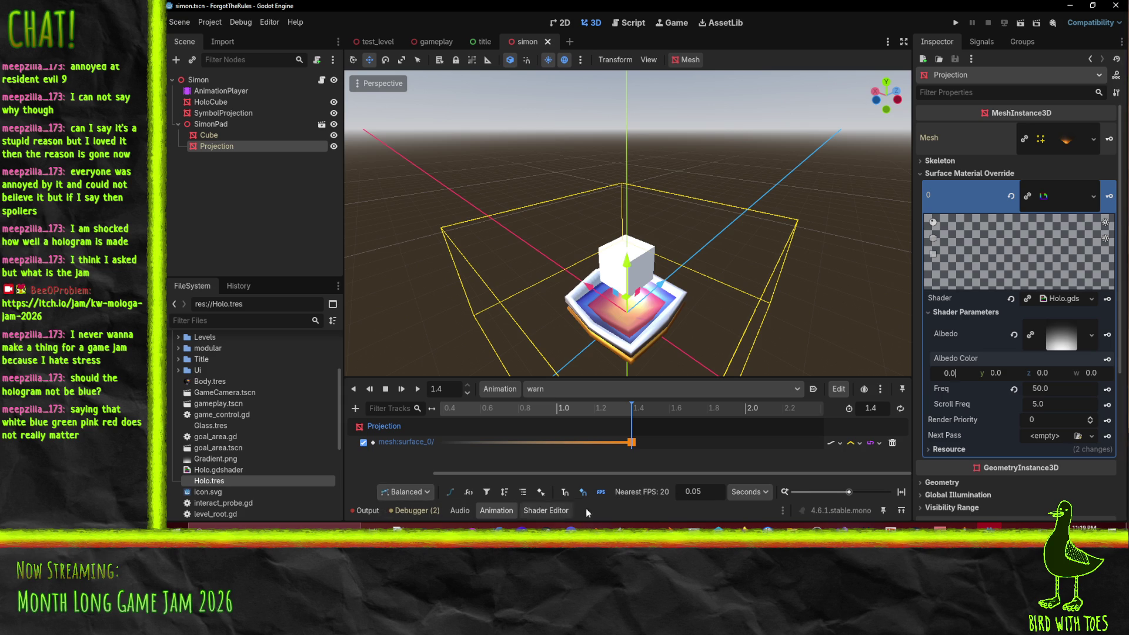
# Step: Reopen Holo.gdshader and place the cursor after the albedo_color declaration on line 5
pyautogui.click(547, 510)
pyautogui.scroll(2, 613, 407)
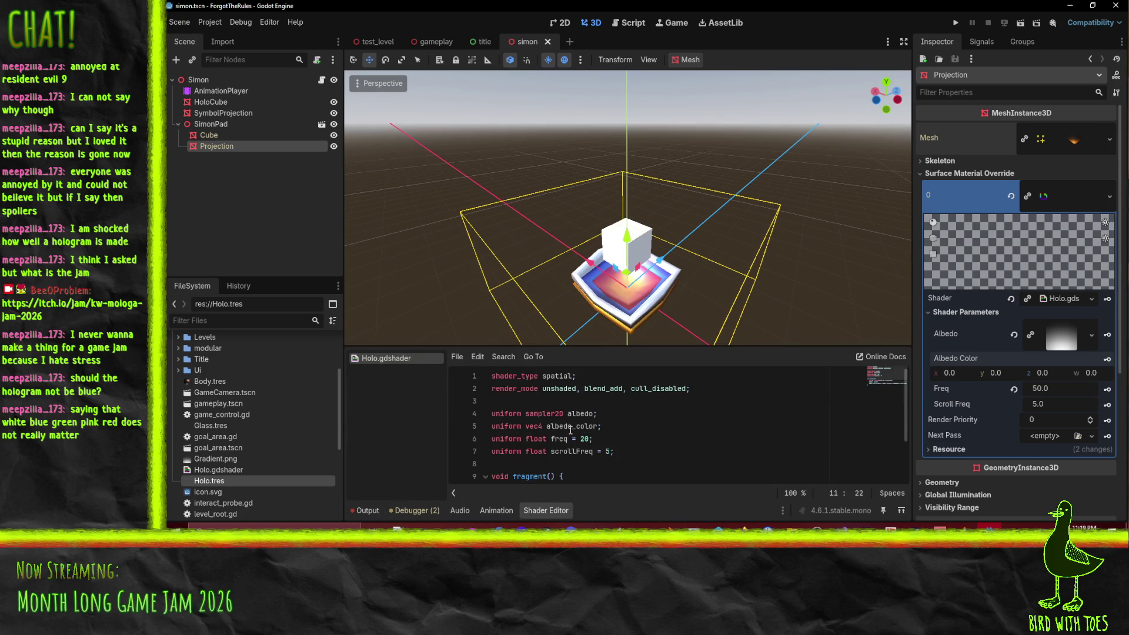
pyautogui.click(598, 427)
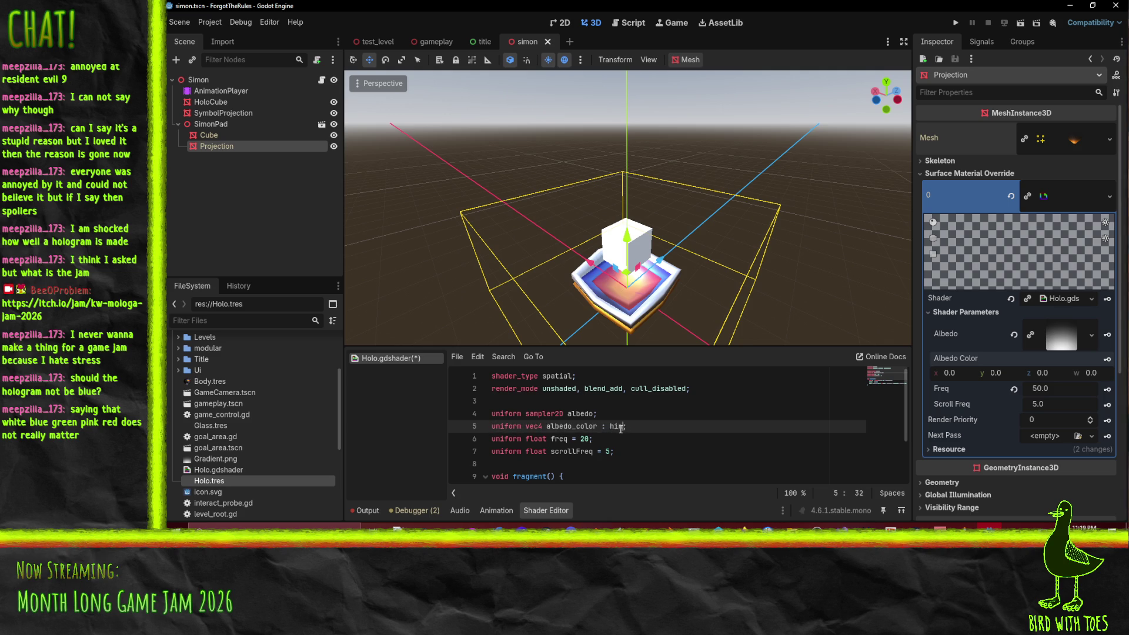
# Step: Change the albedo_color uniform hint from hint_color to source_color on line 5
pyautogui.press('Up')
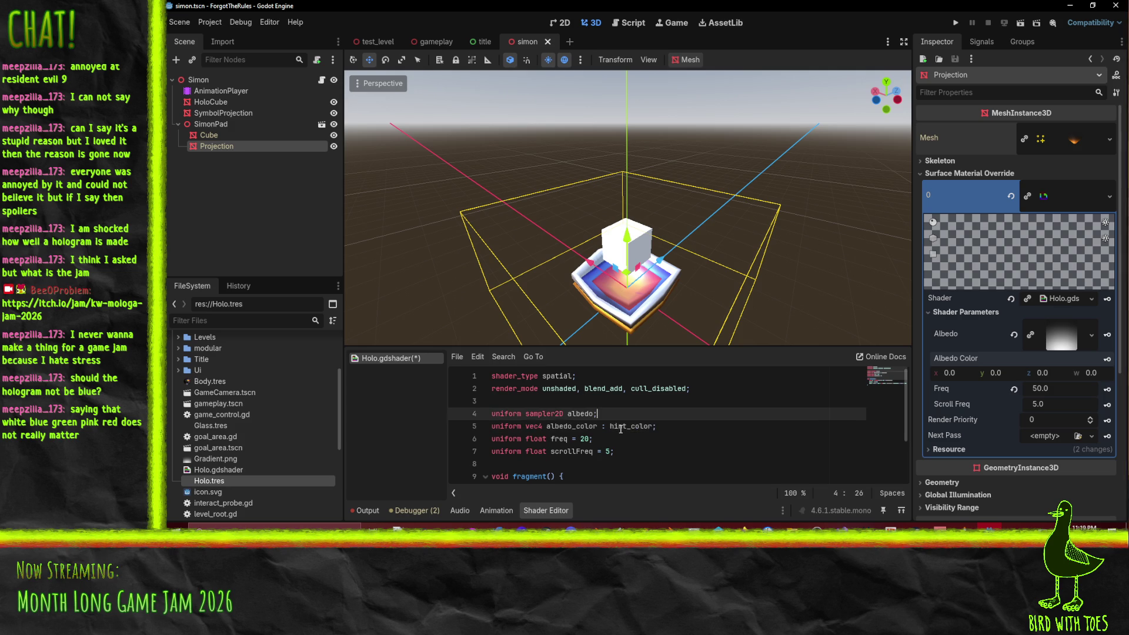
pyautogui.click(621, 429)
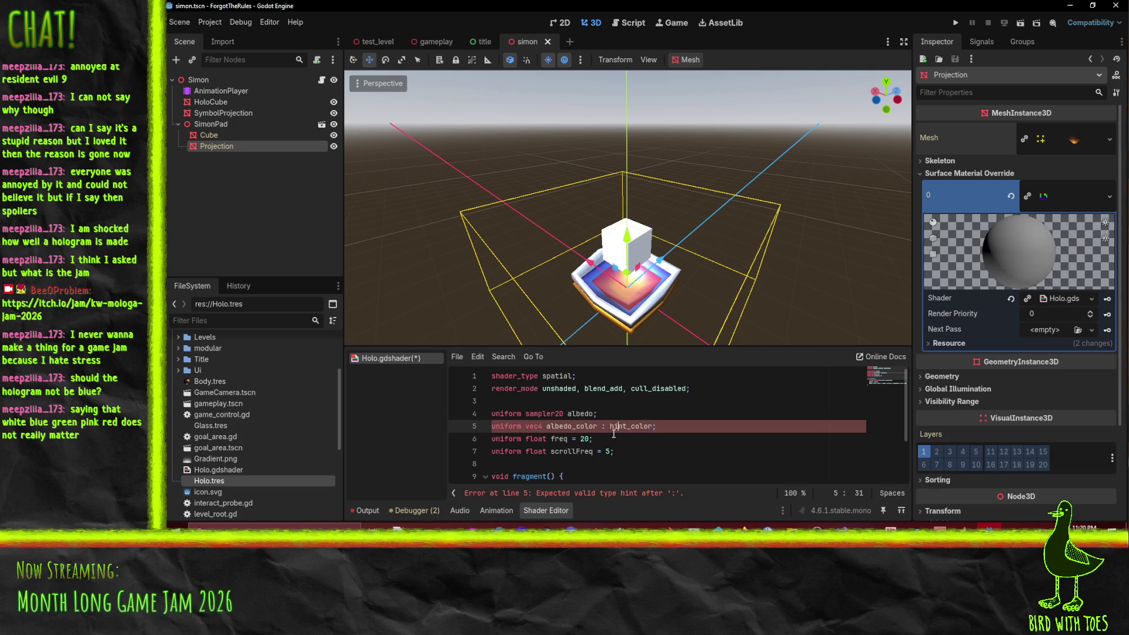
pyautogui.doubleClick(614, 430)
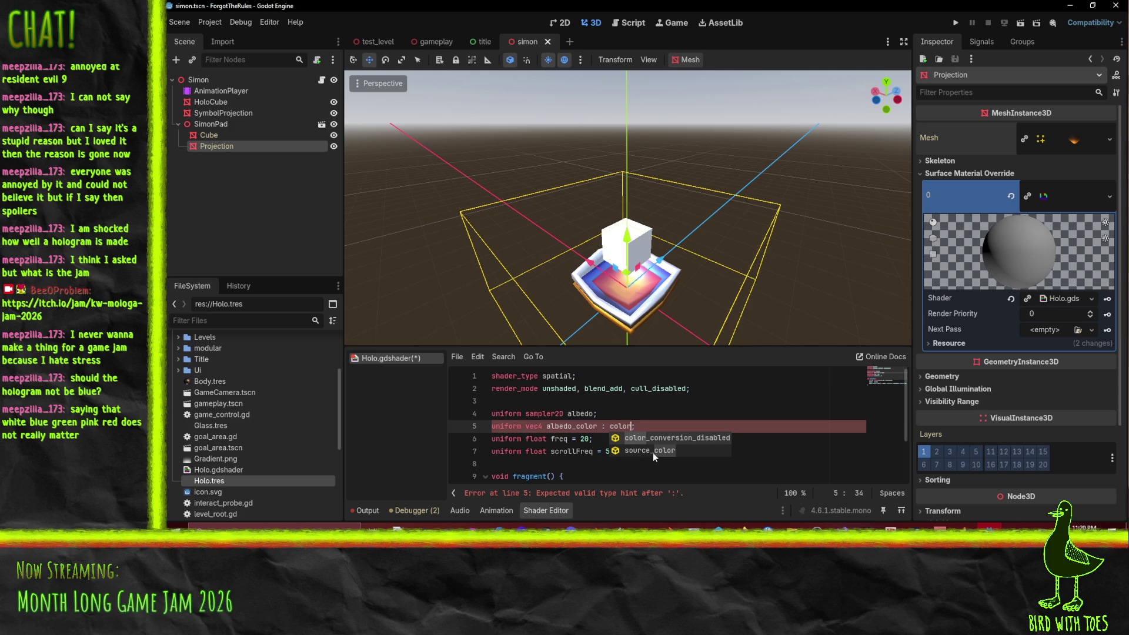
pyautogui.click(653, 450)
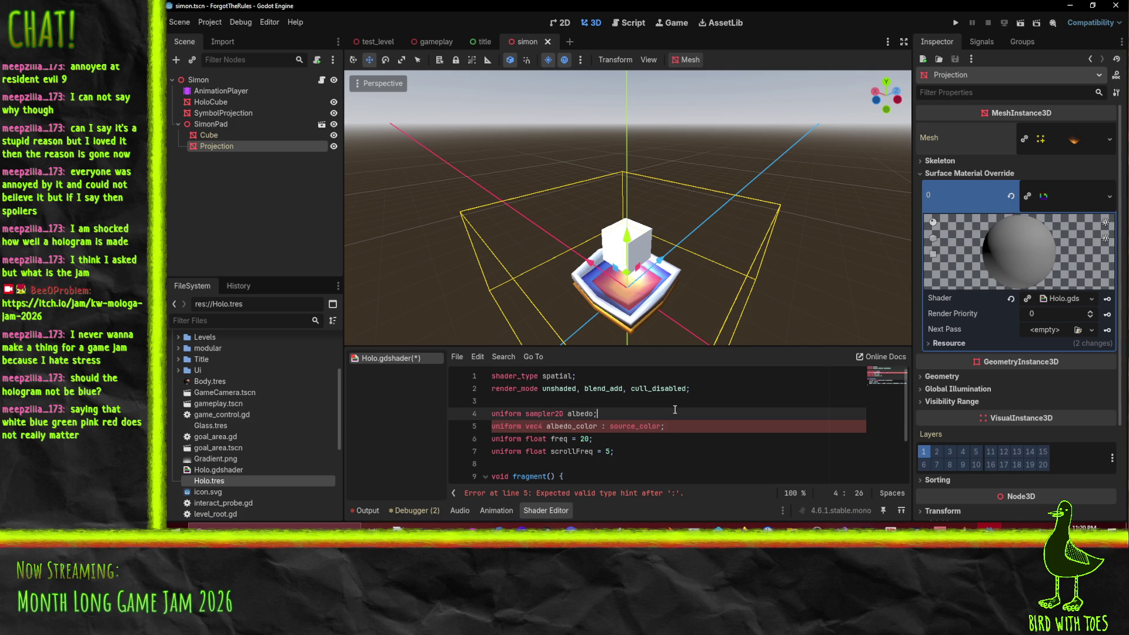
pyautogui.click(731, 435)
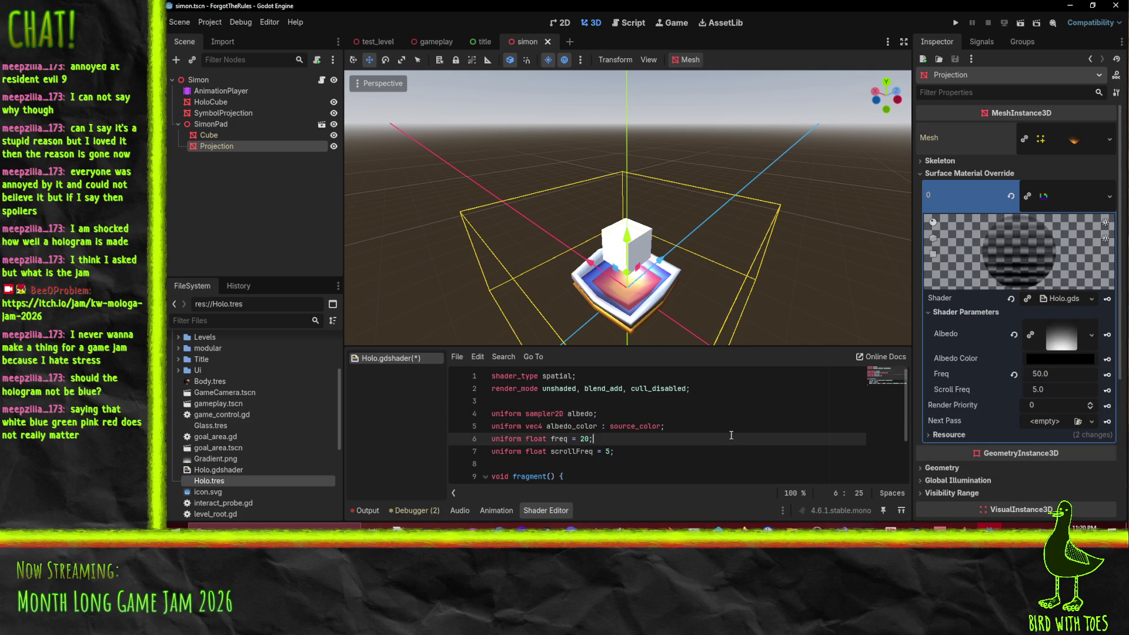
# Step: Set the Albedo Color to white (ffffff) and save the scene and shader
pyautogui.click(1058, 359)
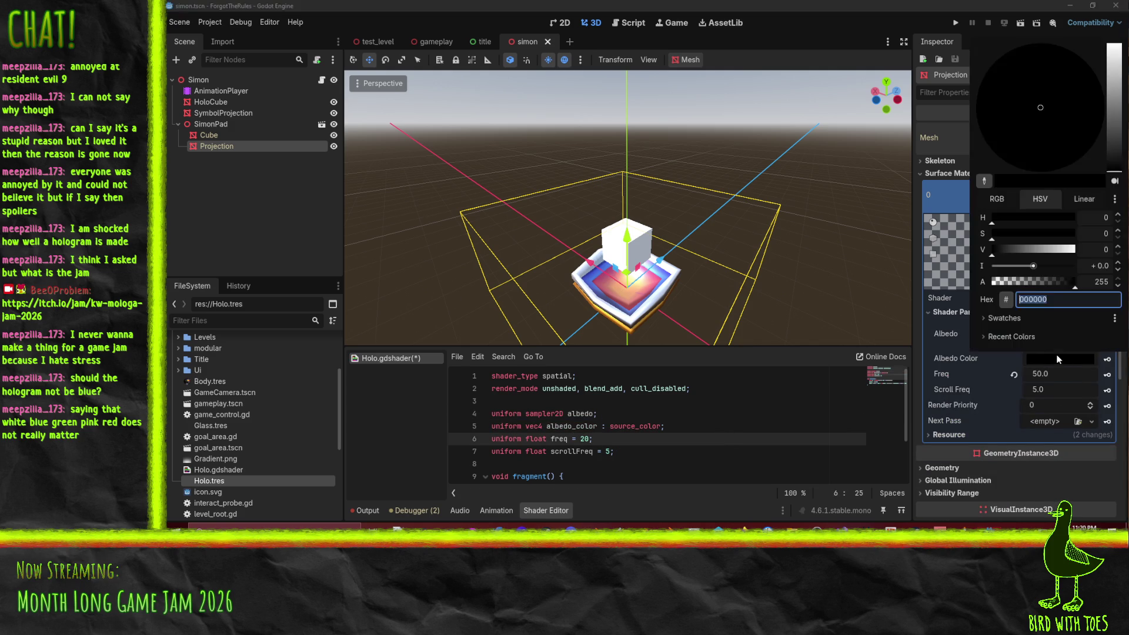
pyautogui.click(996, 356)
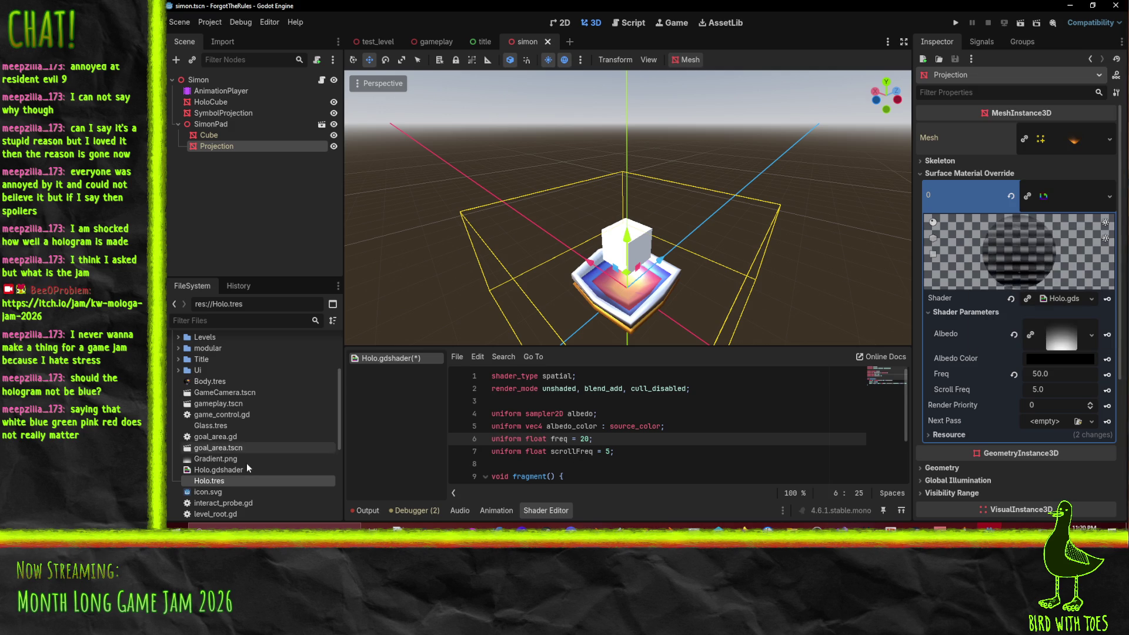
pyautogui.click(1056, 360)
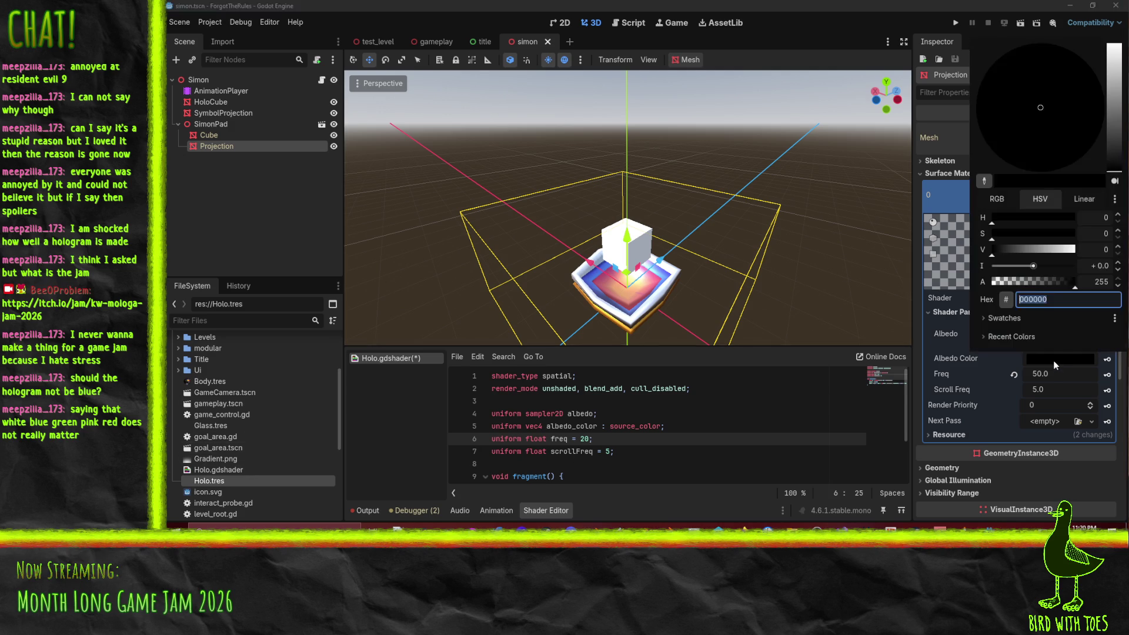
pyautogui.write('ffffff')
pyautogui.press('Return')
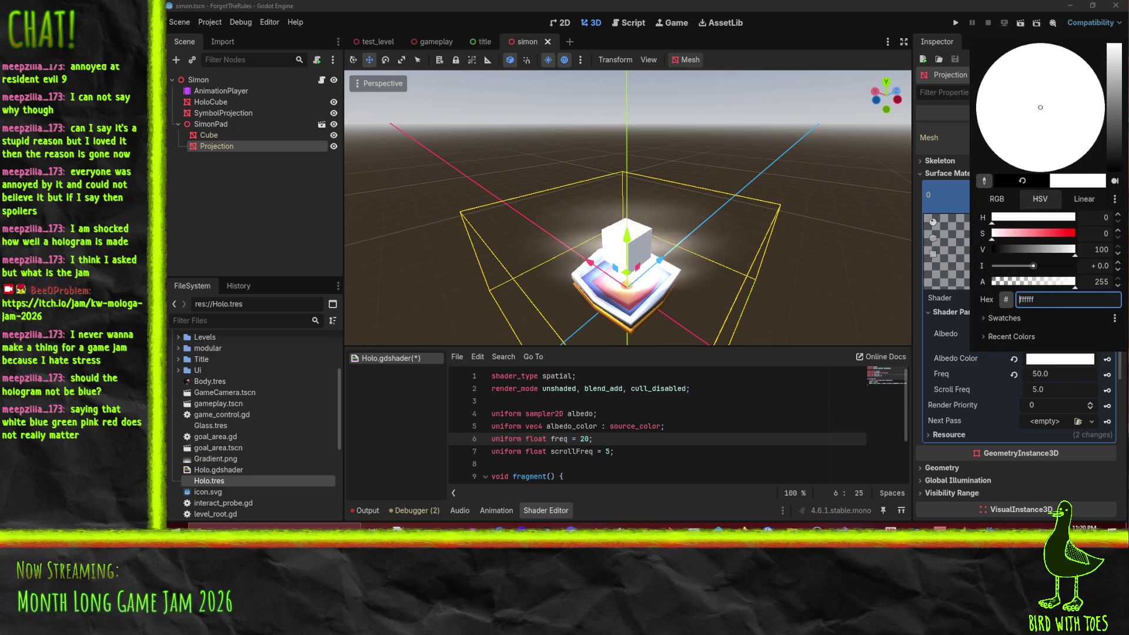
pyautogui.click(931, 387)
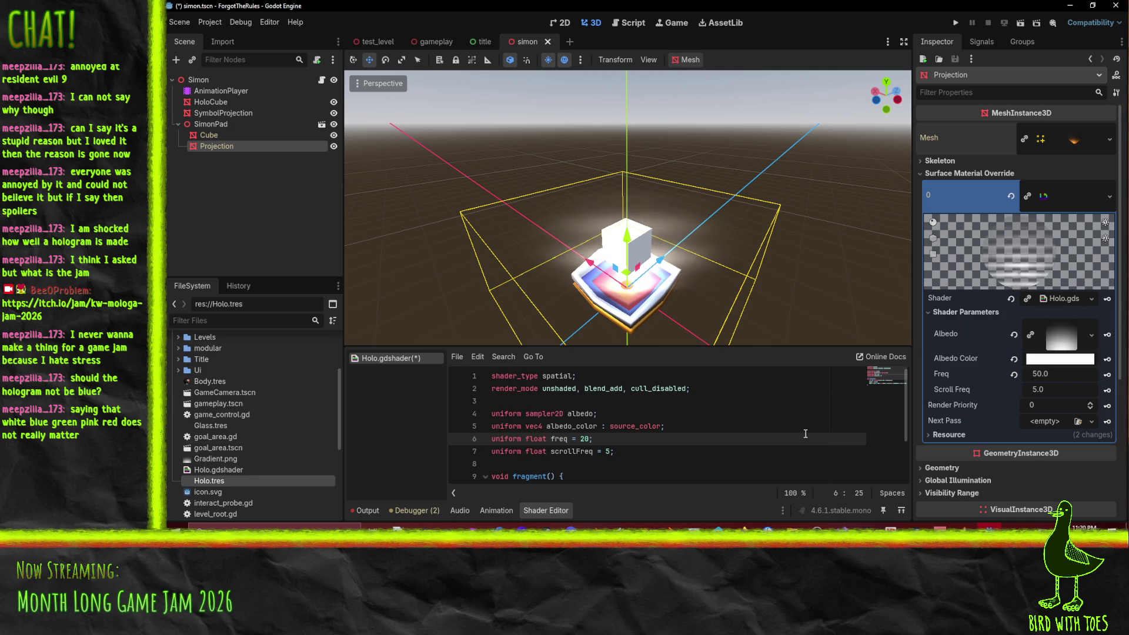
pyautogui.hotkey('ctrl', 's')
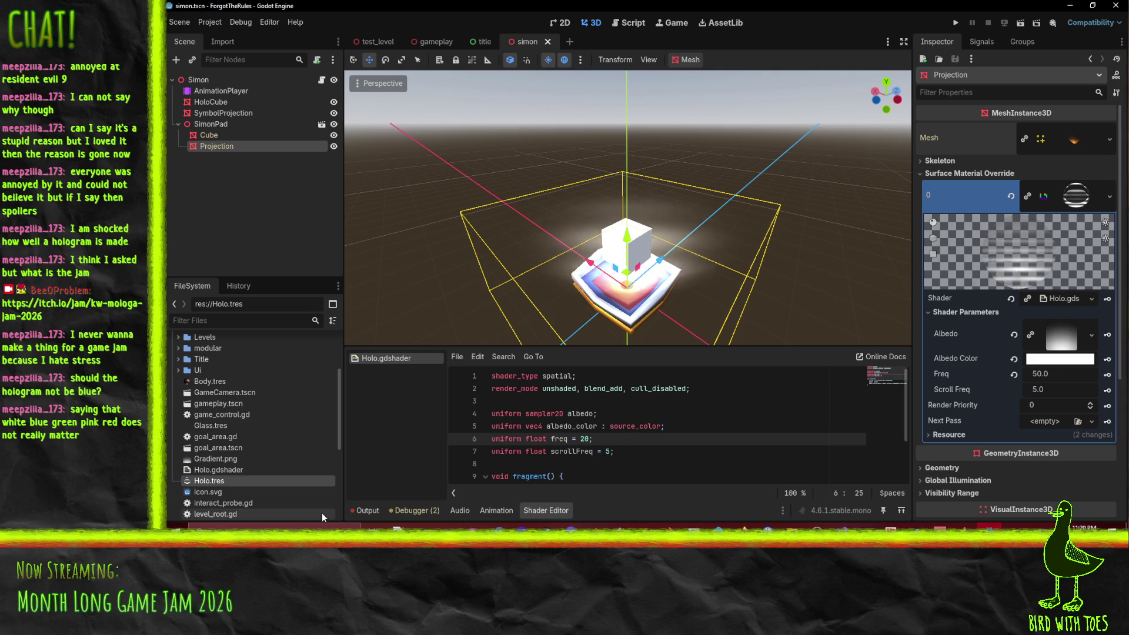
pyautogui.click(500, 510)
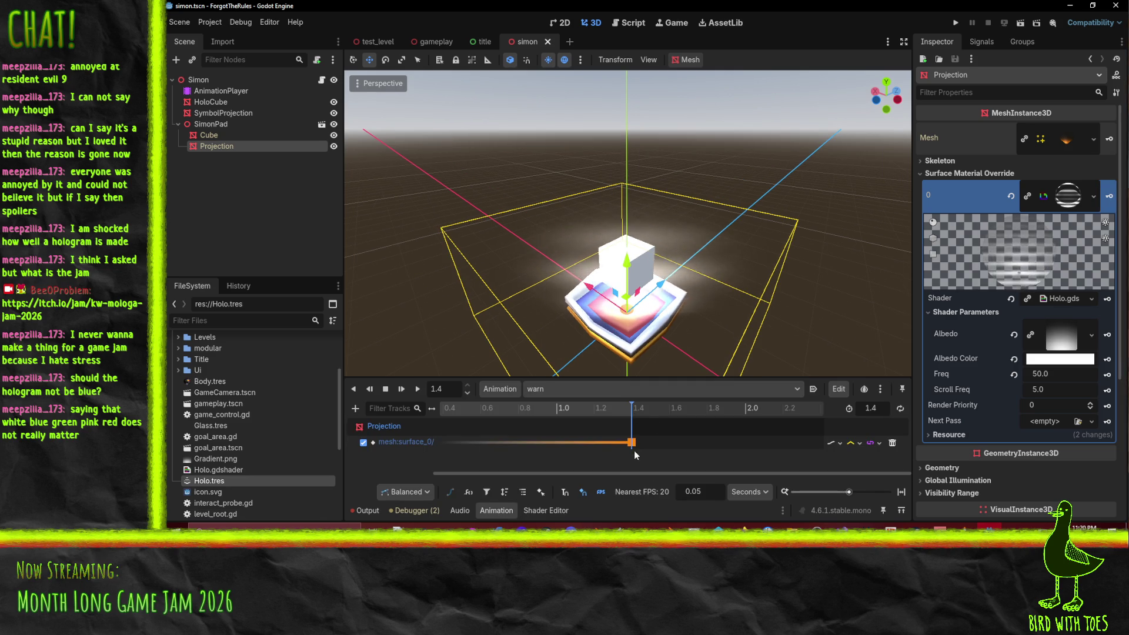
# Step: Inspect the orange colour value of the warn keyframe at 1.4
pyautogui.click(632, 444)
pyautogui.rightClick(633, 447)
pyautogui.click(1039, 150)
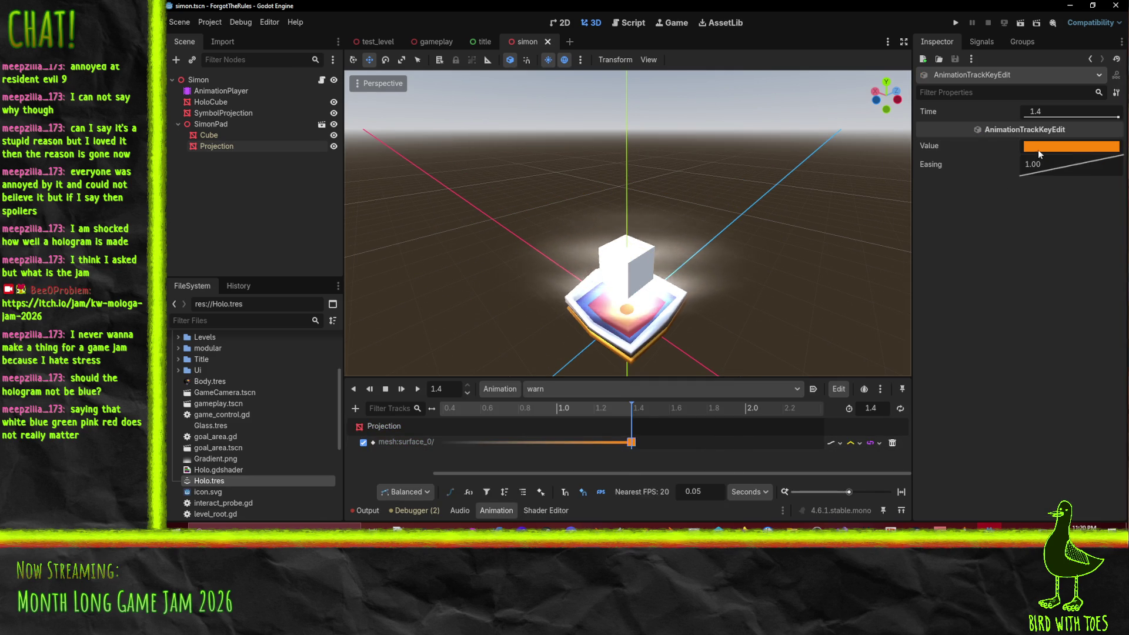
pyautogui.doubleClick(1039, 149)
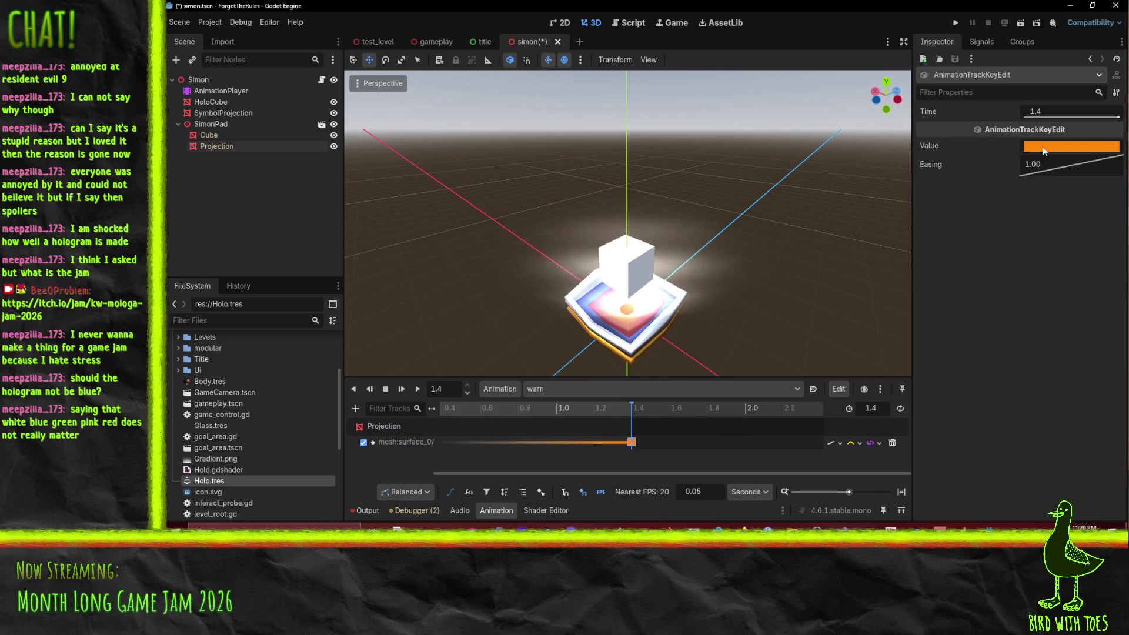
pyautogui.click(1040, 150)
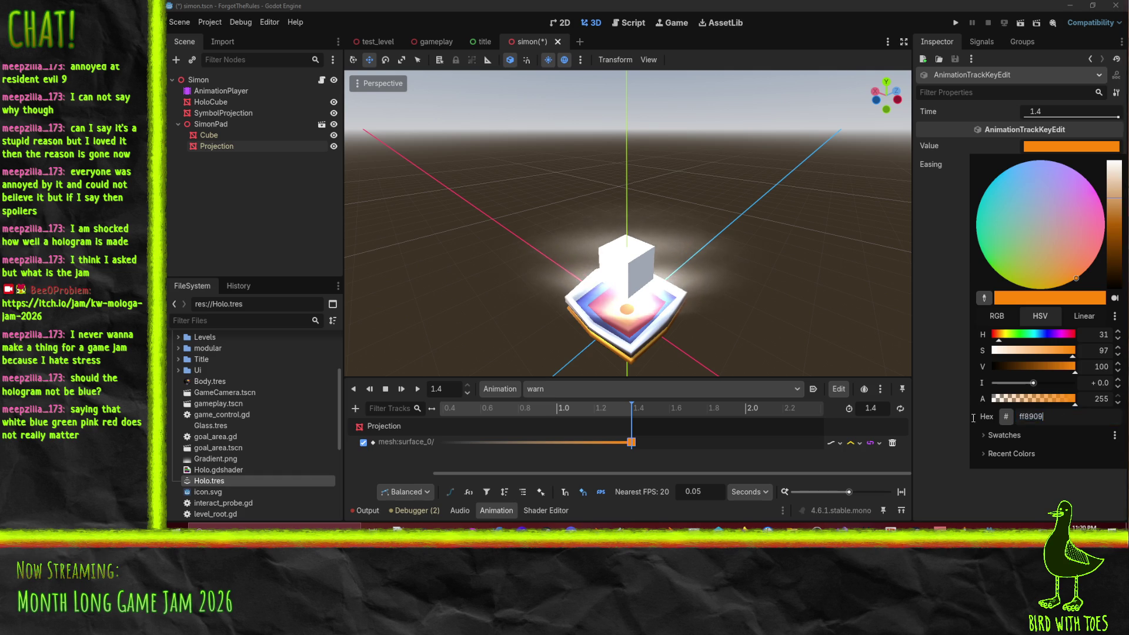
pyautogui.click(964, 486)
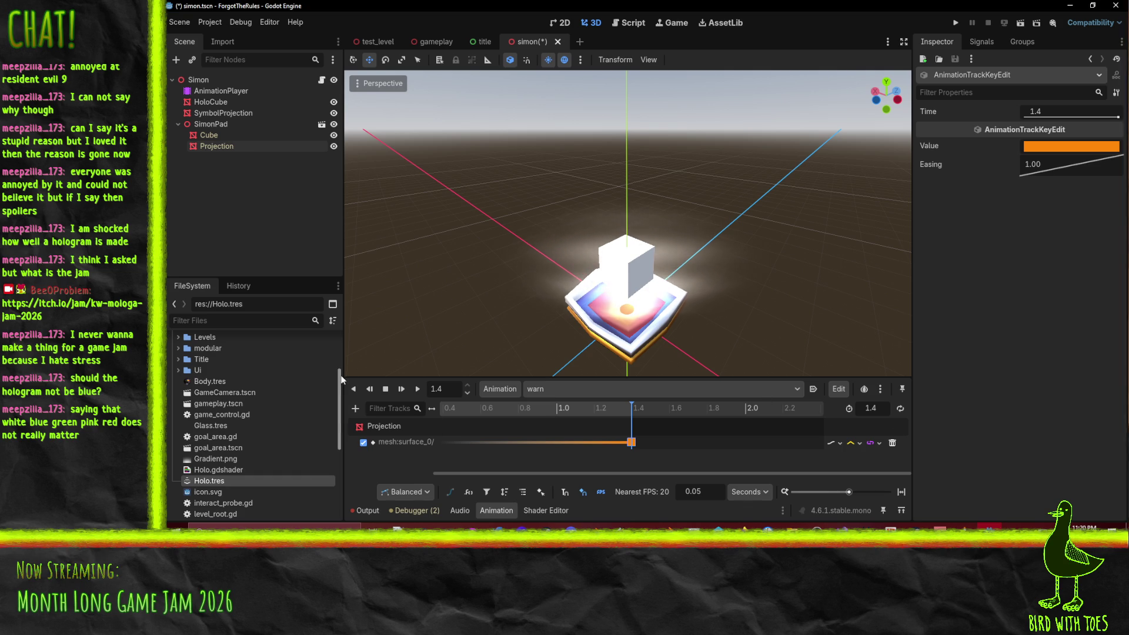
# Step: Select the Projection node and insert an animation key for its Albedo Color
pyautogui.click(222, 147)
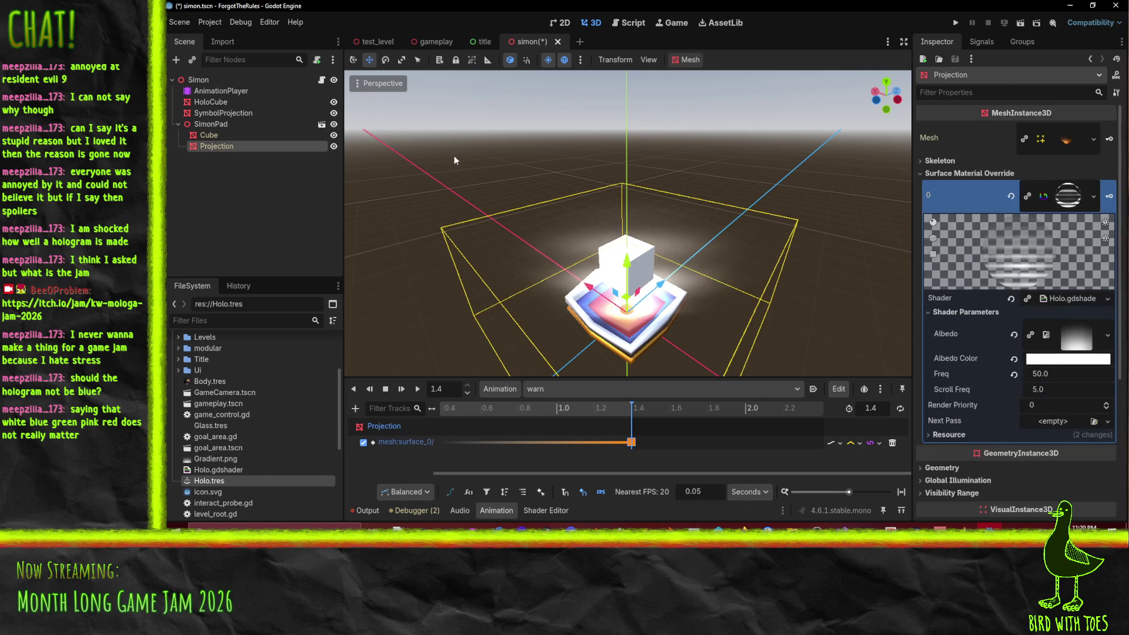
pyautogui.click(1068, 359)
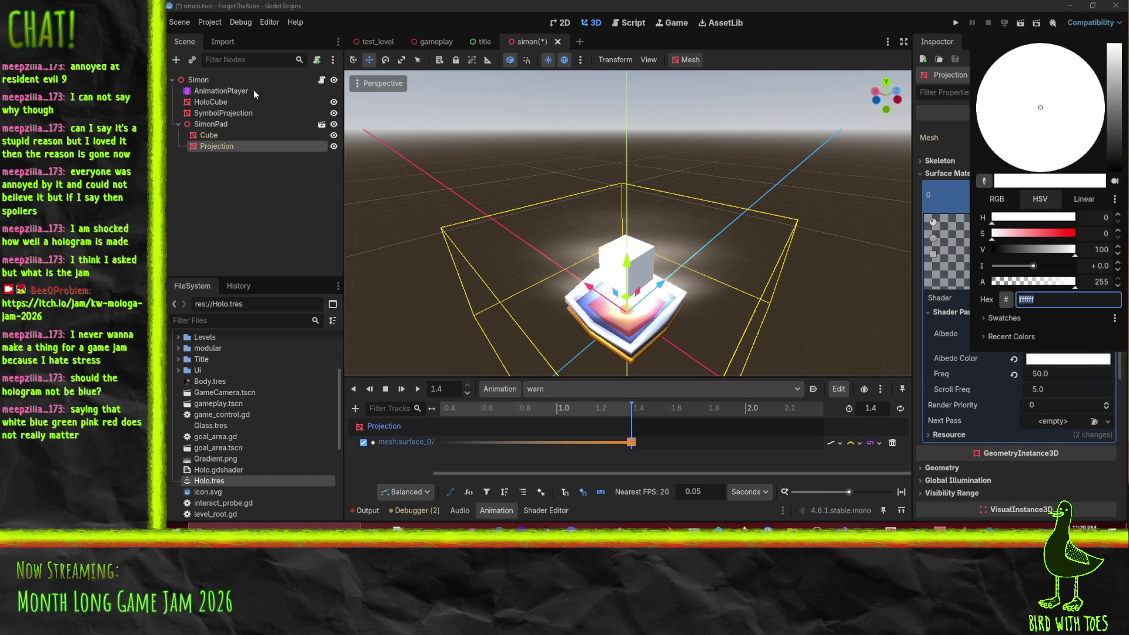
pyautogui.click(223, 92)
pyautogui.click(225, 92)
pyautogui.click(222, 136)
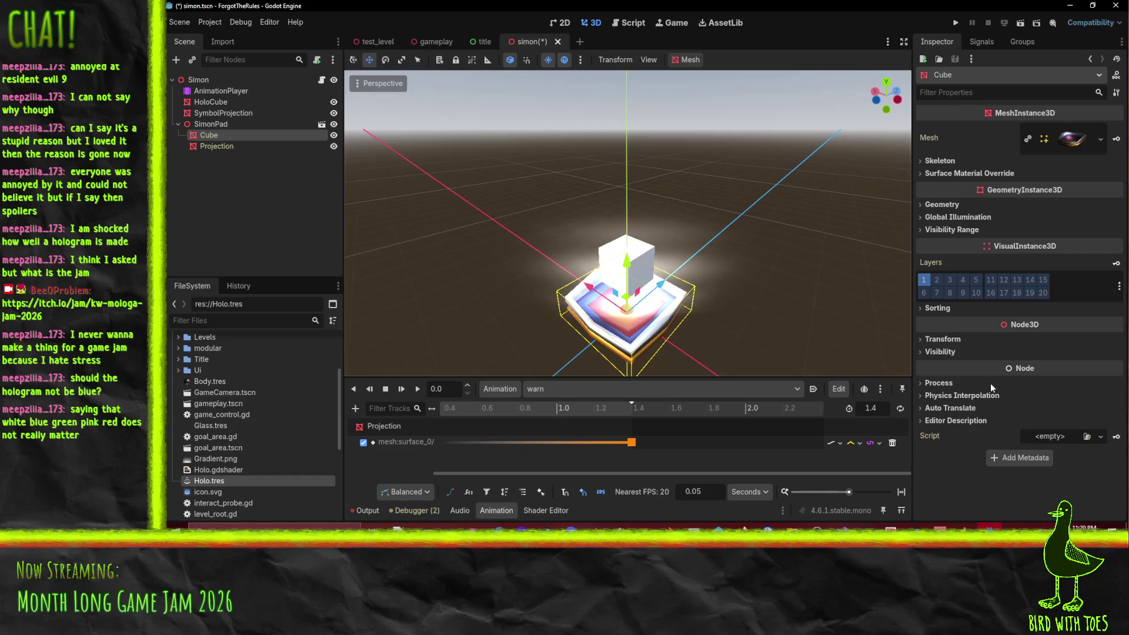
pyautogui.click(221, 146)
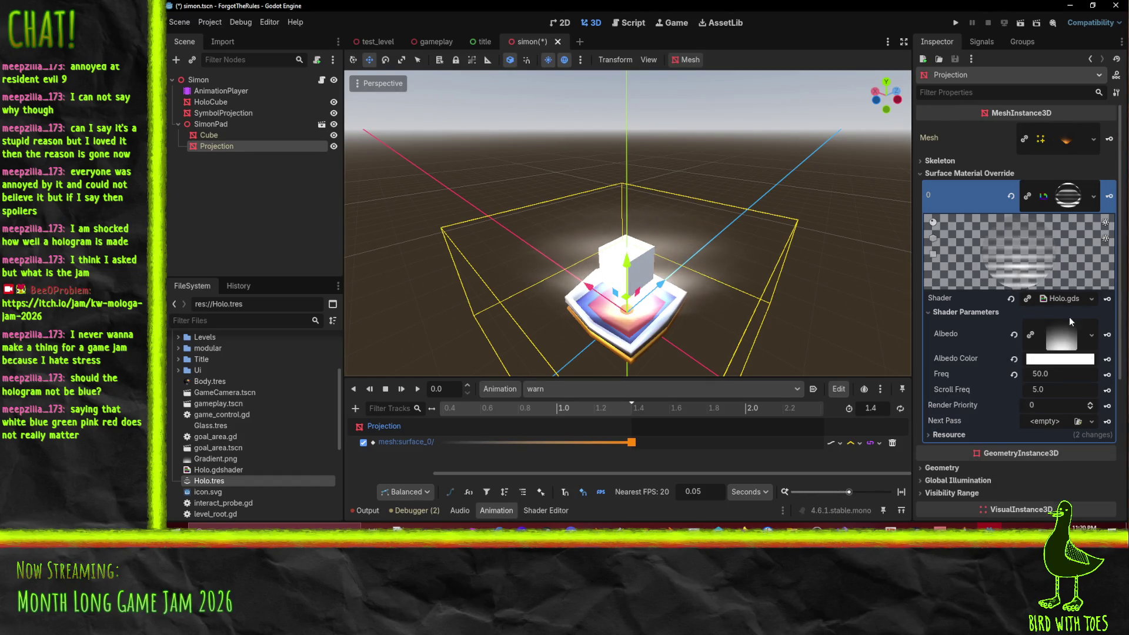
pyautogui.click(1108, 358)
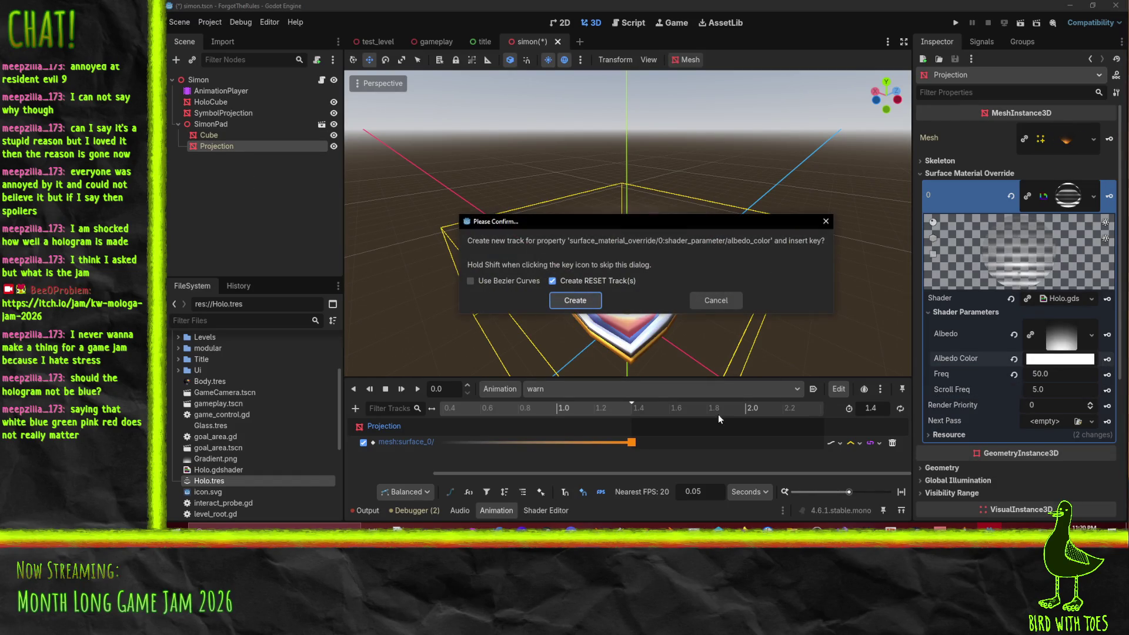
# Step: Create the Albedo Color track, paste in its property path, and delete the extra track
pyautogui.click(595, 299)
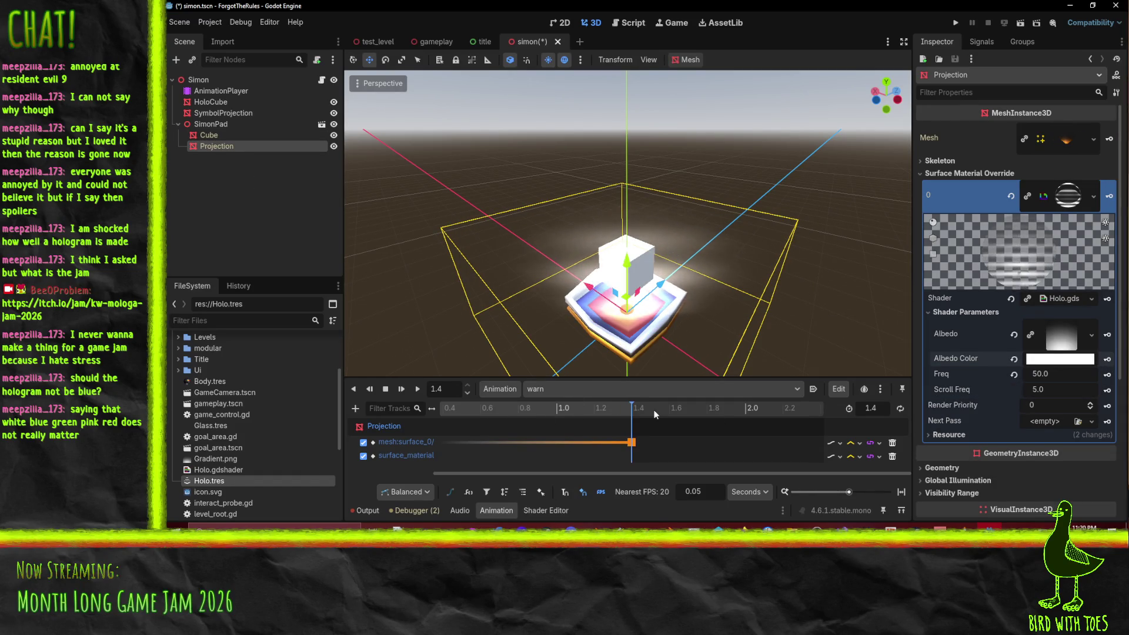
pyautogui.doubleClick(422, 456)
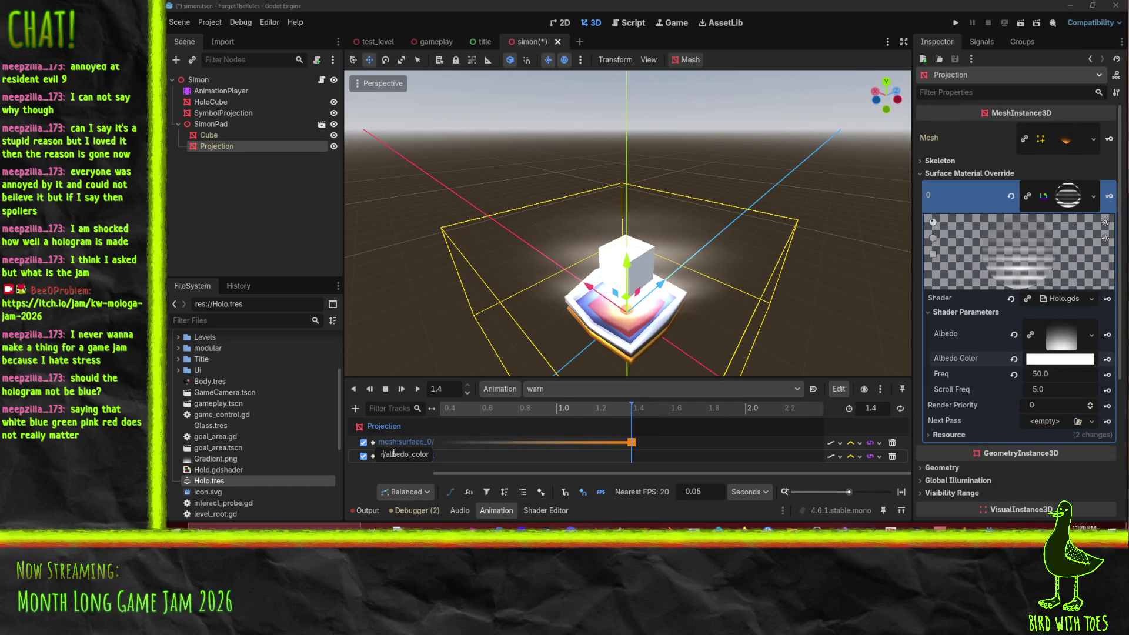
pyautogui.hotkey('ctrl', 'a')
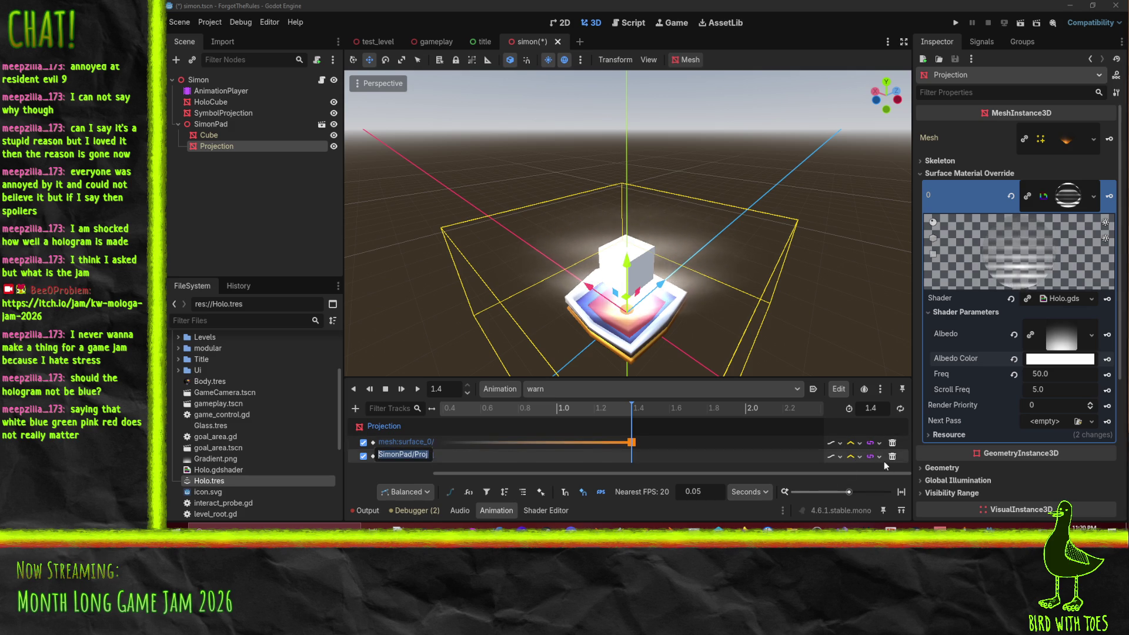
pyautogui.hotkey('ctrl', 'v')
pyautogui.press('Return')
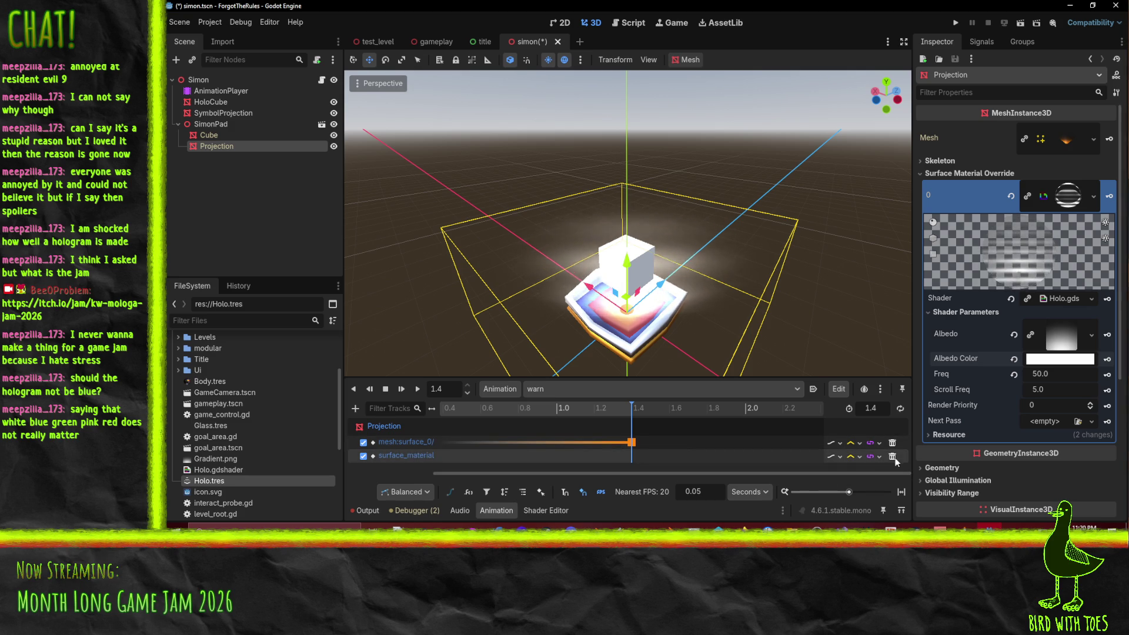
pyautogui.click(892, 457)
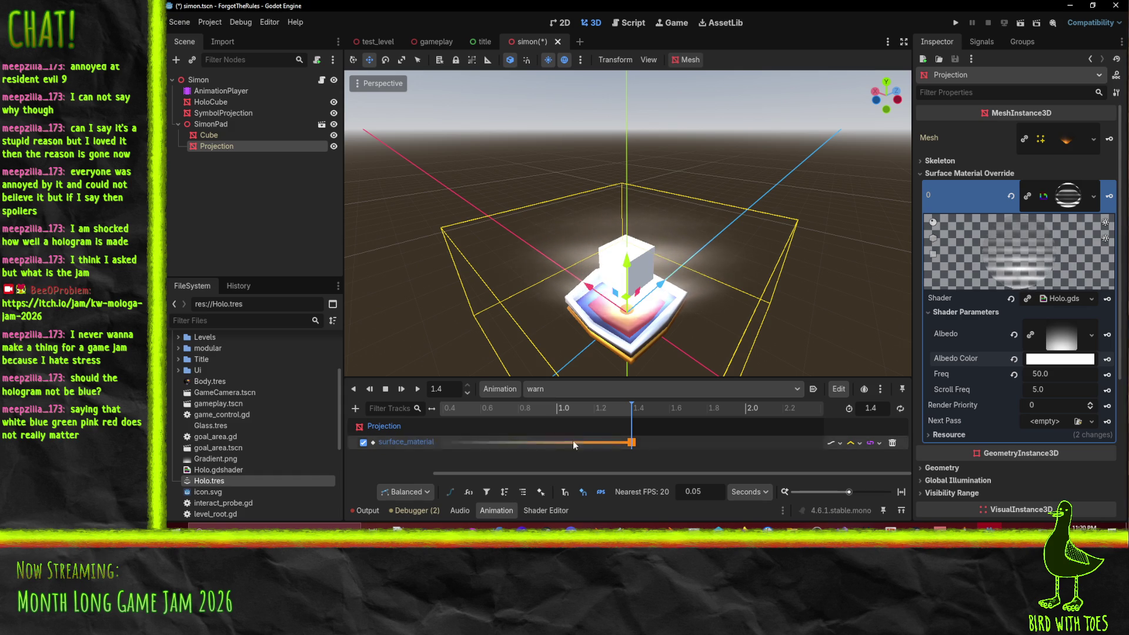
# Step: Preview the orange glow on the timeline, then switch to the done animation
pyautogui.click(517, 408)
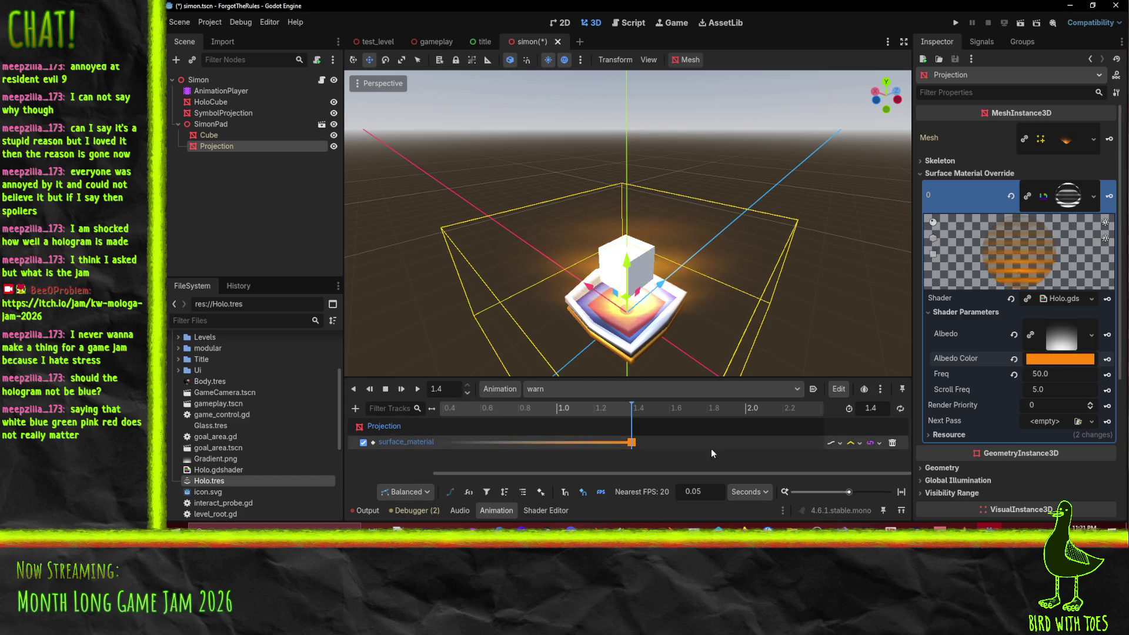
pyautogui.click(606, 391)
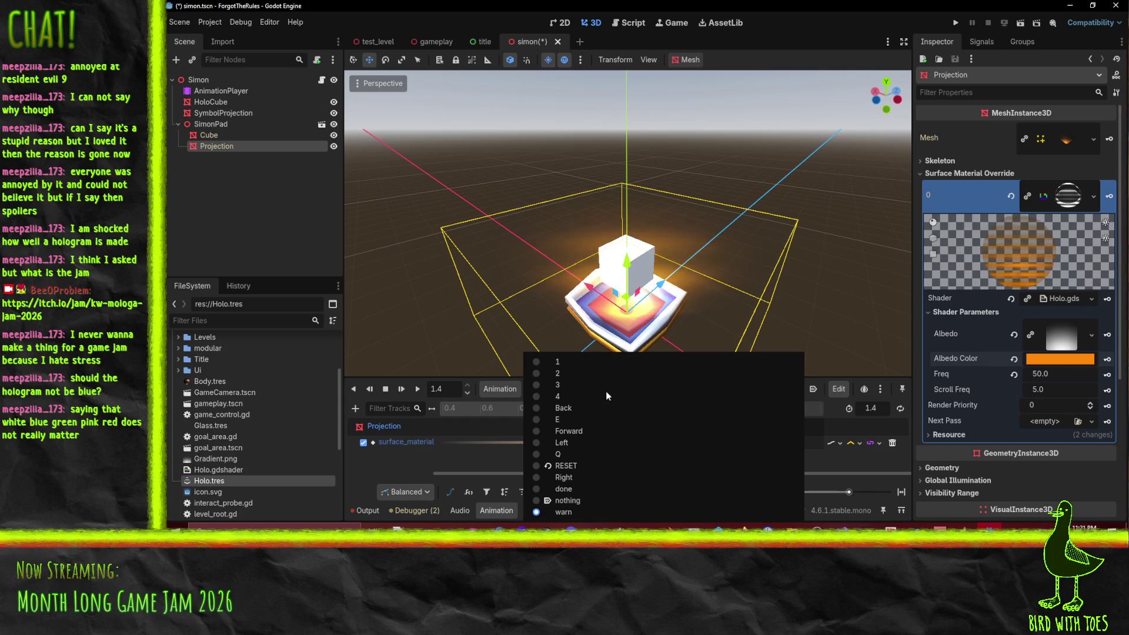
pyautogui.click(609, 491)
# Step: Edit the done animation track's property path, keeping done as the selected animation
pyautogui.scroll(-2, 439, 445)
pyautogui.doubleClick(415, 459)
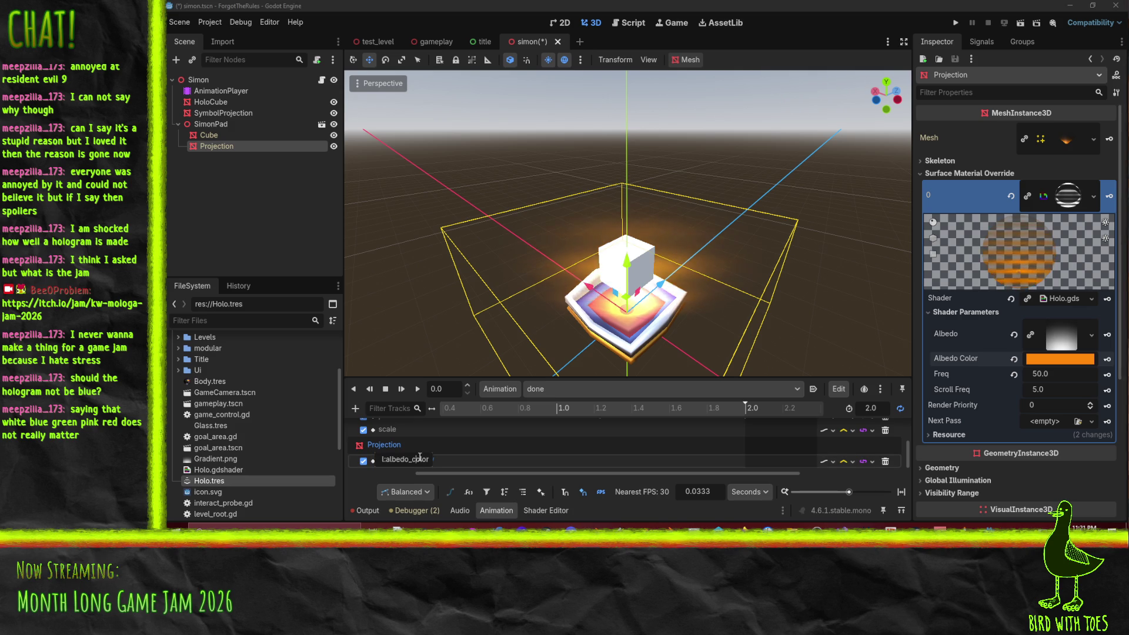
pyautogui.press('BackSpace')
pyautogui.press('Return')
pyautogui.scroll(5, 634, 450)
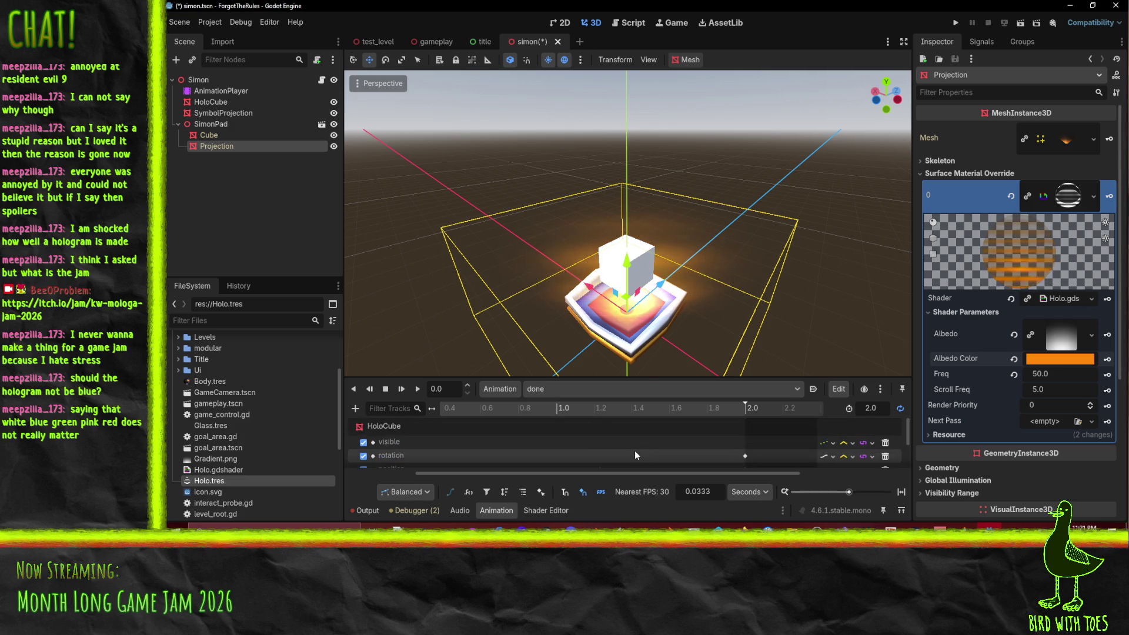
pyautogui.click(573, 389)
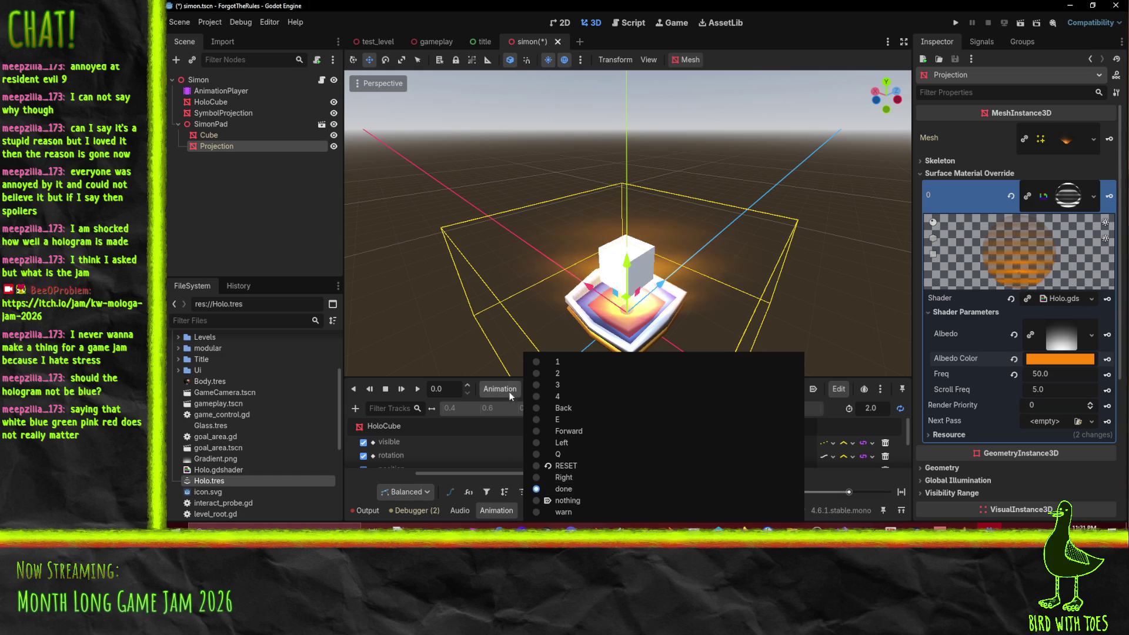
pyautogui.click(468, 457)
pyautogui.scroll(-3, 468, 458)
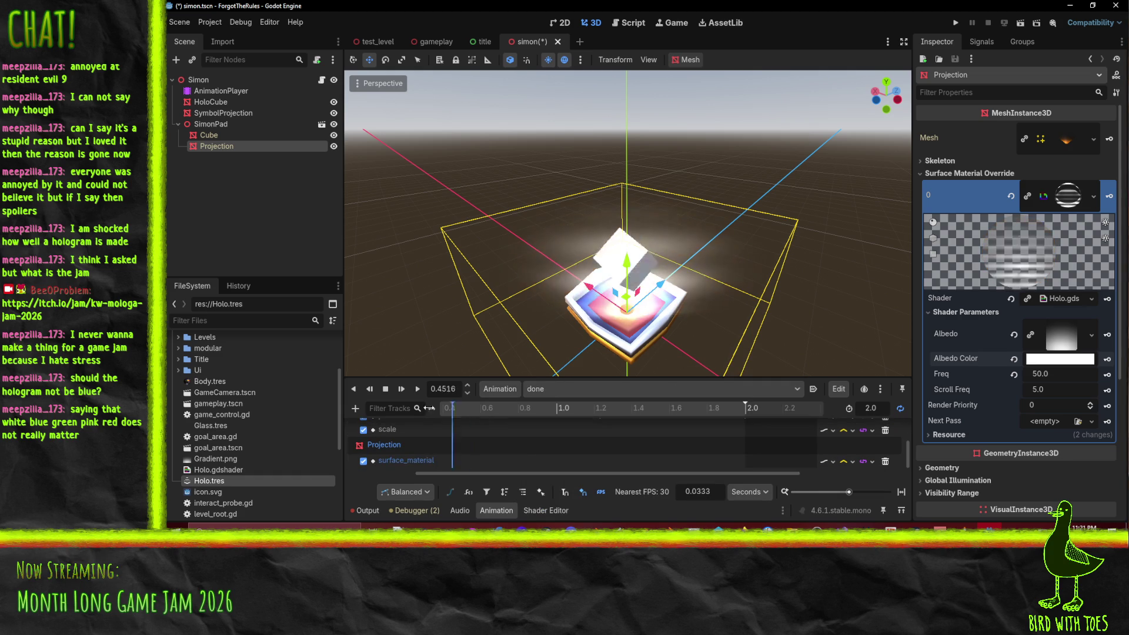
pyautogui.hscroll(3, 488, 470)
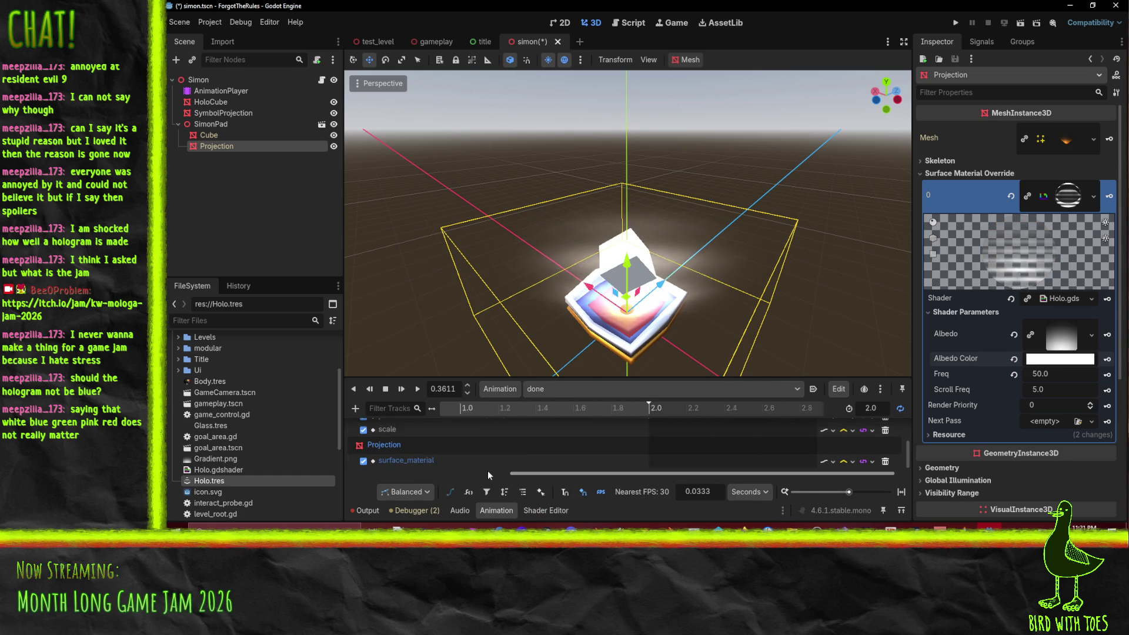
pyautogui.moveTo(544, 474); pyautogui.dragTo(315, 471)
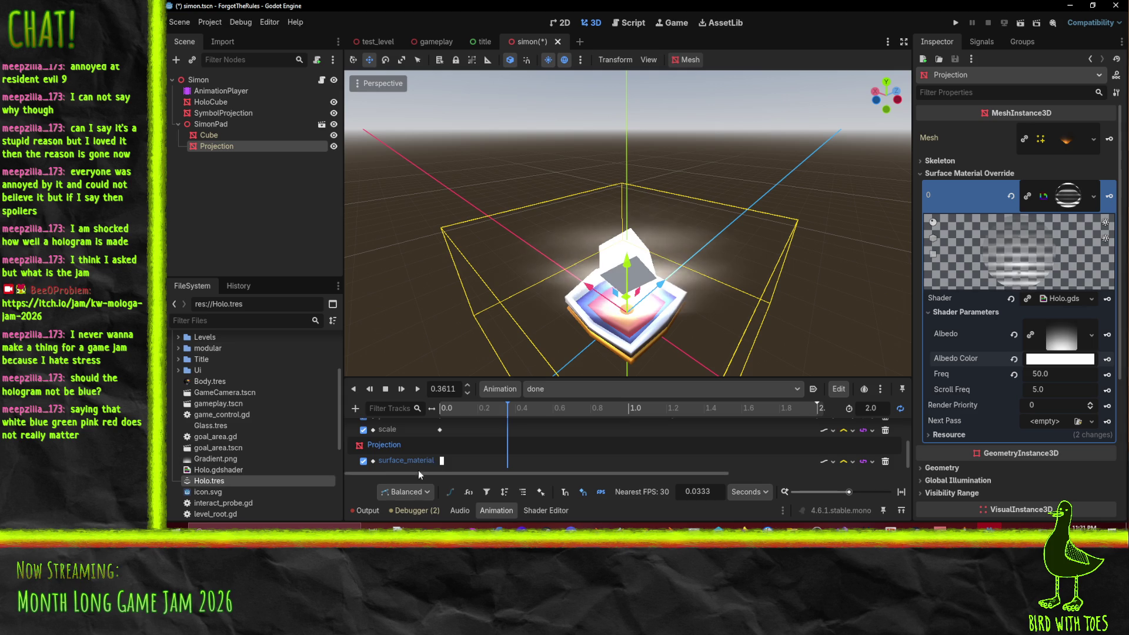
# Step: Make the surface_material key at 0.0 blue (008fff) and save the simon scene
pyautogui.click(441, 460)
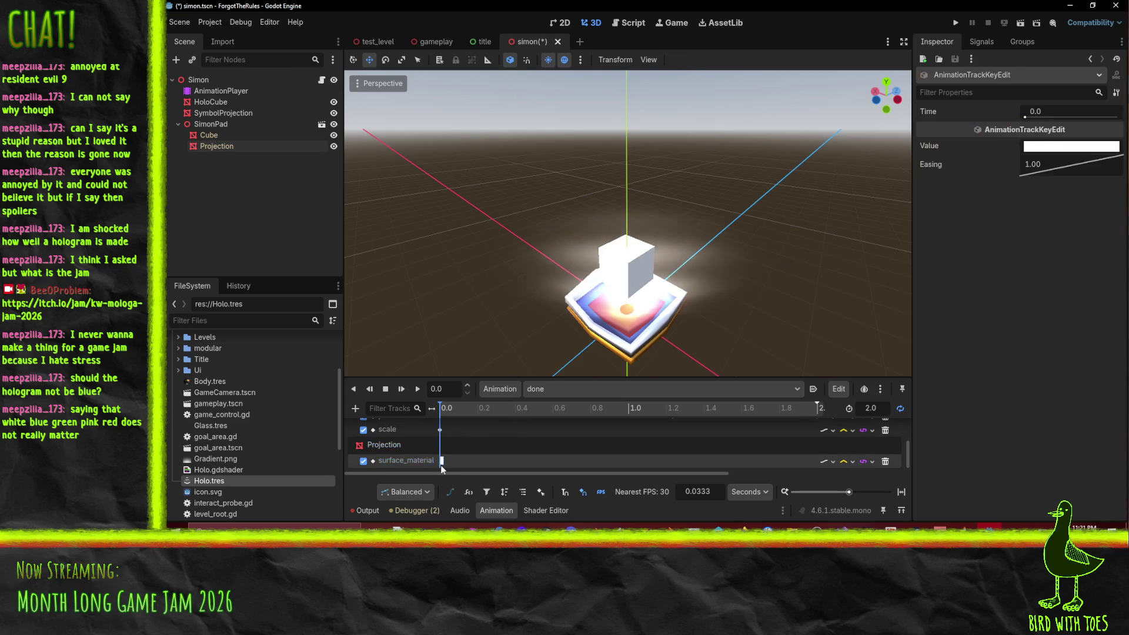
pyautogui.click(1071, 145)
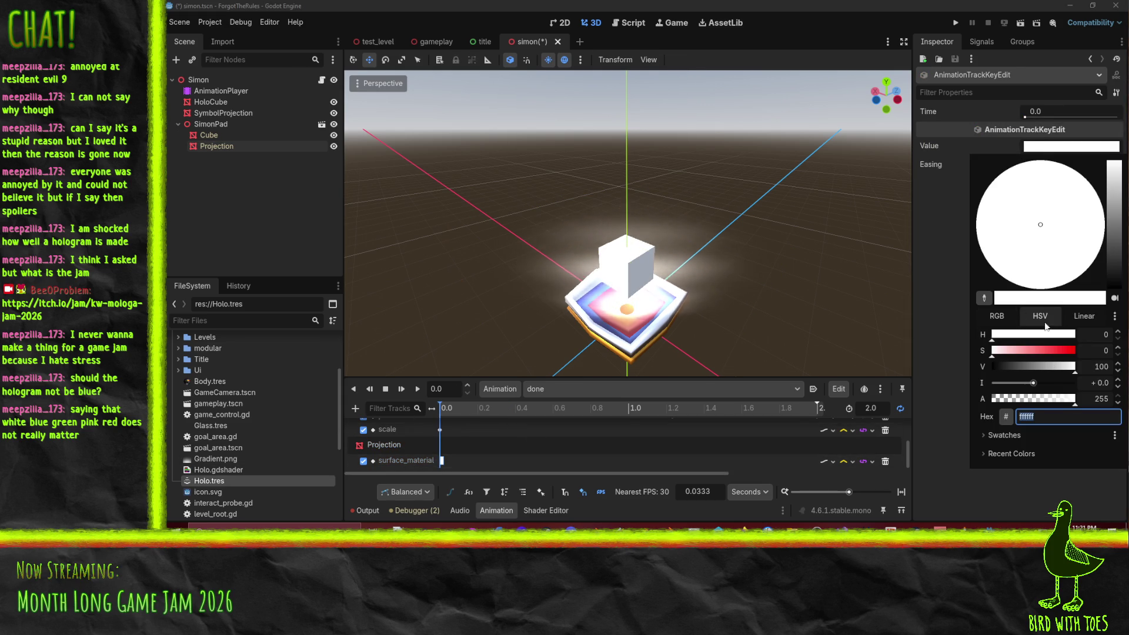
pyautogui.moveTo(1035, 350); pyautogui.dragTo(1127, 357)
pyautogui.moveTo(1045, 337); pyautogui.dragTo(1042, 337)
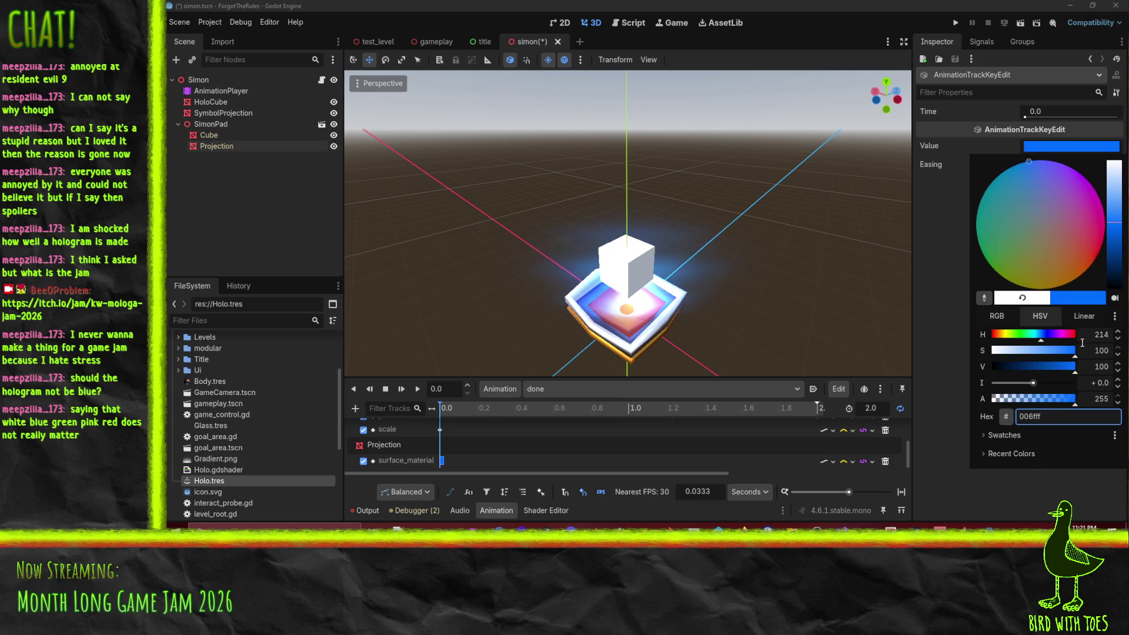
pyautogui.click(1084, 316)
pyautogui.click(1039, 500)
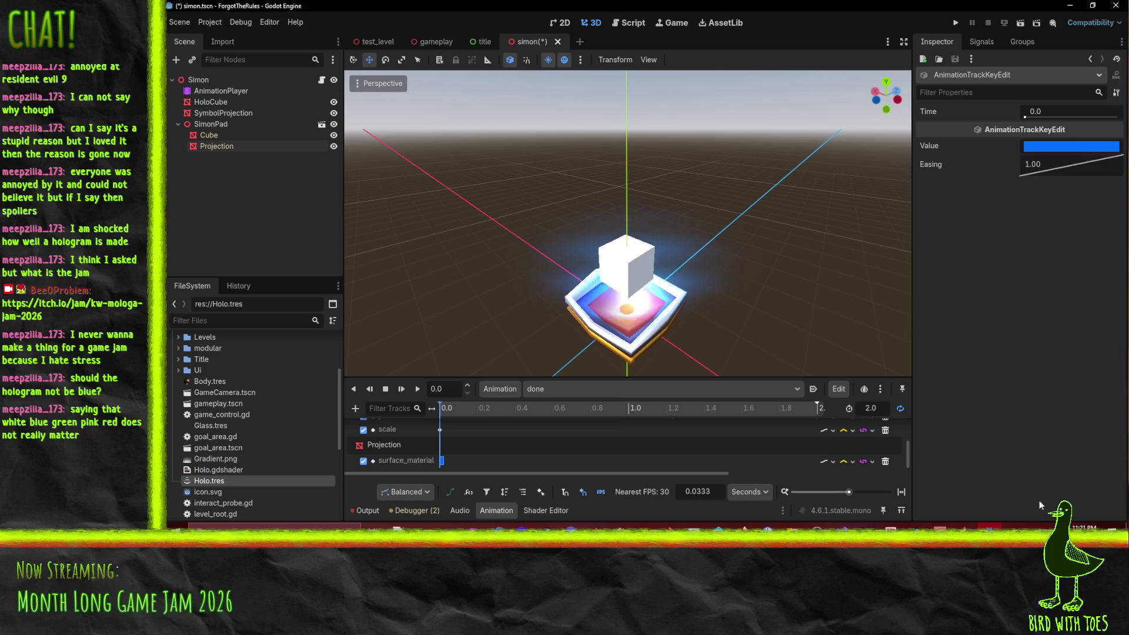
pyautogui.hotkey('ctrl', 's')
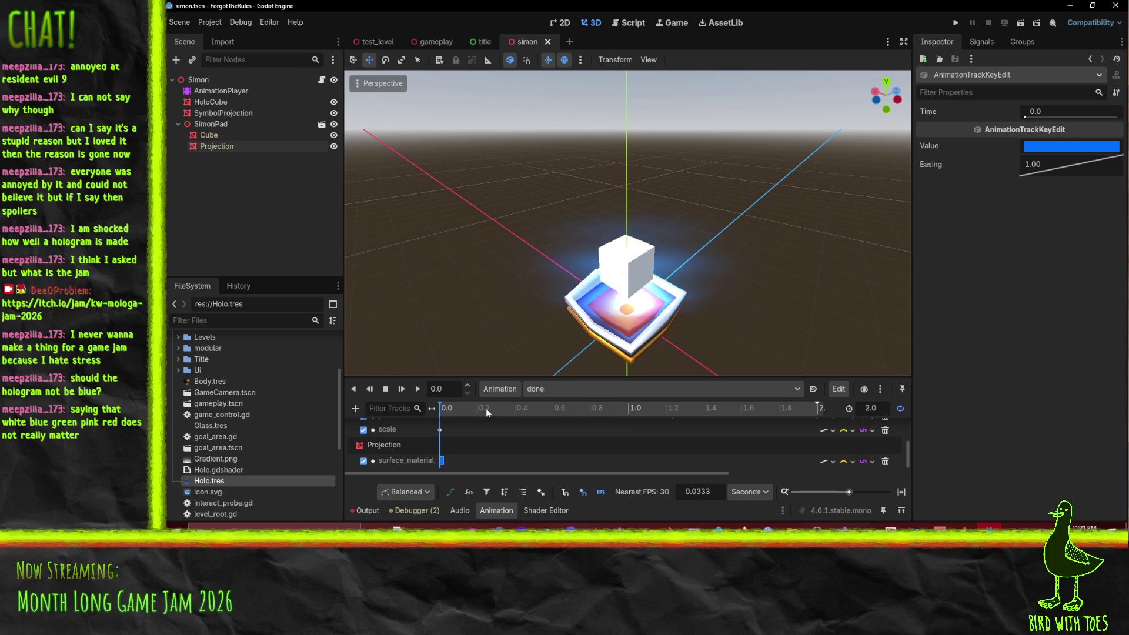
# Step: Run the project, start with E, make moves with W and D, then stop the game
pyautogui.scroll(-8, 682, 311)
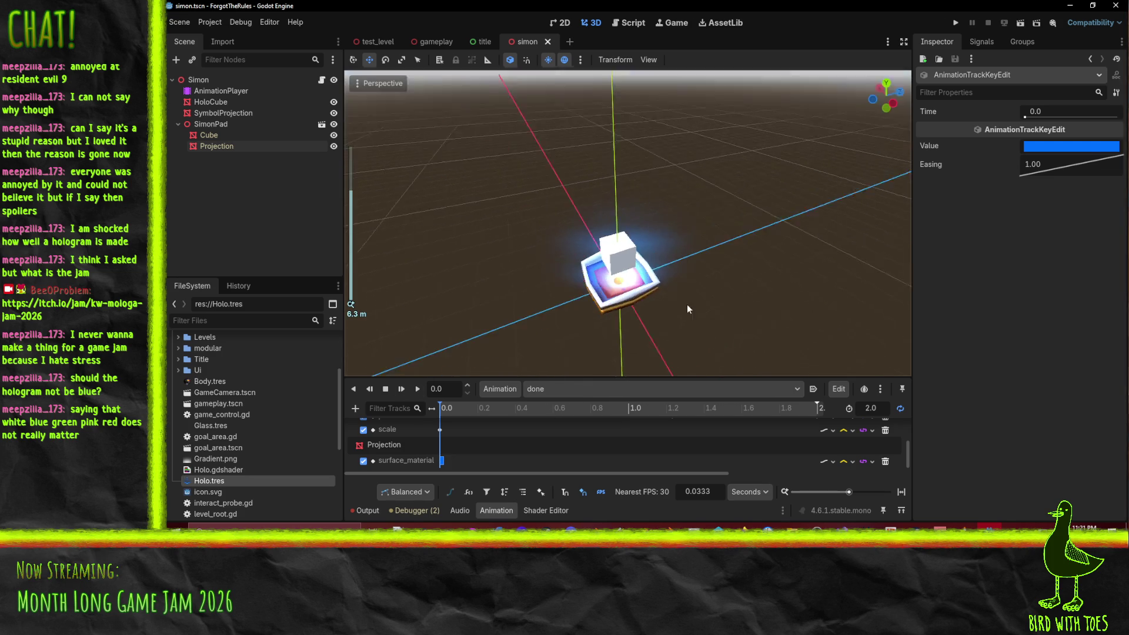
pyautogui.scroll(6, 647, 306)
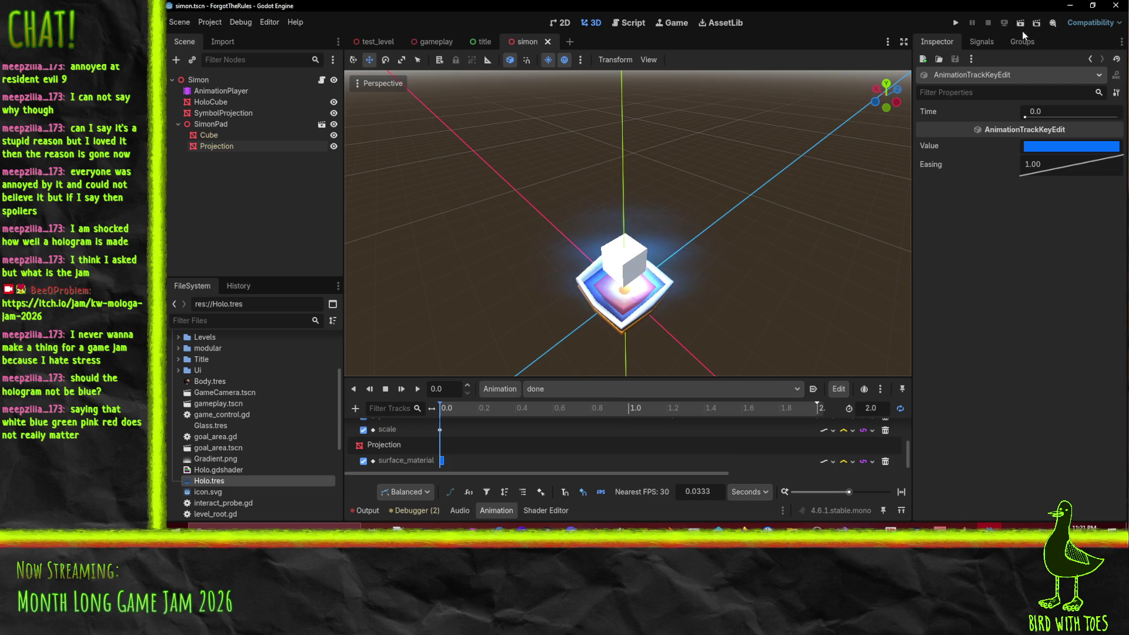
pyautogui.click(955, 24)
pyautogui.press('e')
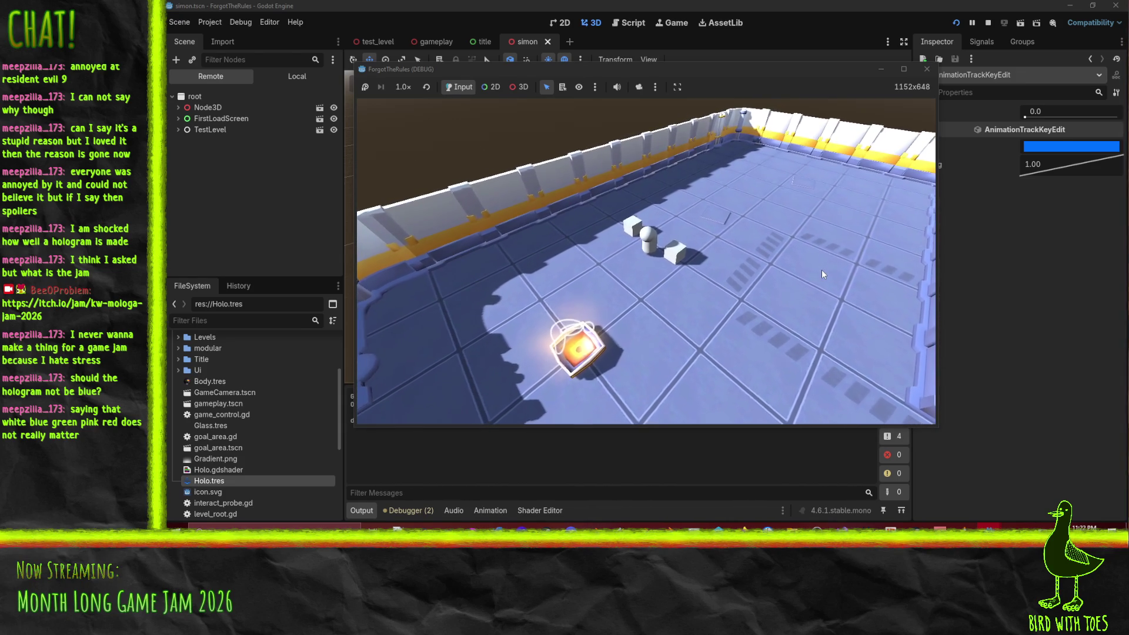
pyautogui.press('w')
pyautogui.press('d')
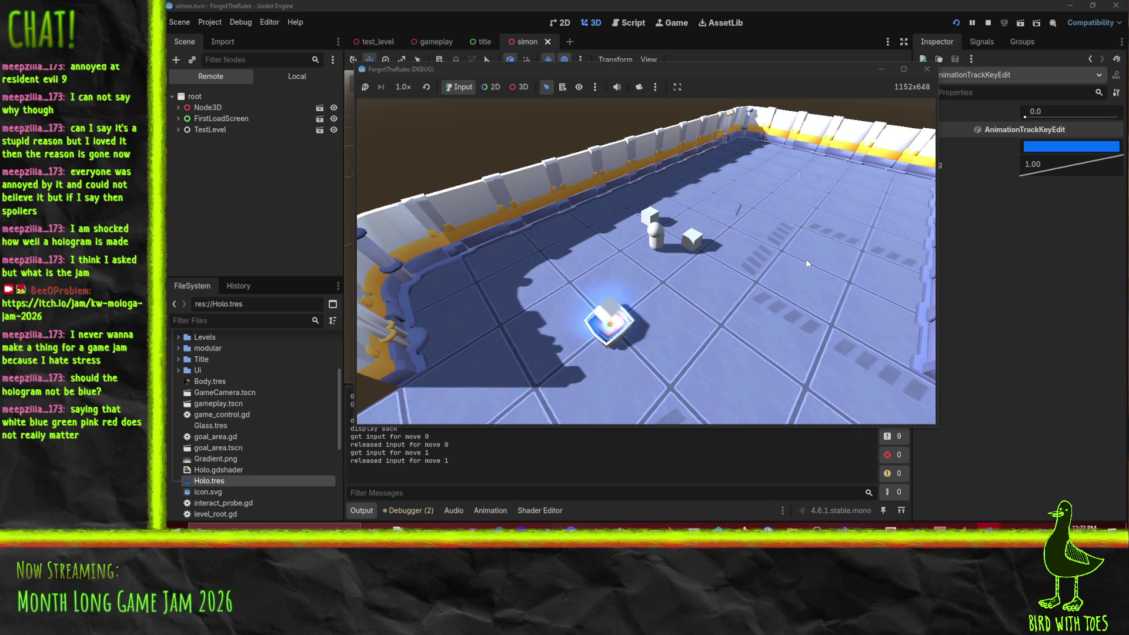
pyautogui.click(987, 22)
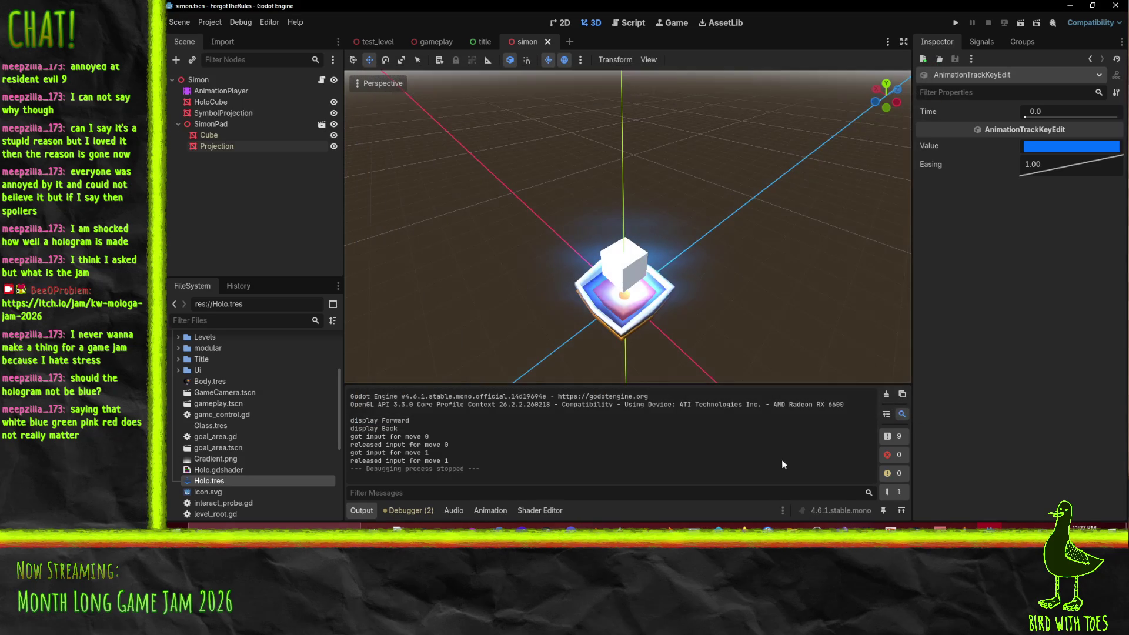
# Step: Set the Projection's Freq shader parameter to 500.0, trying 100 and 1000 first, and rerun the game
pyautogui.click(235, 146)
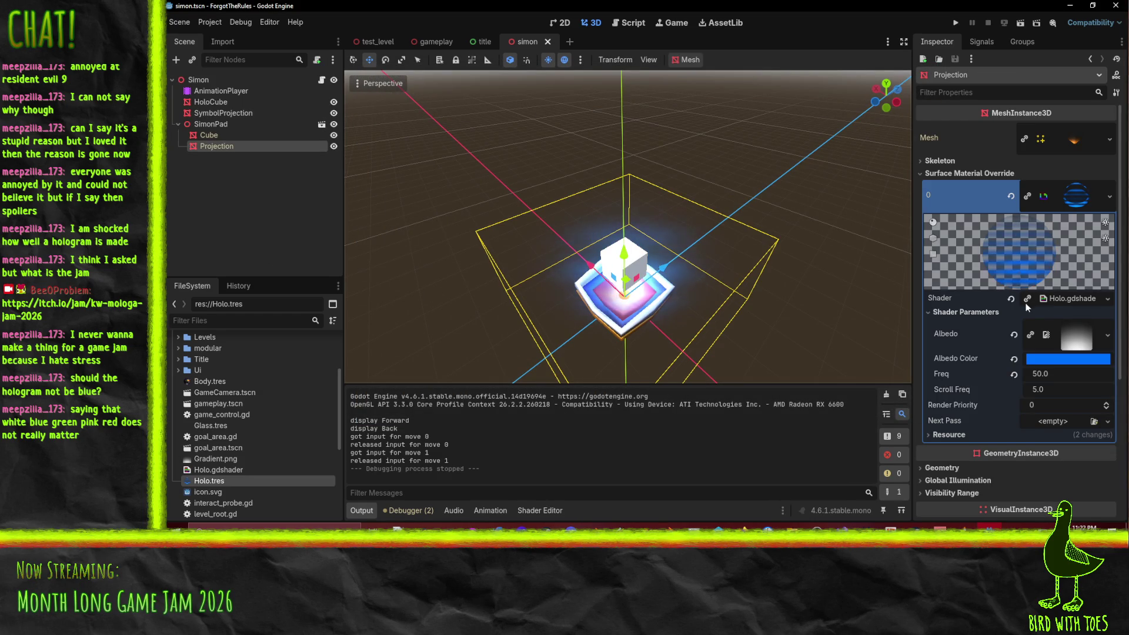
pyautogui.click(1067, 372)
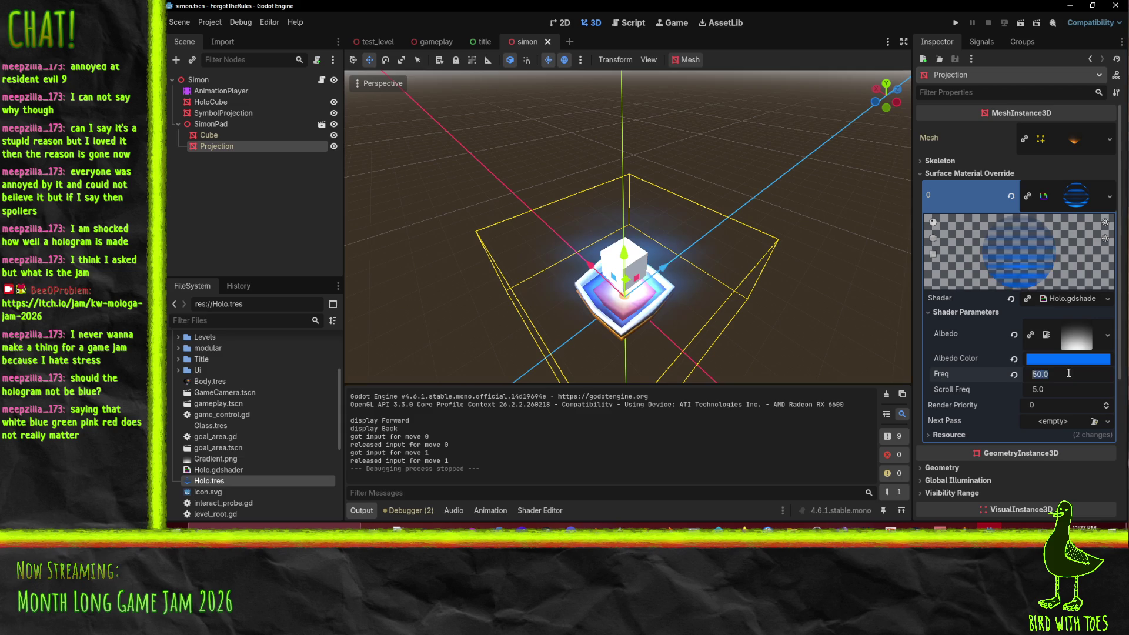
pyautogui.write('10')
pyautogui.press('Return')
pyautogui.click(1060, 374)
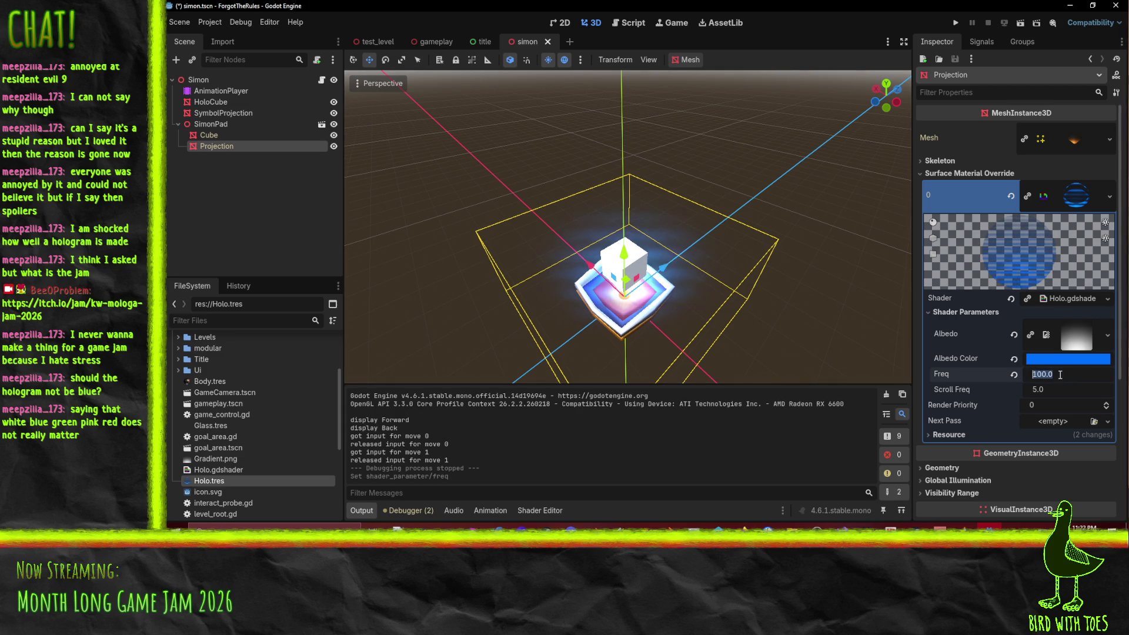
pyautogui.write('1000')
pyautogui.press('Return')
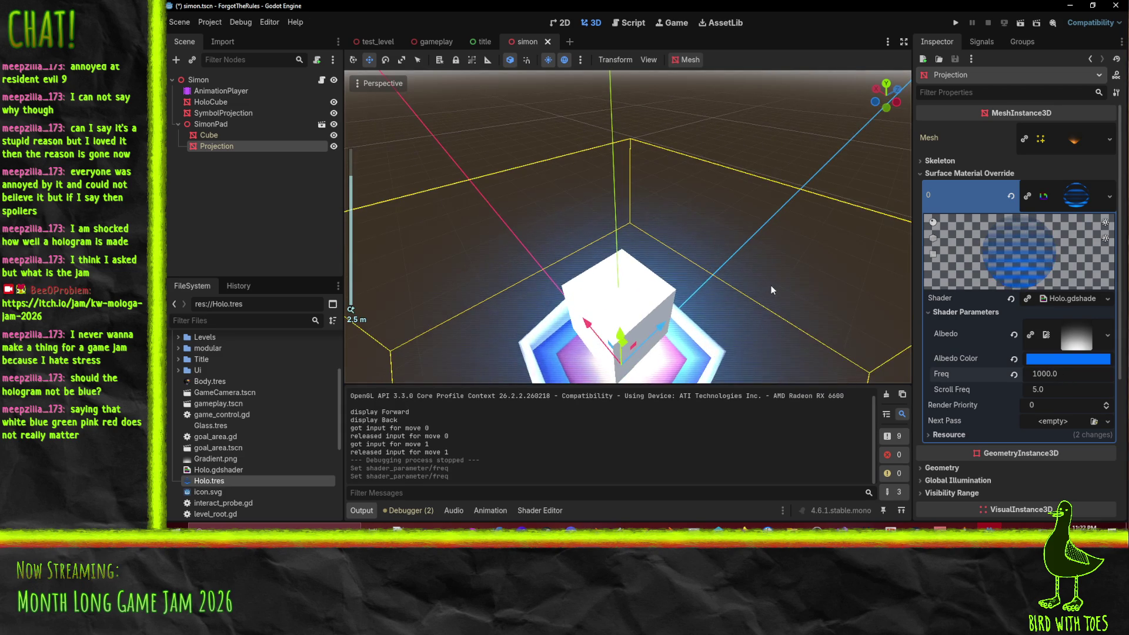
pyautogui.scroll(-2, 773, 288)
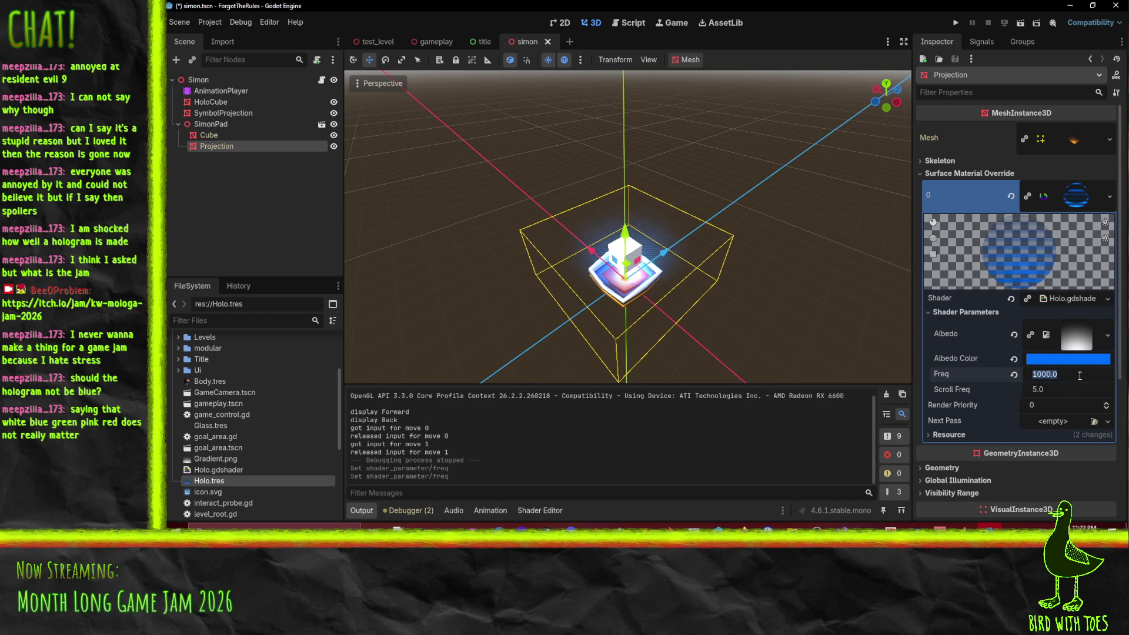
pyautogui.write('500')
pyautogui.press('Return')
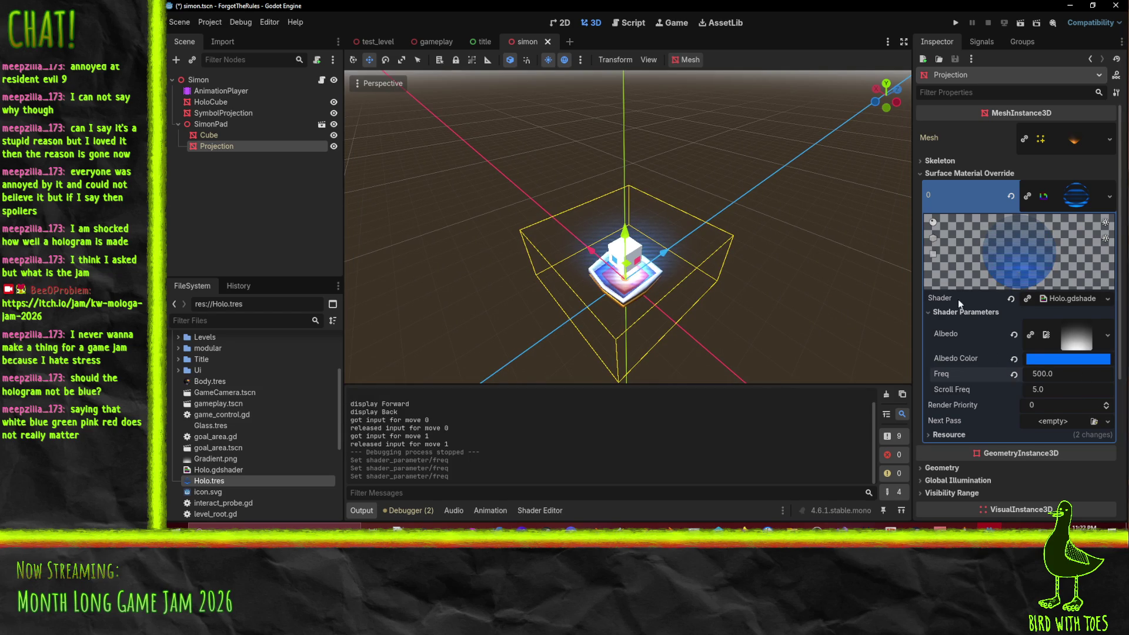
pyautogui.click(956, 26)
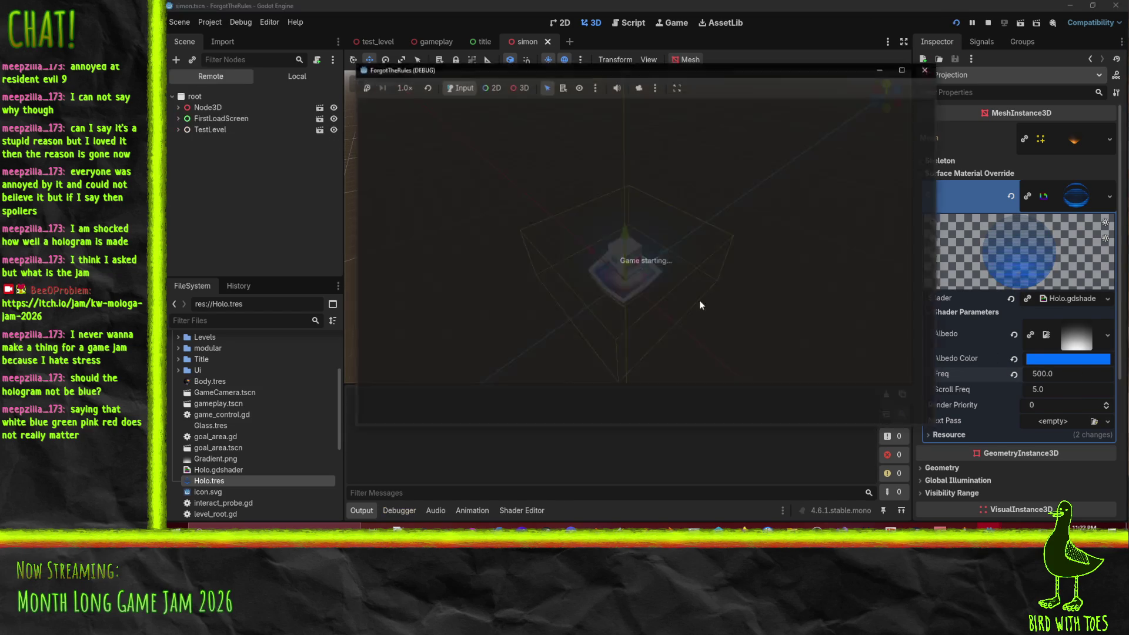
# Step: Start with Q, make moves with W, Up and Down, stop the game, and view Holo.gdshader
pyautogui.press('q')
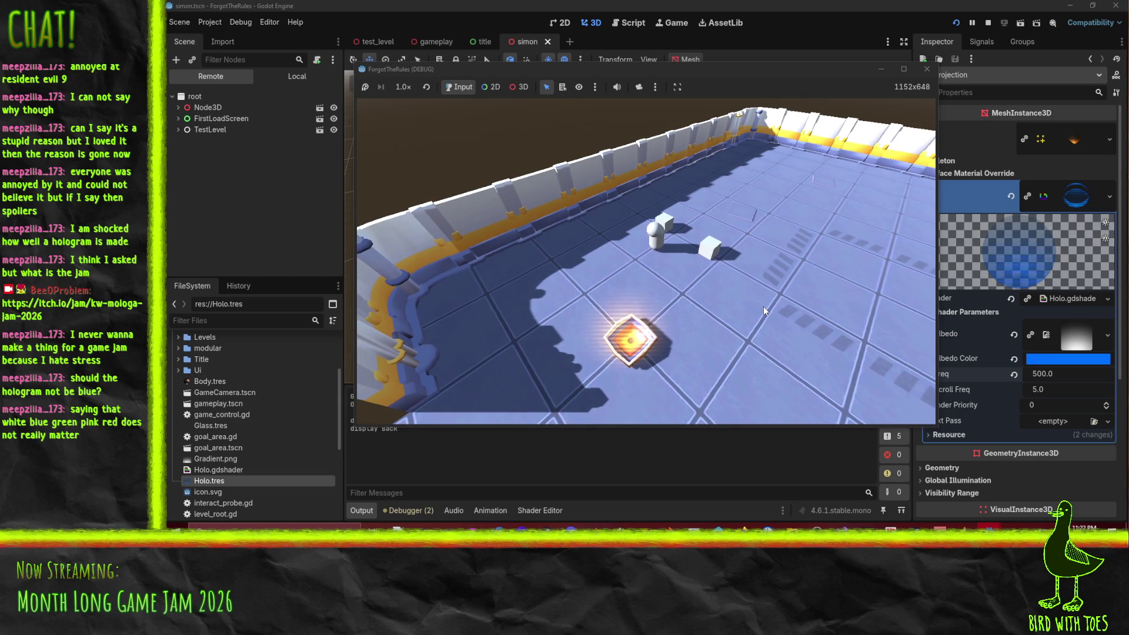
pyautogui.press('w')
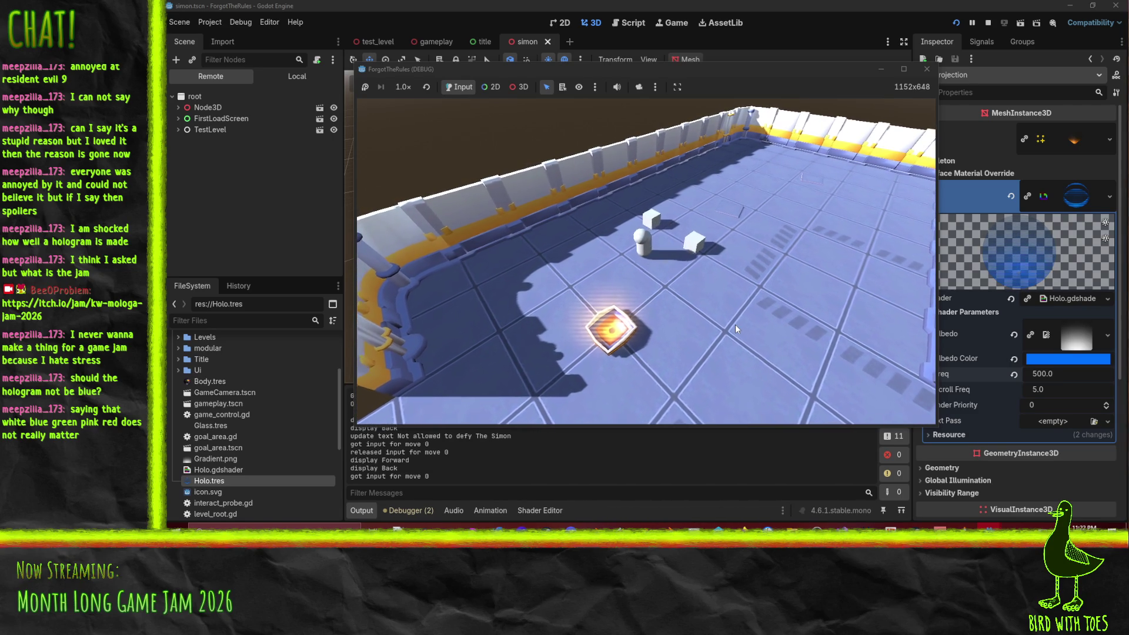
pyautogui.press('Up')
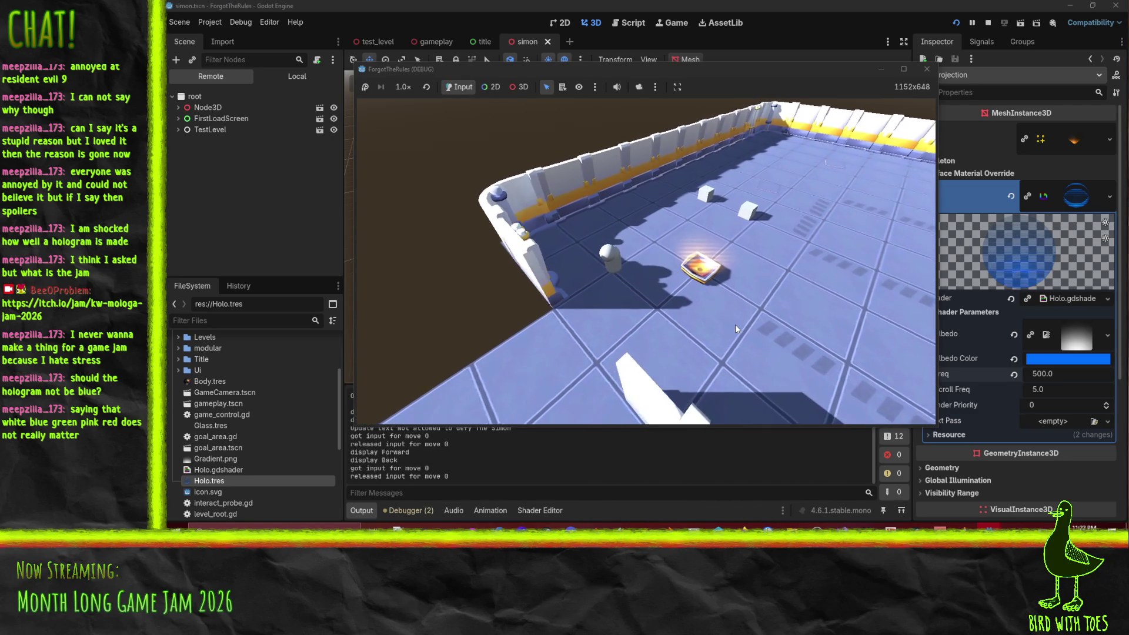
pyautogui.press('Down')
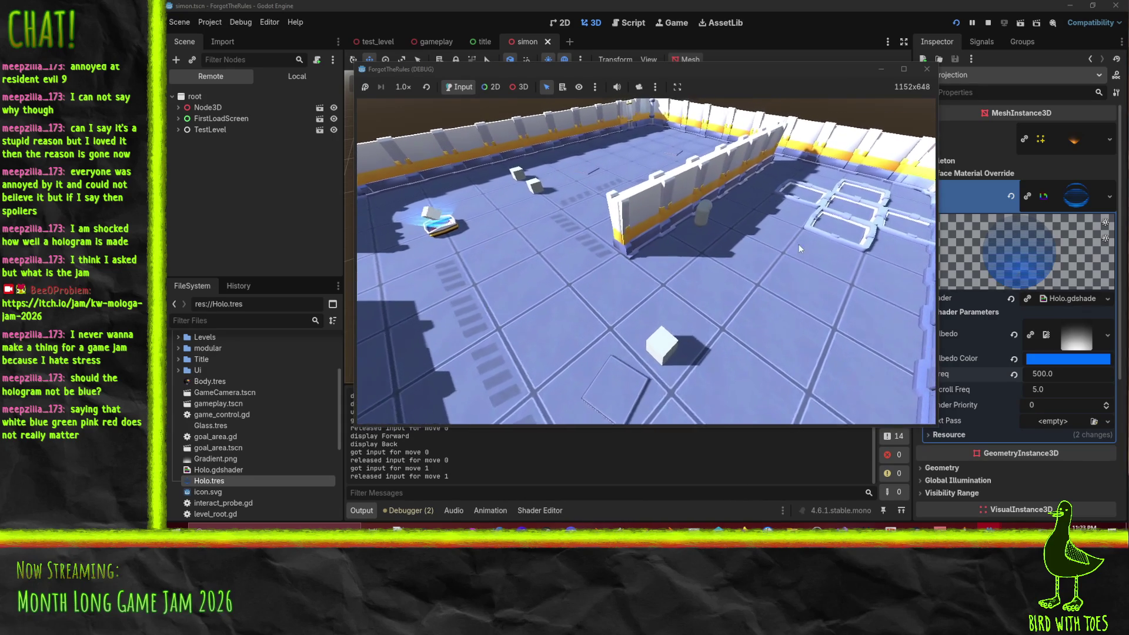
pyautogui.click(926, 69)
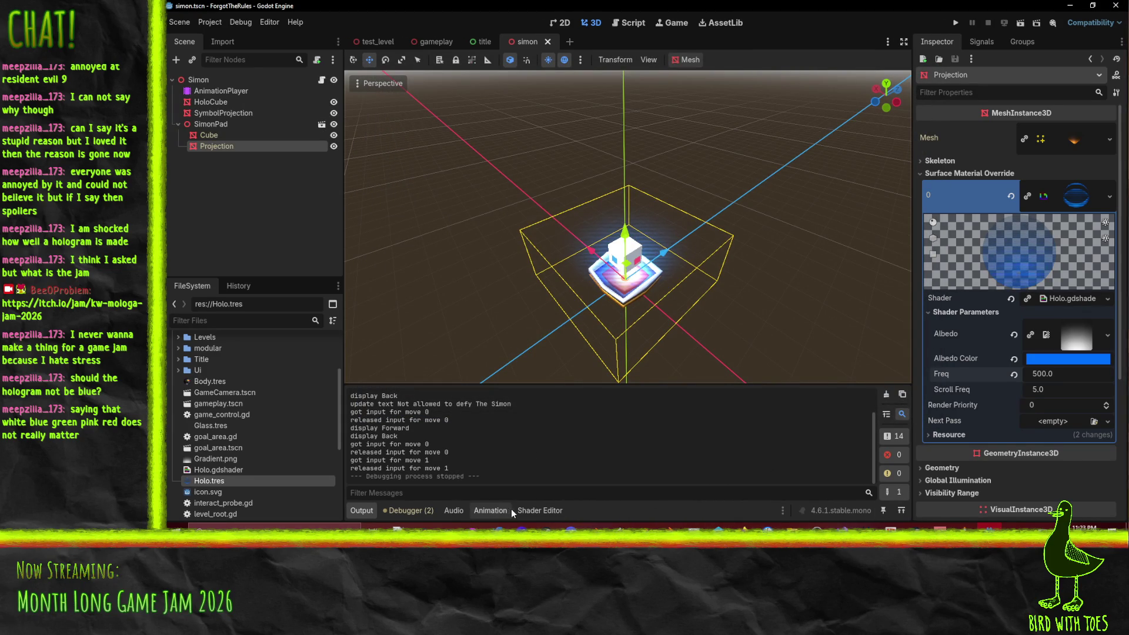
pyautogui.click(538, 511)
# Step: Replace SCREEN_UV with UV on line 12 of Holo.gdshader
pyautogui.scroll(-2, 707, 440)
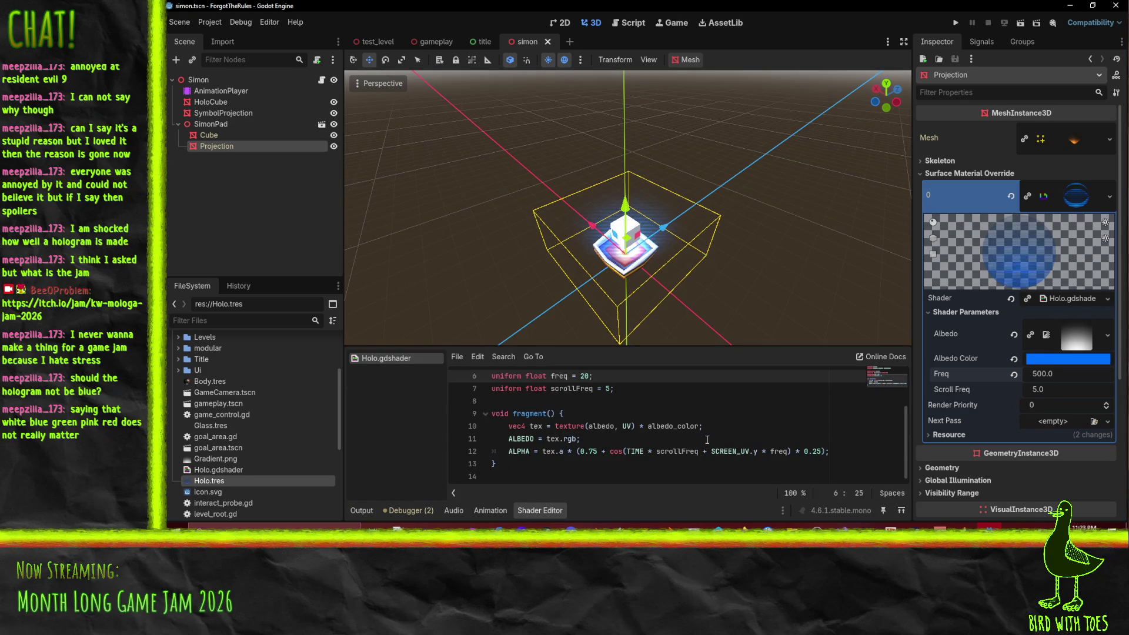
pyautogui.doubleClick(723, 452)
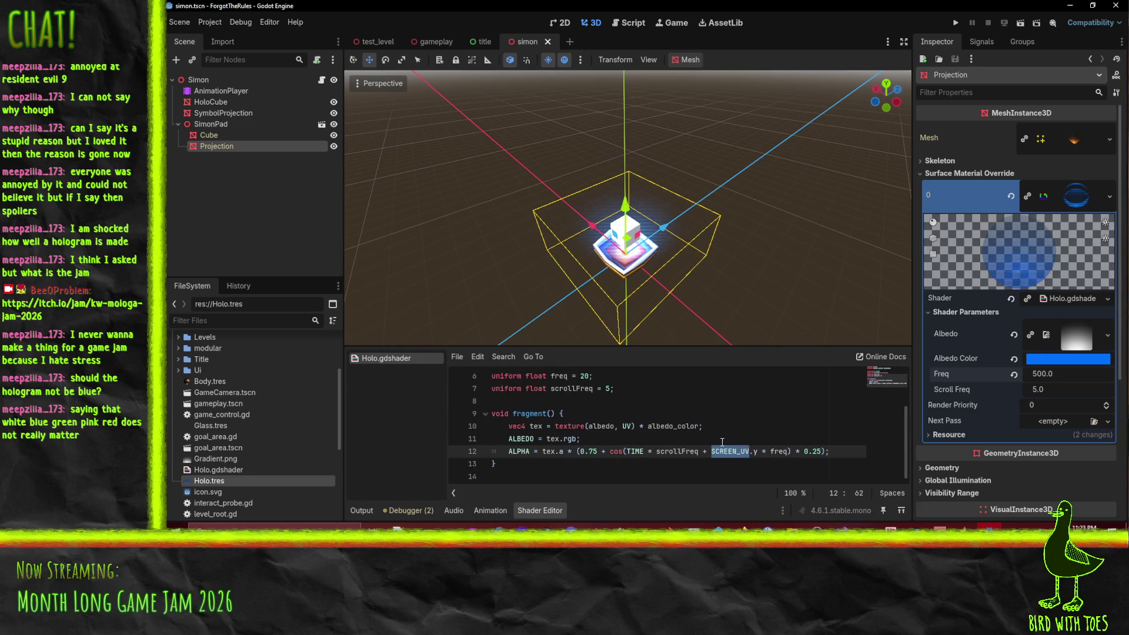
pyautogui.write('V')
pyautogui.hotkey('ctrl', 's')
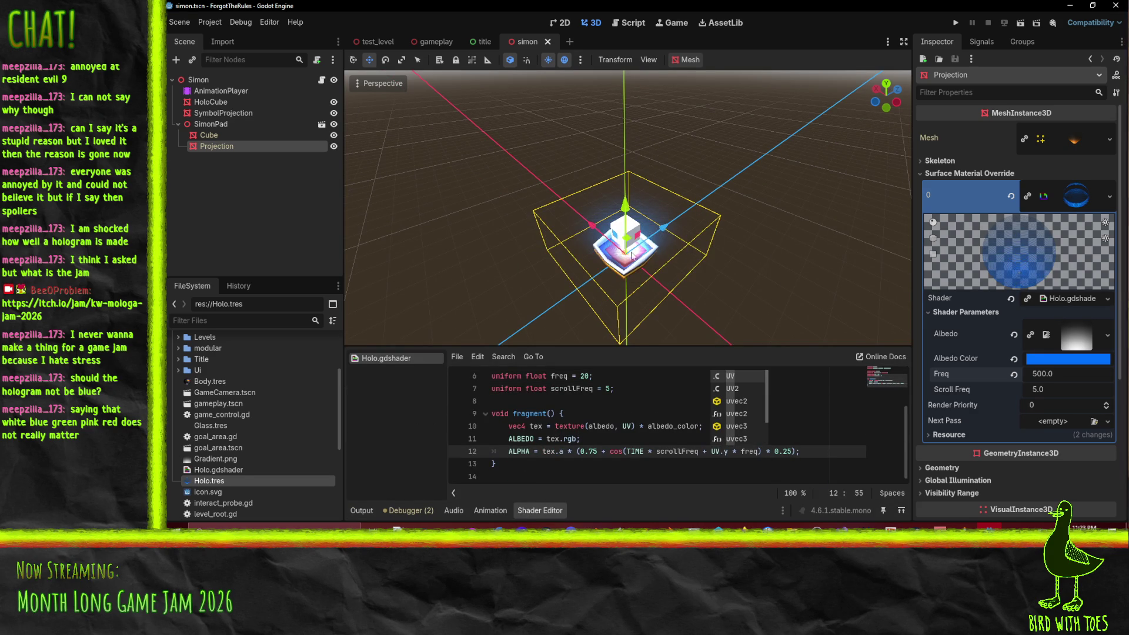
pyautogui.moveTo(632, 256); pyautogui.dragTo(668, 222)
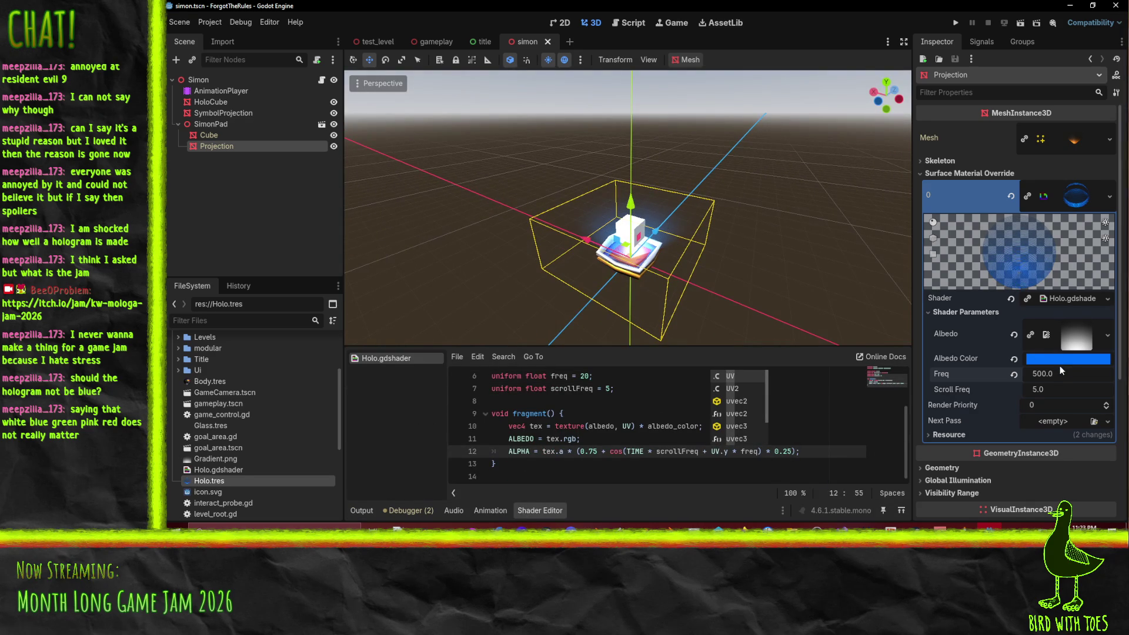
# Step: Set the hologram's Freq back to 50, save the scene, and run the game
pyautogui.click(1027, 374)
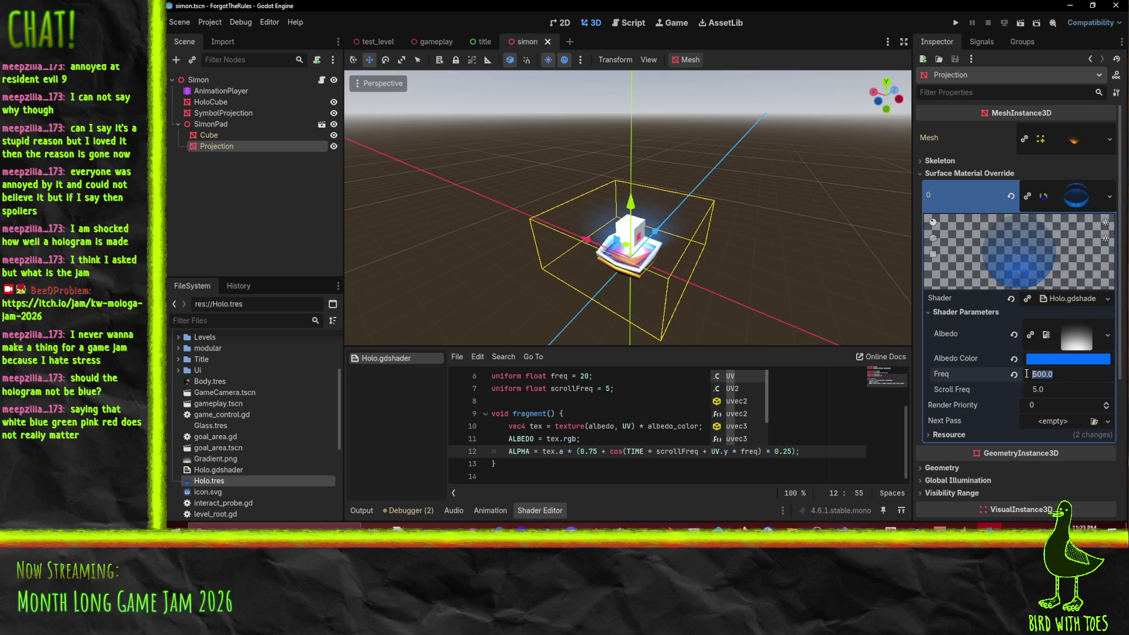
pyautogui.write('50')
pyautogui.moveTo(653, 226); pyautogui.dragTo(671, 220)
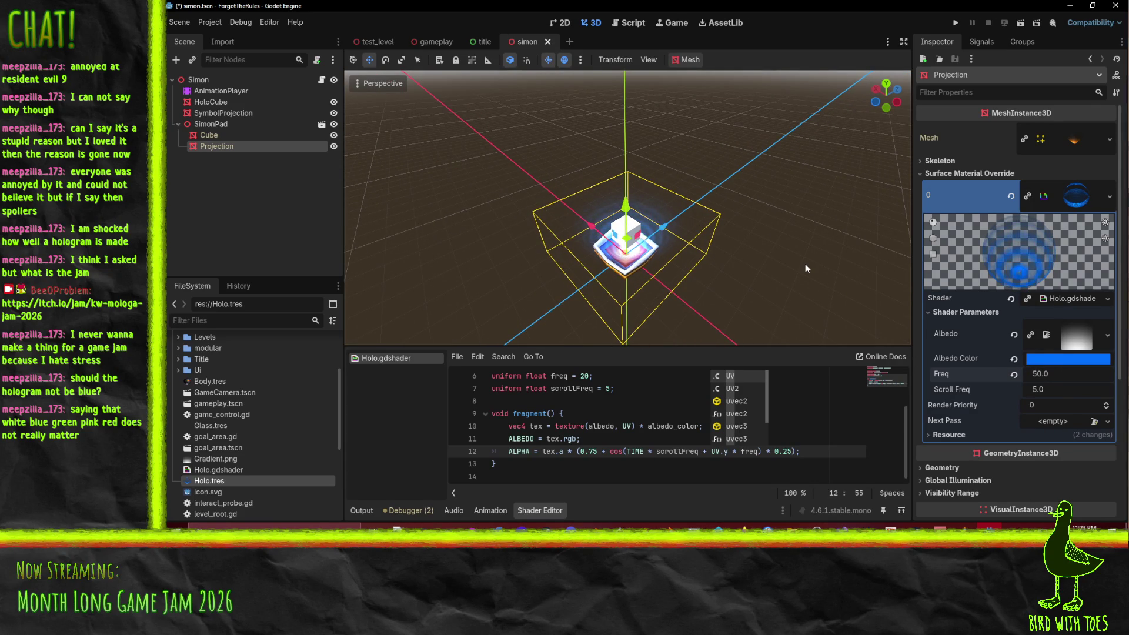
pyautogui.hotkey('ctrl', 's')
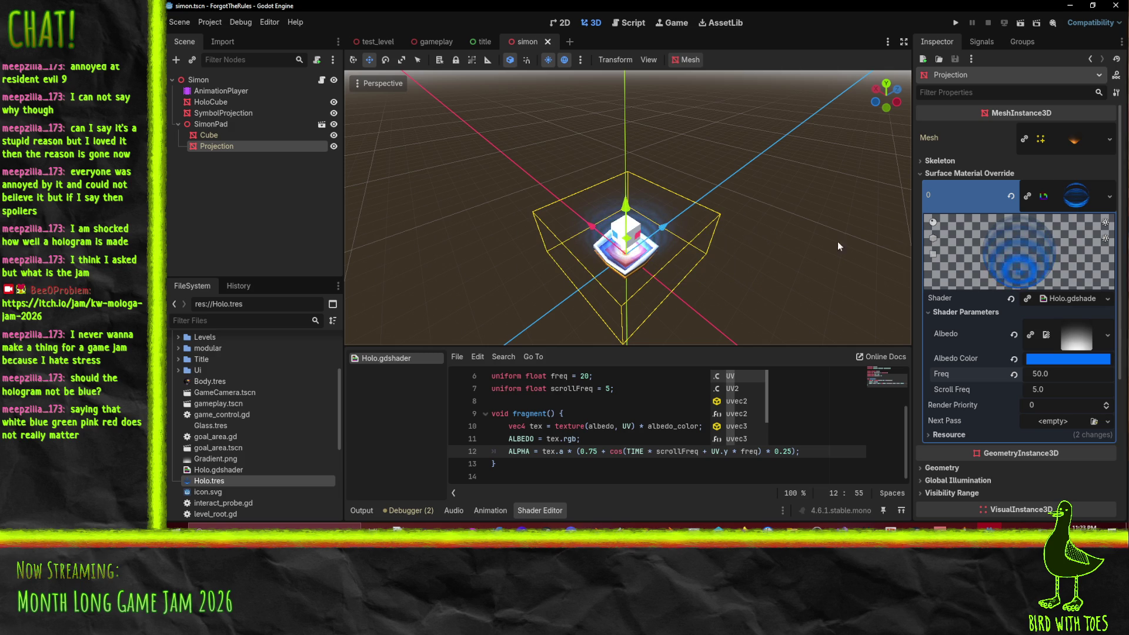
pyautogui.click(956, 23)
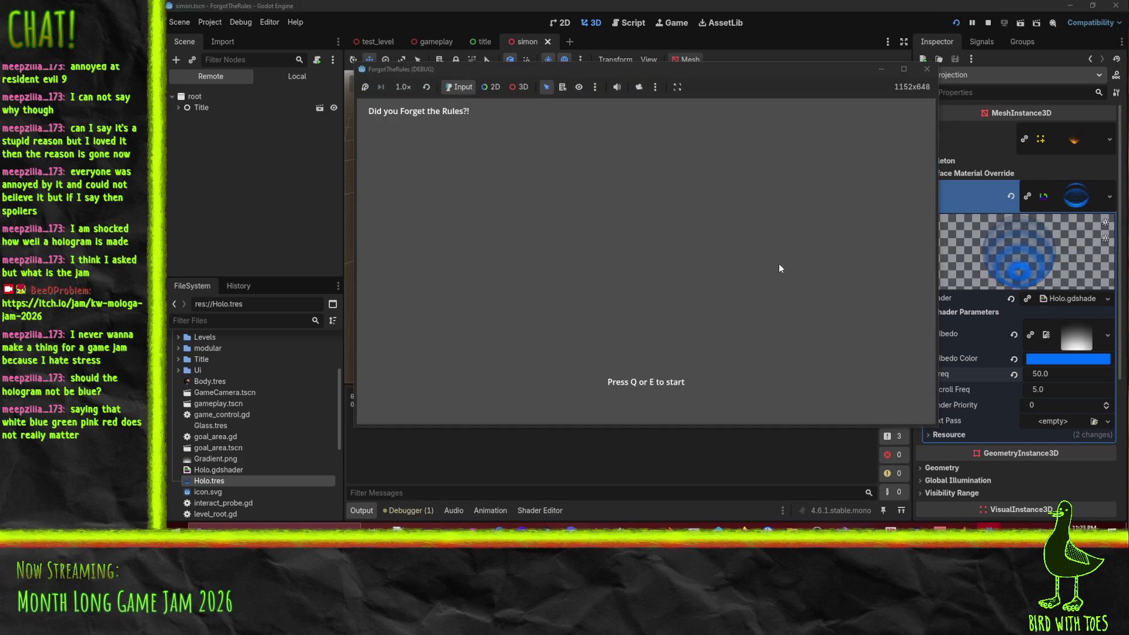
# Step: Start with Q, move with S, W, W and D to the hologram pad, then stop with F8
pyautogui.press('q')
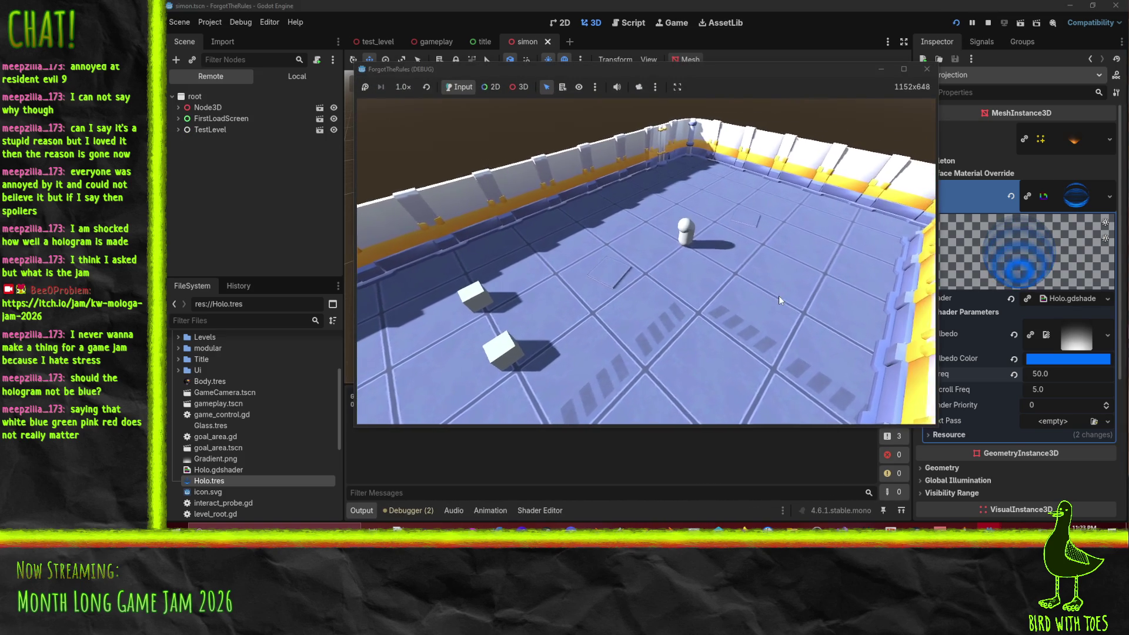
pyautogui.press('s')
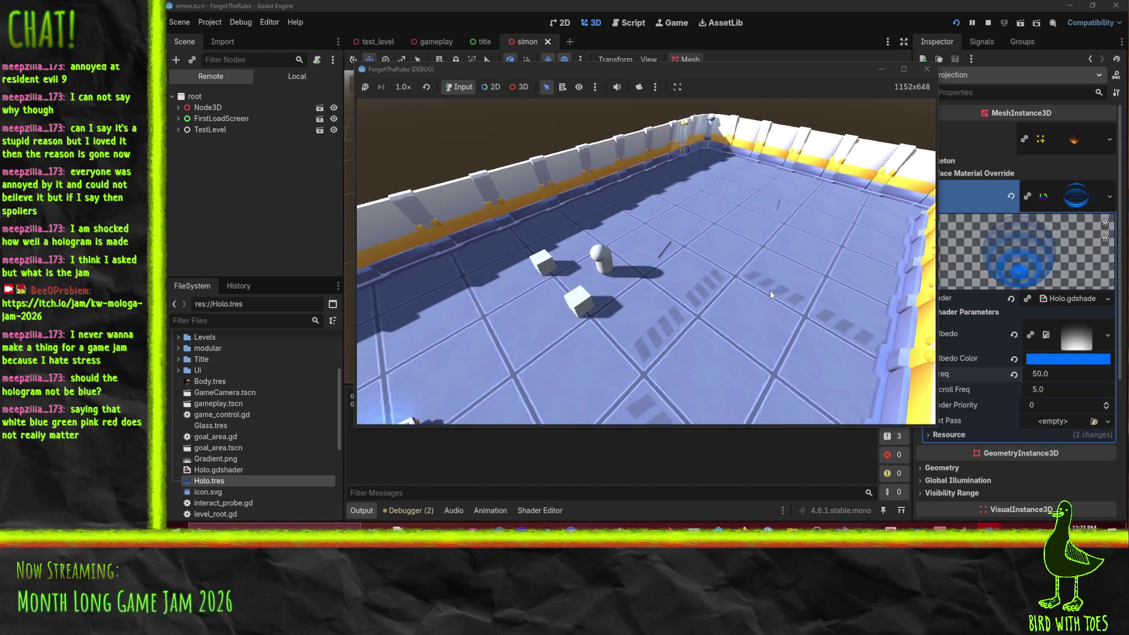
pyautogui.press('w')
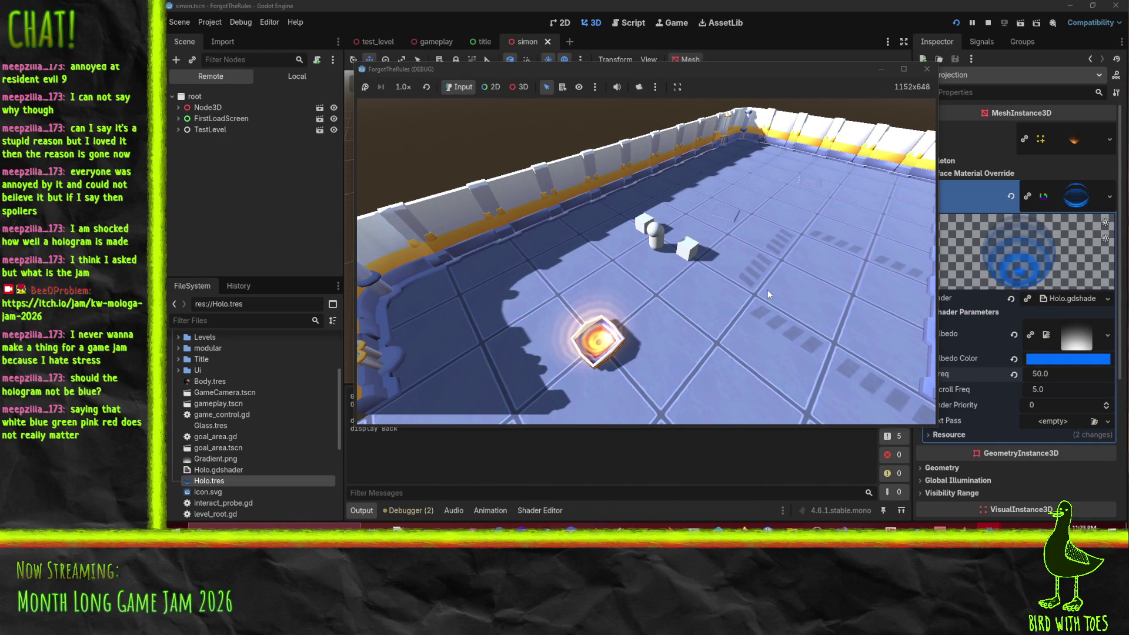
pyautogui.press('w')
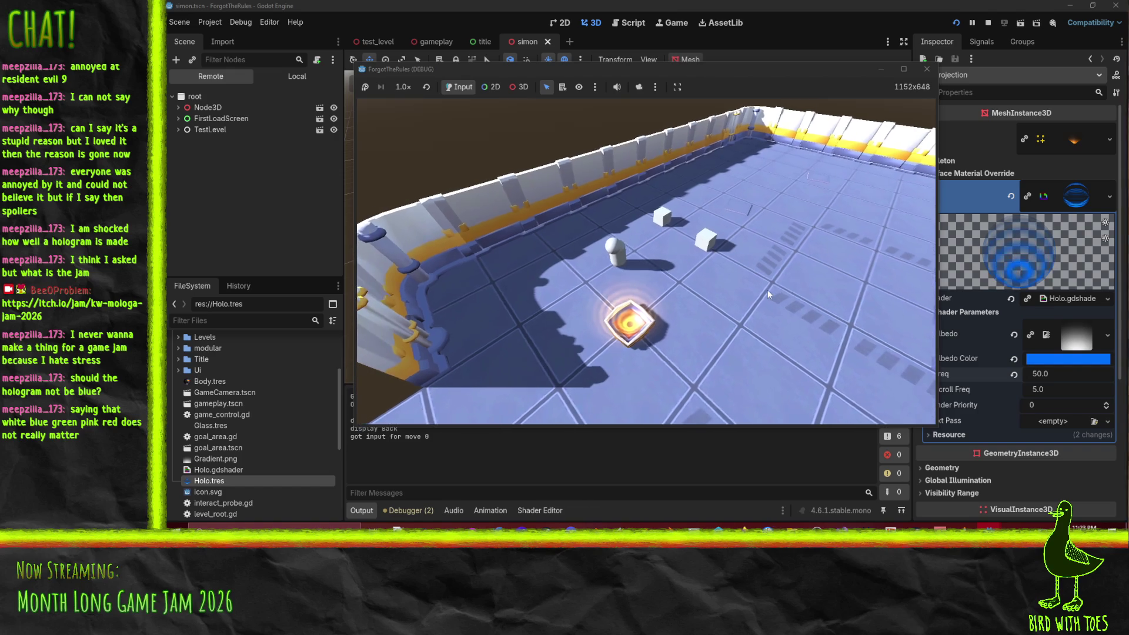
pyautogui.press('d')
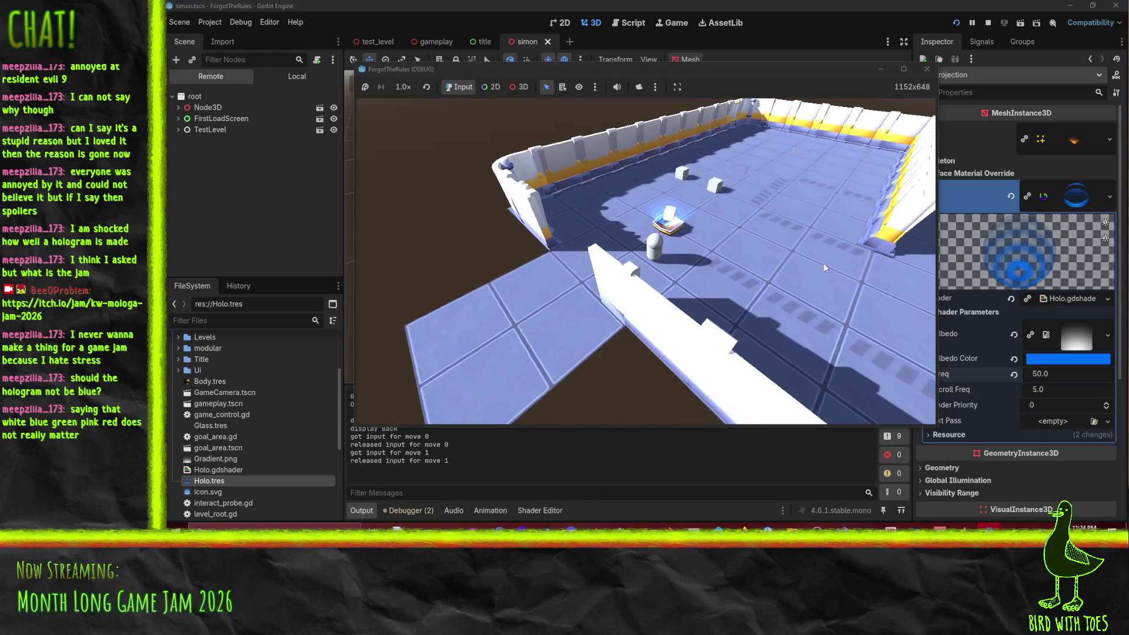
pyautogui.press('F8')
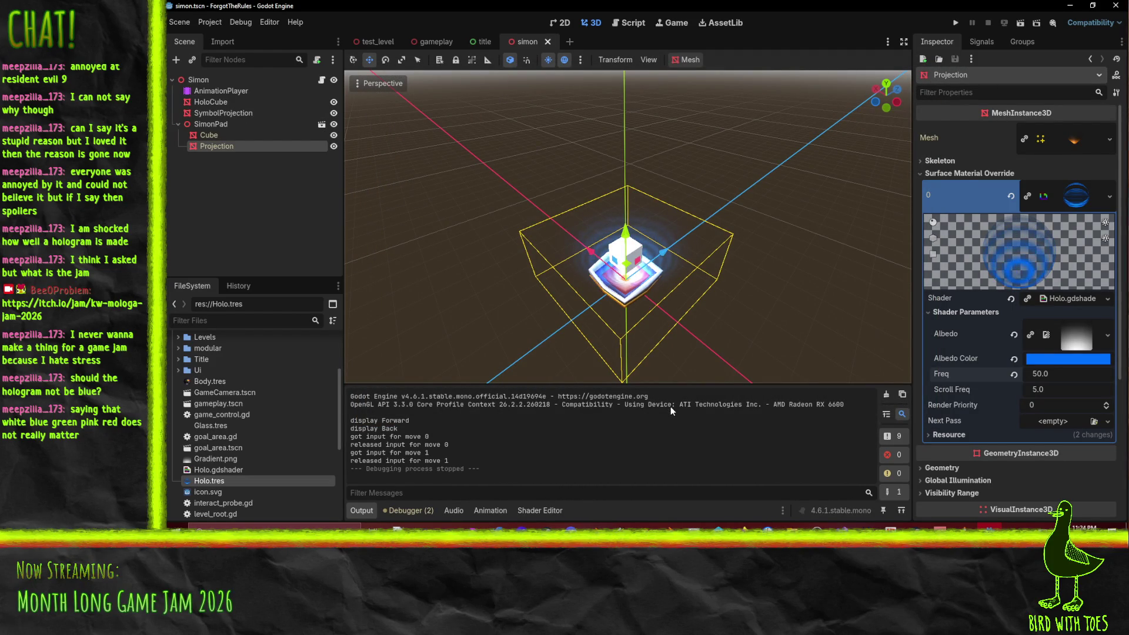
# Step: Assign Holo.tres to the HoloCube's Mesh Material slot and run the game again
pyautogui.moveTo(647, 253); pyautogui.dragTo(691, 213)
pyautogui.scroll(5, 691, 213)
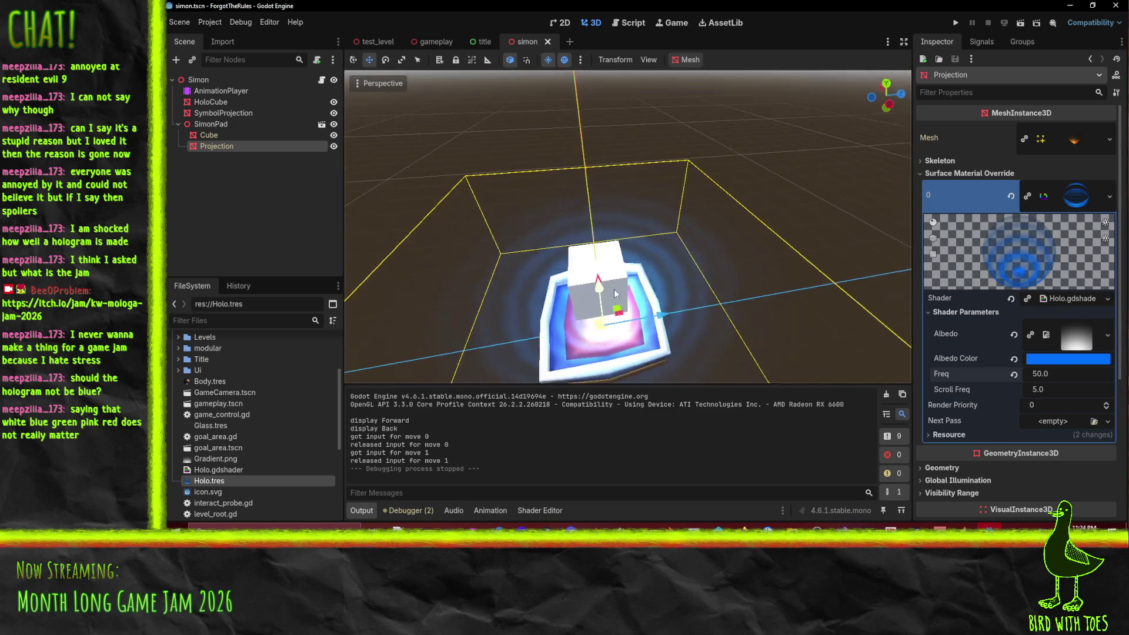
pyautogui.click(615, 288)
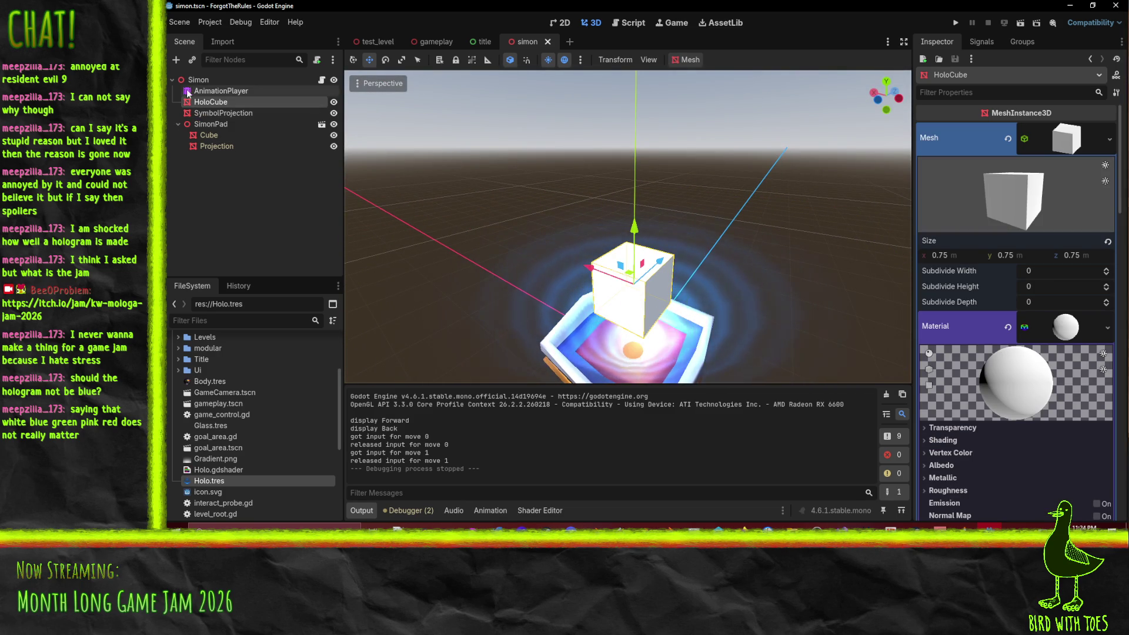
pyautogui.scroll(-4, 1059, 321)
pyautogui.scroll(4, 1041, 338)
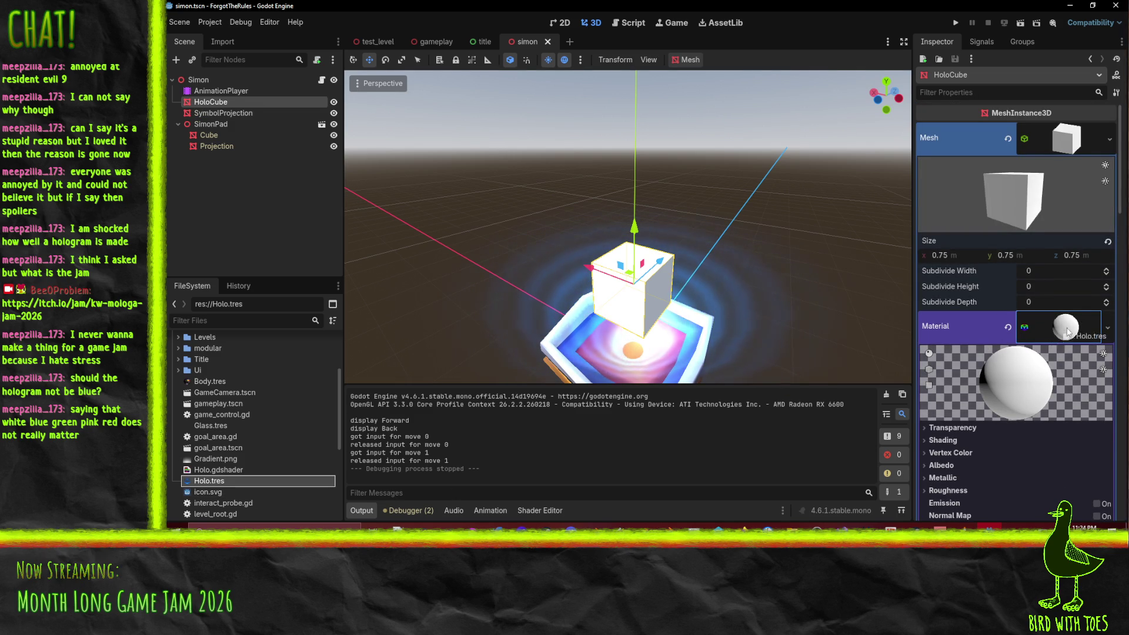
pyautogui.moveTo(1068, 332); pyautogui.dragTo(1067, 328)
pyautogui.scroll(-3, 827, 247)
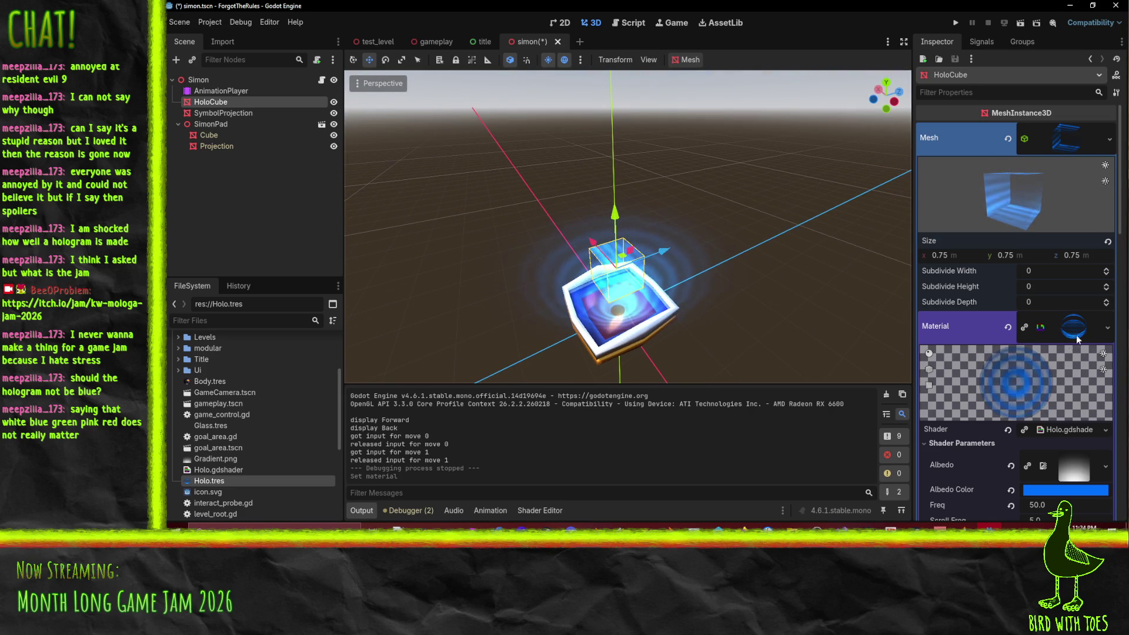
pyautogui.scroll(-8, 1078, 339)
pyautogui.scroll(8, 1058, 316)
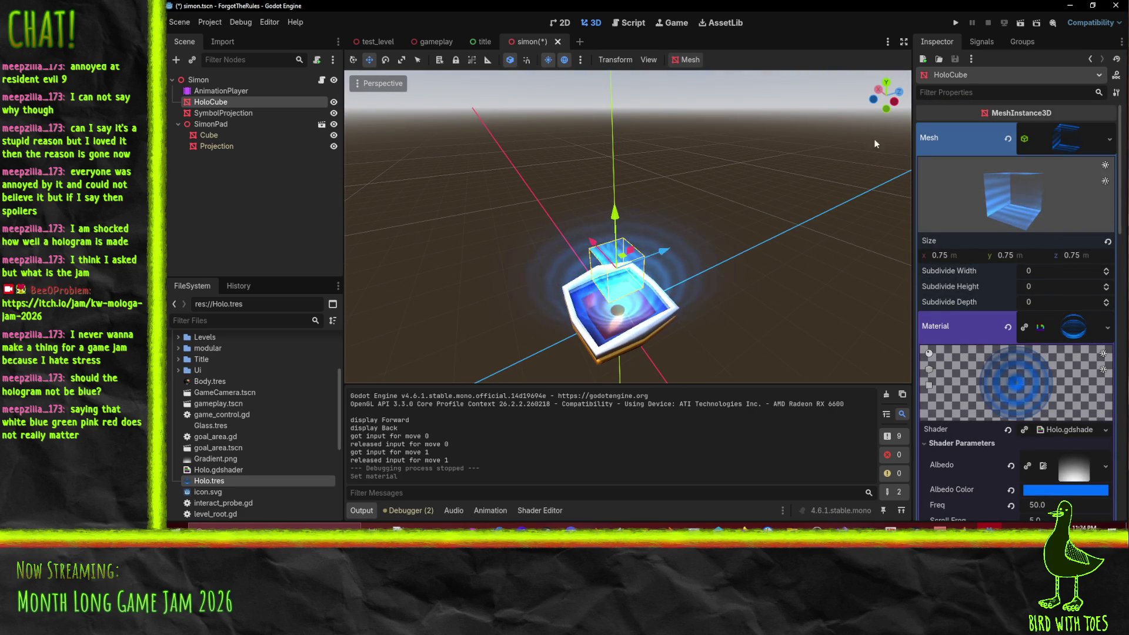
pyautogui.click(959, 26)
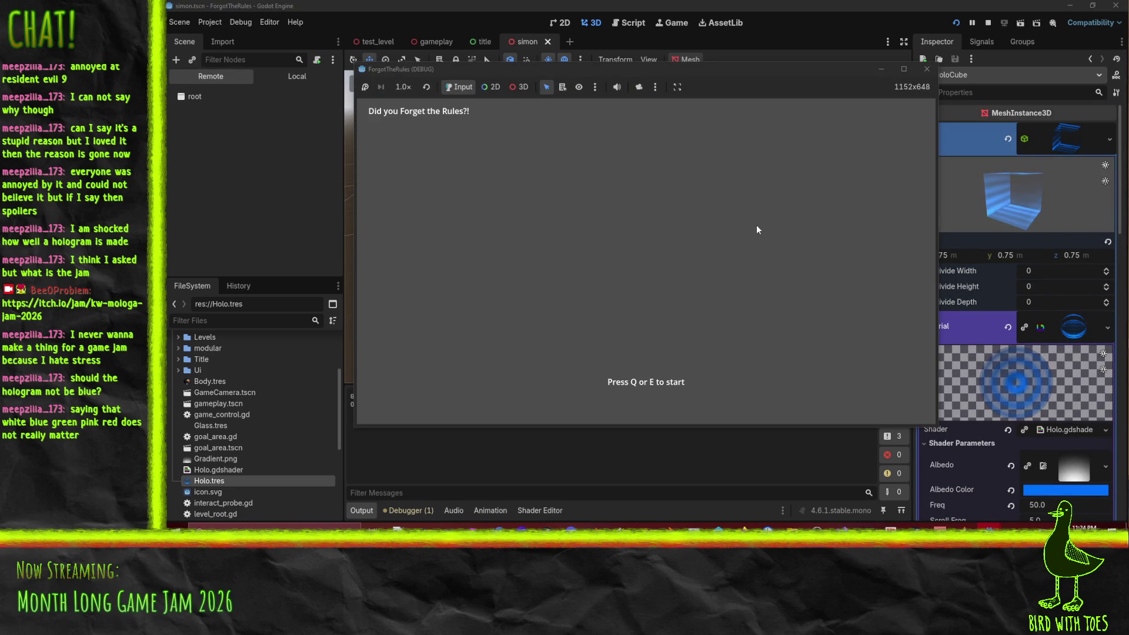
# Step: Run the test level, walk the player left and right by the hologram cube, then stop the game
pyautogui.press('q')
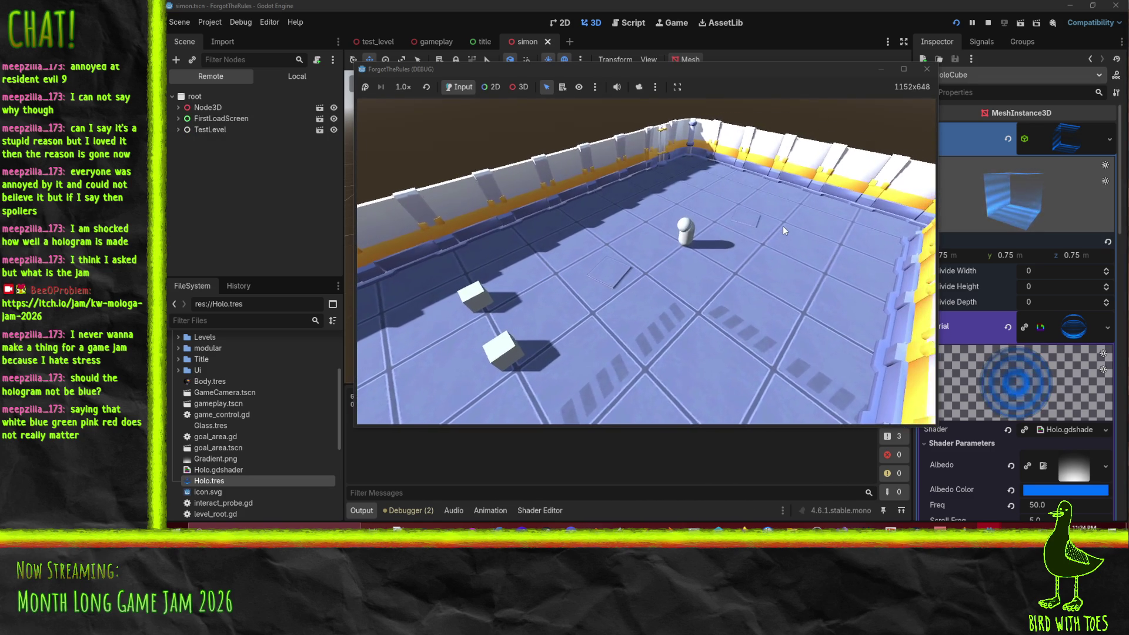
pyautogui.press('a')
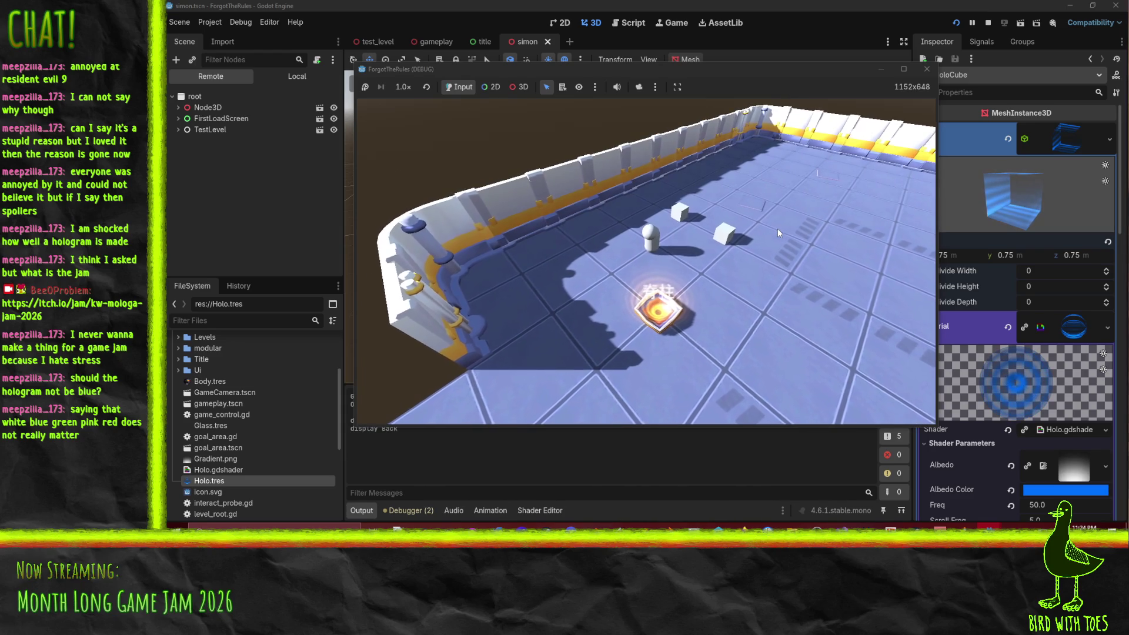
pyautogui.press('a')
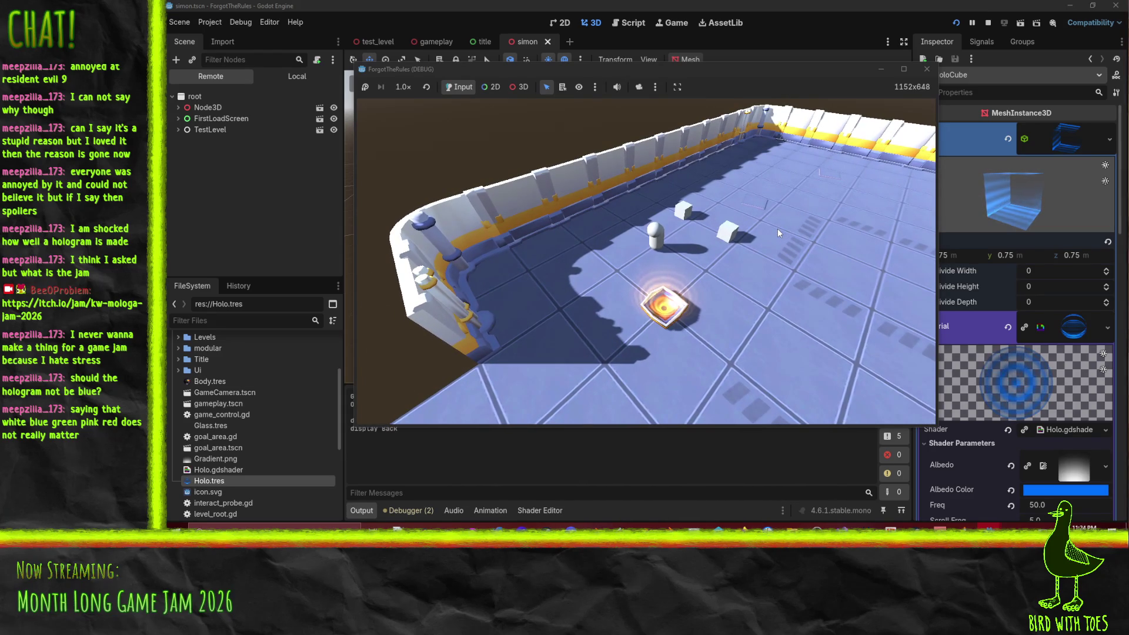
pyautogui.press('d')
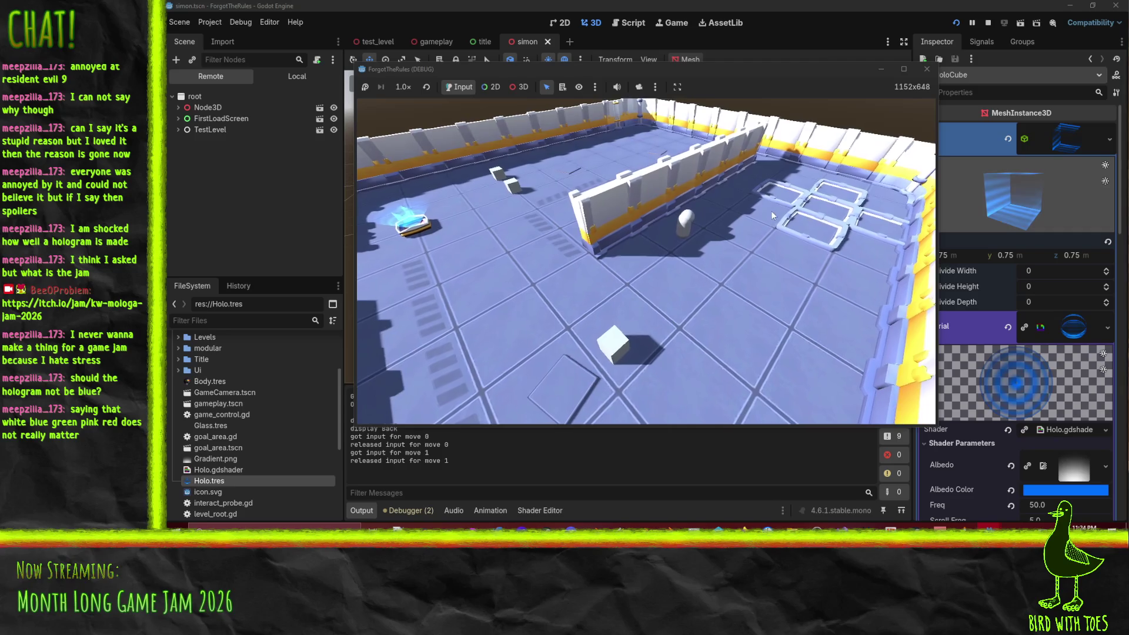
pyautogui.click(926, 69)
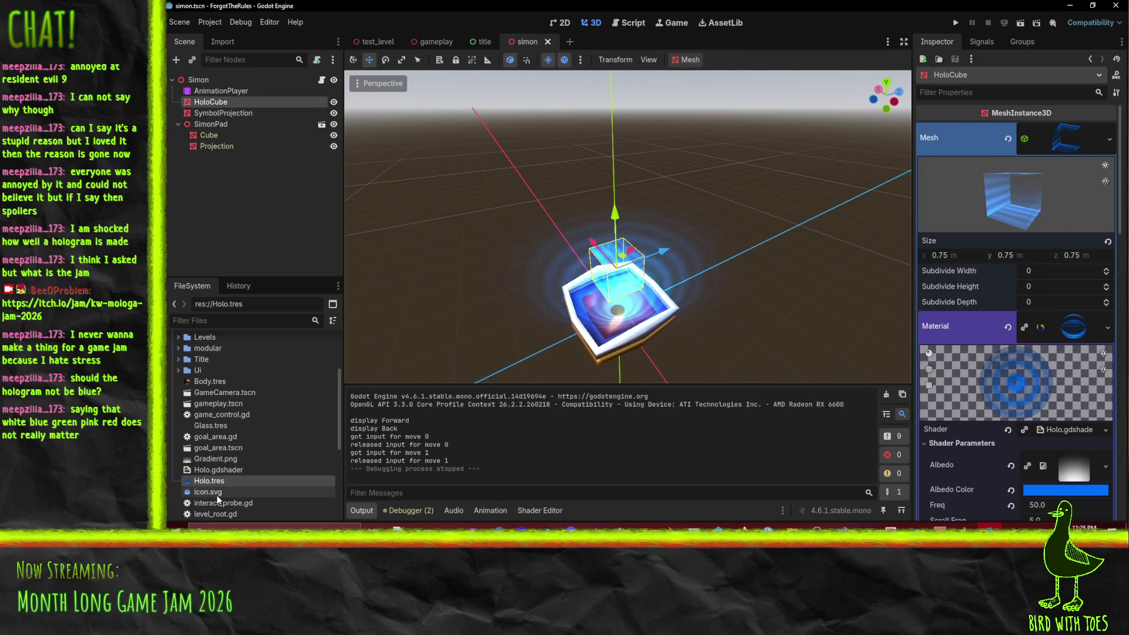
# Step: Duplicate Holo.gdshader as HoloSS.gdshader, change UV.y to SCREEN_UV.y on line 12, and save
pyautogui.rightClick(231, 471)
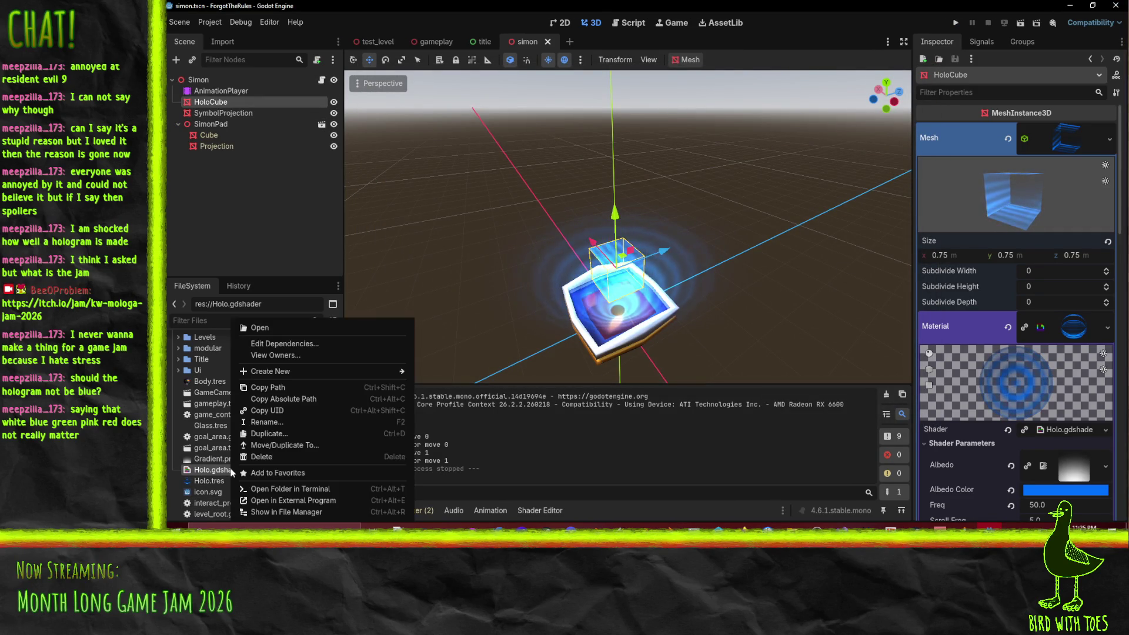
pyautogui.click(305, 433)
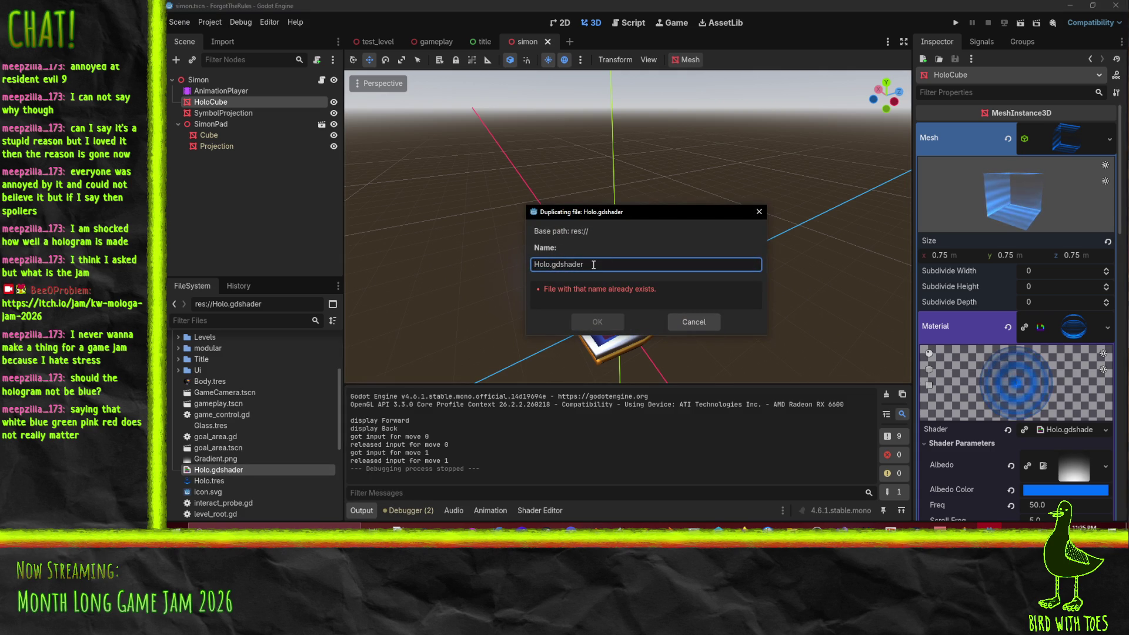
pyautogui.press('Return')
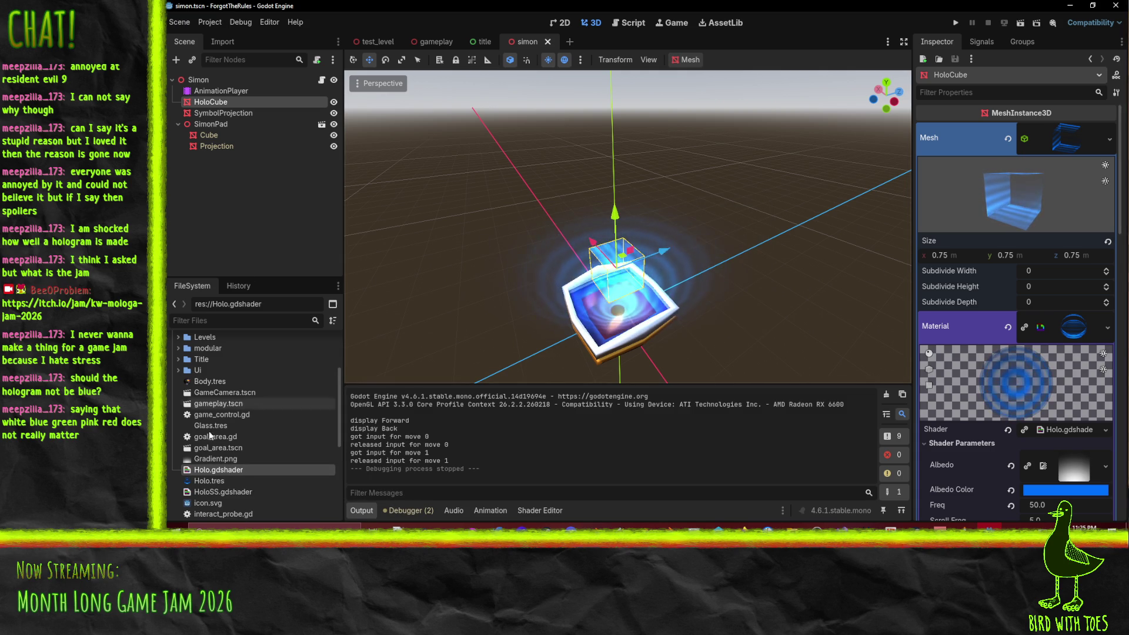
pyautogui.doubleClick(235, 491)
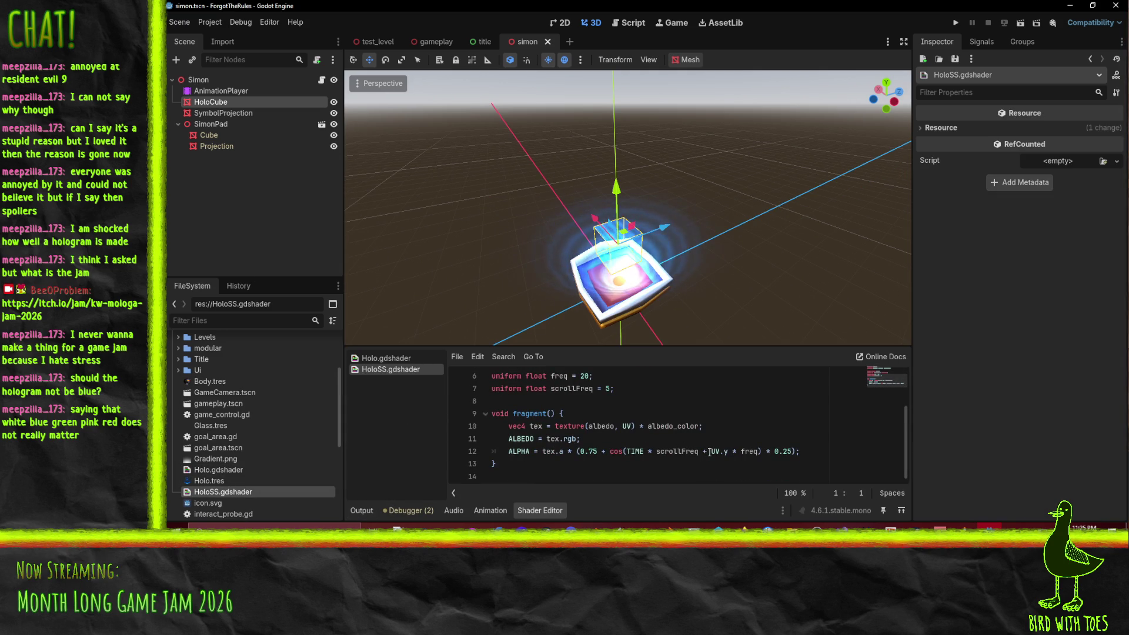
pyautogui.write('SCREEN_')
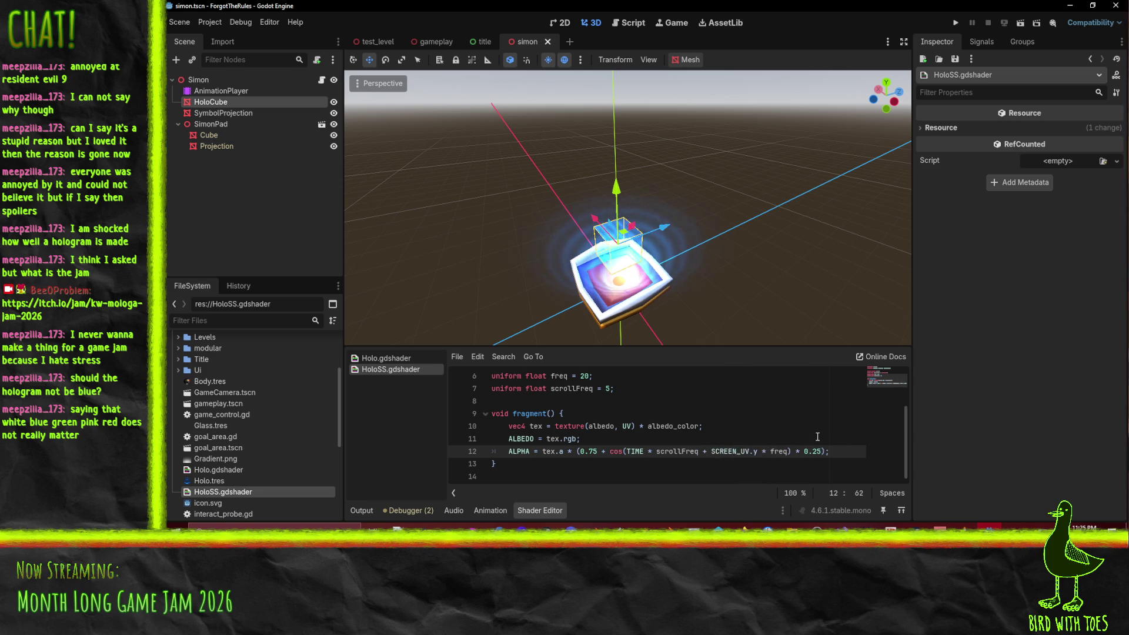
pyautogui.click(818, 436)
pyautogui.hotkey('ctrl', 's')
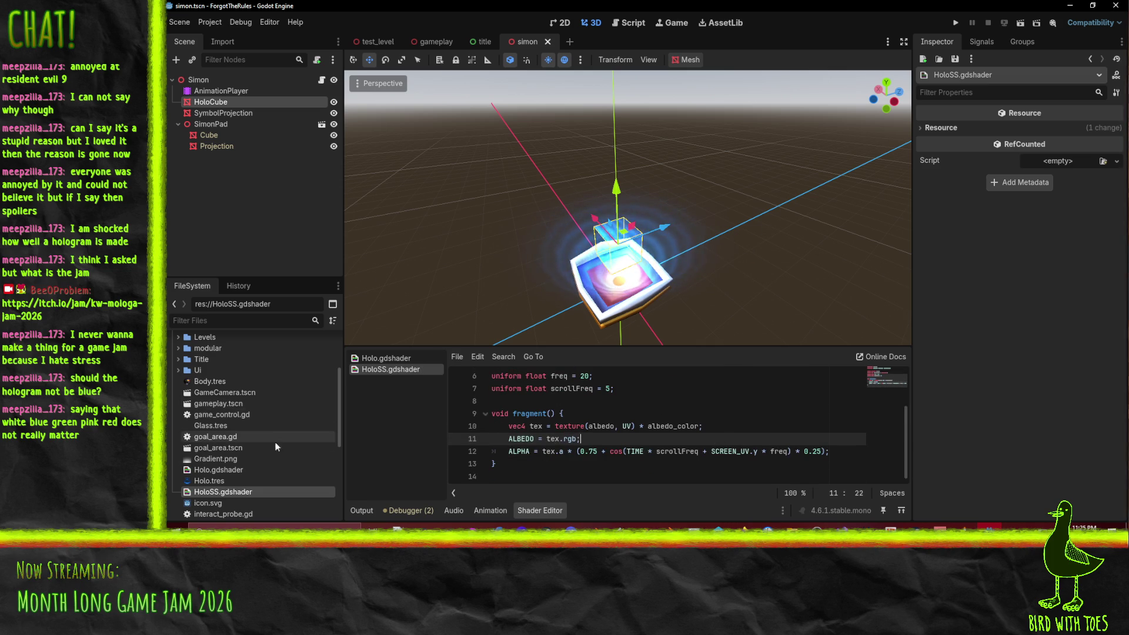
# Step: Duplicate the Holo.tres material as HoloSS.tres
pyautogui.rightClick(225, 482)
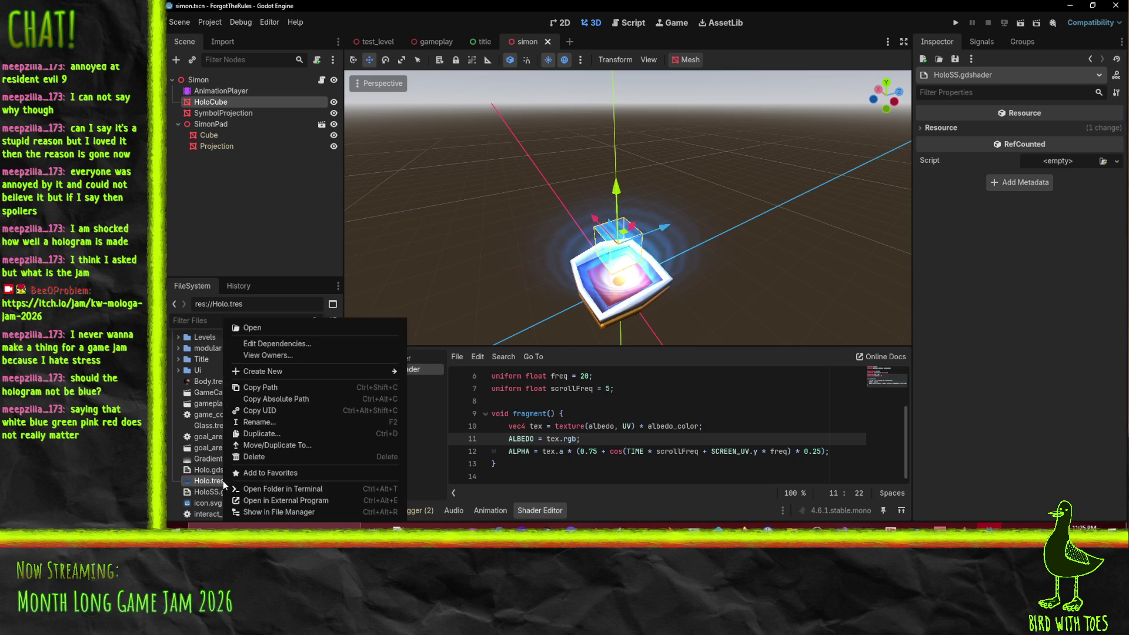
pyautogui.click(284, 433)
pyautogui.press('Right')
pyautogui.write('SS')
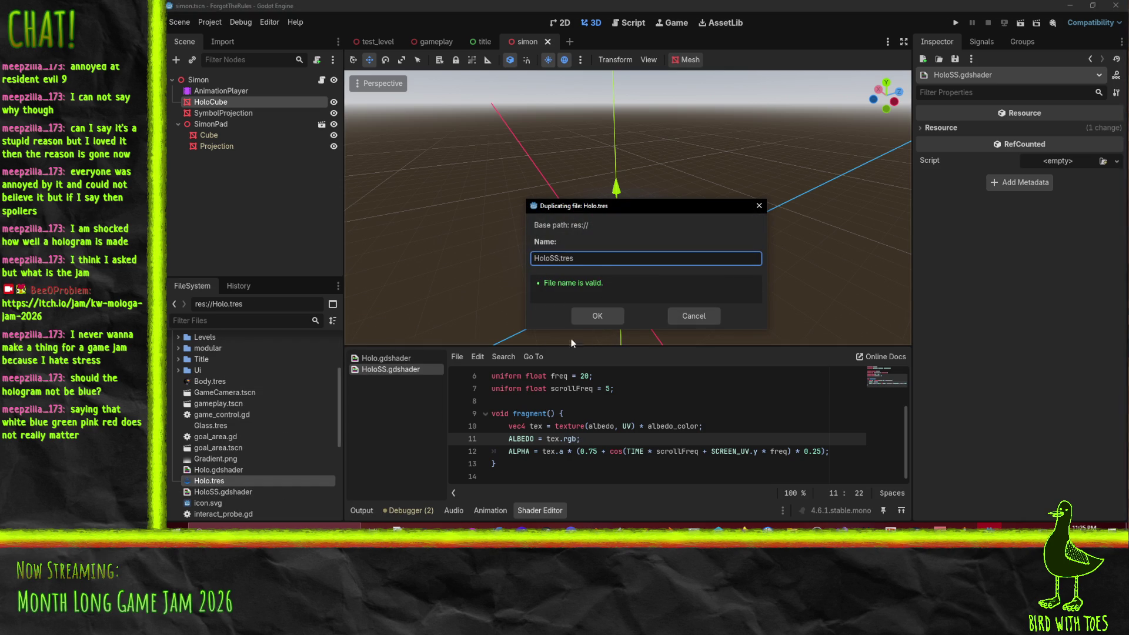
pyautogui.click(588, 316)
pyautogui.click(210, 136)
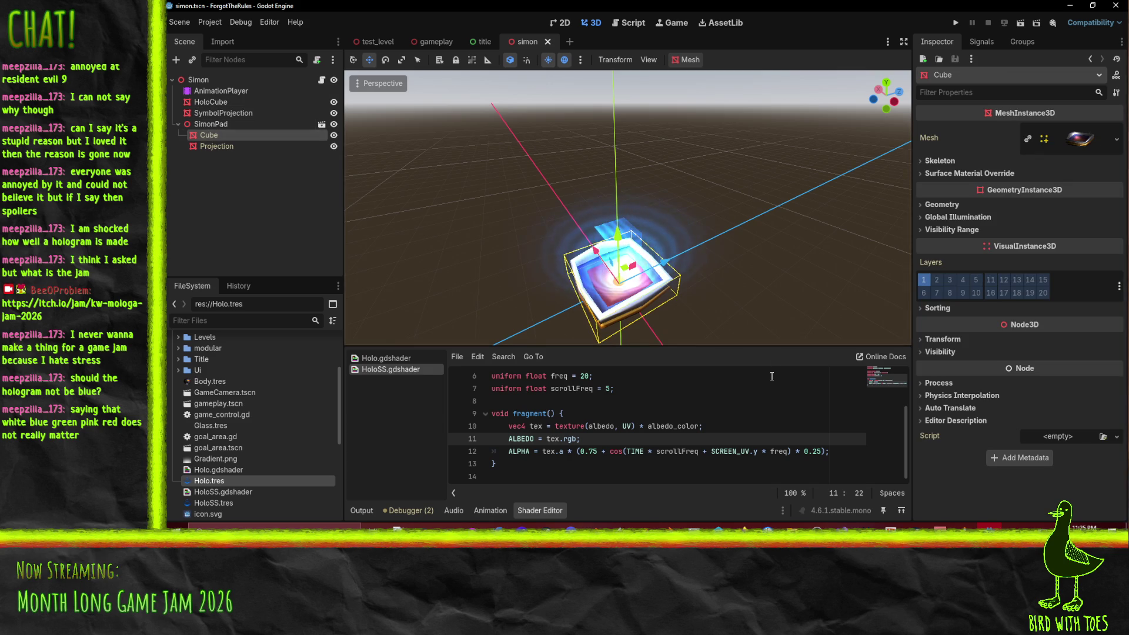
# Step: Select HoloCube and assign HoloSS.tres as its material with Freq 150
pyautogui.click(214, 118)
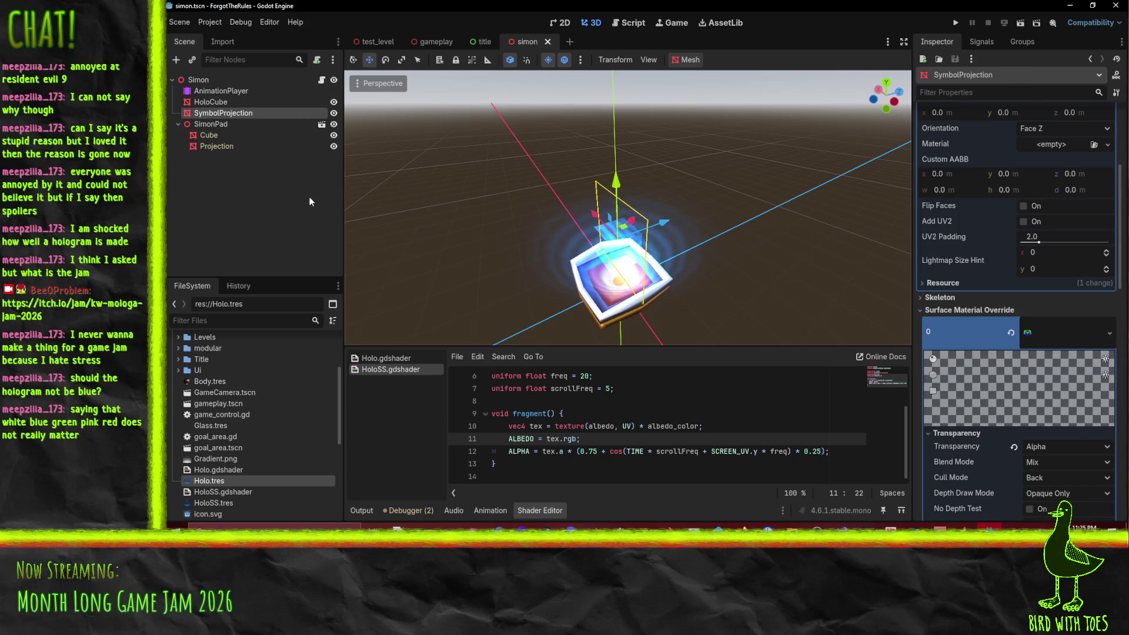
pyautogui.click(217, 90)
pyautogui.click(223, 113)
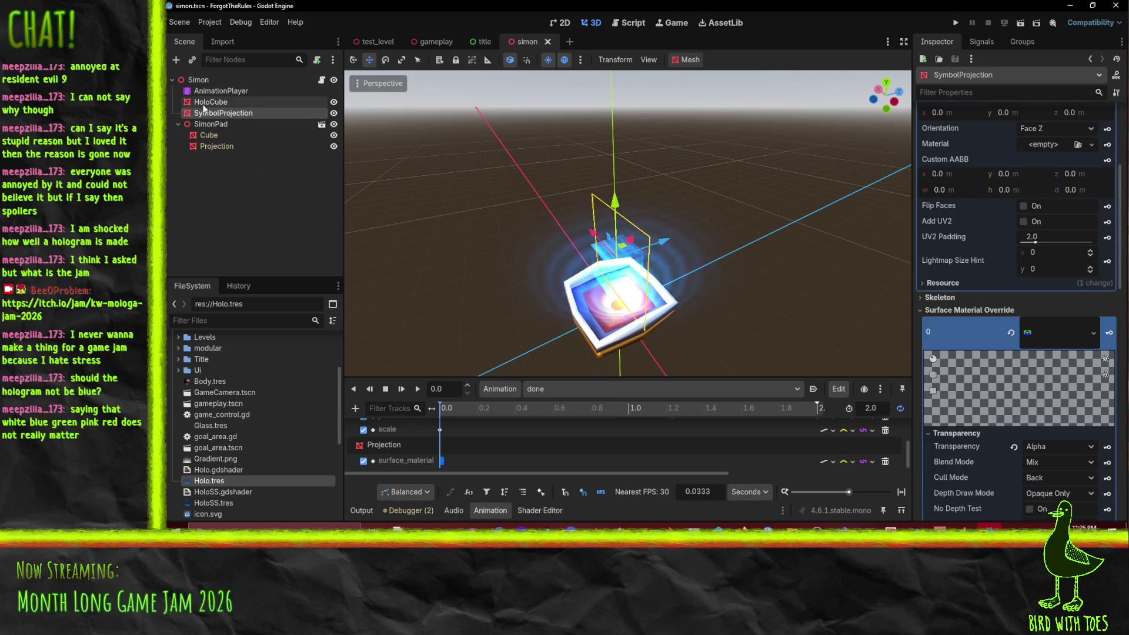
pyautogui.click(211, 102)
pyautogui.scroll(-3, 983, 240)
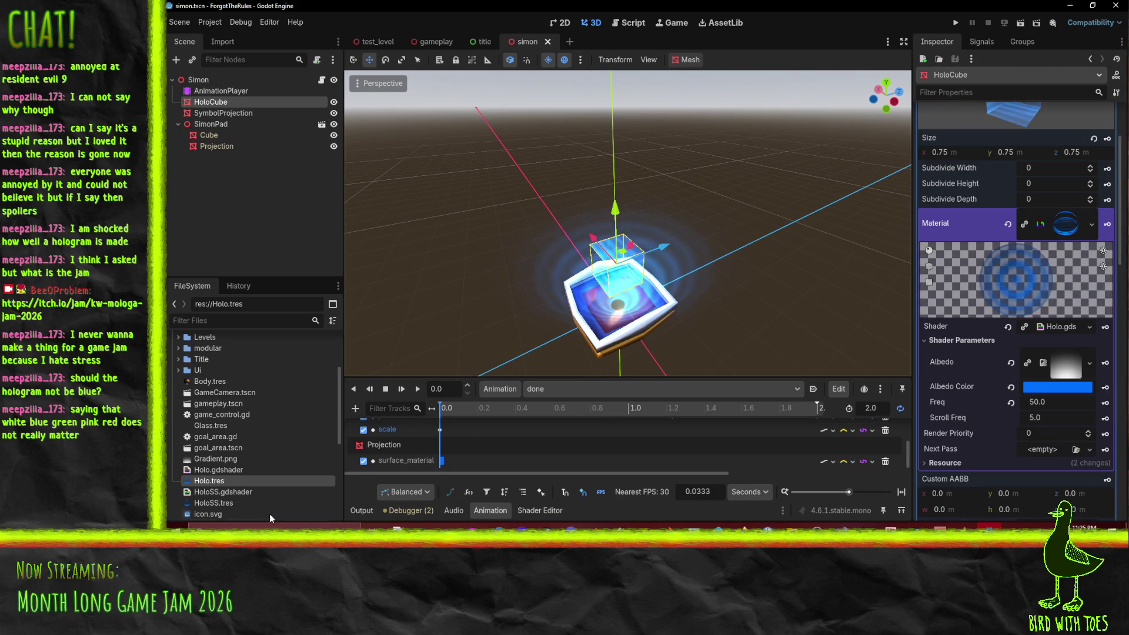
pyautogui.moveTo(207, 504)
pyautogui.mouseDown()
pyautogui.moveTo(423, 435)
pyautogui.moveTo(911, 247)
pyautogui.moveTo(1064, 228)
pyautogui.mouseUp()
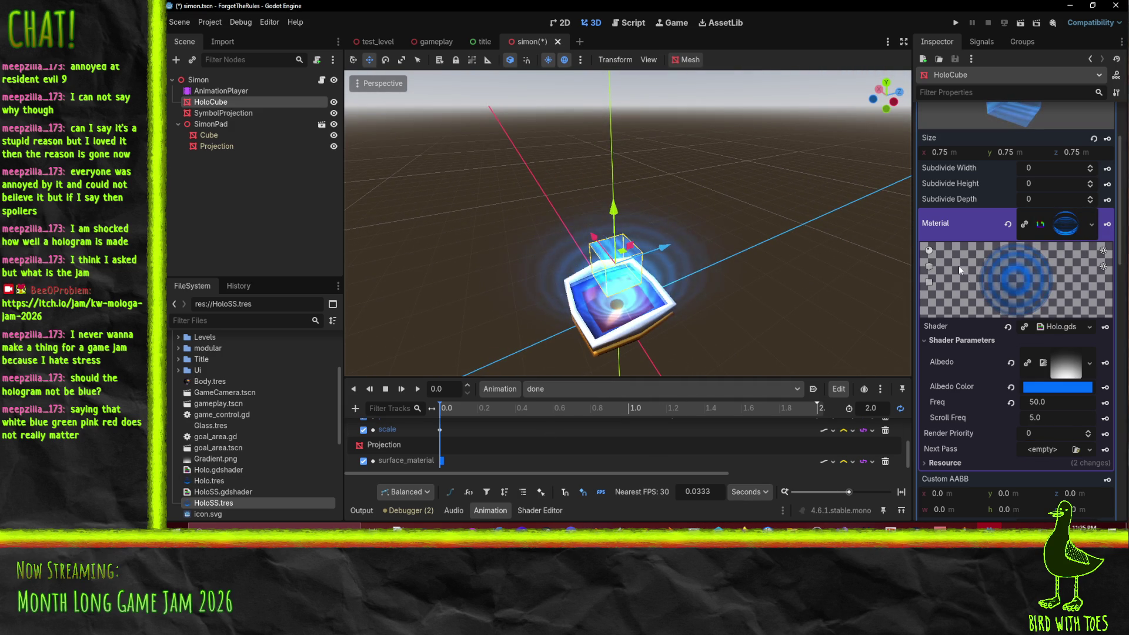
pyautogui.scroll(-3, 1063, 343)
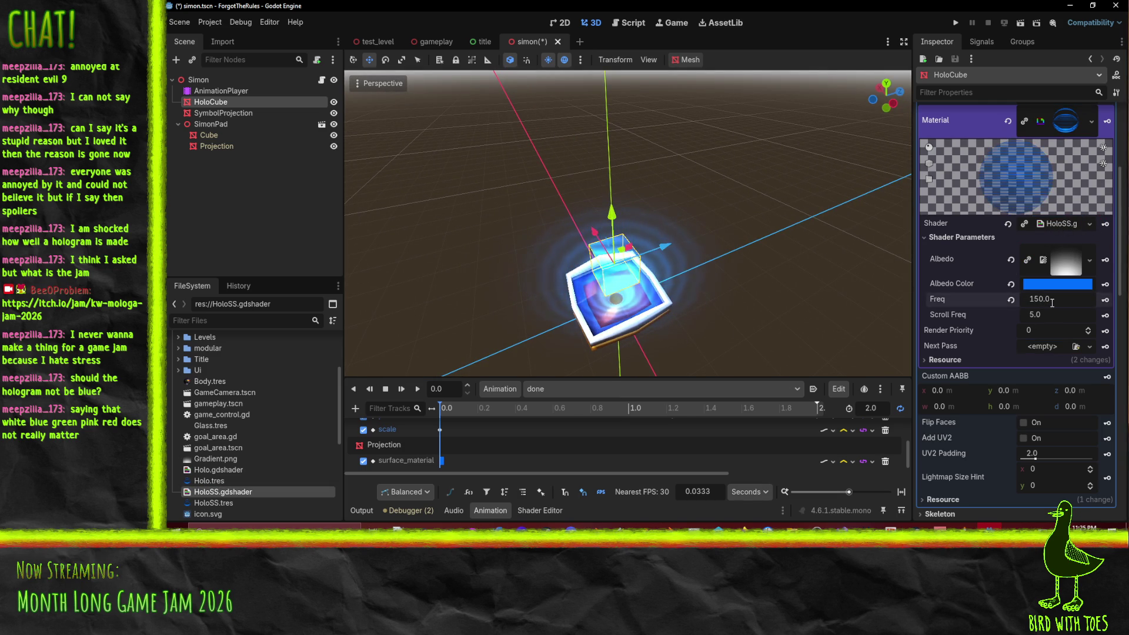
# Step: Open HoloSS.gdshader in the Shader Editor
pyautogui.moveTo(595, 232)
pyautogui.mouseDown()
pyautogui.moveTo(648, 197)
pyautogui.moveTo(795, 170)
pyautogui.moveTo(625, 220)
pyautogui.moveTo(656, 149)
pyautogui.moveTo(662, 94)
pyautogui.moveTo(648, 147)
pyautogui.moveTo(651, 235)
pyautogui.moveTo(876, 235)
pyautogui.moveTo(722, 239)
pyautogui.moveTo(703, 212)
pyautogui.moveTo(682, 119)
pyautogui.moveTo(665, 185)
pyautogui.moveTo(520, 421)
pyautogui.mouseUp()
pyautogui.scroll(-3, 653, 242)
pyautogui.scroll(5, 703, 213)
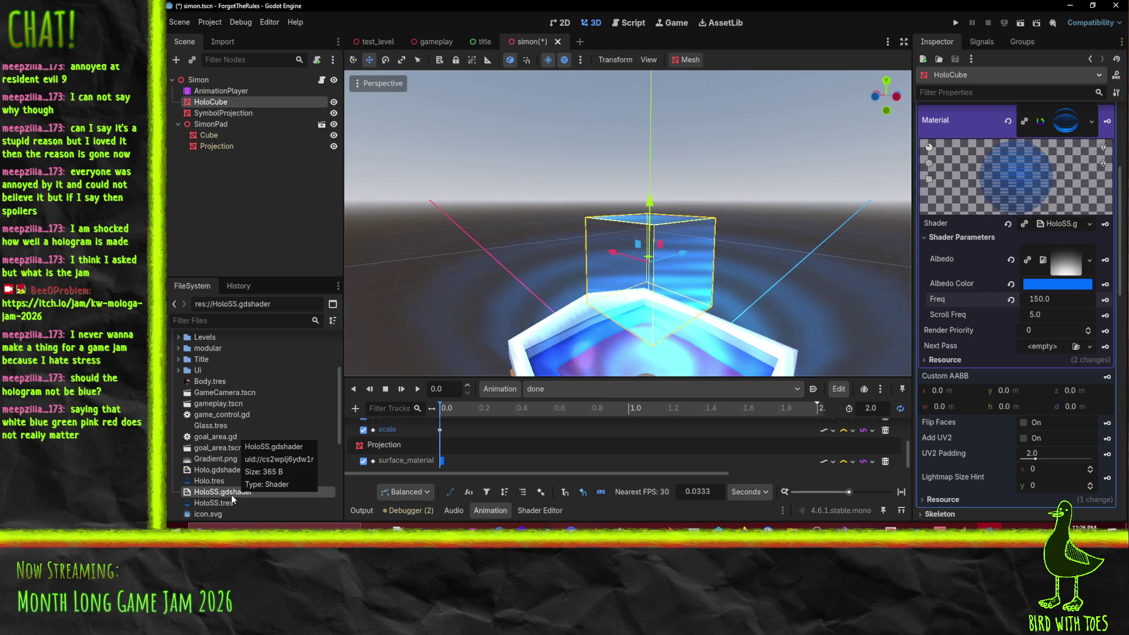
pyautogui.doubleClick(202, 493)
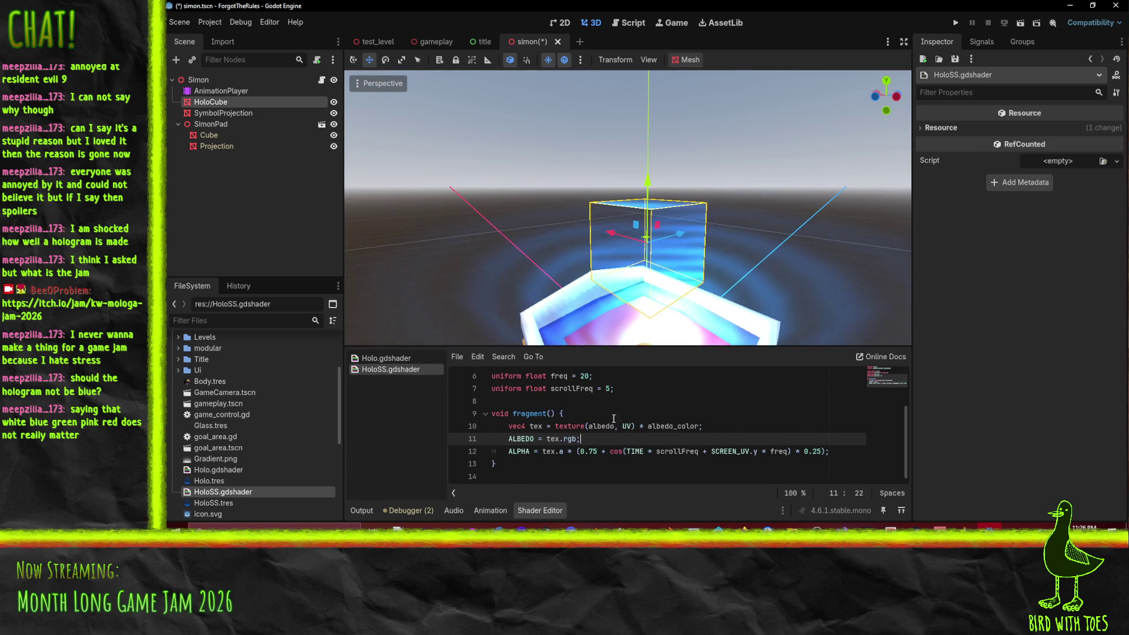
# Step: Append depth_draw_never to the render_mode on line 2 via autocomplete
pyautogui.scroll(3, 688, 391)
pyautogui.click(688, 389)
pyautogui.write(', dept')
pyautogui.press('Down')
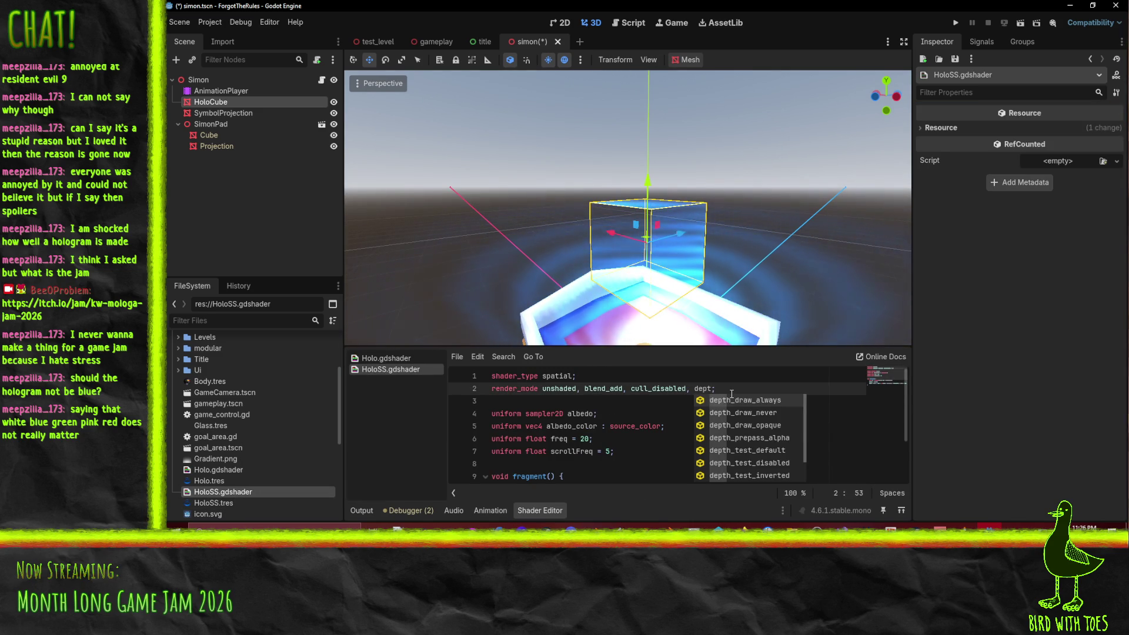
pyautogui.press('Return')
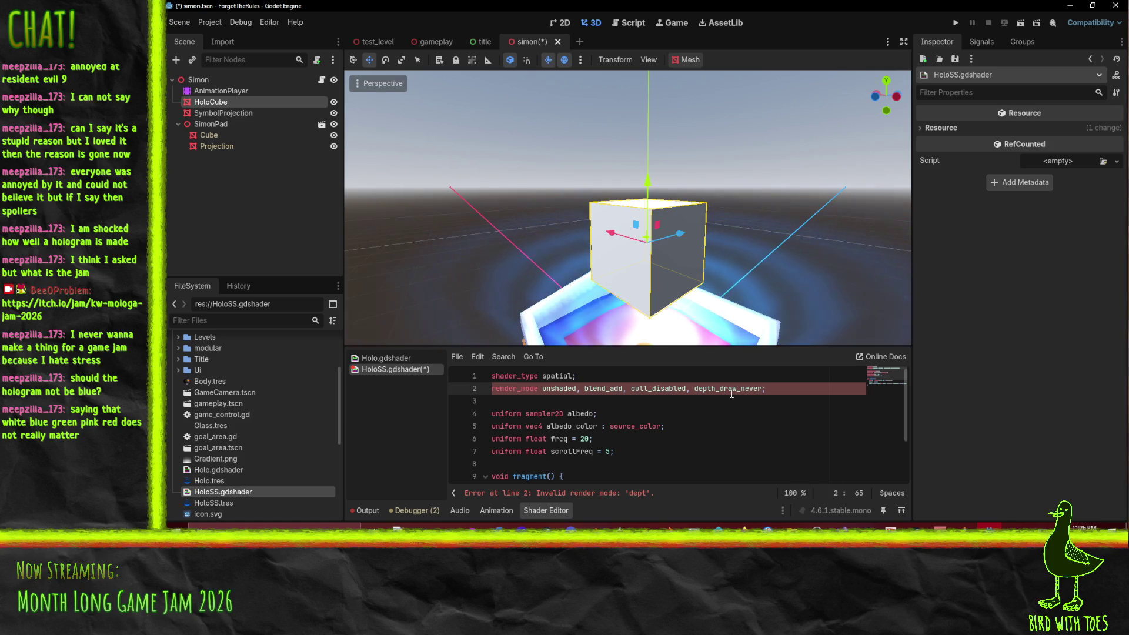
pyautogui.click(713, 438)
pyautogui.click(715, 401)
pyautogui.moveTo(722, 205)
pyautogui.mouseDown()
pyautogui.moveTo(605, 272)
pyautogui.moveTo(520, 242)
pyautogui.moveTo(699, 181)
pyautogui.moveTo(746, 199)
pyautogui.moveTo(747, 218)
pyautogui.mouseUp()
# Step: Add depth_test_disabled to the render_mode and hide the Projection node
pyautogui.click(761, 391)
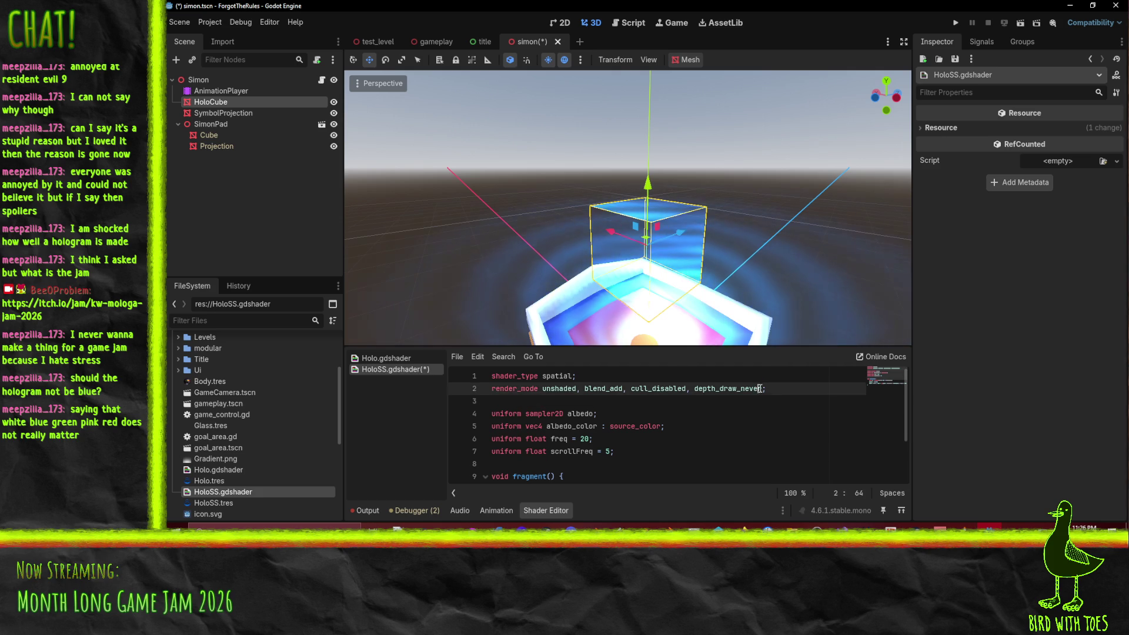
pyautogui.write(', depth')
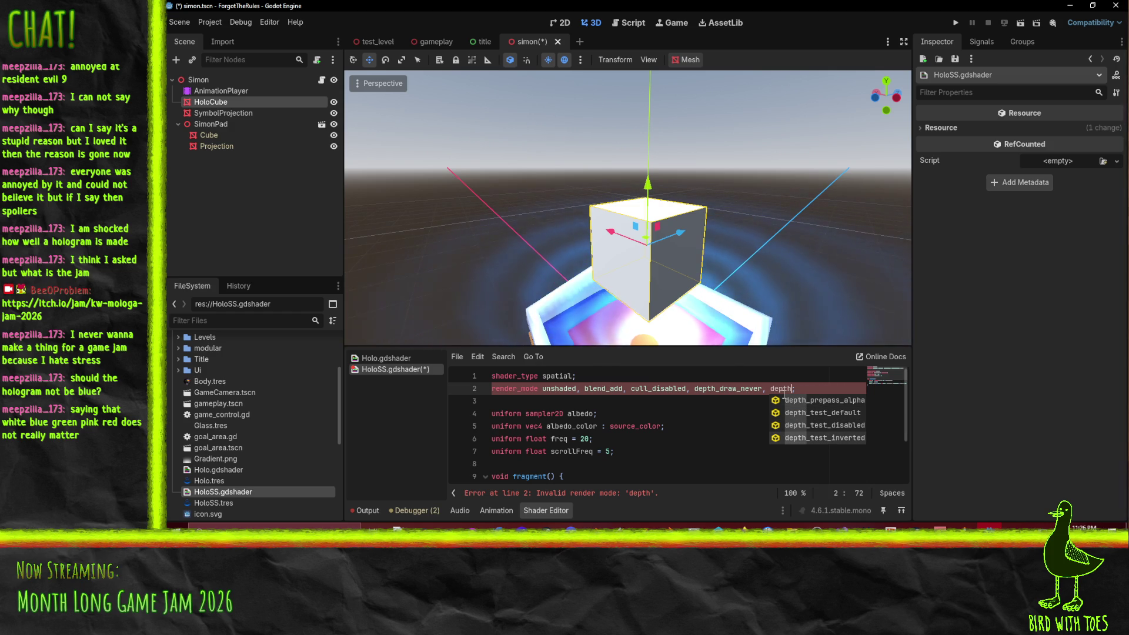
pyautogui.press('BackSpace')
pyautogui.press('BackSpace')
pyautogui.press('BackSpace')
pyautogui.write('dis')
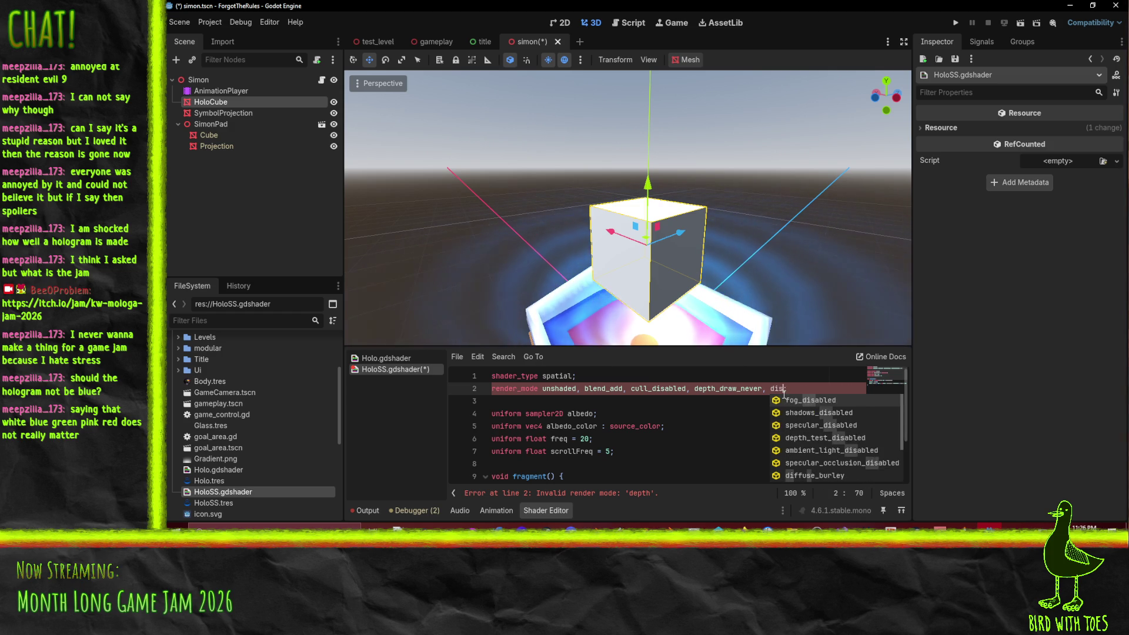
pyautogui.press('Down')
pyautogui.press('Down')
pyautogui.press('Down')
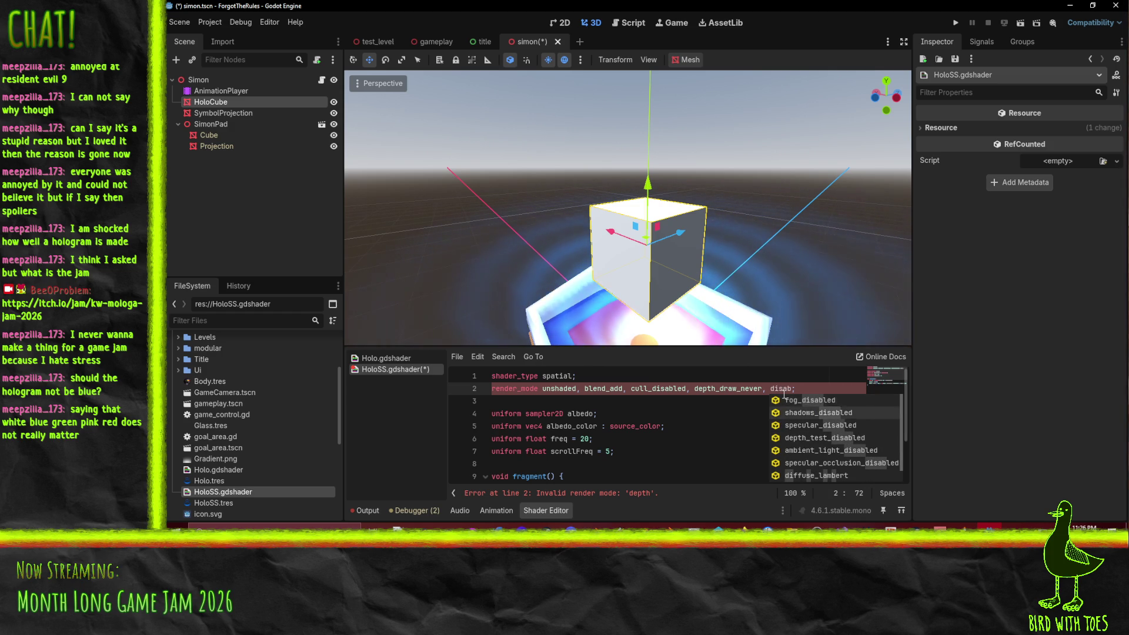
pyautogui.press('Return')
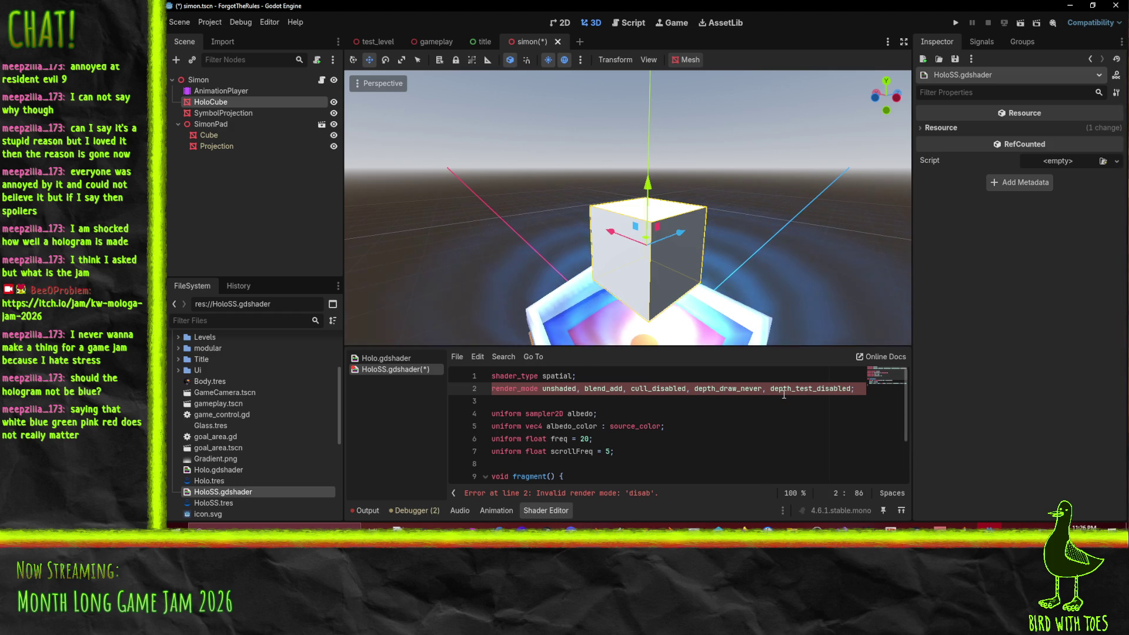
pyautogui.moveTo(622, 236)
pyautogui.mouseDown()
pyautogui.moveTo(638, 220)
pyautogui.moveTo(621, 225)
pyautogui.mouseUp()
pyautogui.click(333, 146)
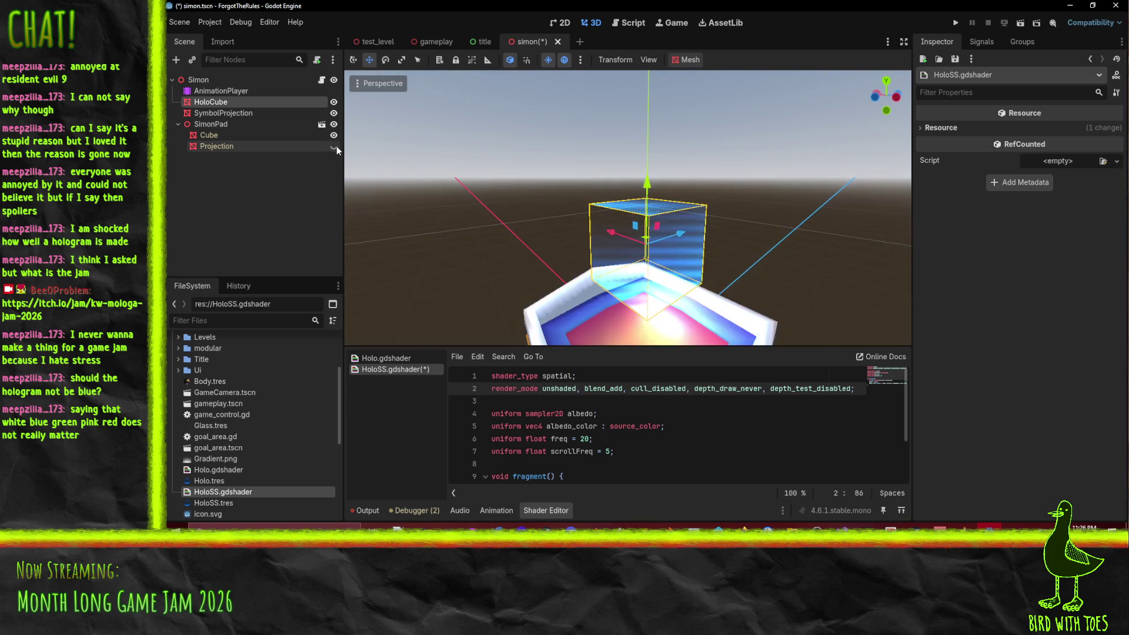
# Step: Orbit the viewport around the hologram cube to inspect its render from several angles
pyautogui.moveTo(463, 196)
pyautogui.mouseDown()
pyautogui.moveTo(509, 181)
pyautogui.moveTo(485, 164)
pyautogui.moveTo(504, 168)
pyautogui.moveTo(464, 161)
pyautogui.mouseUp()
pyautogui.scroll(2, 365, 174)
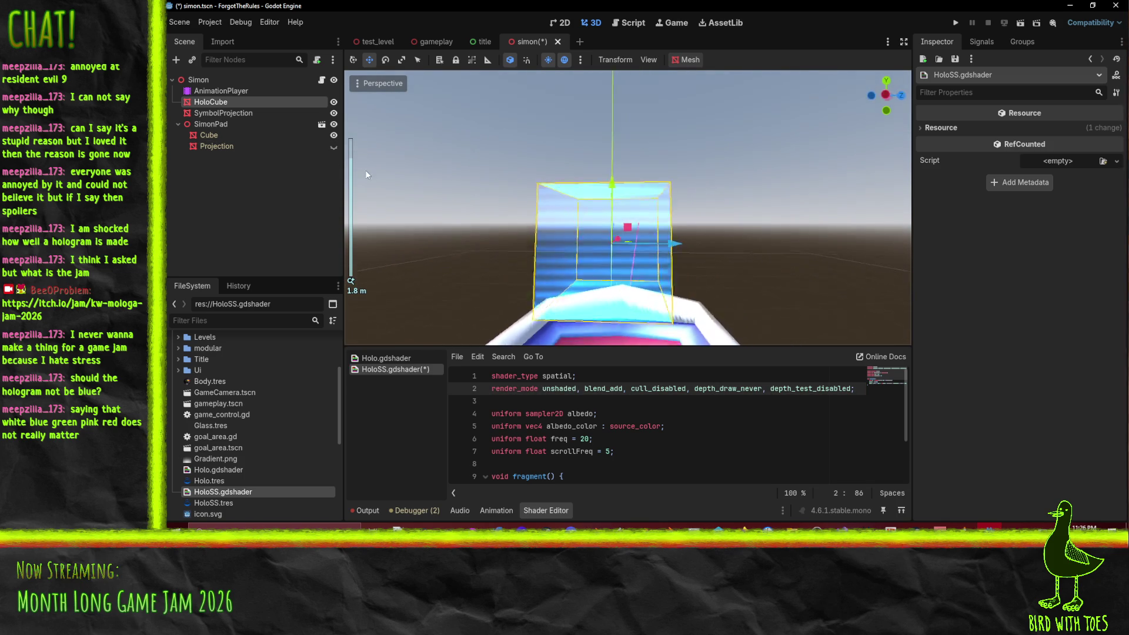
pyautogui.scroll(-3, 365, 174)
pyautogui.moveTo(822, 176)
pyautogui.mouseDown()
pyautogui.moveTo(776, 216)
pyautogui.moveTo(761, 254)
pyautogui.moveTo(887, 241)
pyautogui.moveTo(886, 178)
pyautogui.moveTo(862, 170)
pyautogui.mouseUp()
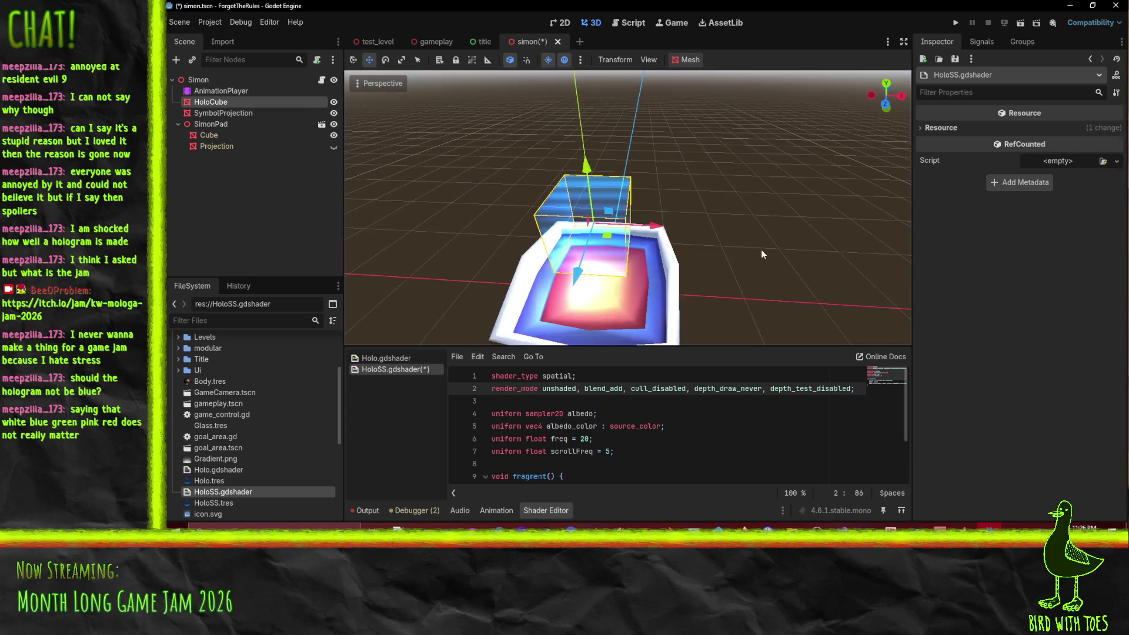
pyautogui.scroll(2, 634, 153)
pyautogui.moveTo(655, 133)
pyautogui.mouseDown()
pyautogui.moveTo(609, 142)
pyautogui.moveTo(635, 155)
pyautogui.mouseUp()
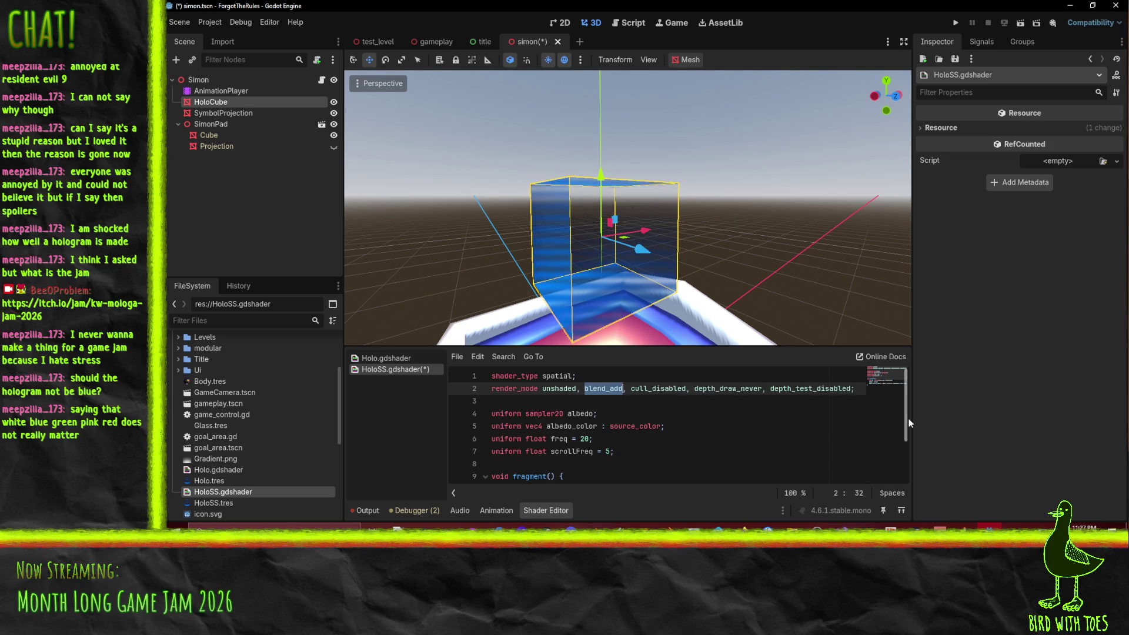
# Step: Replace cull_disabled with cull_back on line 2 and check the cube from above
pyautogui.click(745, 448)
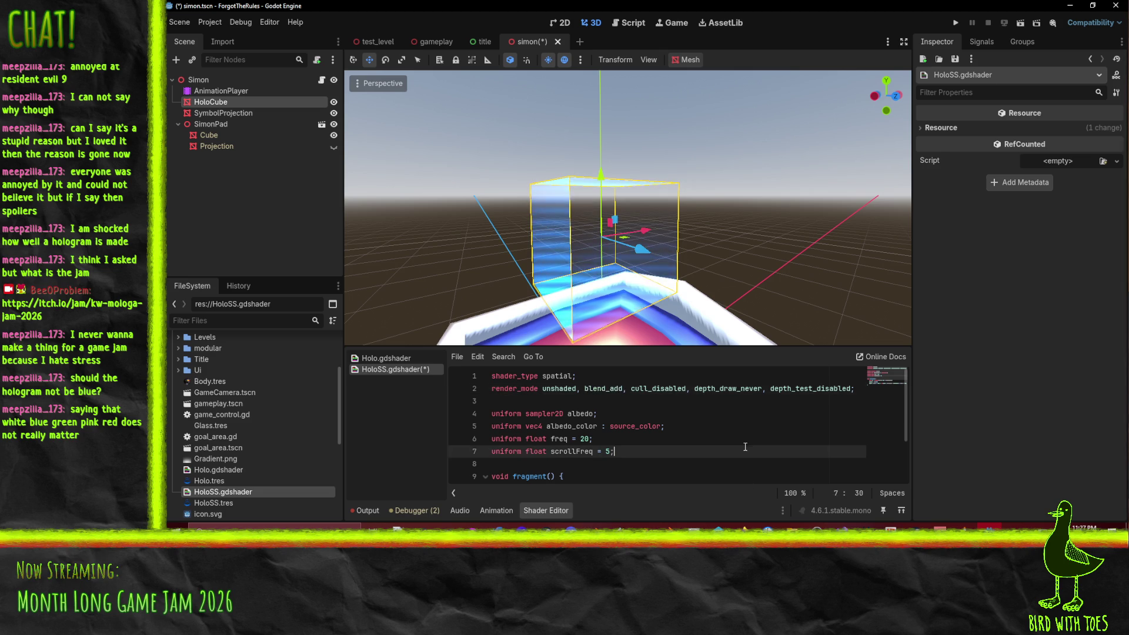
pyautogui.moveTo(639, 265)
pyautogui.mouseDown()
pyautogui.moveTo(760, 264)
pyautogui.moveTo(767, 240)
pyautogui.moveTo(729, 269)
pyautogui.moveTo(653, 277)
pyautogui.mouseUp()
pyautogui.scroll(-5, 679, 276)
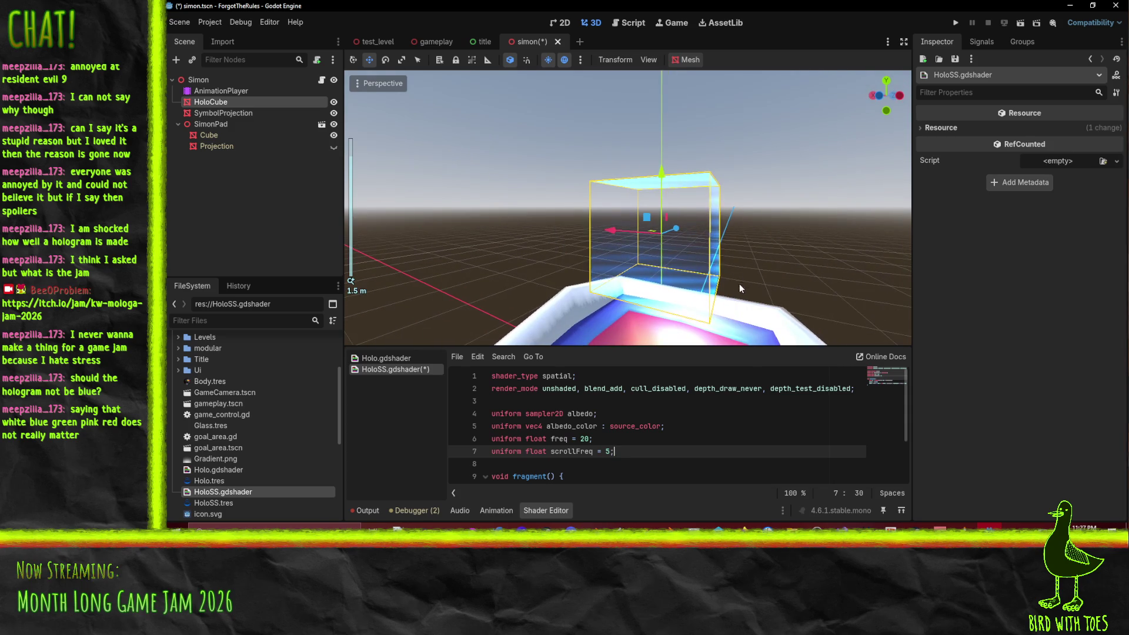
pyautogui.click(792, 389)
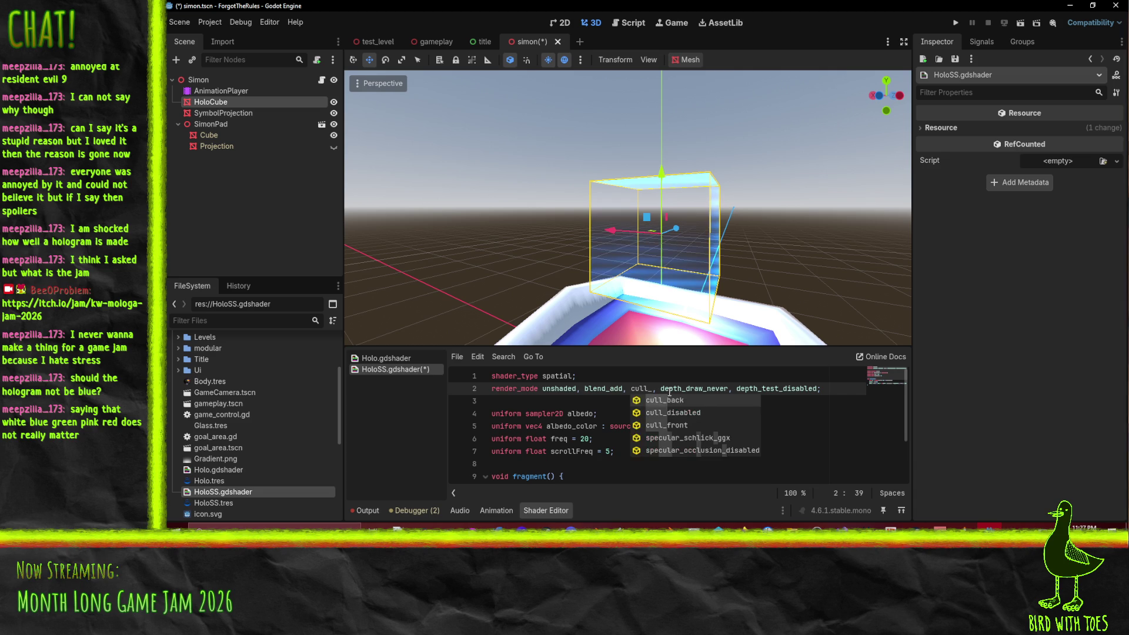
pyautogui.press('Return')
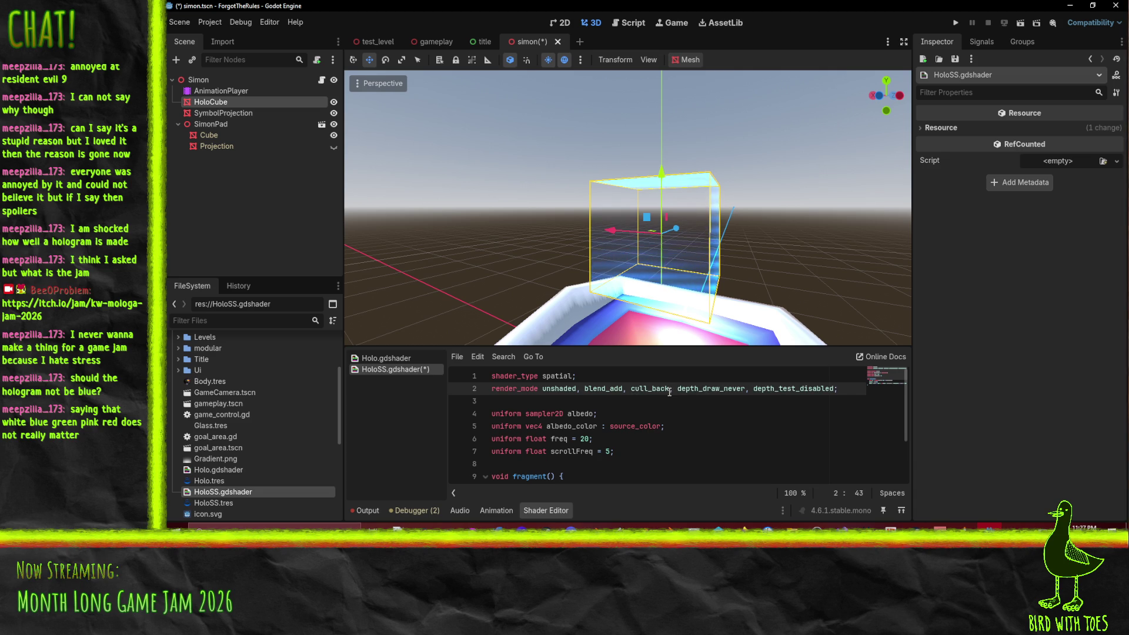
pyautogui.moveTo(666, 248)
pyautogui.mouseDown()
pyautogui.moveTo(622, 284)
pyautogui.moveTo(760, 252)
pyautogui.moveTo(737, 245)
pyautogui.moveTo(707, 207)
pyautogui.moveTo(756, 255)
pyautogui.mouseUp()
pyautogui.scroll(-3, 757, 255)
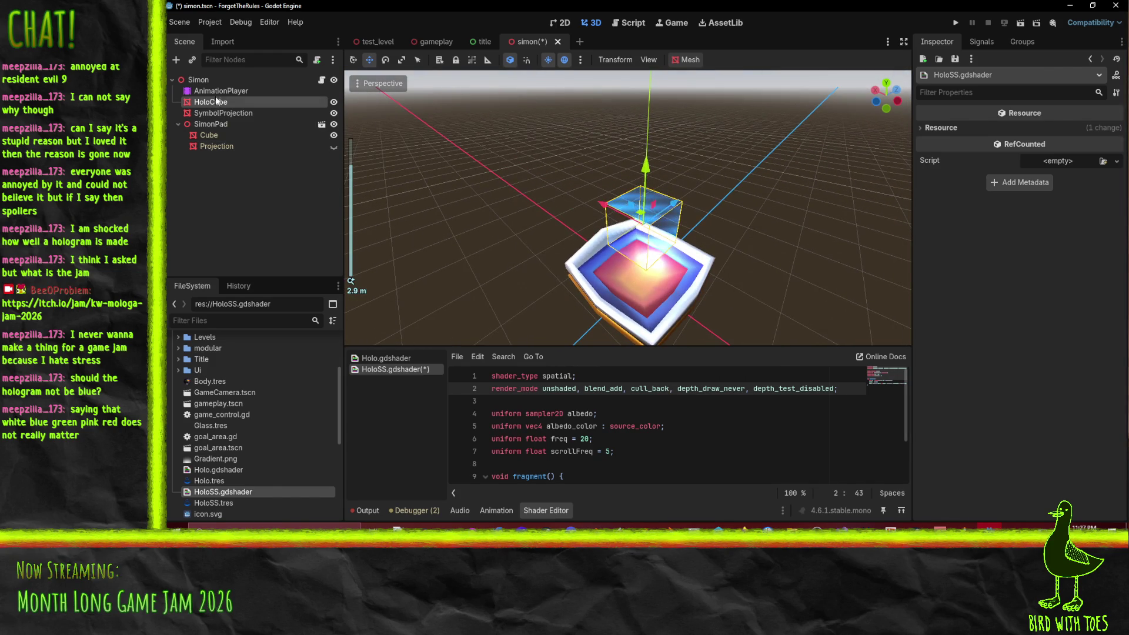
pyautogui.click(215, 100)
pyautogui.click(215, 90)
pyautogui.click(215, 101)
pyautogui.scroll(5, 1048, 156)
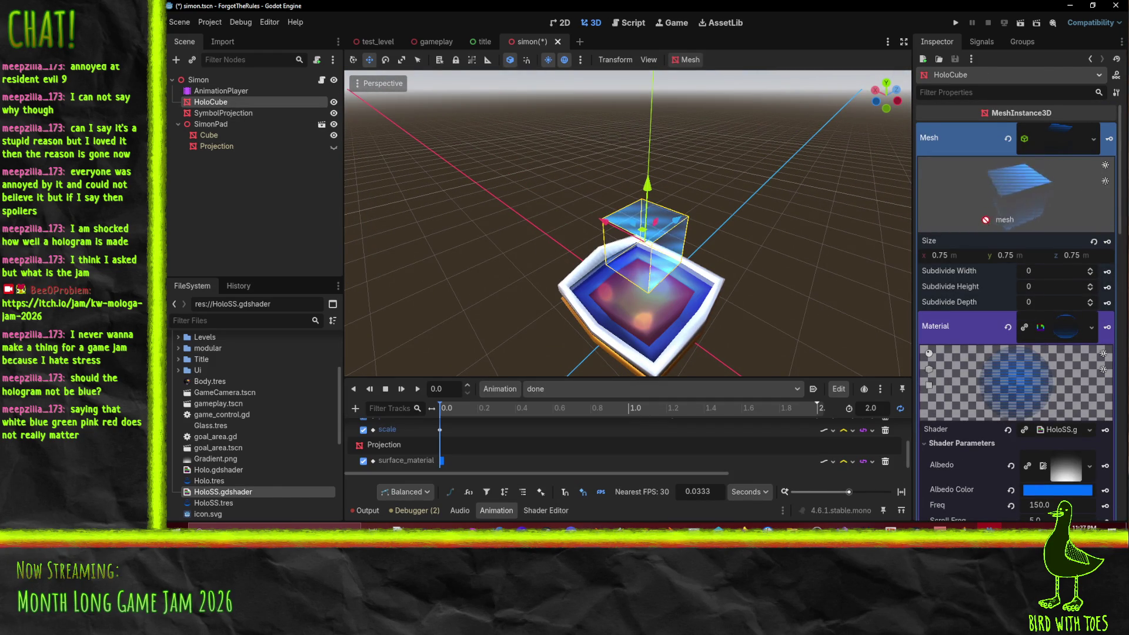
pyautogui.moveTo(1050, 192); pyautogui.dragTo(1032, 180)
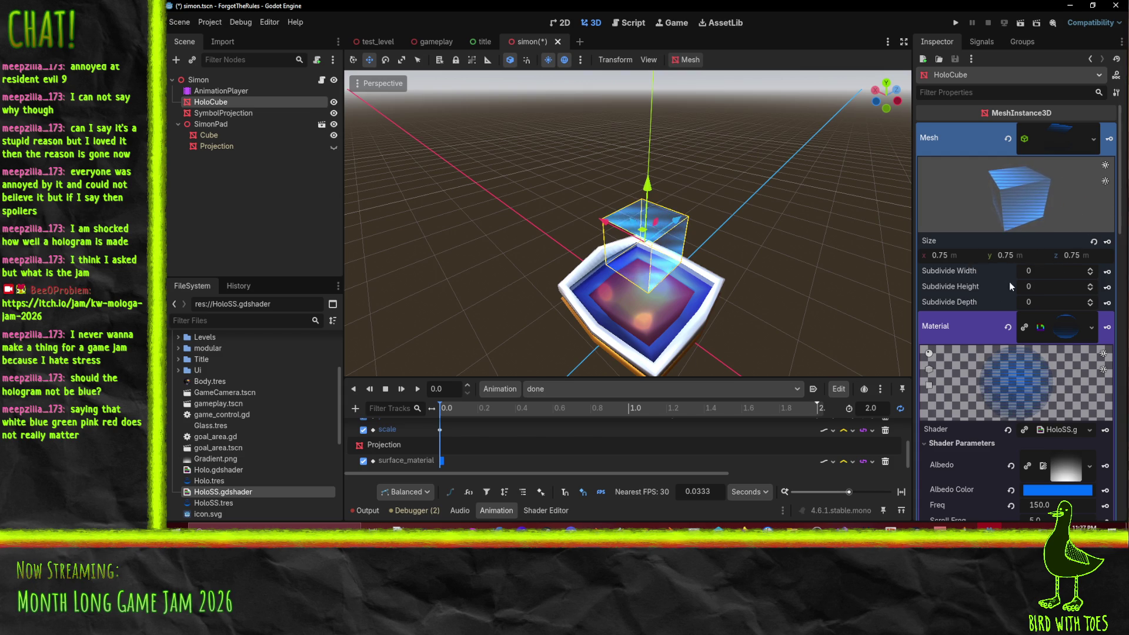
pyautogui.click(1090, 269)
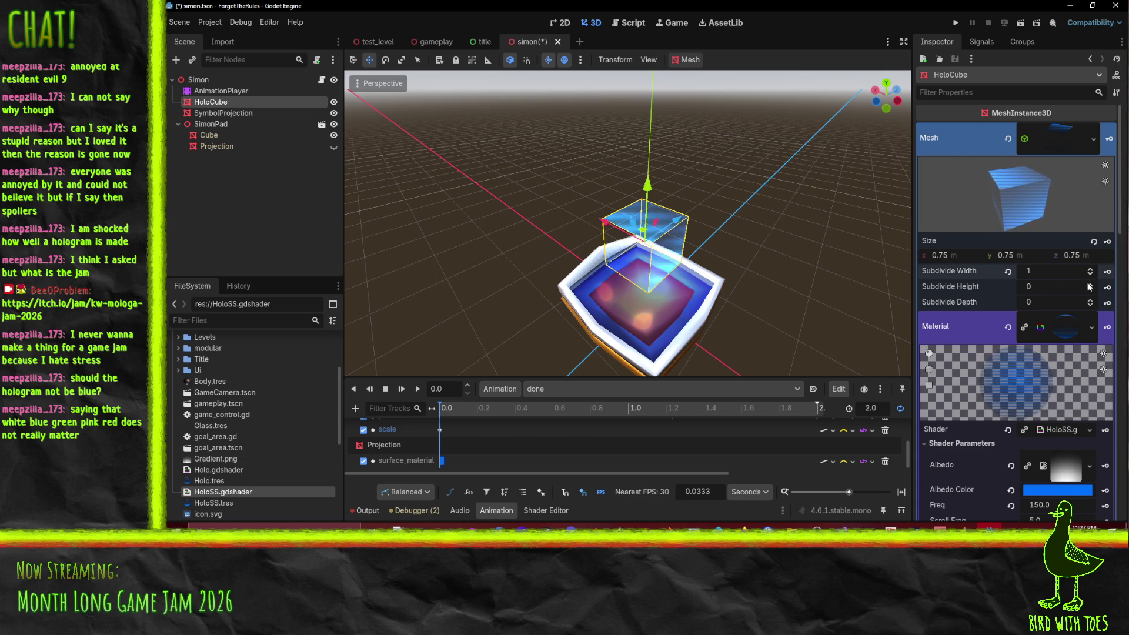
pyautogui.click(1090, 284)
pyautogui.click(1090, 300)
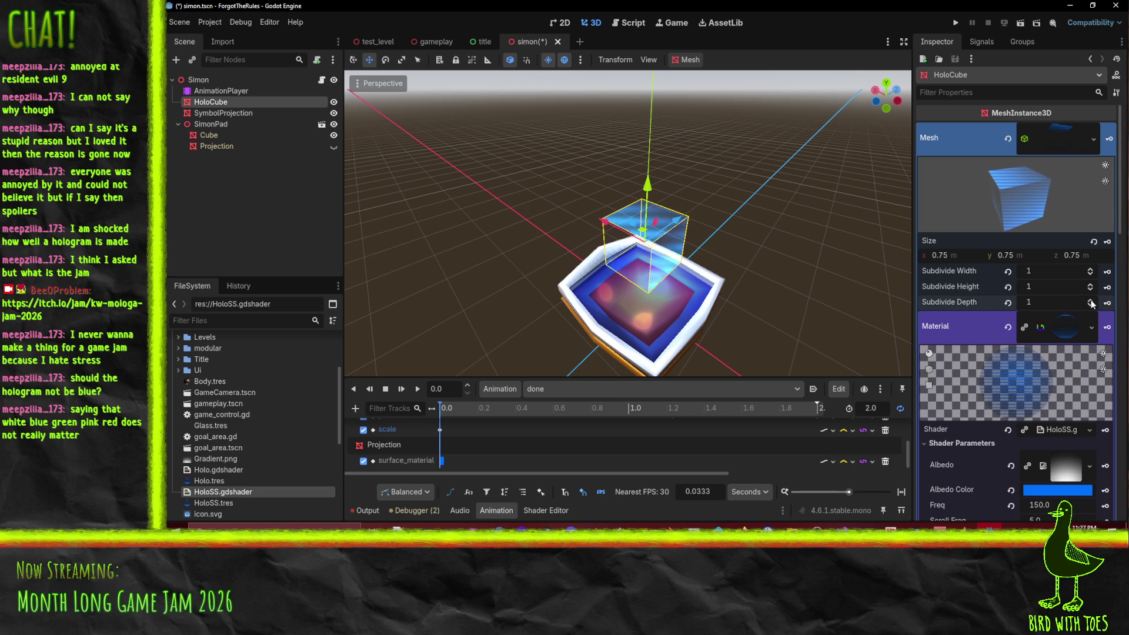
pyautogui.click(1008, 304)
pyautogui.click(1008, 288)
pyautogui.click(1007, 272)
pyautogui.scroll(-3, 1039, 295)
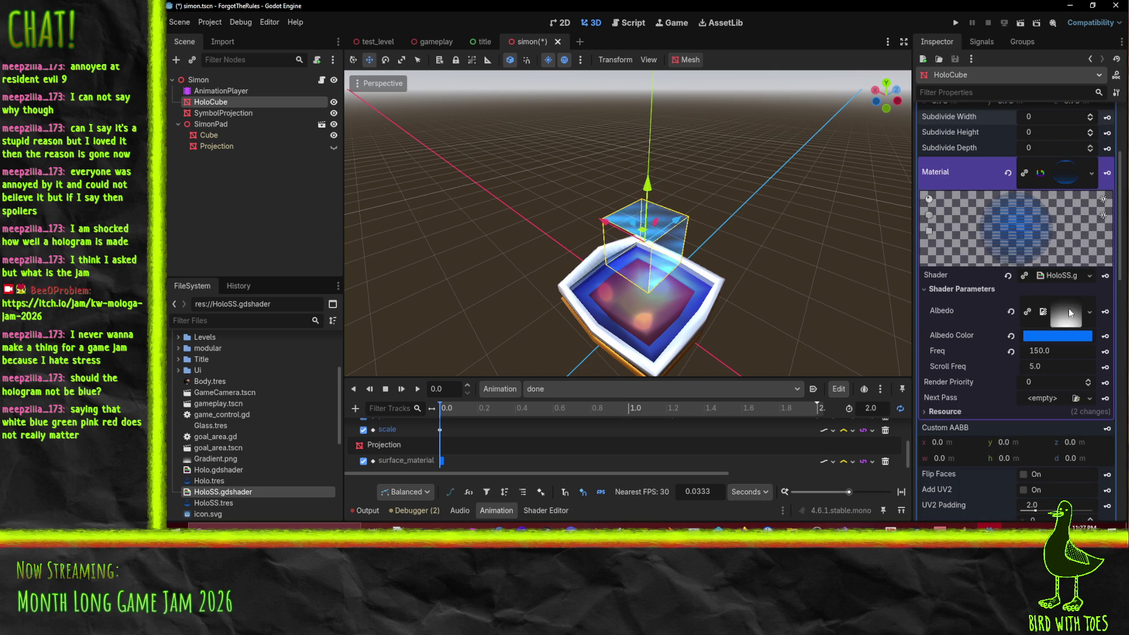
pyautogui.click(1010, 312)
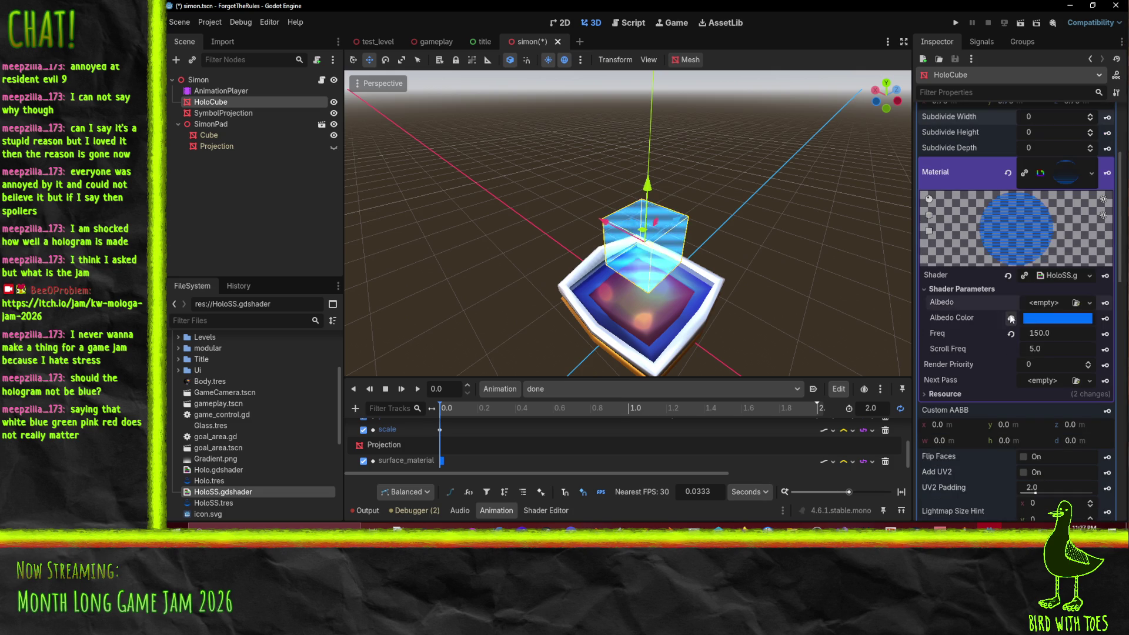
pyautogui.press('g')
pyautogui.click(658, 251)
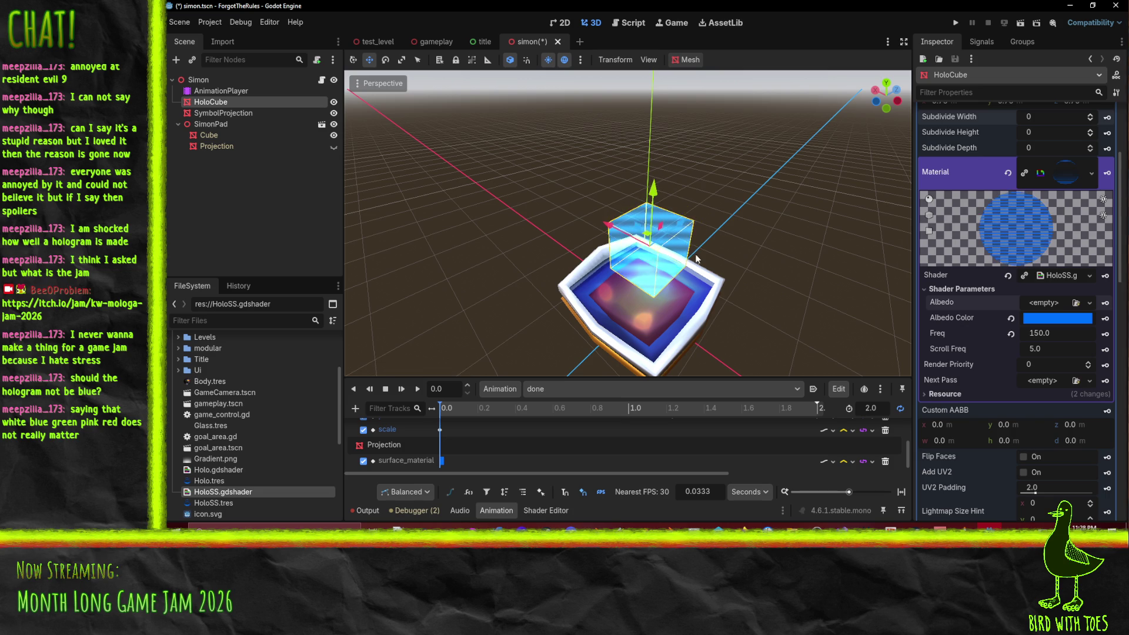
pyautogui.moveTo(658, 250)
pyautogui.mouseDown()
pyautogui.moveTo(838, 215)
pyautogui.moveTo(884, 256)
pyautogui.moveTo(813, 272)
pyautogui.moveTo(821, 262)
pyautogui.mouseUp()
pyautogui.scroll(5, 813, 273)
pyautogui.scroll(-4, 821, 262)
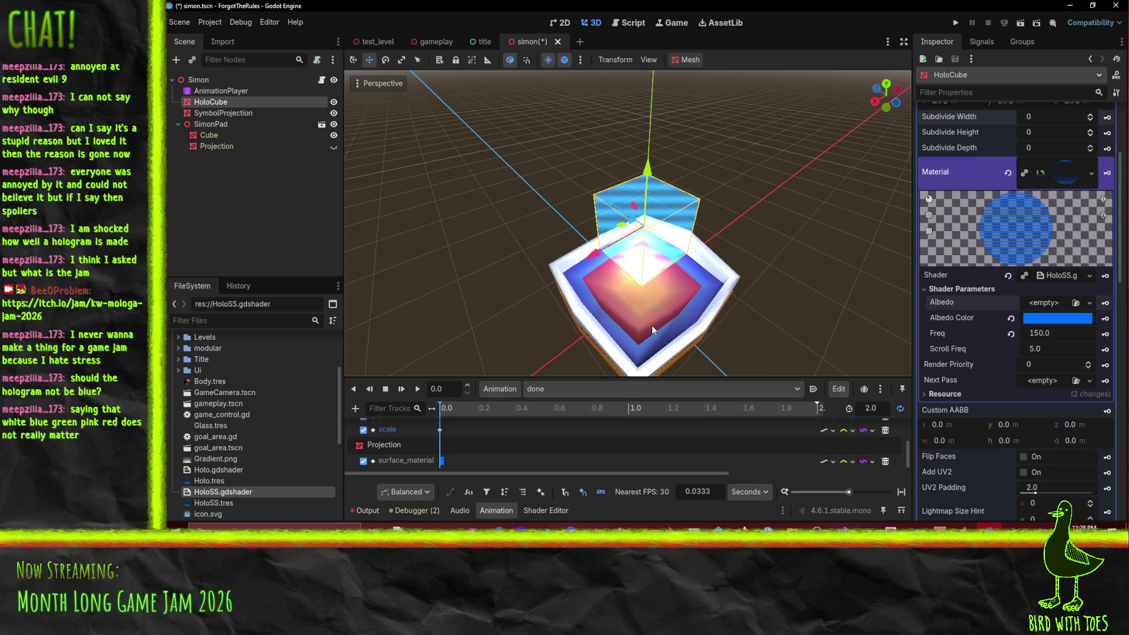
pyautogui.scroll(5, 576, 449)
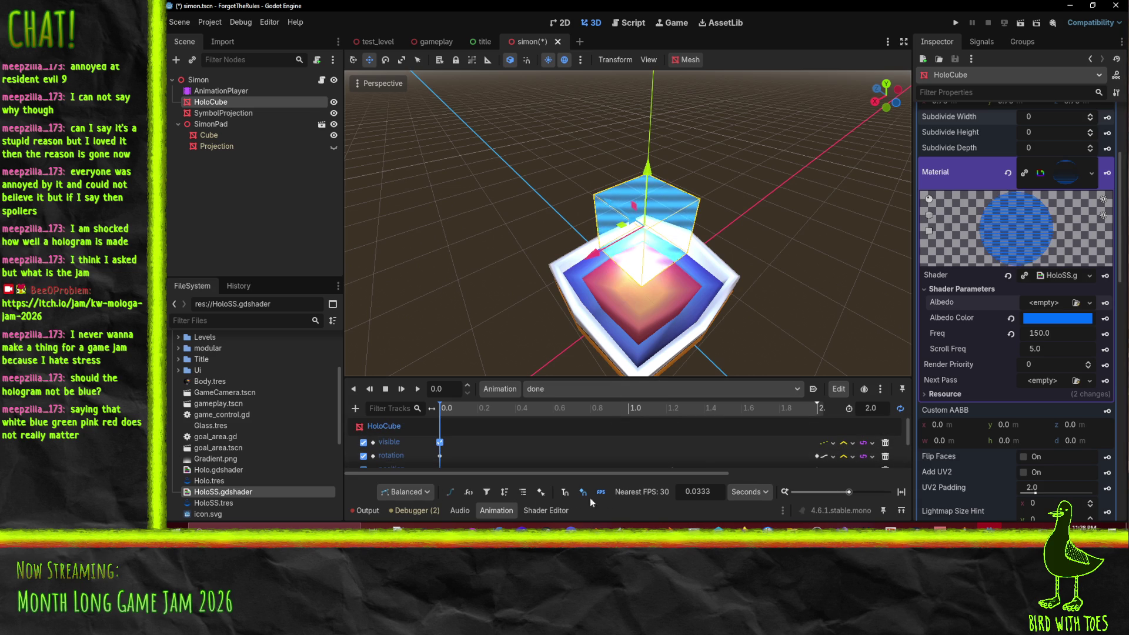
# Step: Declare 'uniform sampler2D noise;' and 'uniform float noiseIntensity;' below the albedo uniform and save
pyautogui.click(527, 510)
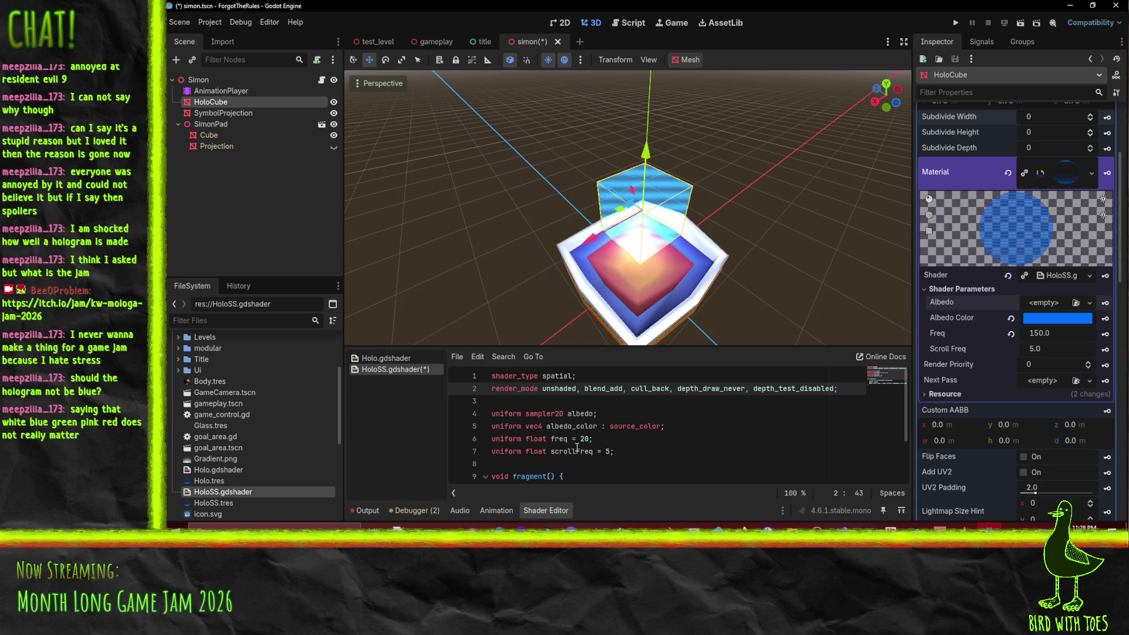
pyautogui.click(705, 415)
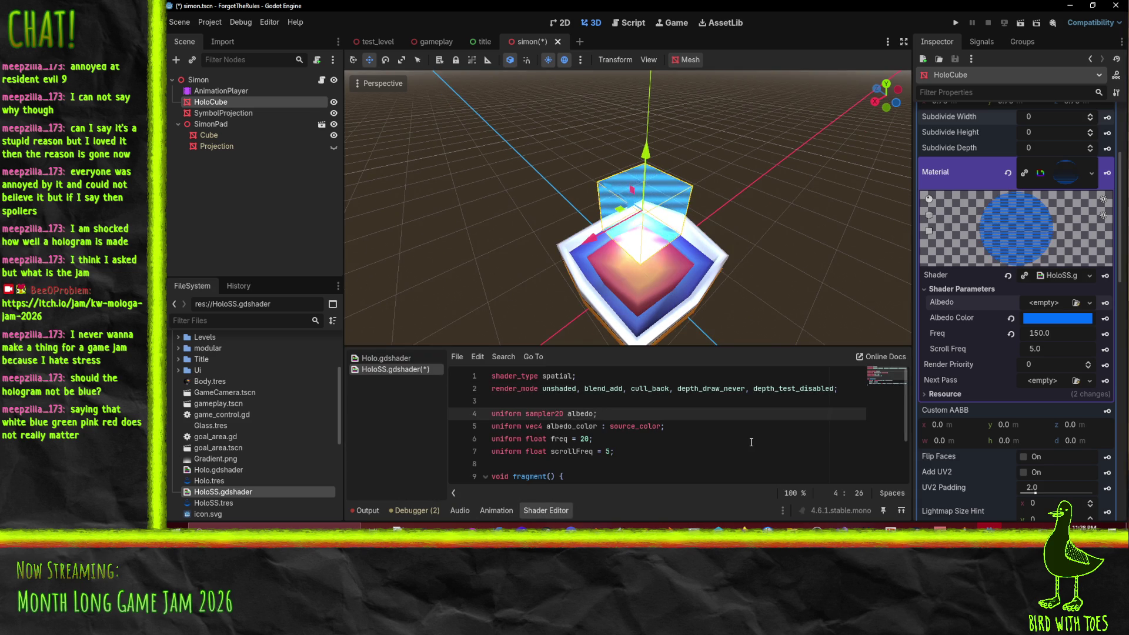
pyautogui.press('Return')
pyautogui.write('uniform s')
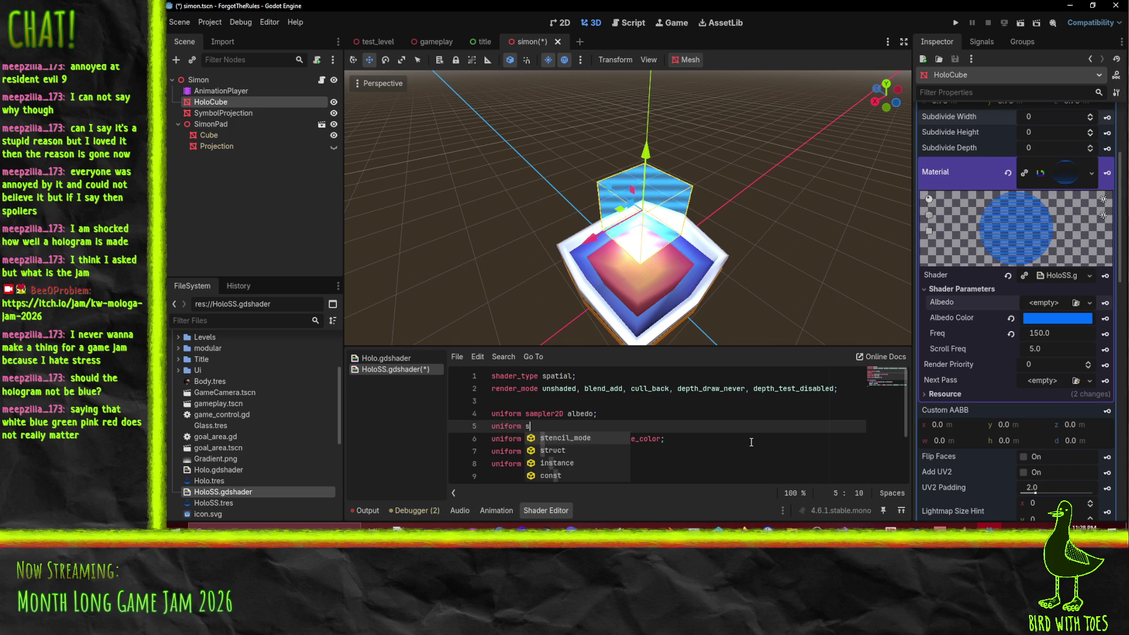
pyautogui.write('ampler2D noise;')
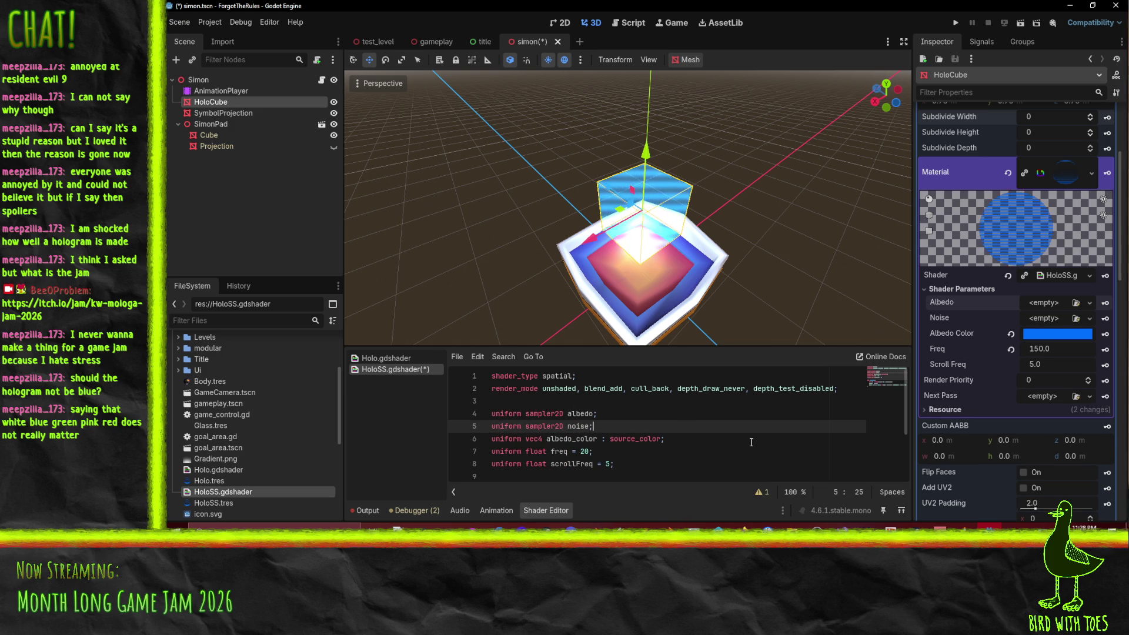
pyautogui.press('Return')
pyautogui.write('form float noiseIntensity;')
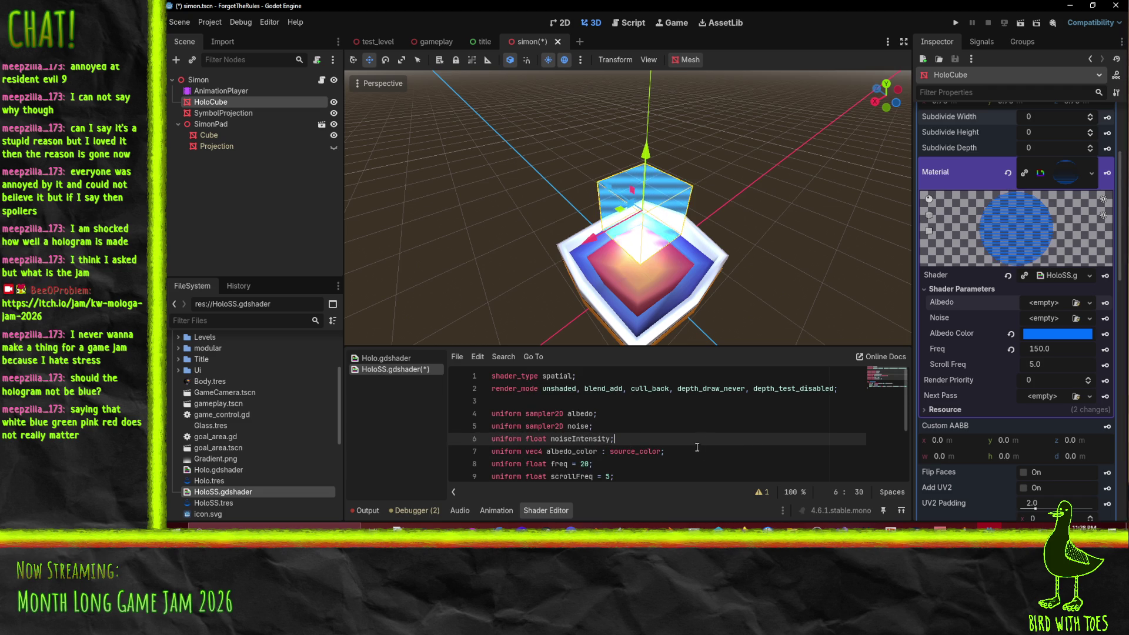
pyautogui.hotkey('ctrl', 's')
pyautogui.scroll(-3, 699, 438)
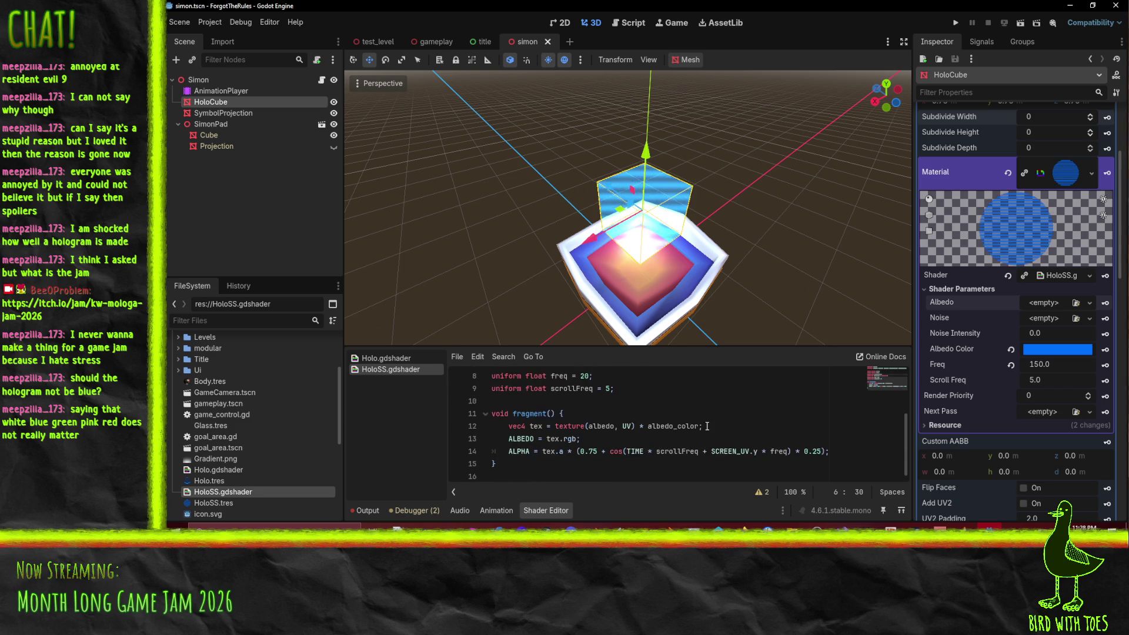
# Step: Add 'vec4 noiseVal = texture(noise, SCREEN_UV);' below the albedo sampling line
pyautogui.click(738, 429)
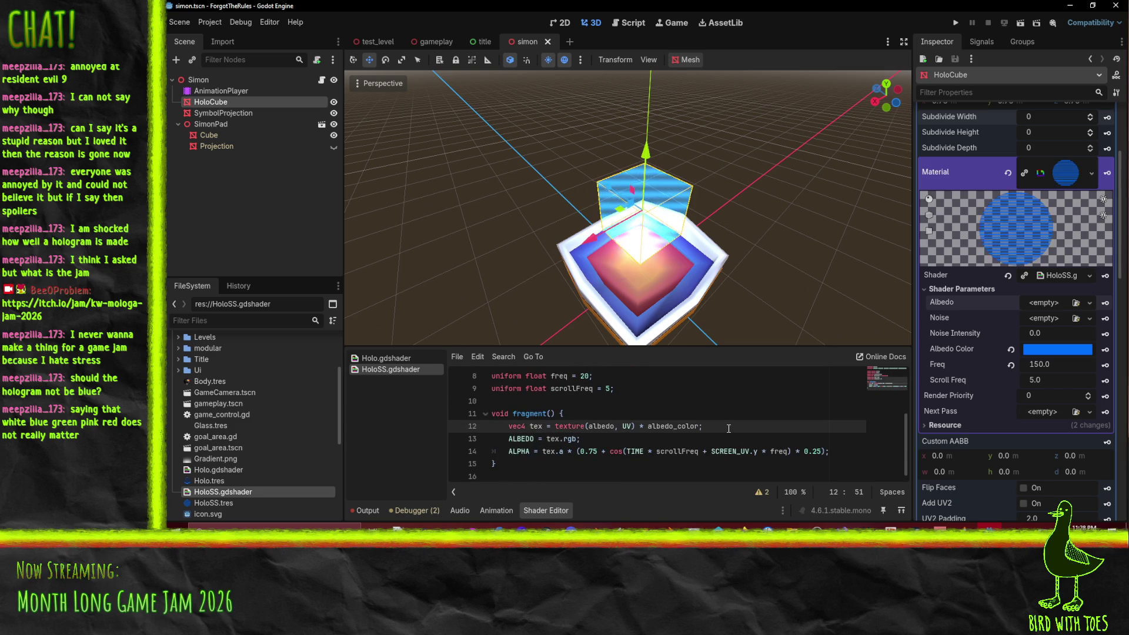
pyautogui.press('Return')
pyautogui.write('vec4')
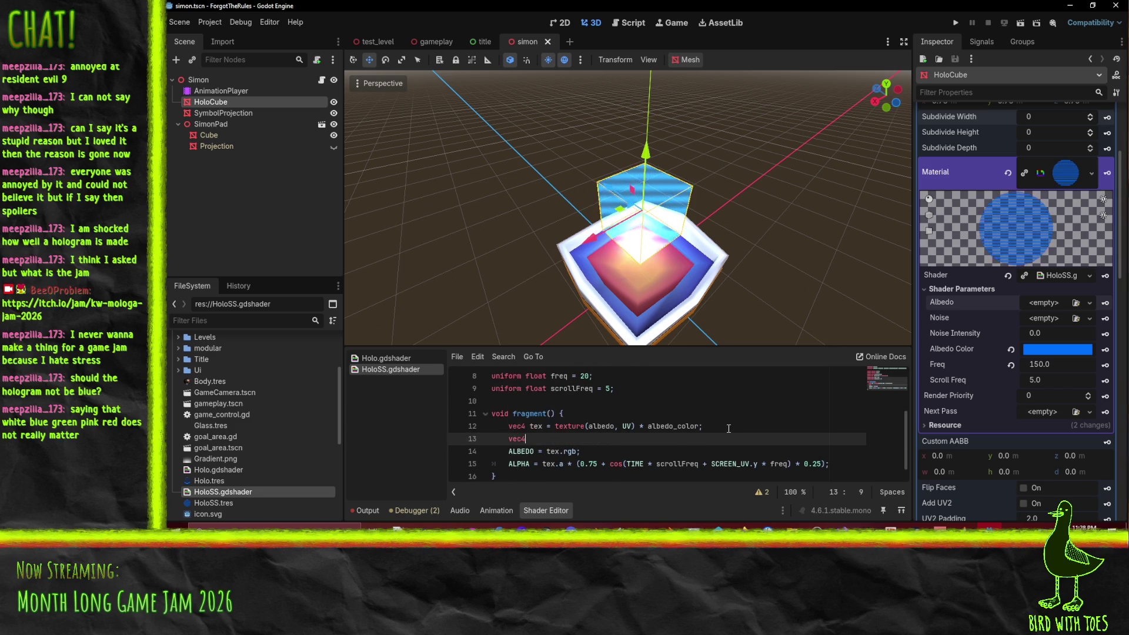
pyautogui.write(' noise = te')
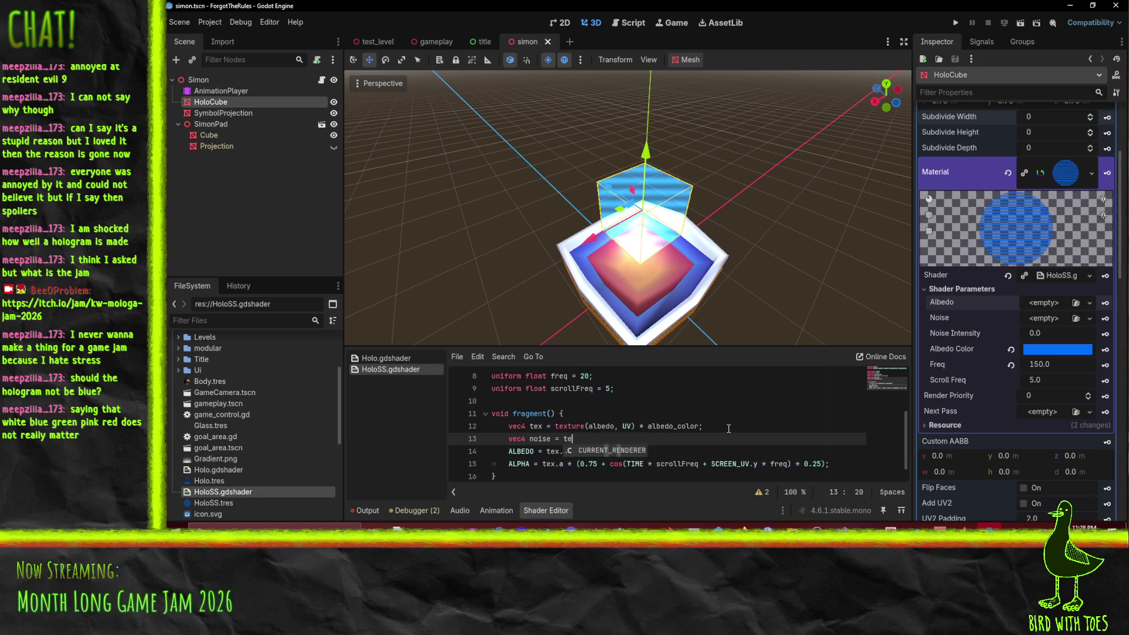
pyautogui.write('xture(noise, ')
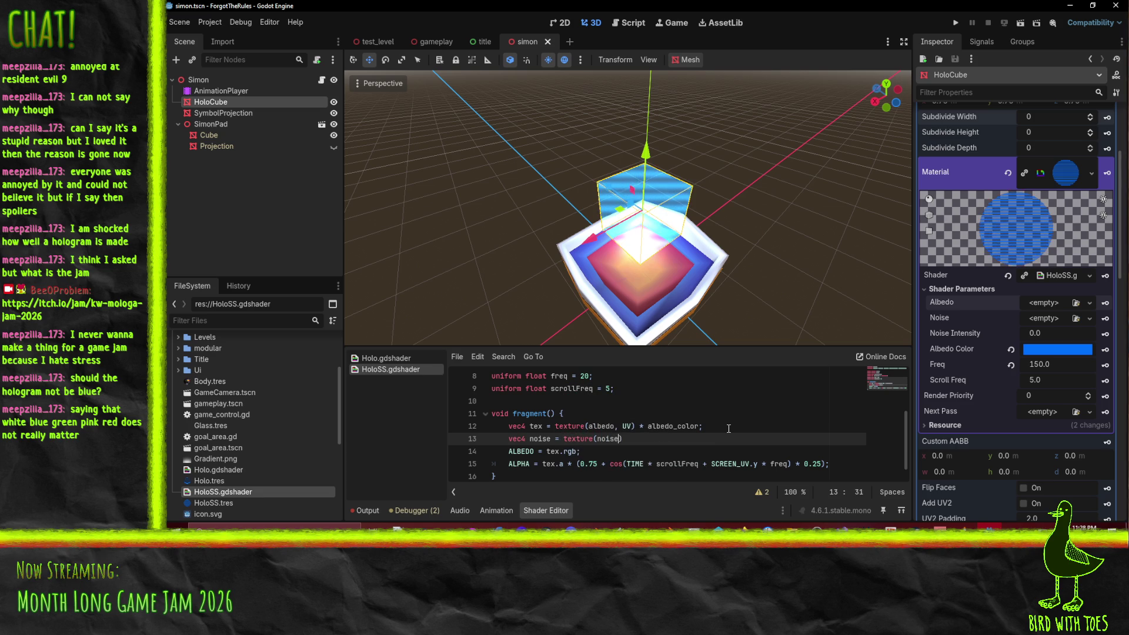
pyautogui.write('UV')
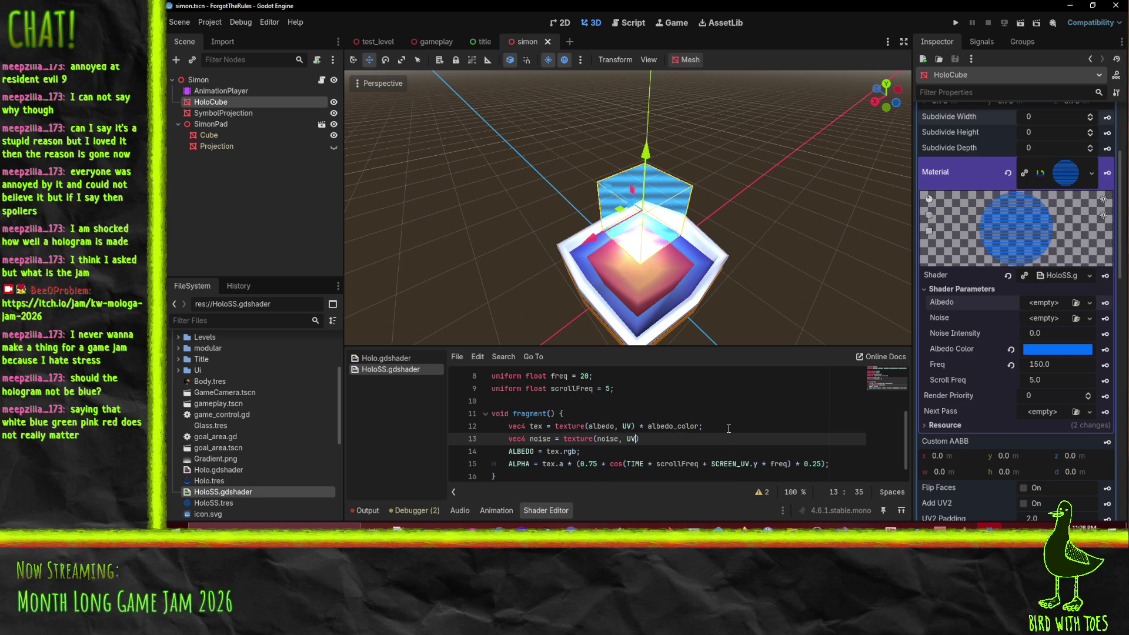
pyautogui.write(')')
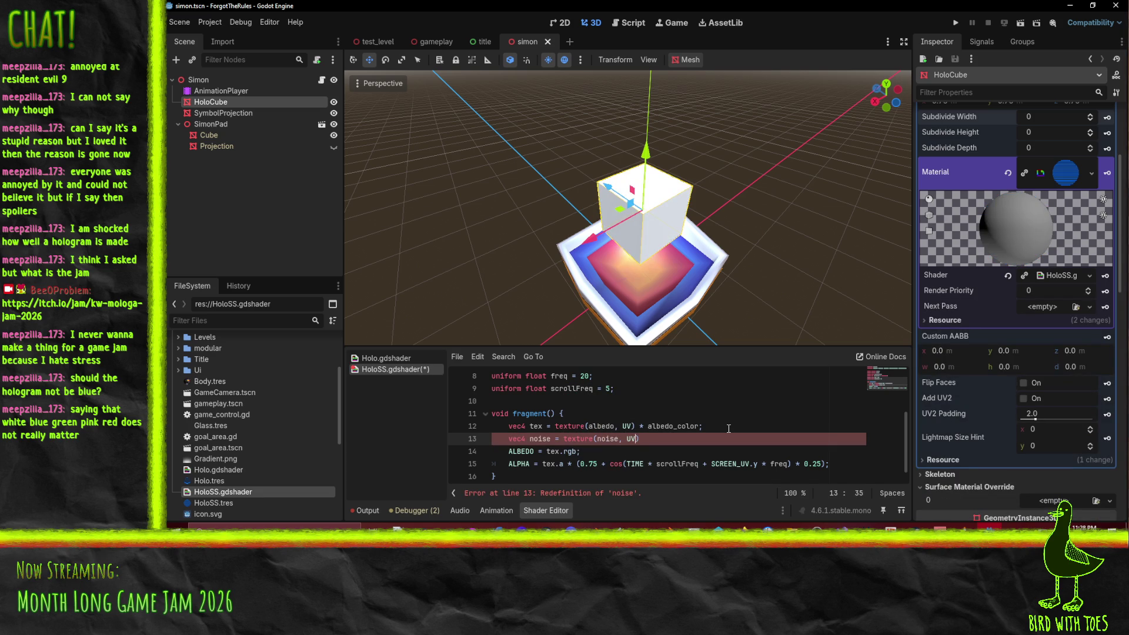
pyautogui.click(729, 464)
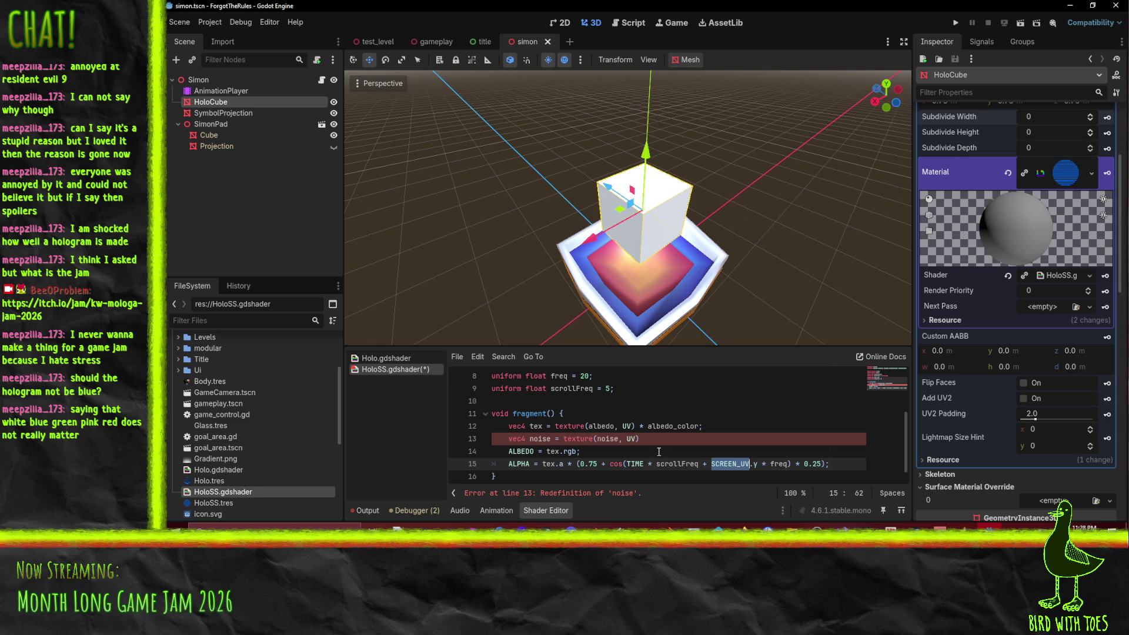
pyautogui.click(631, 439)
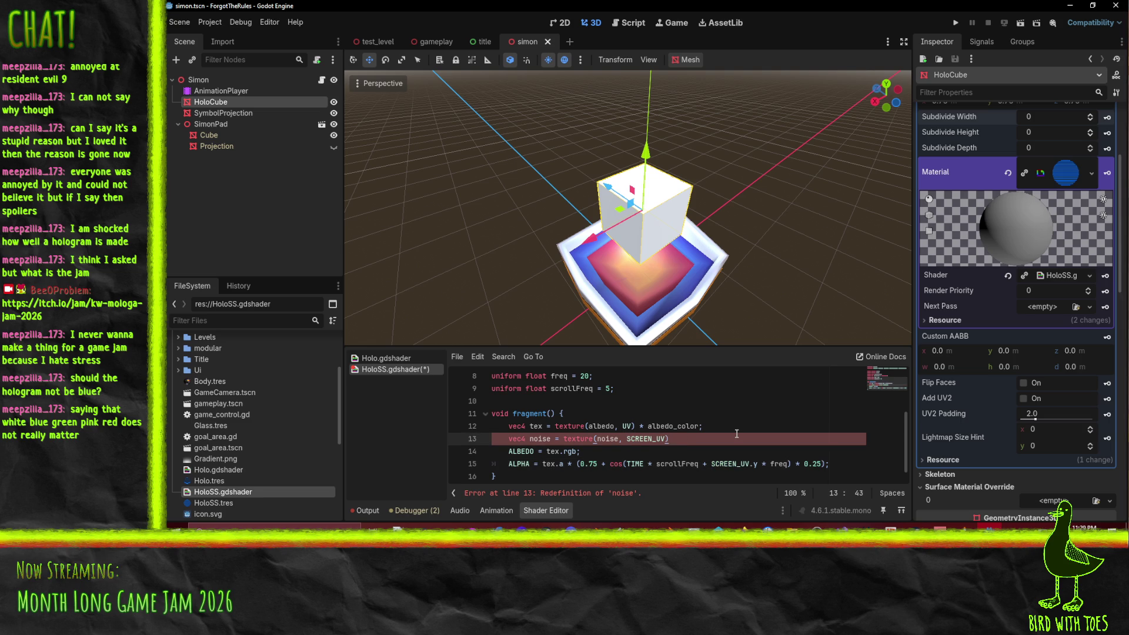
pyautogui.click(542, 451)
pyautogui.doubleClick(607, 438)
pyautogui.click(713, 431)
pyautogui.doubleClick(546, 438)
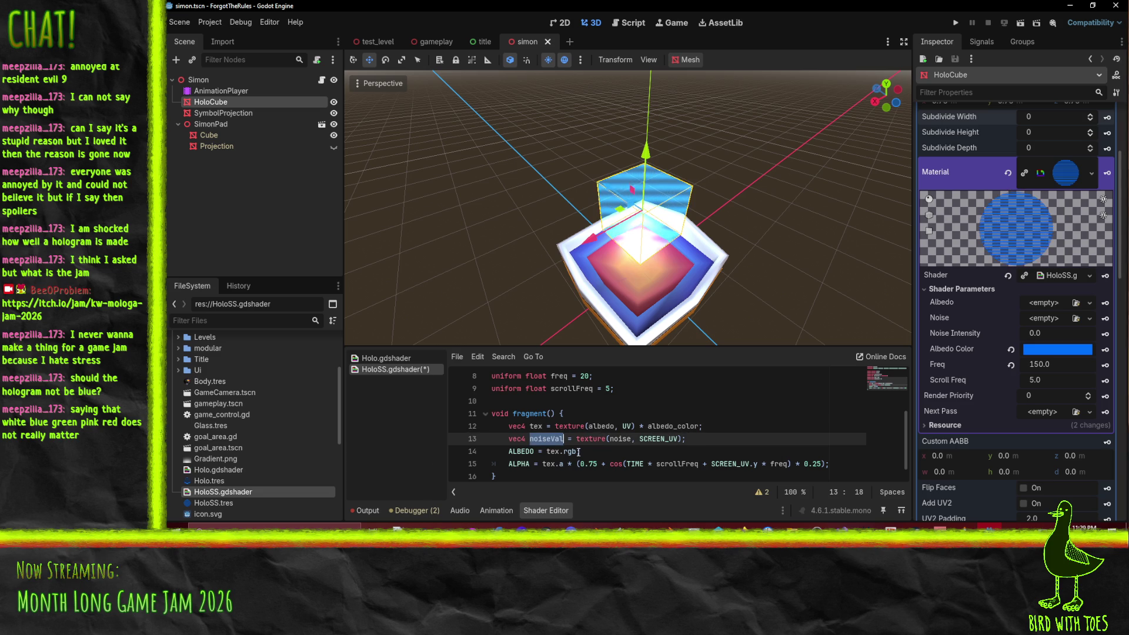
# Step: Multiply ALBEDO by noiseVal.r and paste the same factor onto the ALPHA line, then save
pyautogui.click(721, 452)
pyautogui.press('Left')
pyautogui.write('* noiseVal')
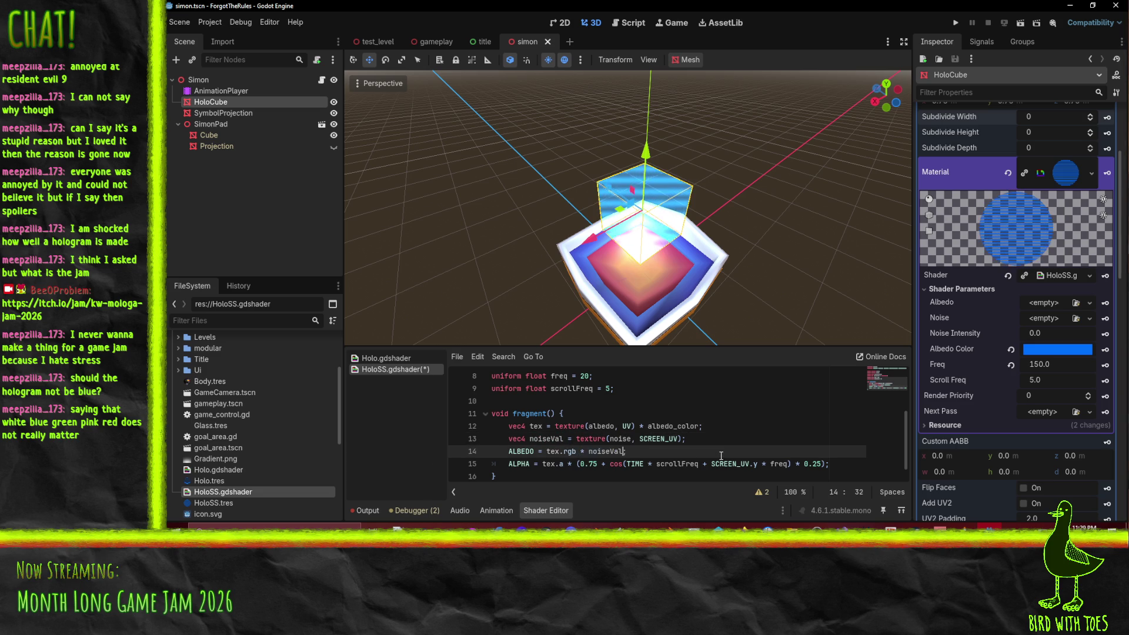
pyautogui.press('Up')
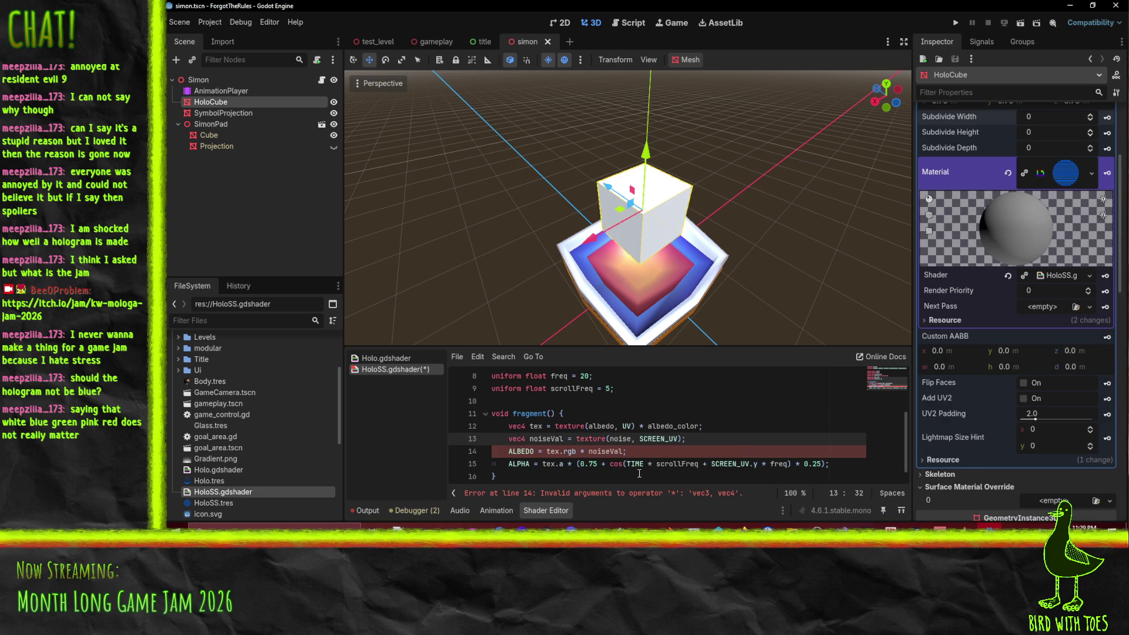
pyautogui.click(624, 452)
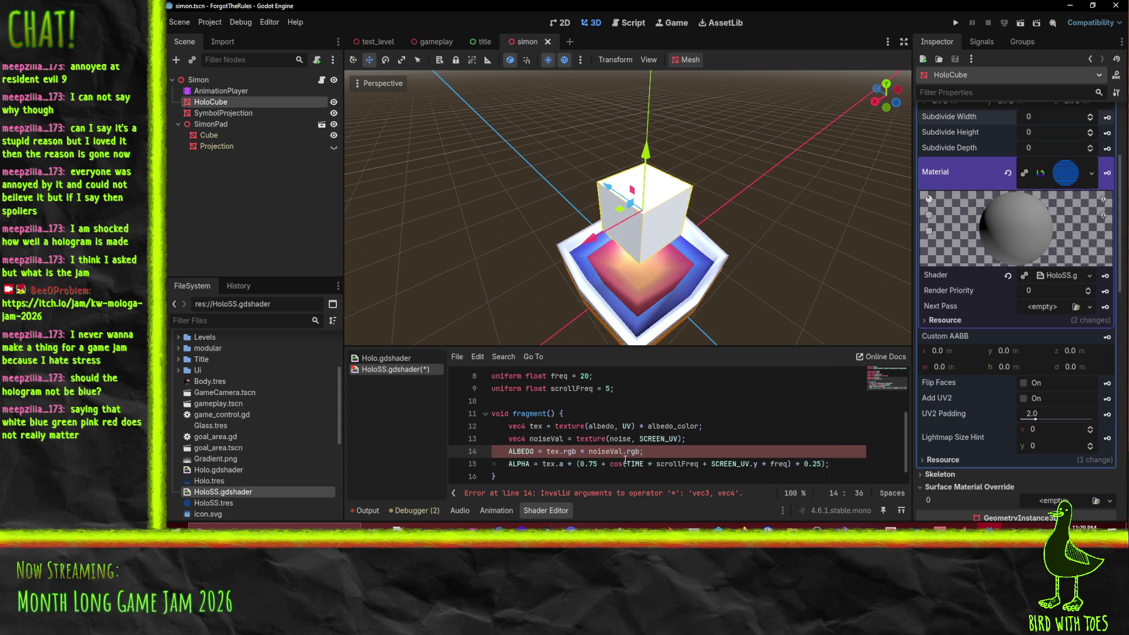
pyautogui.click(643, 438)
pyautogui.click(583, 452)
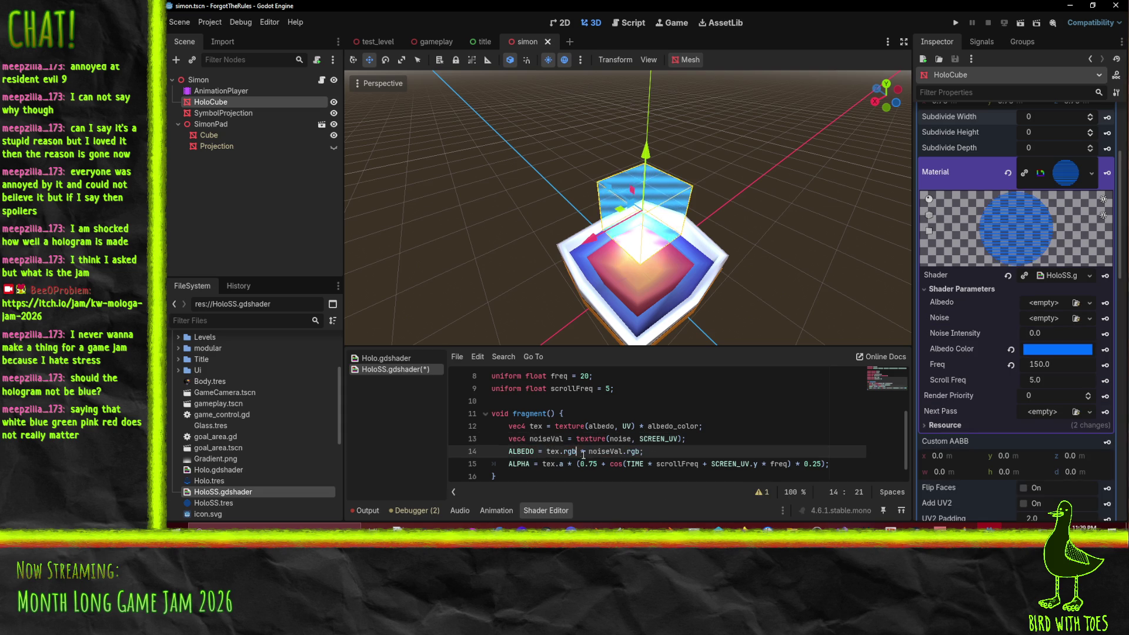
pyautogui.hotkey('ctrl', 'shift', 'Right')
pyautogui.hotkey('ctrl', 'shift', 'Right')
pyautogui.hotkey('ctrl', 'shift', 'Right')
pyautogui.hotkey('ctrl', 'c')
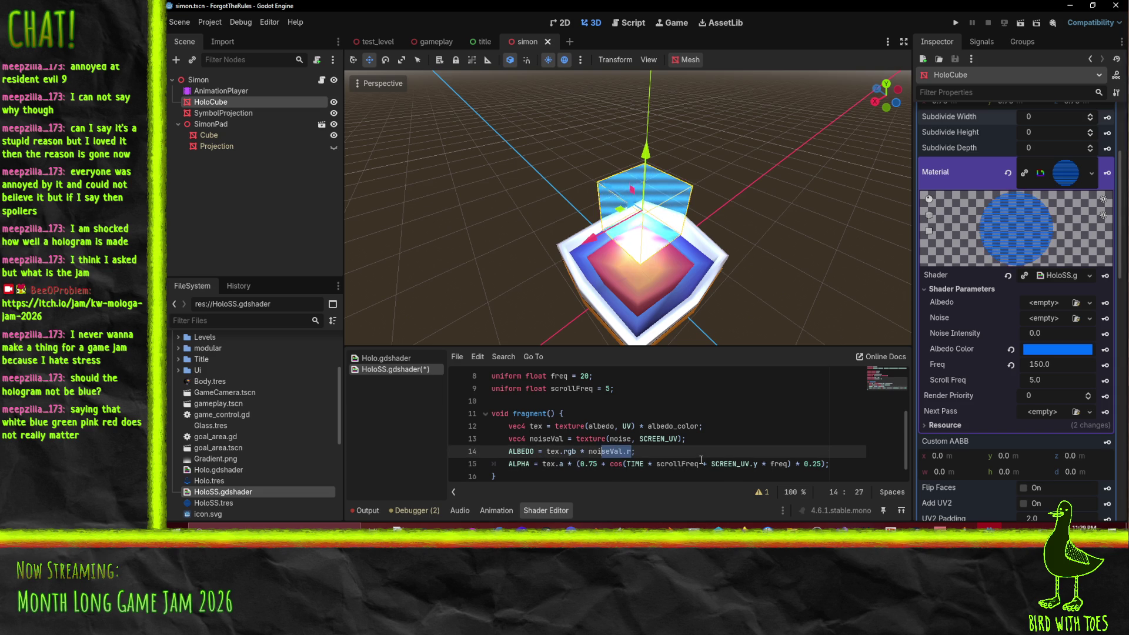
pyautogui.press('Down')
pyautogui.hotkey('ctrl', 'v')
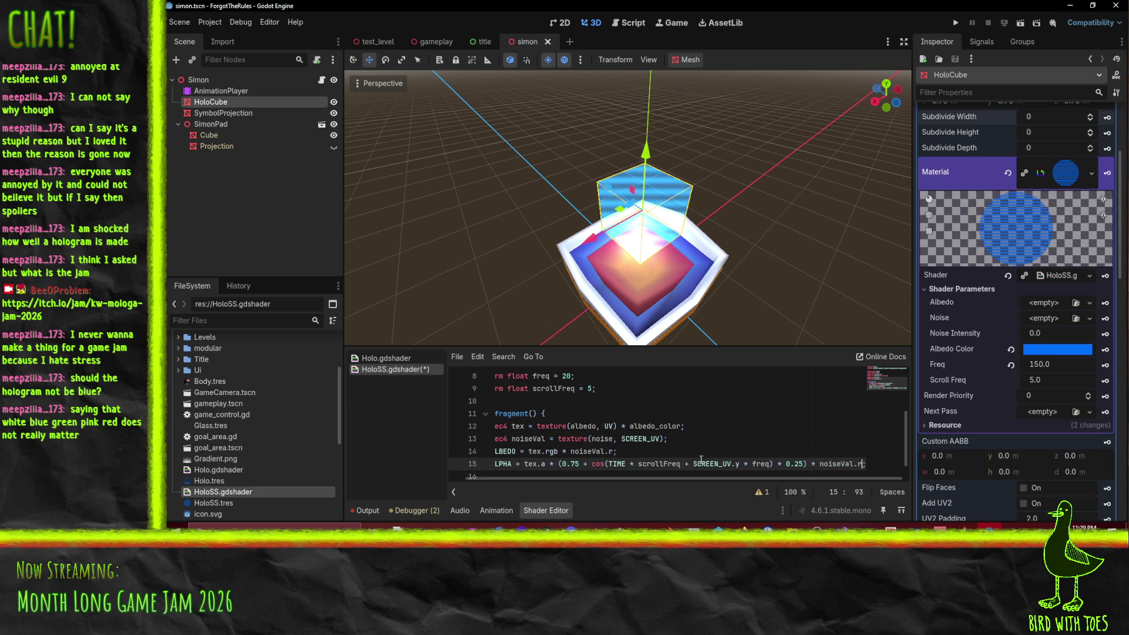
pyautogui.press('Up')
pyautogui.press('Home')
pyautogui.hotkey('ctrl', 's')
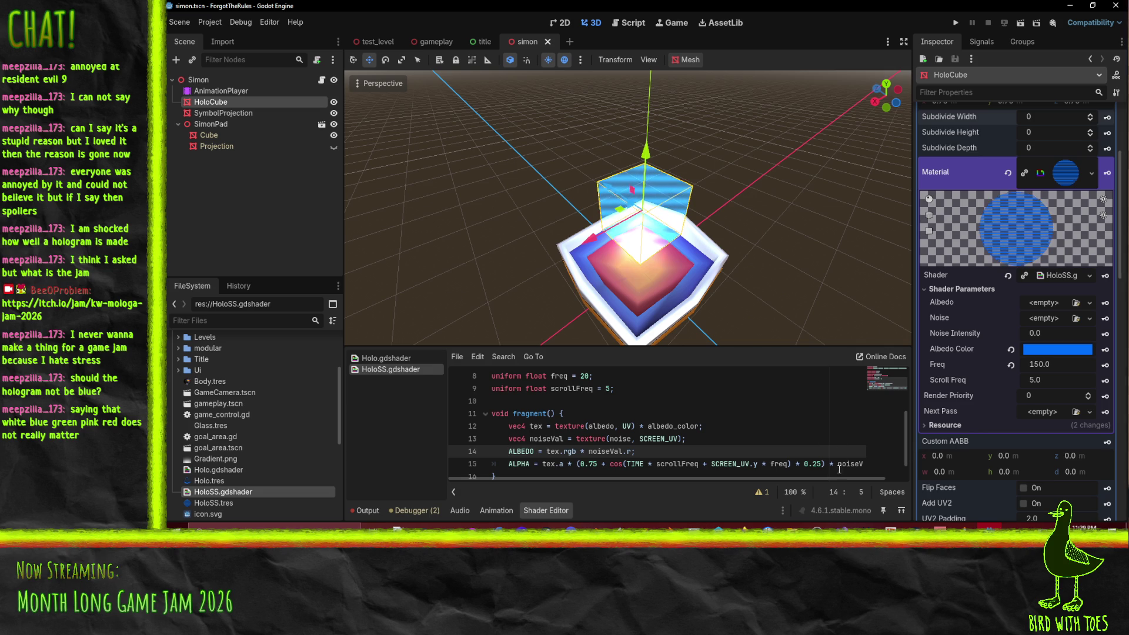
# Step: Change the ALPHA line's factor to noiseVal.a and save the shader
pyautogui.press('Down')
pyautogui.press('End')
pyautogui.press('BackSpace')
pyautogui.write('a')
pyautogui.press('Up')
pyautogui.hotkey('ctrl', 's')
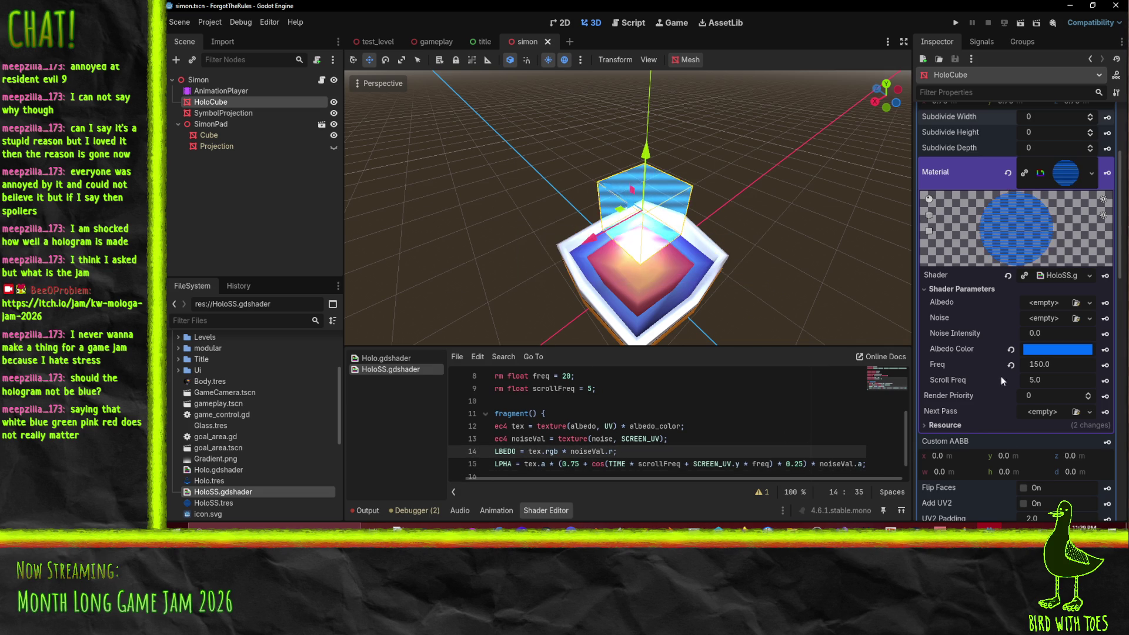
pyautogui.scroll(-3, 1028, 377)
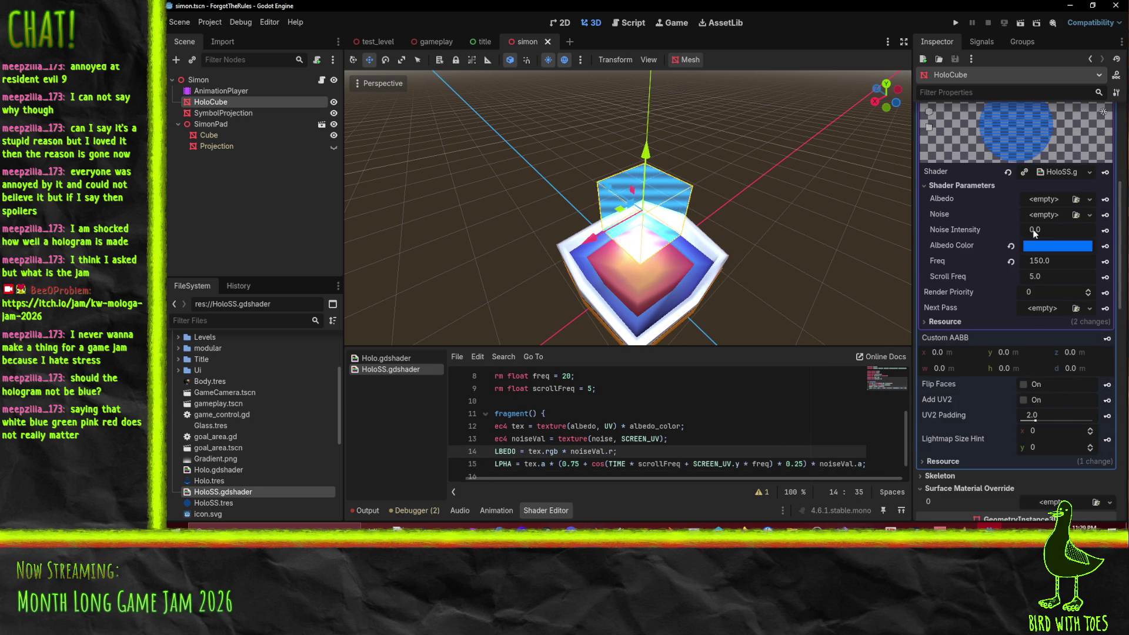
pyautogui.scroll(2, 1034, 233)
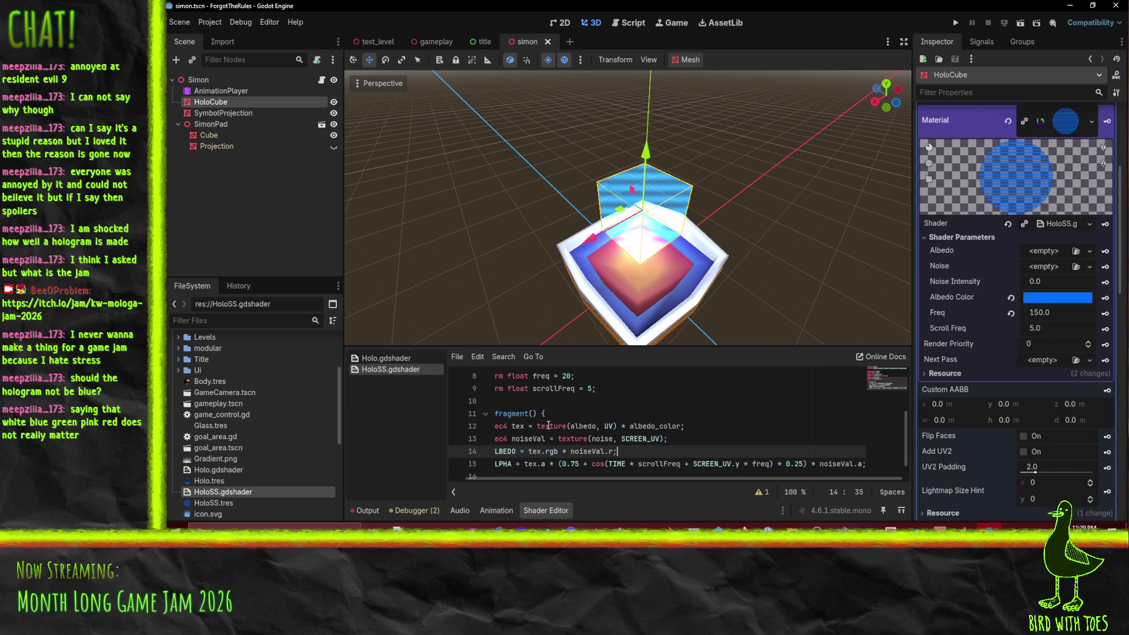
# Step: Give the Noise parameter a new NoiseTexture2D with a new FastNoiseLite source
pyautogui.click(1089, 271)
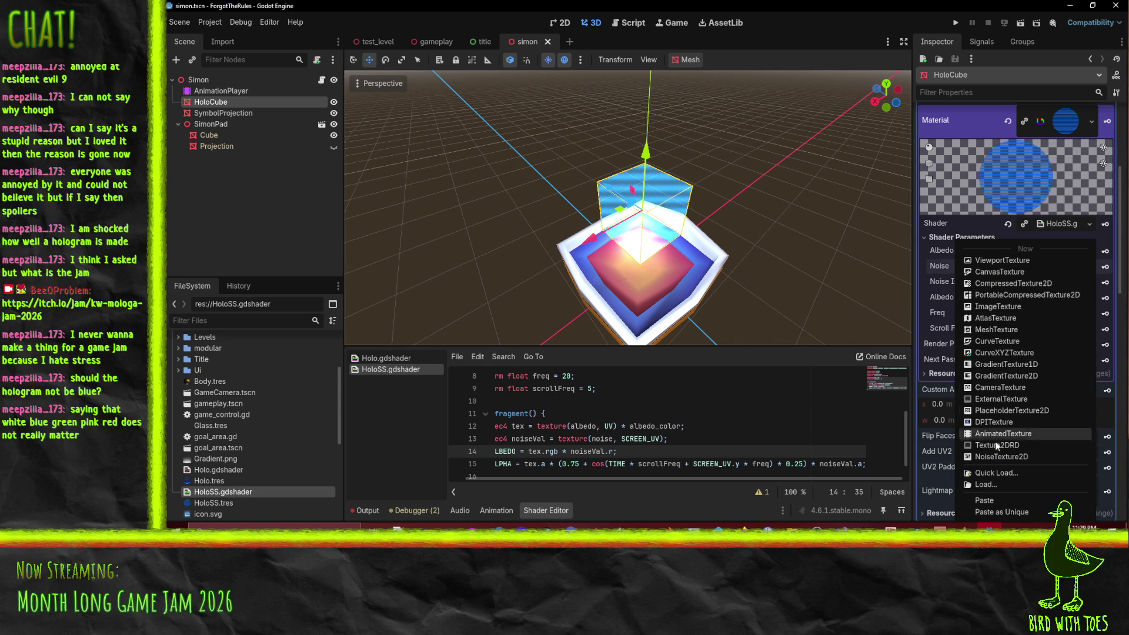
pyautogui.click(1007, 457)
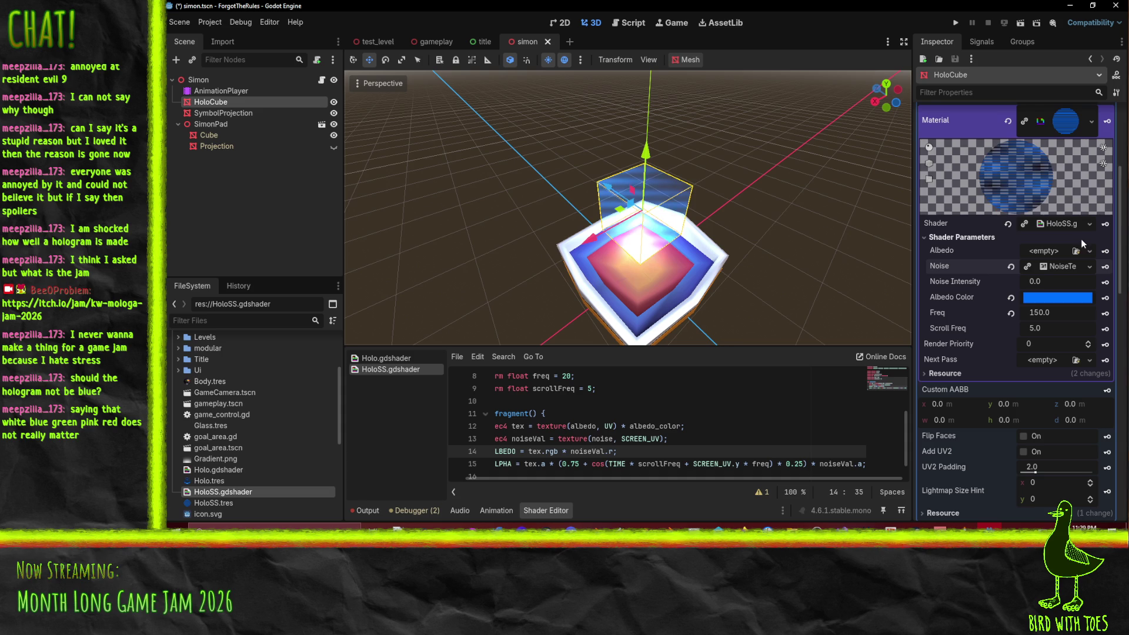
pyautogui.click(1062, 269)
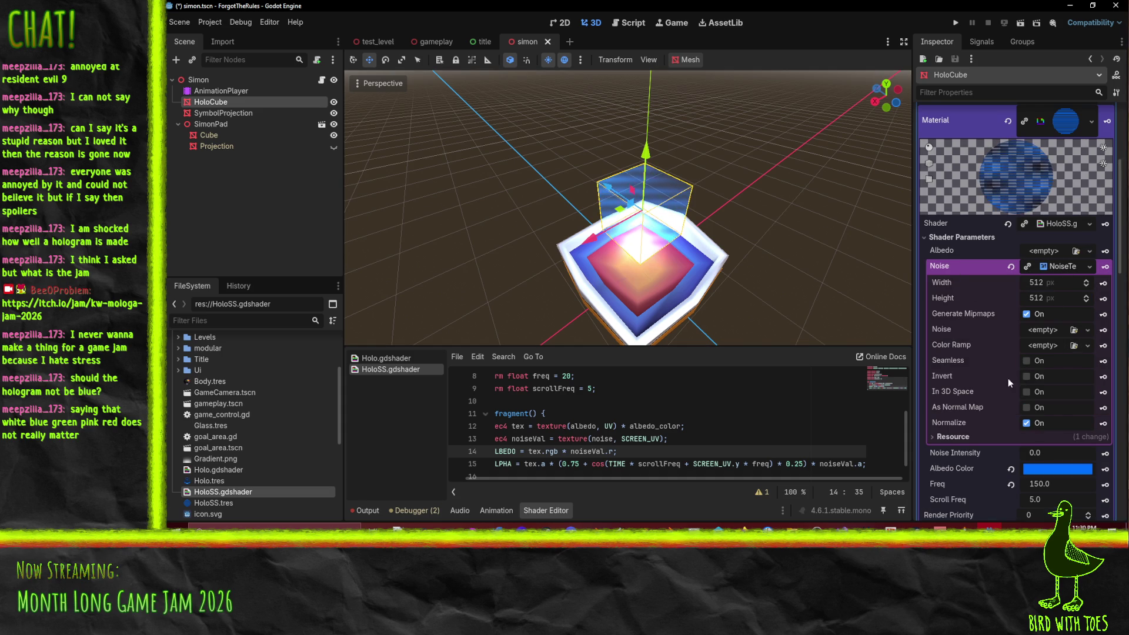
pyautogui.click(1044, 330)
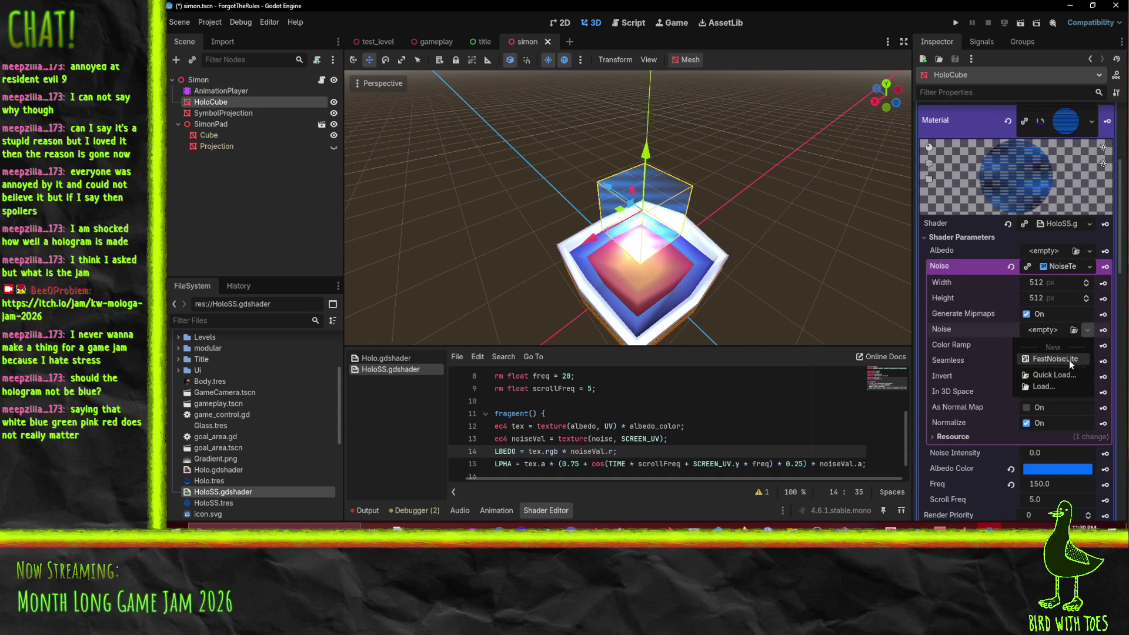
pyautogui.click(1069, 358)
# Step: Set the FastNoiseLite frequency to 0.25
pyautogui.click(1063, 330)
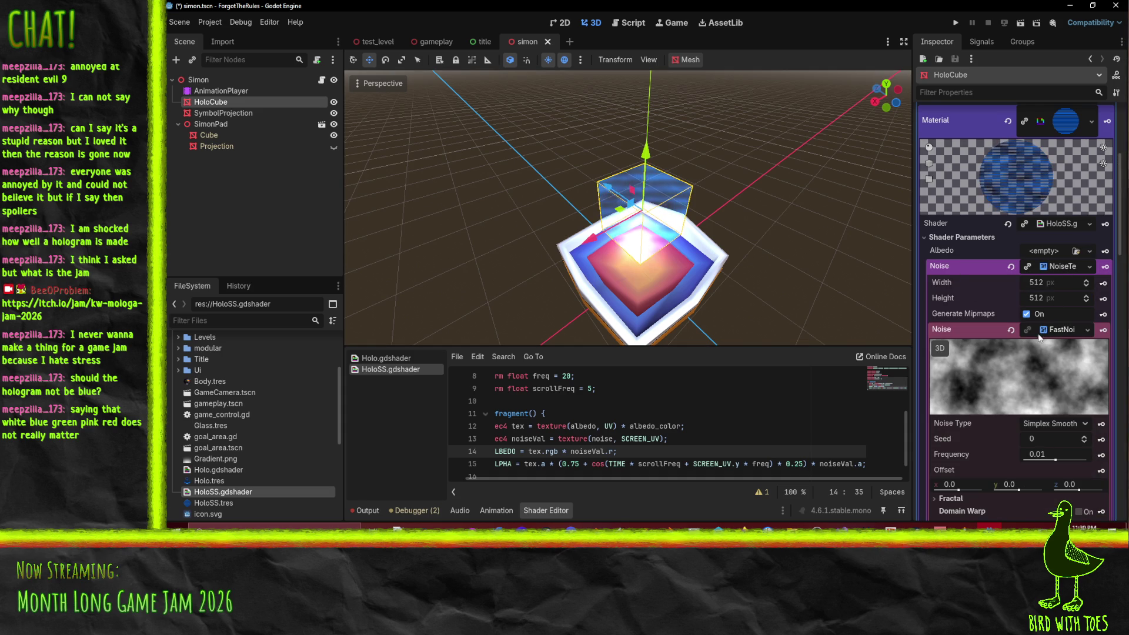
pyautogui.moveTo(1055, 459)
pyautogui.mouseDown()
pyautogui.moveTo(1081, 461)
pyautogui.moveTo(1058, 453)
pyautogui.mouseUp()
pyautogui.click(1058, 453)
pyautogui.write('0.2377')
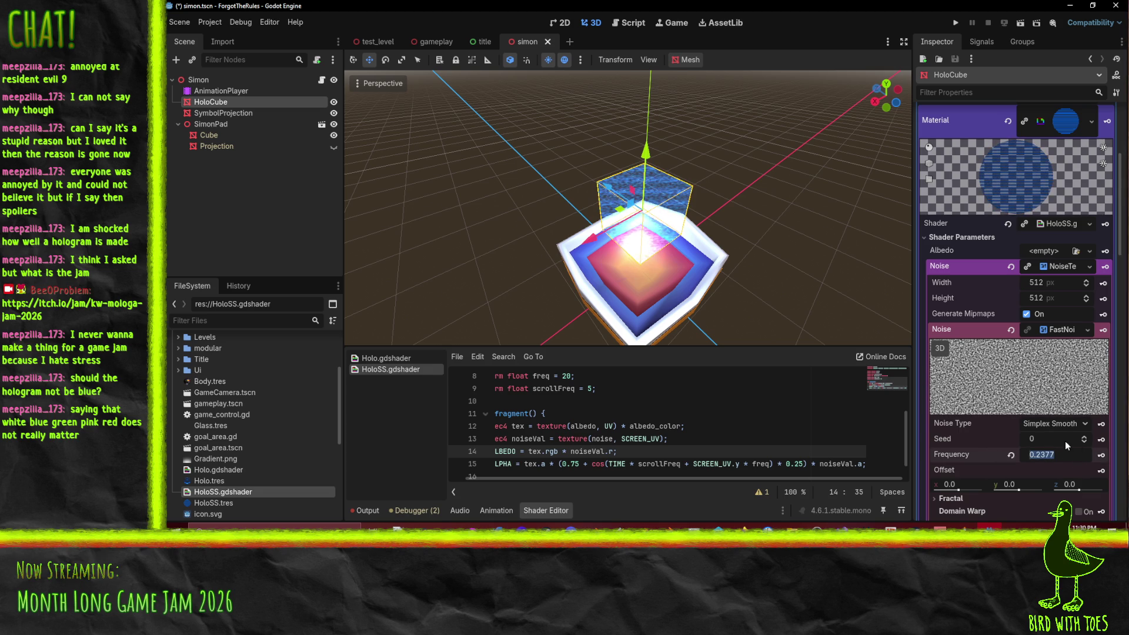
pyautogui.press('BackSpace')
pyautogui.write('5')
pyautogui.press('Return')
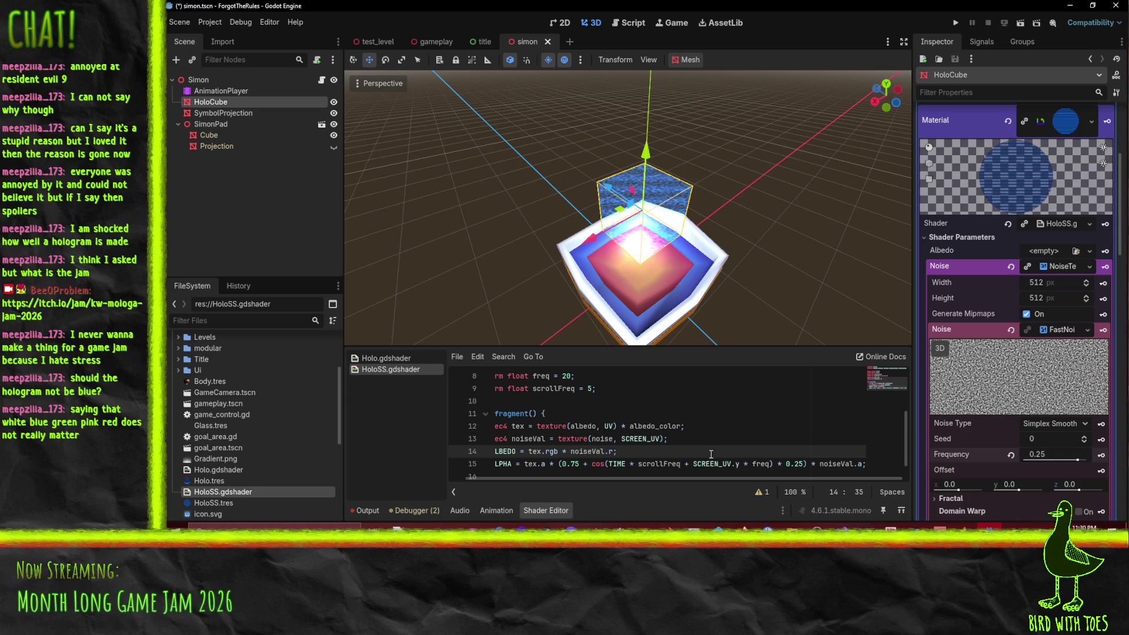
pyautogui.click(659, 439)
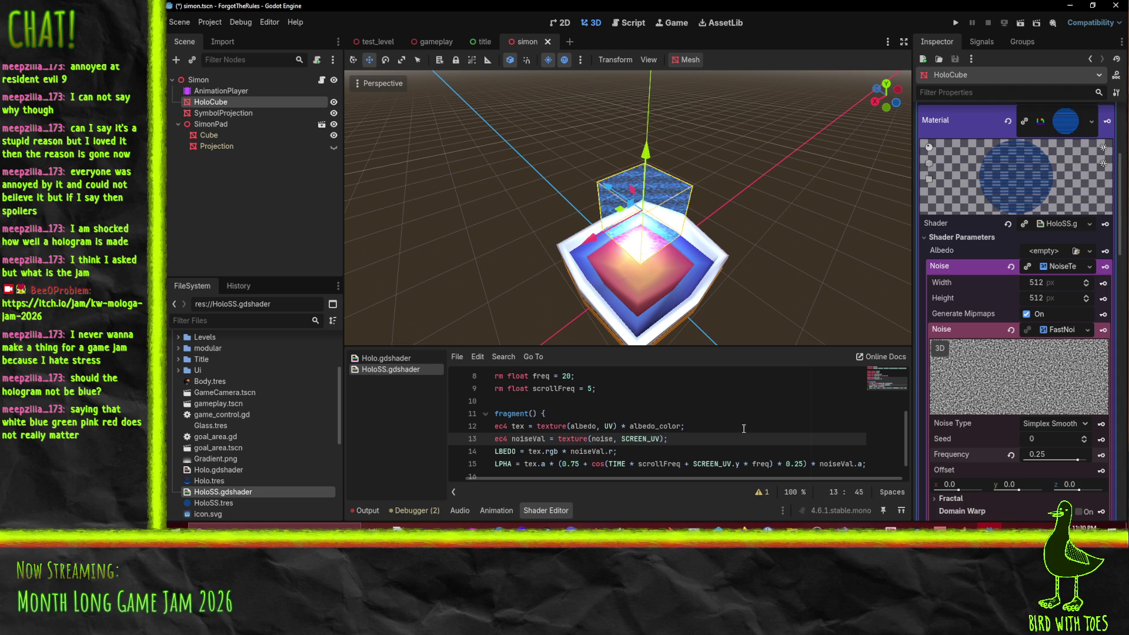
# Step: Search 'godot shader reference' in a new Firefox tab and open the Shading reference docs
pyautogui.moveTo(742, 529)
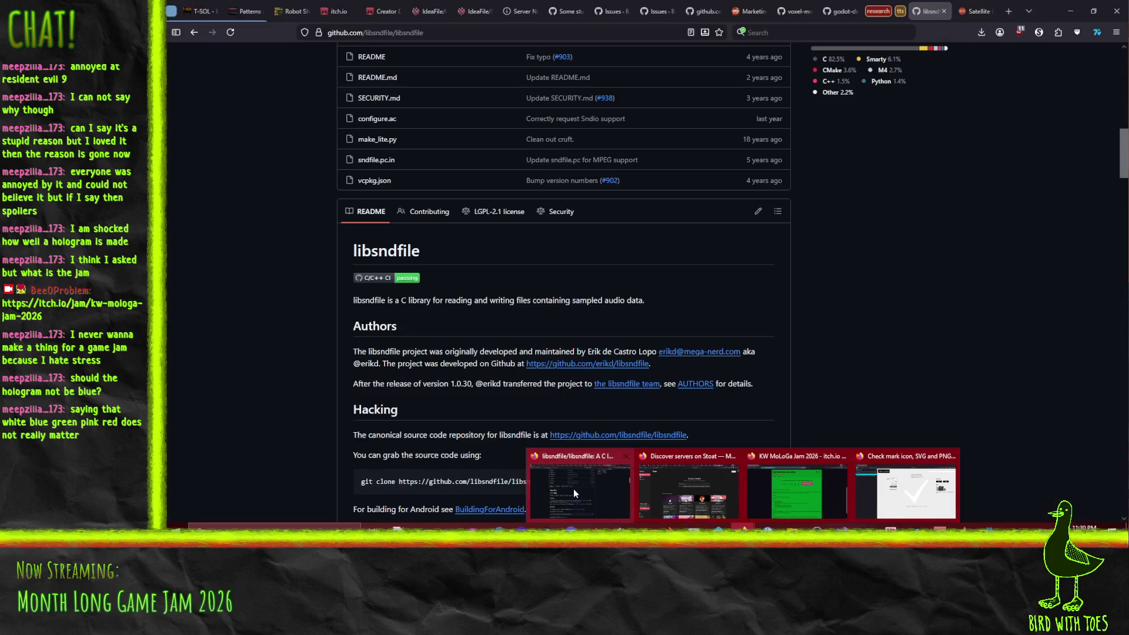
pyautogui.click(575, 491)
pyautogui.hotkey('ctrl', 't')
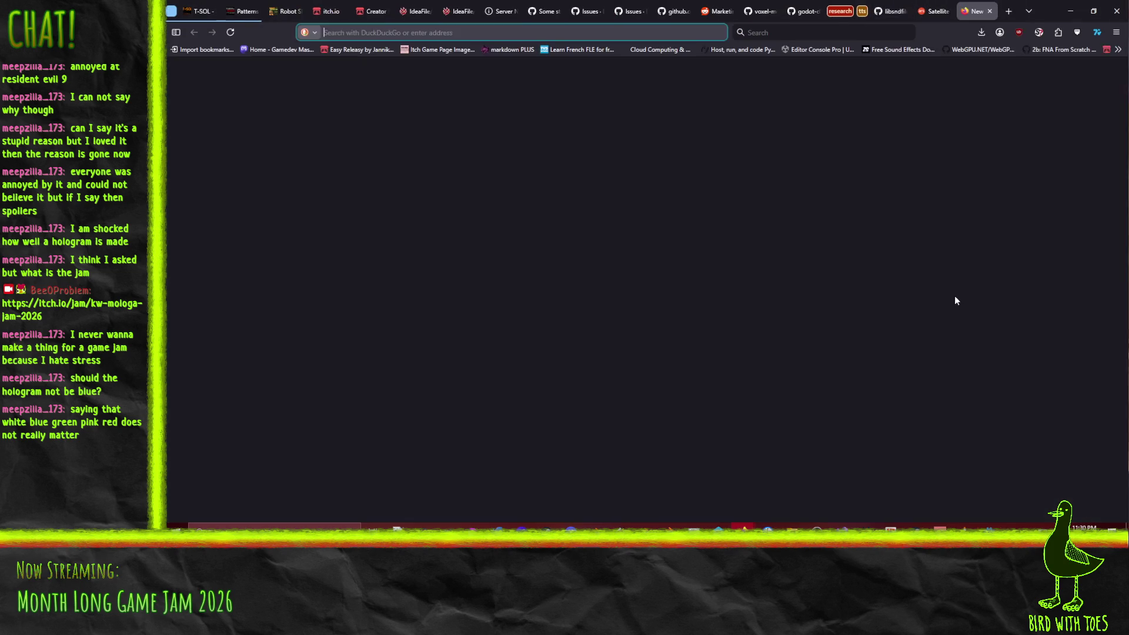
pyautogui.write('godot shader refe')
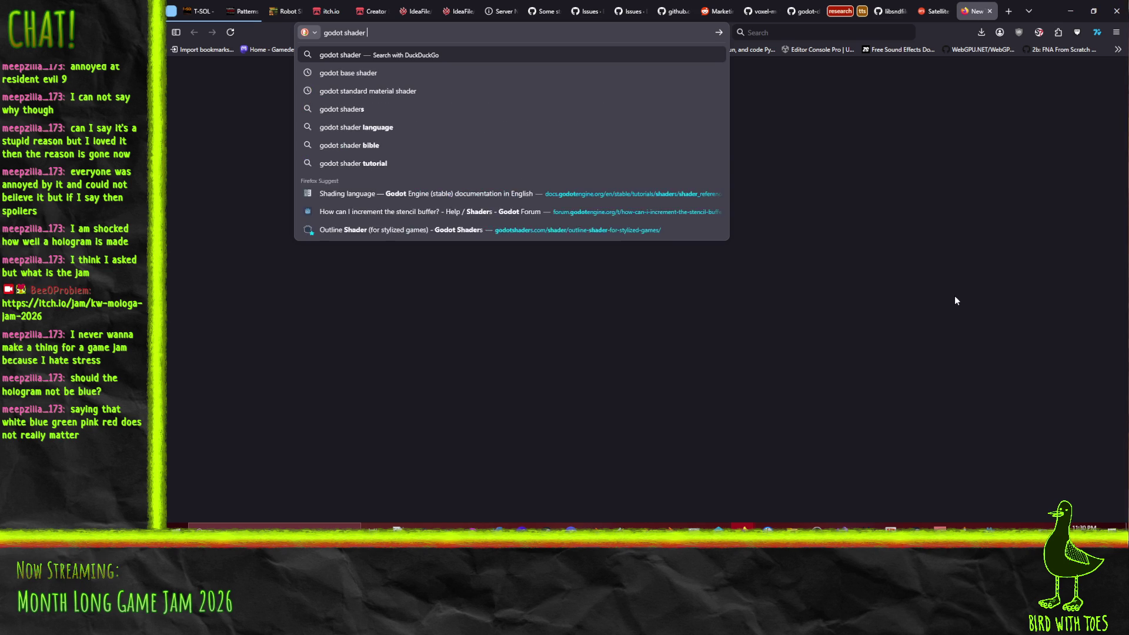
pyautogui.write('rence')
pyautogui.press('Return')
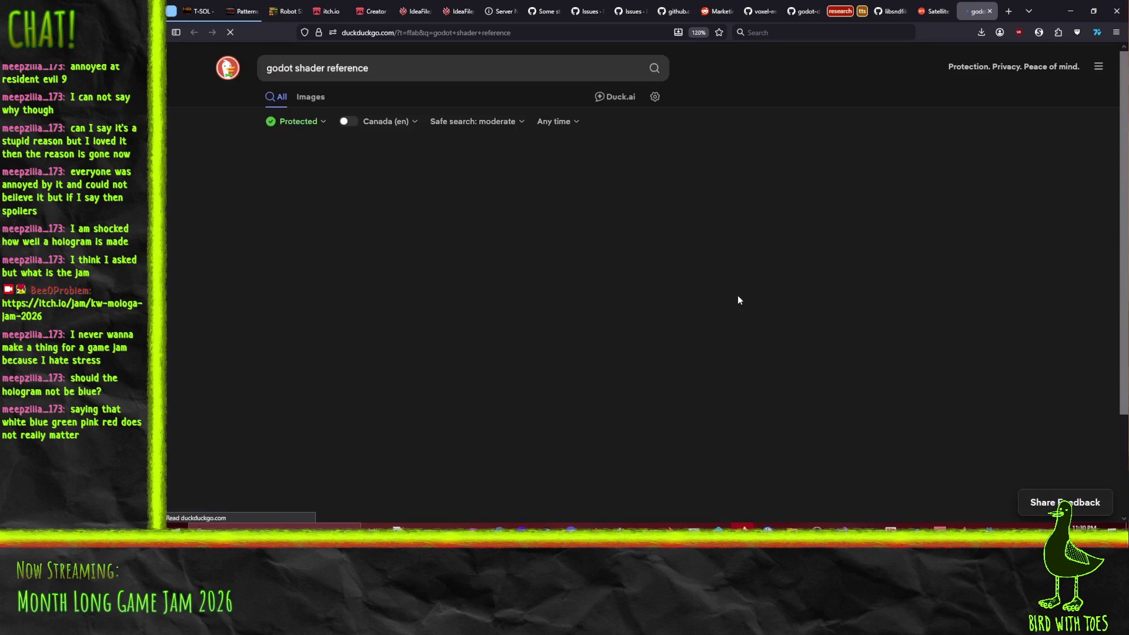
pyautogui.click(424, 176)
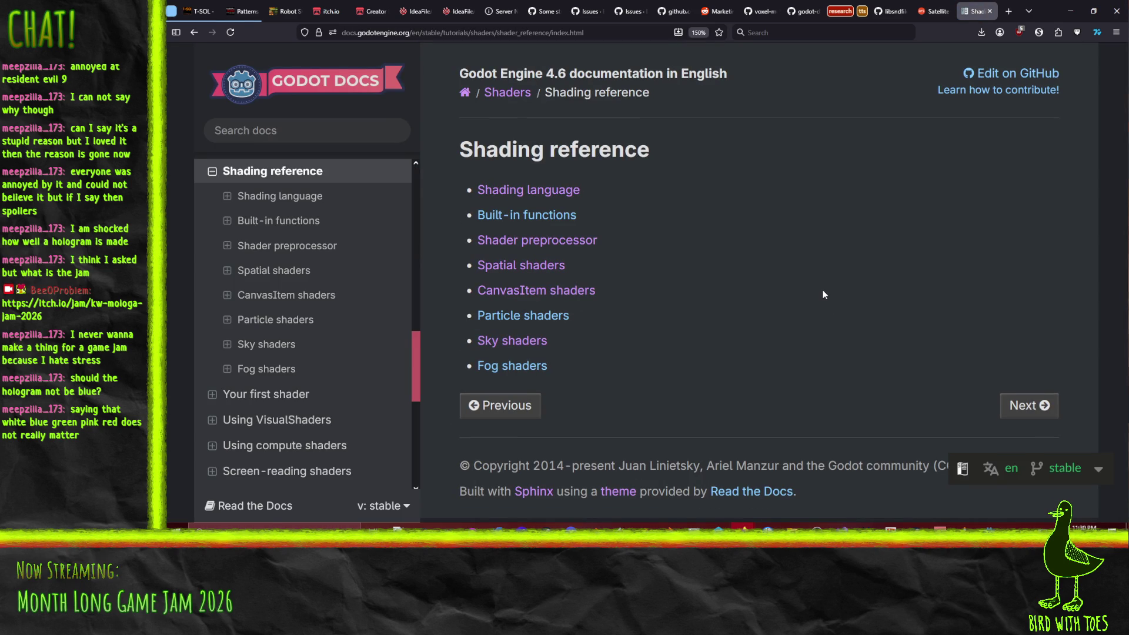
# Step: Scan the Spatial shaders page down to the Global built-ins TIME entry, then minimize Firefox
pyautogui.hotkey('ctrl', 'f')
pyautogui.write('ran')
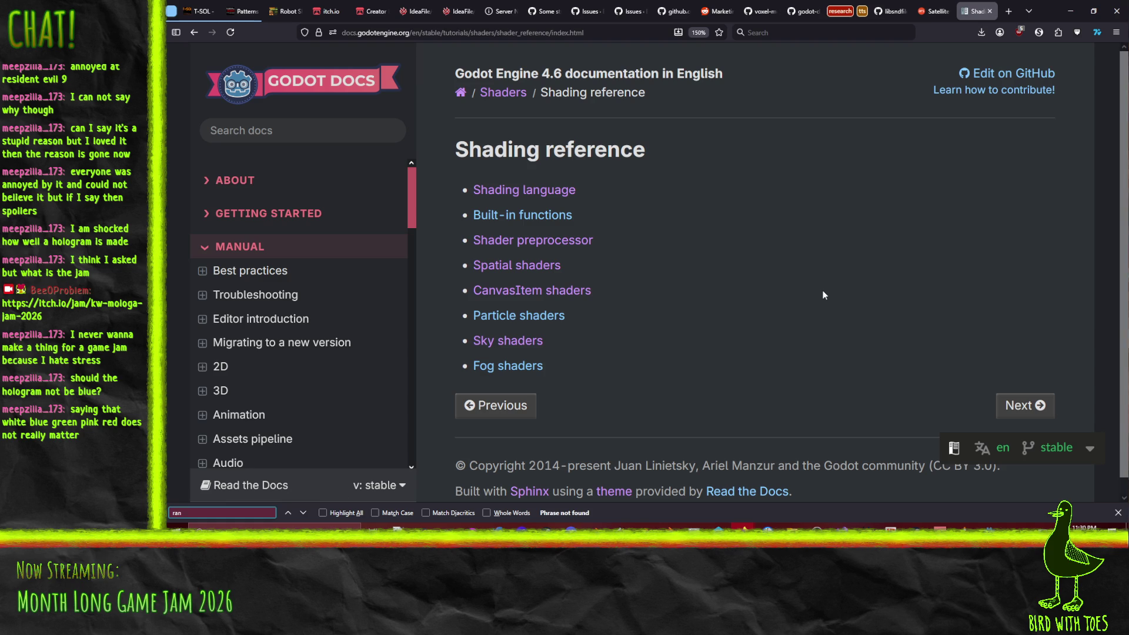
pyautogui.scroll(-1, 569, 318)
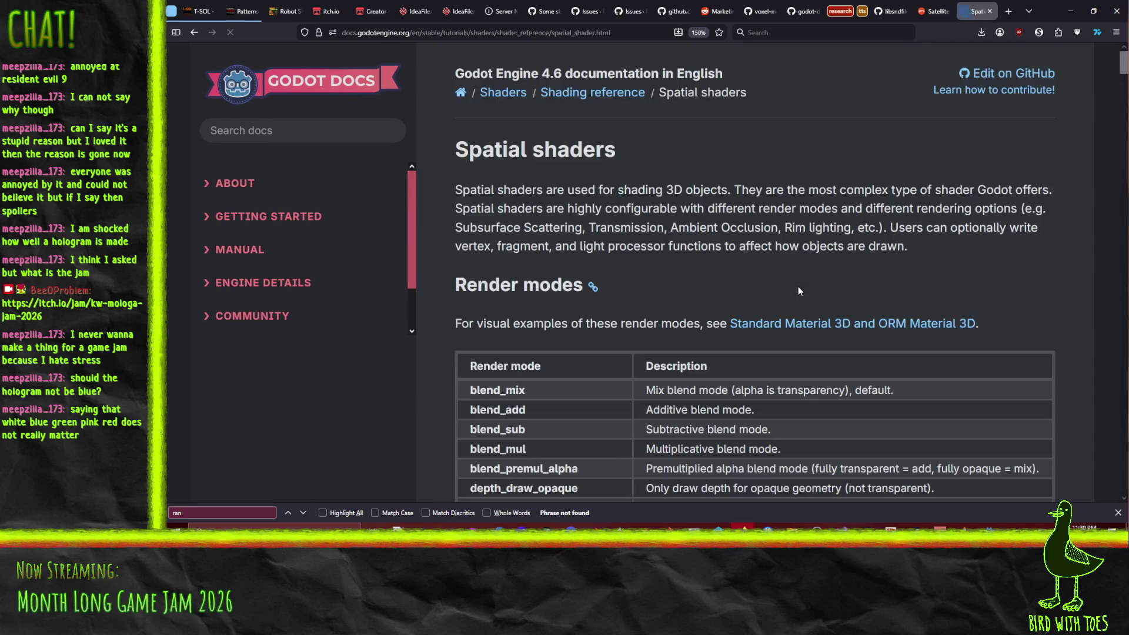
pyautogui.press('BackSpace')
pyautogui.write('nd')
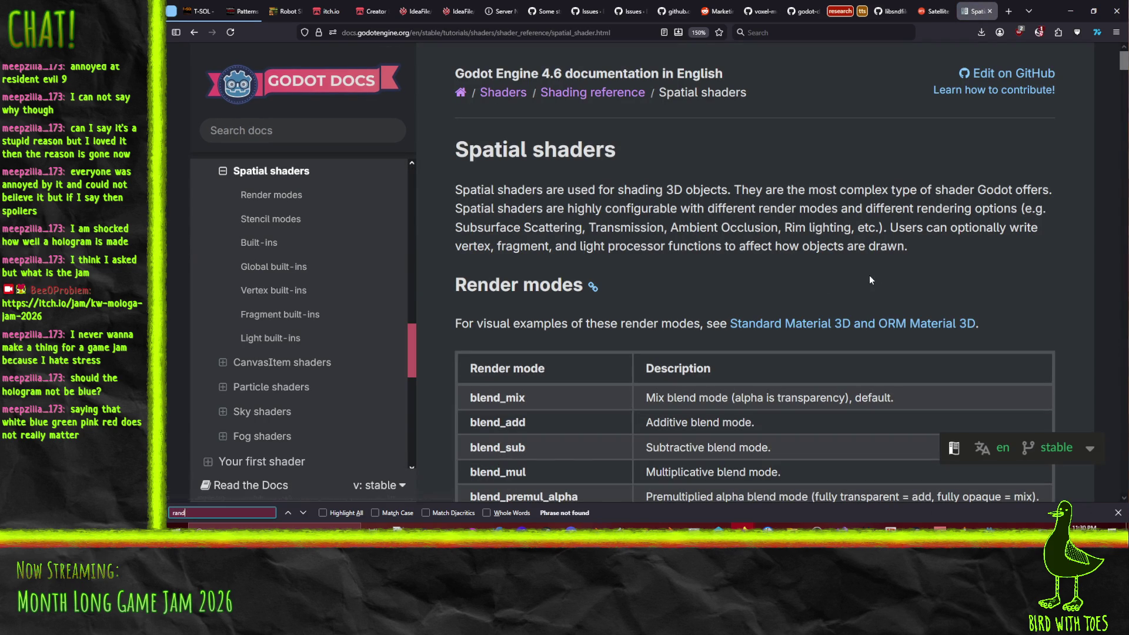
pyautogui.press('BackSpace')
pyautogui.press('BackSpace')
pyautogui.press('BackSpace')
pyautogui.write('ng')
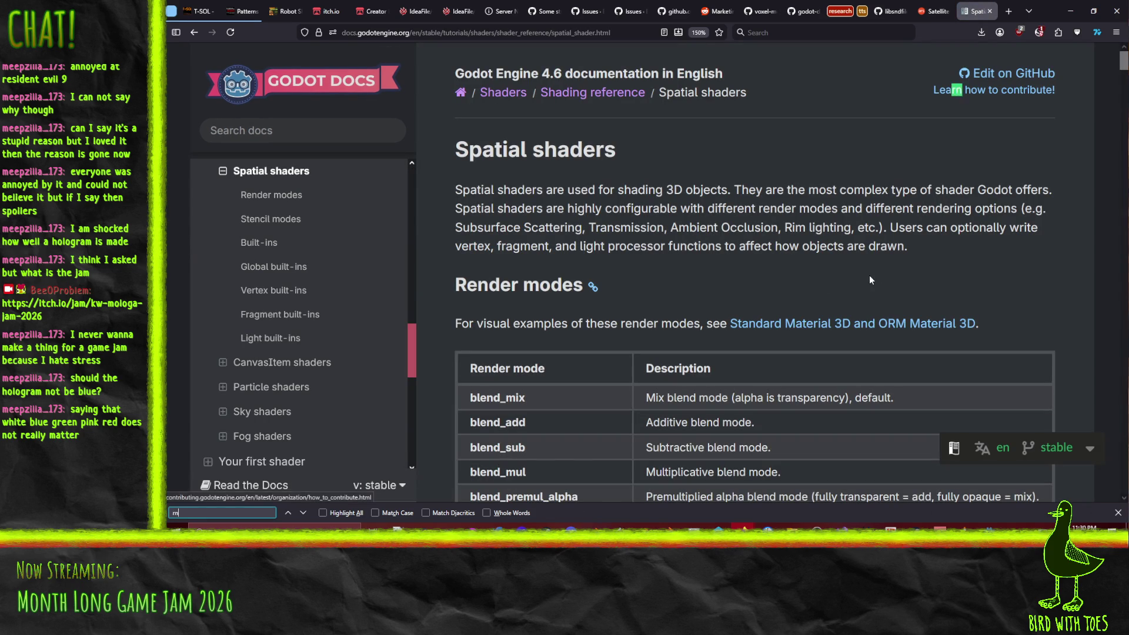
pyautogui.press('BackSpace')
pyautogui.press('BackSpace')
pyautogui.press('BackSpace')
pyautogui.scroll(-5, 869, 280)
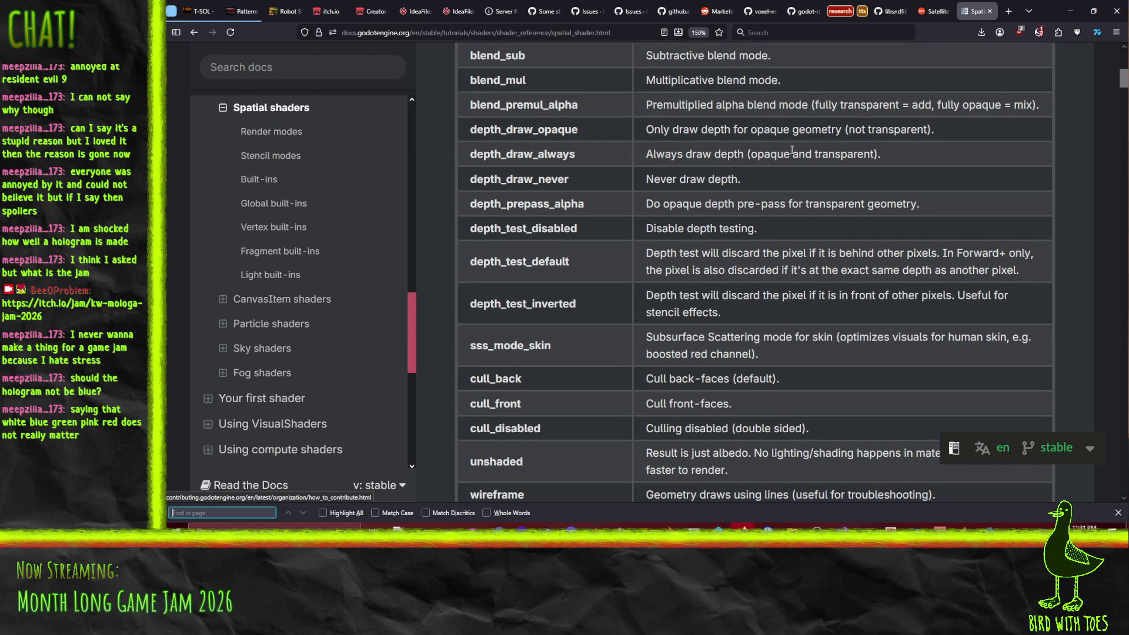
pyautogui.scroll(-6, 841, 304)
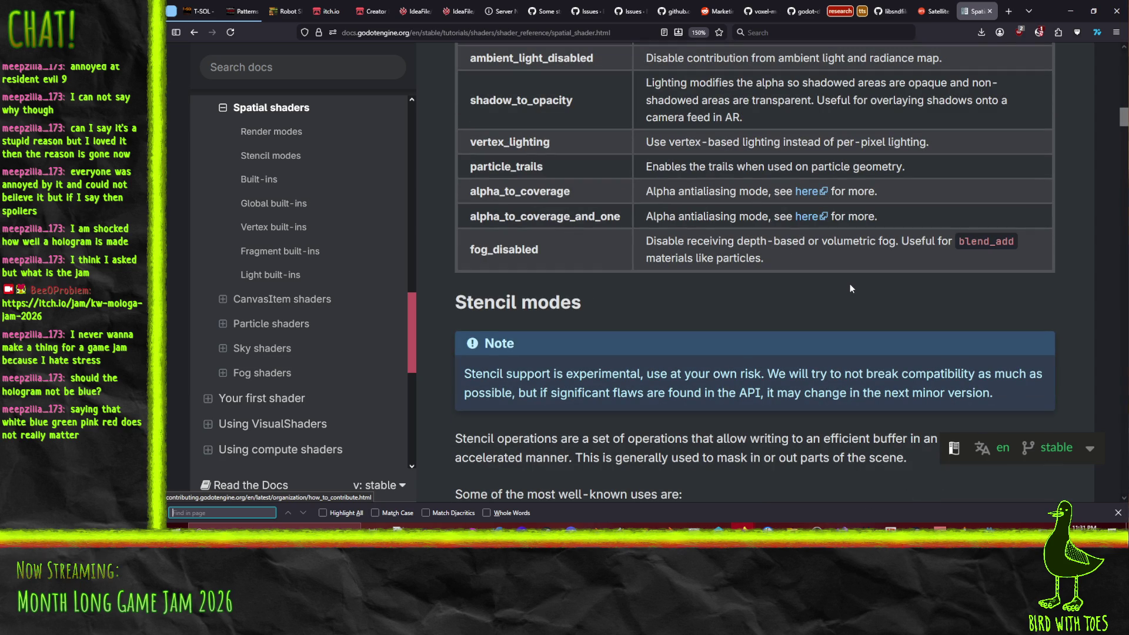
pyautogui.scroll(-8, 680, 283)
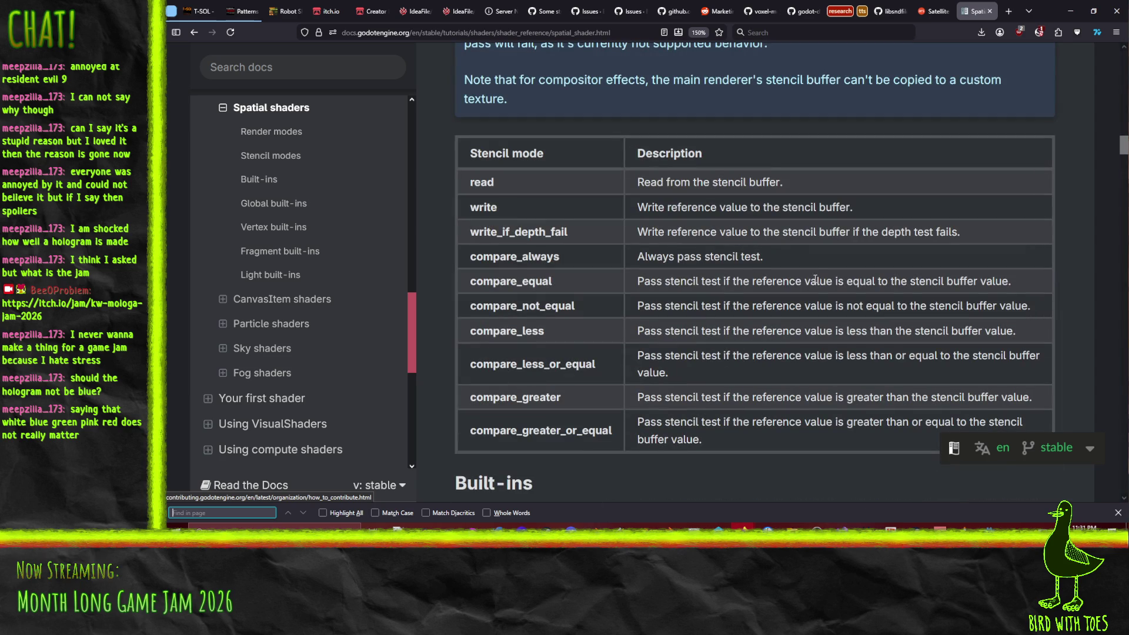
pyautogui.scroll(-10, 814, 288)
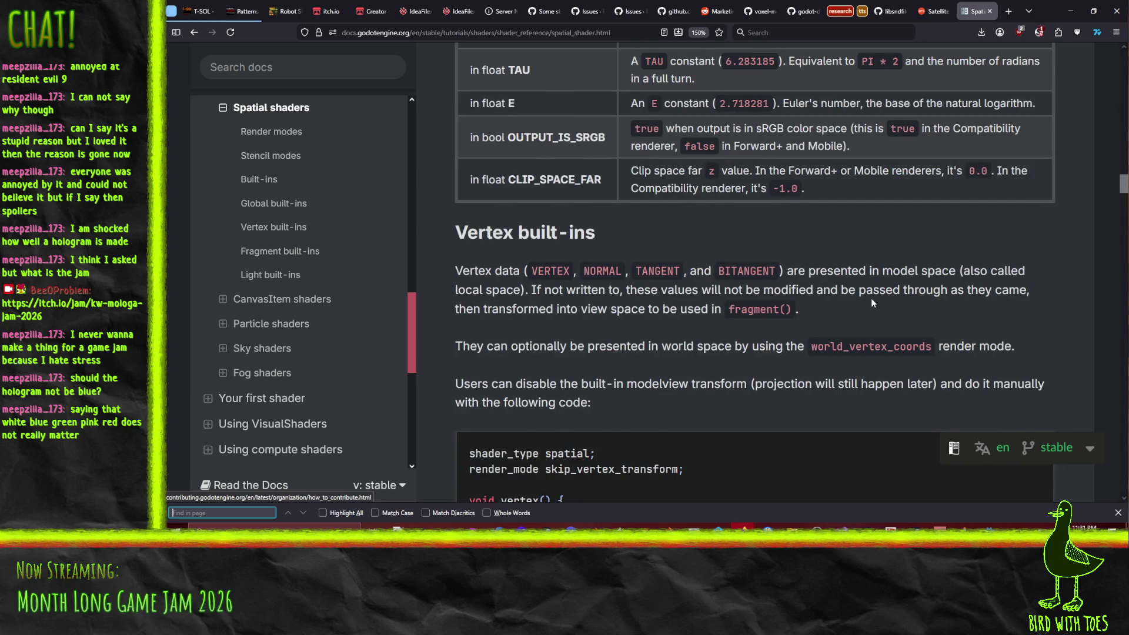
pyautogui.scroll(-5, 870, 298)
pyautogui.scroll(8, 824, 306)
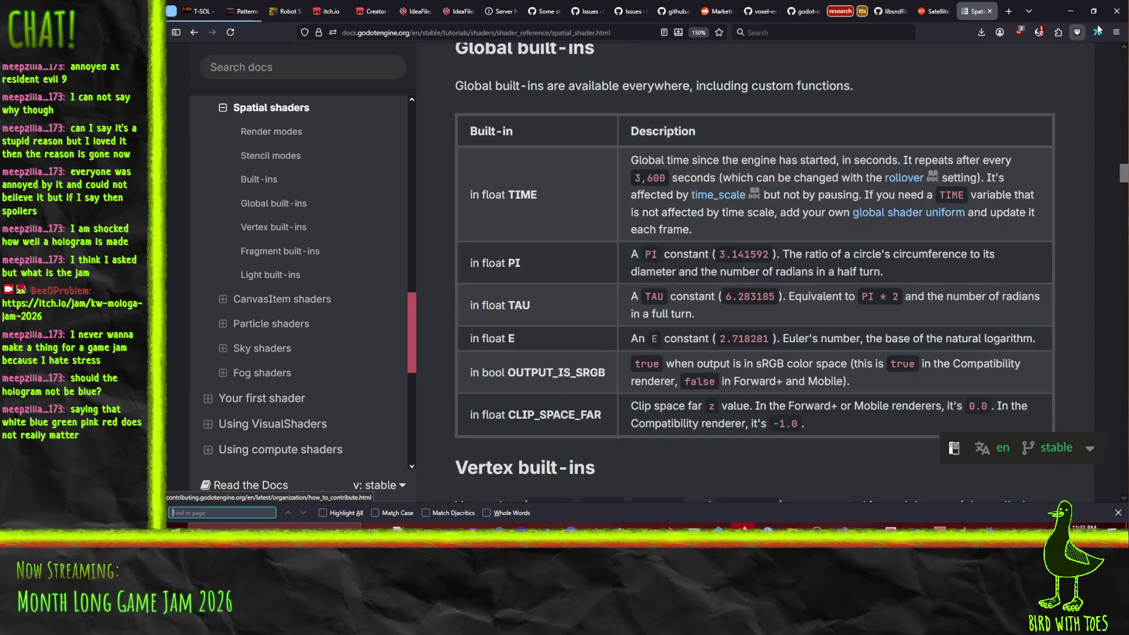
pyautogui.click(1070, 10)
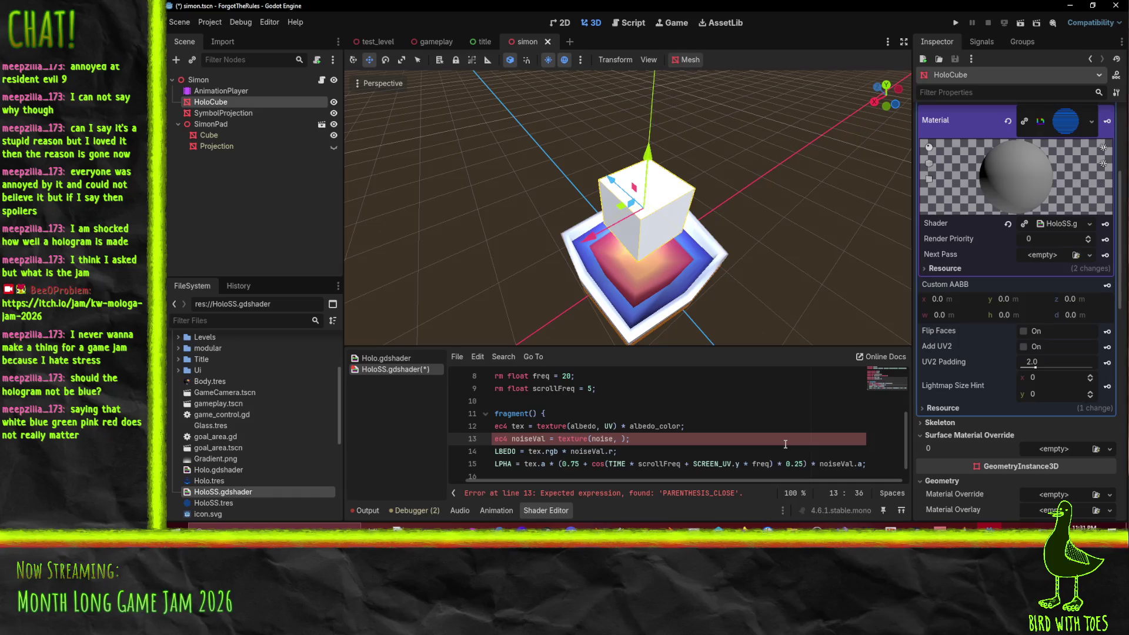
# Step: Rewrite line 13's noise lookup as texture(noise, vec2(TIME, sin(TIME)))
pyautogui.write('vect')
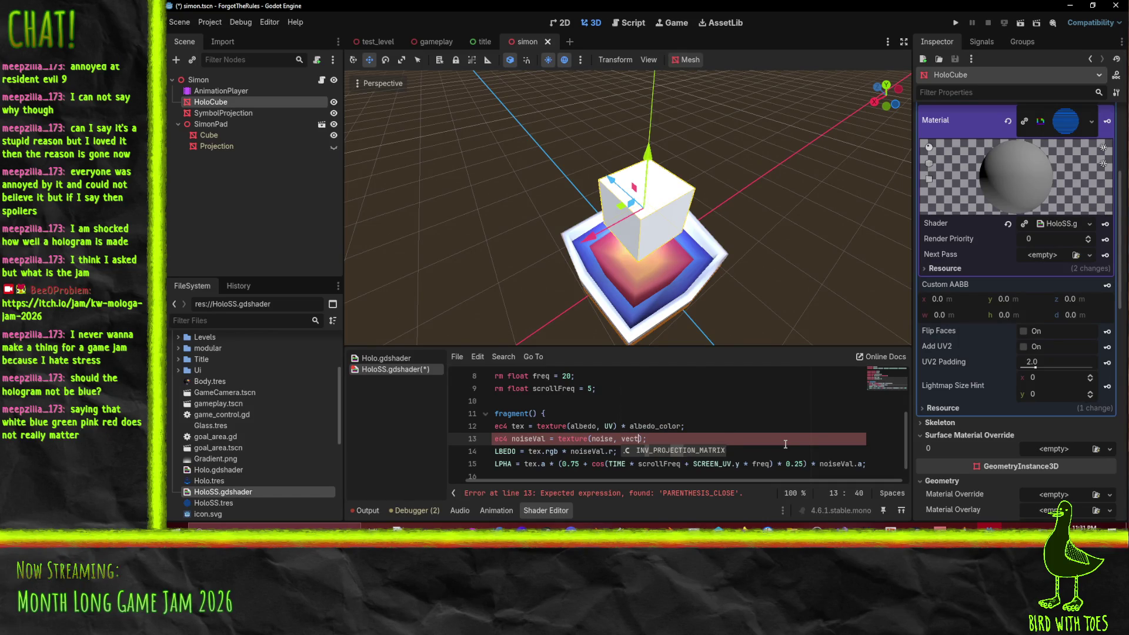
pyautogui.write('3')
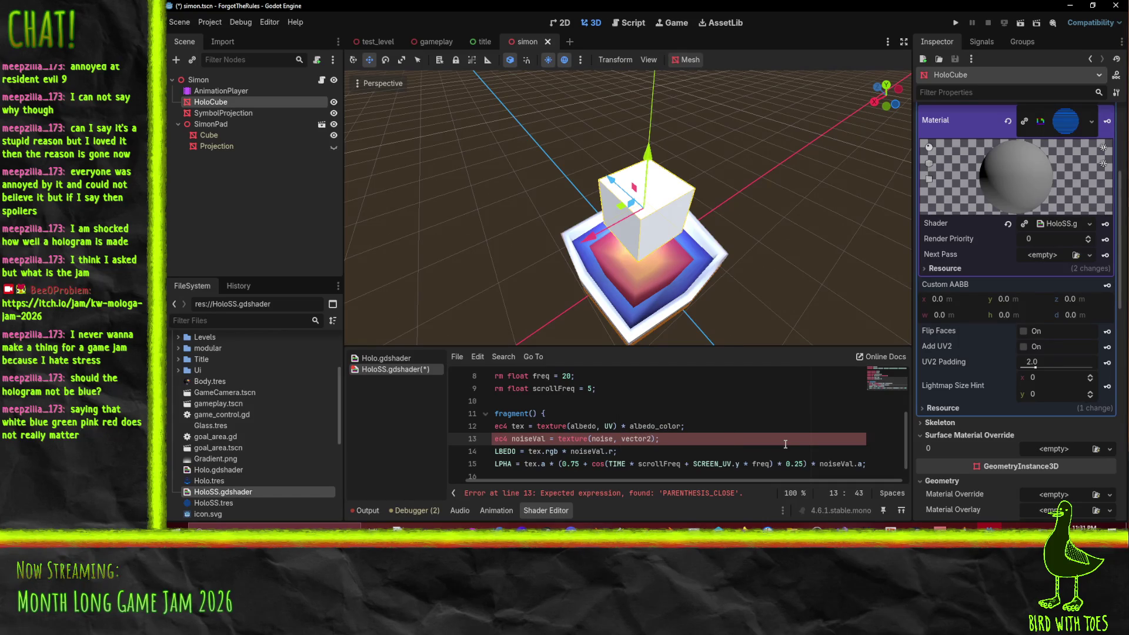
pyautogui.write('(TIME')
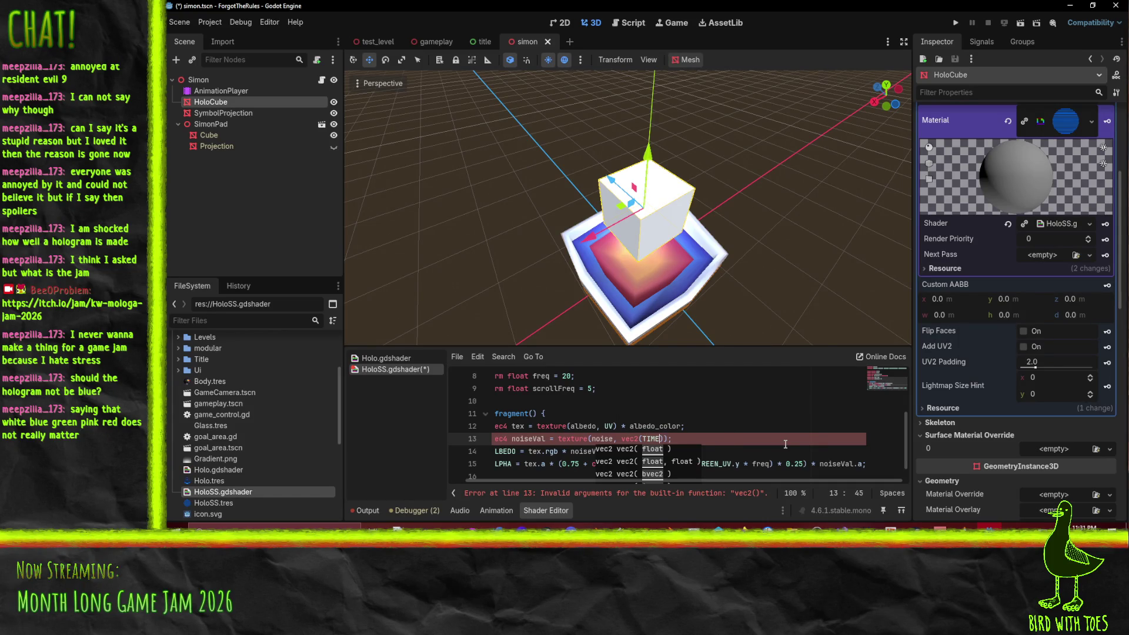
pyautogui.write(', ')
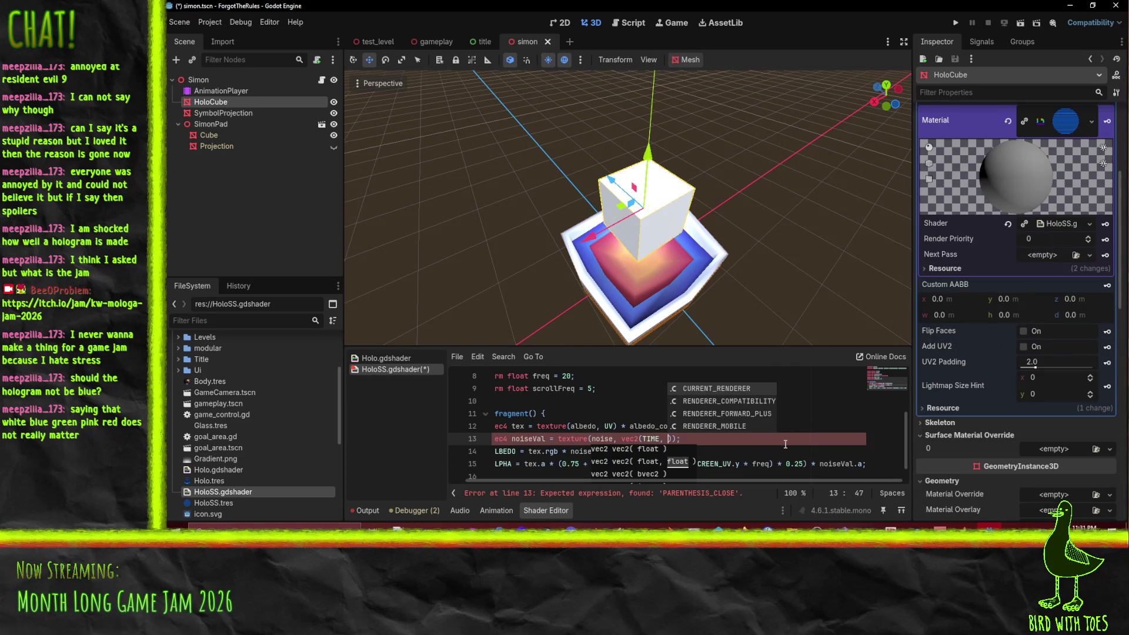
pyautogui.write('-TIME')
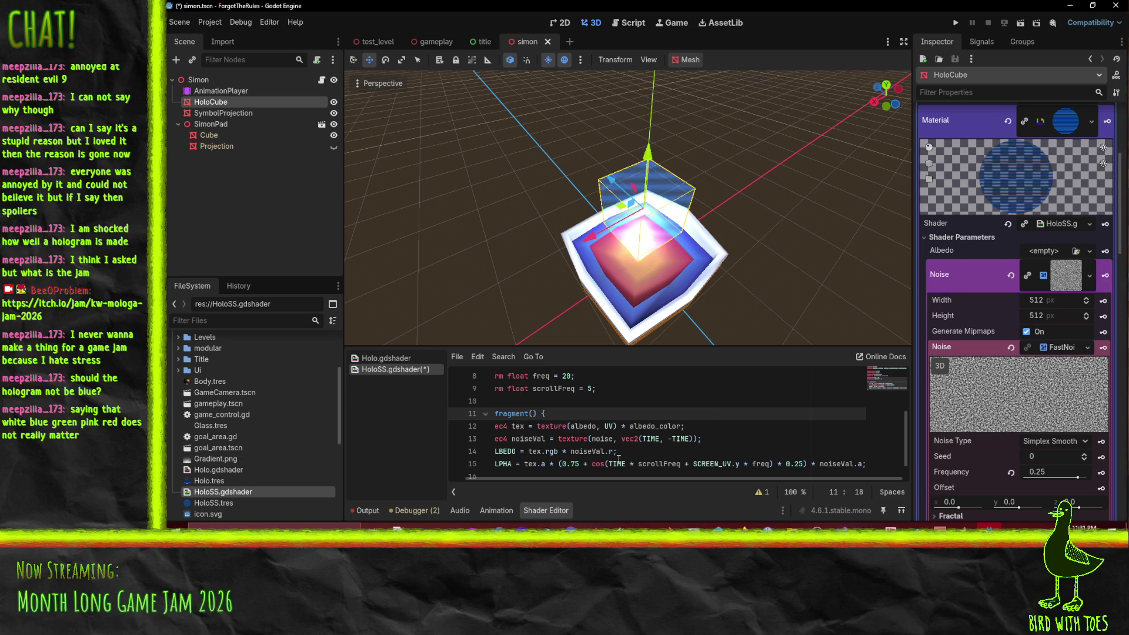
pyautogui.click(670, 439)
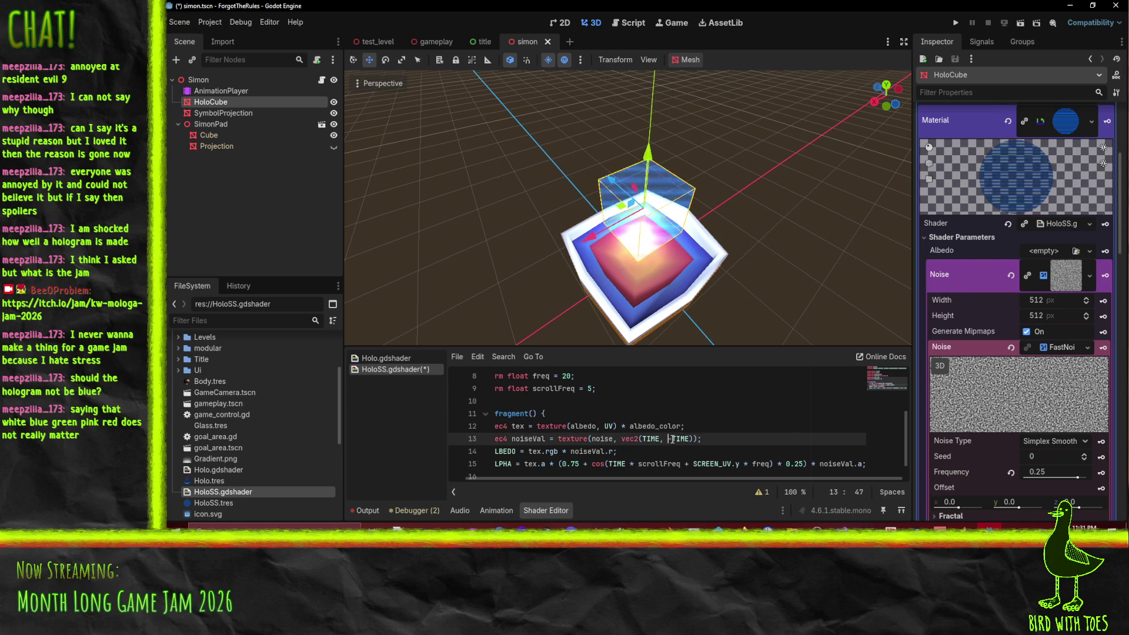
pyautogui.write('sin(')
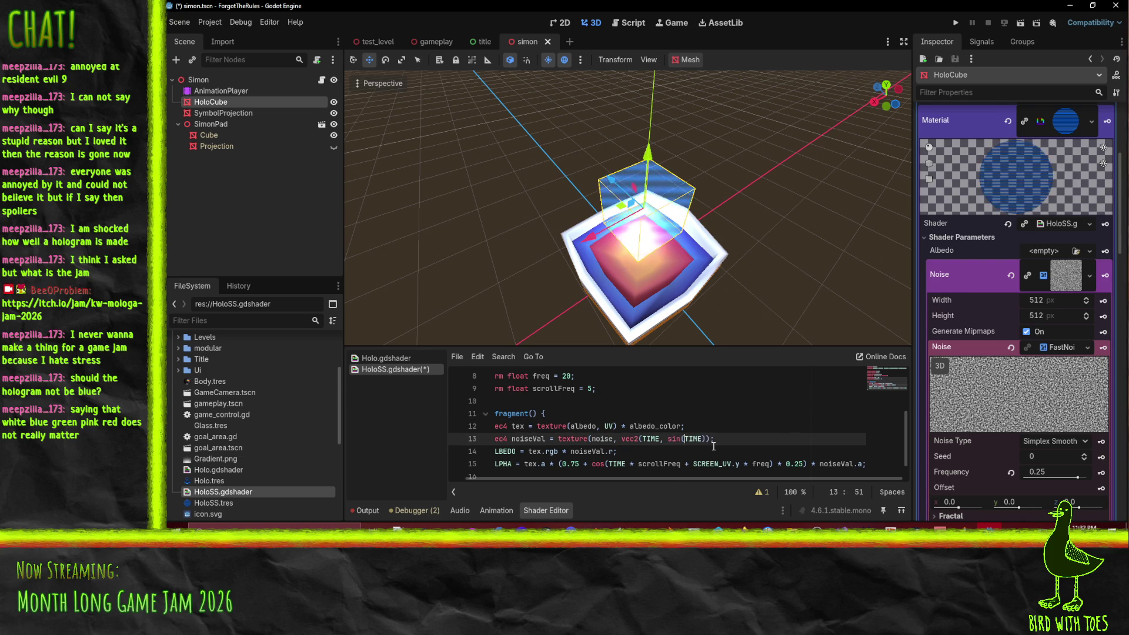
pyautogui.press('Right')
pyautogui.press('Right')
pyautogui.press('Right')
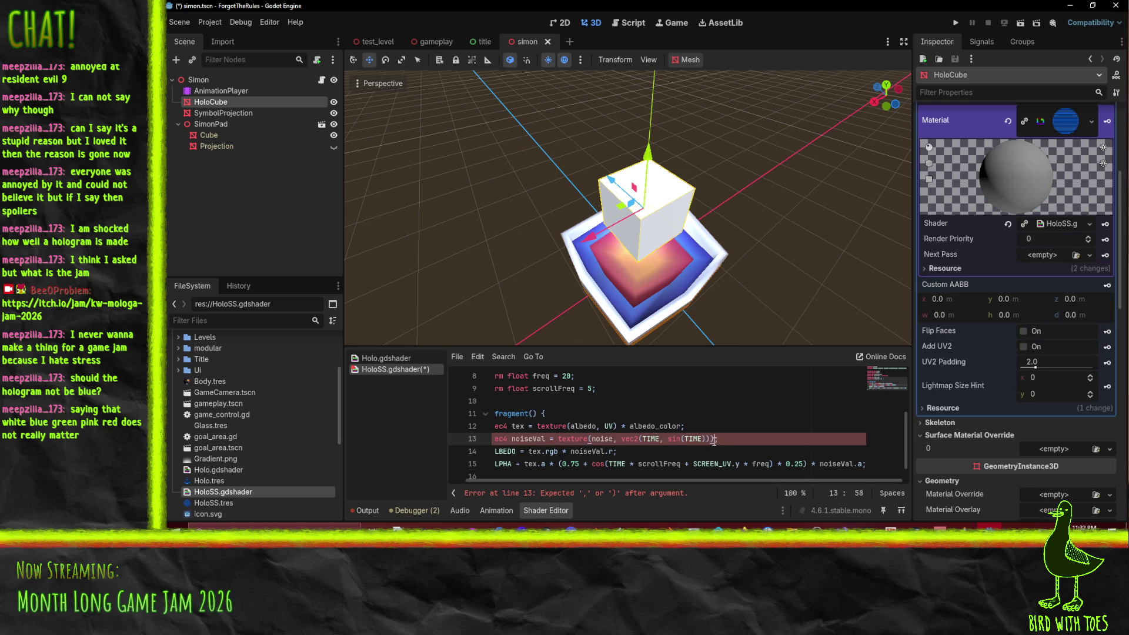
pyautogui.press('Up')
pyautogui.press('Up')
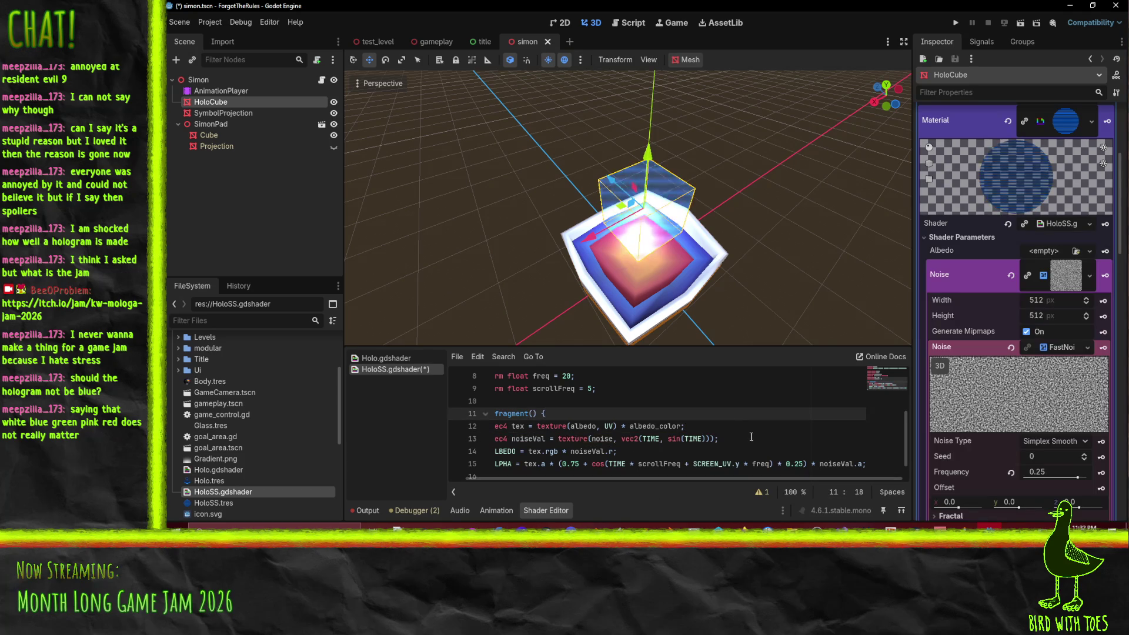
# Step: Wrap the first TIME argument of the noise offset on line 13 in cos()
pyautogui.scroll(5, 707, 240)
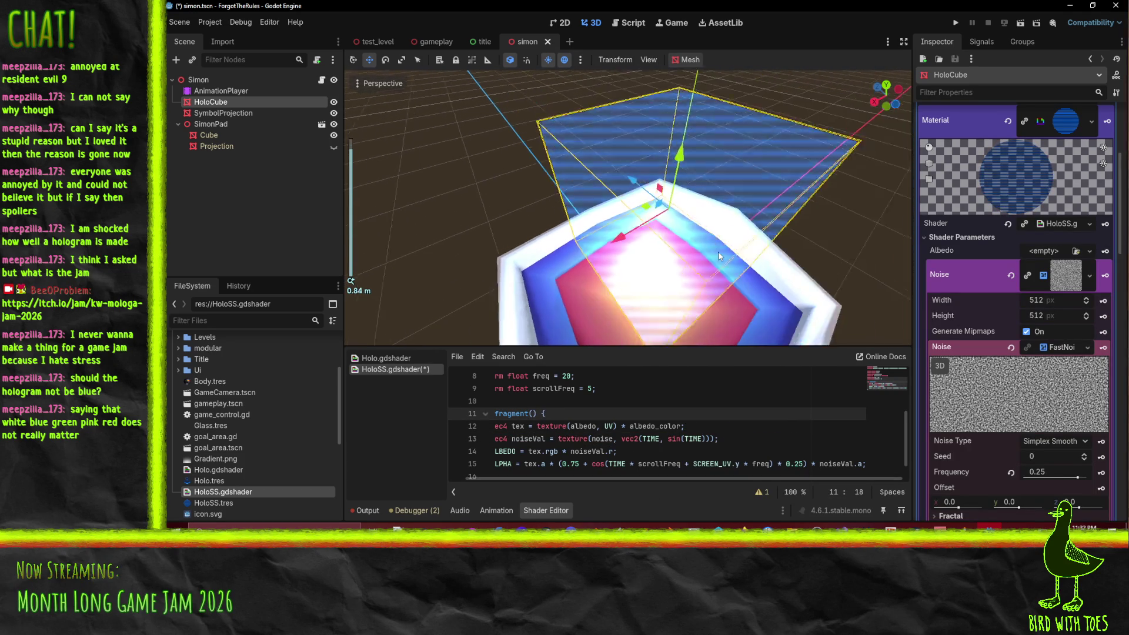
pyautogui.scroll(-3, 718, 251)
pyautogui.doubleClick(674, 438)
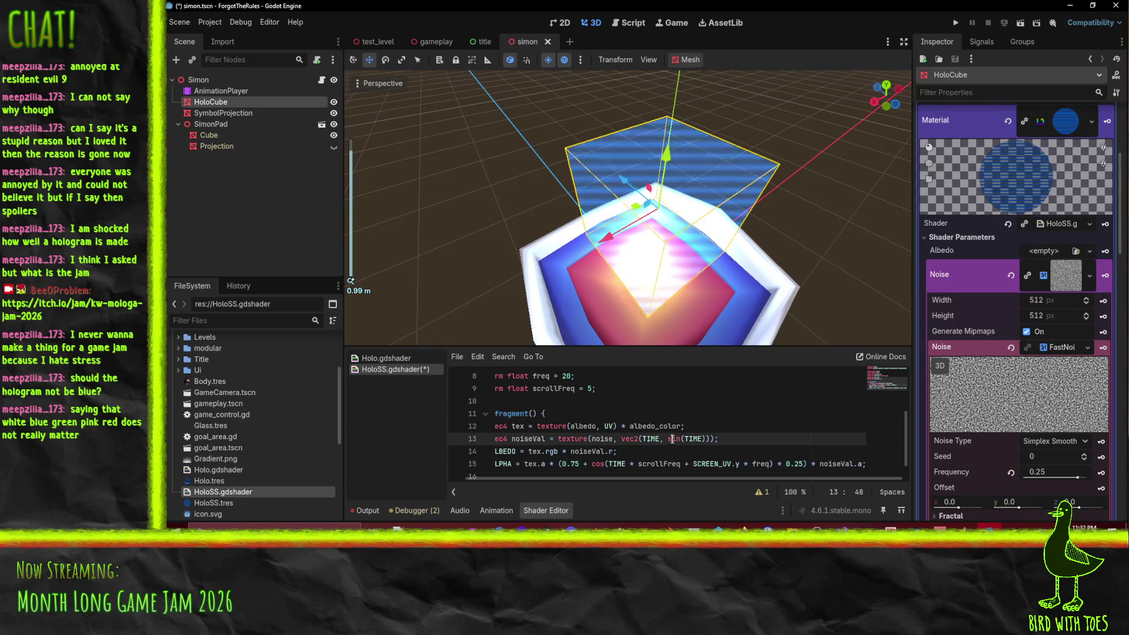
pyautogui.click(645, 439)
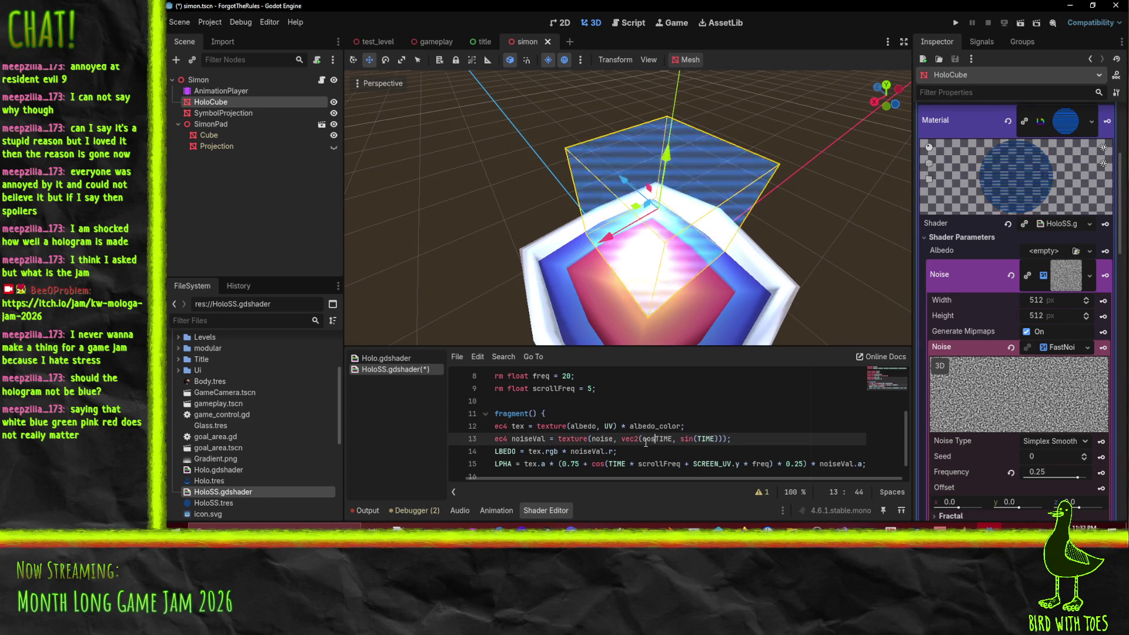
pyautogui.write('cos(')
pyautogui.hotkey('ctrl', 'Right')
pyautogui.write(')')
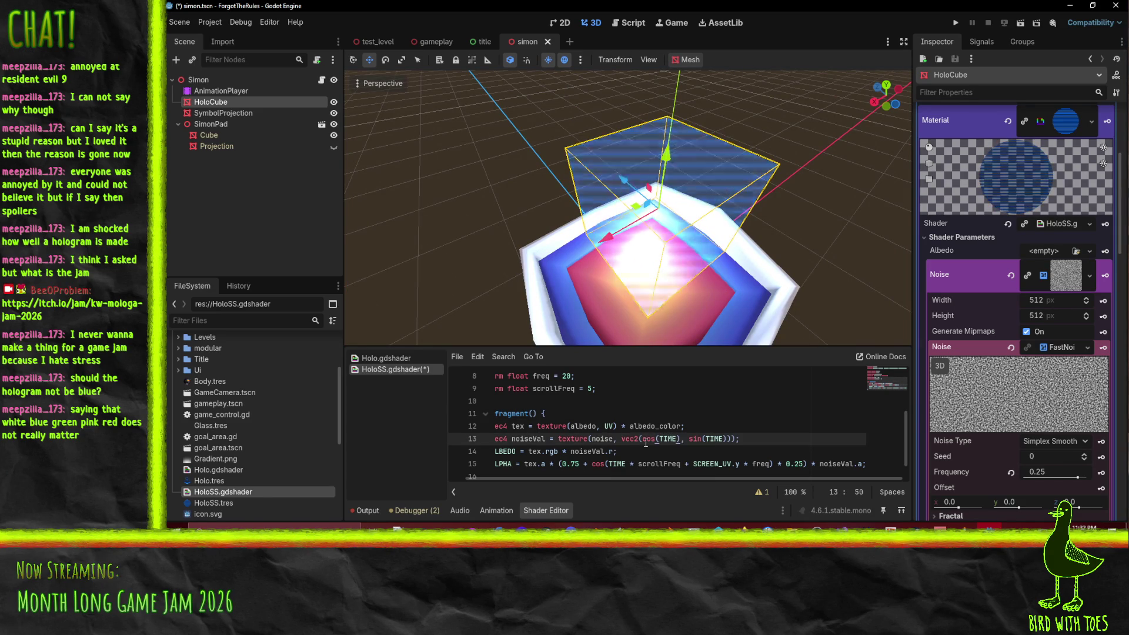
pyautogui.click(674, 416)
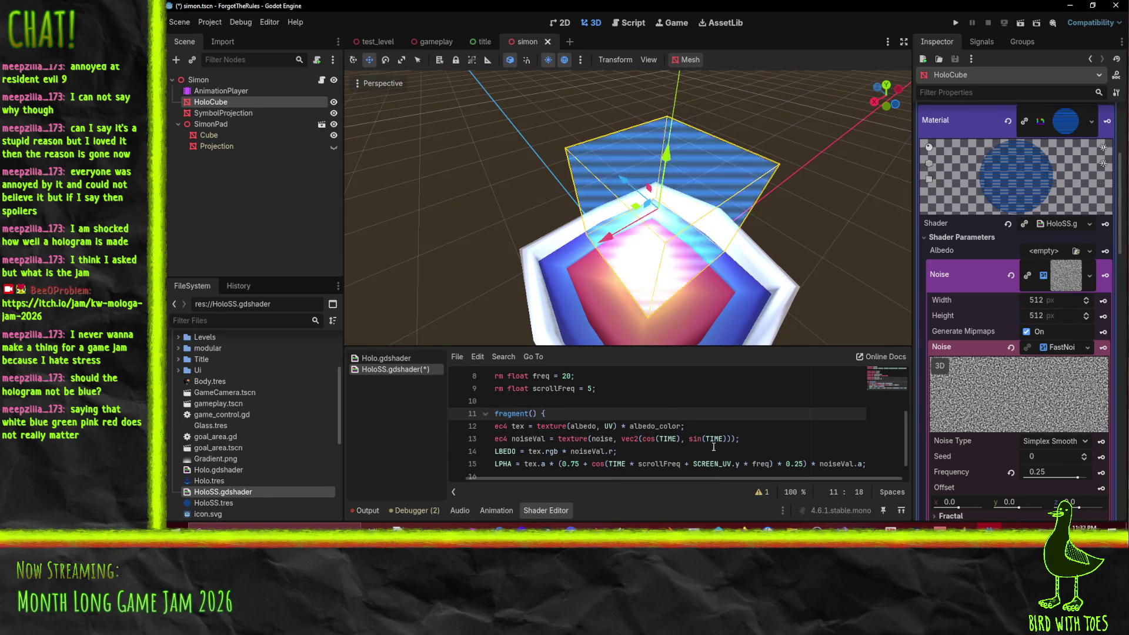
pyautogui.click(691, 440)
pyautogui.scroll(-2, 691, 441)
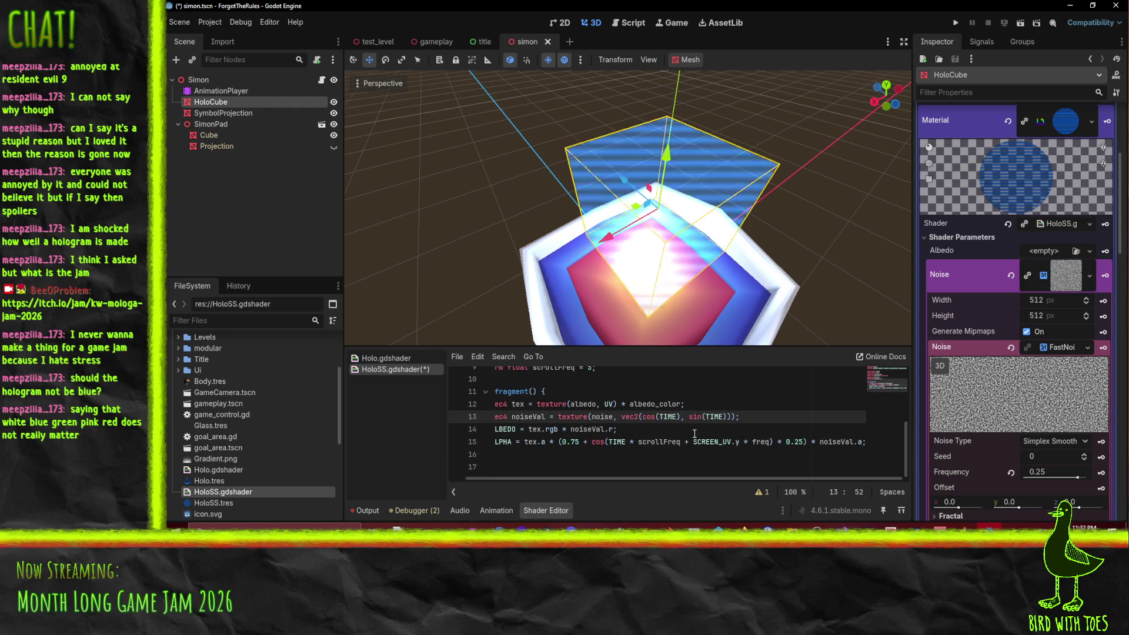
pyautogui.scroll(-5, 718, 299)
pyautogui.scroll(4, 718, 298)
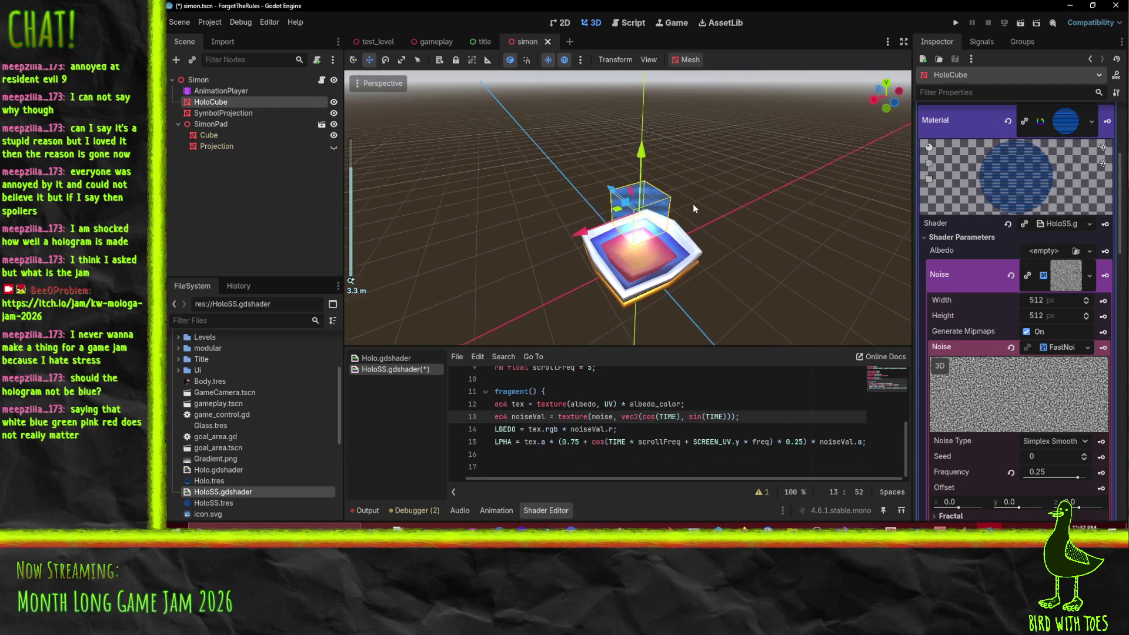
# Step: Put SCREEN_UV + before the vec2 so line 13 samples SCREEN_UV + vec2(cos(TIME), sin(TIME))
pyautogui.click(641, 416)
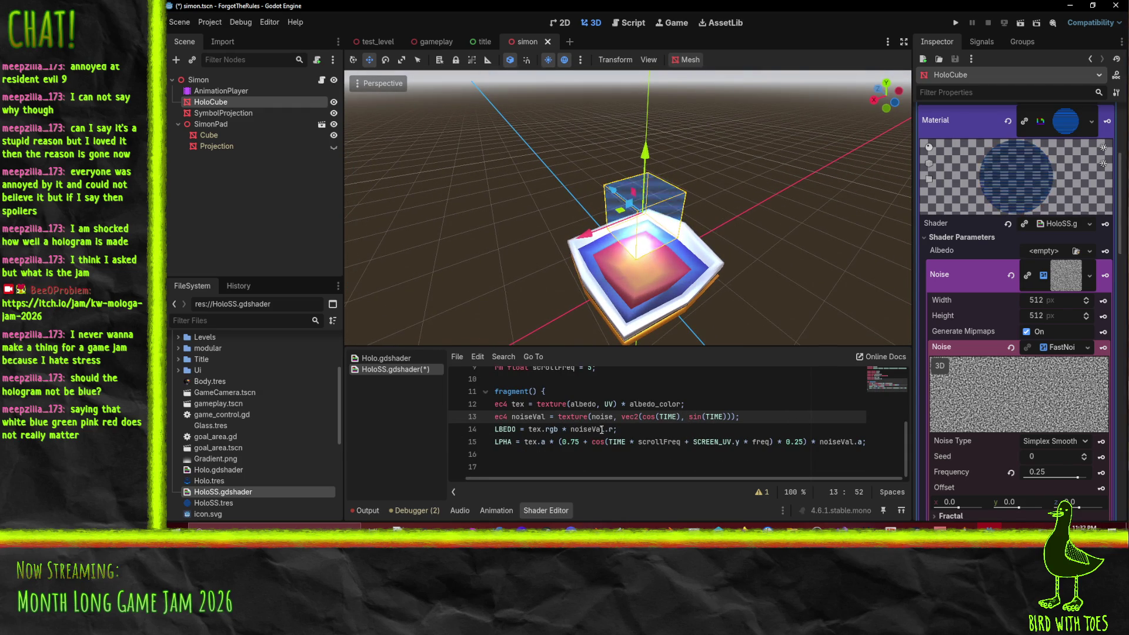
pyautogui.doubleClick(649, 416)
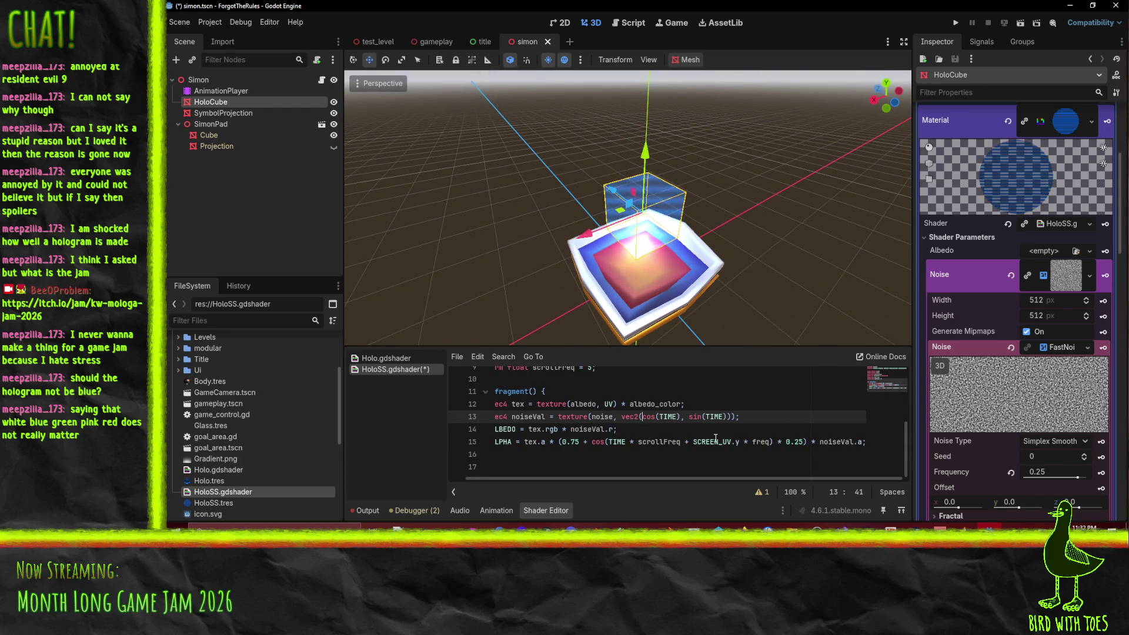
pyautogui.write('SCREEN_UV ')
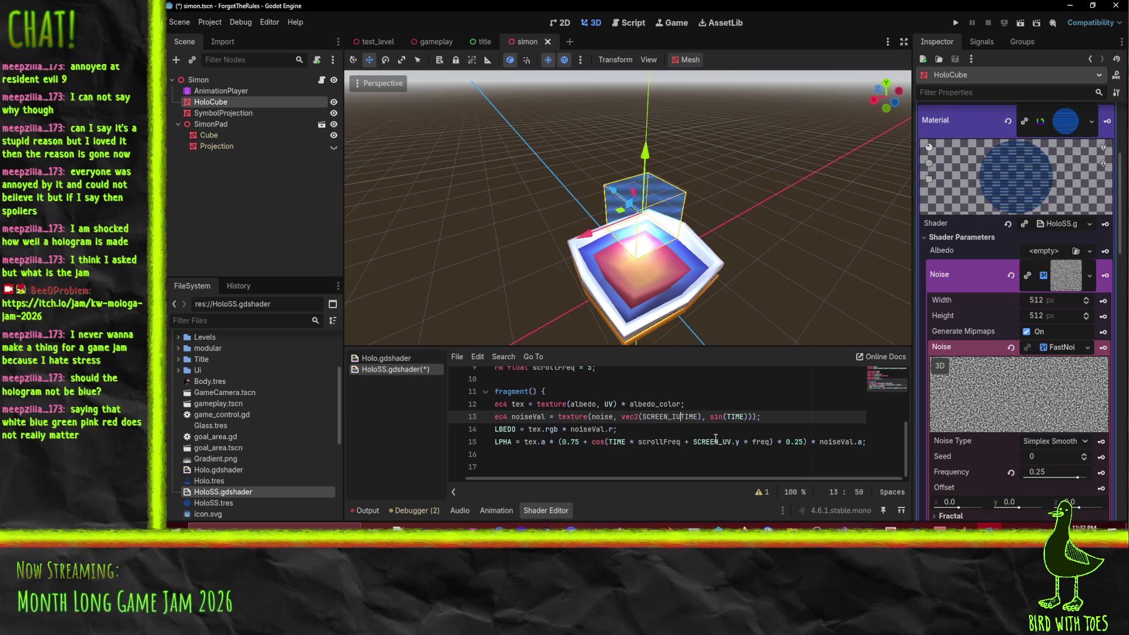
pyautogui.write('+')
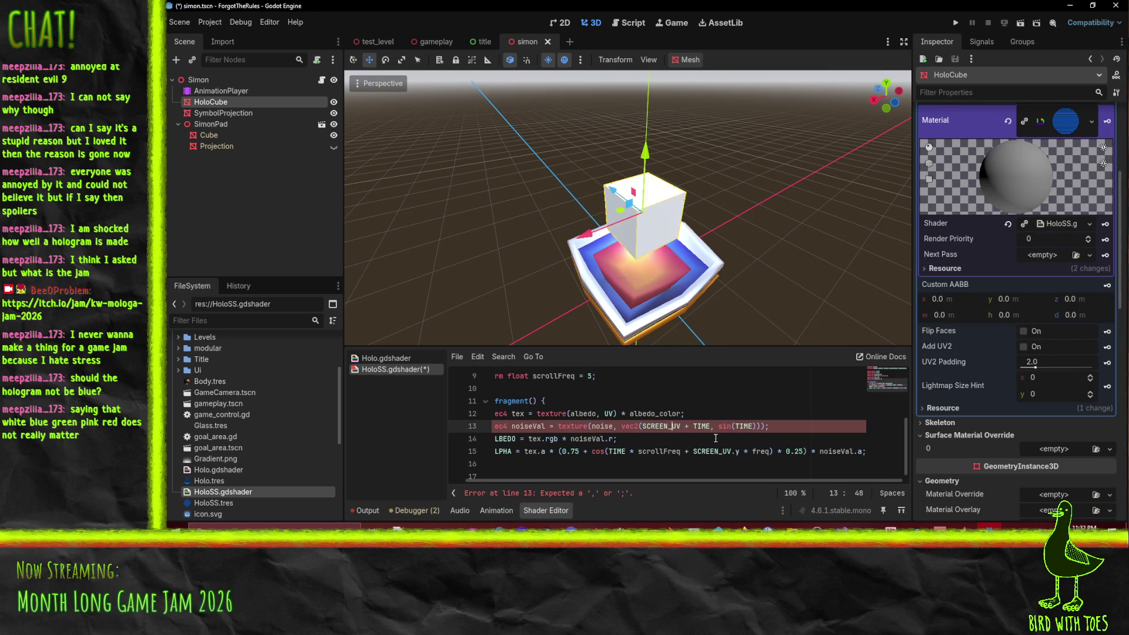
pyautogui.press('Right')
pyautogui.press('Right')
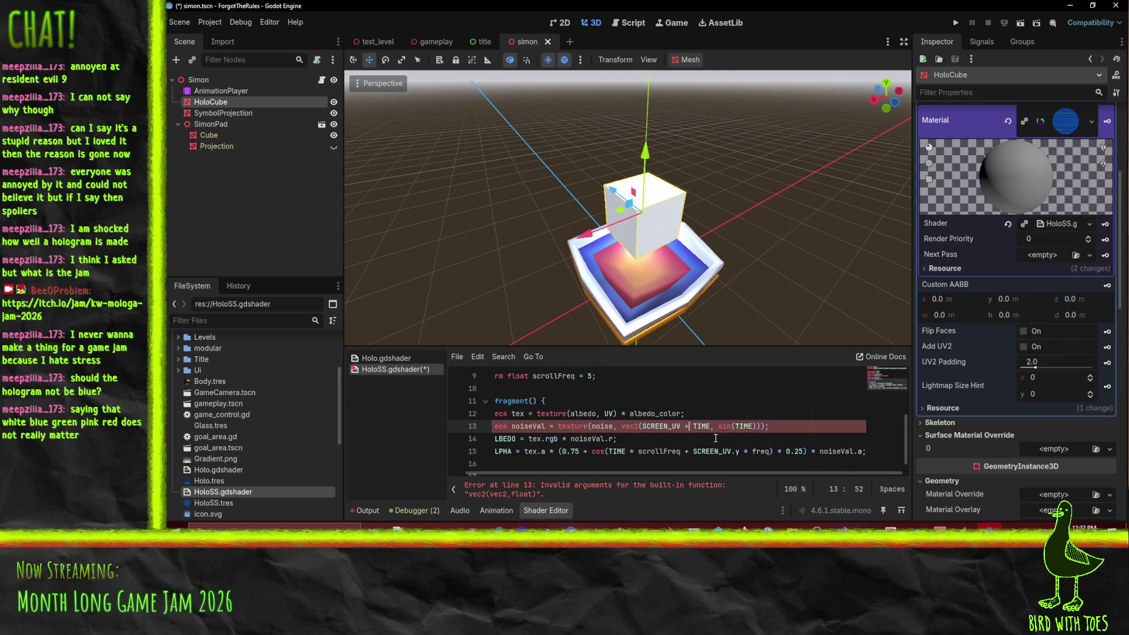
pyautogui.hotkey('shift', 'Left')
pyautogui.hotkey('shift', 'Left')
pyautogui.hotkey('shift', 'Left')
pyautogui.press('BackSpace')
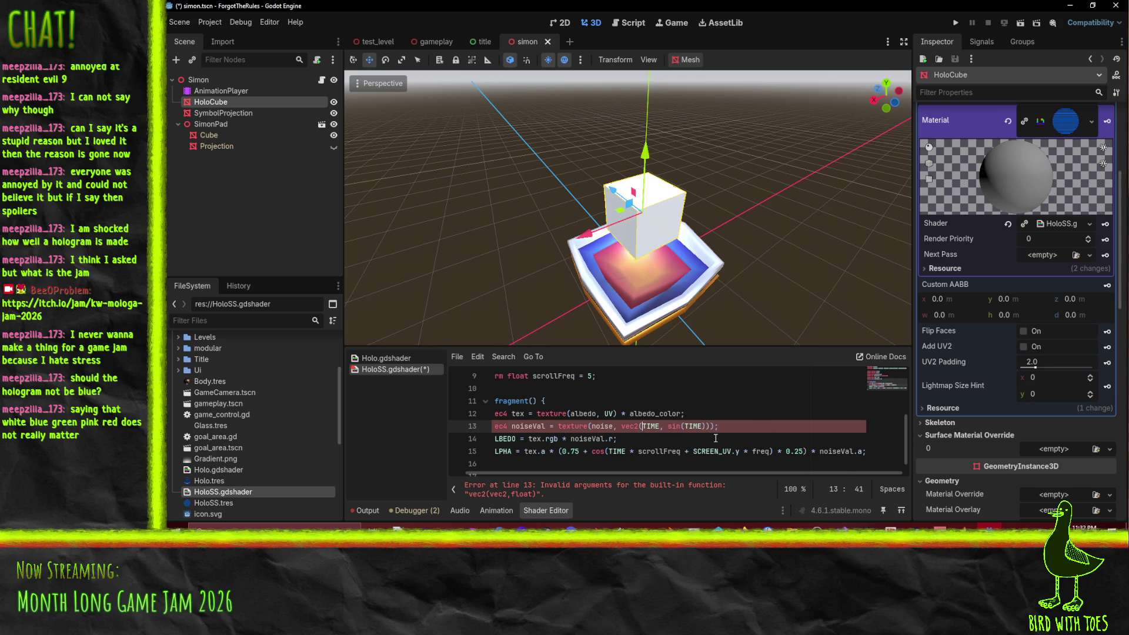
pyautogui.hotkey('ctrl', 'z')
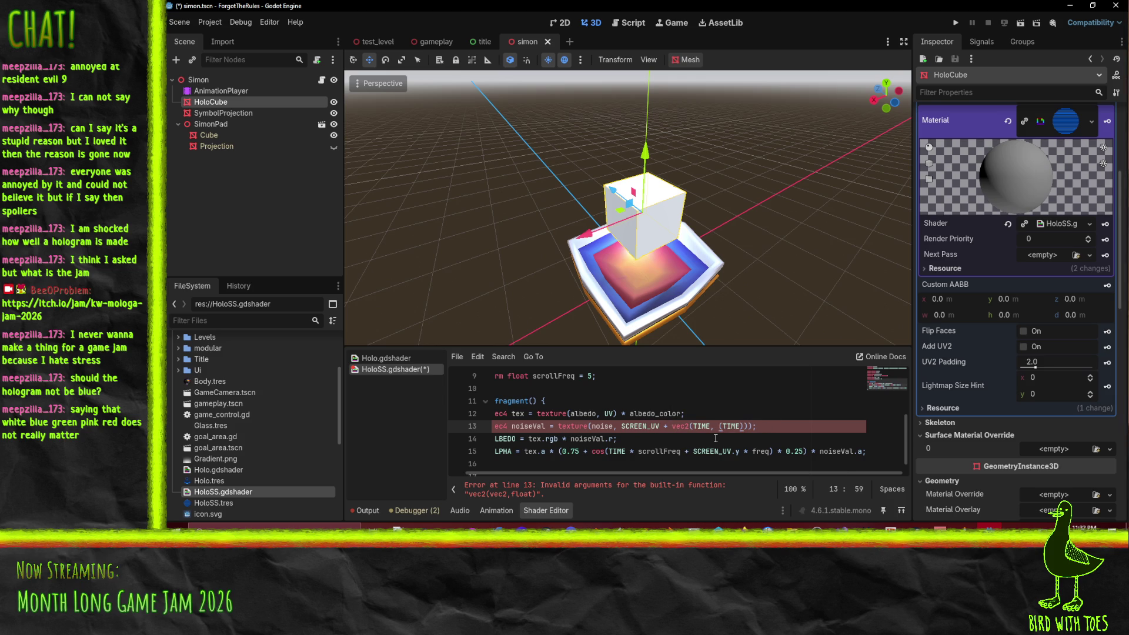
pyautogui.press('Up')
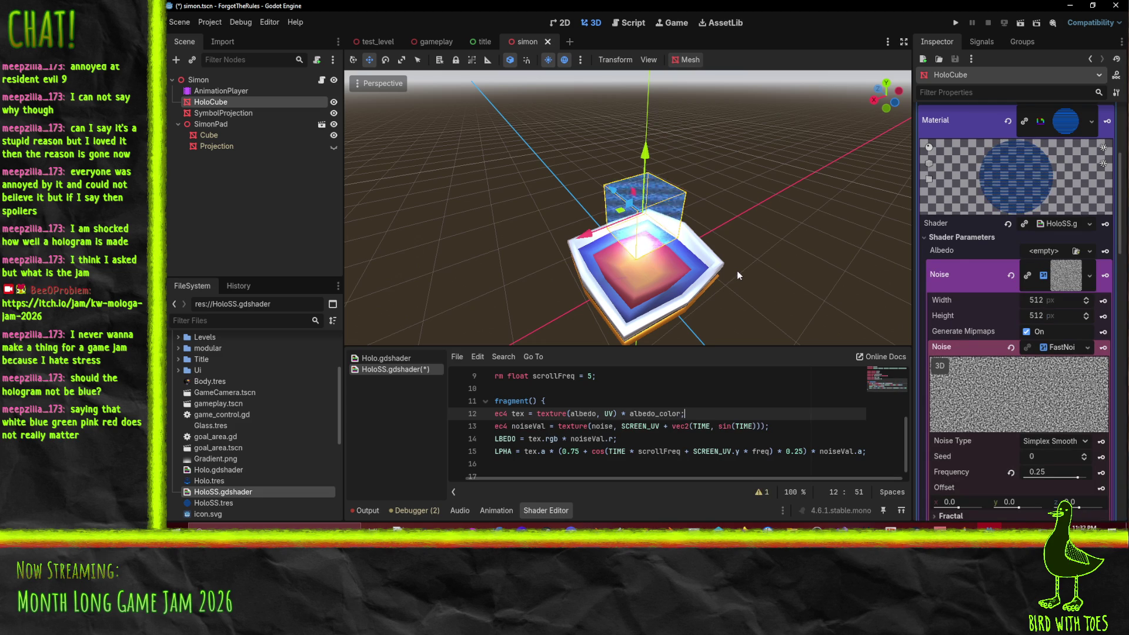
pyautogui.click(694, 425)
pyautogui.write('cos(')
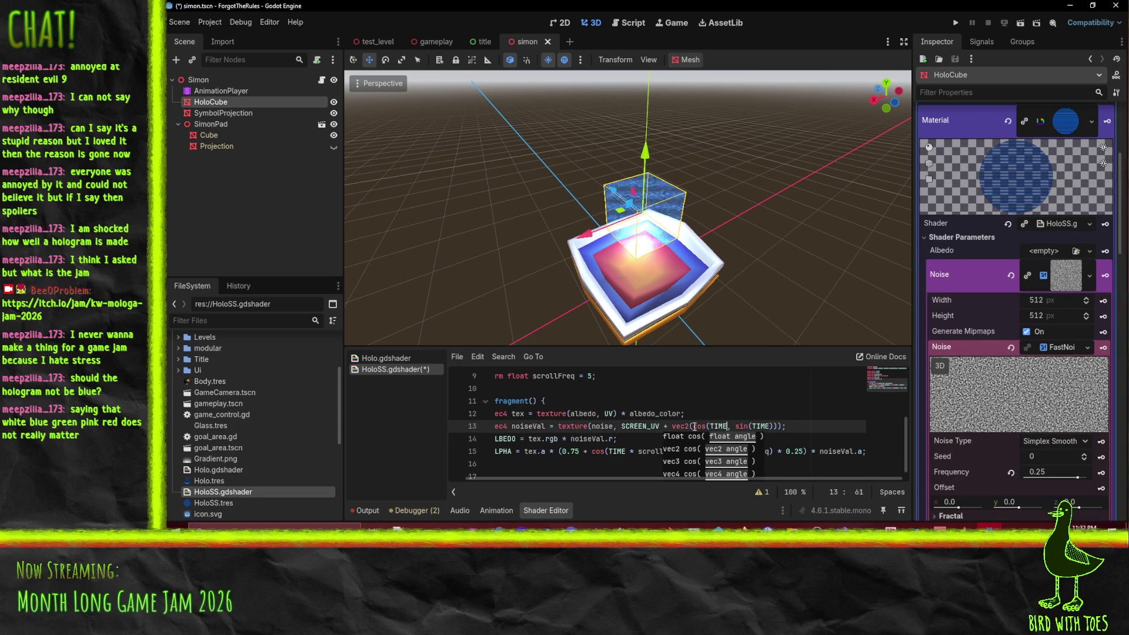
pyautogui.click(729, 426)
pyautogui.write(')')
pyautogui.click(735, 405)
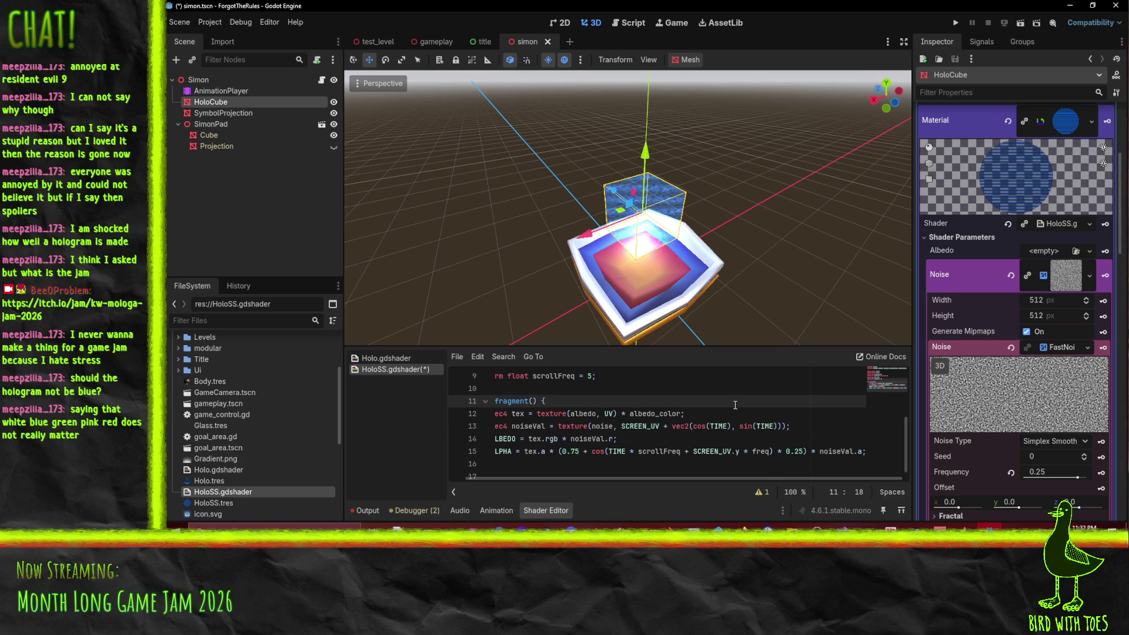
pyautogui.scroll(8, 708, 248)
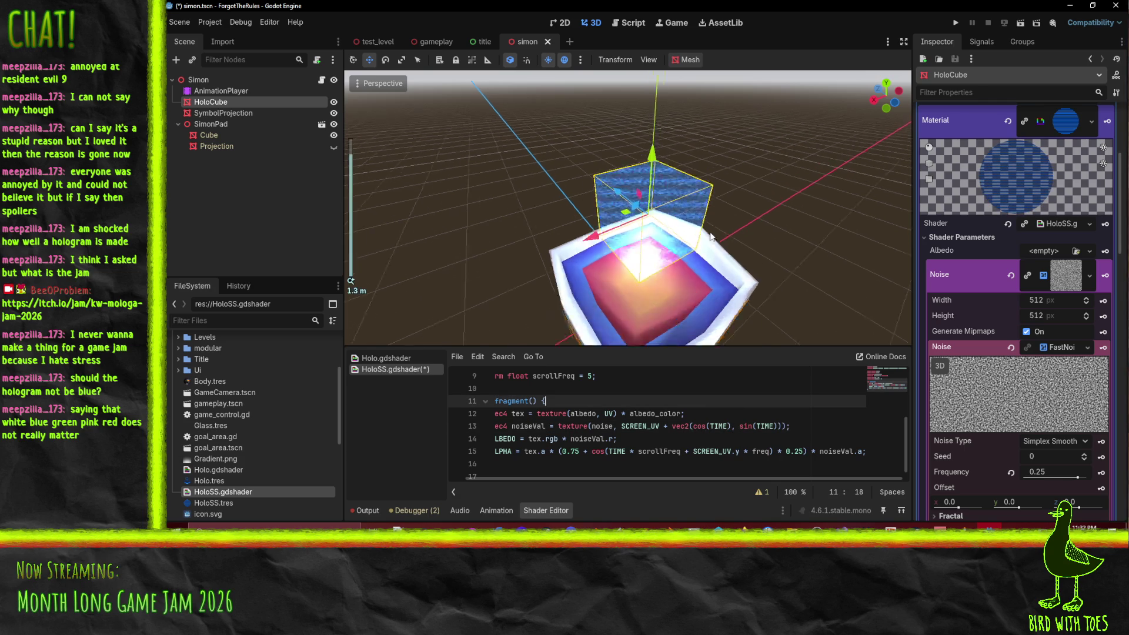
pyautogui.scroll(-10, 708, 248)
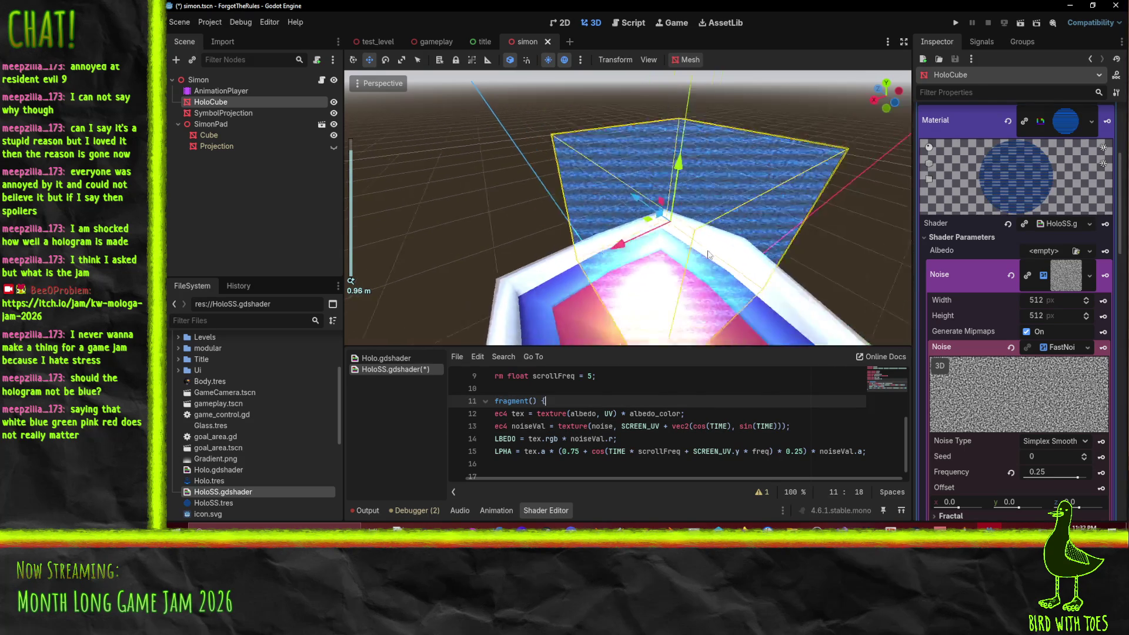
pyautogui.scroll(2, 685, 261)
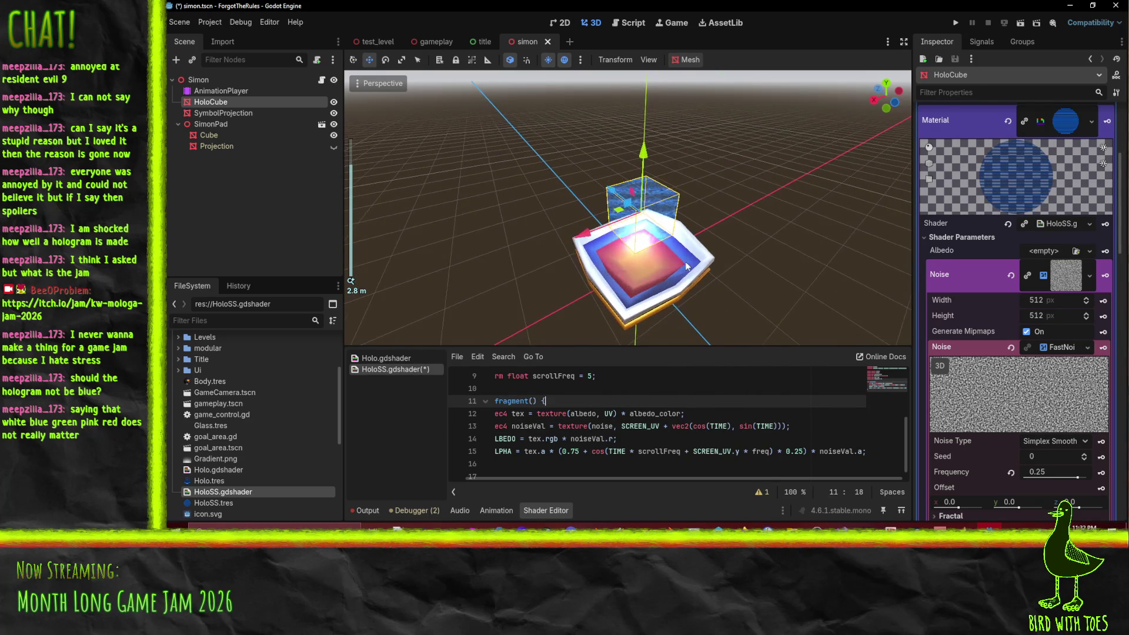
# Step: Try plain UV instead of SCREEN_UV on line 13, then restore SCREEN_UV
pyautogui.click(650, 425)
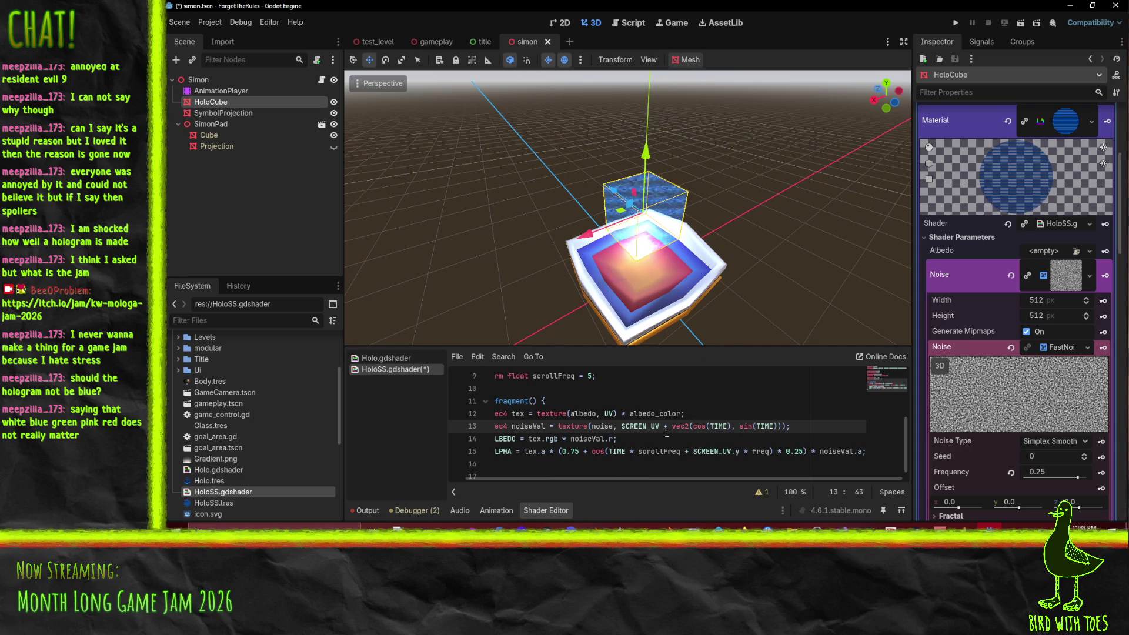
pyautogui.hotkey('ctrl', 'BackSpace')
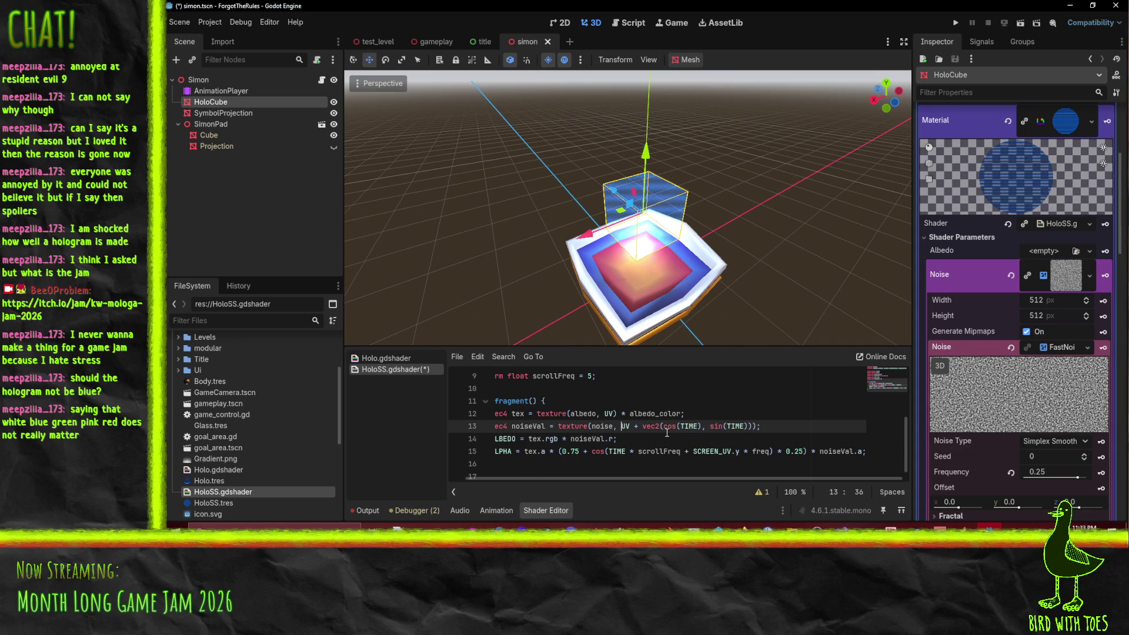
pyautogui.scroll(5, 669, 262)
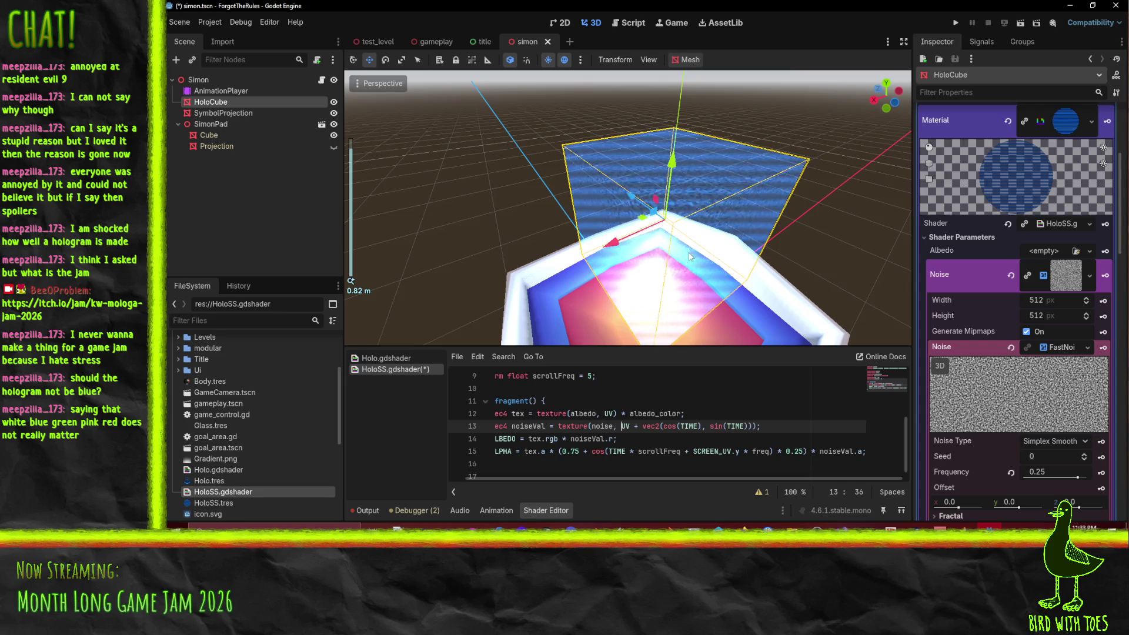
pyautogui.click(651, 413)
pyautogui.hotkey('ctrl', 'z')
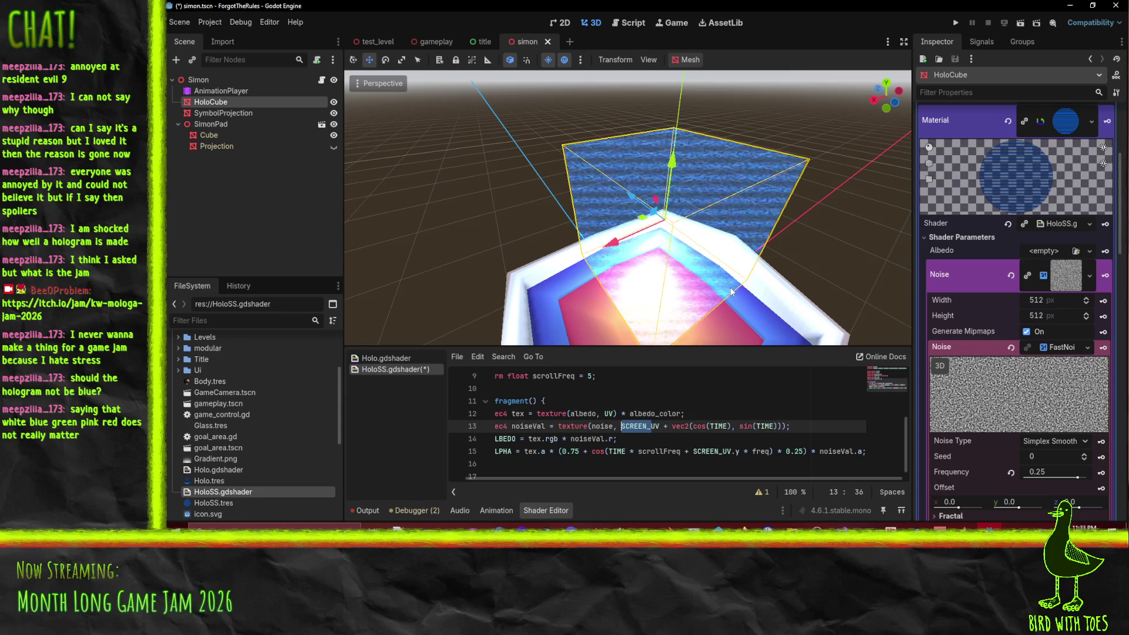
pyautogui.scroll(-5, 731, 286)
# Step: Try noiseVal.rgb on line 14, revert to noiseVal.r, and save the scene and shader
pyautogui.click(734, 425)
pyautogui.write(',')
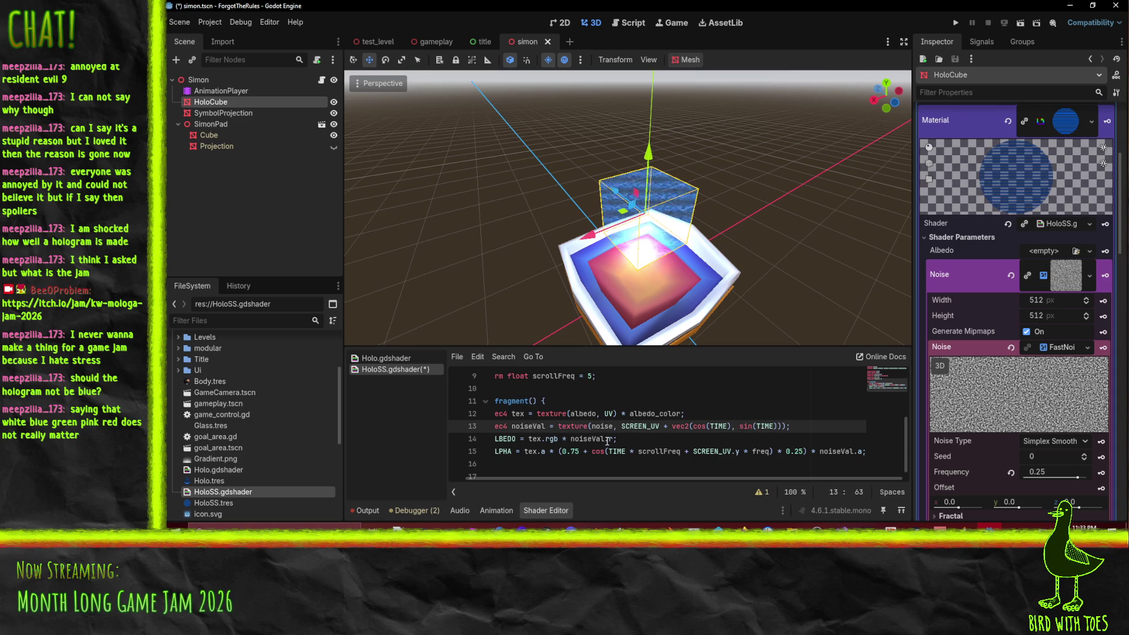
pyautogui.click(610, 439)
pyautogui.write('gb')
pyautogui.press('Up')
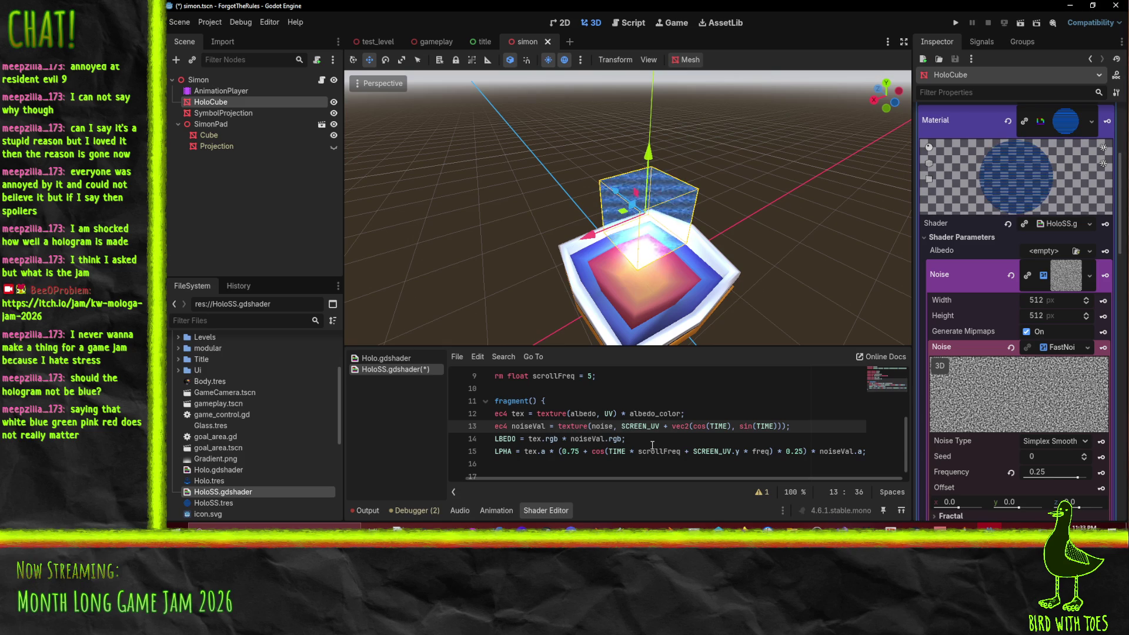
pyautogui.hotkey('ctrl', 'z')
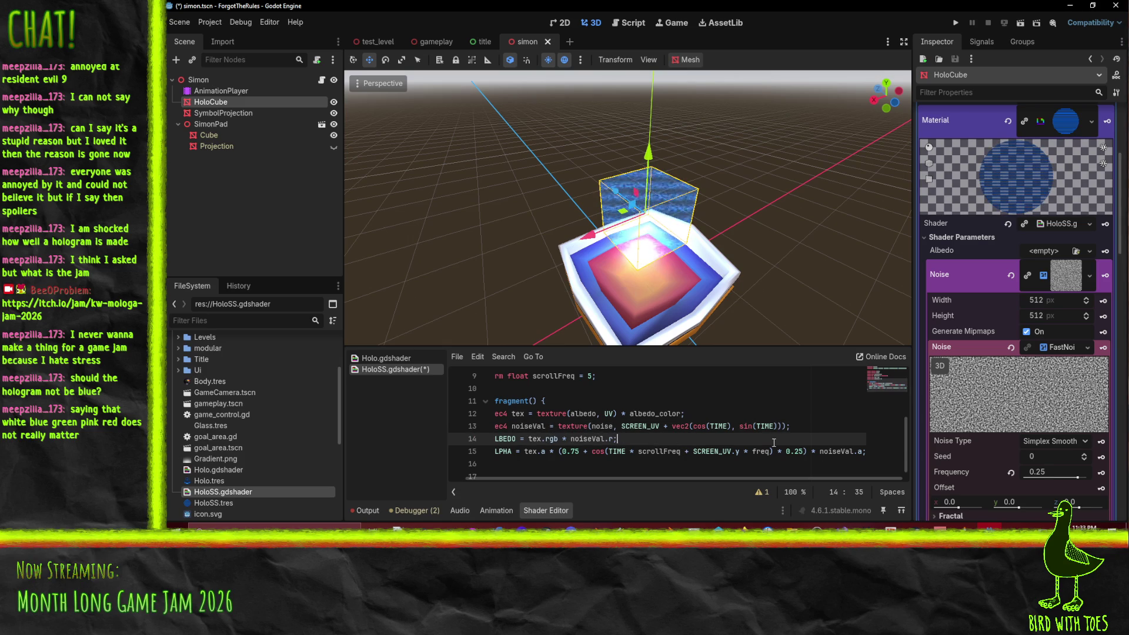
pyautogui.hotkey('ctrl', 's')
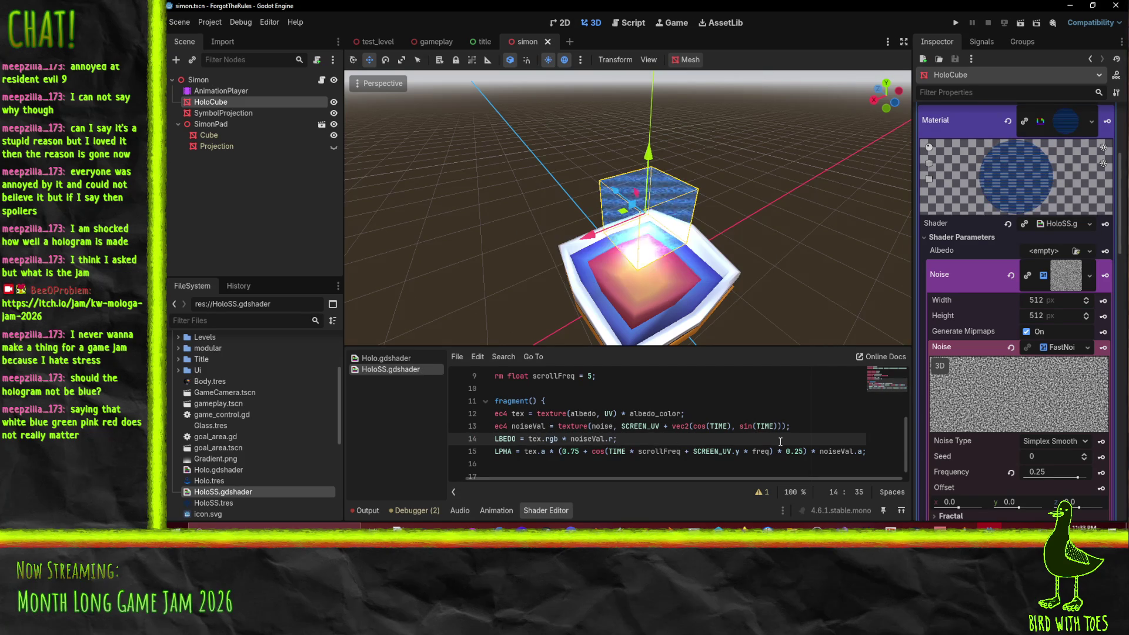
pyautogui.scroll(-5, 1050, 395)
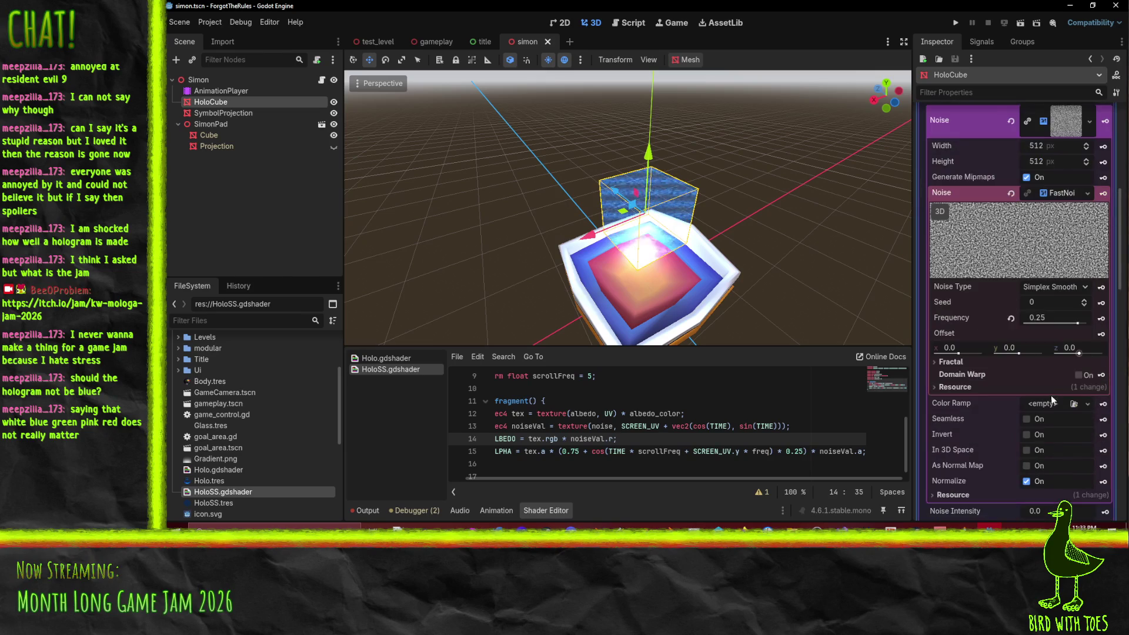
# Step: Cycle the FastNoiseLite noise type through Cellular and Simplex, then Value
pyautogui.click(1081, 288)
pyautogui.click(1057, 330)
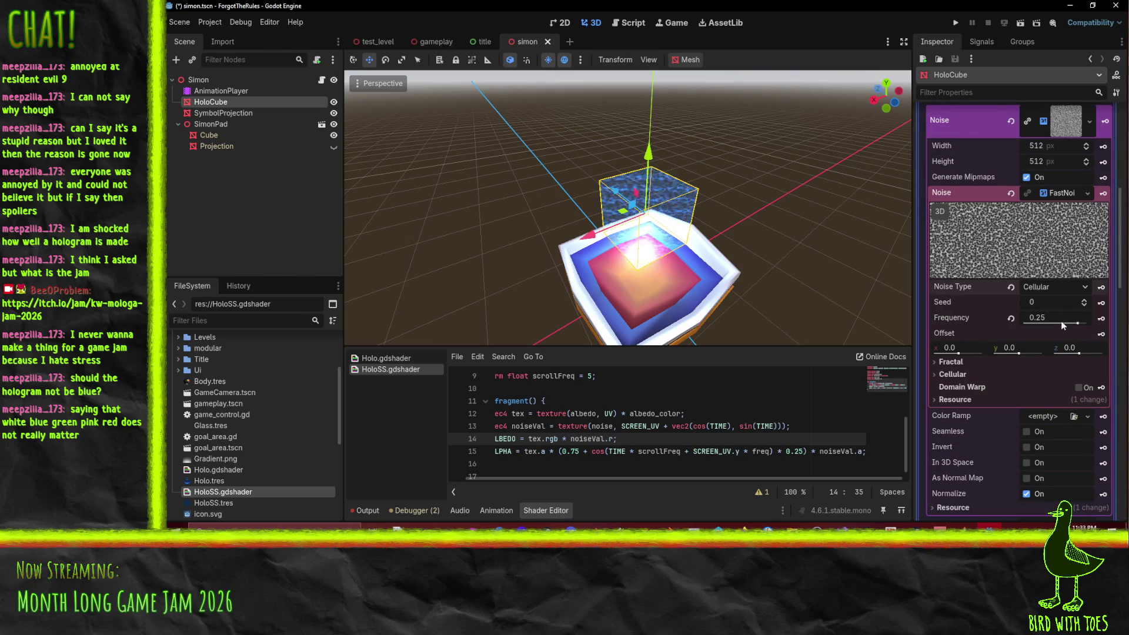
pyautogui.click(1081, 288)
pyautogui.click(1064, 305)
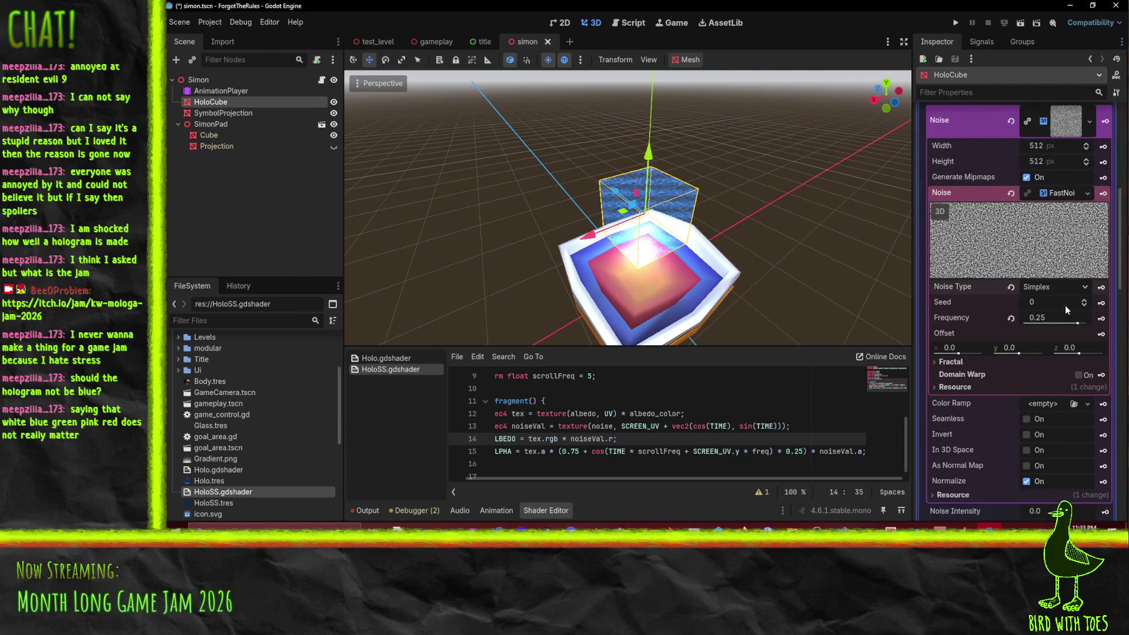
pyautogui.click(1083, 291)
pyautogui.click(1041, 361)
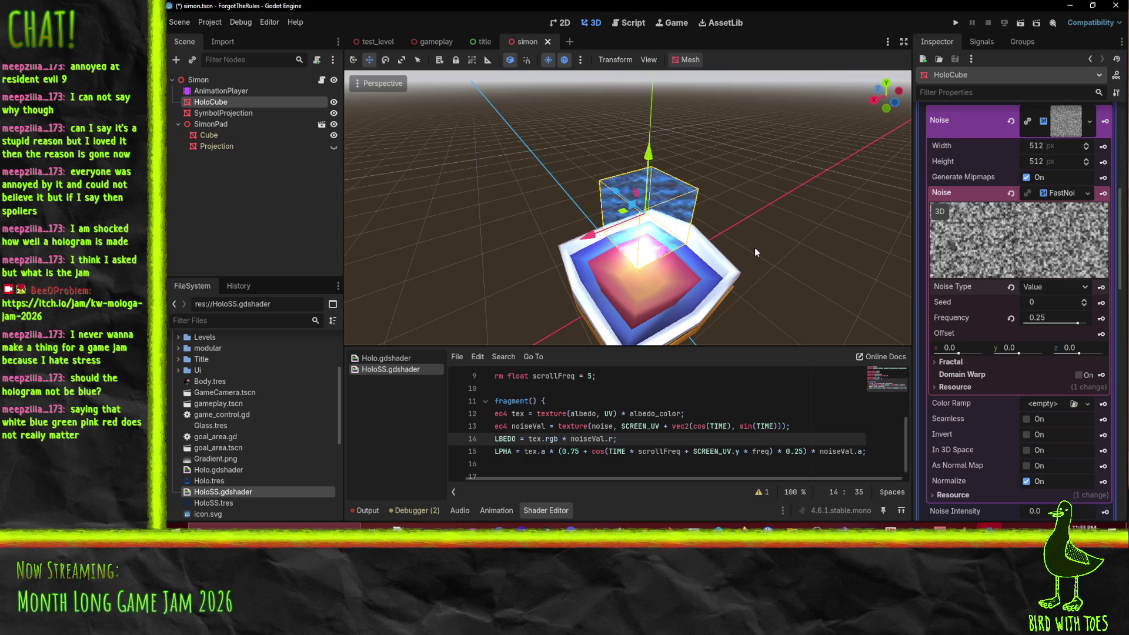
pyautogui.scroll(3, 755, 252)
pyautogui.scroll(-5, 754, 248)
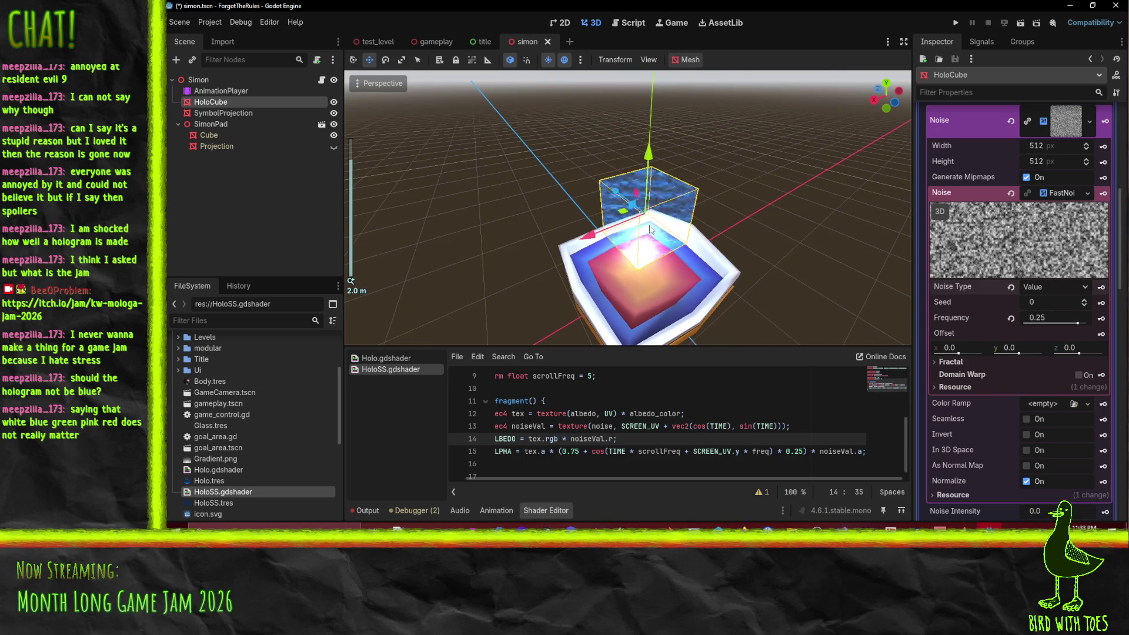
# Step: Try Perlin noise, then settle on Value as the noise type
pyautogui.click(1083, 287)
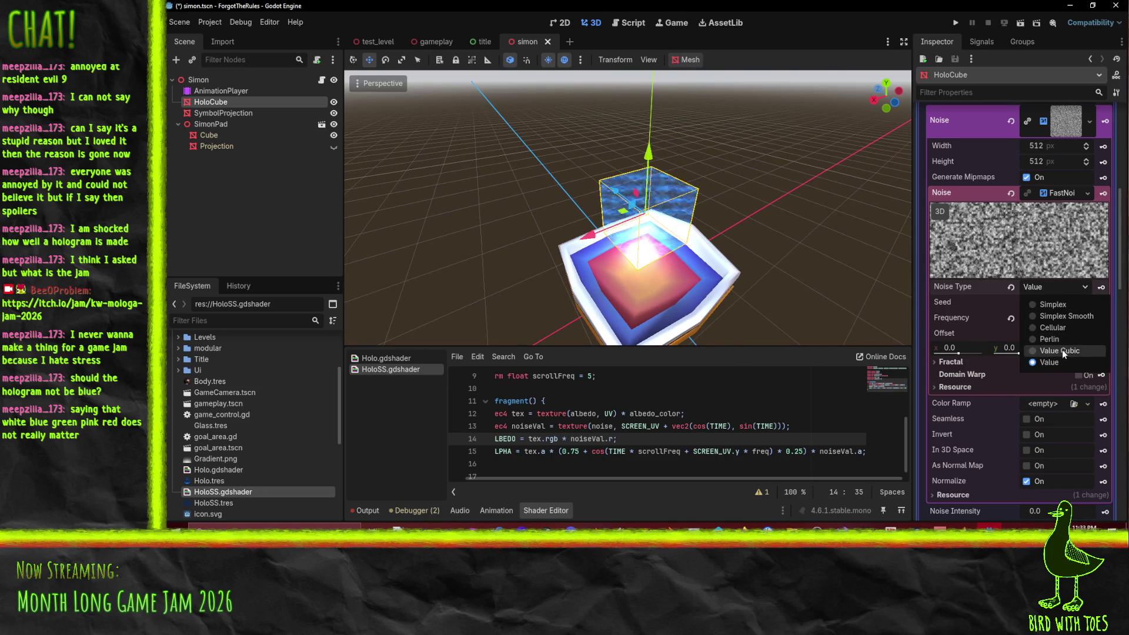
pyautogui.click(1061, 338)
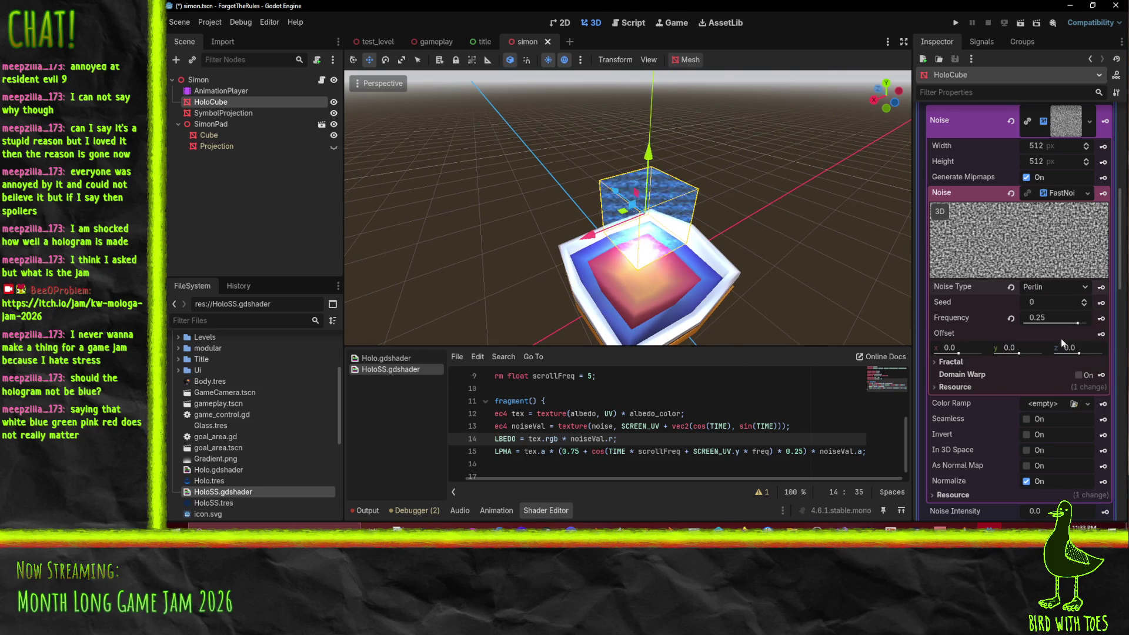
pyautogui.click(1082, 287)
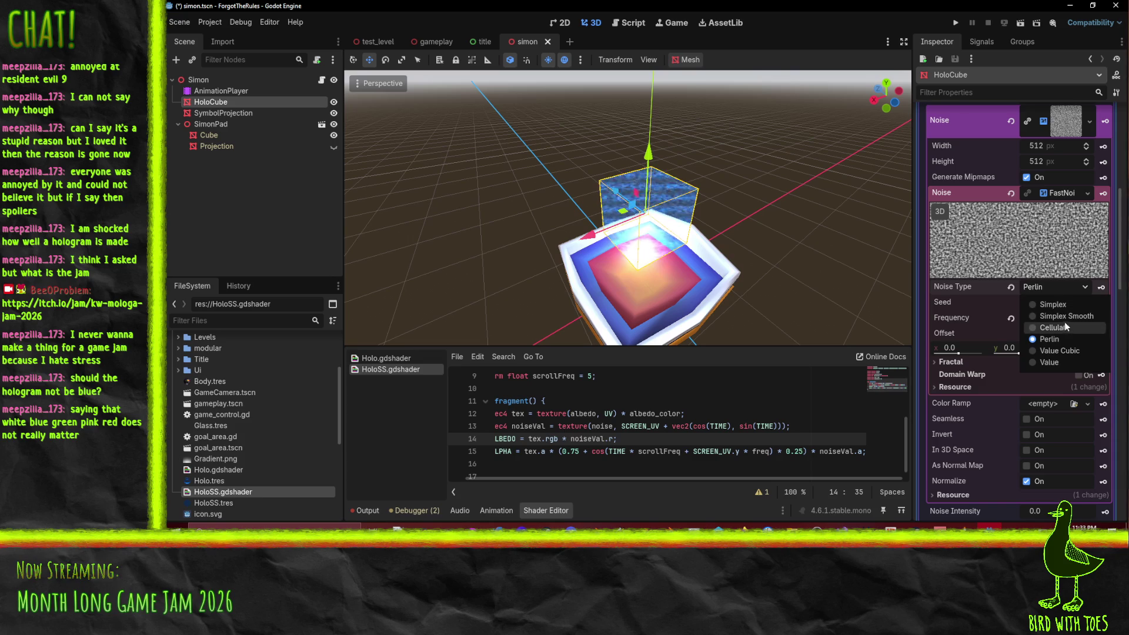
pyautogui.click(1049, 362)
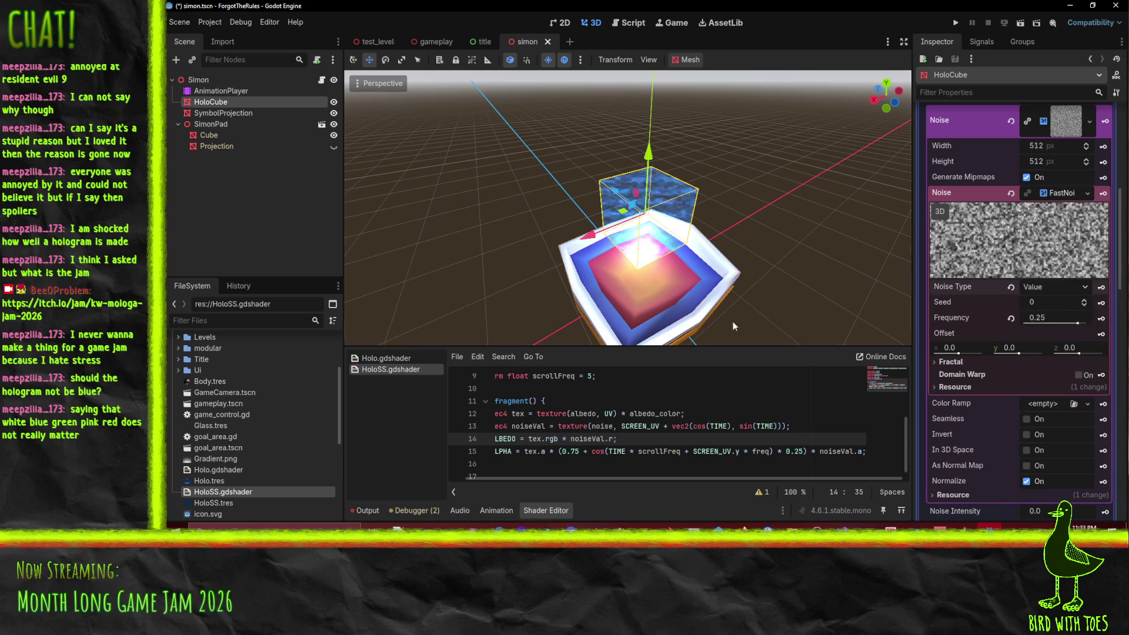
pyautogui.click(727, 425)
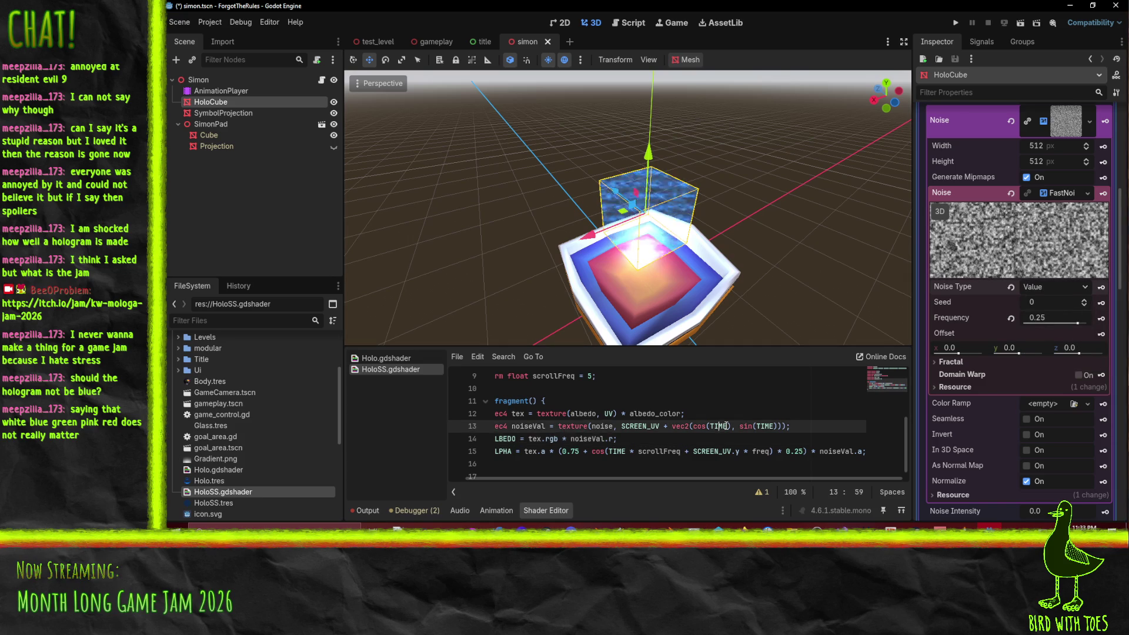
# Step: Remove the sin call and stray parenthesis from the second offset component on line 13
pyautogui.doubleClick(744, 426)
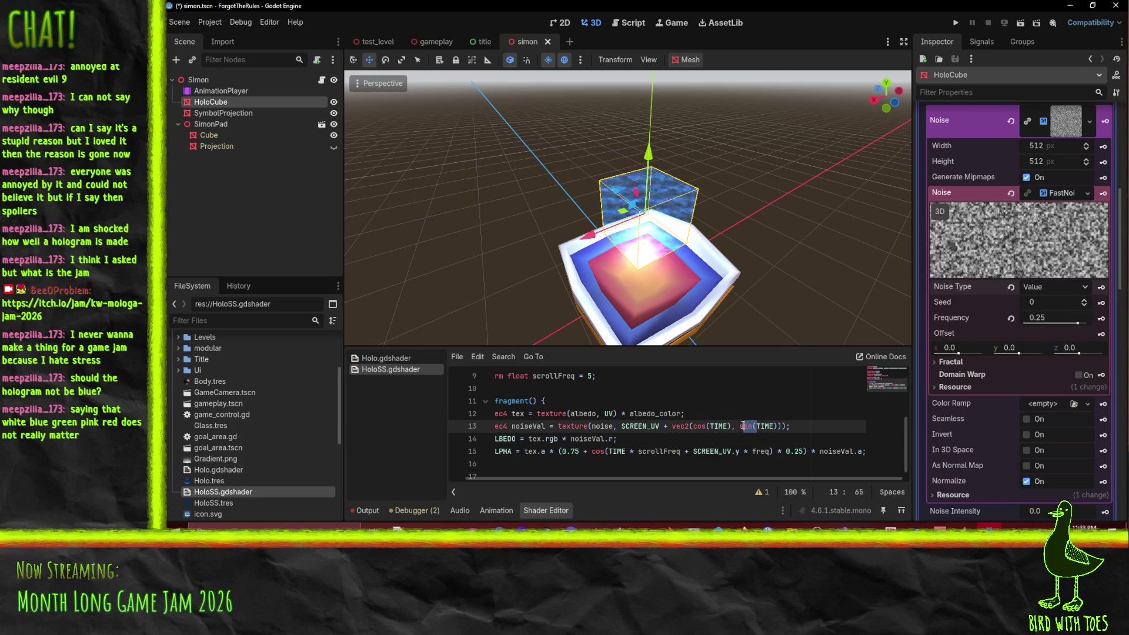
pyautogui.press('BackSpace')
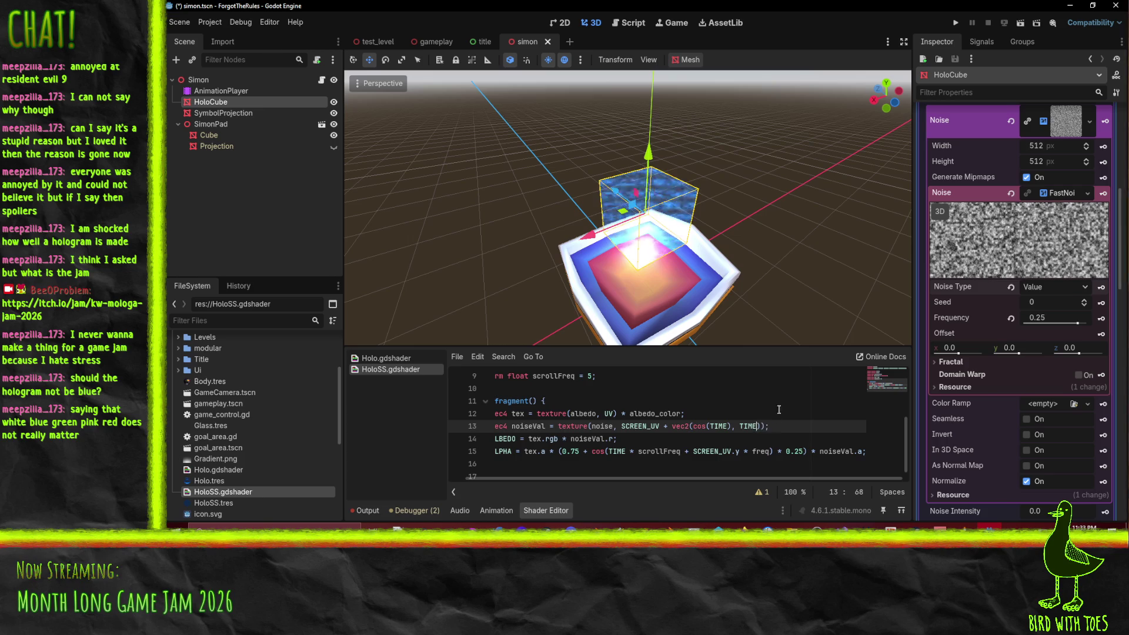
pyautogui.press('Delete')
pyautogui.press('Up')
pyautogui.press('Up')
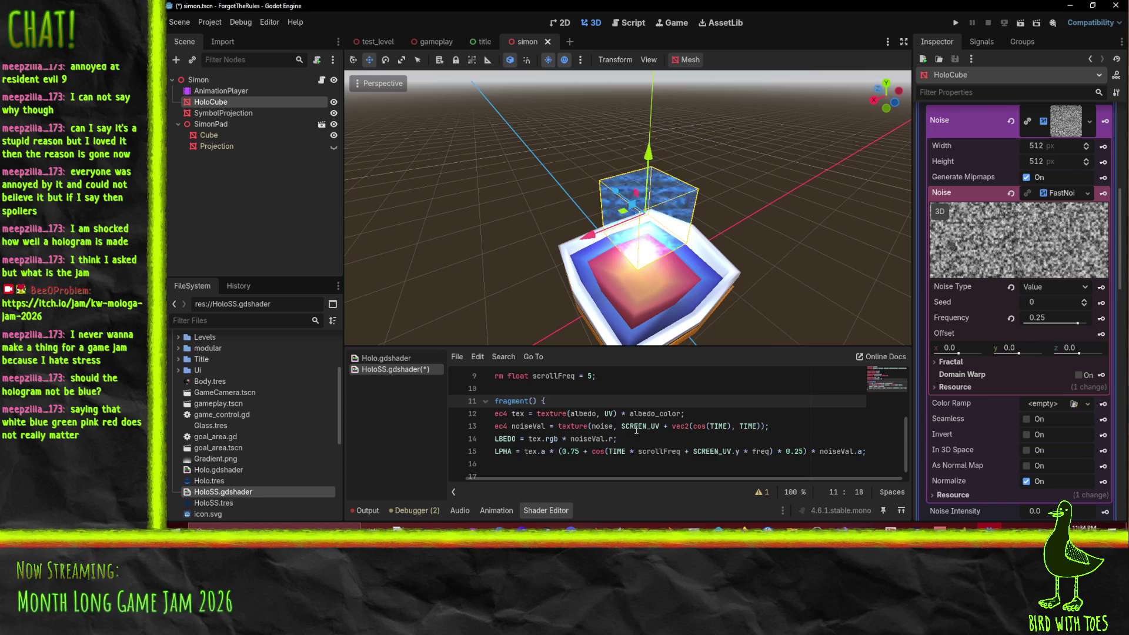
pyautogui.click(761, 429)
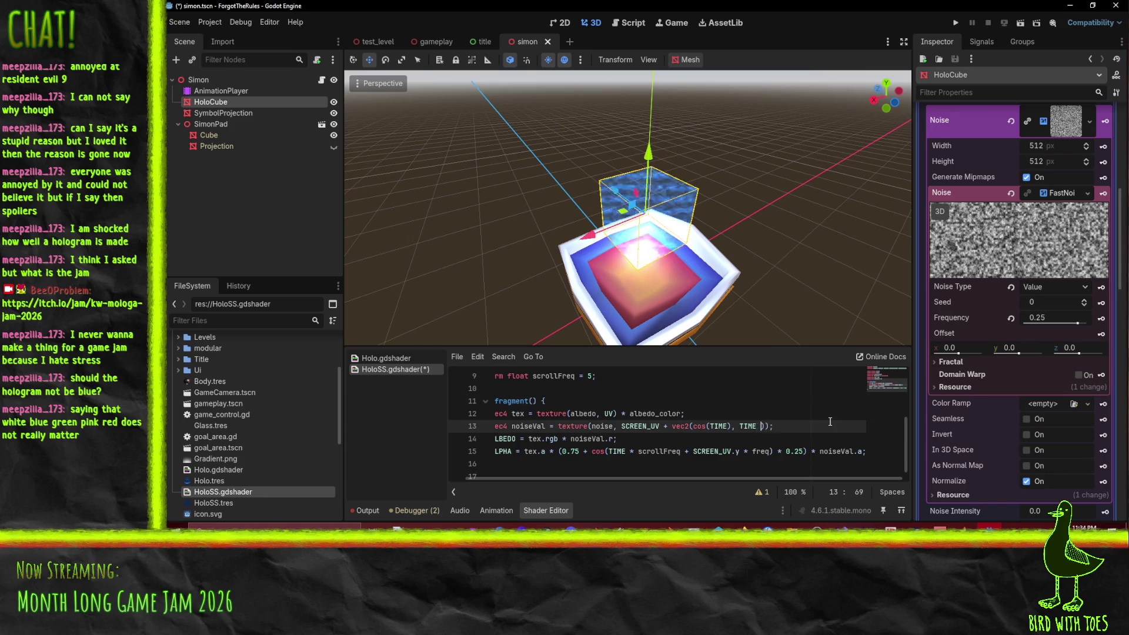
pyautogui.write('* time')
pyautogui.press('BackSpace')
pyautogui.press('BackSpace')
pyautogui.press('BackSpace')
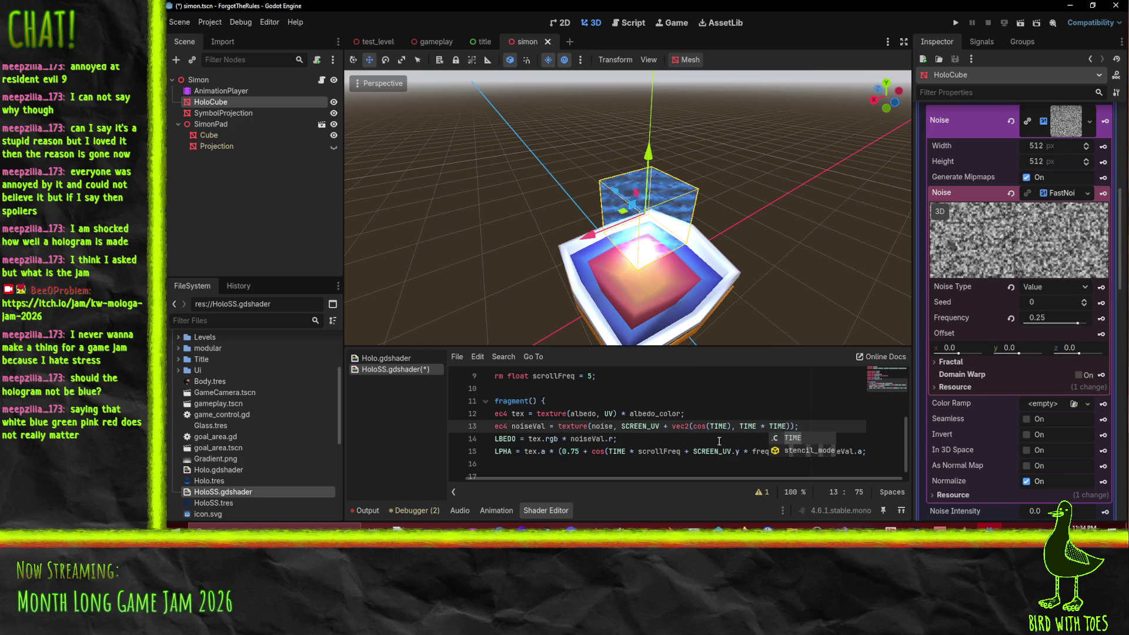
pyautogui.click(711, 418)
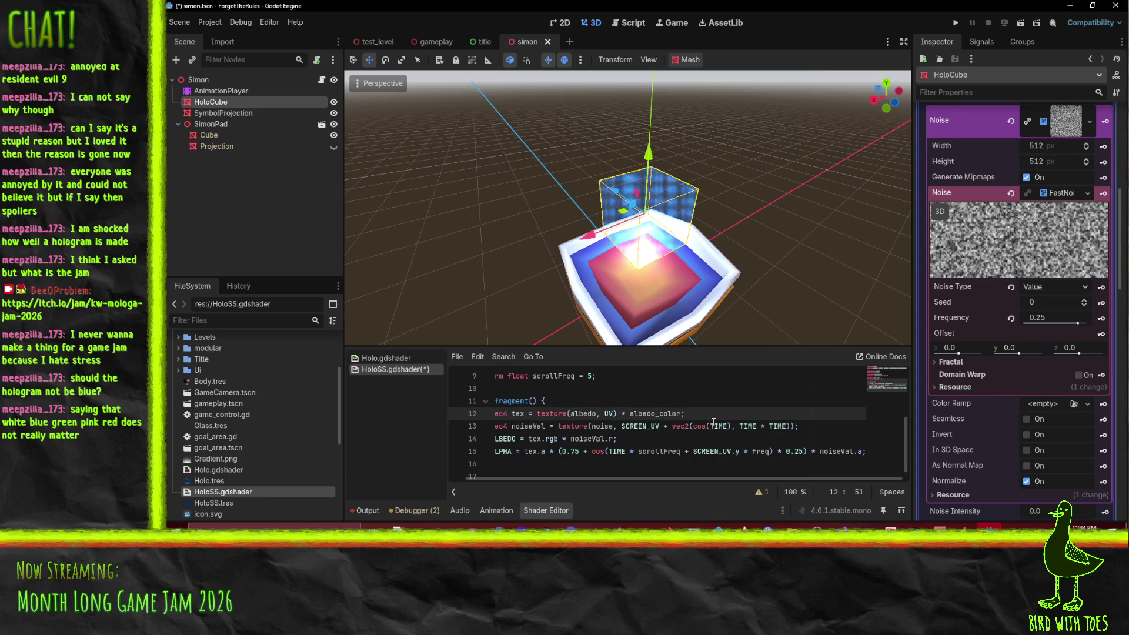
# Step: Make the offset vec2(cos(TIME) * TIME, TIME * sin(TIME)) and save the shader
pyautogui.click(733, 424)
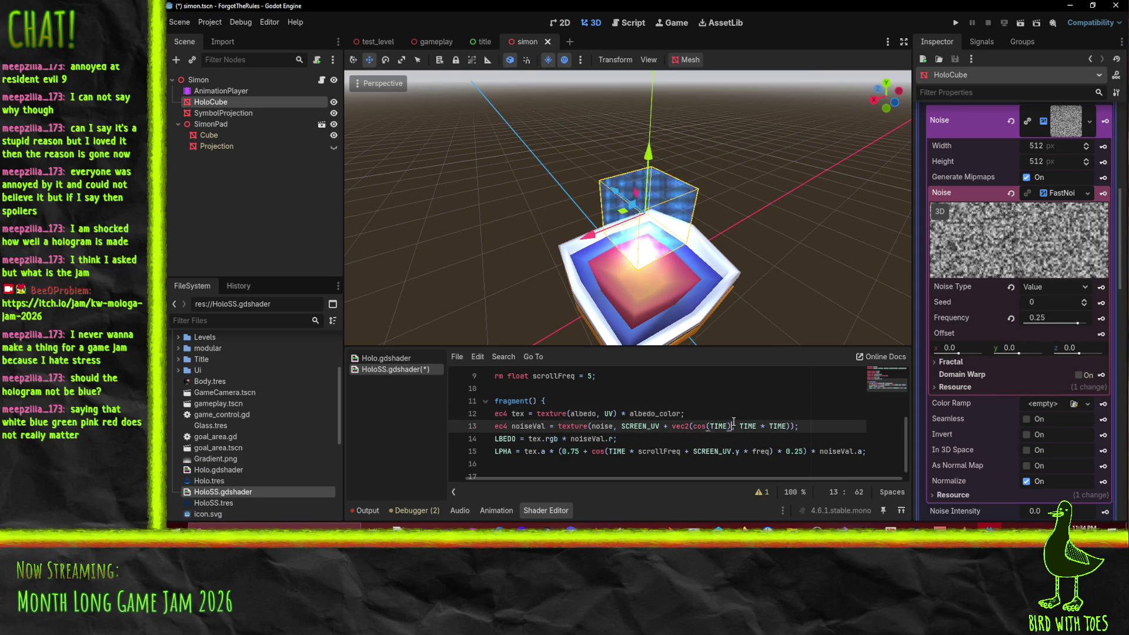
pyautogui.write('* ')
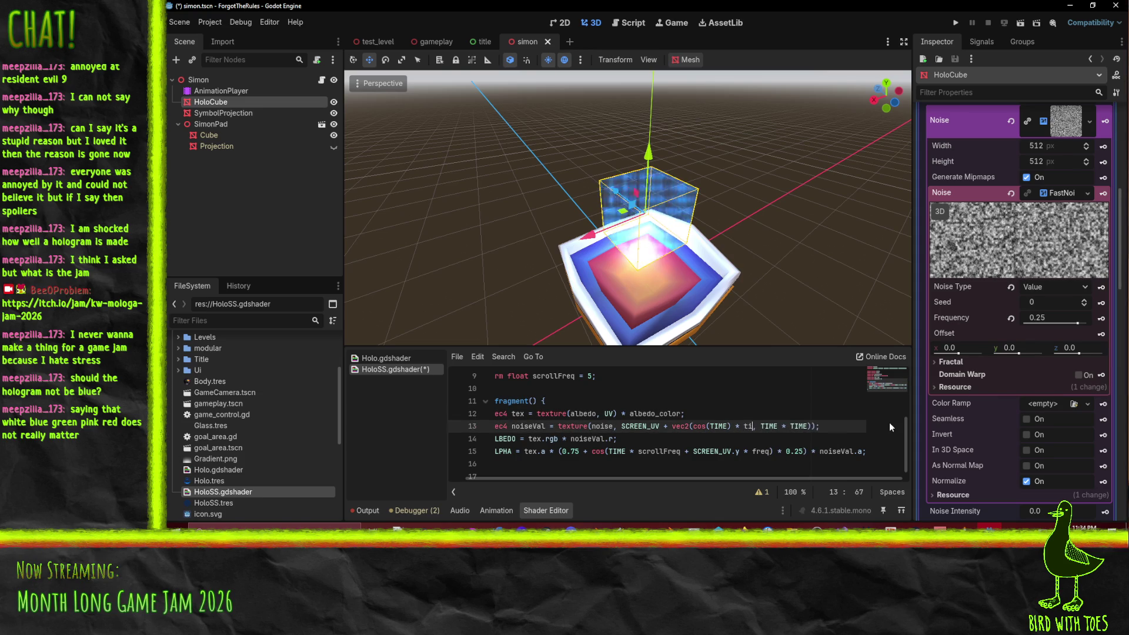
pyautogui.write('TIME')
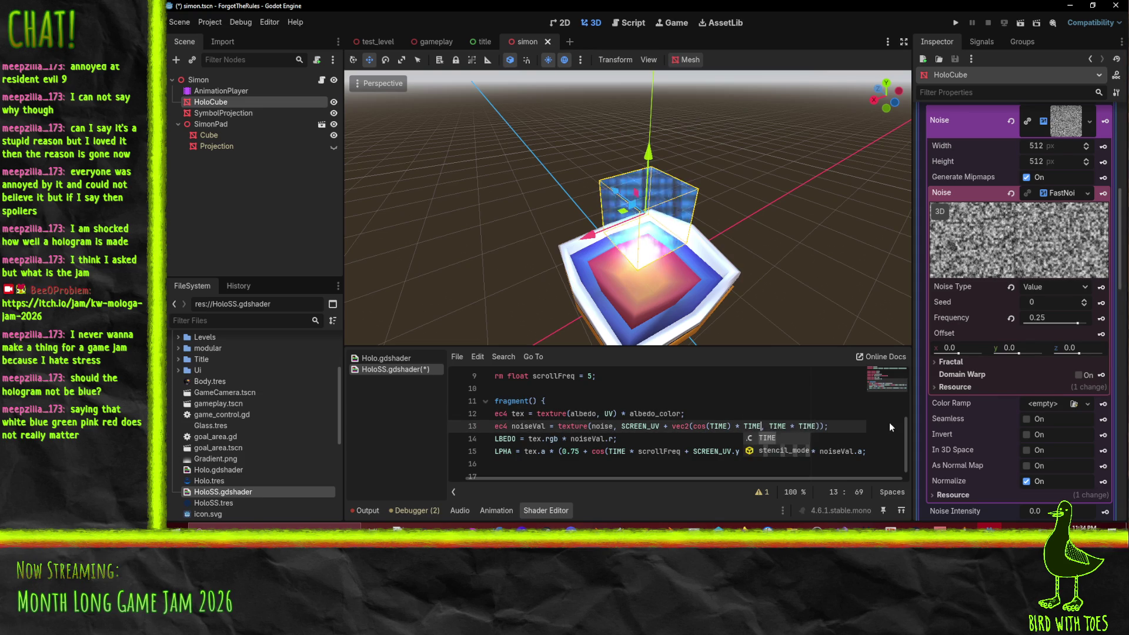
pyautogui.click(643, 436)
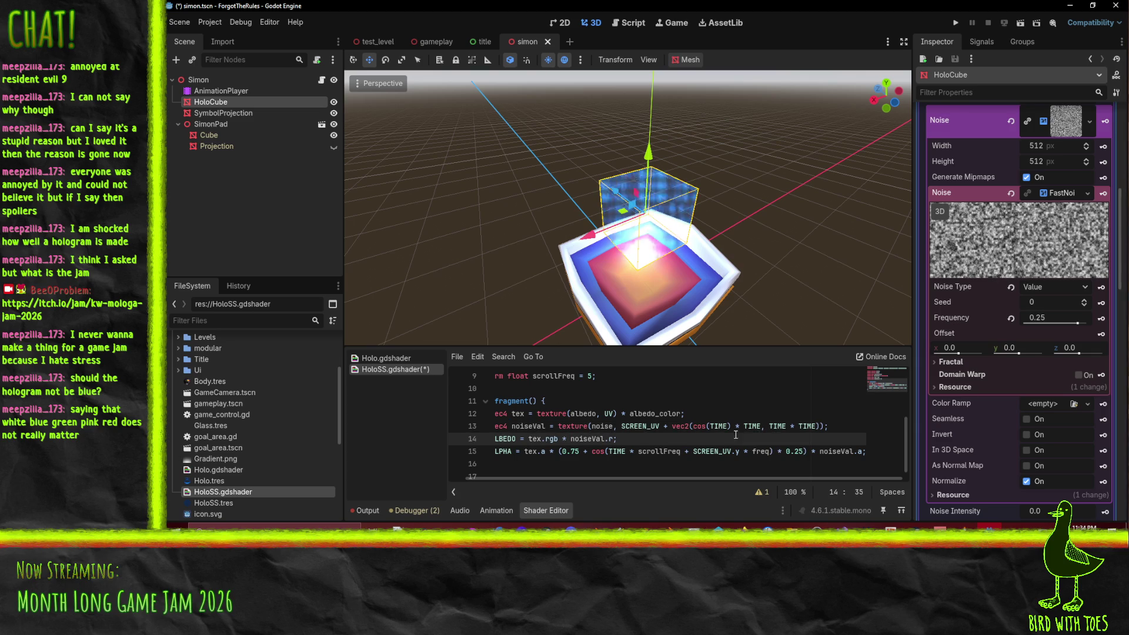
pyautogui.click(798, 427)
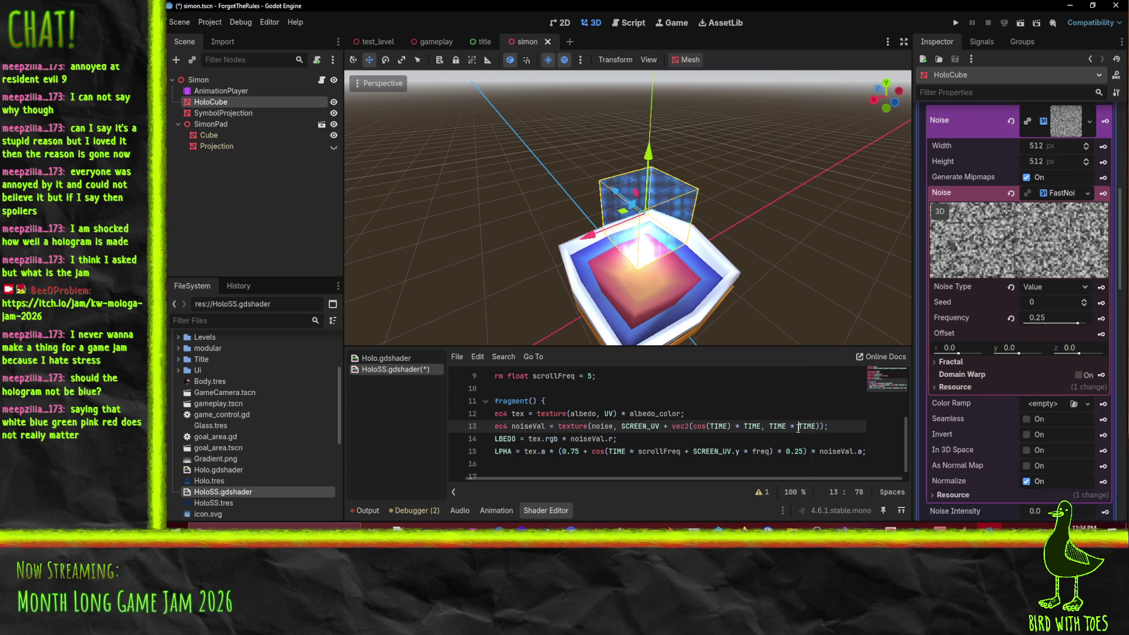
pyautogui.write('sin(E')
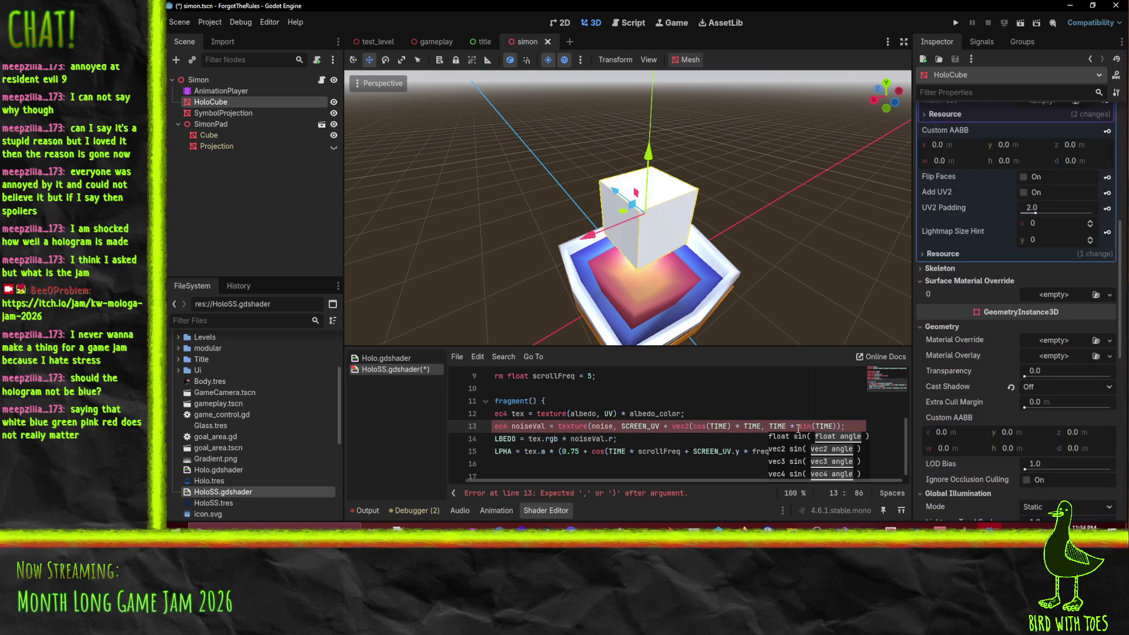
pyautogui.write(')')
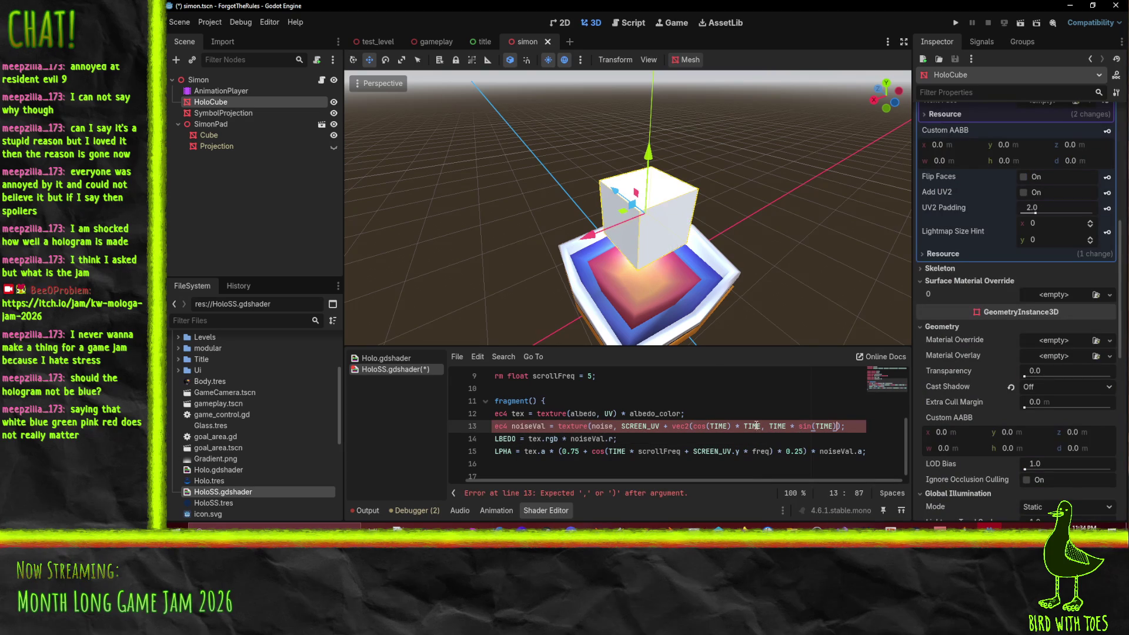
pyautogui.click(808, 410)
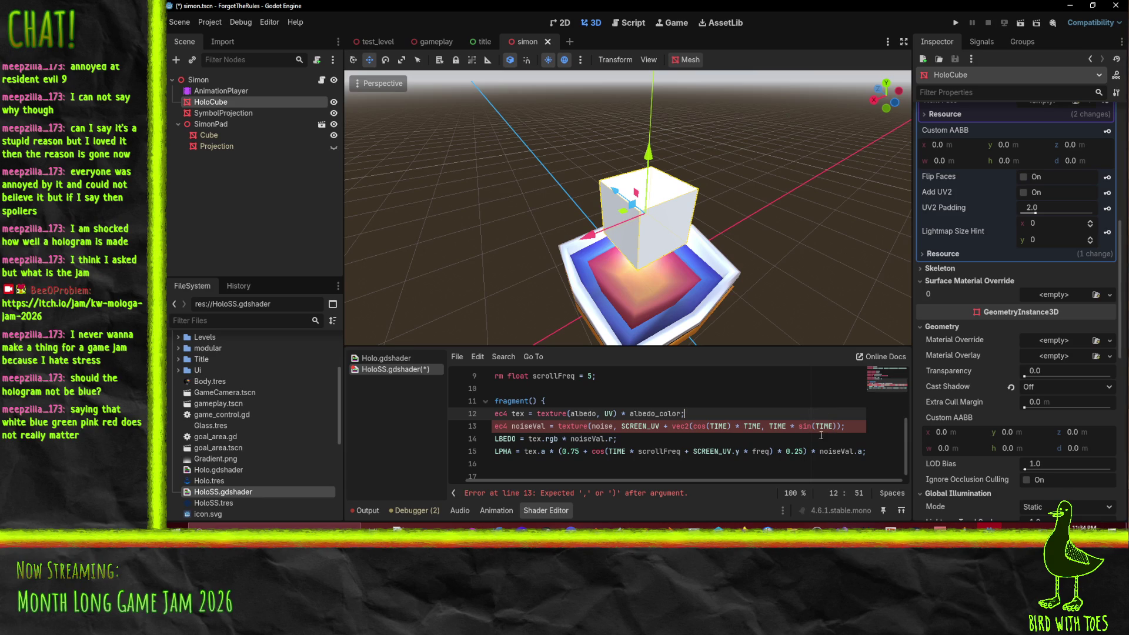
pyautogui.click(802, 427)
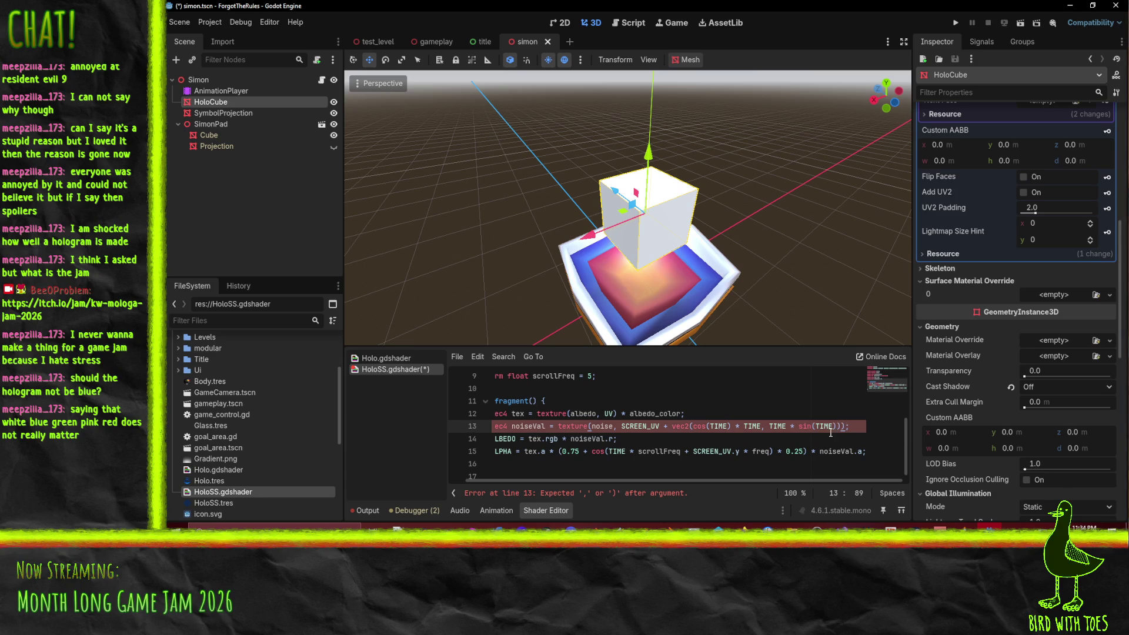
pyautogui.click(807, 413)
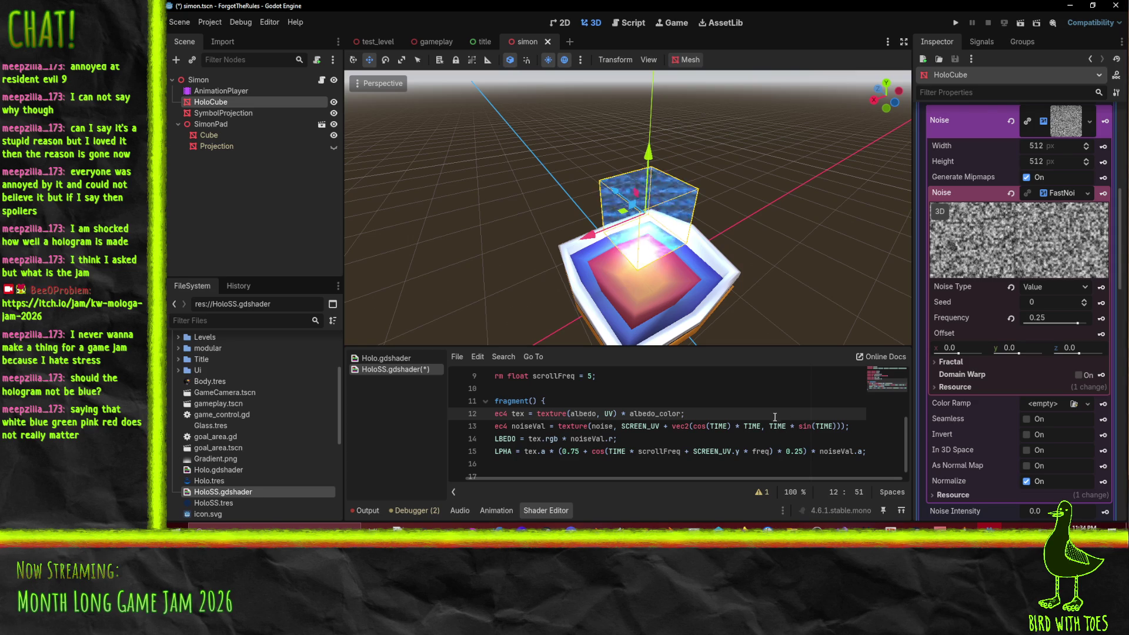
pyautogui.hotkey('ctrl', 's')
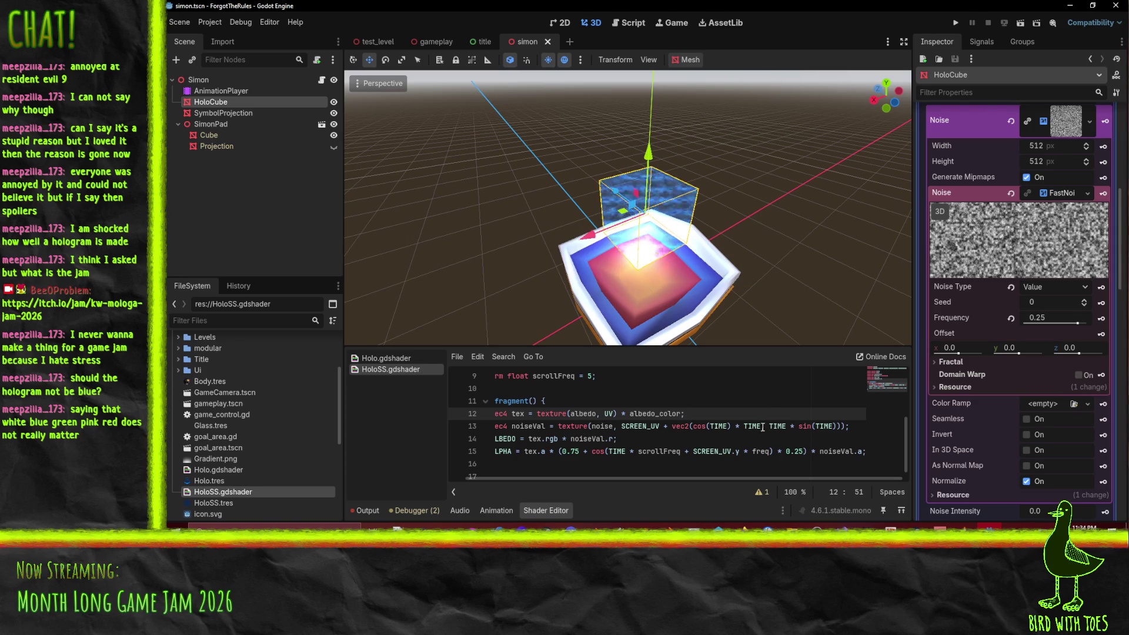
pyautogui.moveTo(792, 260); pyautogui.dragTo(747, 284)
# Step: Orbit above the cube and play the AnimationPlayer's 'done' animation to preview the hologram
pyautogui.moveTo(616, 281)
pyautogui.mouseDown()
pyautogui.moveTo(664, 212)
pyautogui.moveTo(617, 197)
pyautogui.mouseUp()
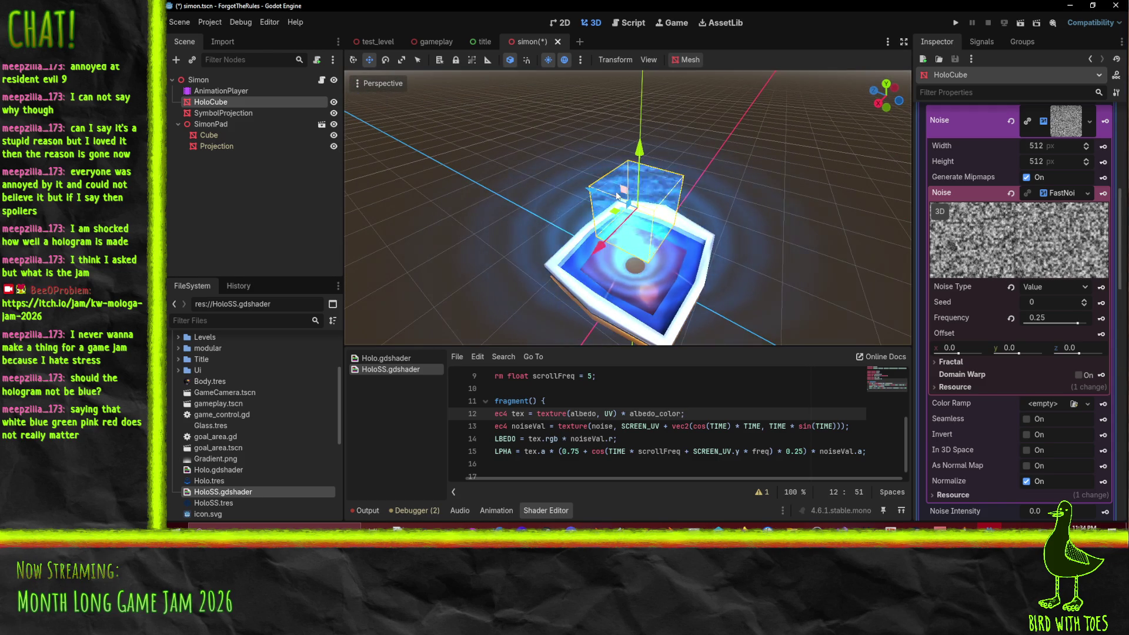
pyautogui.moveTo(743, 171)
pyautogui.mouseDown()
pyautogui.moveTo(702, 156)
pyautogui.moveTo(706, 199)
pyautogui.mouseUp()
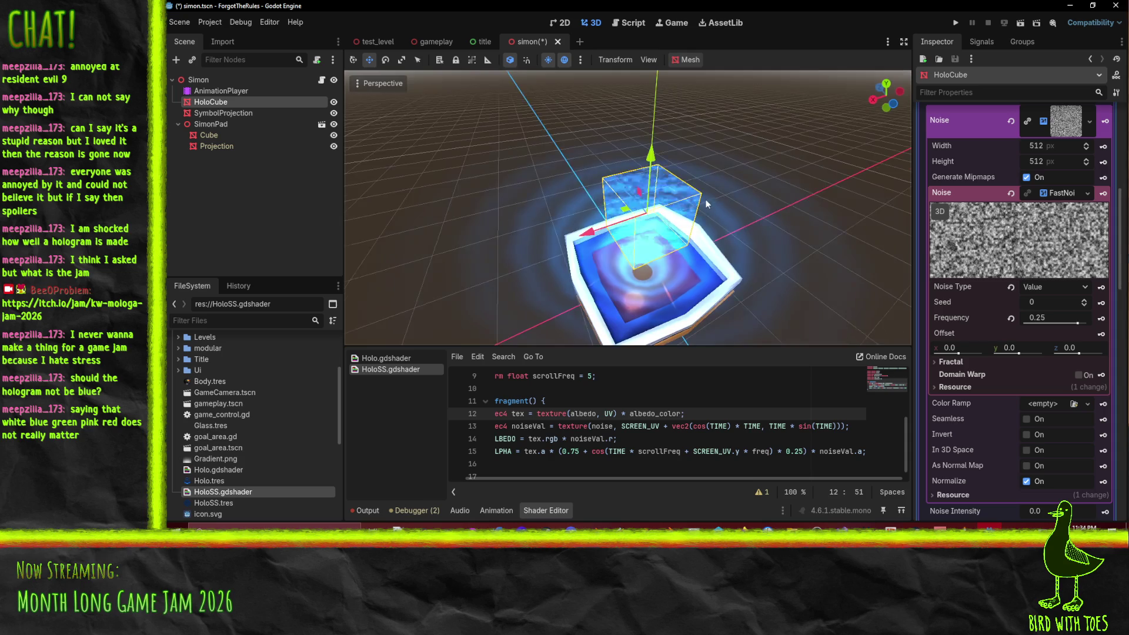
pyautogui.scroll(-3, 765, 230)
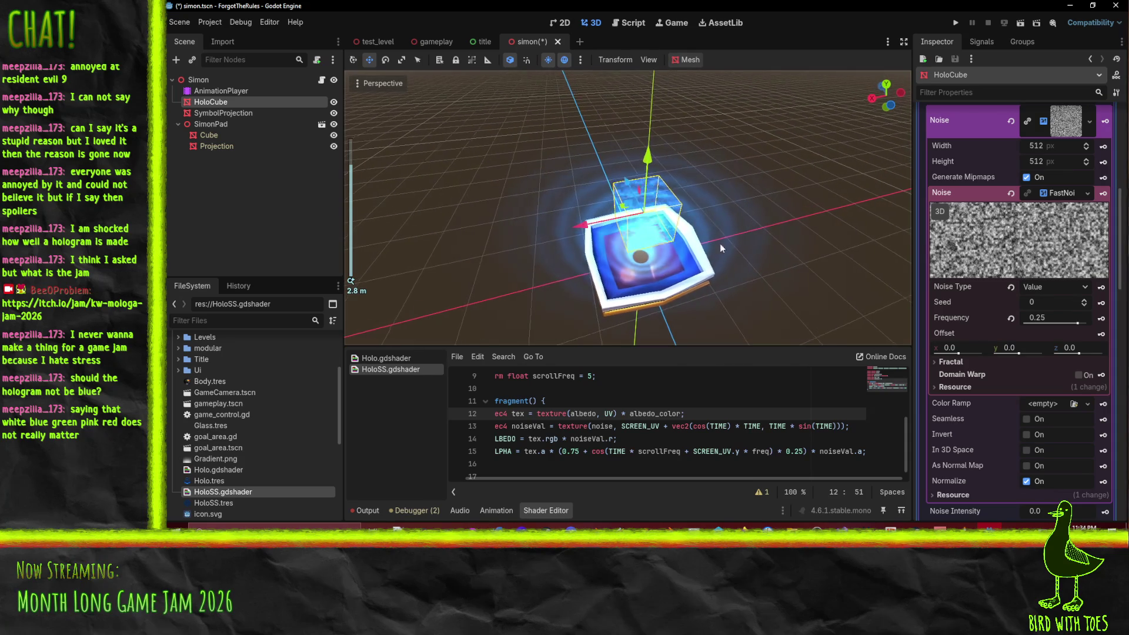
pyautogui.click(223, 91)
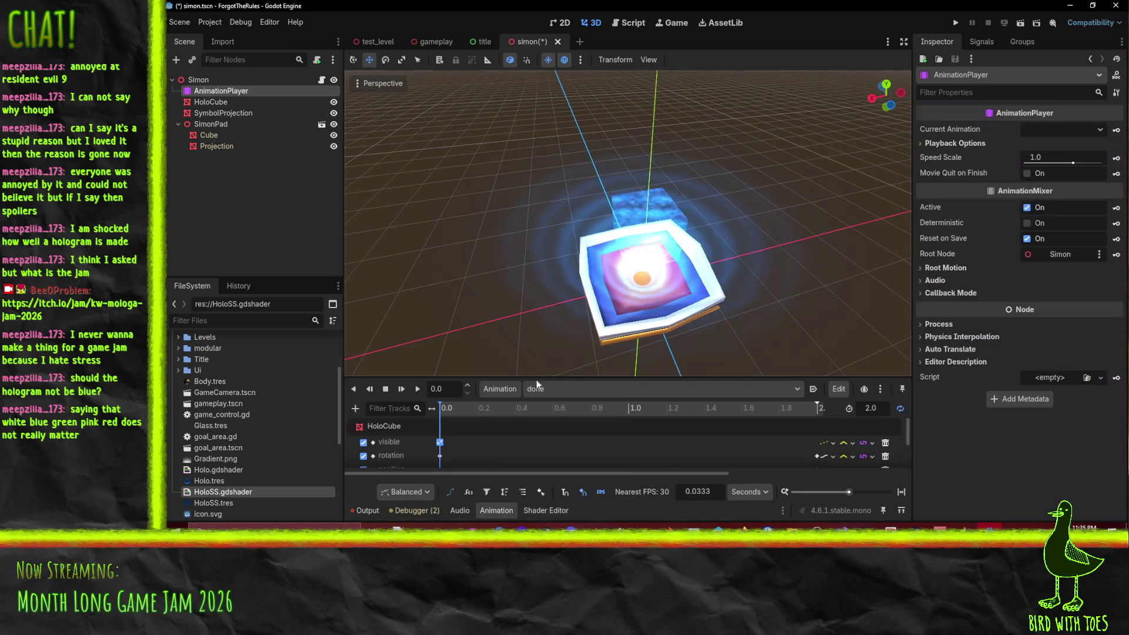
pyautogui.click(402, 389)
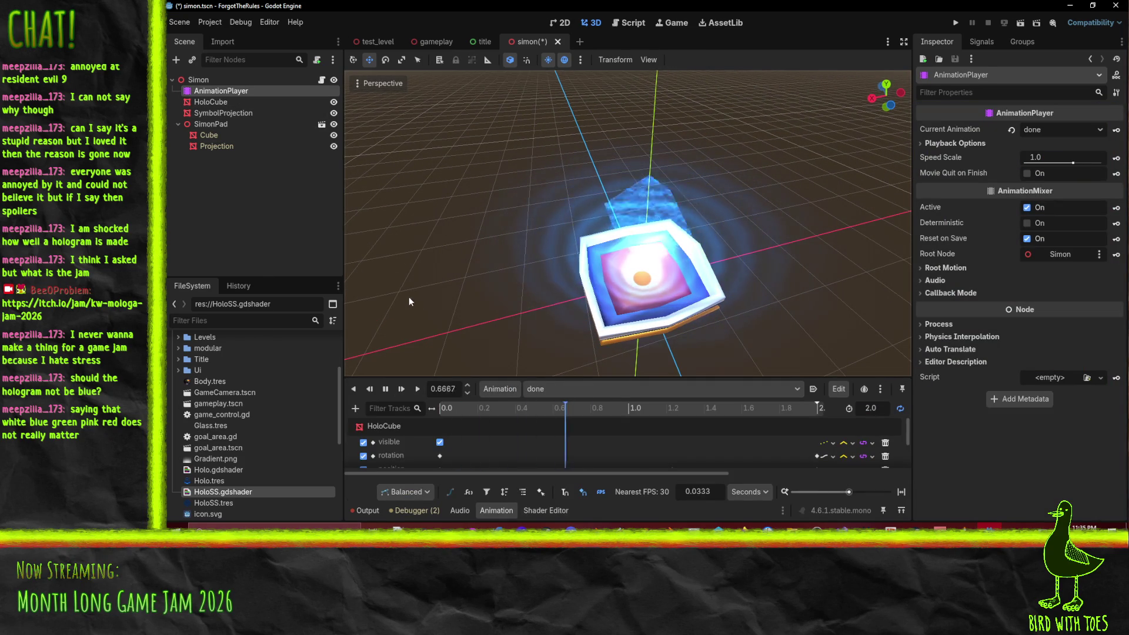
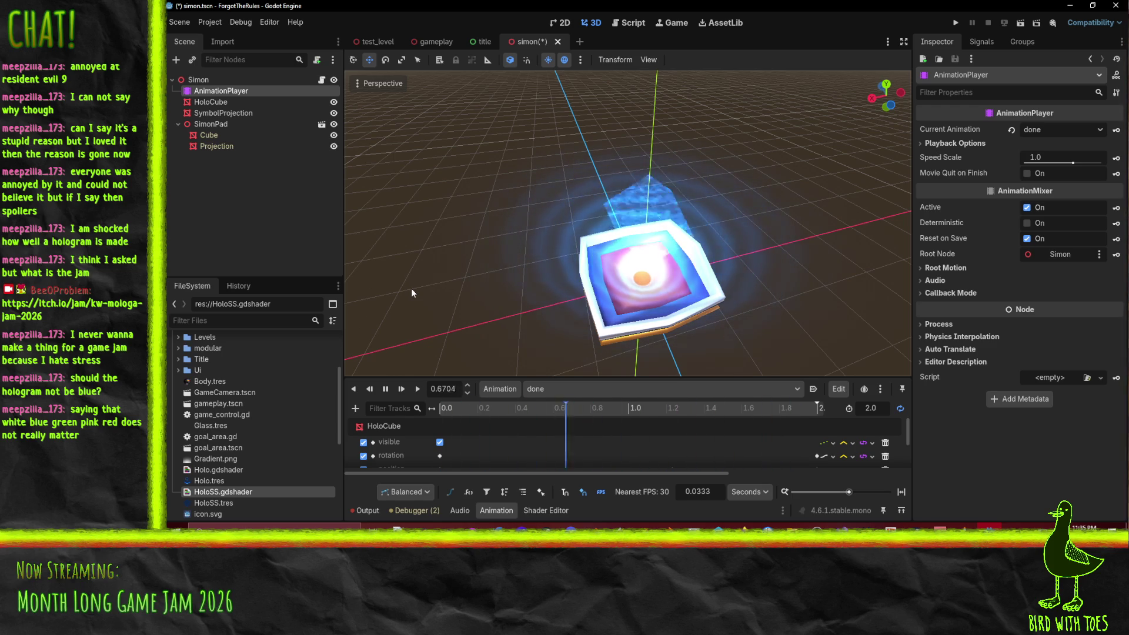
# Step: Orbit the view above the hologram and save the simon scene
pyautogui.scroll(-3, 541, 260)
pyautogui.moveTo(684, 253); pyautogui.dragTo(662, 245)
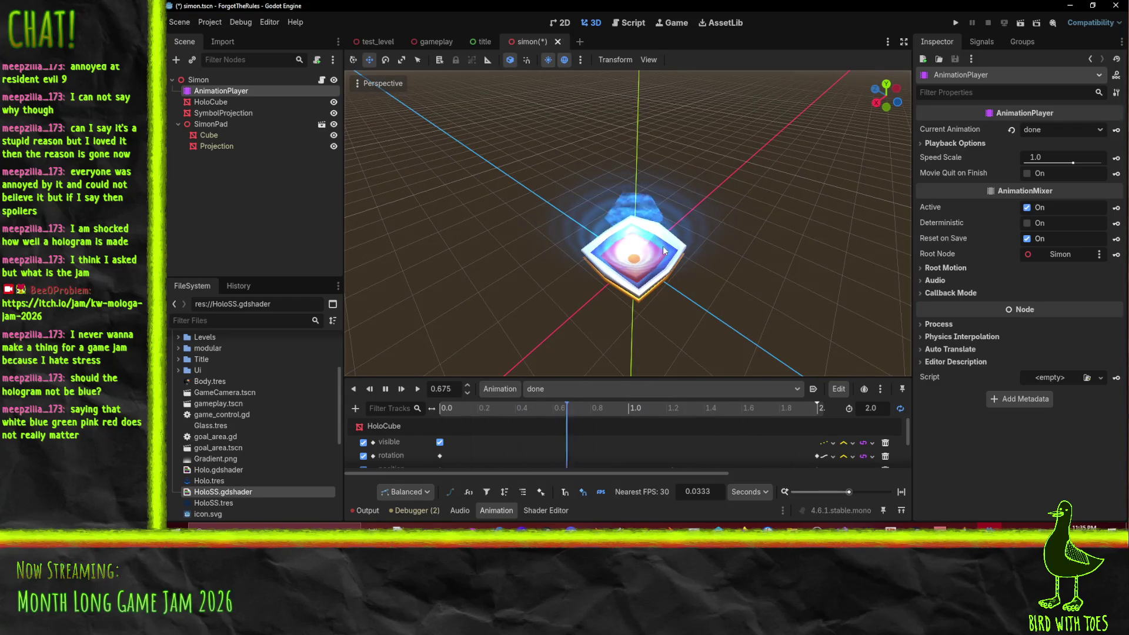
pyautogui.hotkey('ctrl', 's')
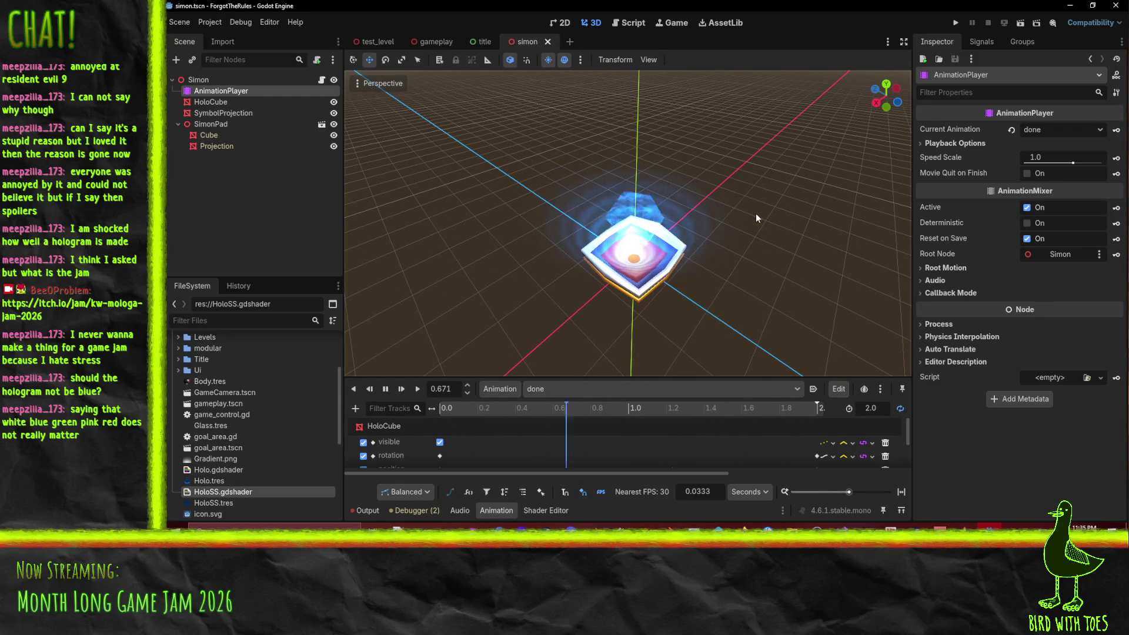
# Step: Select SymbolProjection and switch the animation to Right
pyautogui.click(401, 389)
pyautogui.click(219, 113)
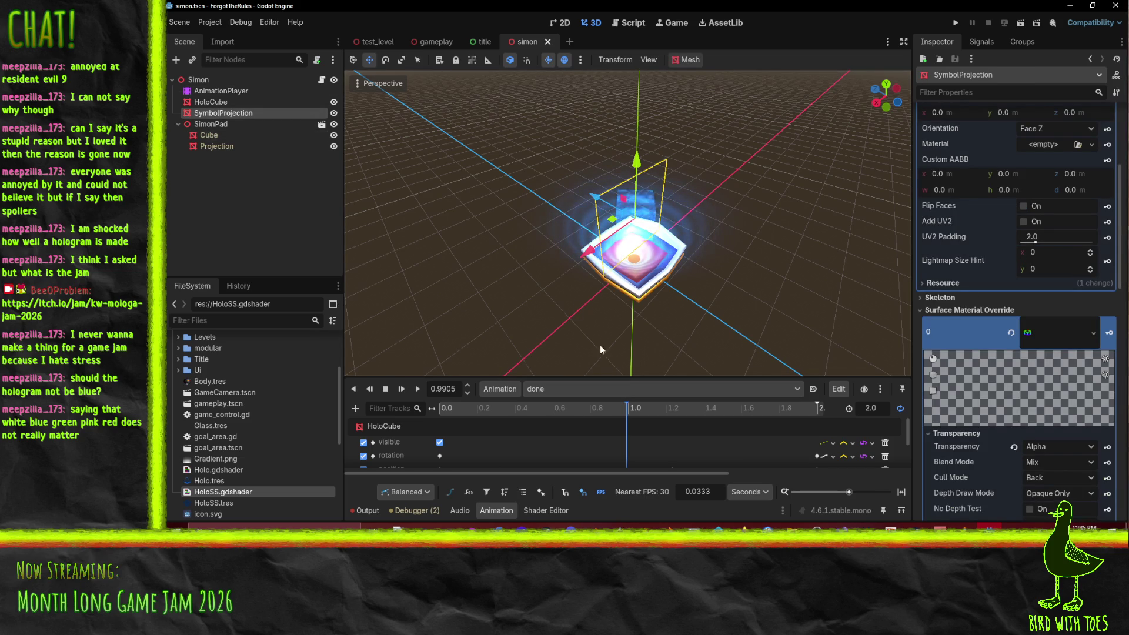
pyautogui.scroll(2, 1056, 351)
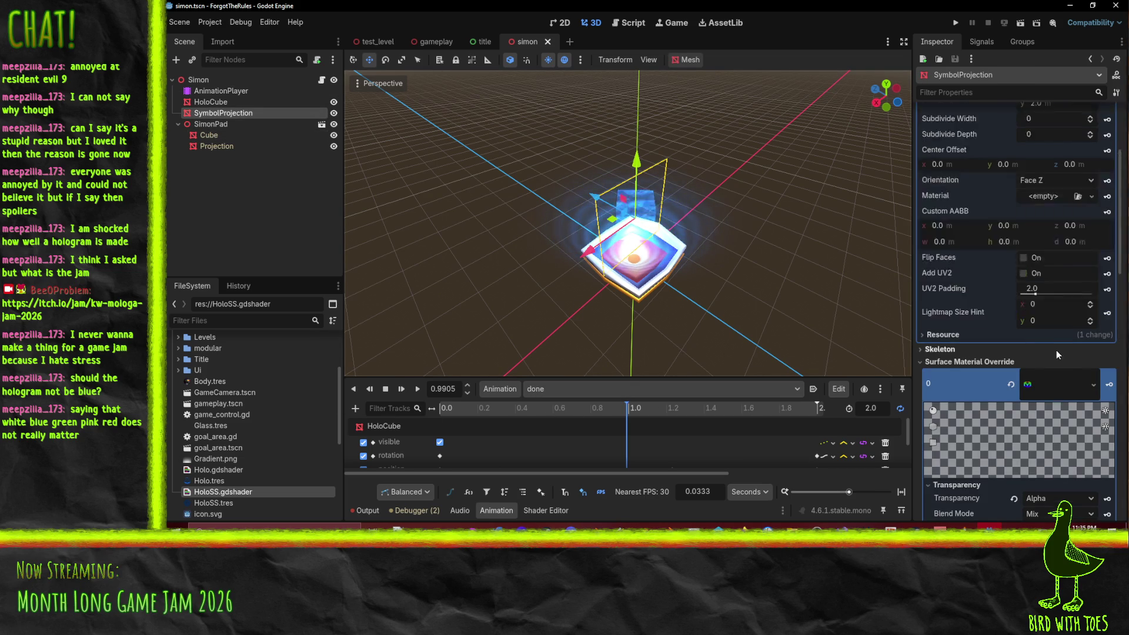
pyautogui.scroll(3, 1046, 353)
pyautogui.scroll(-10, 1045, 333)
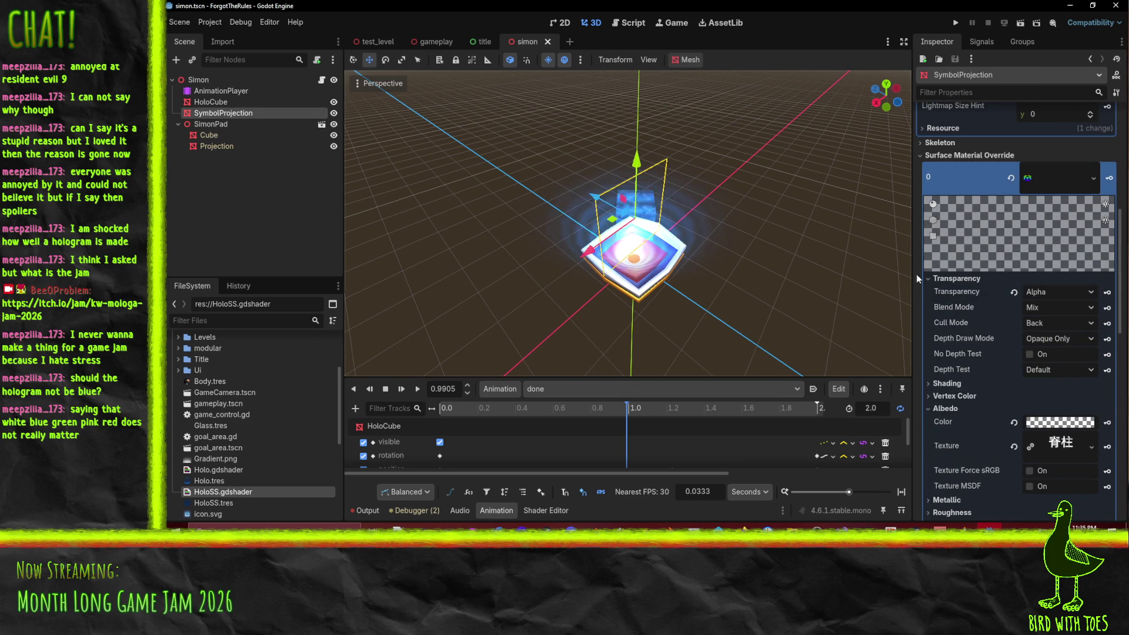
pyautogui.click(611, 389)
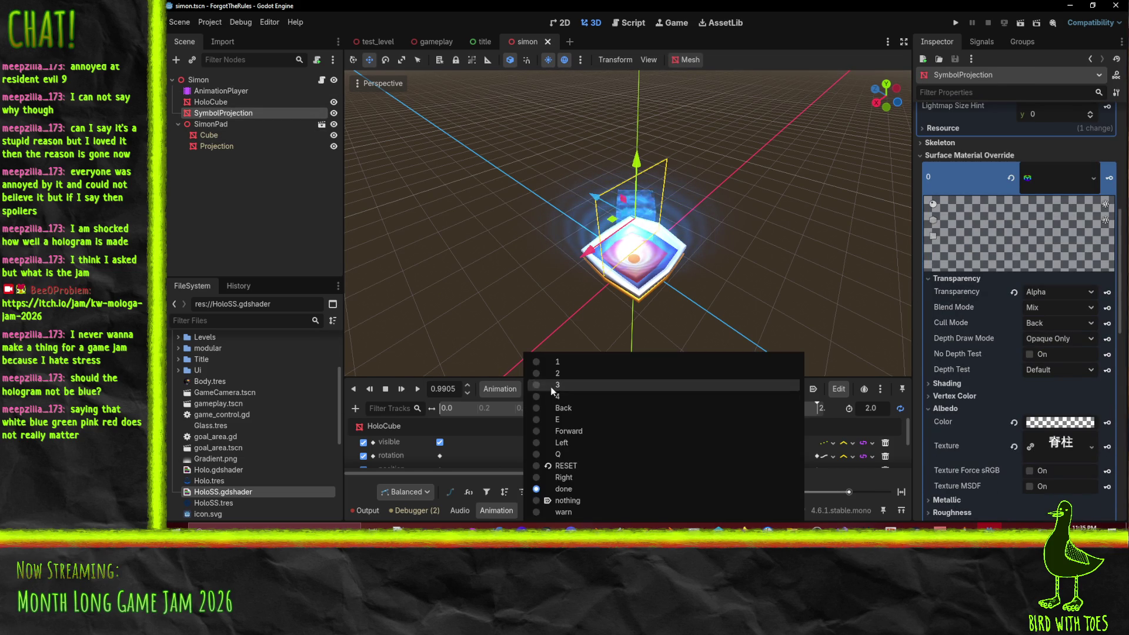
pyautogui.click(605, 479)
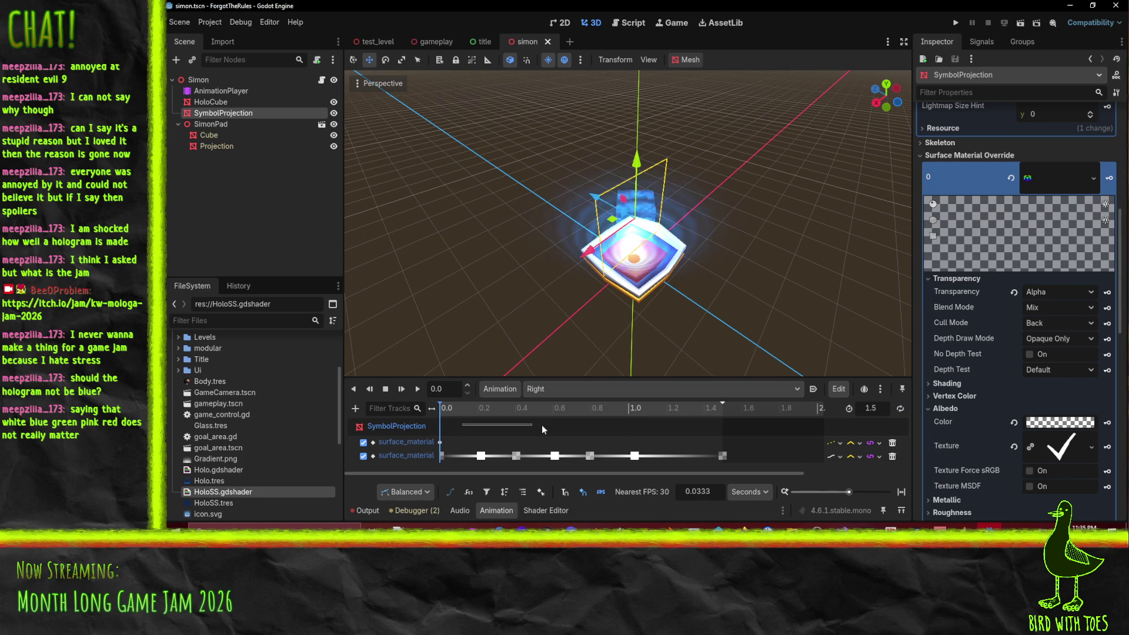
# Step: Scrub the Right animation to about 0.24 s and select HoloSS.gdshader in the FileSystem
pyautogui.moveTo(471, 410)
pyautogui.mouseDown()
pyautogui.moveTo(531, 414)
pyautogui.moveTo(486, 412)
pyautogui.mouseUp()
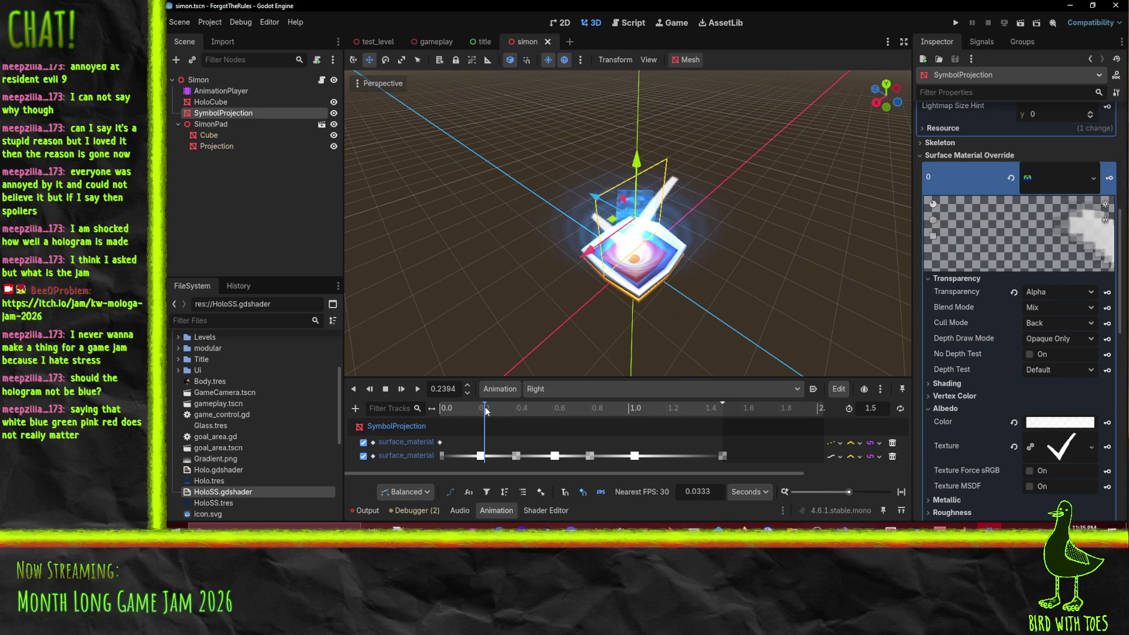
pyautogui.scroll(-4, 1049, 280)
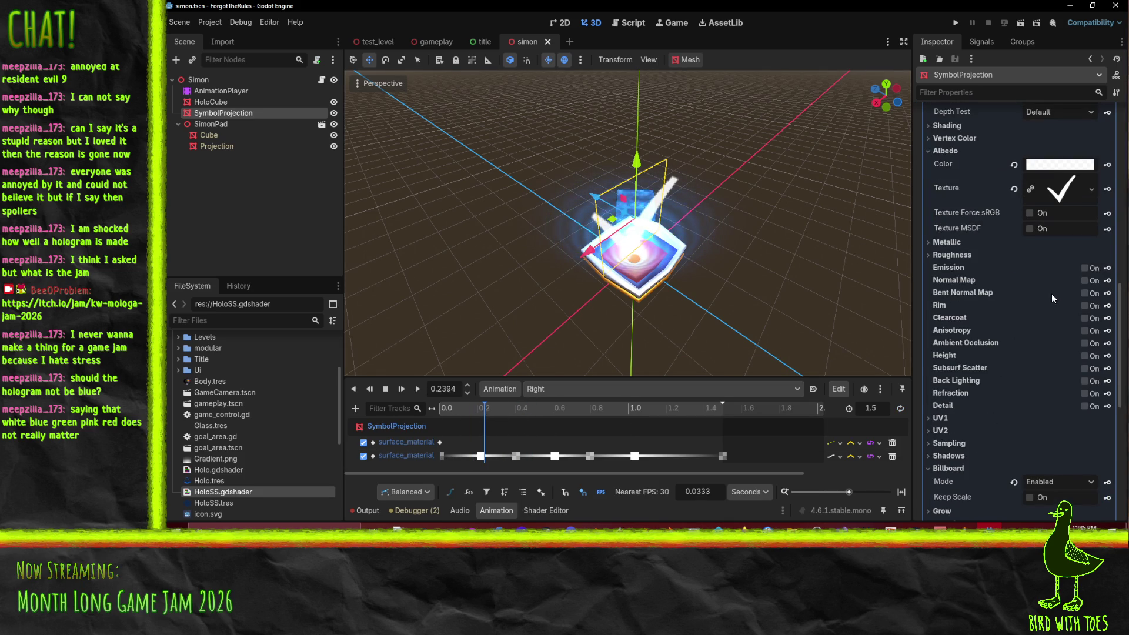
pyautogui.scroll(-3, 1051, 294)
pyautogui.scroll(5, 1045, 305)
pyautogui.scroll(5, 1044, 303)
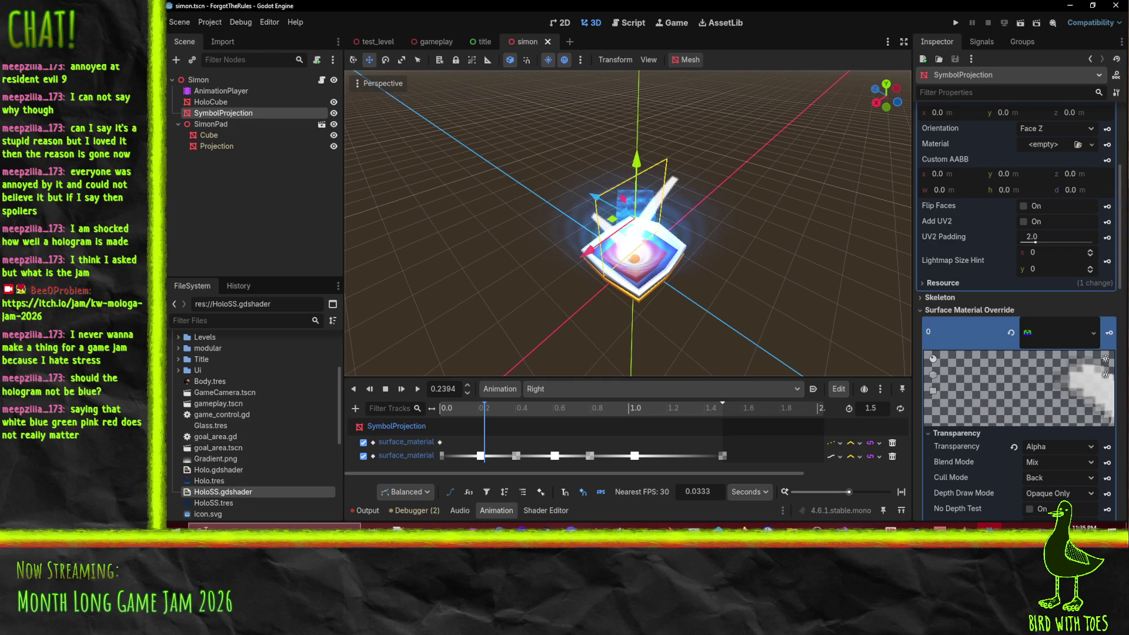
pyautogui.click(229, 471)
pyautogui.click(237, 494)
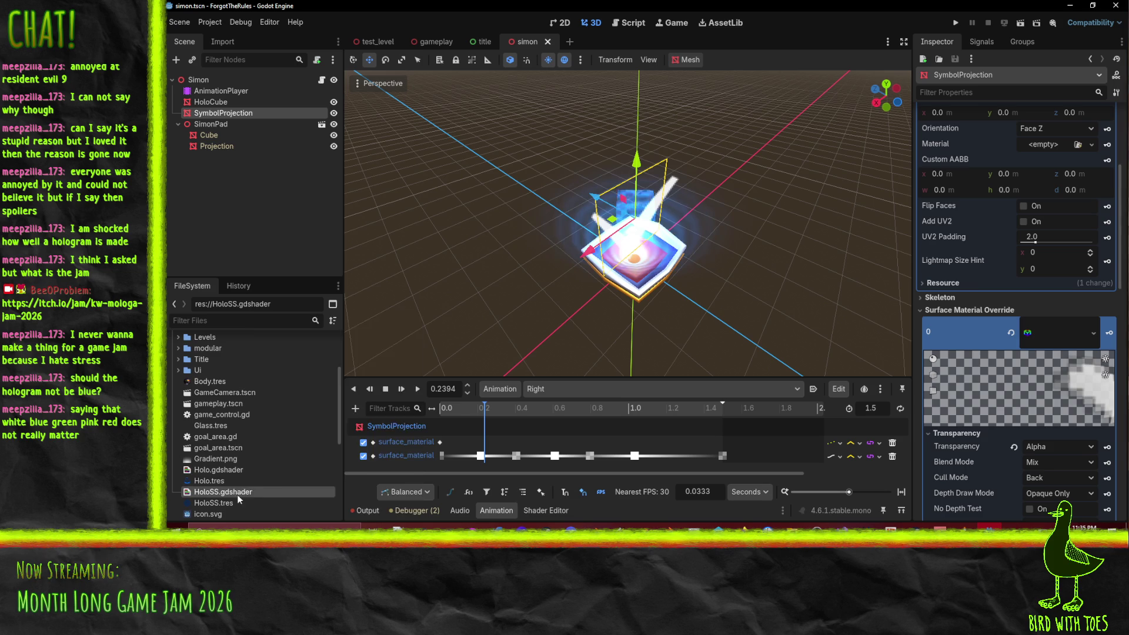
# Step: Duplicate HoloSS.gdshader as HoloBB.gdshader
pyautogui.rightClick(238, 495)
pyautogui.click(296, 434)
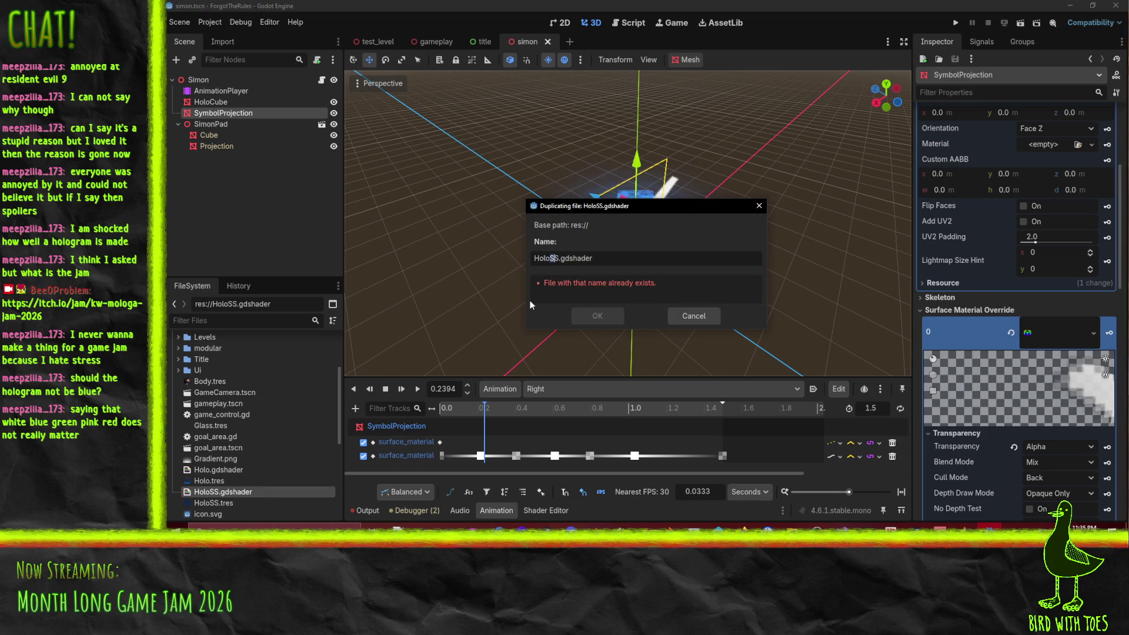
pyautogui.write('B')
pyautogui.press('Return')
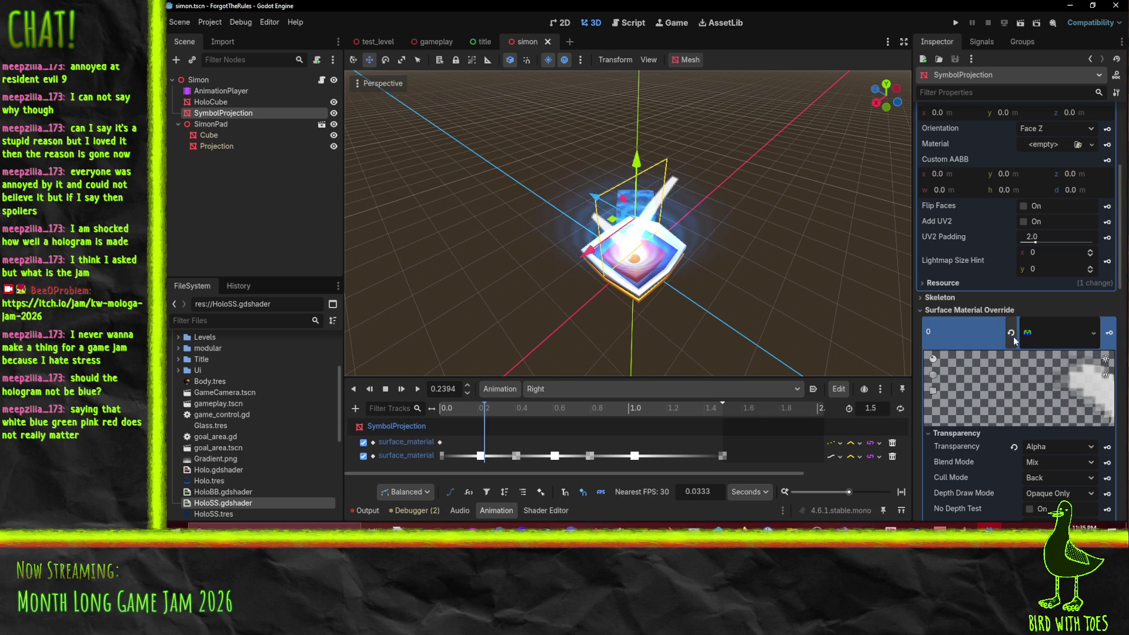
# Step: Give the quad a new ShaderMaterial override that uses HoloBB.gdshader
pyautogui.click(1093, 332)
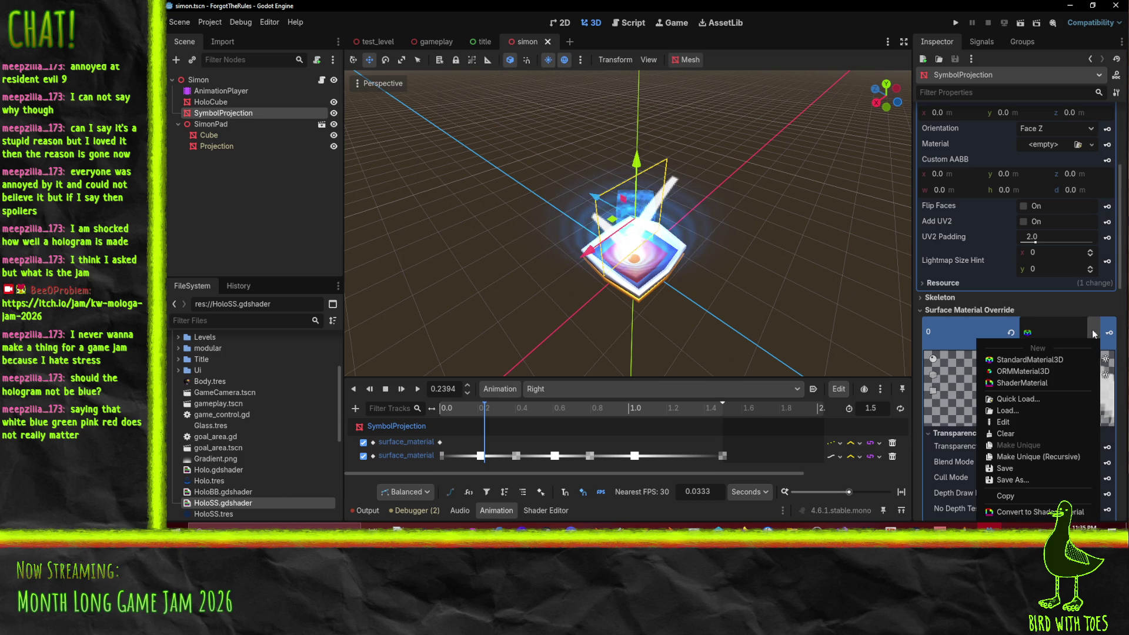
pyautogui.click(1038, 382)
pyautogui.scroll(-3, 1036, 320)
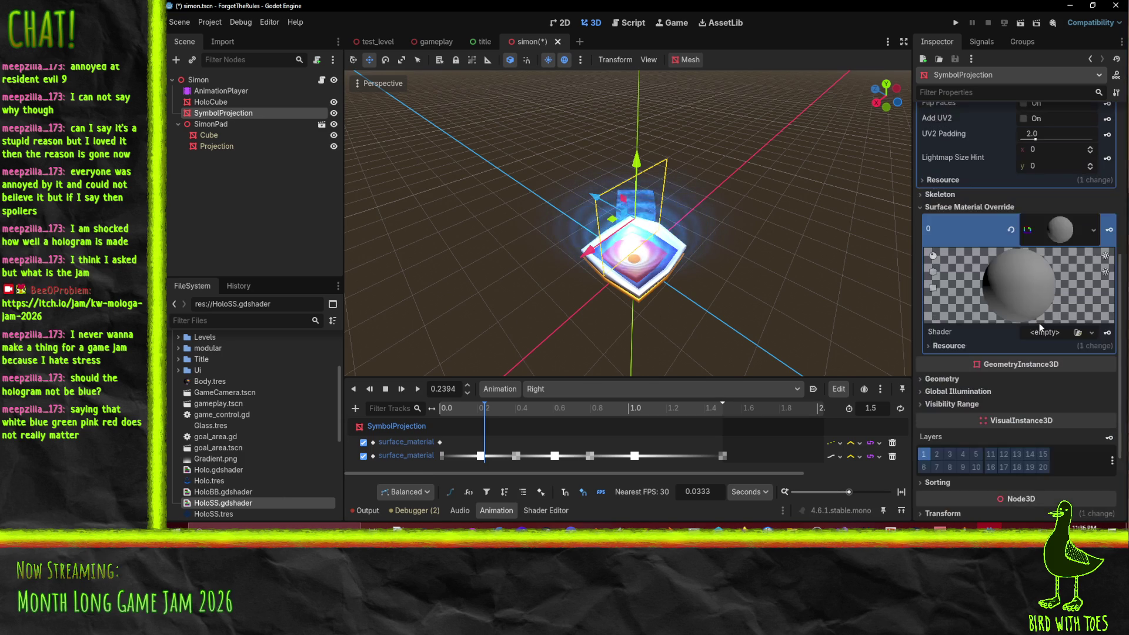
pyautogui.moveTo(223, 492)
pyautogui.mouseDown()
pyautogui.moveTo(970, 379)
pyautogui.moveTo(1058, 333)
pyautogui.mouseUp()
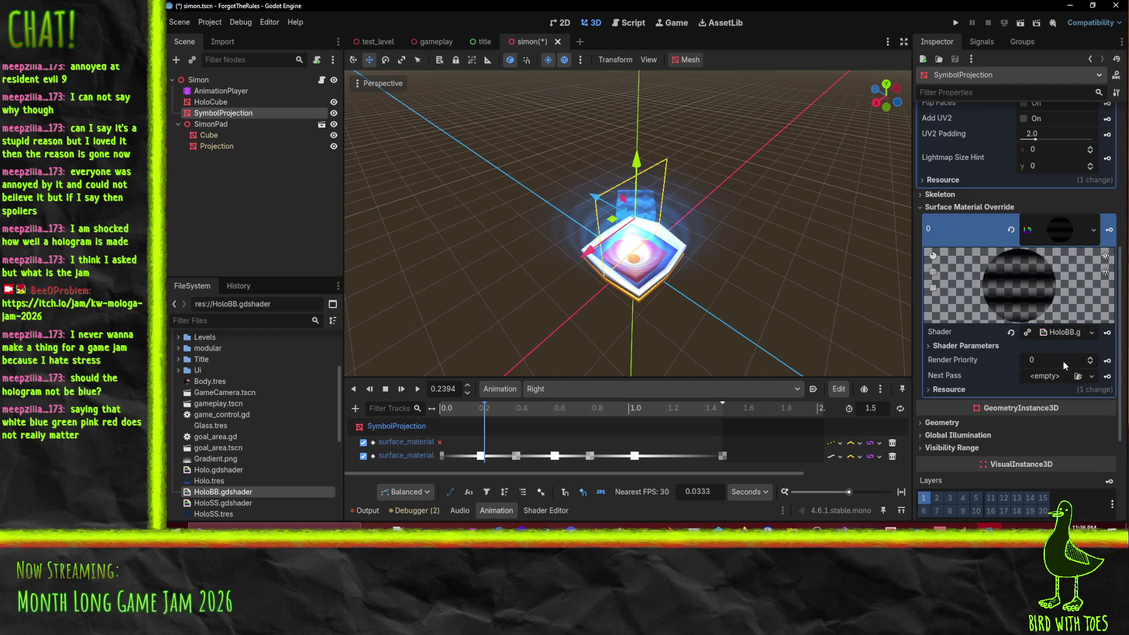
# Step: Set the shader's Albedo Color to ffffff
pyautogui.scroll(-3, 1052, 358)
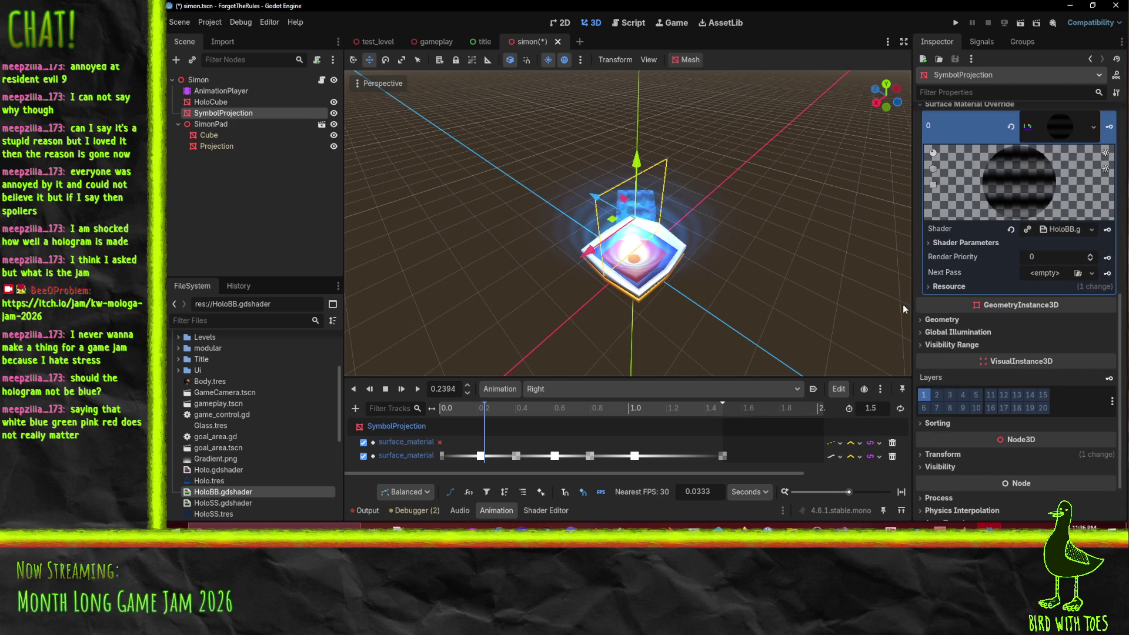
pyautogui.click(971, 243)
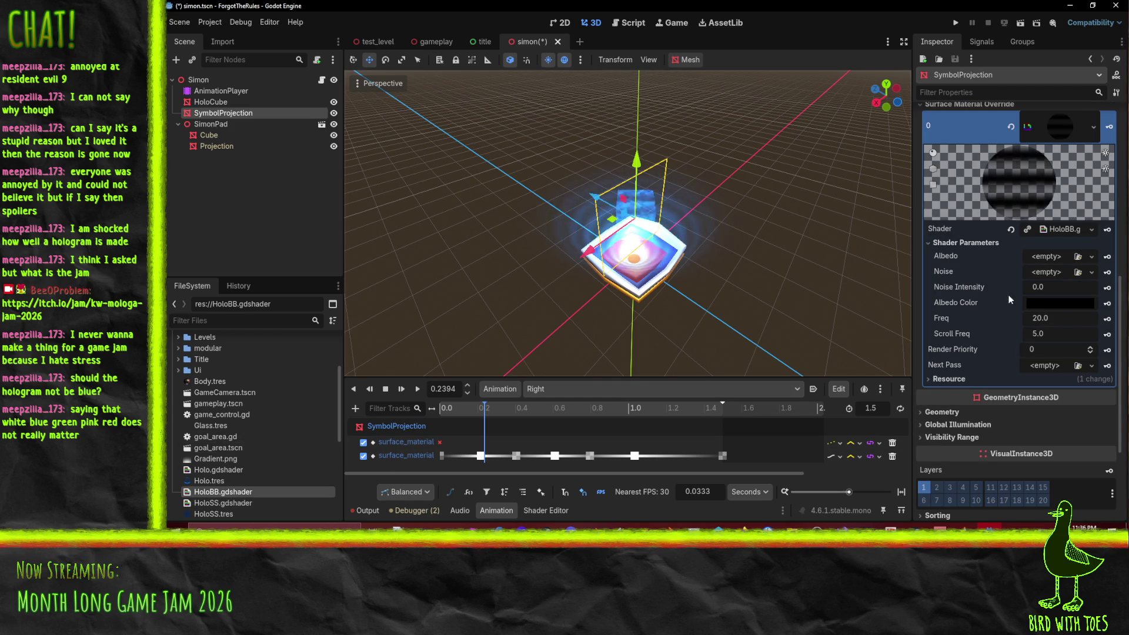
pyautogui.click(1060, 302)
pyautogui.click(1017, 263)
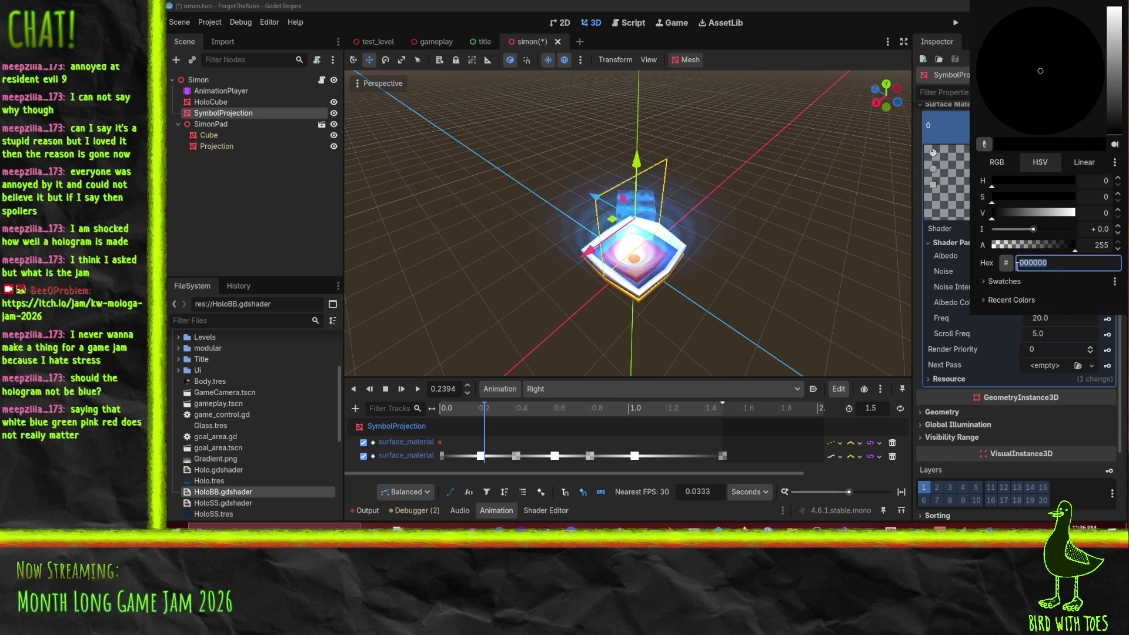
pyautogui.write('ffffff')
pyautogui.press('Return')
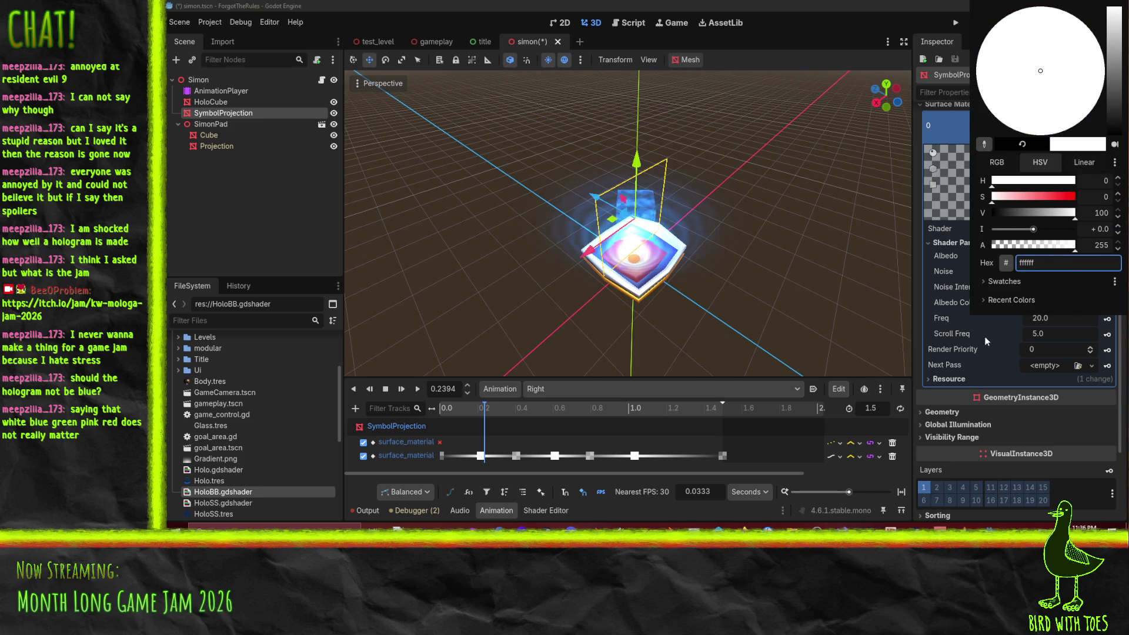
pyautogui.click(981, 337)
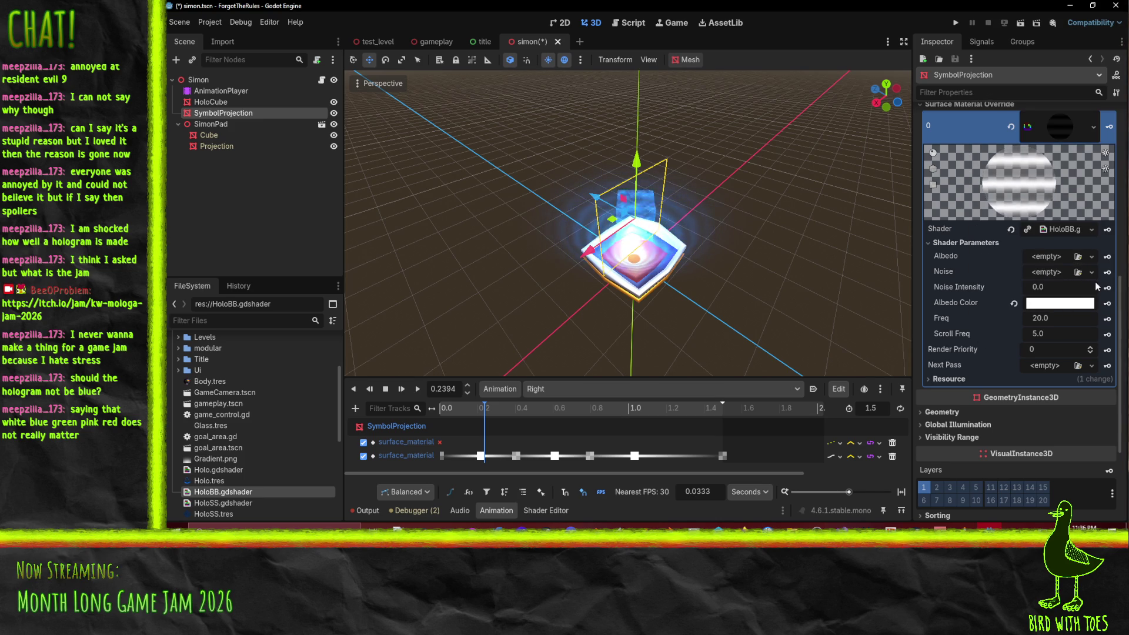
# Step: Load RightSymbol.png as the albedo texture so the checkmark appears
pyautogui.click(1091, 257)
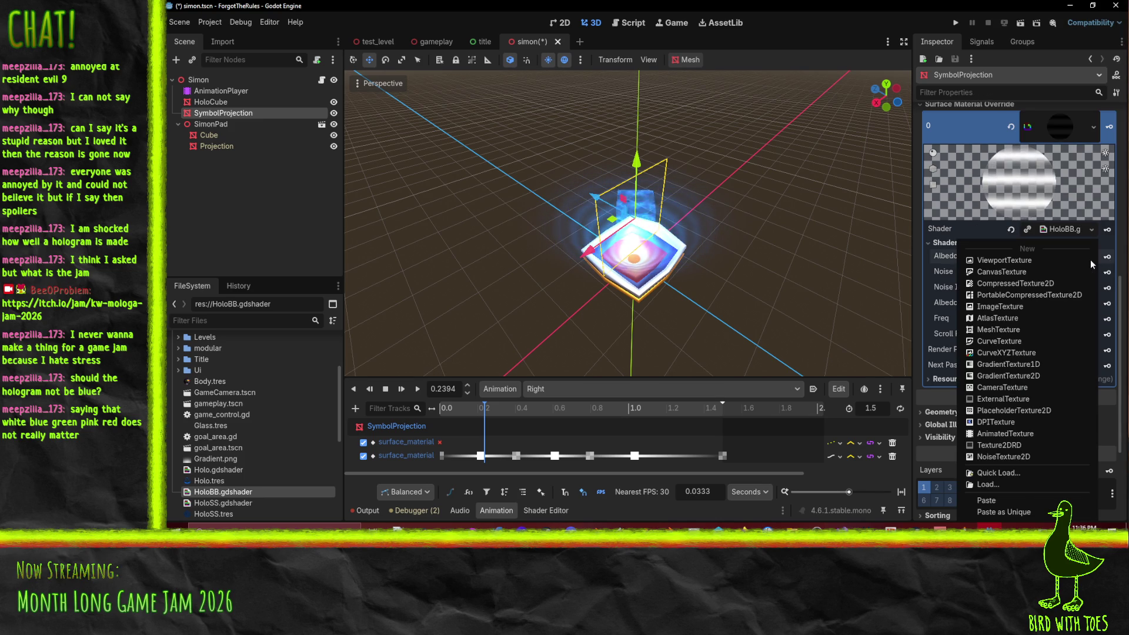
pyautogui.click(996, 476)
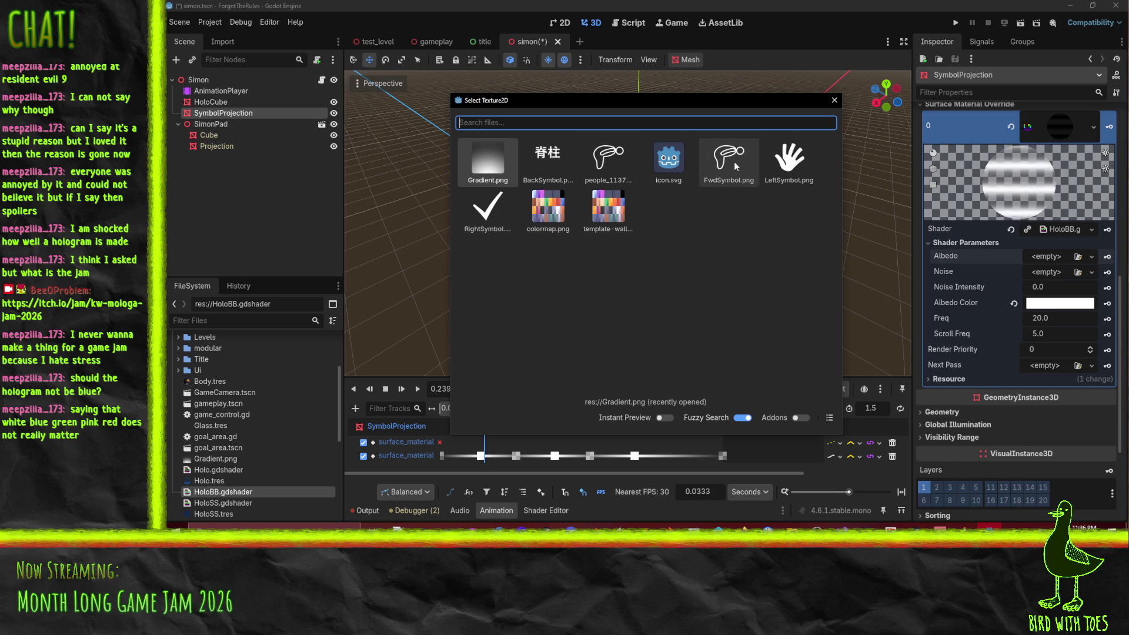
pyautogui.moveTo(605, 100)
pyautogui.mouseDown()
pyautogui.moveTo(848, 319)
pyautogui.moveTo(616, 73)
pyautogui.moveTo(623, 63)
pyautogui.mouseUp()
pyautogui.doubleClick(501, 177)
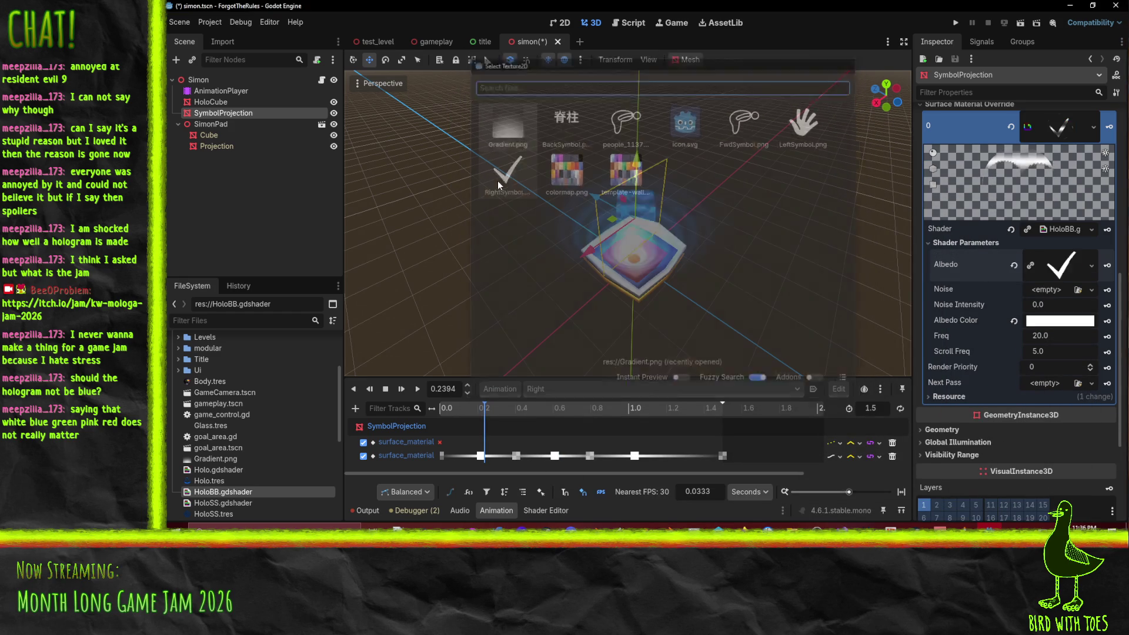
pyautogui.moveTo(499, 191)
pyautogui.mouseDown()
pyautogui.moveTo(728, 241)
pyautogui.moveTo(615, 192)
pyautogui.moveTo(902, 207)
pyautogui.moveTo(390, 232)
pyautogui.moveTo(499, 246)
pyautogui.mouseUp()
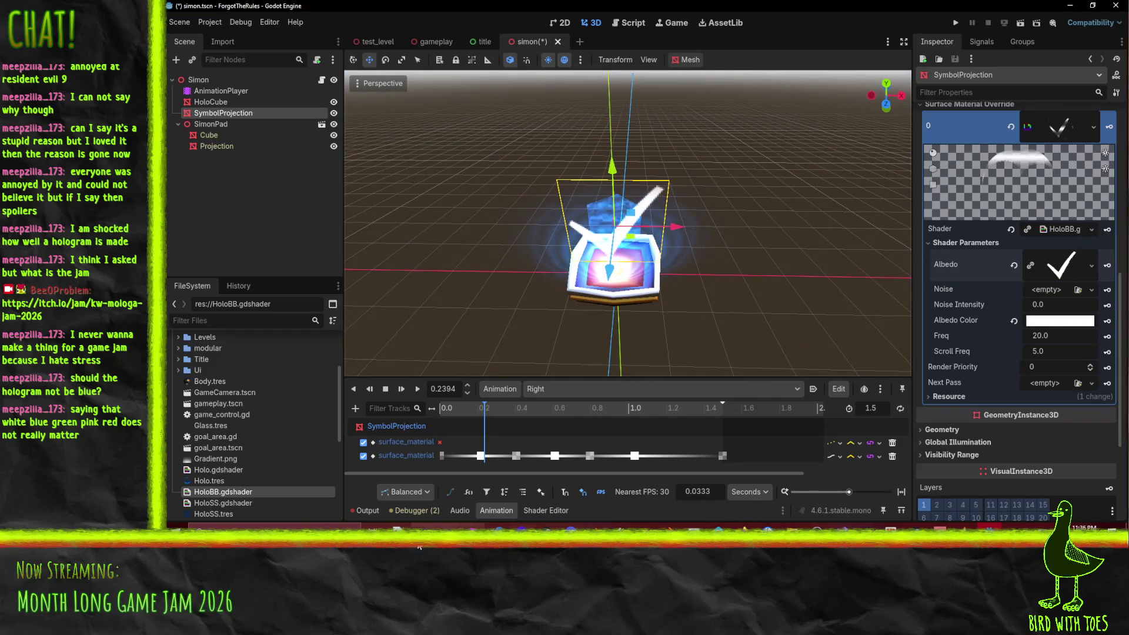
pyautogui.click(548, 511)
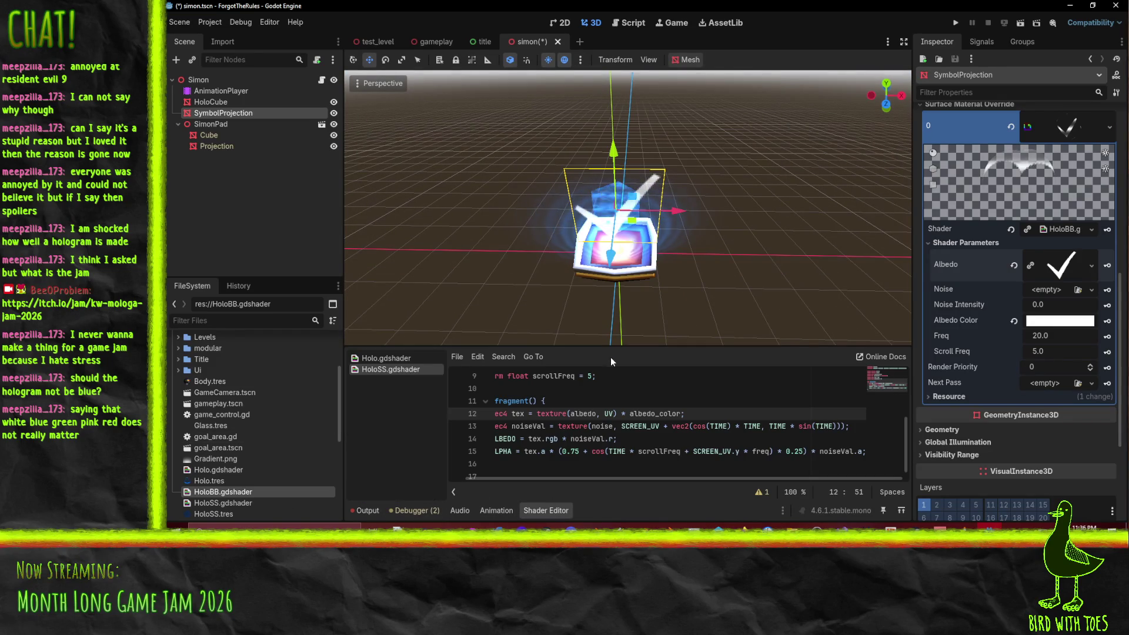
# Step: Delete cull_back, depth_test_disabled and blend_add from HoloSS's render_mode line
pyautogui.scroll(2, 640, 426)
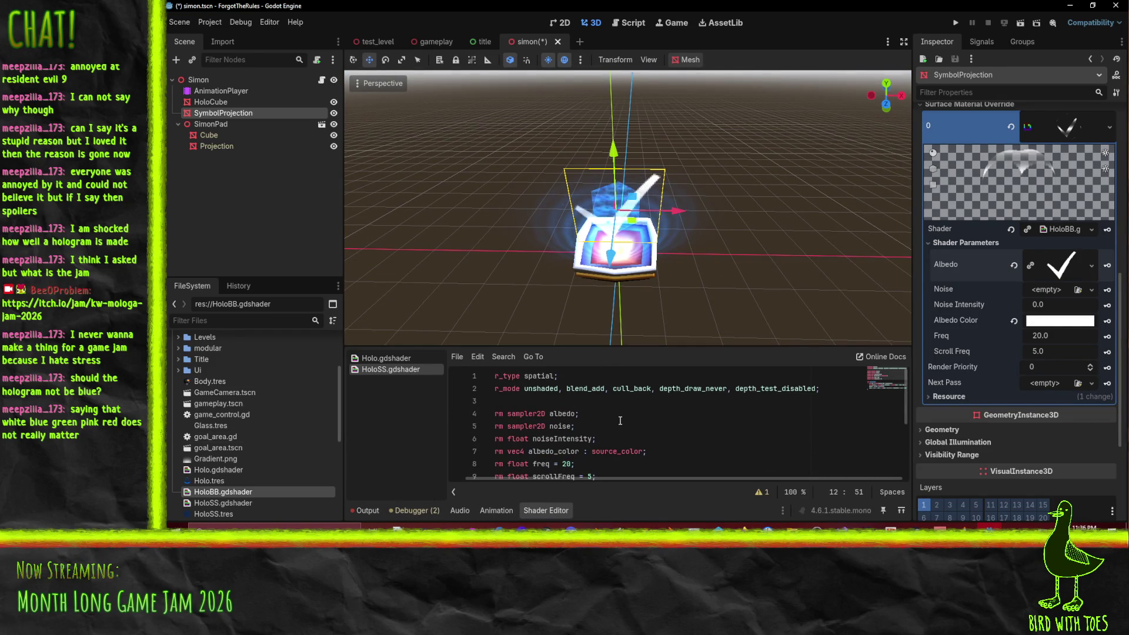
pyautogui.doubleClick(625, 390)
pyautogui.press('Delete')
pyautogui.press('Delete')
pyautogui.press('Delete')
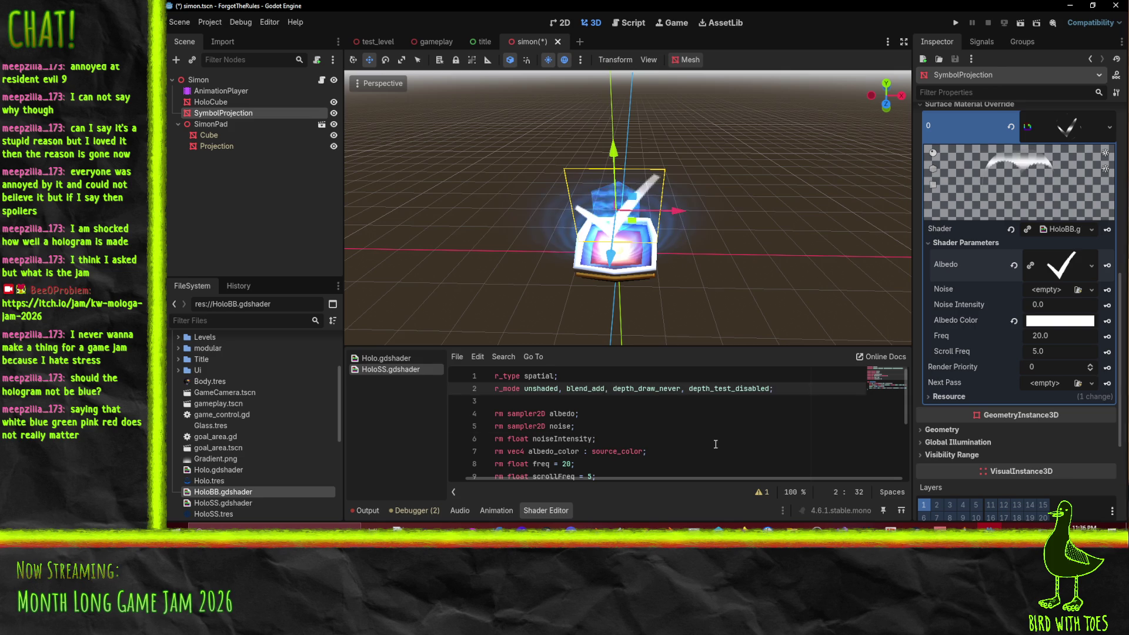
pyautogui.doubleClick(650, 389)
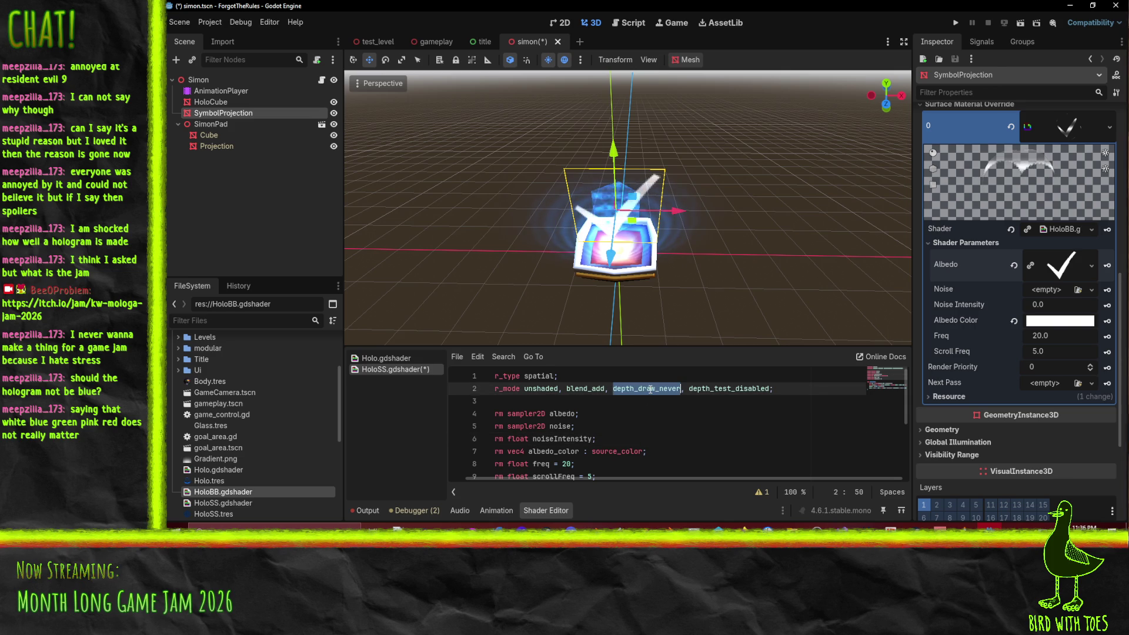
pyautogui.doubleClick(732, 388)
pyautogui.press('BackSpace')
pyautogui.press('BackSpace')
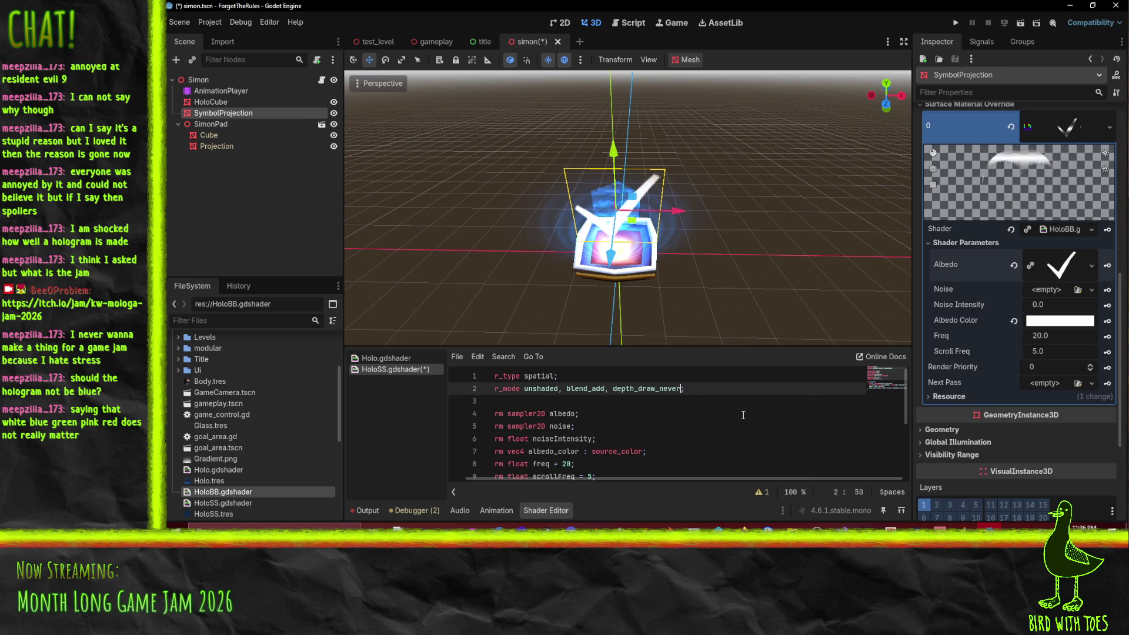
pyautogui.click(741, 414)
pyautogui.click(678, 389)
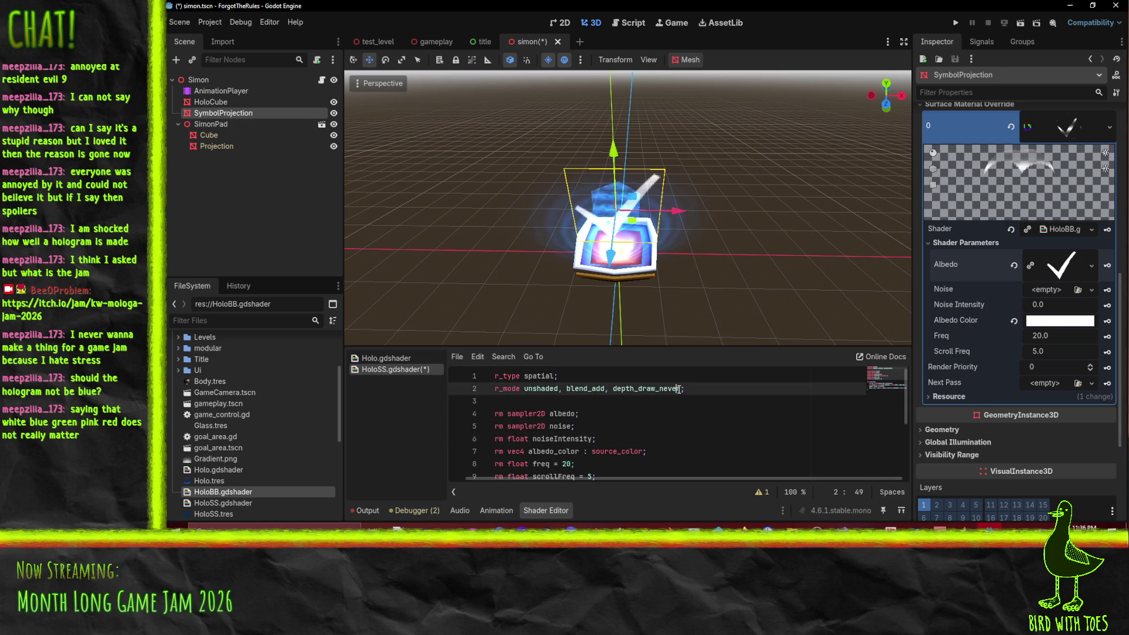
pyautogui.press('Right')
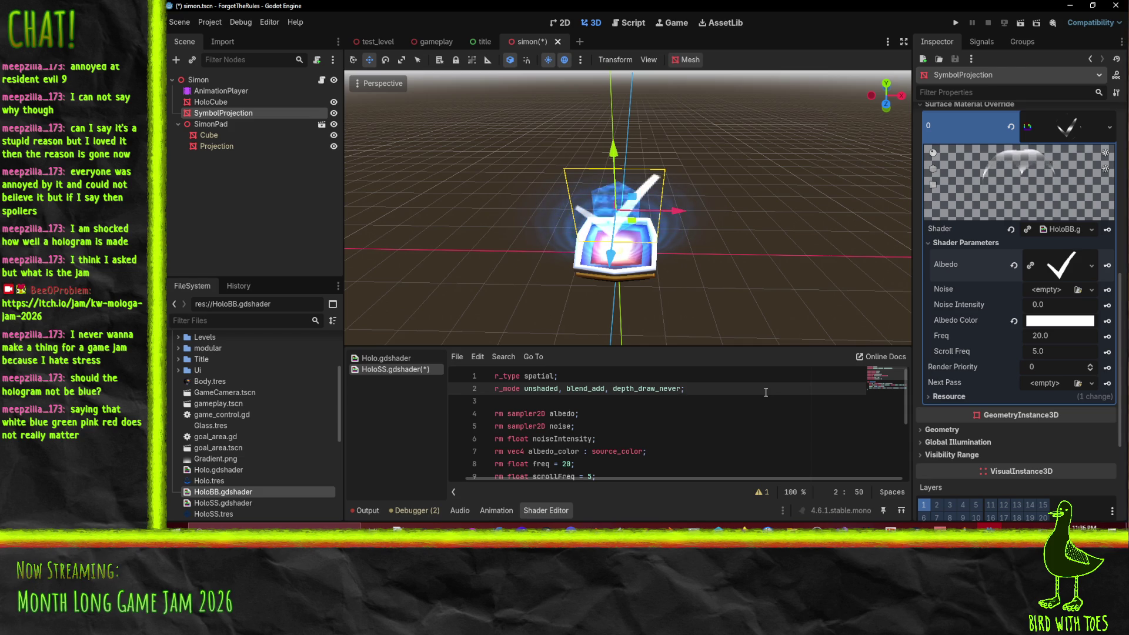
pyautogui.doubleClick(581, 389)
pyautogui.press('BackSpace')
pyautogui.press('Delete')
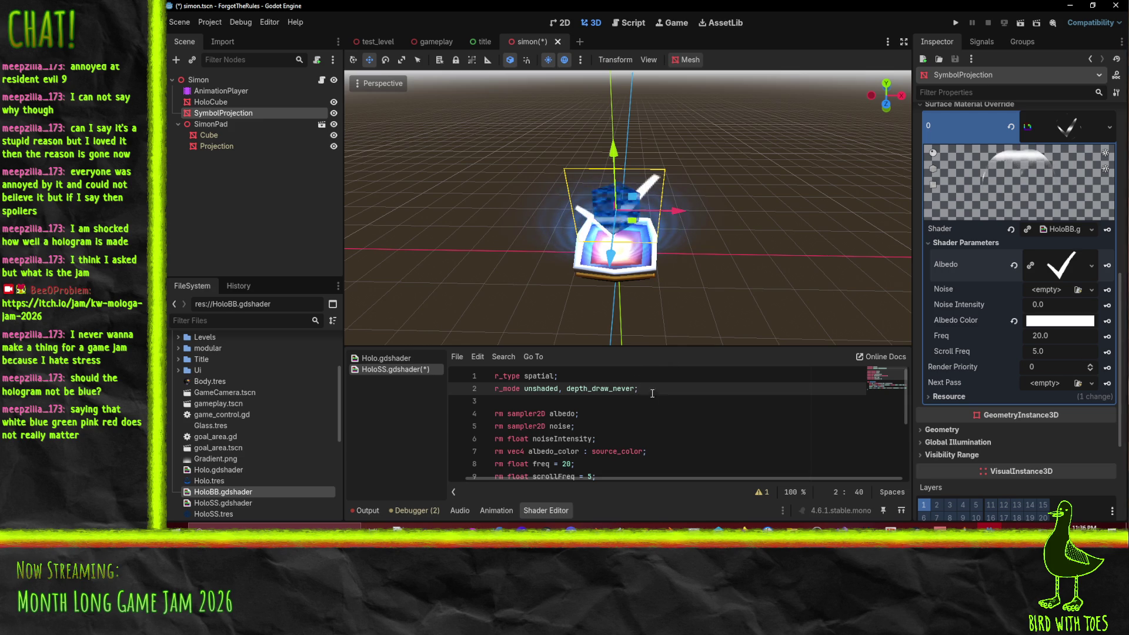
pyautogui.click(564, 389)
# Step: Undo those edits, restoring HoloSS's original render modes, and save
pyautogui.moveTo(588, 265); pyautogui.dragTo(637, 210)
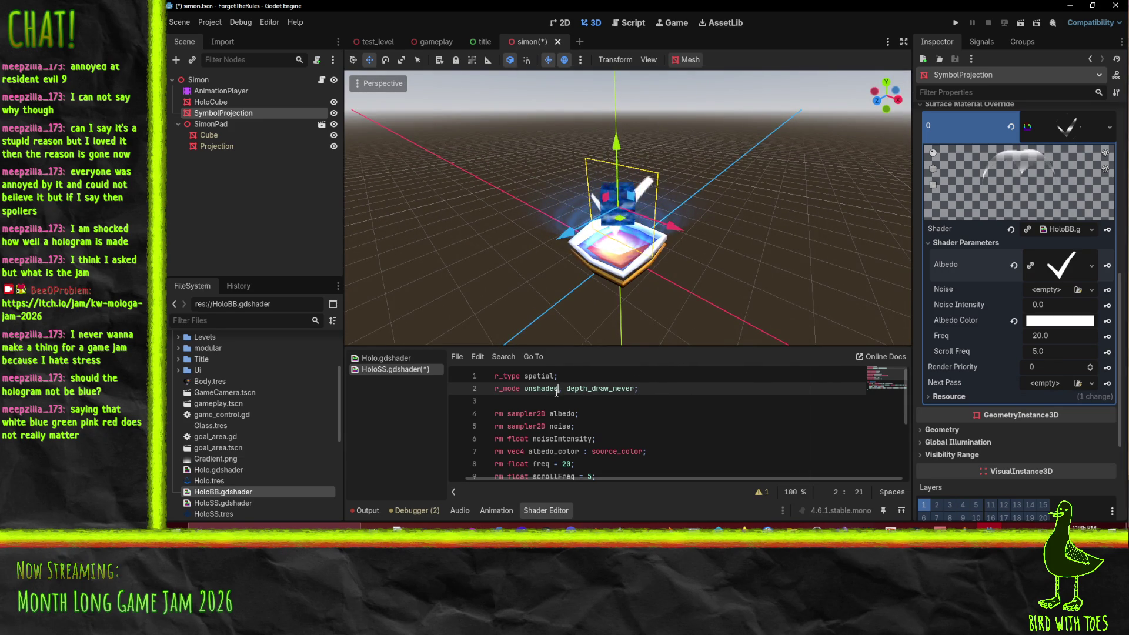
pyautogui.hotkey('ctrl', 'z')
pyautogui.hotkey('ctrl', 'z')
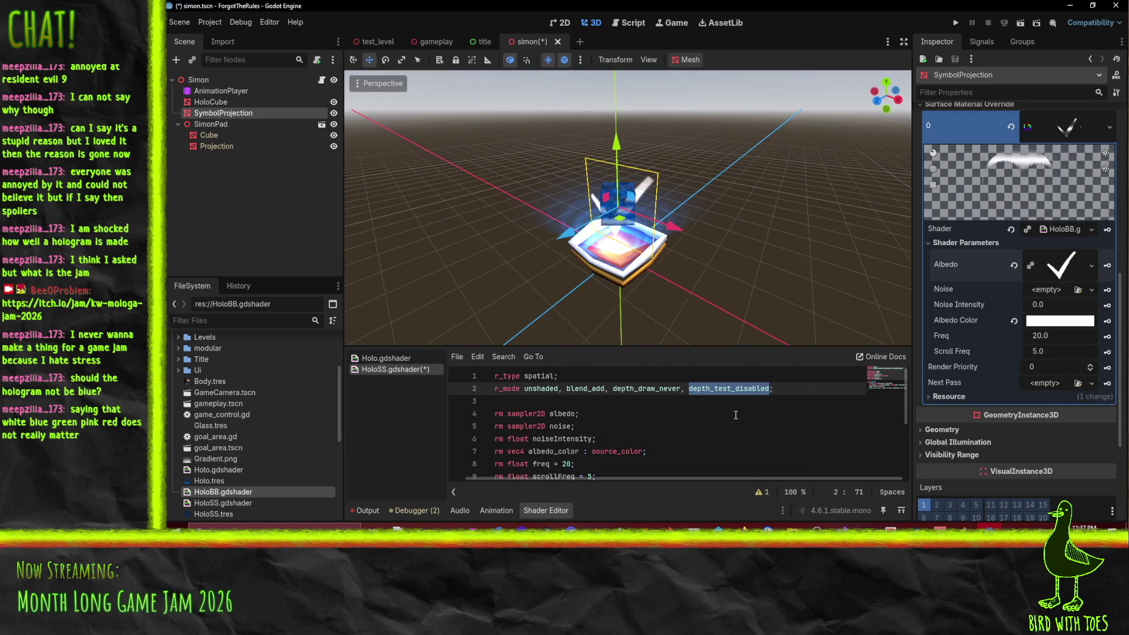
pyautogui.hotkey('ctrl', 'z')
pyautogui.click(683, 413)
pyautogui.hotkey('ctrl', 's')
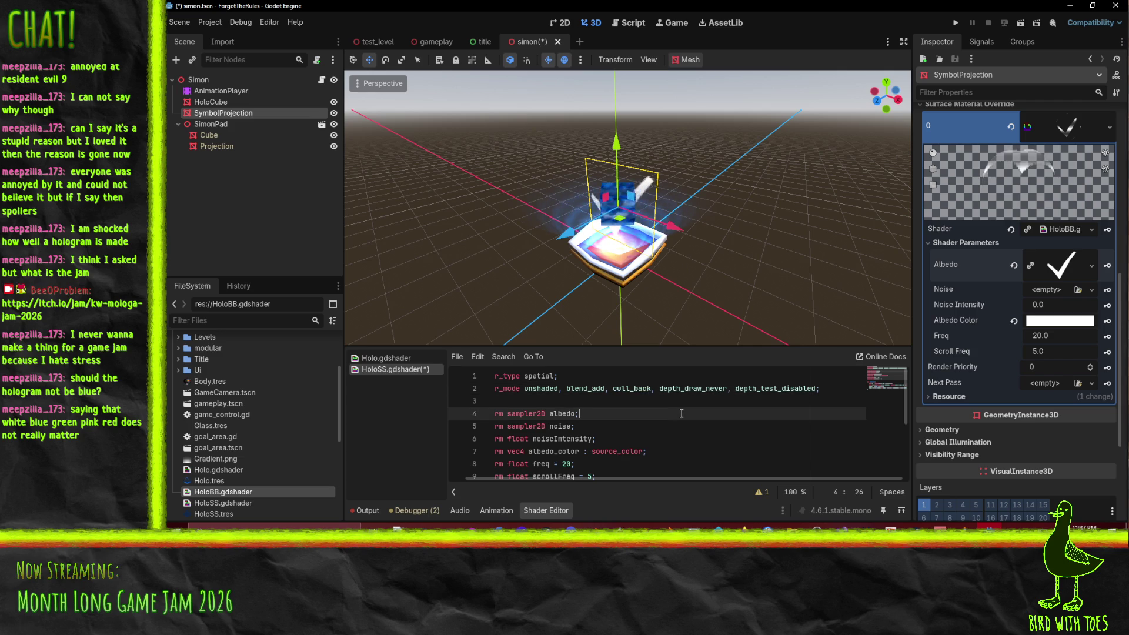
pyautogui.click(633, 391)
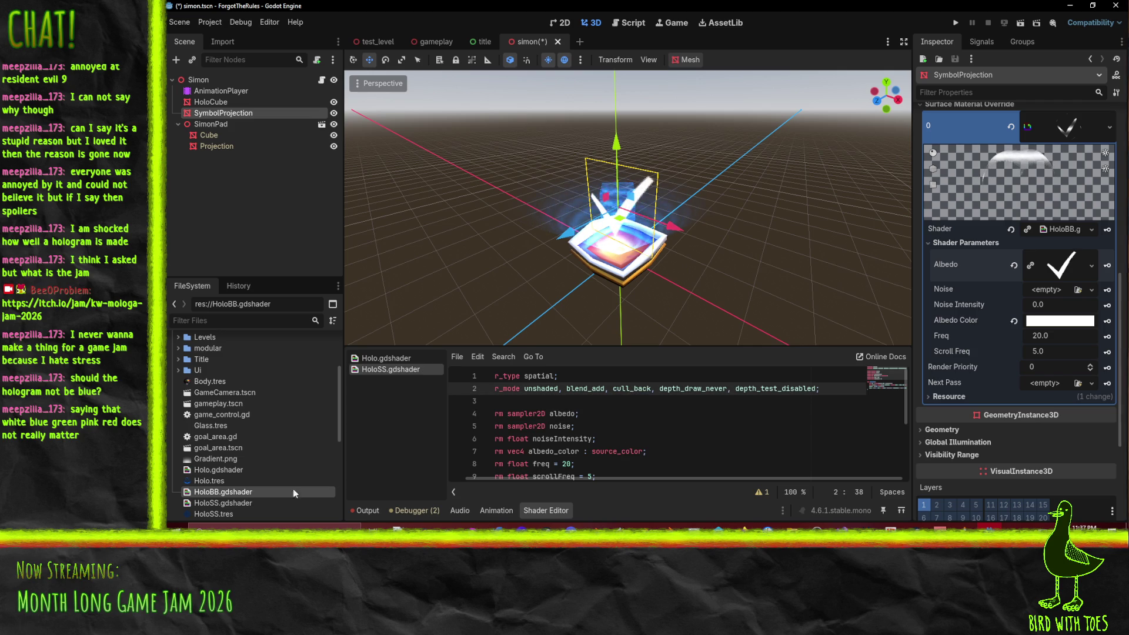
# Step: In HoloBB, remove blend_add and replace cull_back with cull_disabled
pyautogui.doubleClick(231, 490)
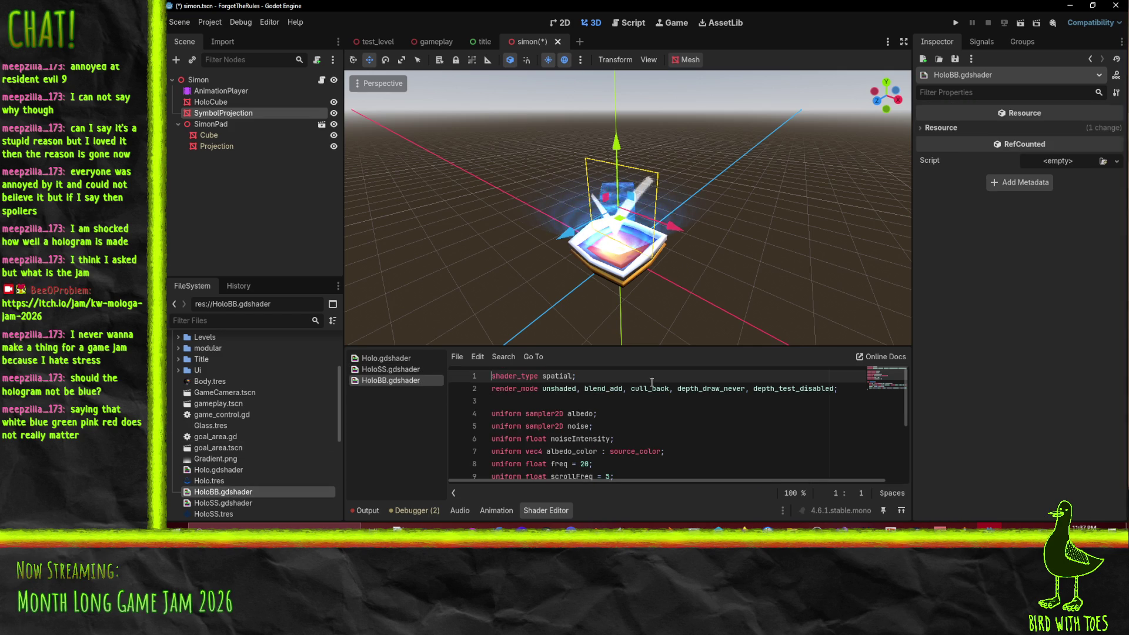
pyautogui.doubleClick(612, 390)
pyautogui.press('BackSpace')
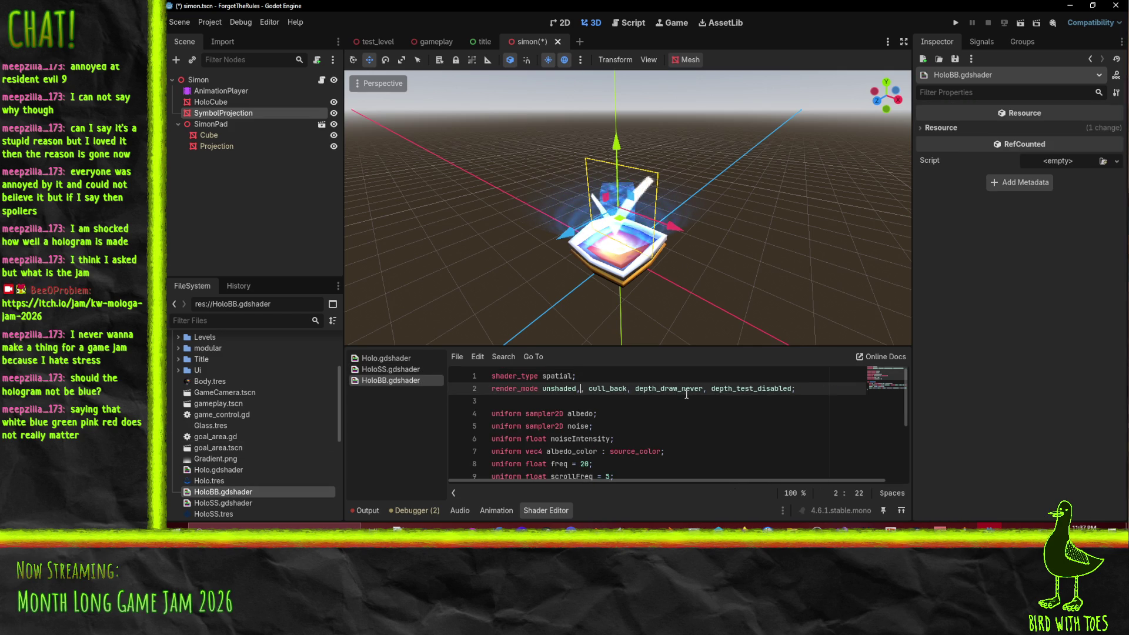
pyautogui.press('BackSpace')
pyautogui.doubleClick(601, 389)
pyautogui.press('BackSpace')
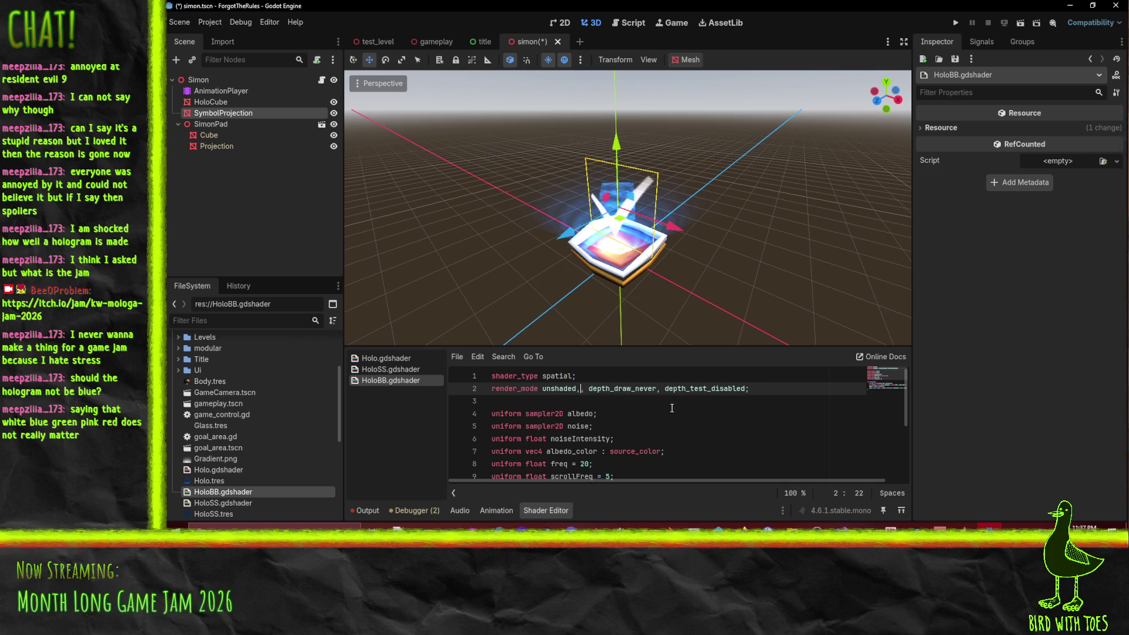
pyautogui.hotkey('ctrl', 'z')
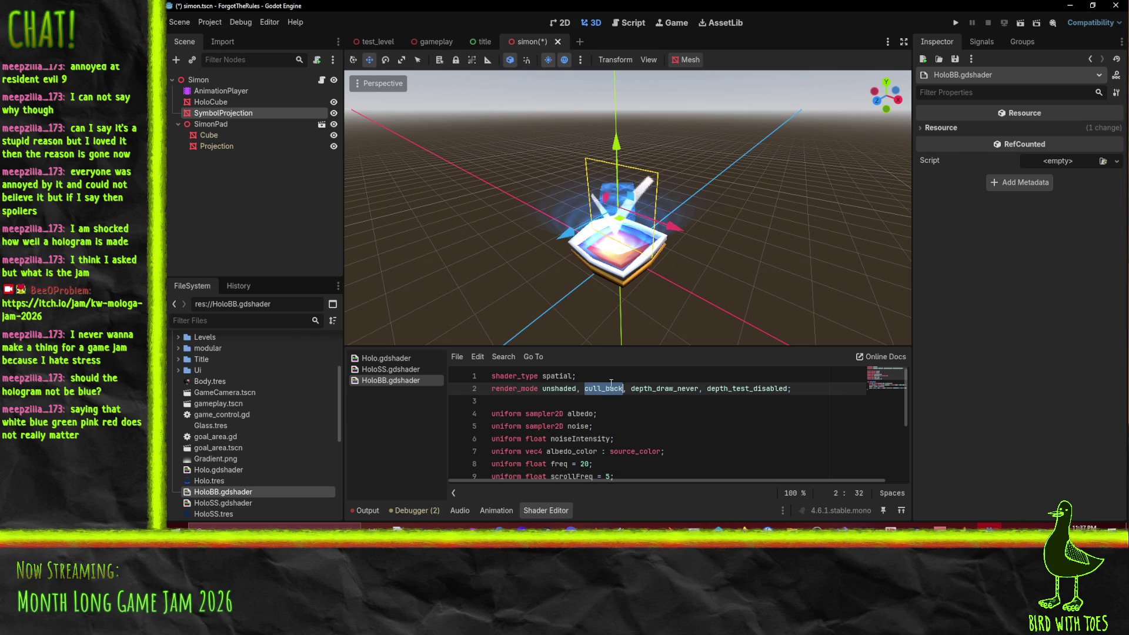
pyautogui.write('cull_')
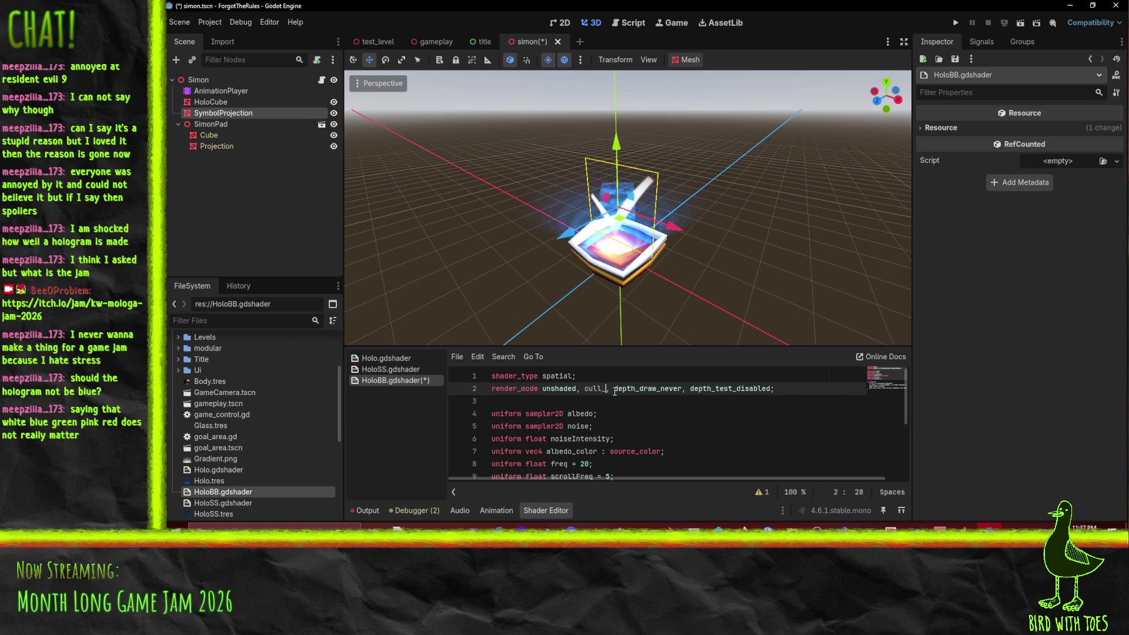
pyautogui.press('Down')
pyautogui.press('Return')
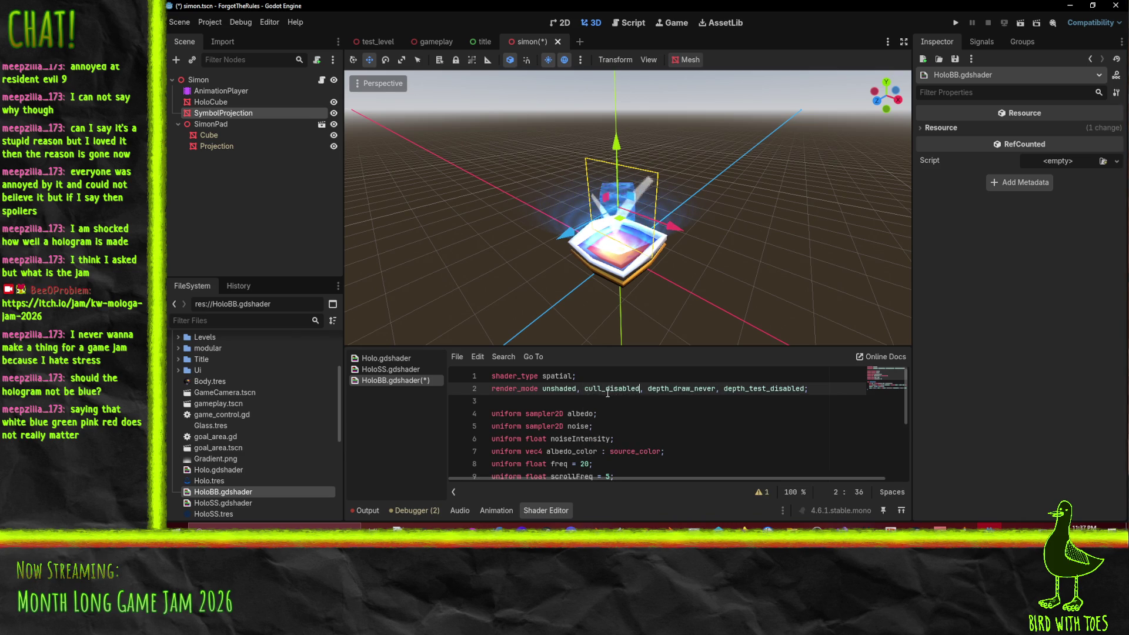
pyautogui.doubleClick(754, 387)
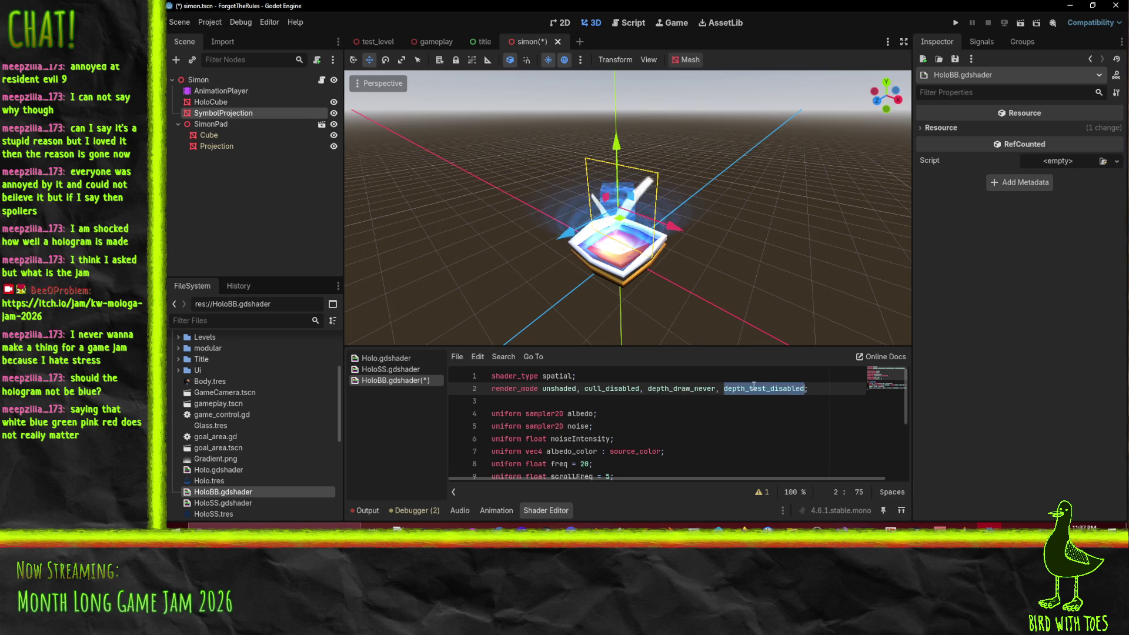
pyautogui.click(758, 397)
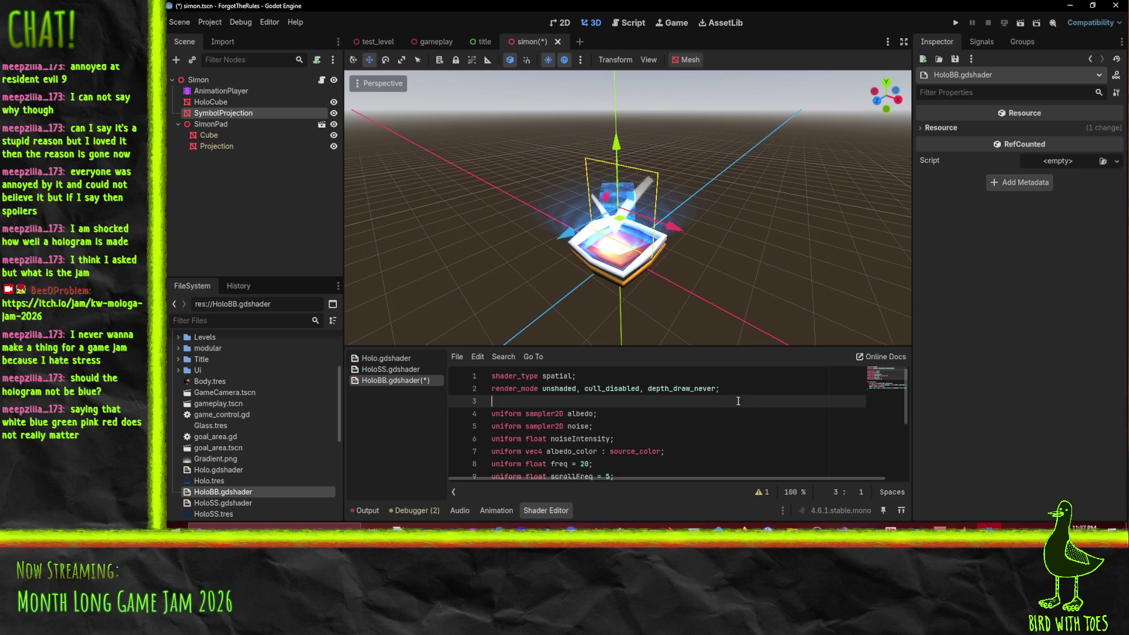
# Step: Remove the stray space before HoloSS's render_mode semicolon and save
pyautogui.click(246, 503)
pyautogui.doubleClick(237, 503)
pyautogui.press('Home')
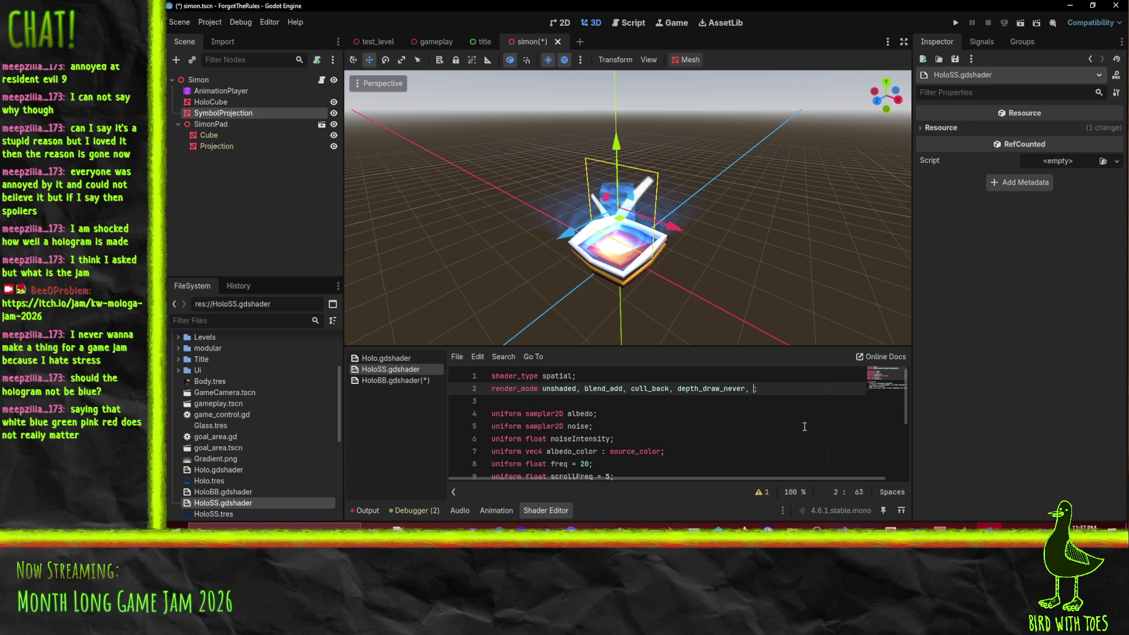
pyautogui.press('BackSpace')
pyautogui.click(734, 423)
pyautogui.click(755, 439)
pyautogui.hotkey('ctrl', 's')
pyautogui.moveTo(588, 270); pyautogui.dragTo(556, 258)
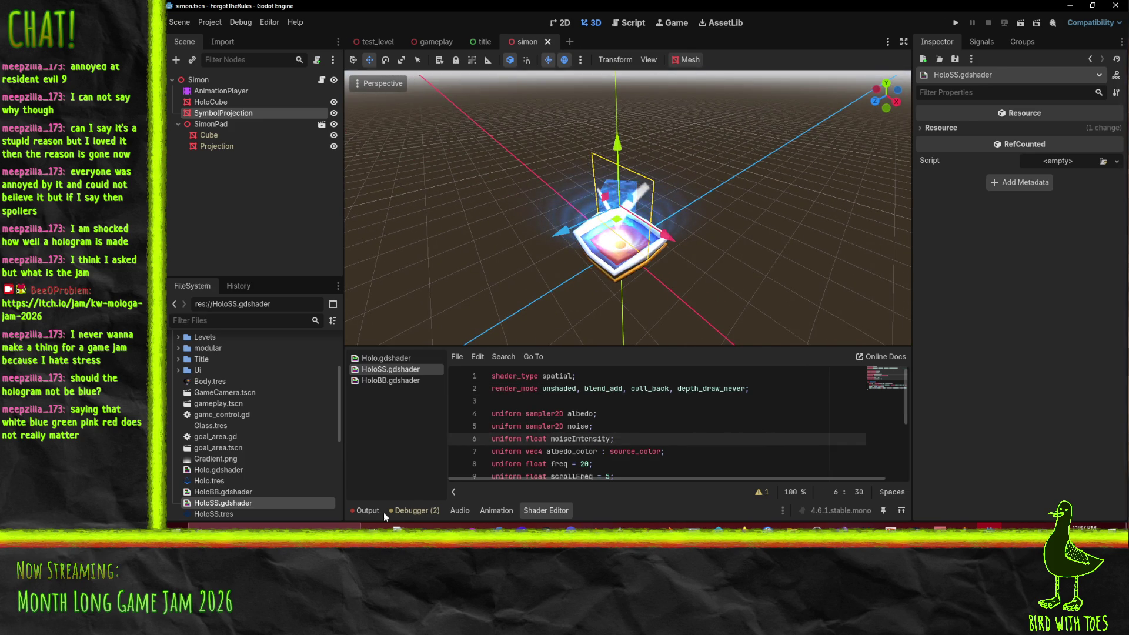
# Step: Try appending a billboard render mode to HoloBB, then remove it
pyautogui.doubleClick(221, 490)
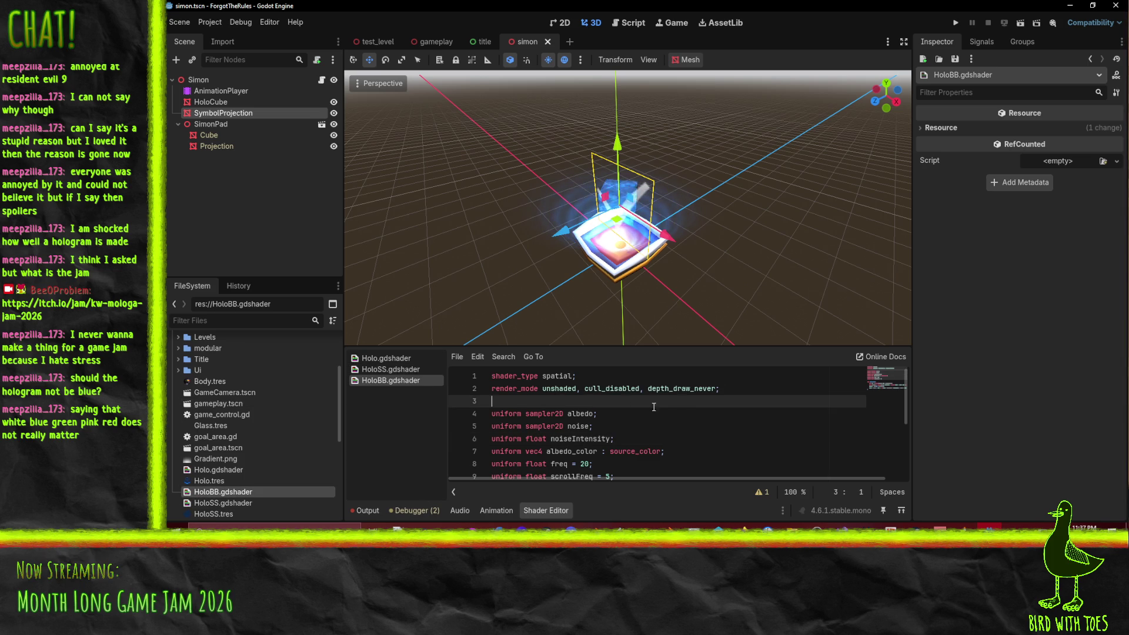
pyautogui.moveTo(705, 259); pyautogui.dragTo(690, 259)
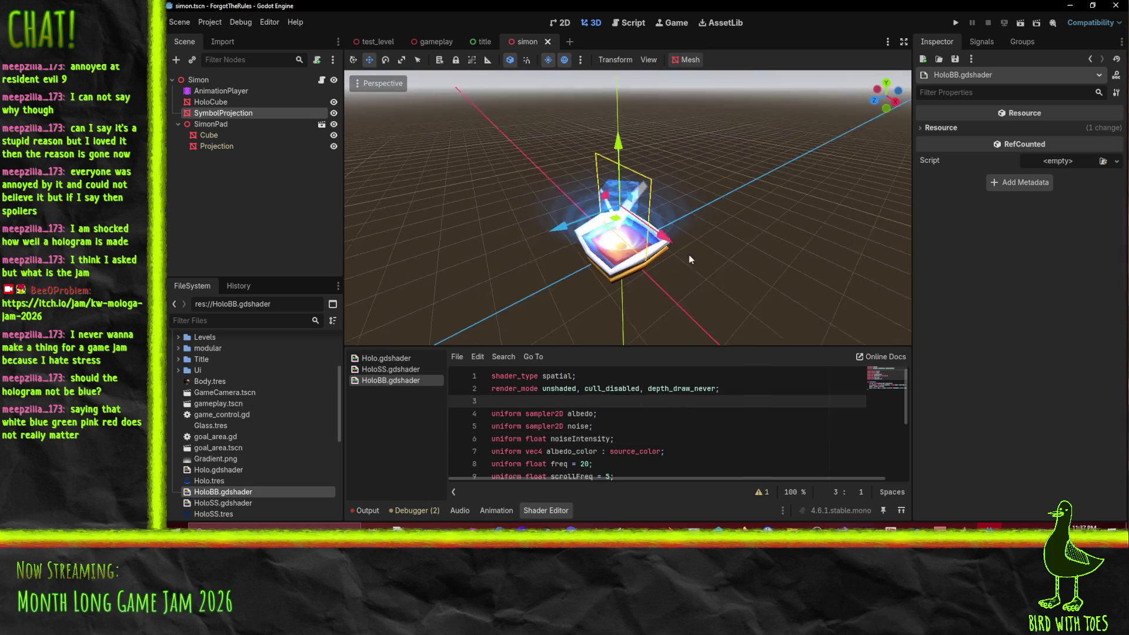
pyautogui.click(730, 389)
pyautogui.write(', b')
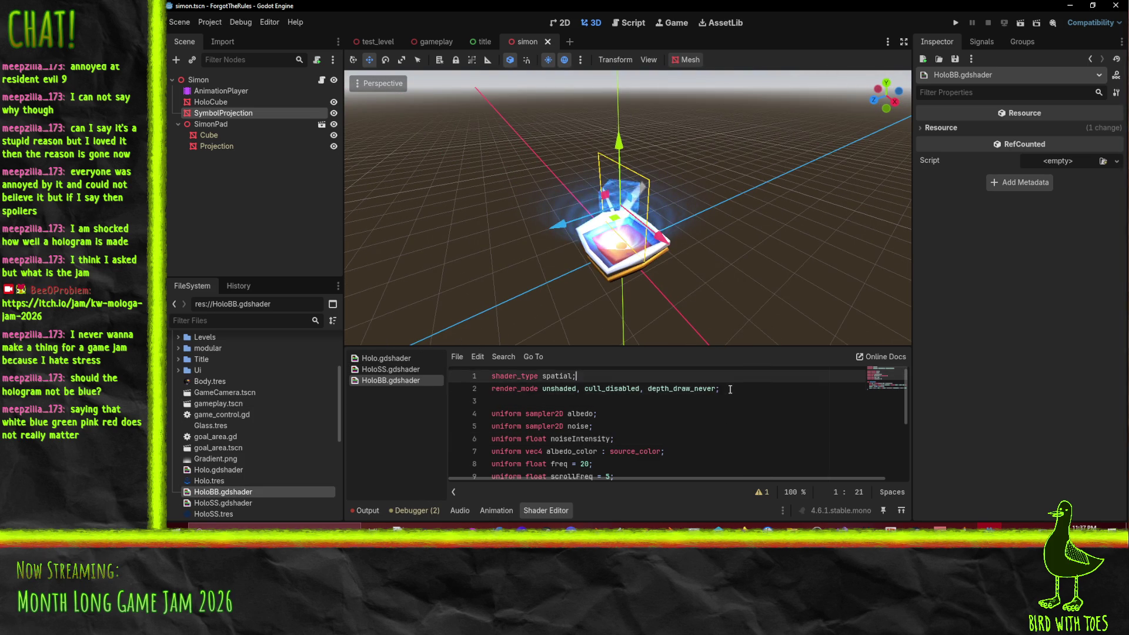
pyautogui.write('ill')
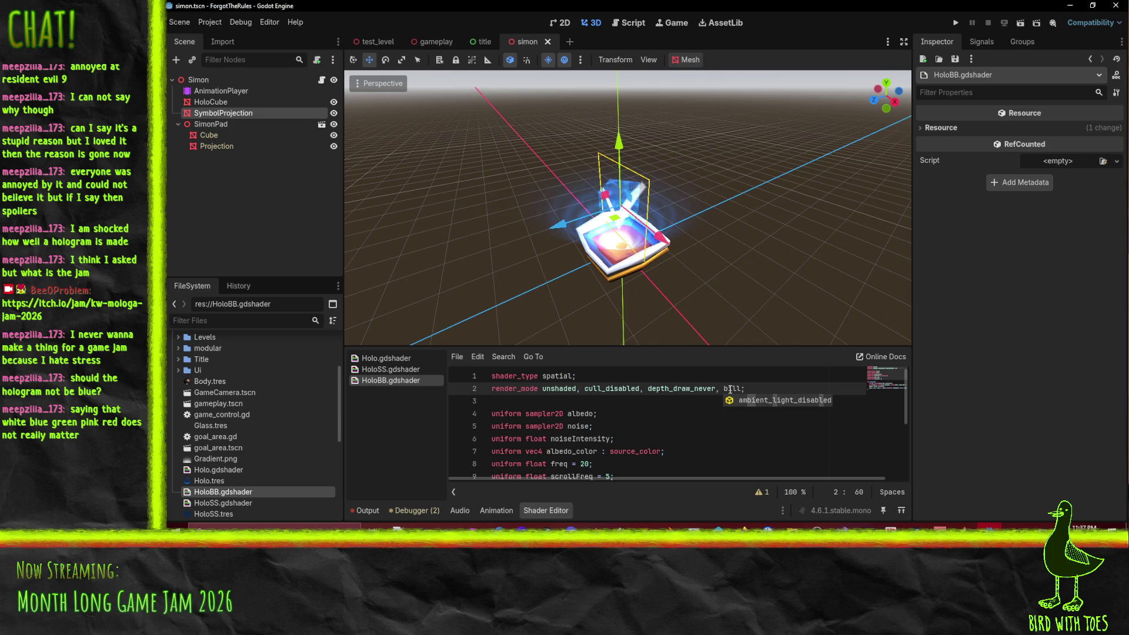
pyautogui.press('BackSpace')
pyautogui.press('BackSpace')
pyautogui.press('BackSpace')
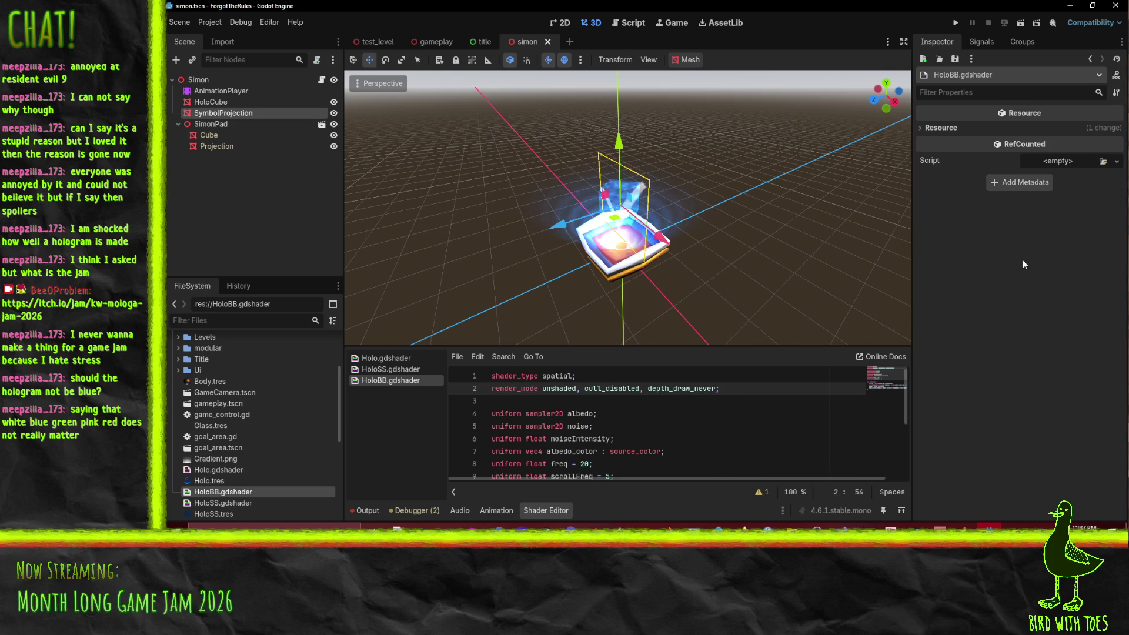
pyautogui.press('Down')
pyautogui.press('Down')
pyautogui.scroll(-2, 571, 424)
pyautogui.click(571, 421)
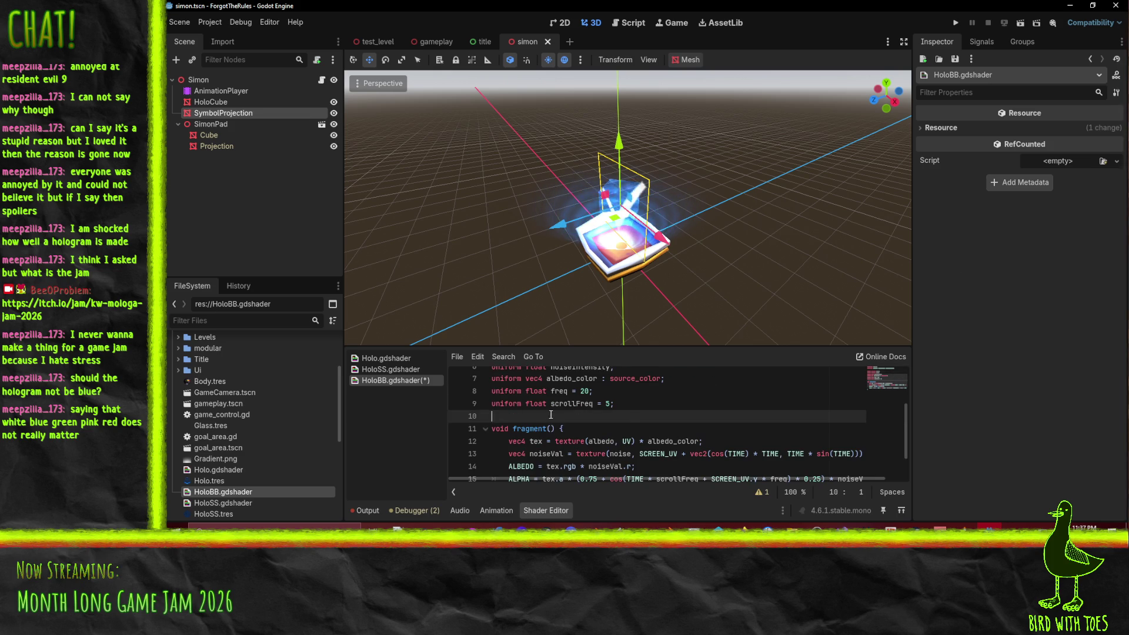
# Step: Insert an empty vertex() function above fragment() in HoloBB
pyautogui.scroll(1, 662, 428)
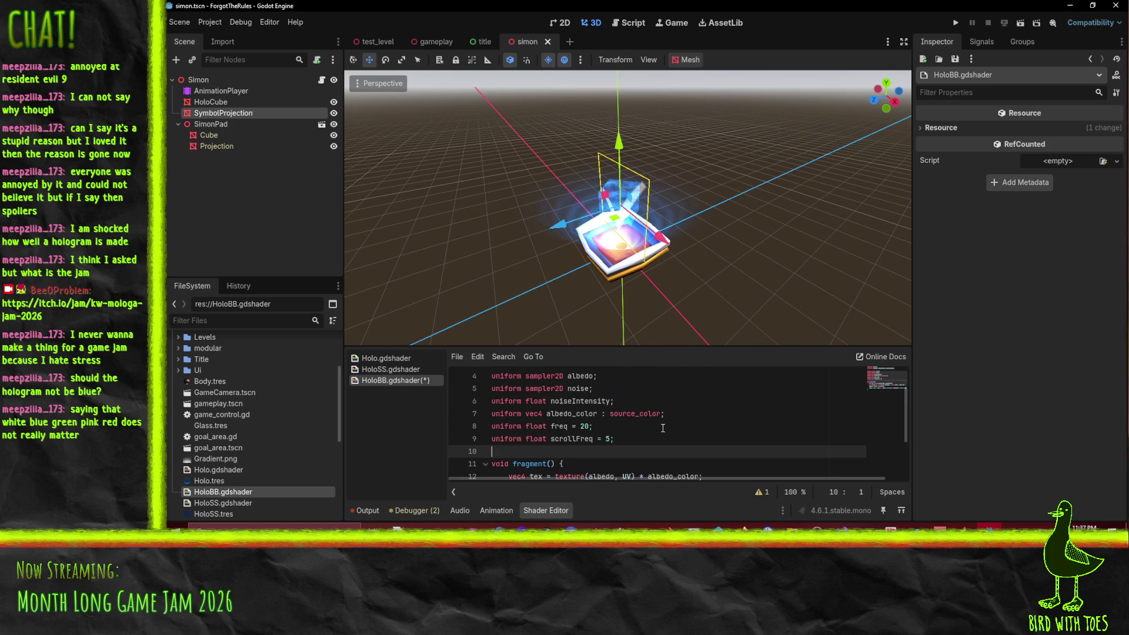
pyautogui.press('Return')
pyautogui.write('void ve')
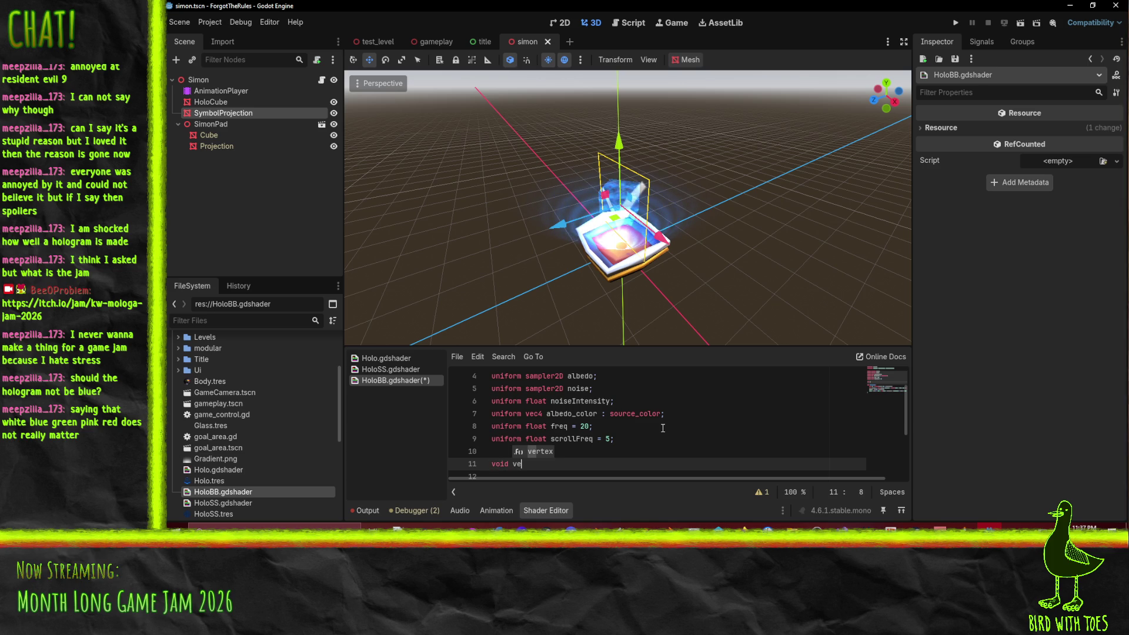
pyautogui.press('Return')
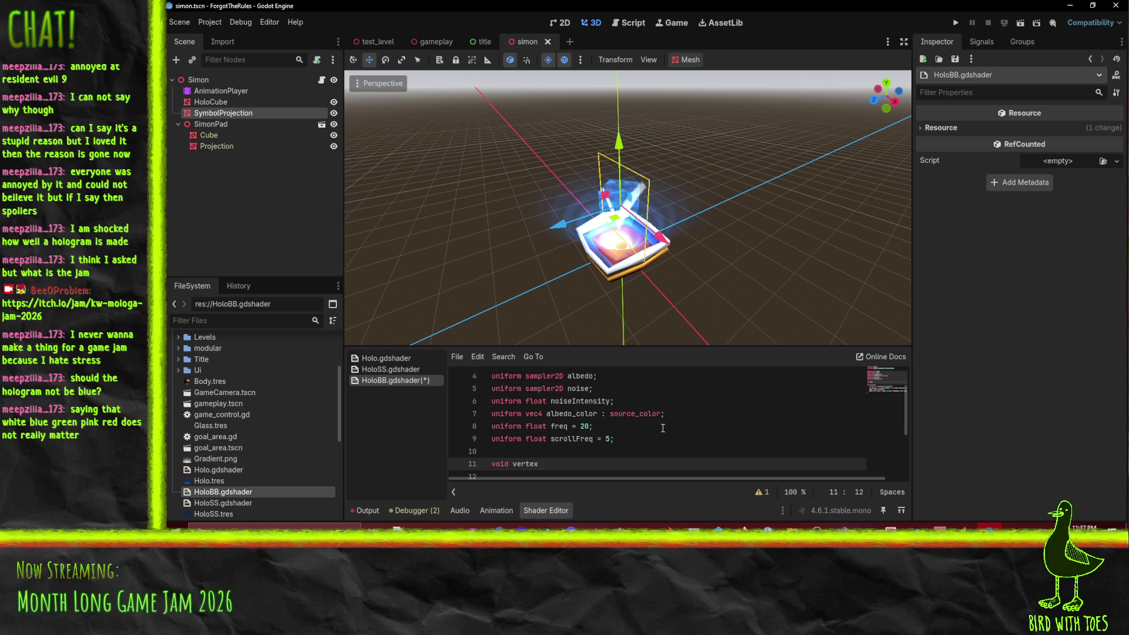
pyautogui.write('{')
pyautogui.press('Return')
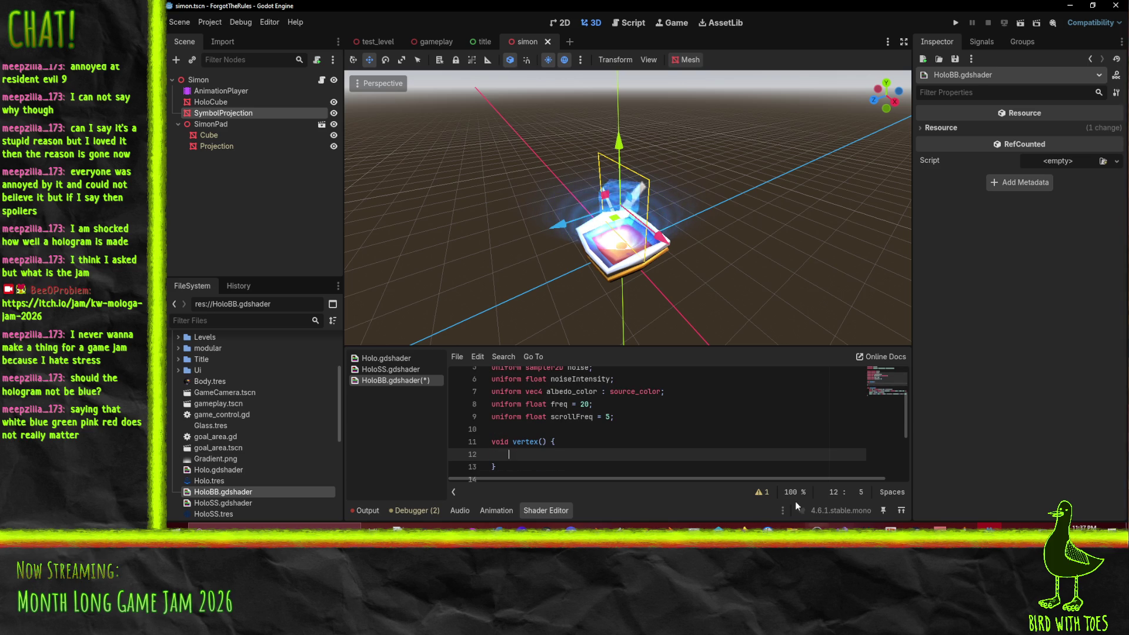
# Step: Put the caret inside the vertex() body and bring up the Firefox shader docs
pyautogui.press('Down')
pyautogui.click(534, 451)
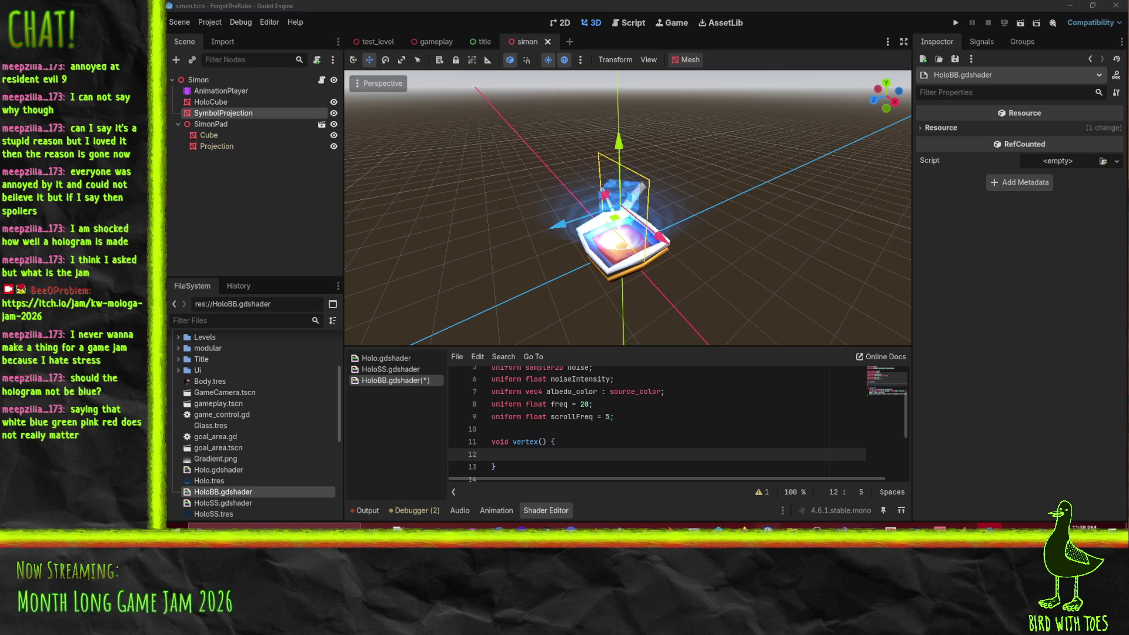
pyautogui.moveTo(744, 532)
pyautogui.click(582, 483)
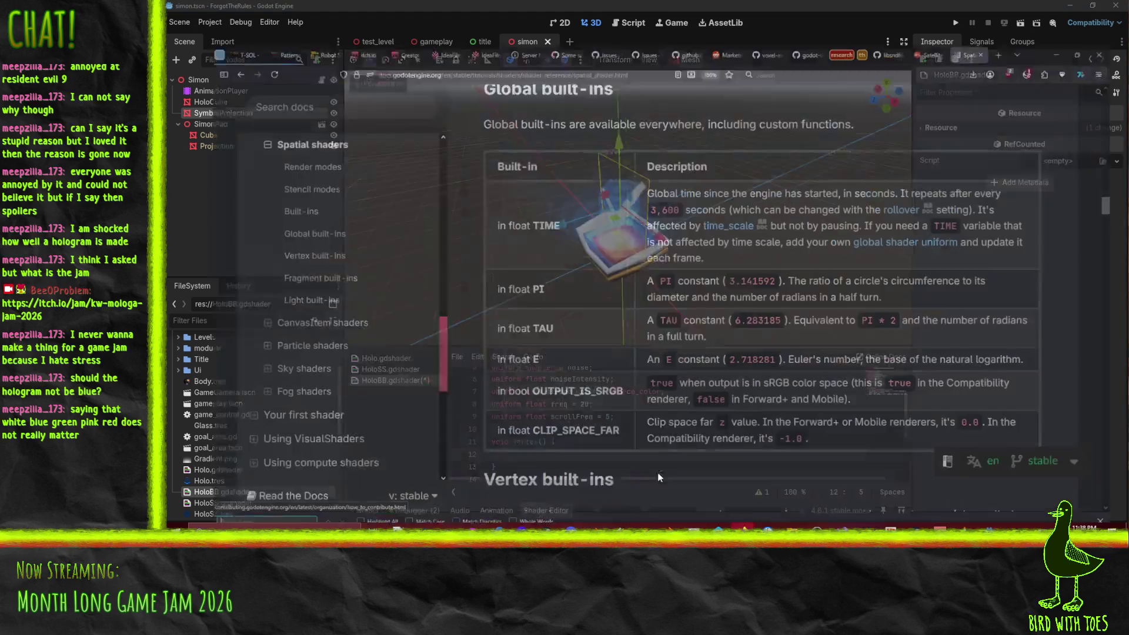
# Step: Search 'godot billboard vertex shader' and open the Reddit Custom Y-Billboard Shader post
pyautogui.hotkey('ctrl', 'l')
pyautogui.write('god')
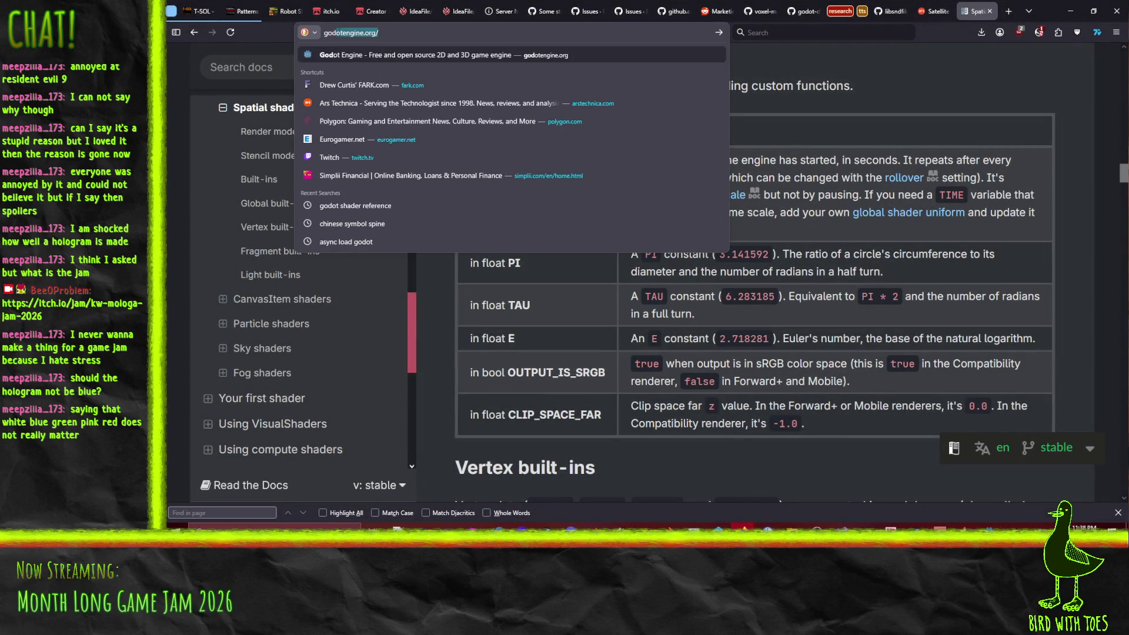
pyautogui.write('ot billboard')
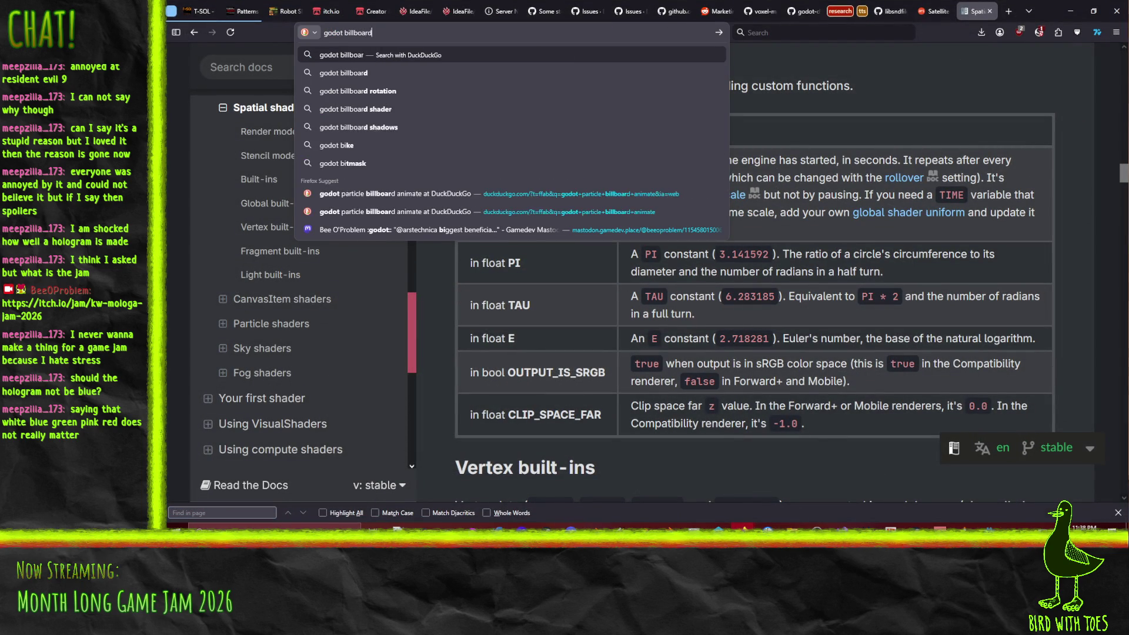
pyautogui.write(' verte')
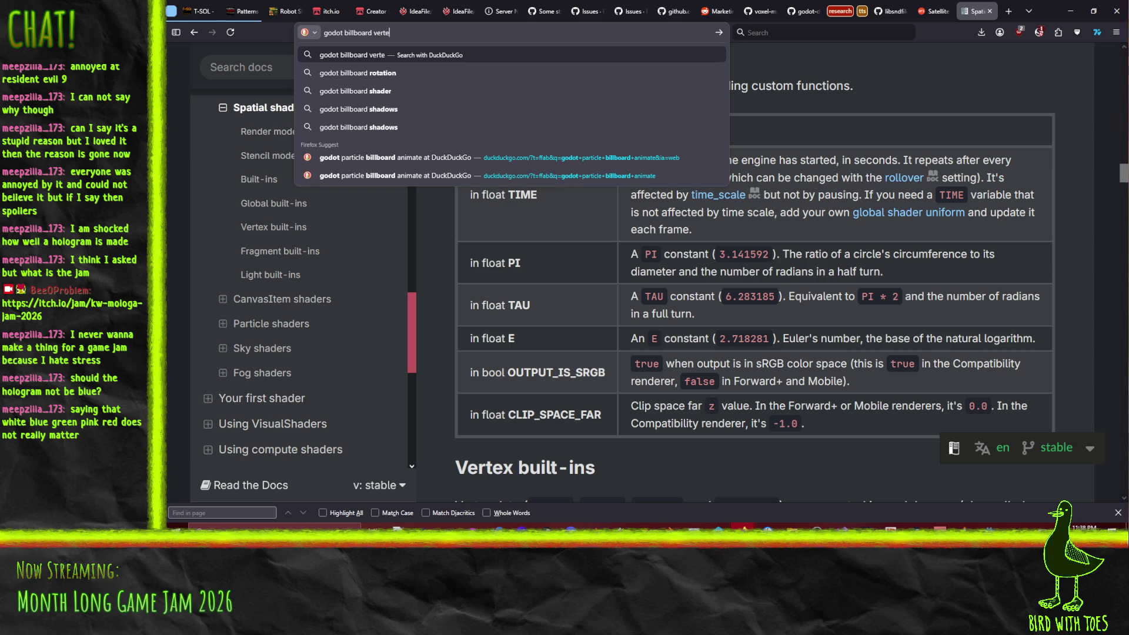
pyautogui.write('x shader')
pyautogui.press('Return')
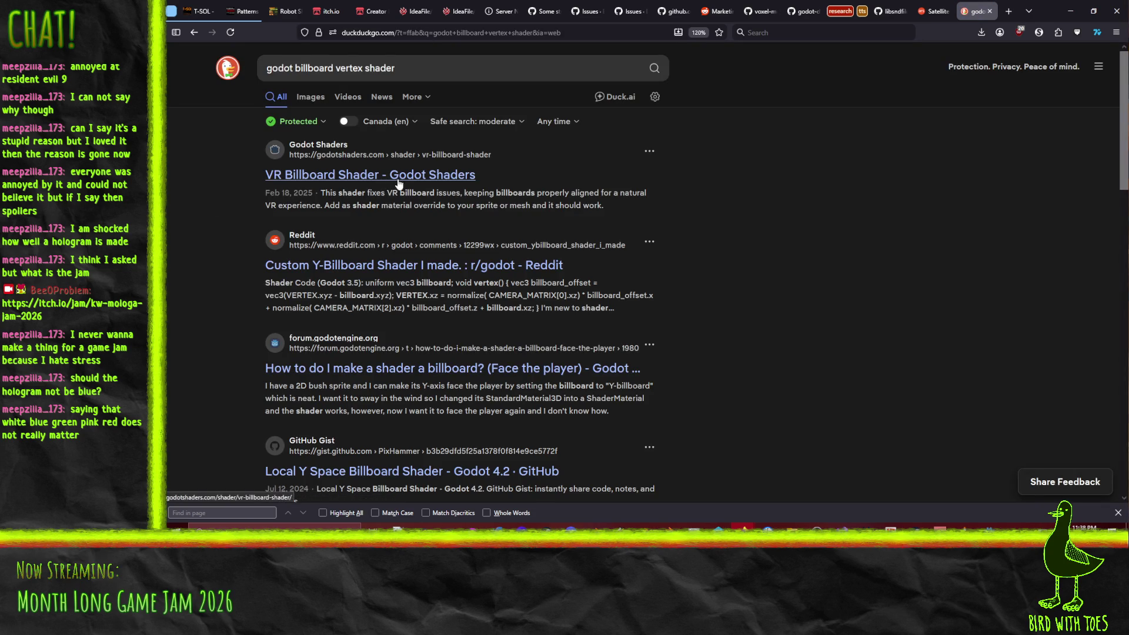
pyautogui.click(327, 267)
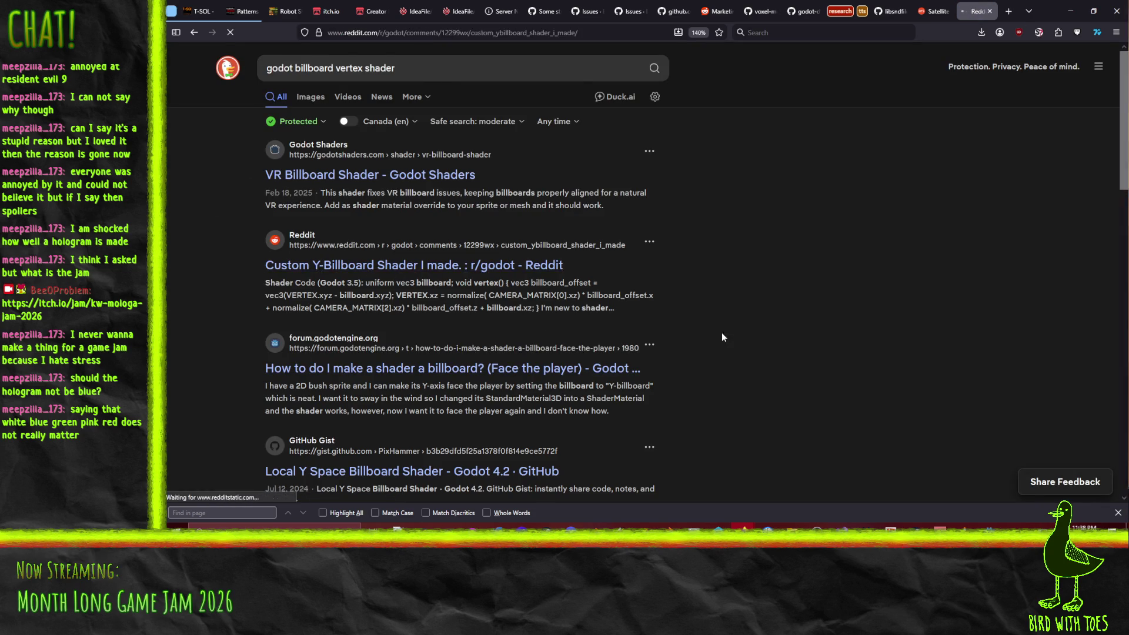
# Step: Select the three Godot 4 billboard code lines in the thread and return to Godot
pyautogui.scroll(-5, 613, 435)
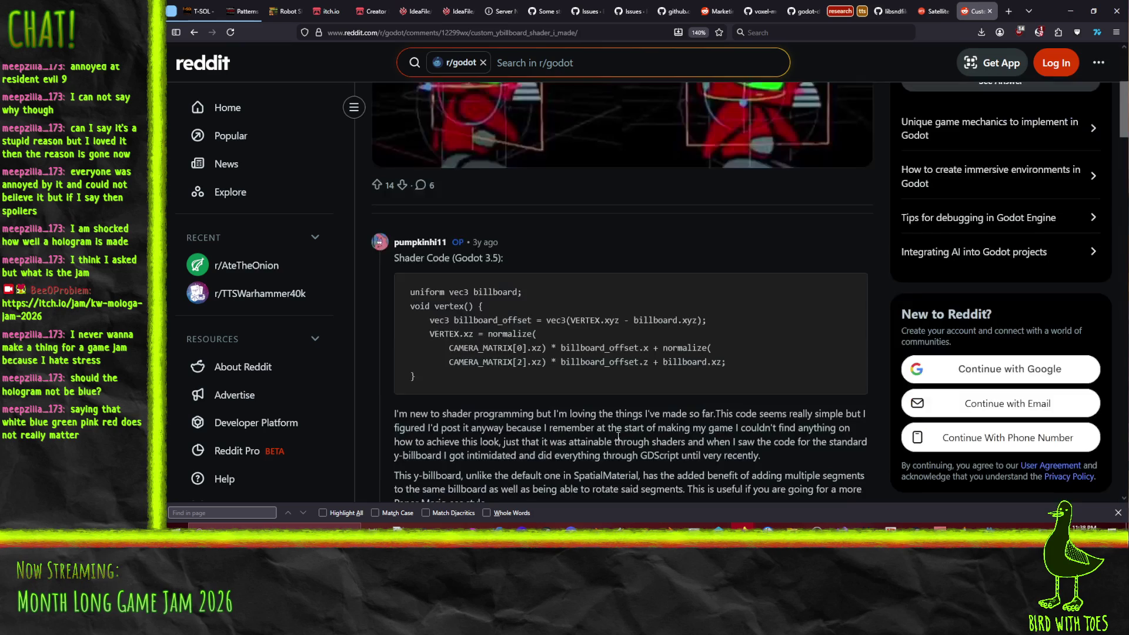
pyautogui.scroll(1, 600, 348)
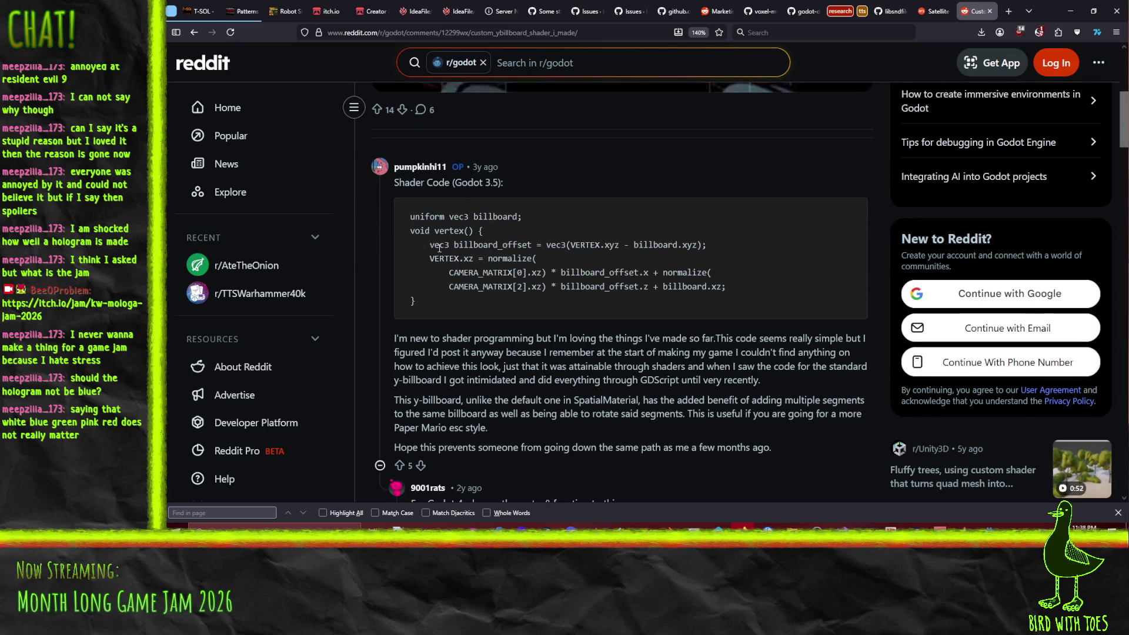
pyautogui.moveTo(425, 243); pyautogui.dragTo(757, 280)
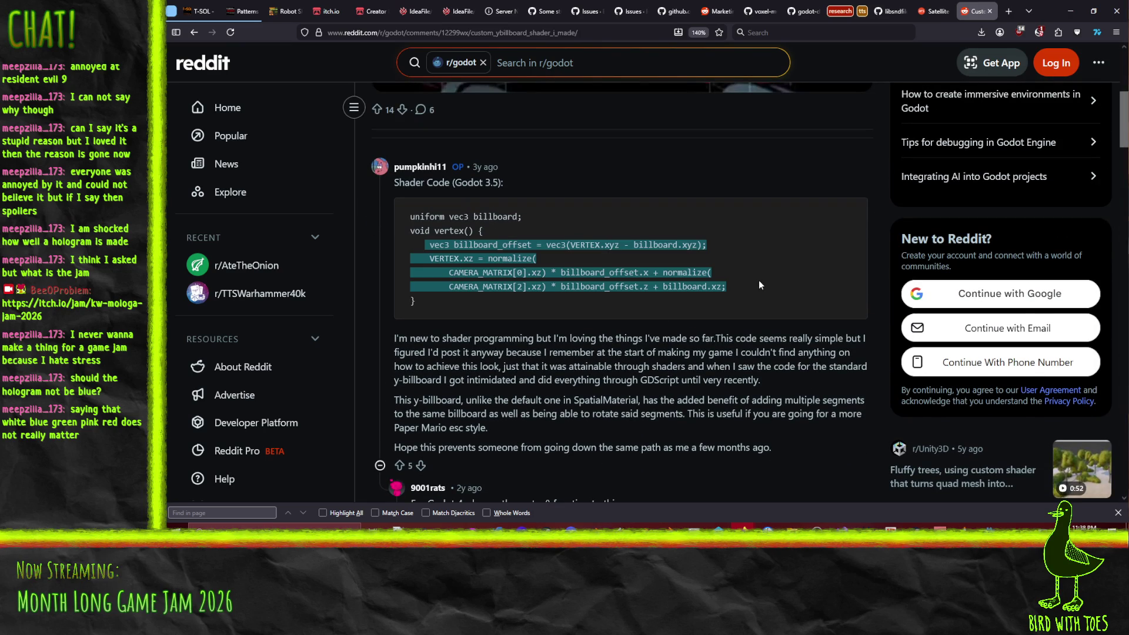
pyautogui.scroll(-4, 690, 306)
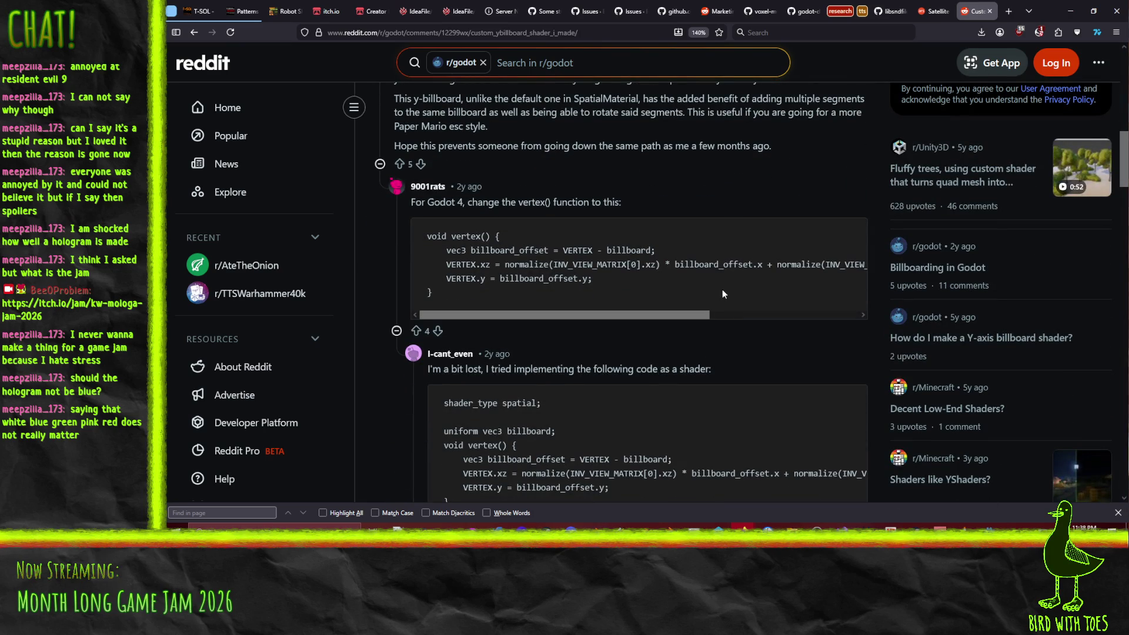
pyautogui.moveTo(447, 249); pyautogui.dragTo(649, 279)
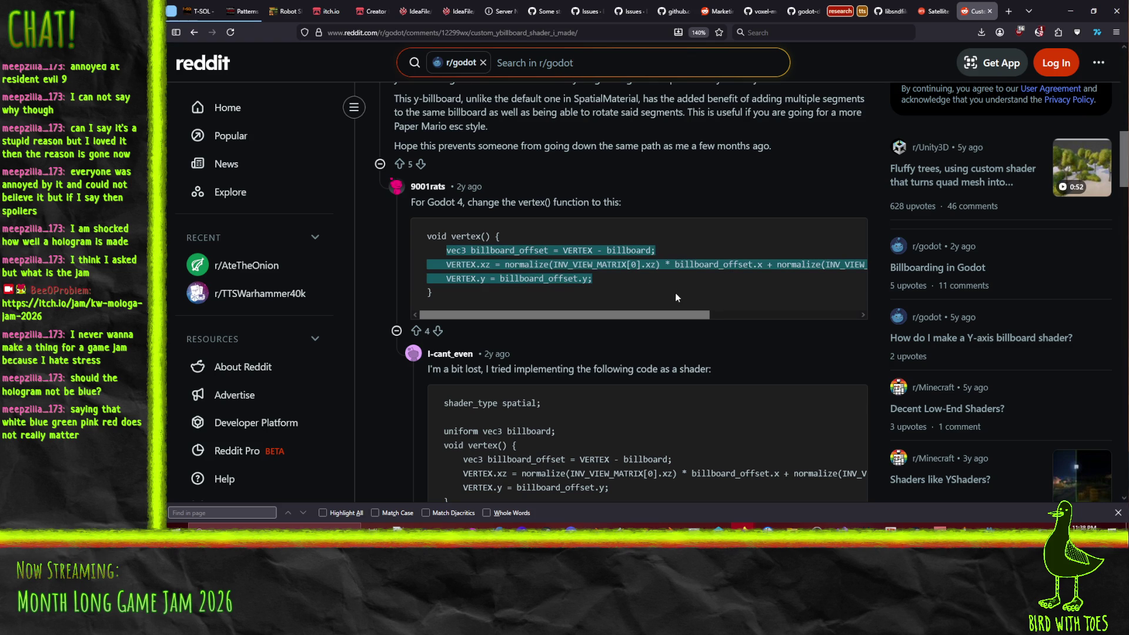
pyautogui.scroll(-2, 680, 301)
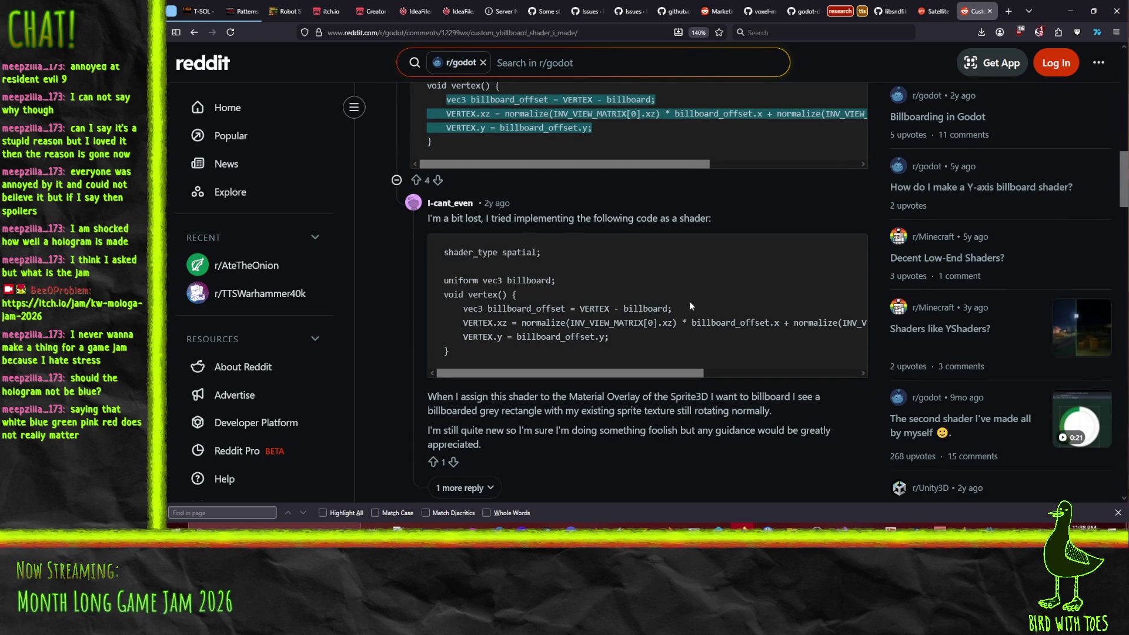
pyautogui.scroll(2, 689, 301)
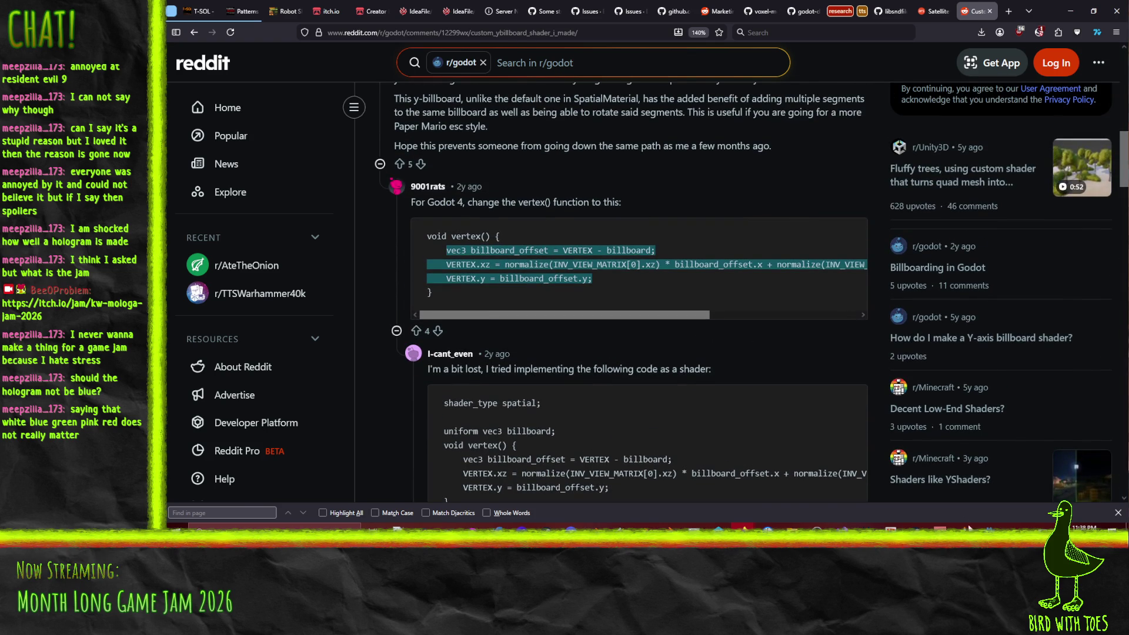
pyautogui.hotkey('alt', 'Tab')
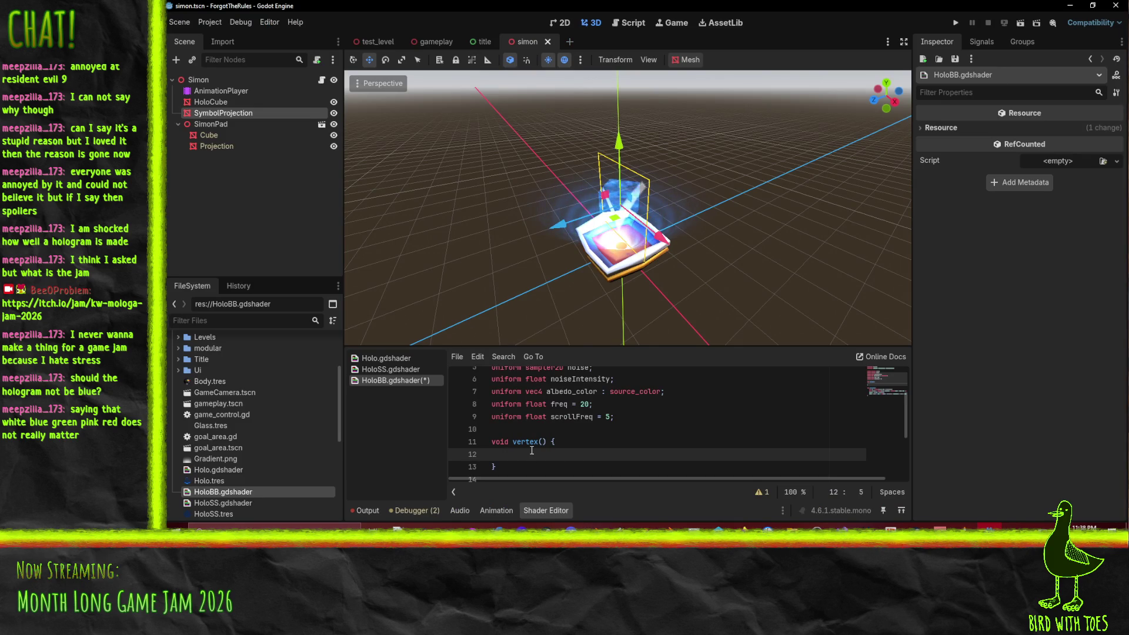
# Step: Paste the billboard lines into vertex() and fix their indentation
pyautogui.hotkey('ctrl', 'v')
pyautogui.scroll(-2, 553, 440)
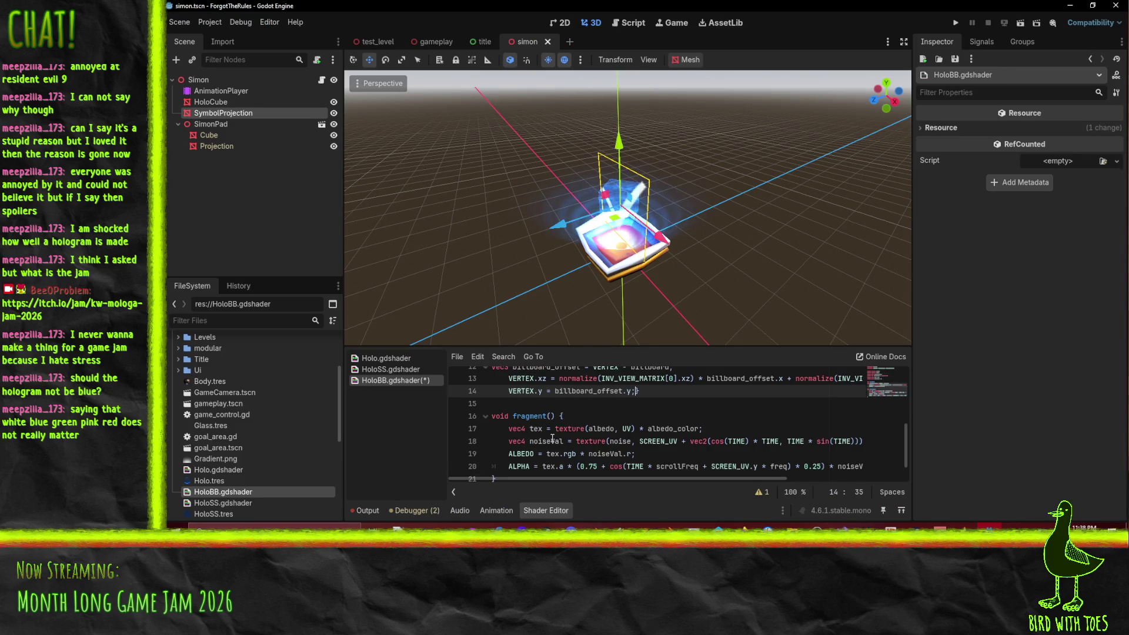
pyautogui.press('Return')
pyautogui.scroll(2, 552, 448)
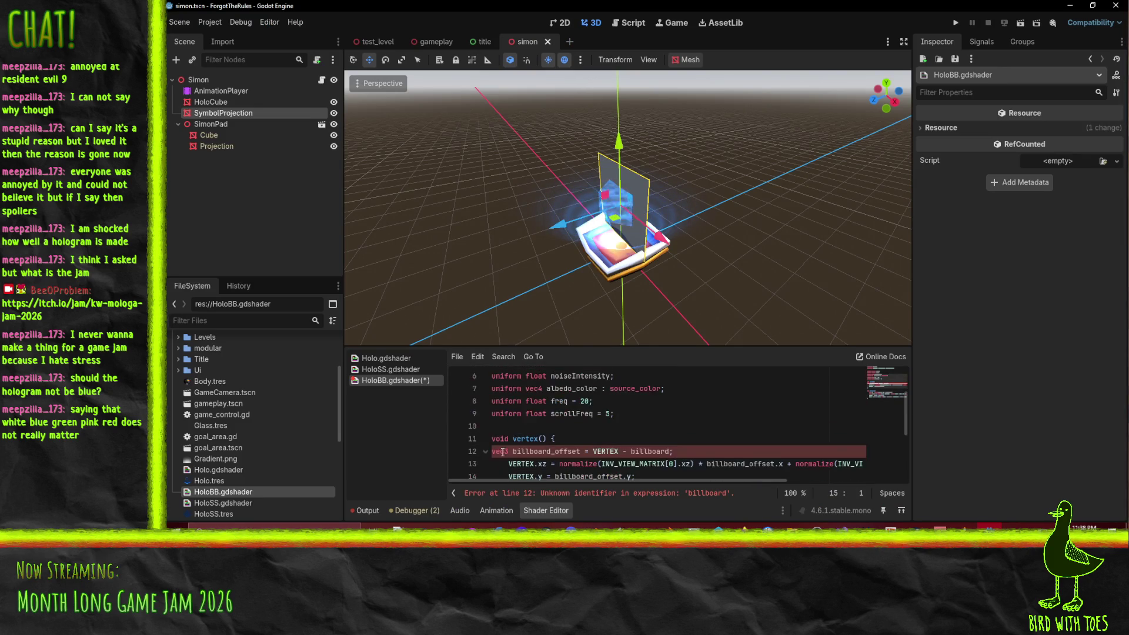
pyautogui.click(495, 414)
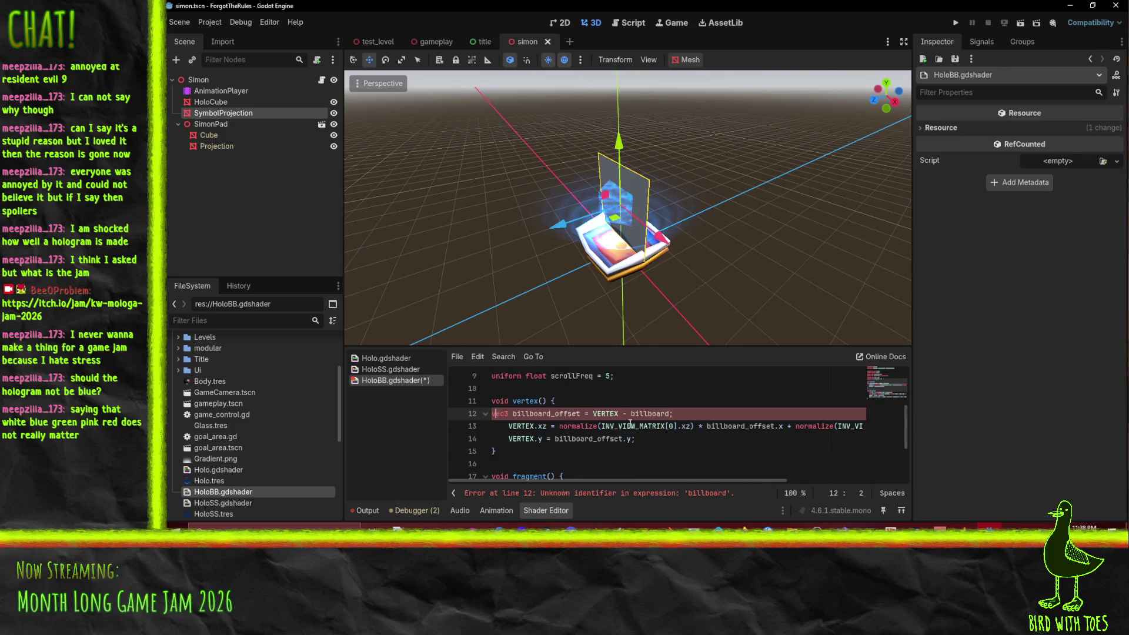
pyautogui.press('Tab')
pyautogui.press('Tab')
pyautogui.press('BackSpace')
# Step: Test replacing billboard with 1 on line 12, undo it, and return to the Reddit thread
pyautogui.click(723, 426)
pyautogui.doubleClick(743, 425)
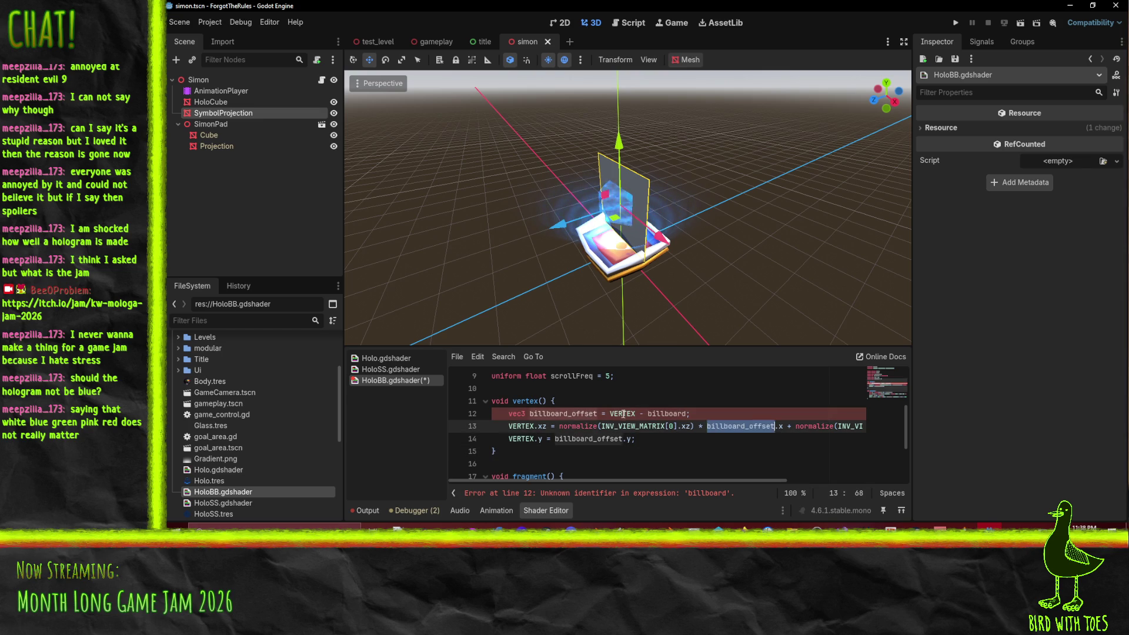
pyautogui.click(661, 413)
pyautogui.write('1')
pyautogui.click(717, 402)
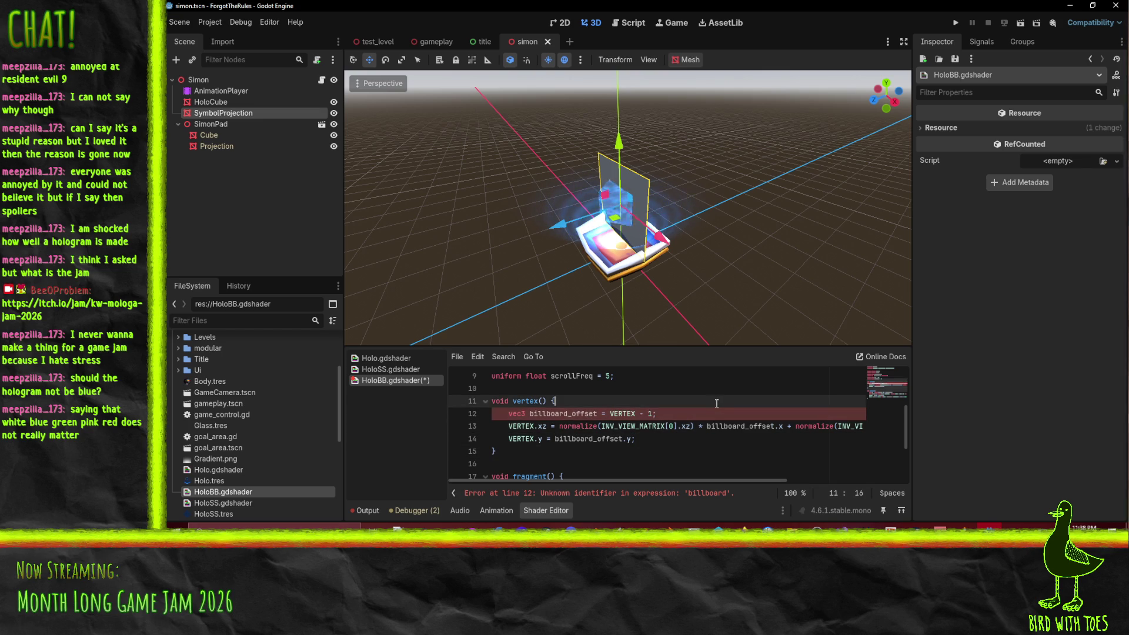
pyautogui.click(651, 413)
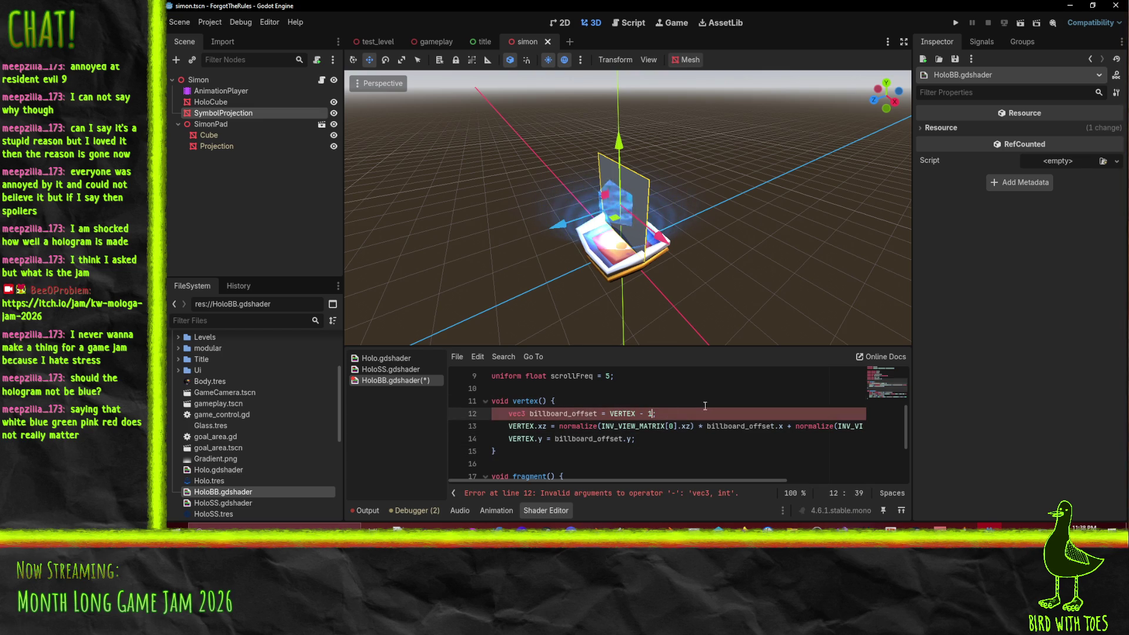
pyautogui.hotkey('ctrl', 'z')
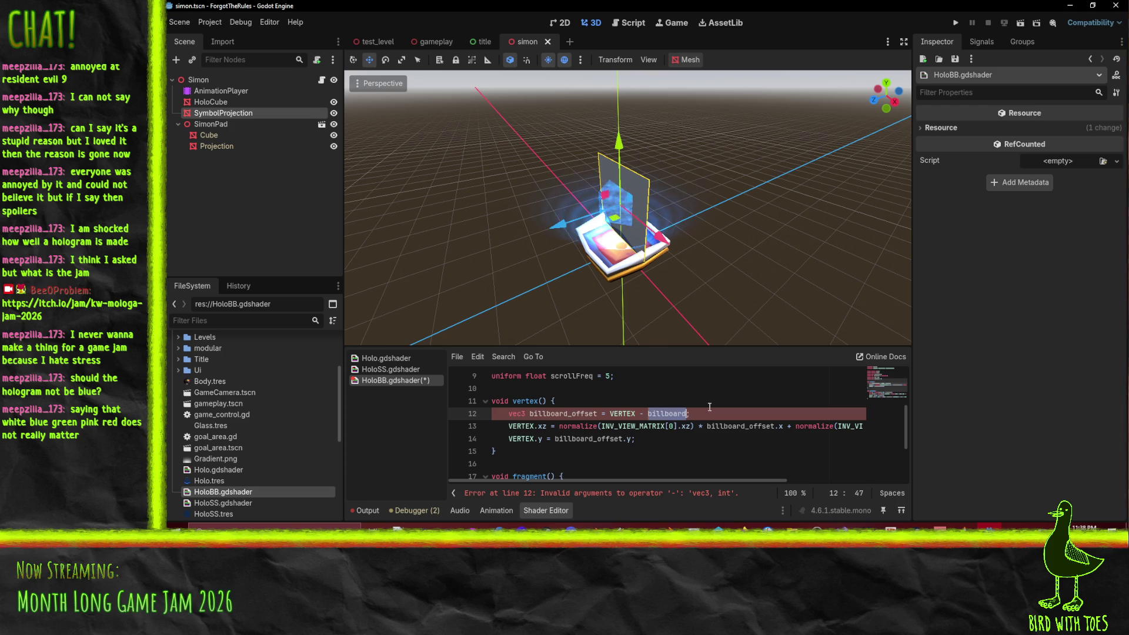
pyautogui.click(662, 425)
pyautogui.click(657, 414)
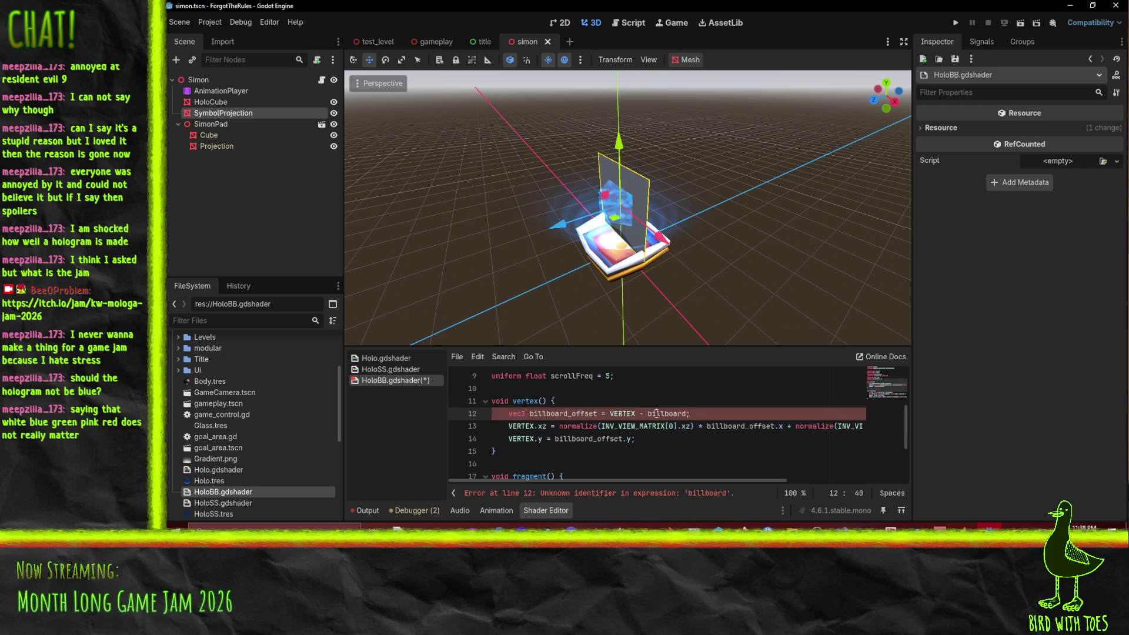
pyautogui.hotkey('alt', 'Tab')
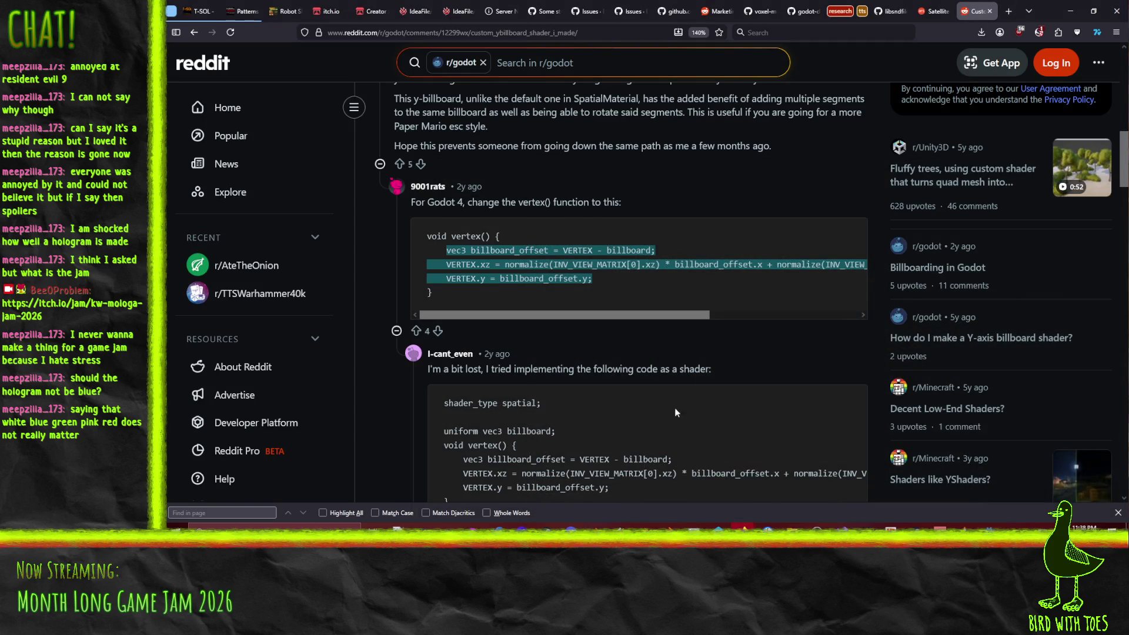
pyautogui.scroll(5, 647, 377)
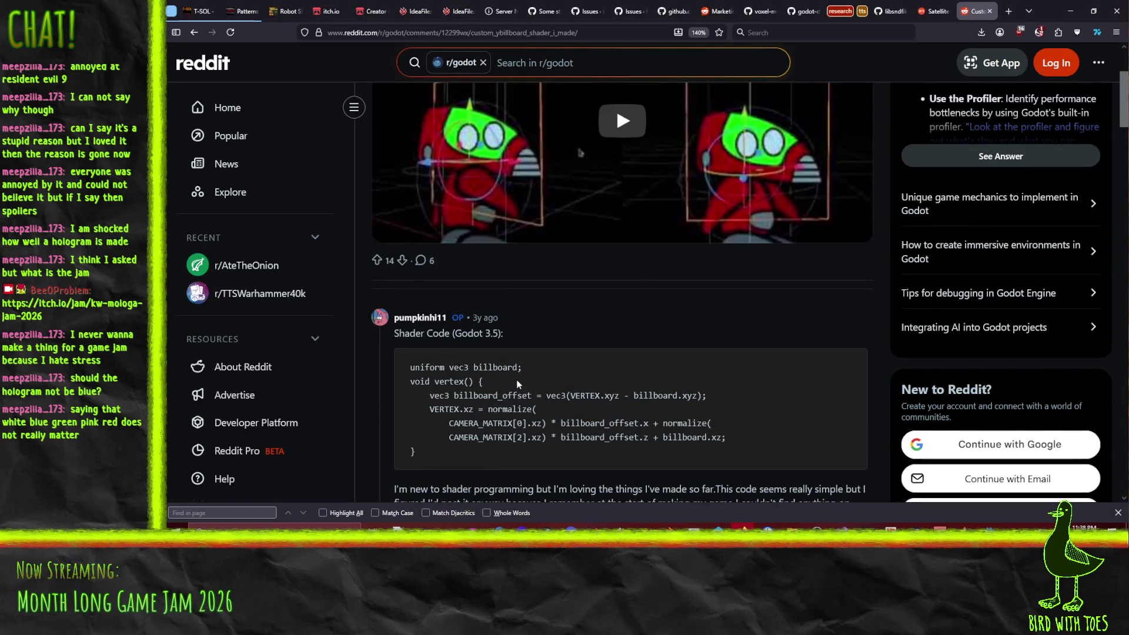